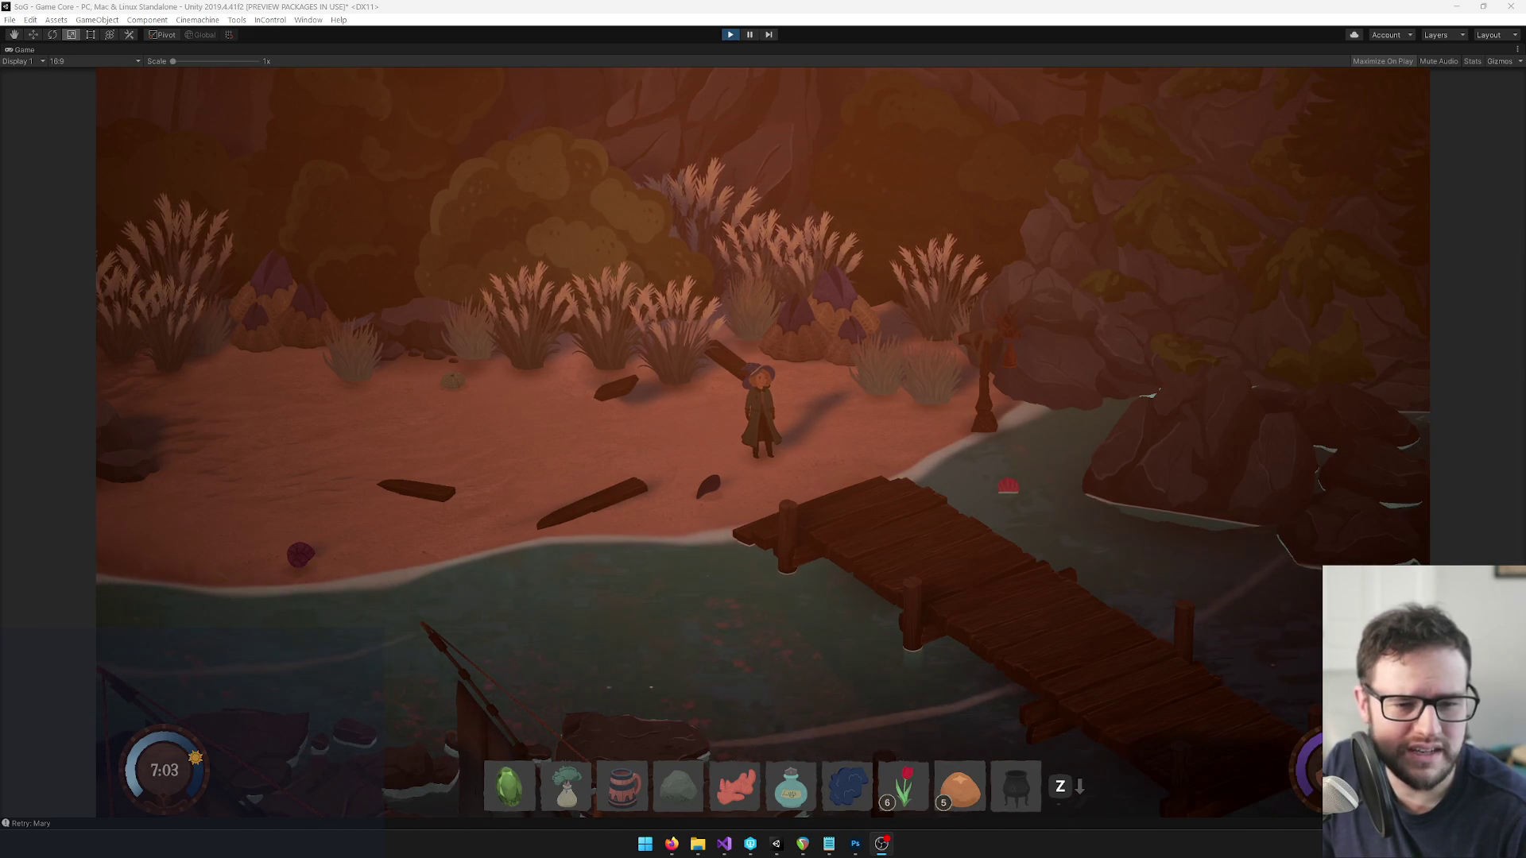
Exit Play mode with Ctrl+P so the maximized Game view returns to the normal editor layout.
left_click(730, 35)
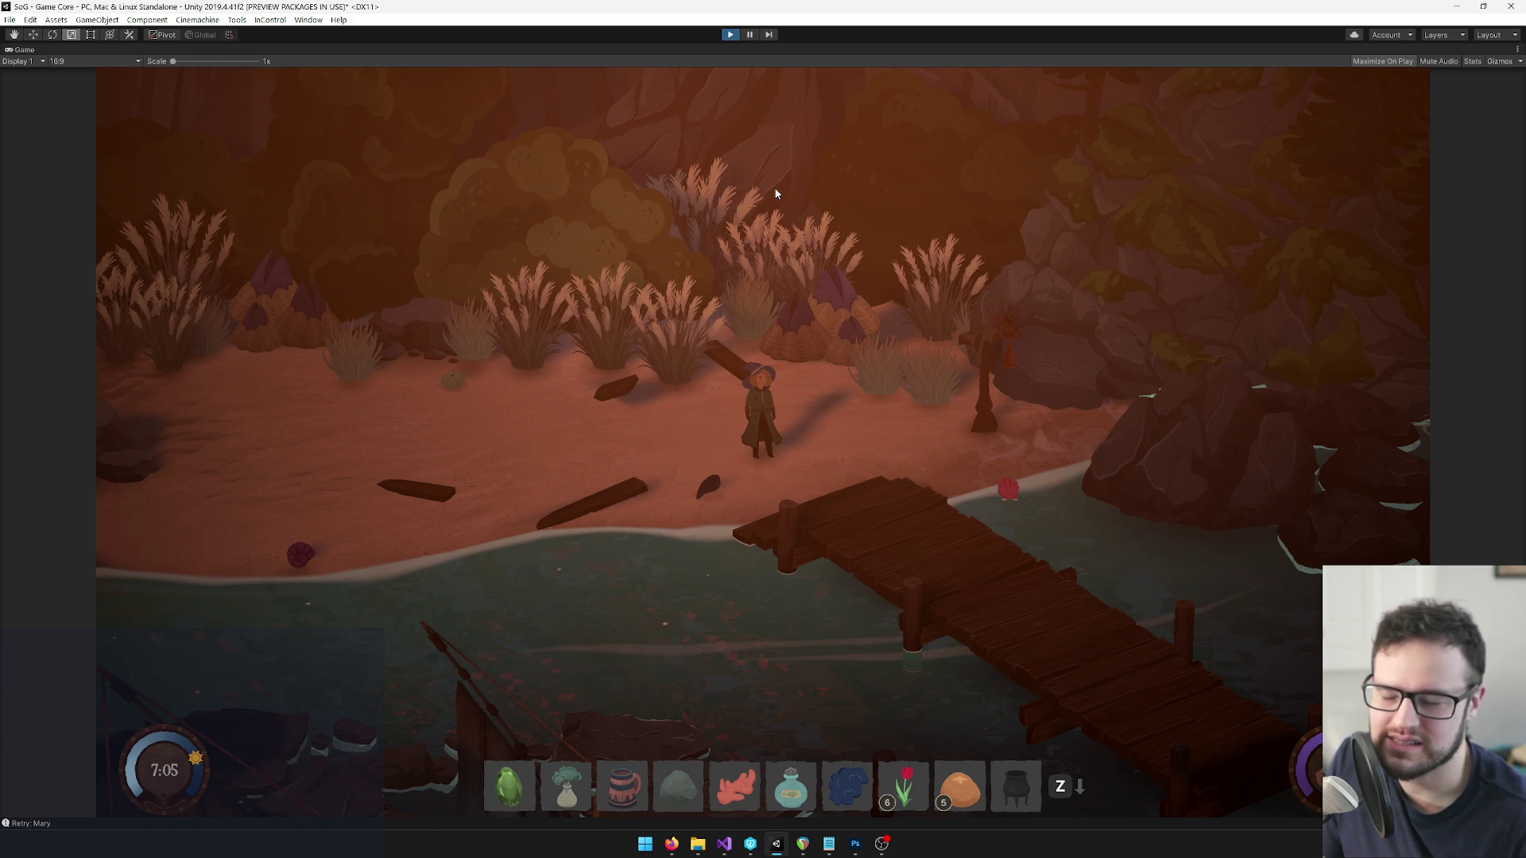
key("ctrl+p")
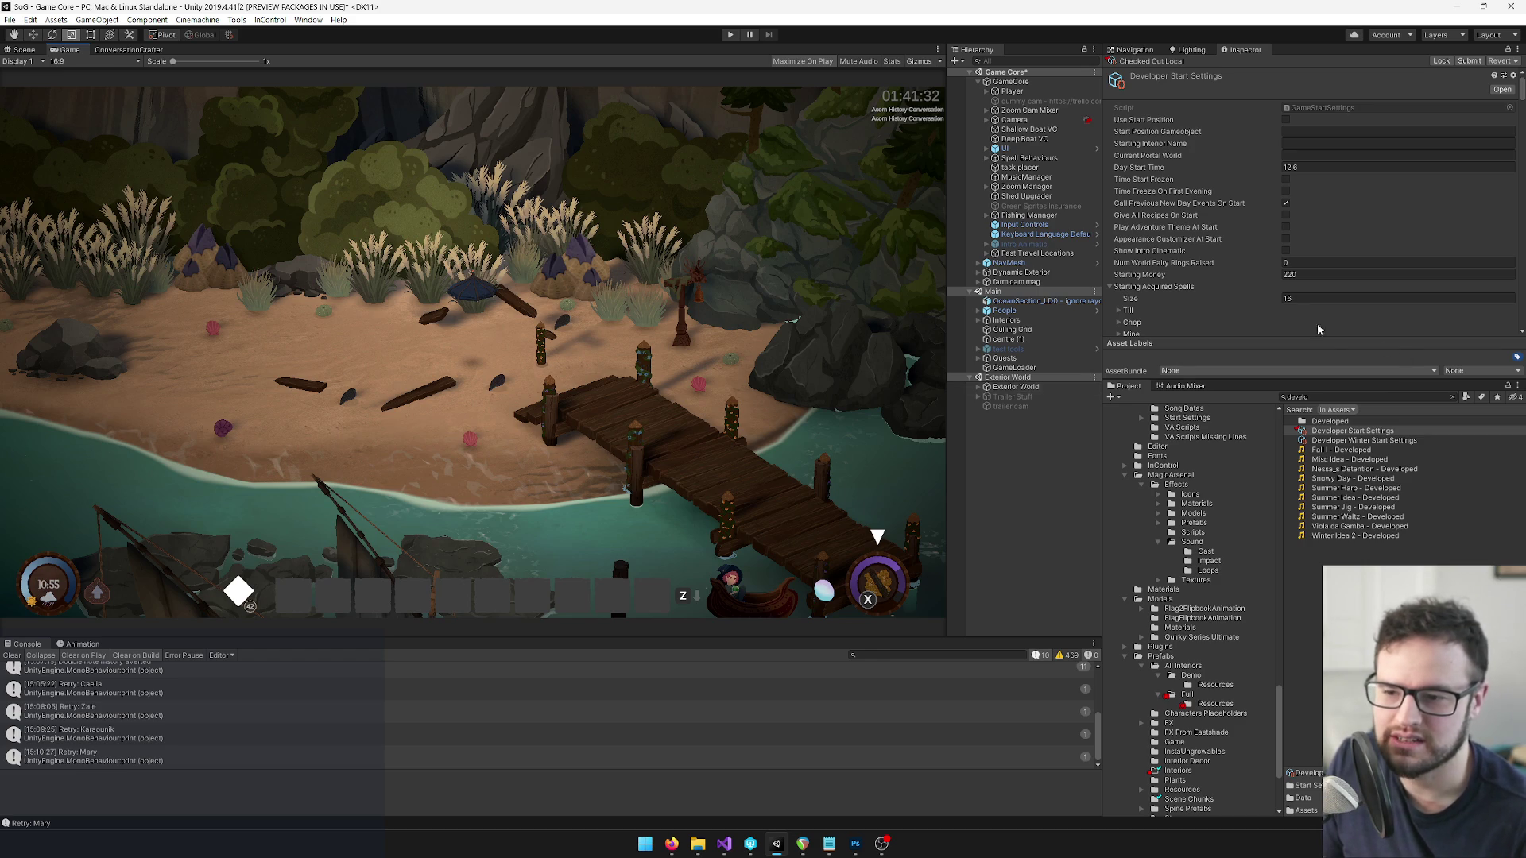
In the Scene view, fly the camera low over the castle square with the carriage.
left_click(25, 50)
mouse_move(541, 187)
left_mouse_down()
mouse_move(511, 122)
mouse_move(538, 132)
mouse_move(647, 327)
mouse_move(507, 327)
mouse_move(531, 354)
mouse_move(589, 357)
mouse_move(620, 389)
mouse_move(603, 430)
mouse_move(624, 384)
mouse_move(588, 355)
mouse_move(587, 375)
mouse_move(557, 385)
mouse_move(569, 260)
mouse_move(677, 231)
mouse_move(504, 226)
left_mouse_up()
mouse_move(475, 194)
left_mouse_down()
mouse_move(480, 143)
mouse_move(461, 144)
mouse_move(535, 165)
mouse_move(548, 302)
left_mouse_up()
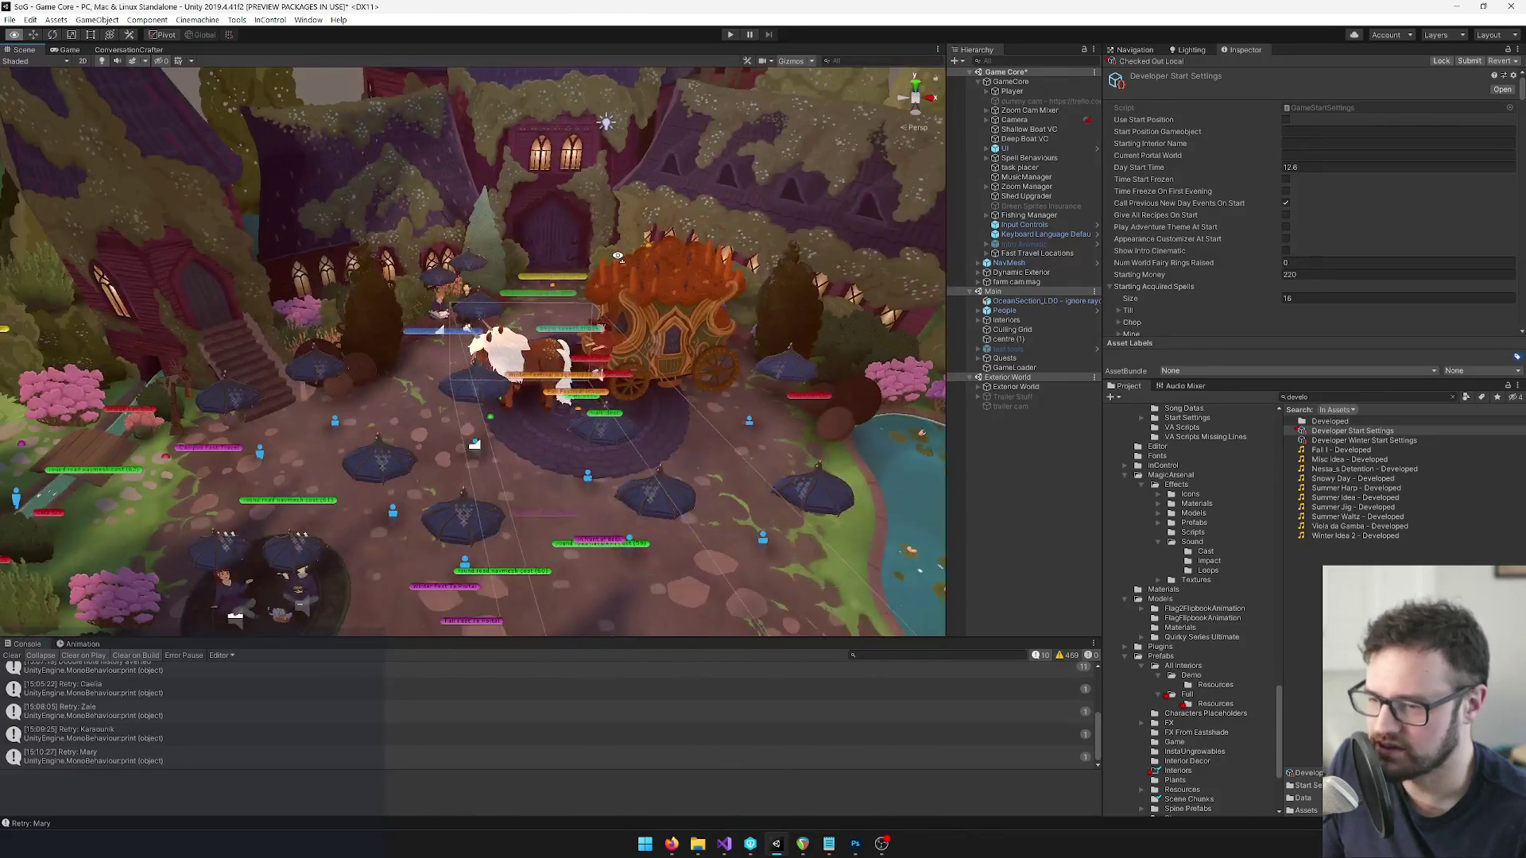
left_click(1320, 397)
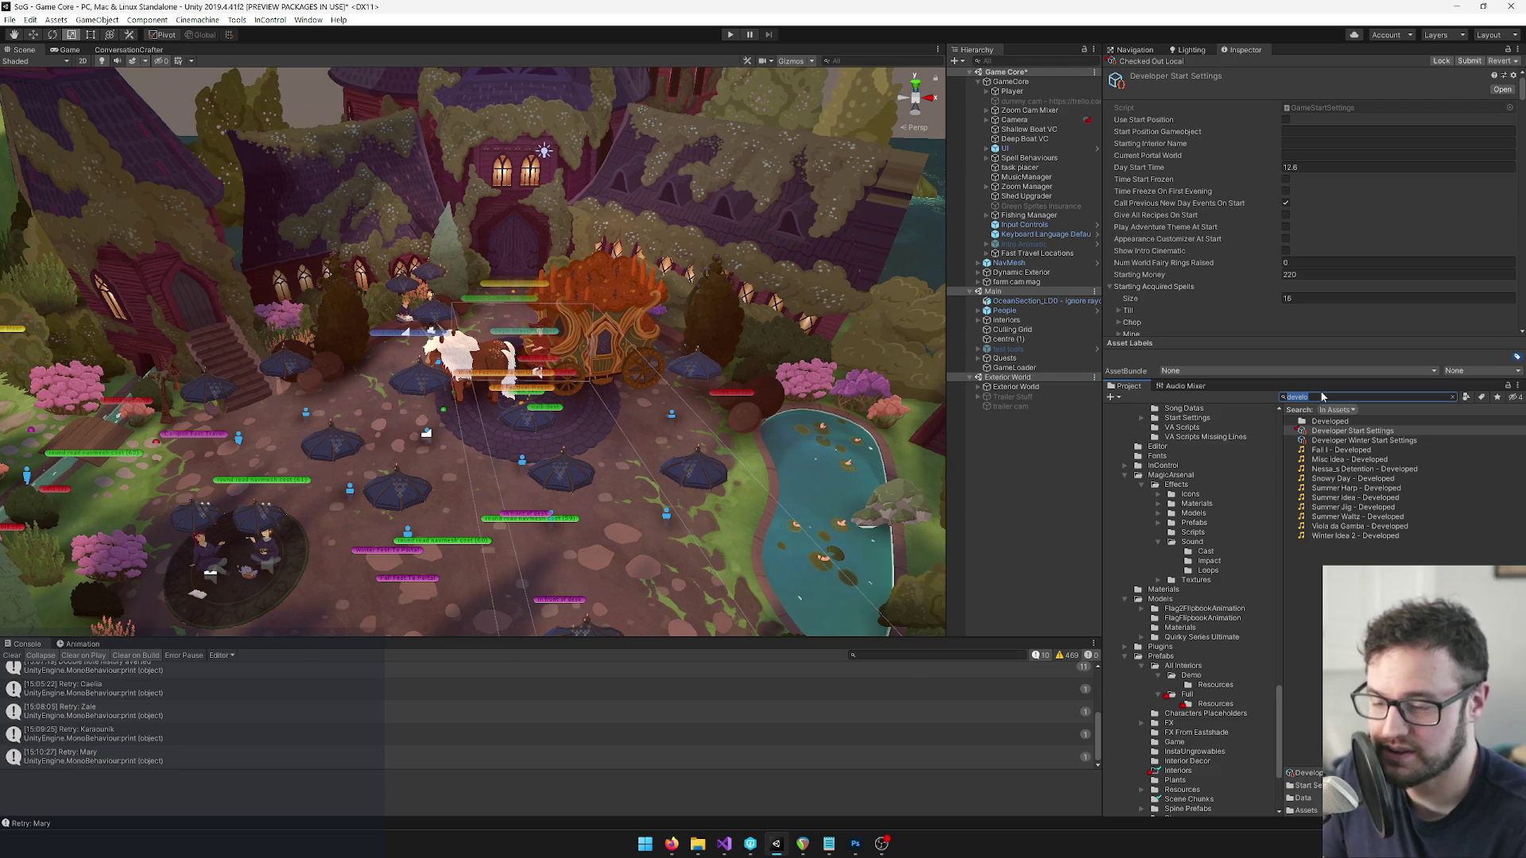
Search the project for 'gllnt' and open the Great Hall Interior prefab.
type("great")
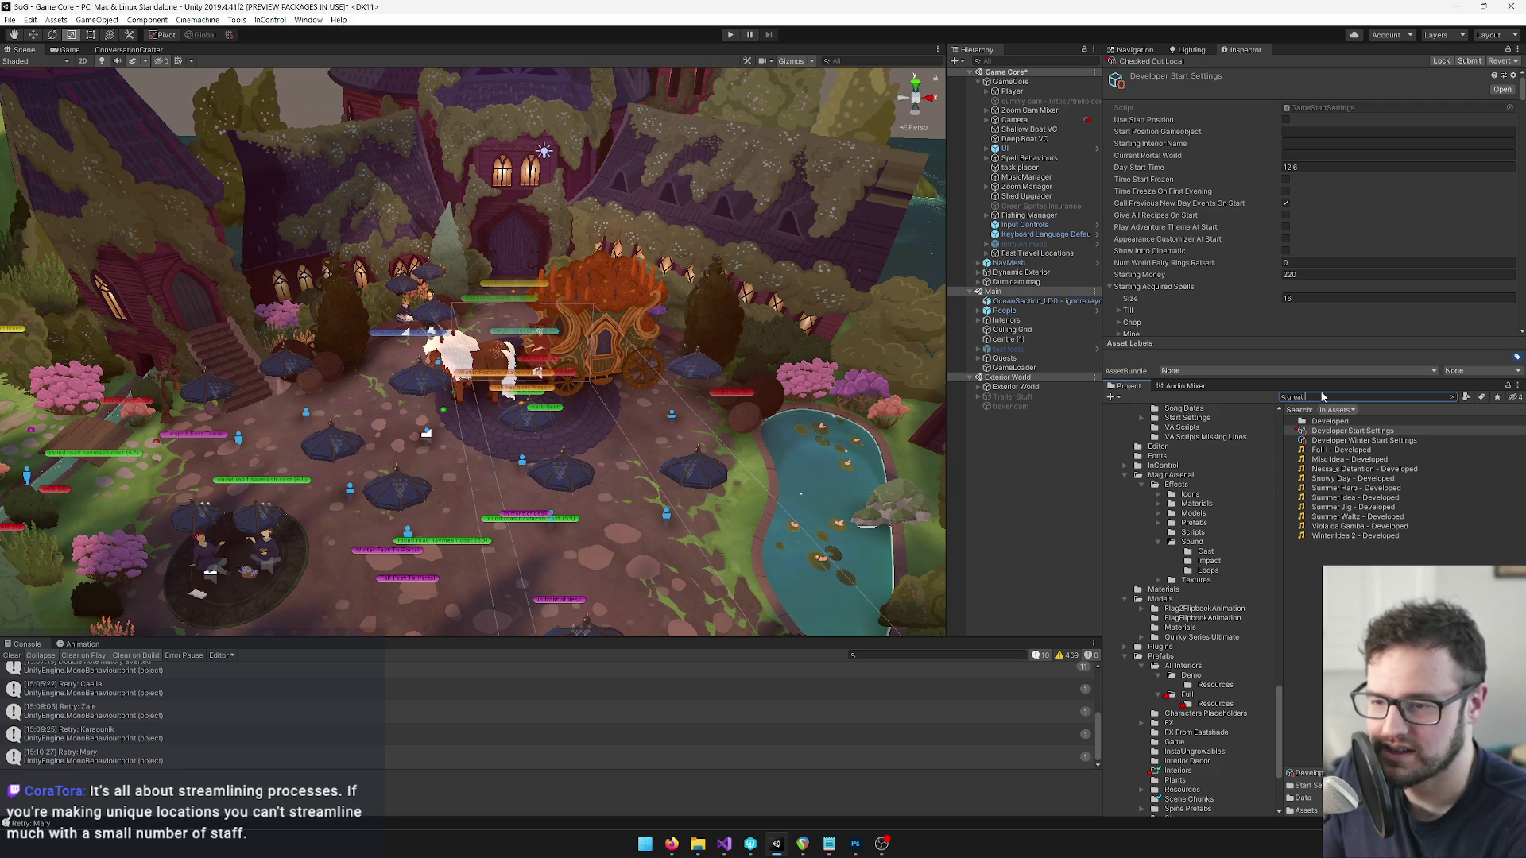
type(" hall")
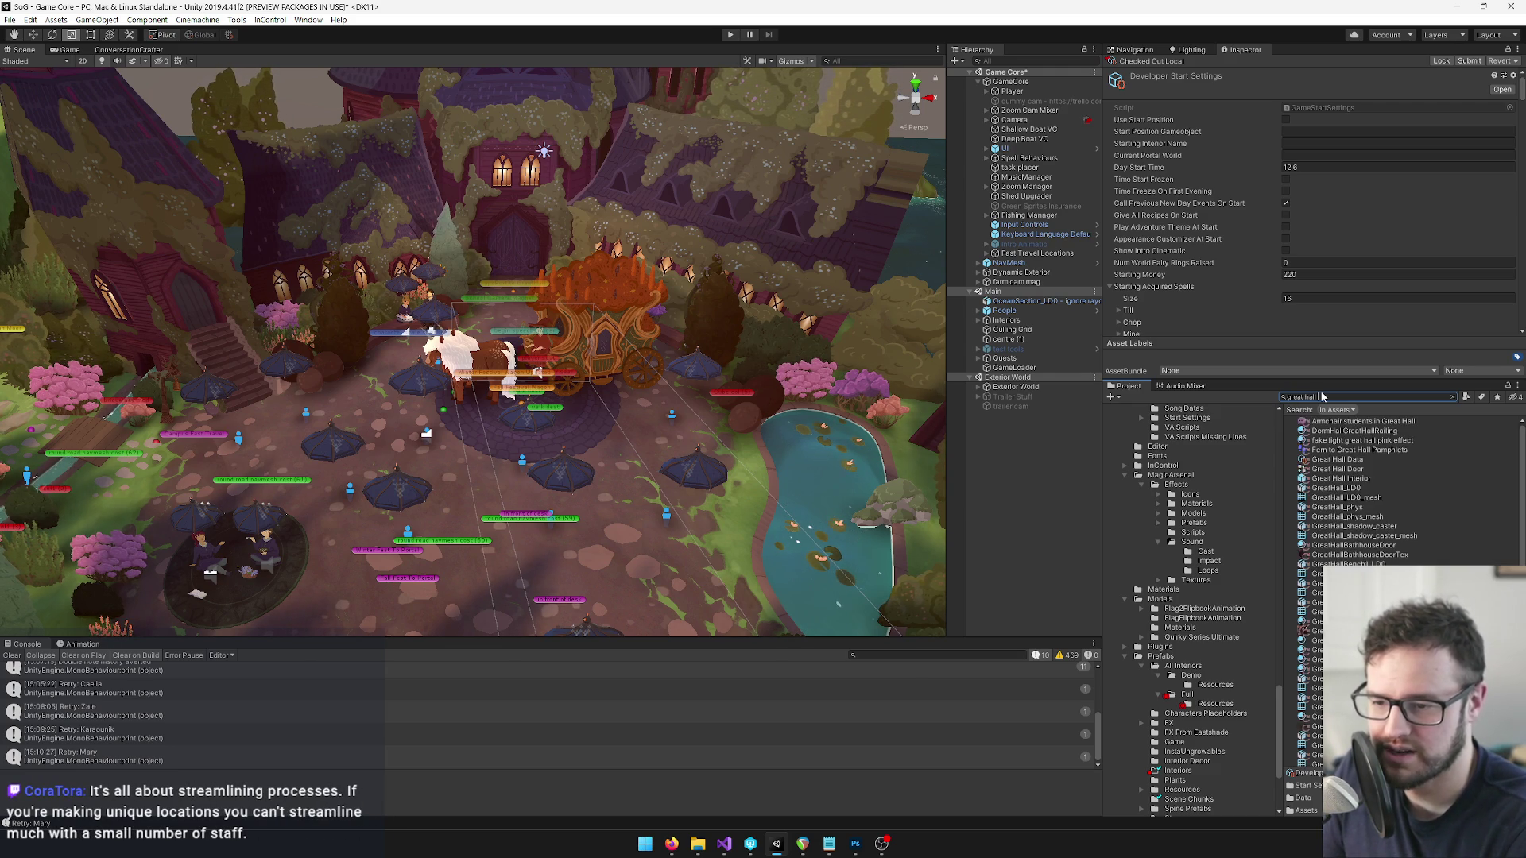
type(" int")
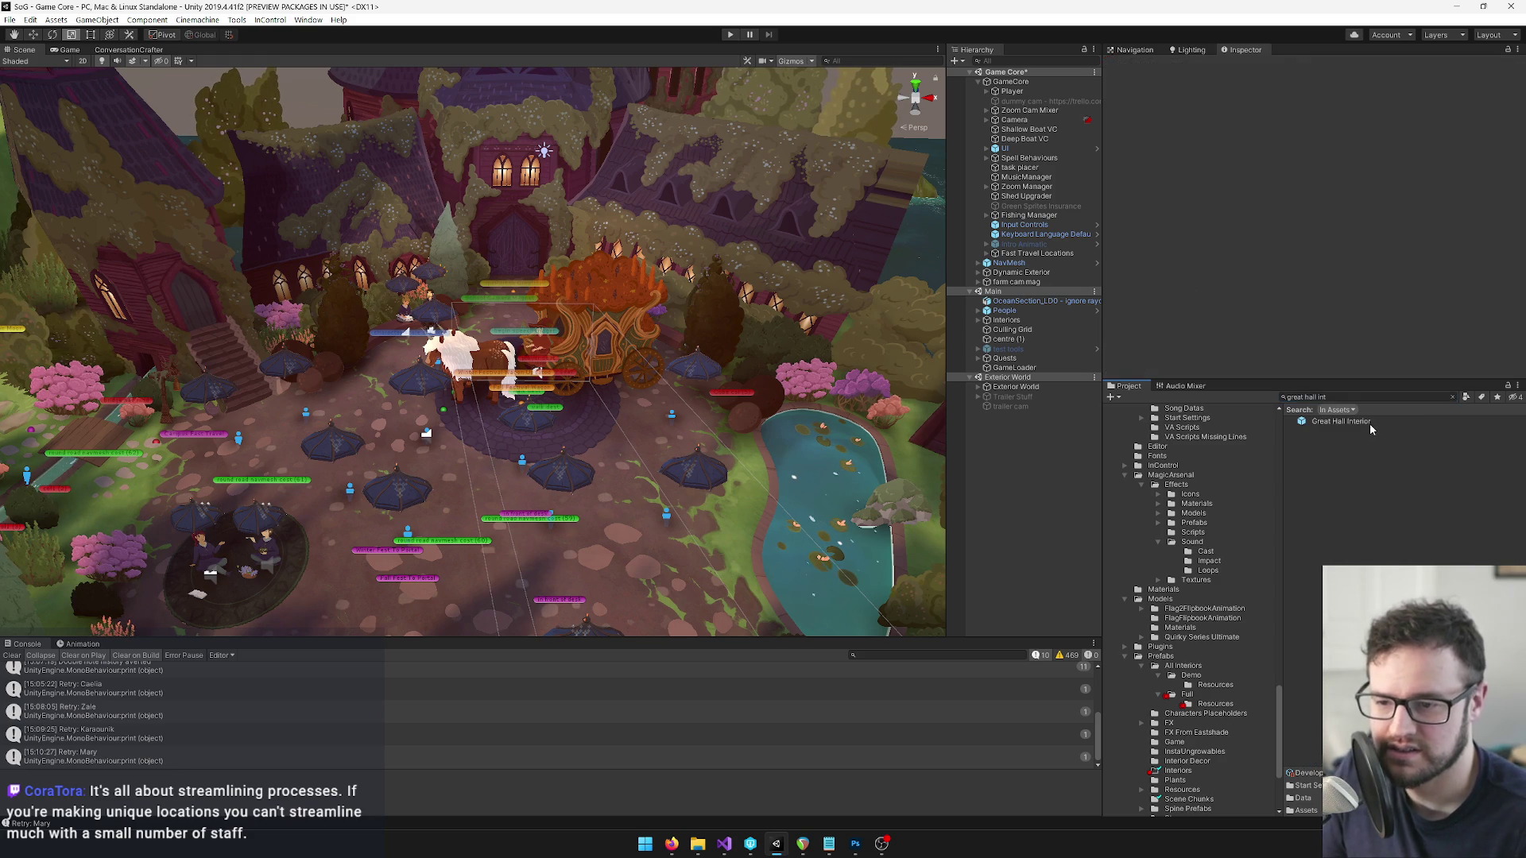
left_click(1370, 423)
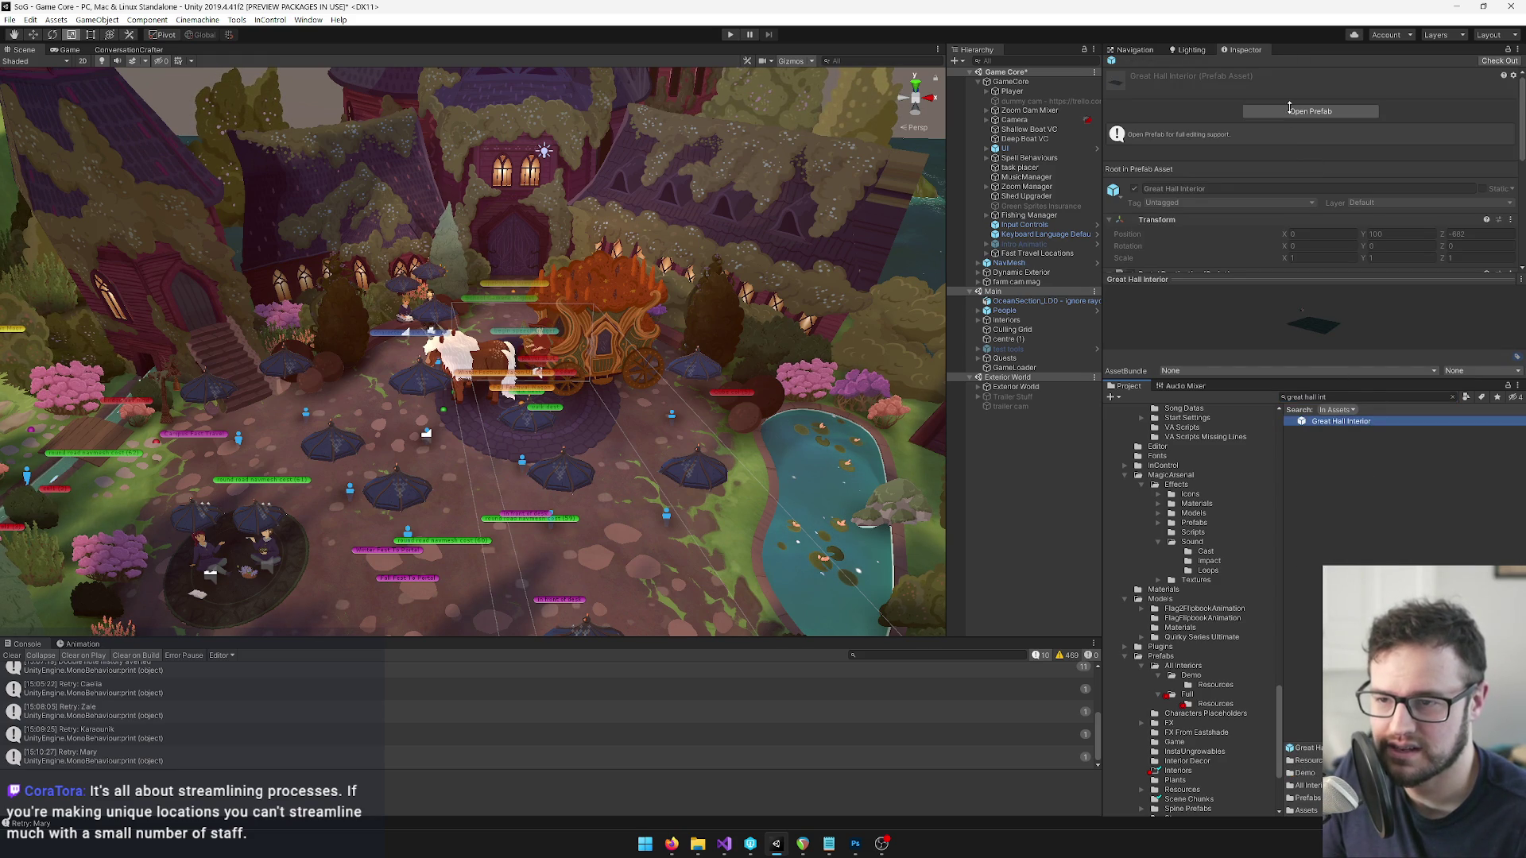
left_click(1291, 112)
Select Dust fx (3), orbit around the hall interior, then return to Game Core.
left_click(993, 327)
mouse_move(476, 358)
left_mouse_down()
mouse_move(525, 415)
mouse_move(507, 404)
mouse_move(666, 395)
mouse_move(449, 381)
mouse_move(274, 404)
left_mouse_up()
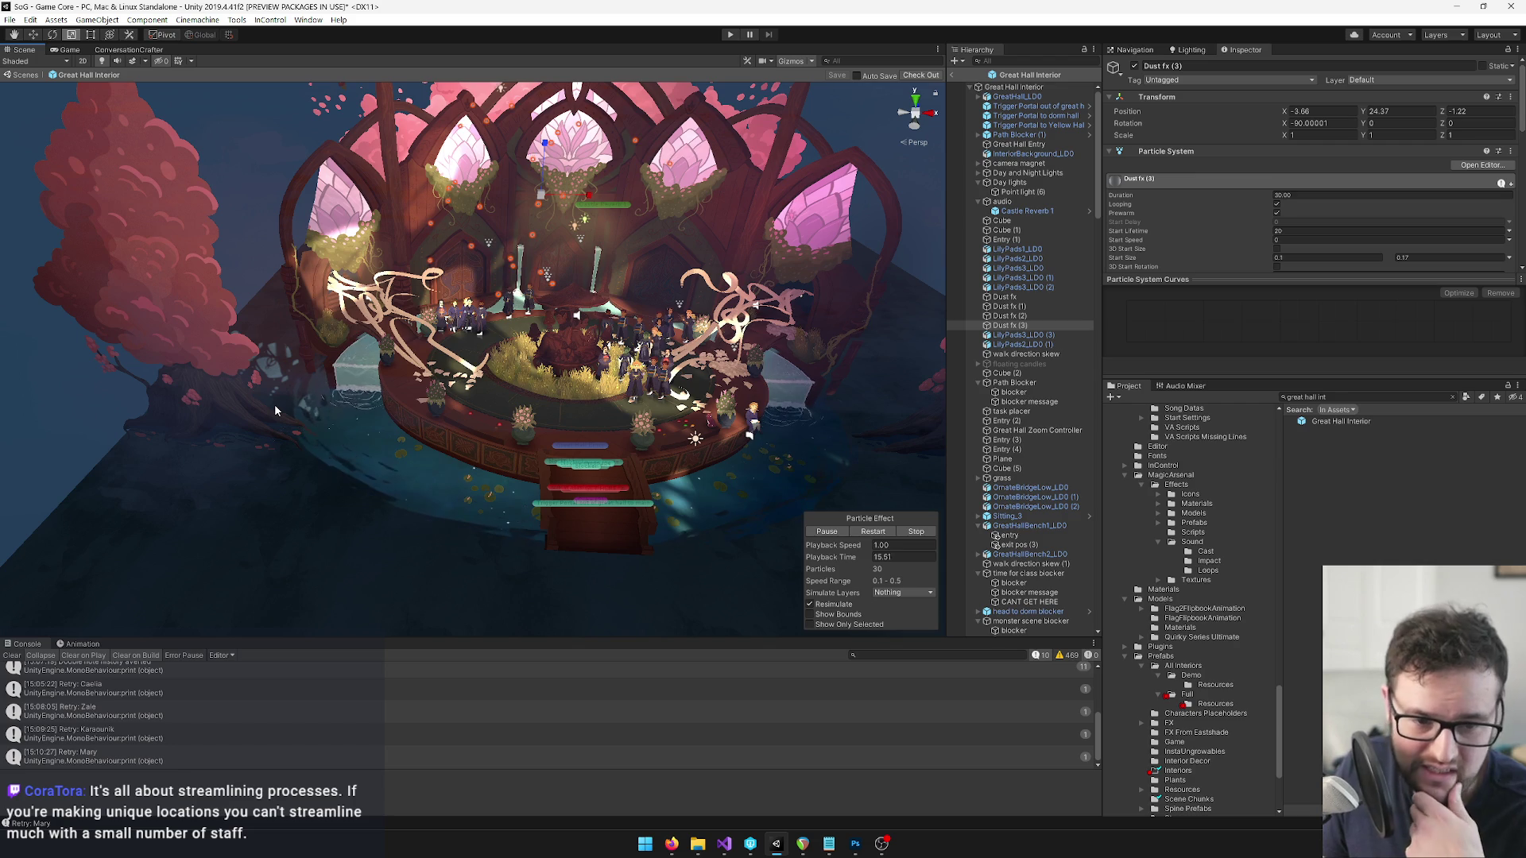
scroll(265, 416, "up", 5)
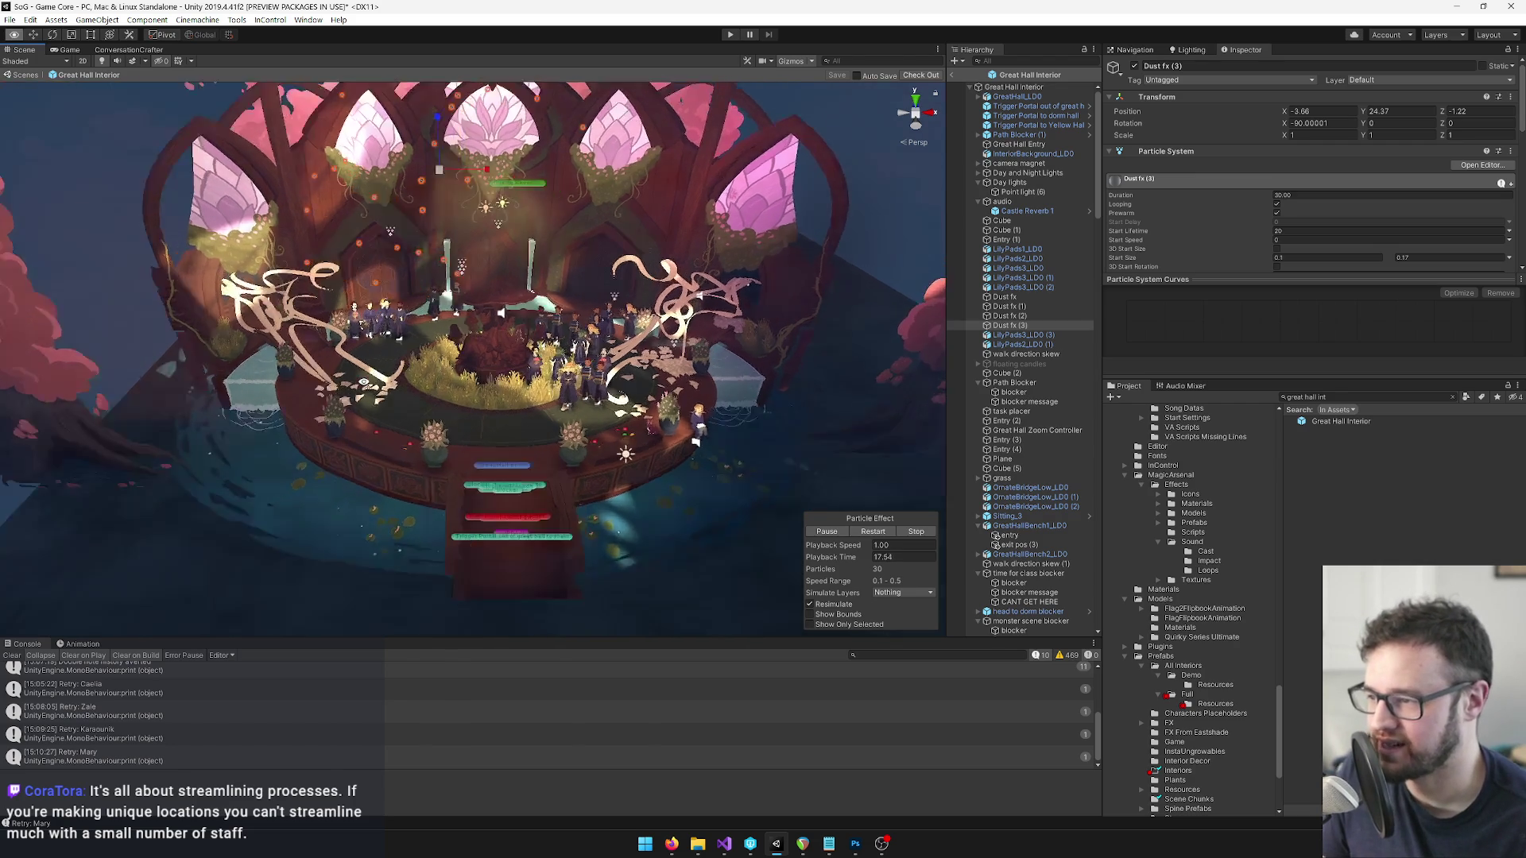
left_click(951, 75)
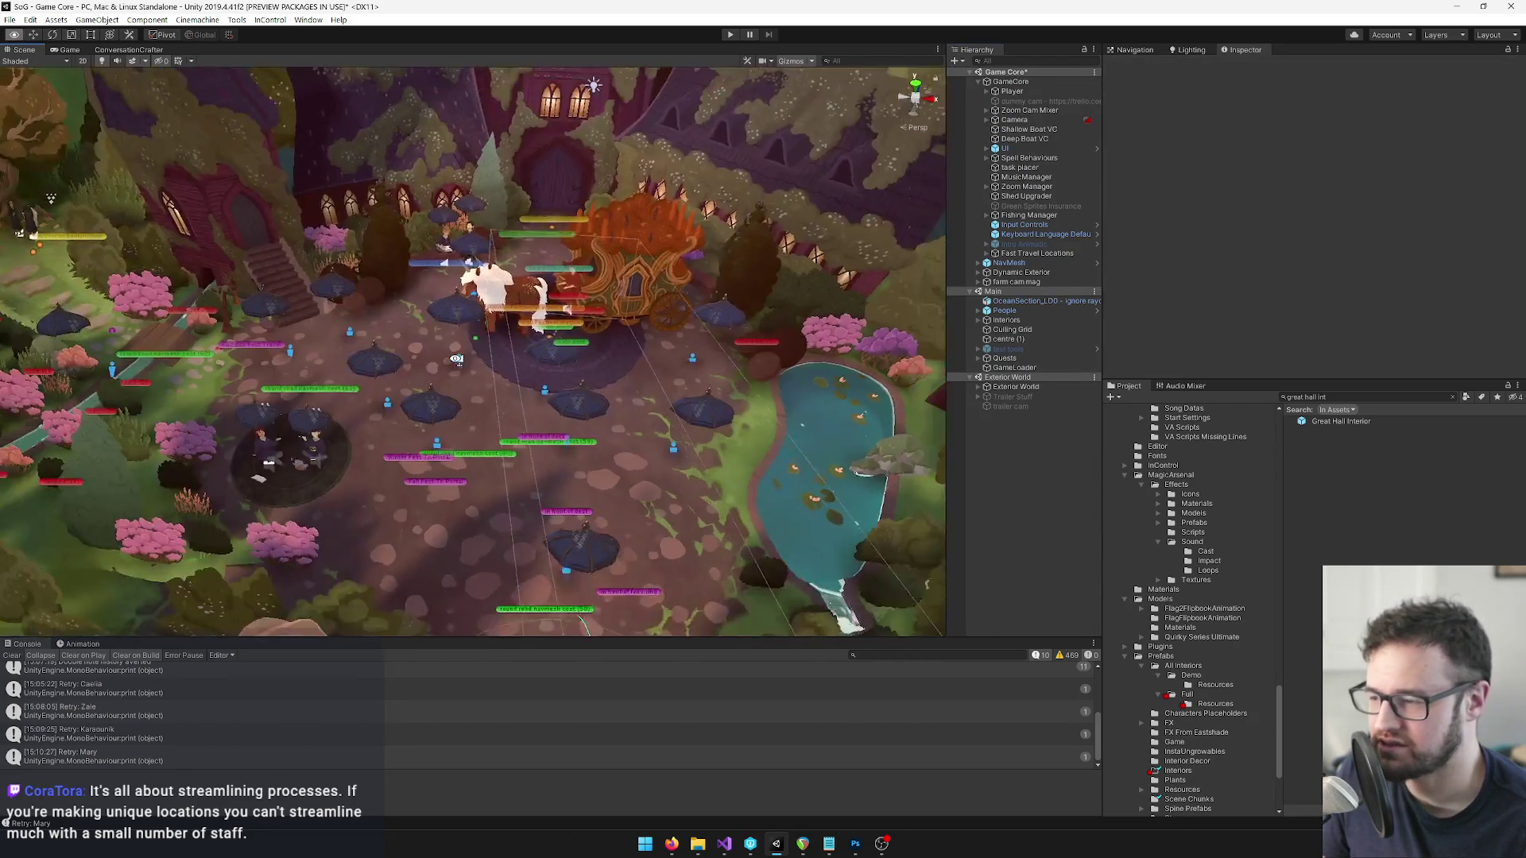
Zoom out and orbit the camera around the castle island to see it from several sides.
mouse_move(456, 359)
left_mouse_down()
mouse_move(615, 274)
mouse_move(551, 306)
left_mouse_up()
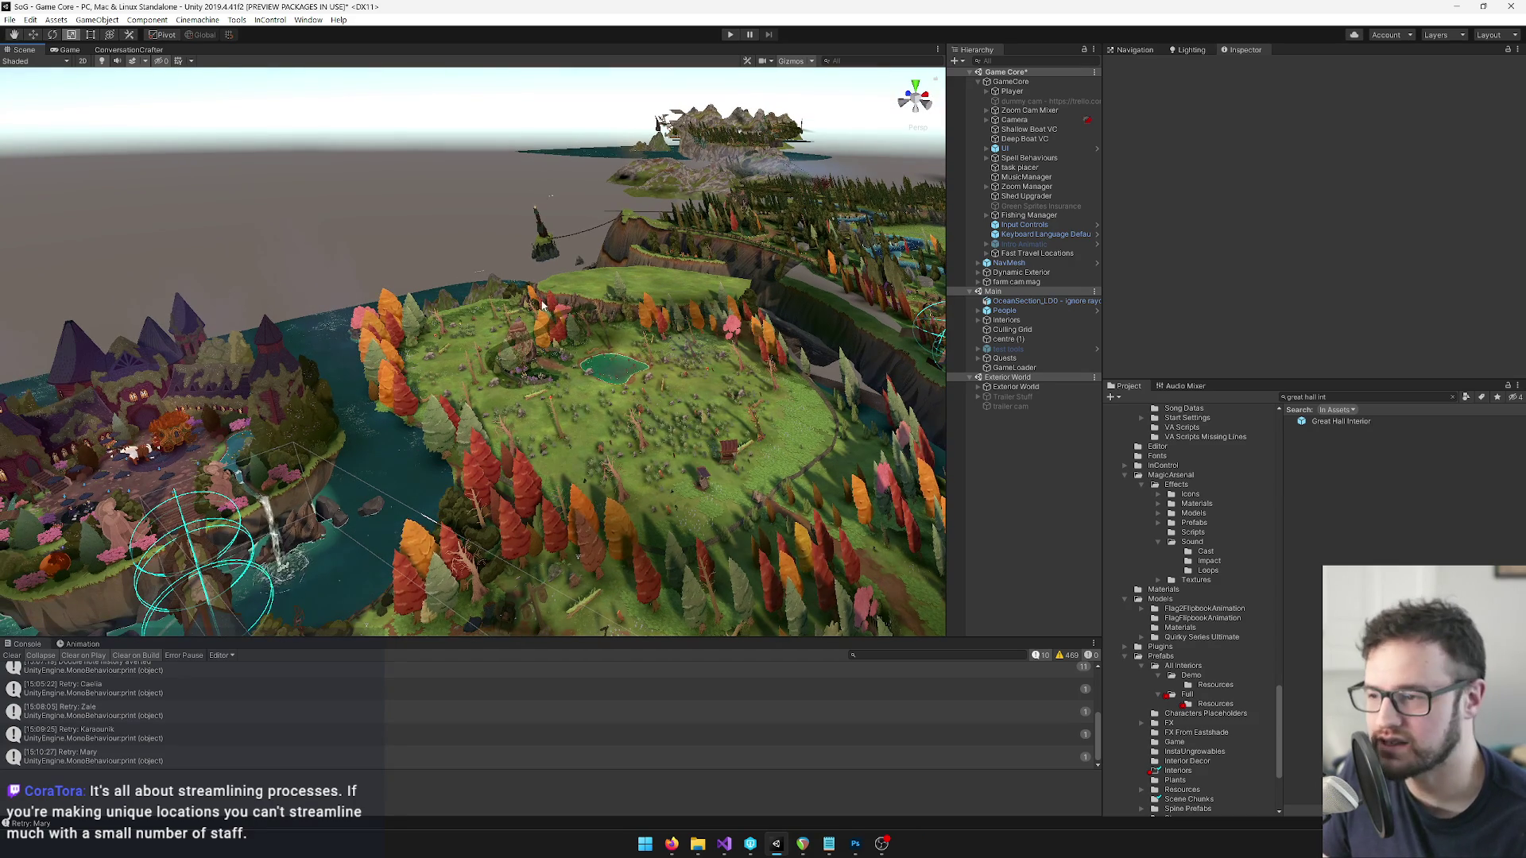
scroll(545, 307, "up", 4)
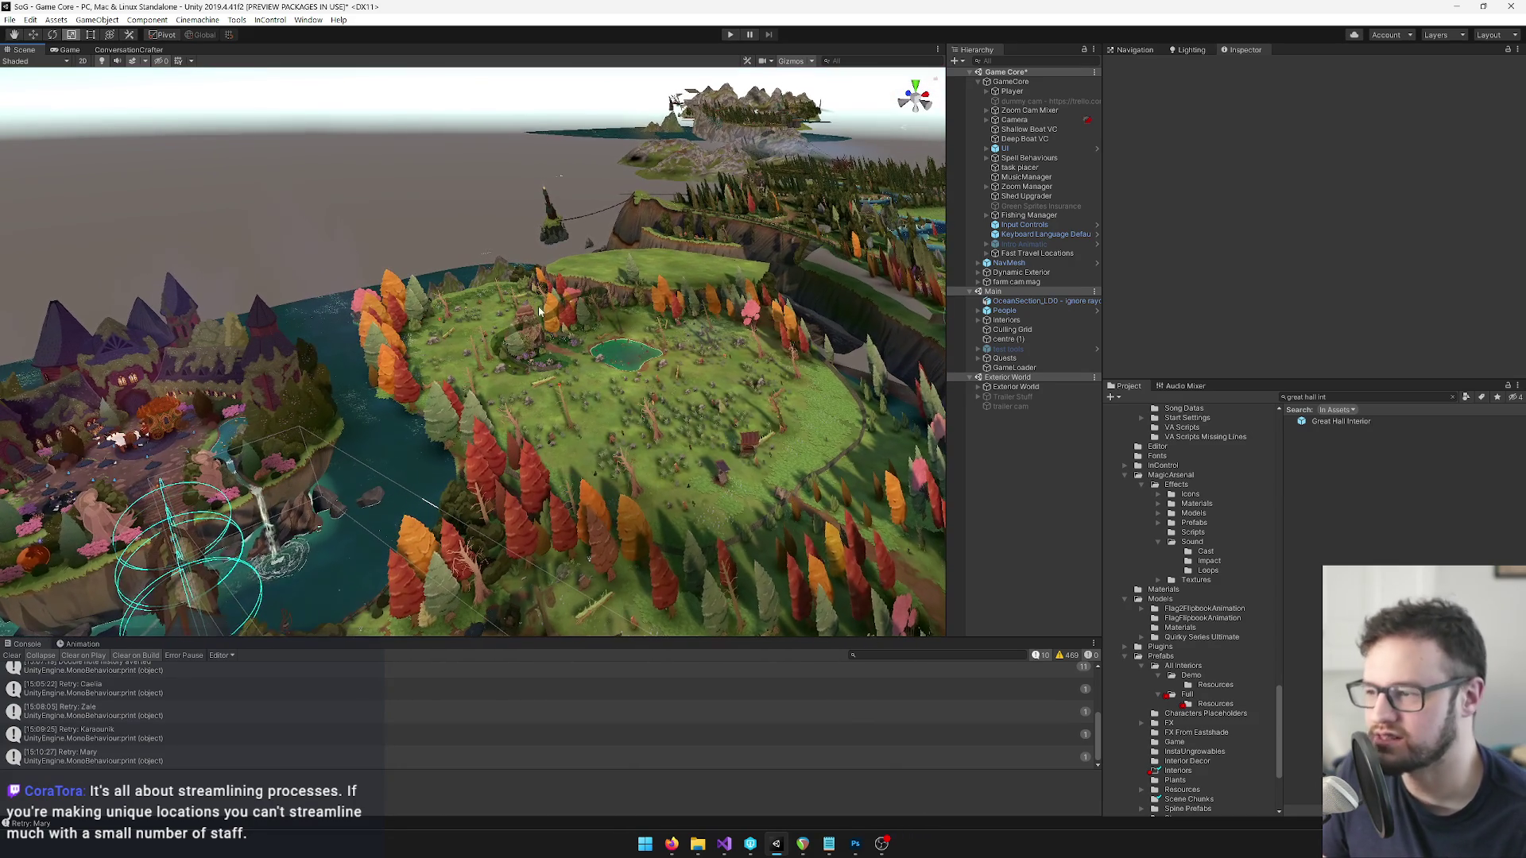
mouse_move(539, 310)
left_mouse_down()
mouse_move(659, 182)
mouse_move(437, 212)
mouse_move(469, 250)
mouse_move(474, 300)
mouse_move(483, 270)
mouse_move(687, 215)
mouse_move(813, 106)
mouse_move(483, 156)
left_mouse_up()
scroll(460, 202, "up", 5)
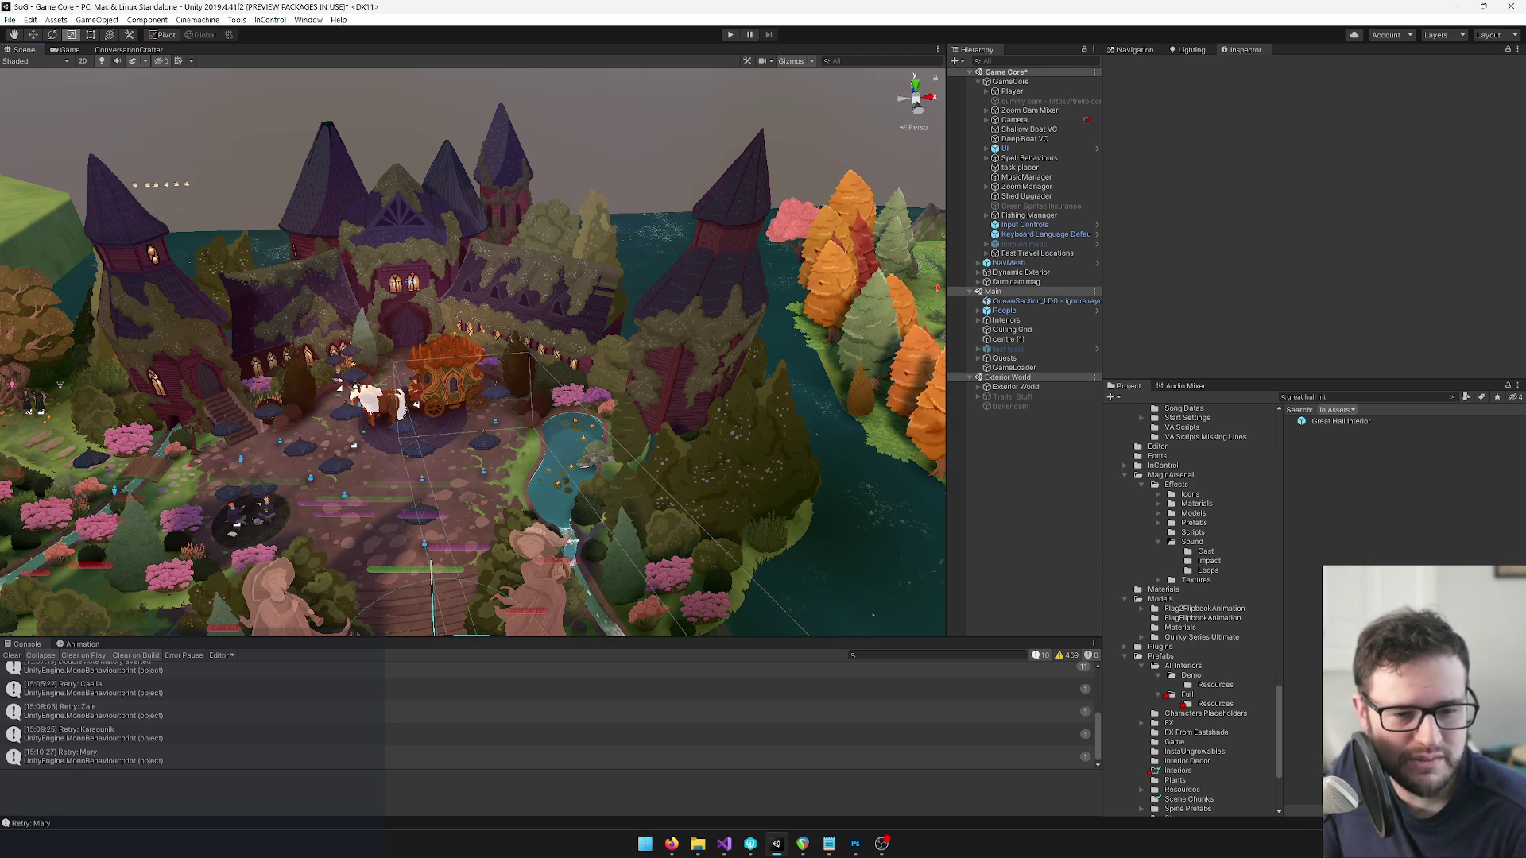
mouse_move(749, 520)
left_mouse_down()
mouse_move(335, 487)
mouse_move(523, 452)
mouse_move(540, 481)
mouse_move(504, 478)
mouse_move(344, 354)
mouse_move(183, 302)
left_mouse_up()
Move the camera over the village festival ring, then onto the houses and campfire.
scroll(557, 483, "down", 2)
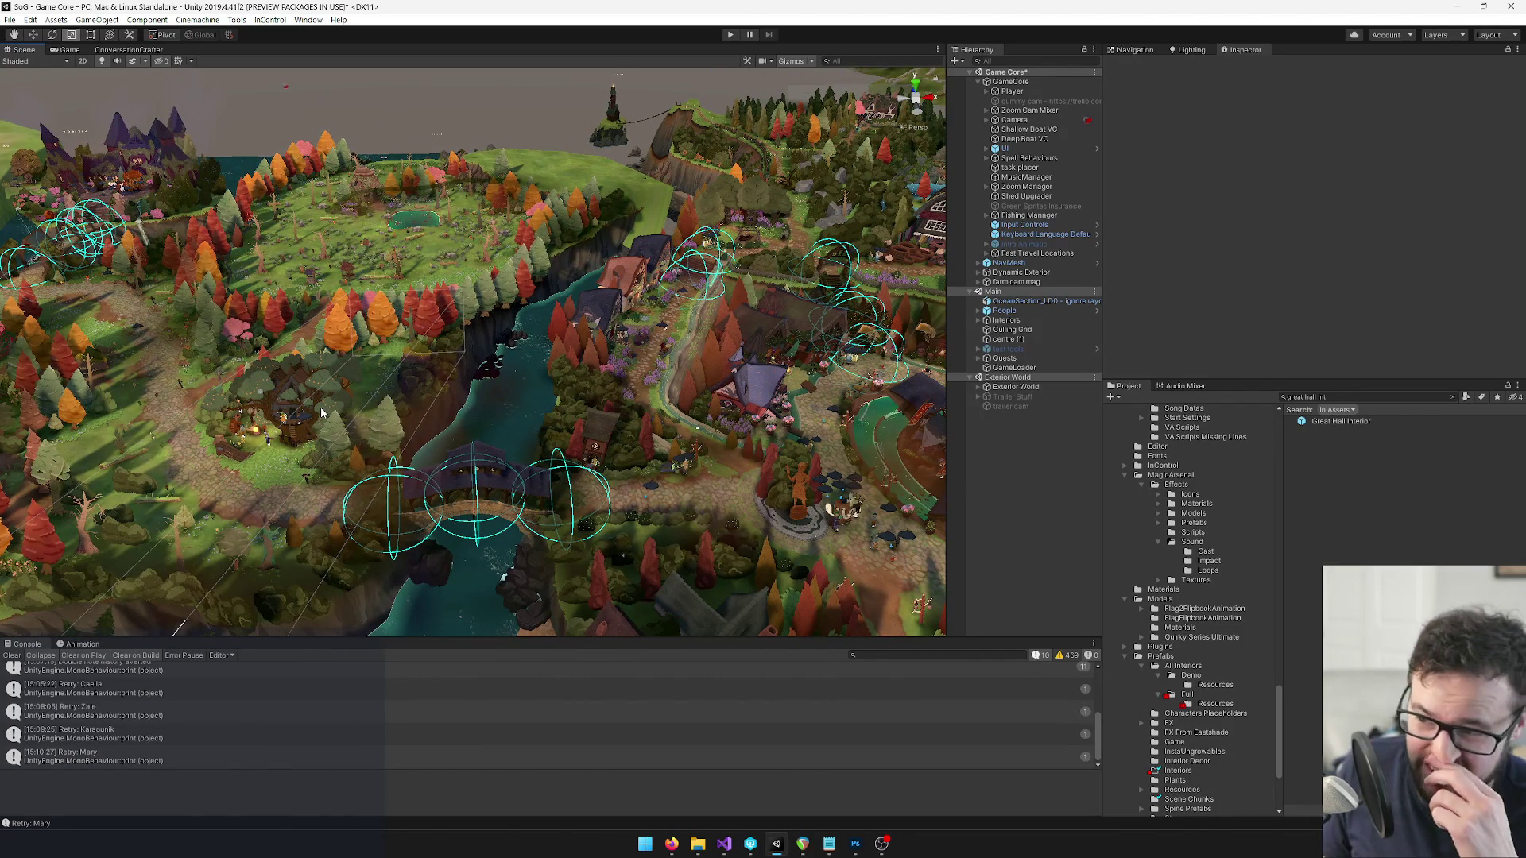
left_click_drag(351, 397, 198, 391)
scroll(623, 340, "up", 10)
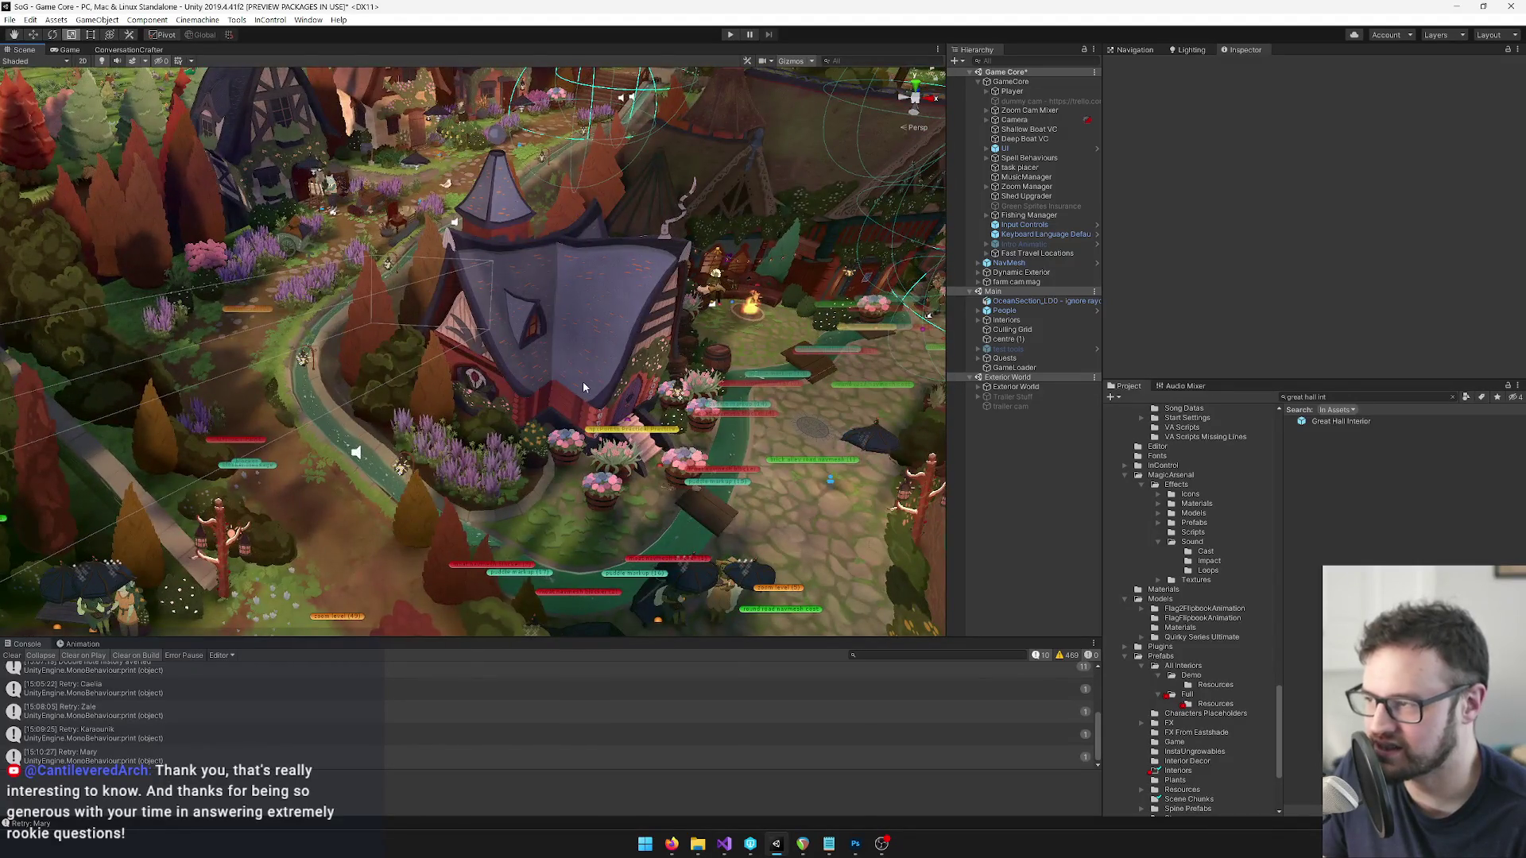
mouse_move(583, 381)
left_mouse_down()
mouse_move(623, 211)
mouse_move(646, 356)
mouse_move(648, 533)
mouse_move(479, 499)
mouse_move(540, 284)
mouse_move(621, 293)
mouse_move(618, 264)
mouse_move(650, 362)
mouse_move(607, 300)
mouse_move(582, 342)
mouse_move(665, 469)
left_mouse_up()
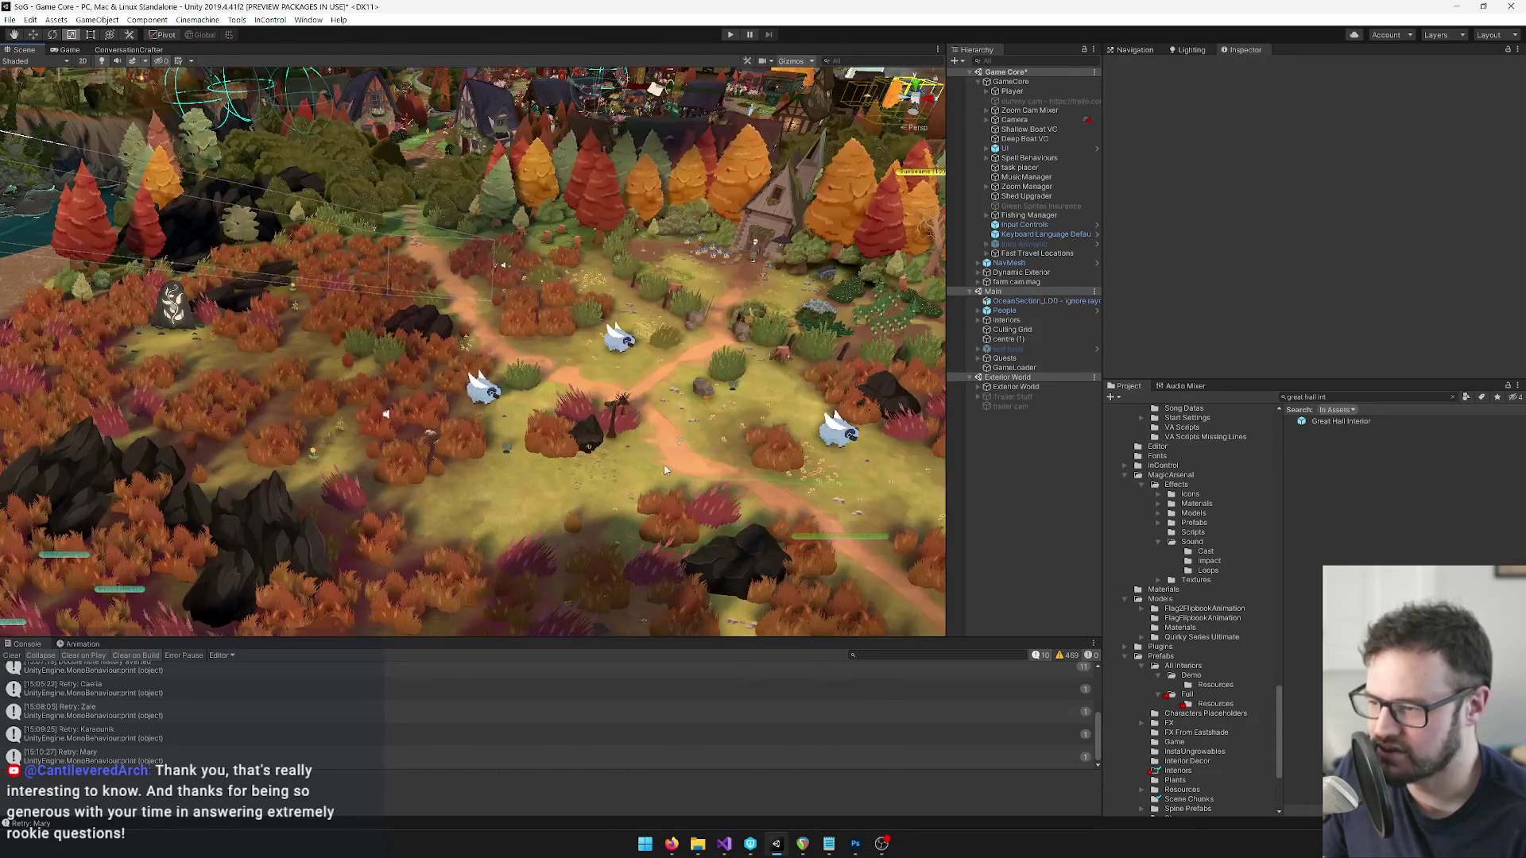
Pan over the village and river, then return to the Game view of the riverbank dock.
mouse_move(391, 387)
left_mouse_down()
mouse_move(363, 345)
mouse_move(295, 429)
mouse_move(410, 433)
mouse_move(475, 406)
mouse_move(524, 435)
mouse_move(555, 378)
mouse_move(607, 378)
left_mouse_up()
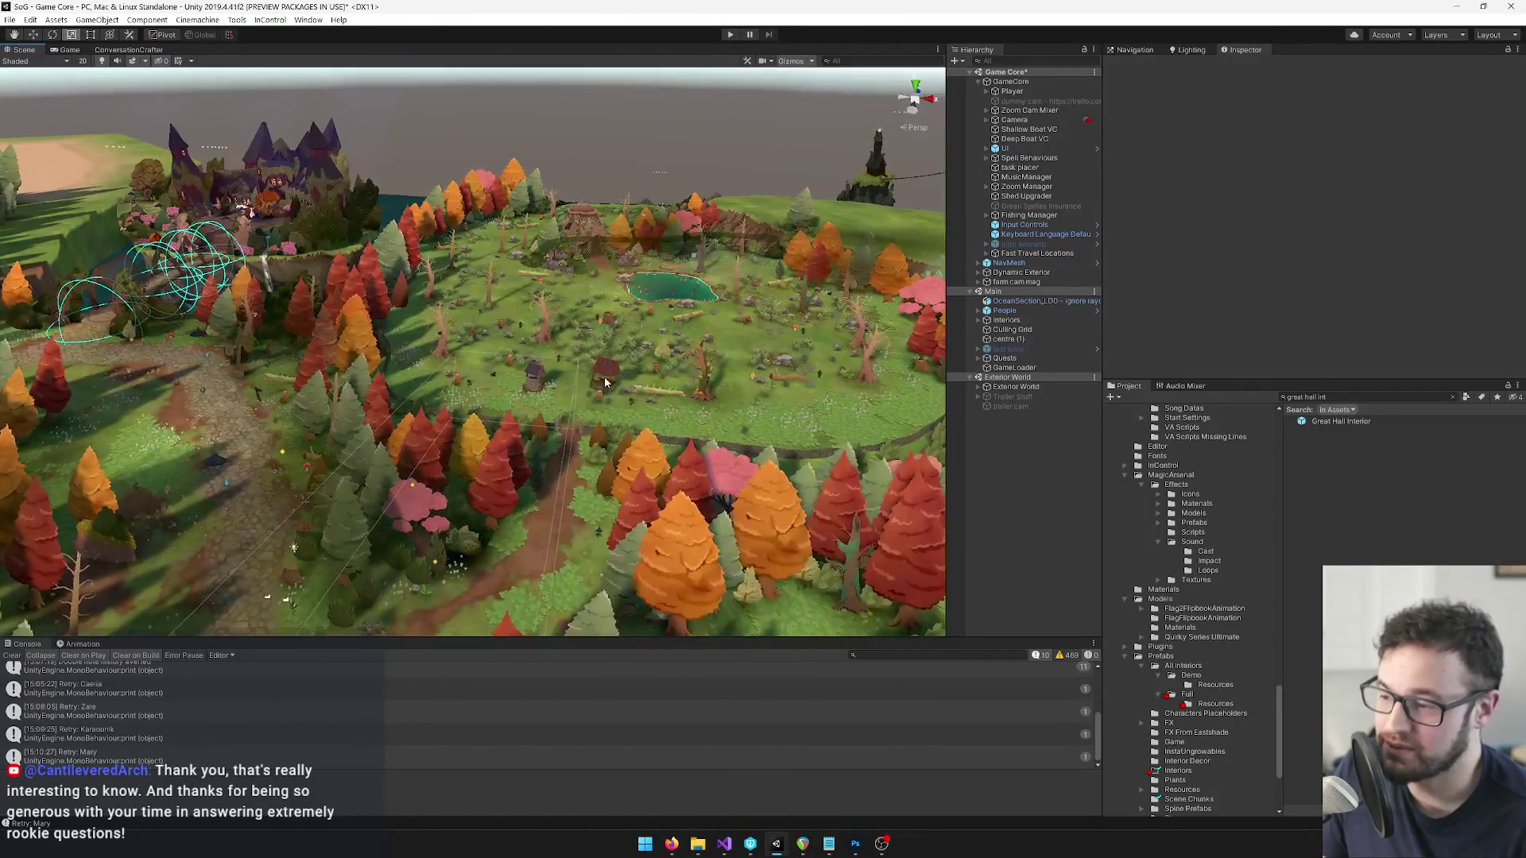
scroll(633, 423, "up", 3)
scroll(633, 422, "down", 4)
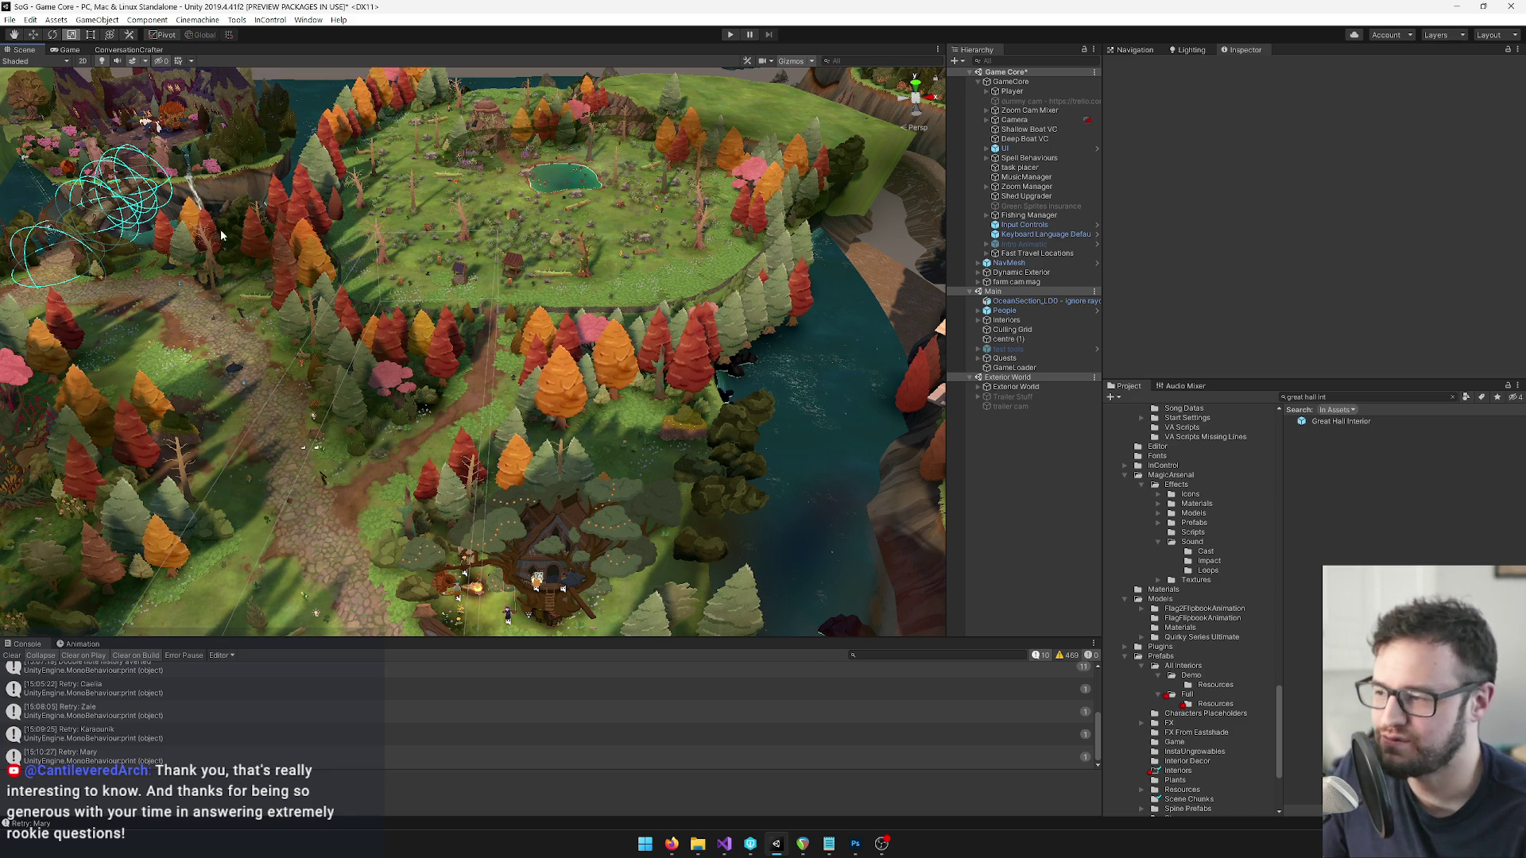
left_click(71, 50)
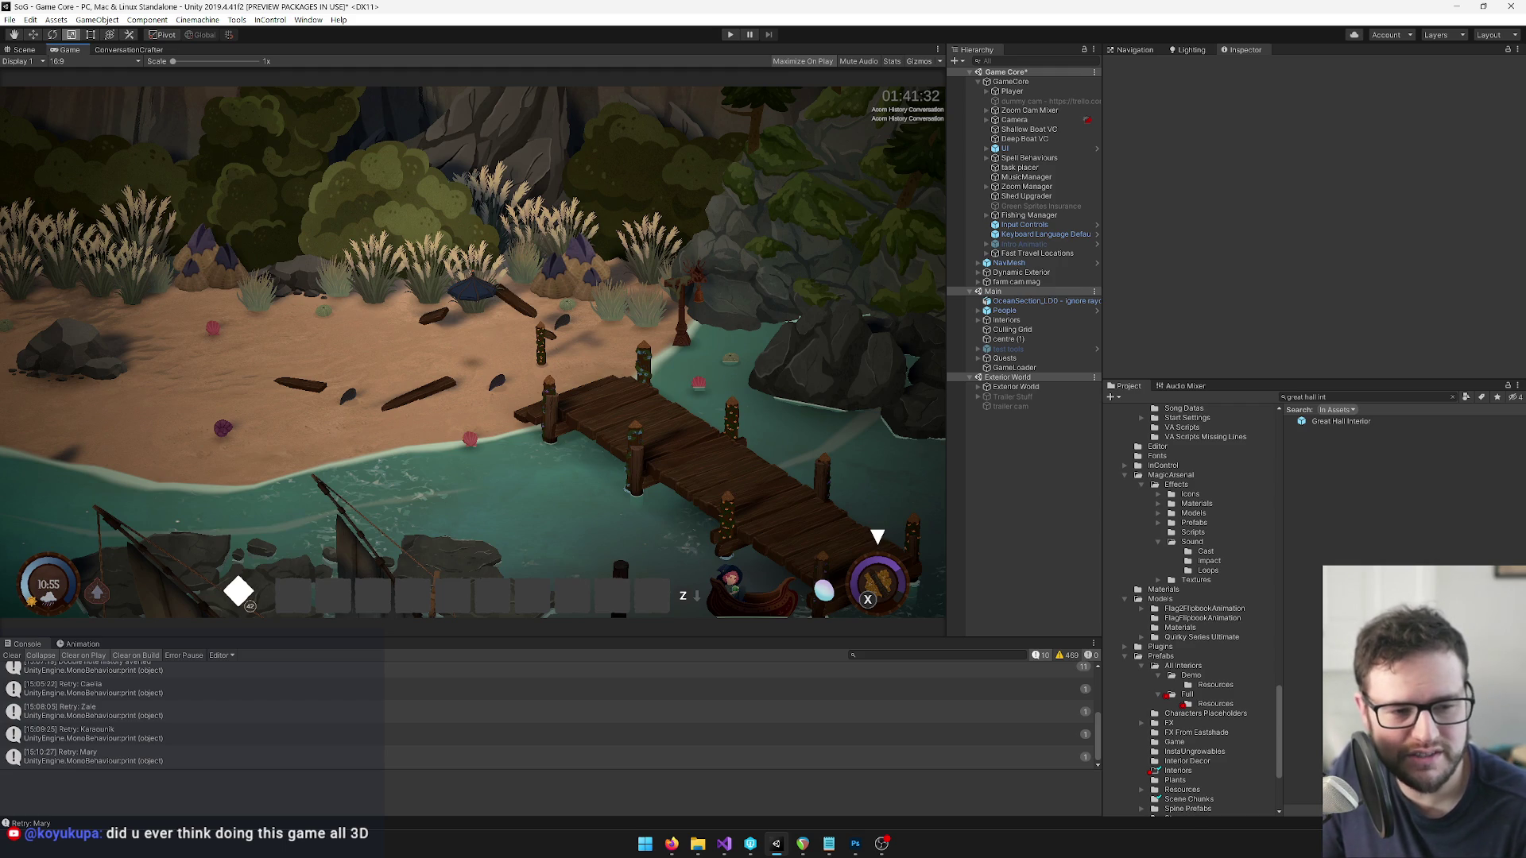
key("alt+Tab")
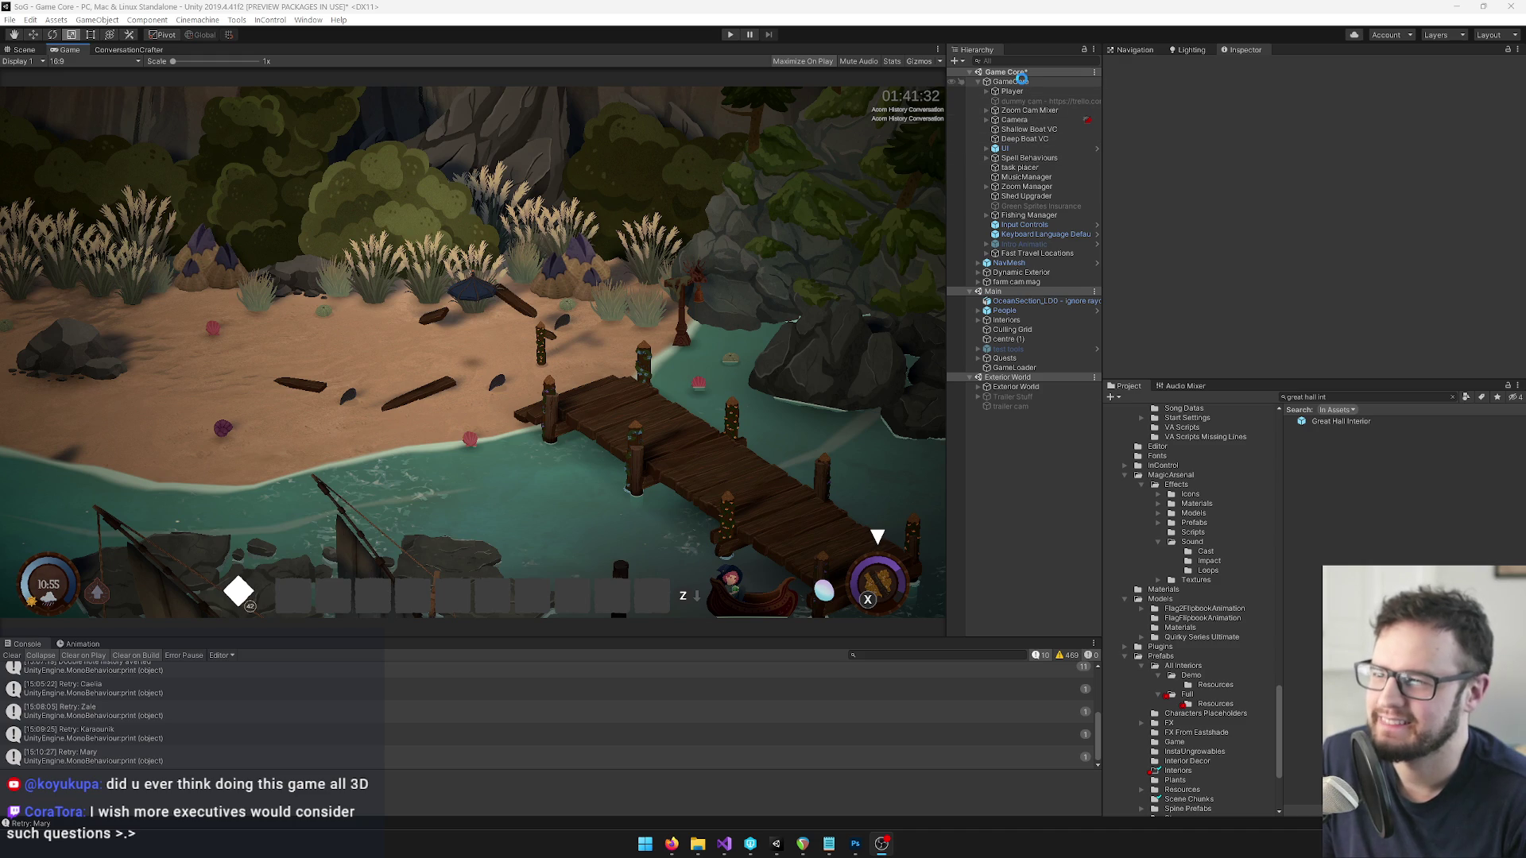
Check GameCore's Game Manager start settings in the Inspector, then return to the Scene view.
left_click(1021, 81)
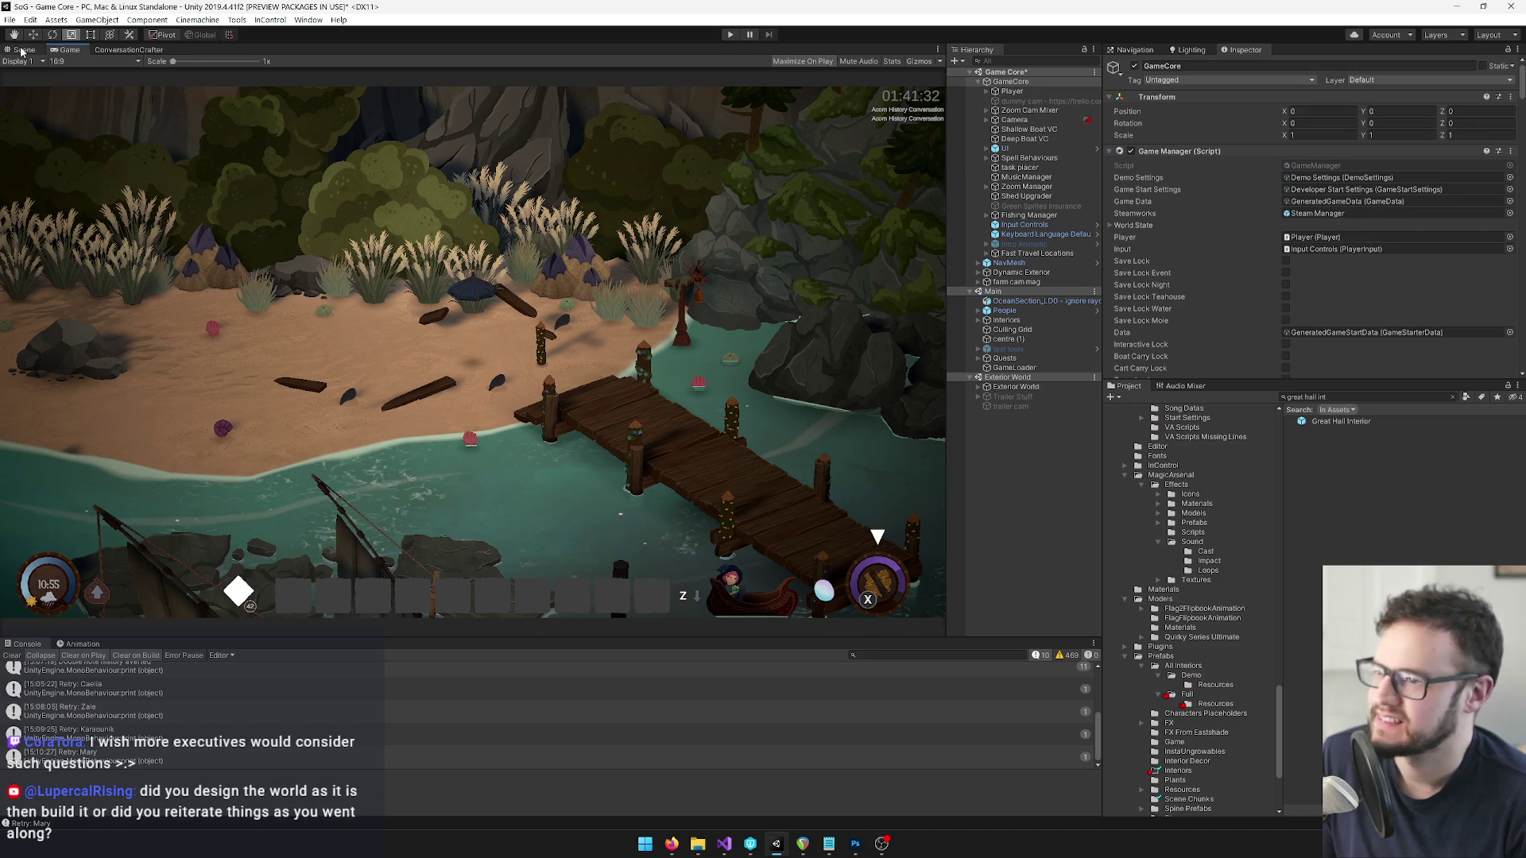
left_click(24, 49)
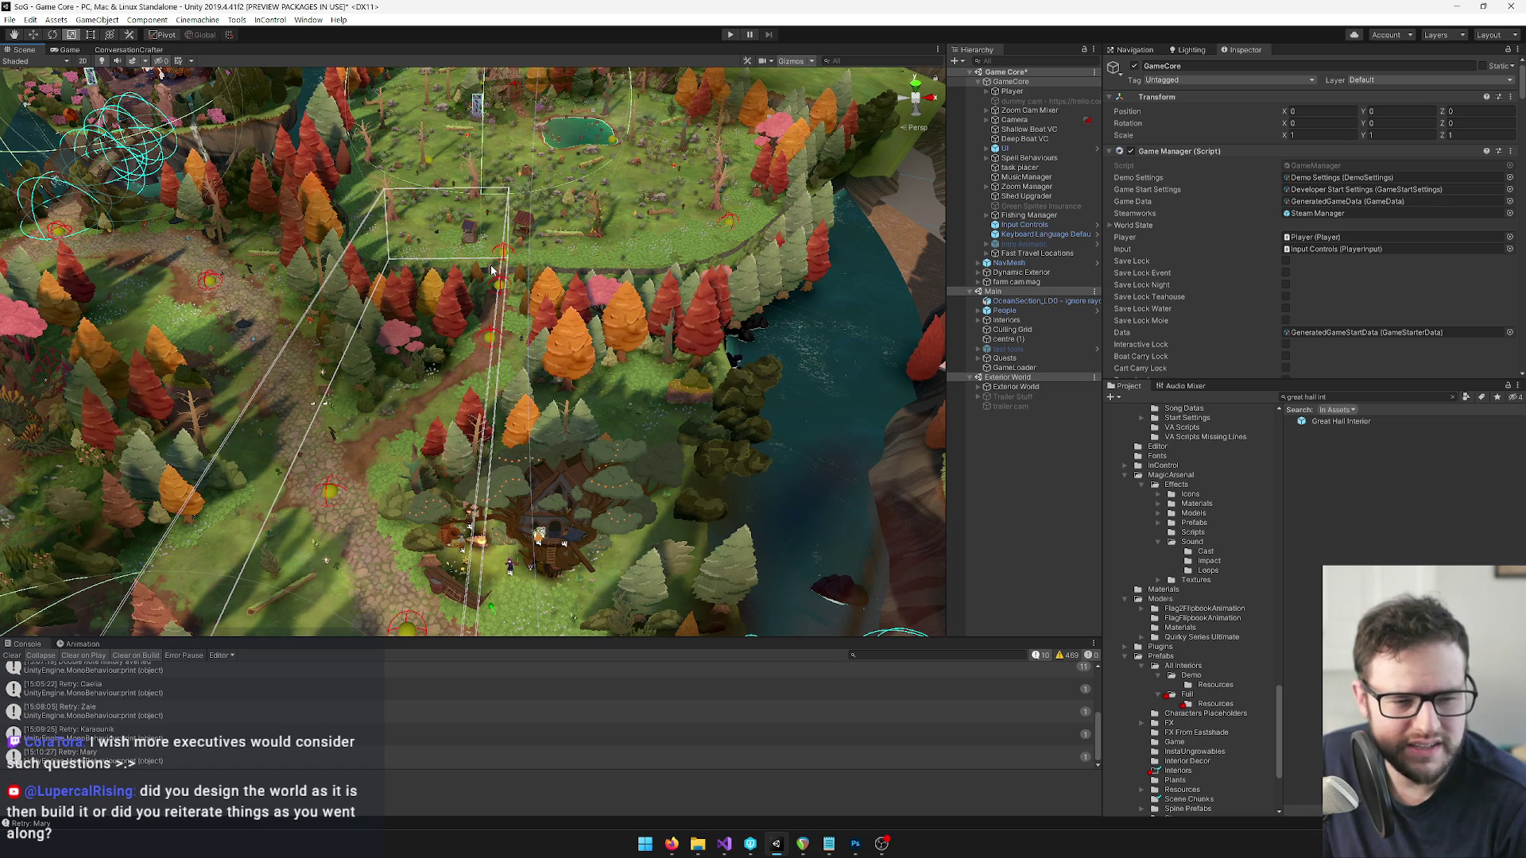
Orbit the camera across the whole world map, then zoom in close on the castle island.
mouse_move(492, 270)
left_mouse_down()
mouse_move(529, 251)
mouse_move(693, 340)
left_mouse_up()
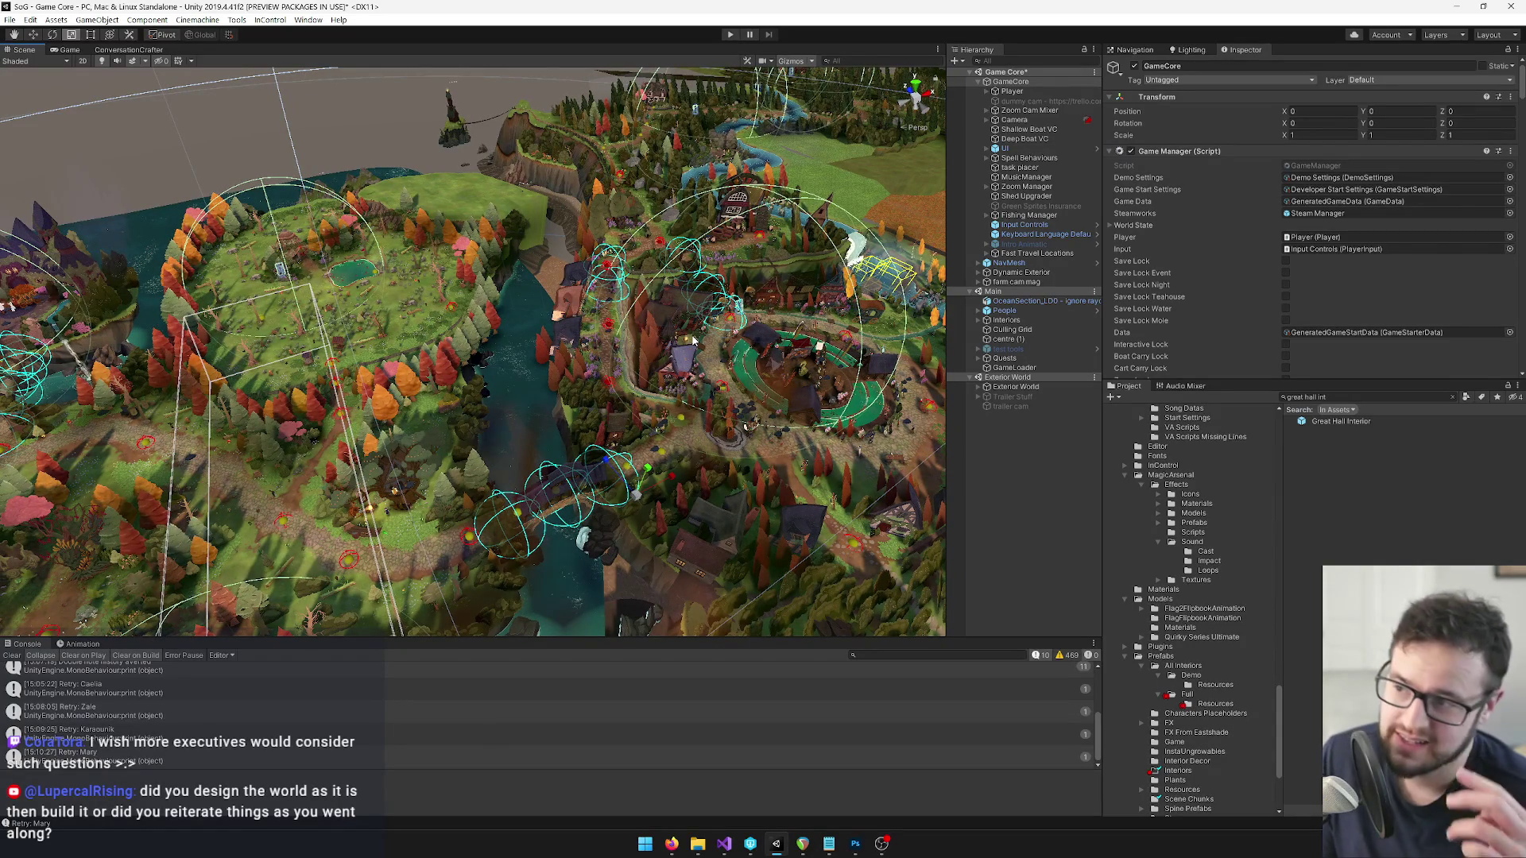
mouse_move(693, 340)
left_mouse_down()
mouse_move(672, 331)
mouse_move(645, 352)
mouse_move(302, 242)
left_mouse_up()
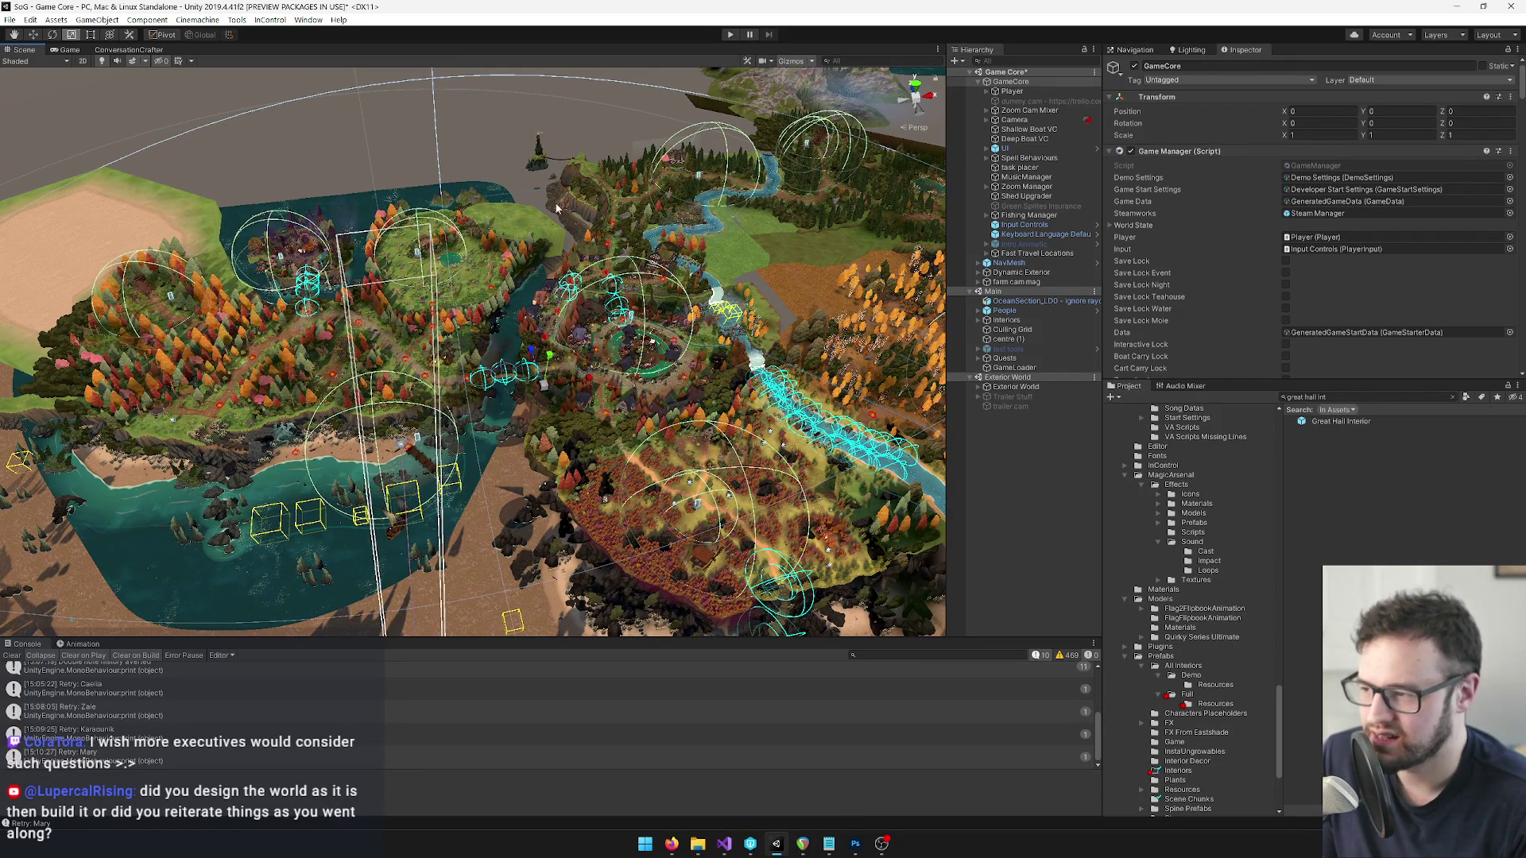
mouse_move(322, 299)
left_mouse_down()
mouse_move(615, 367)
mouse_move(521, 369)
left_mouse_up()
mouse_move(677, 317)
left_mouse_down()
mouse_move(644, 308)
mouse_move(584, 389)
left_mouse_up()
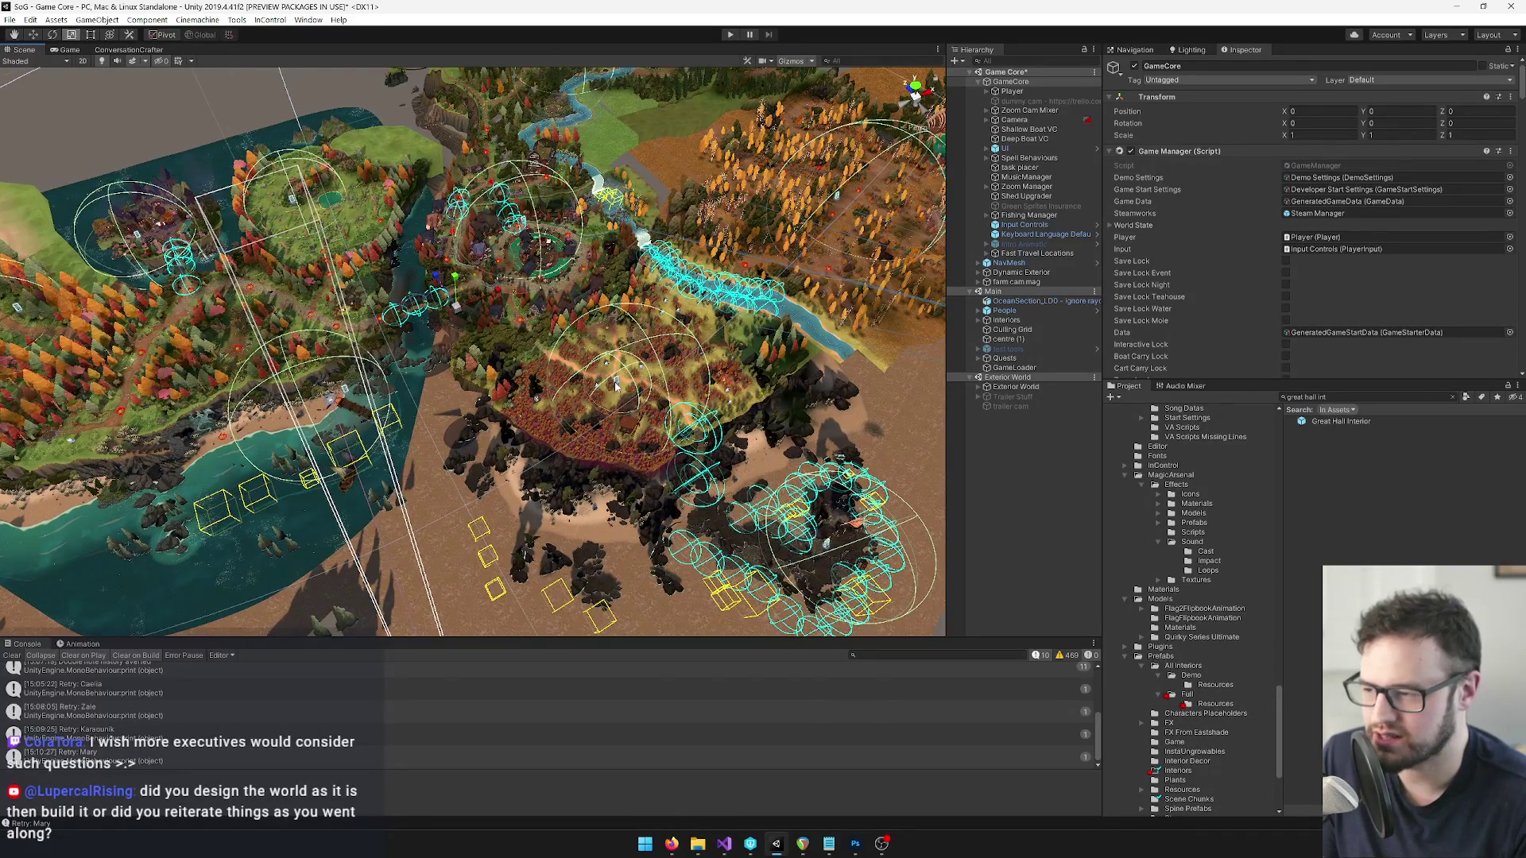
left_click_drag(675, 393, 694, 382)
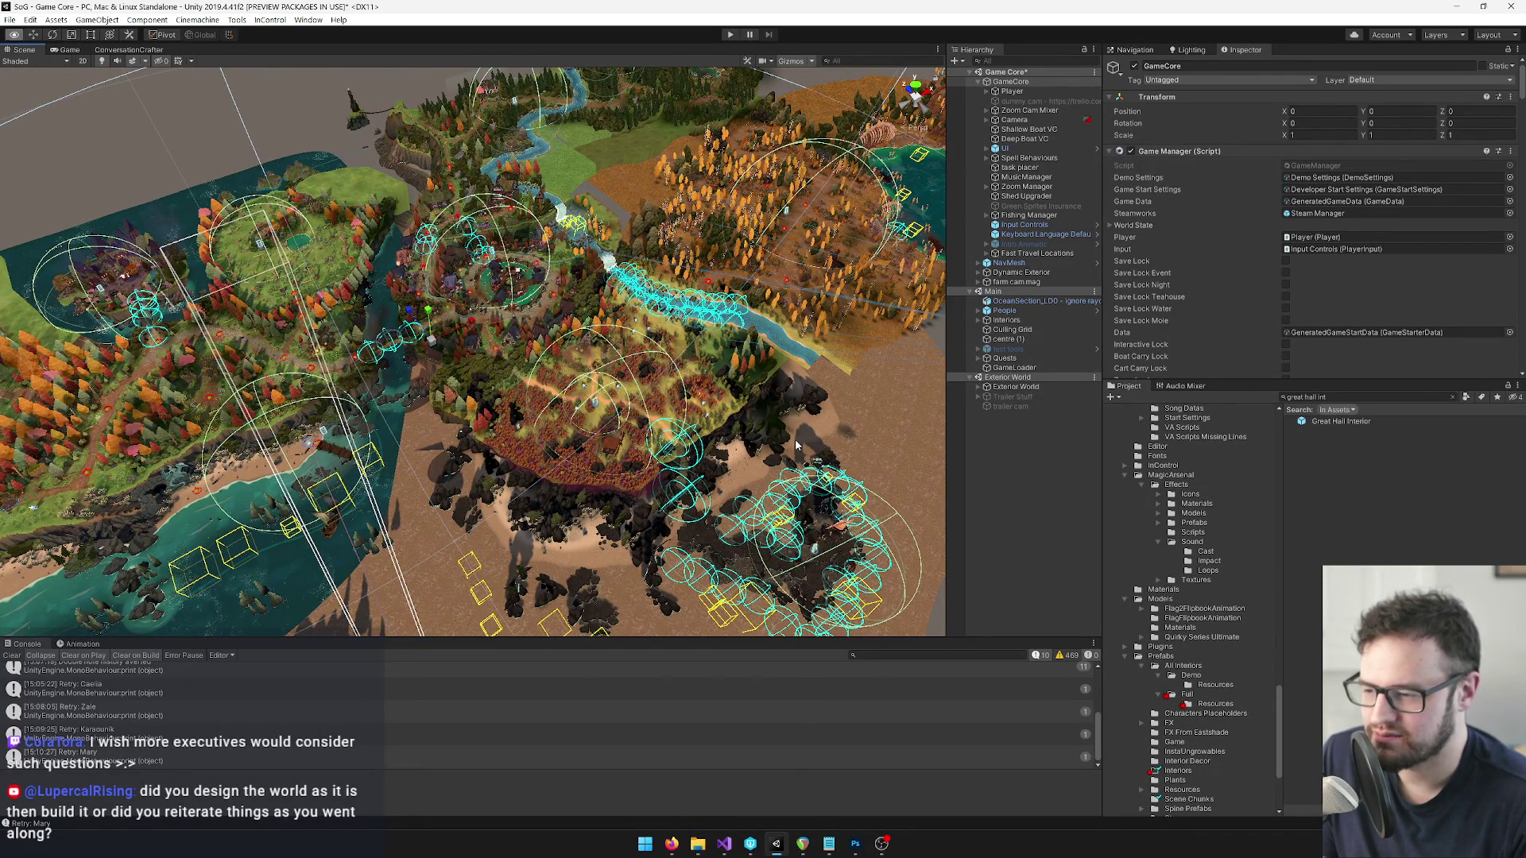
left_click_drag(675, 509, 681, 411)
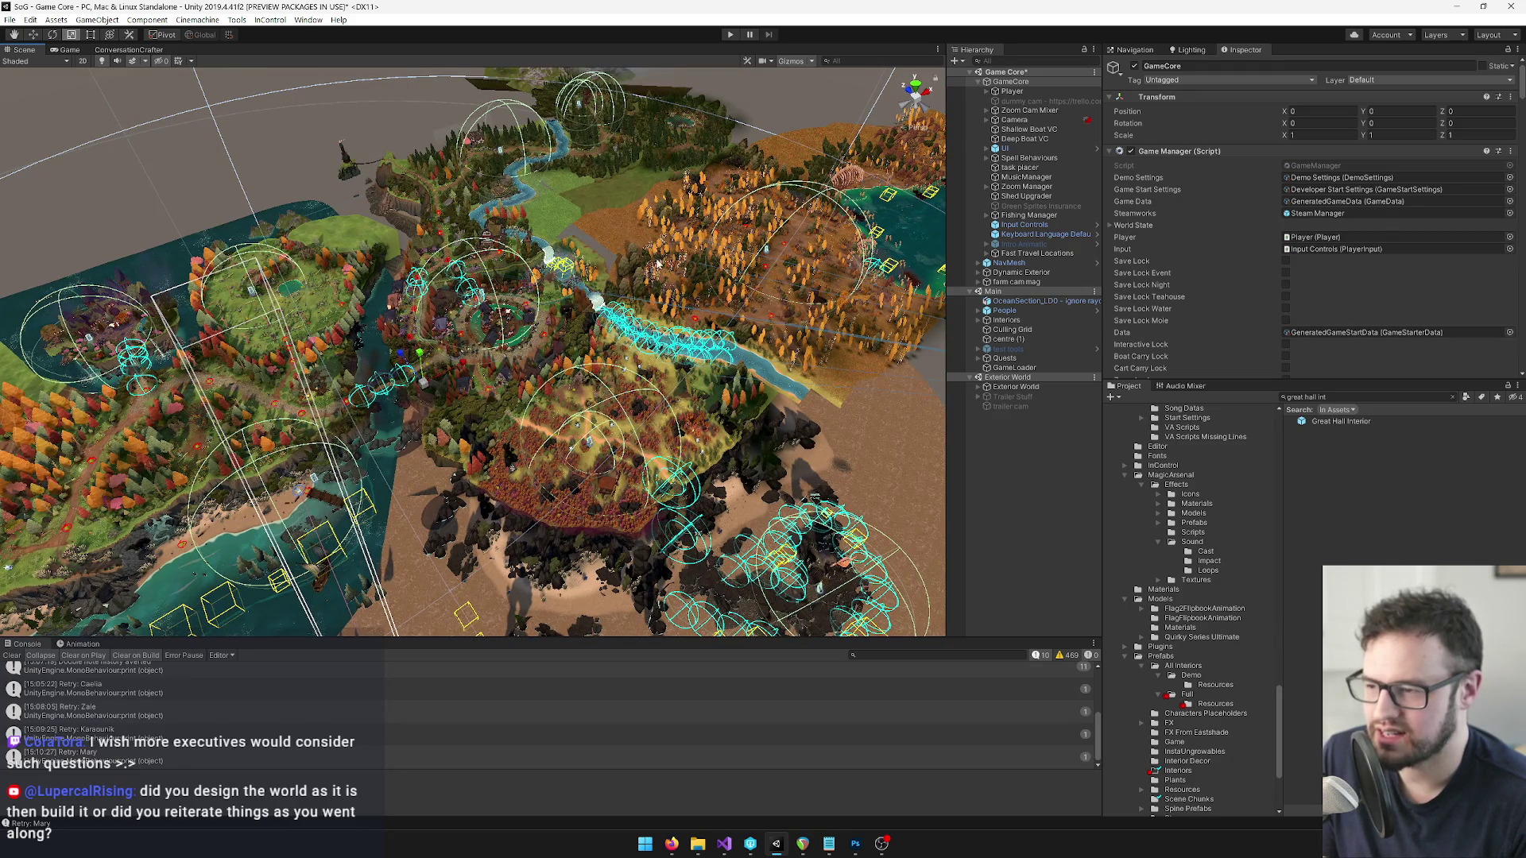
left_click_drag(634, 296, 620, 293)
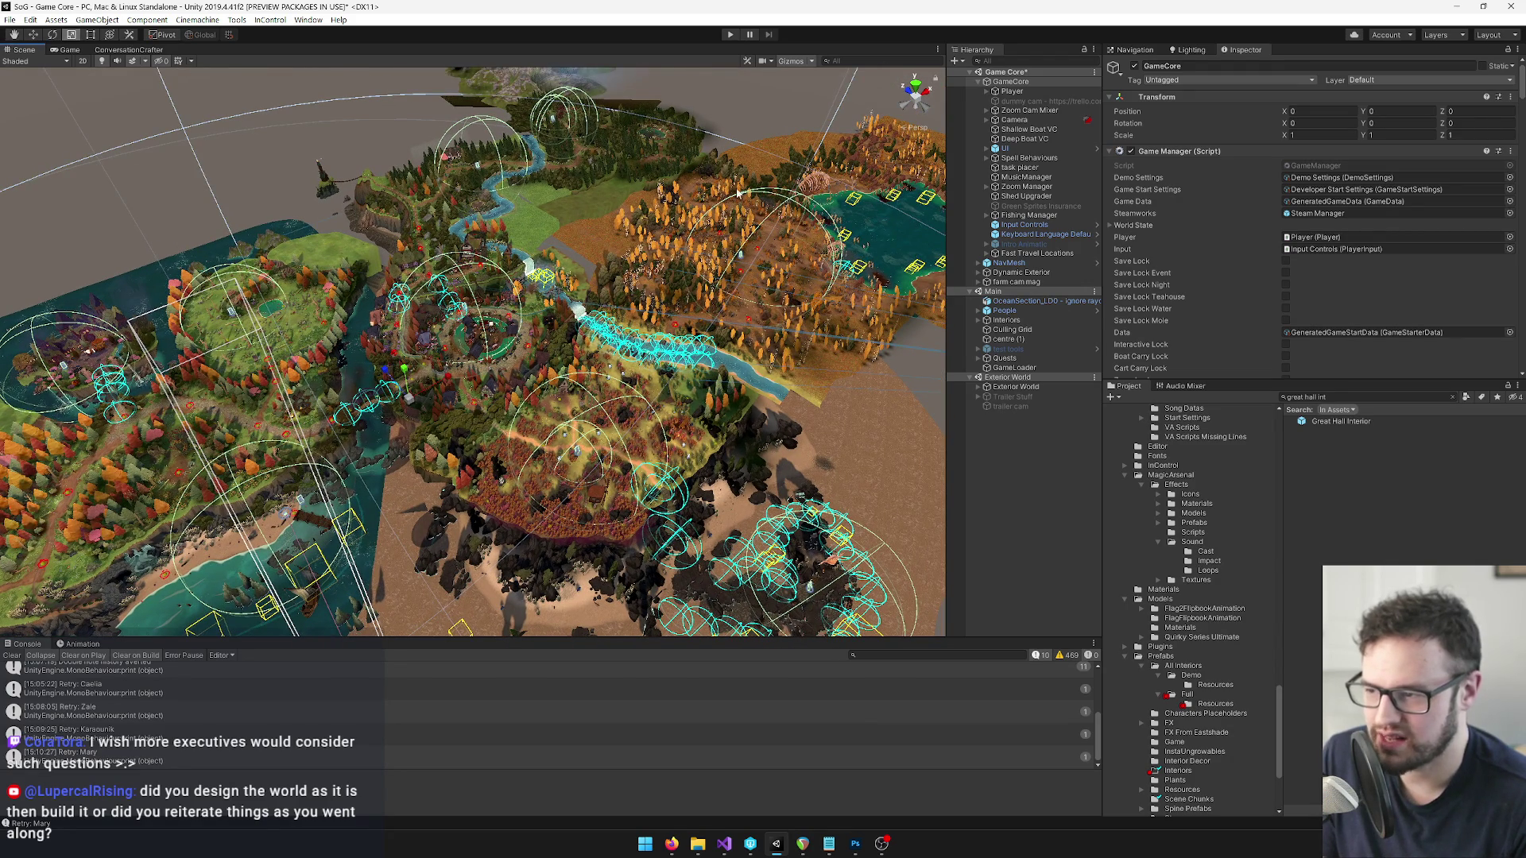
mouse_move(757, 317)
left_mouse_down()
mouse_move(852, 281)
mouse_move(808, 236)
mouse_move(608, 283)
left_mouse_up()
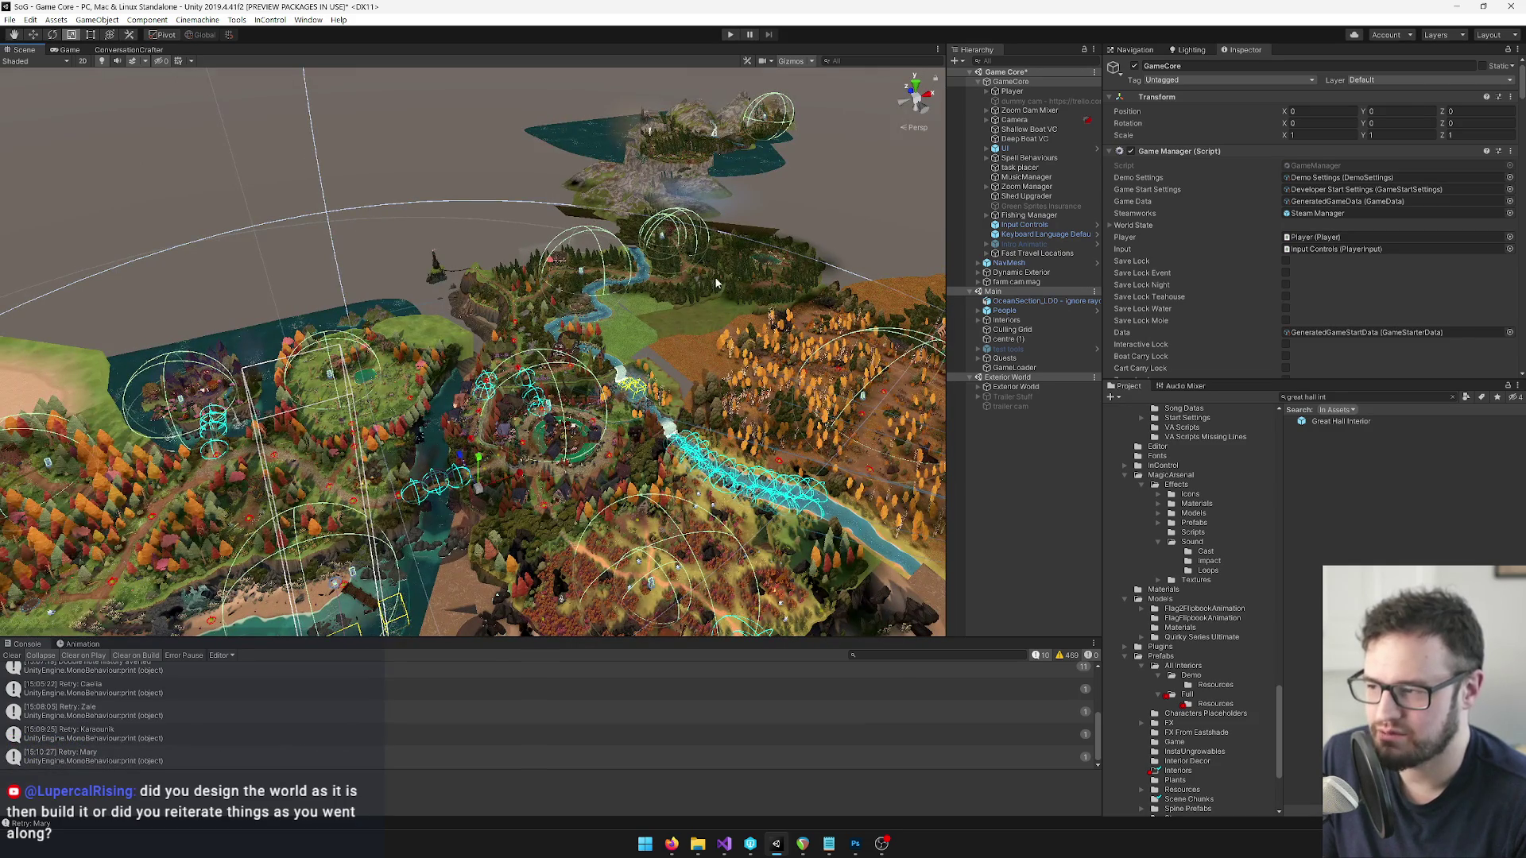
left_click_drag(731, 260, 723, 271)
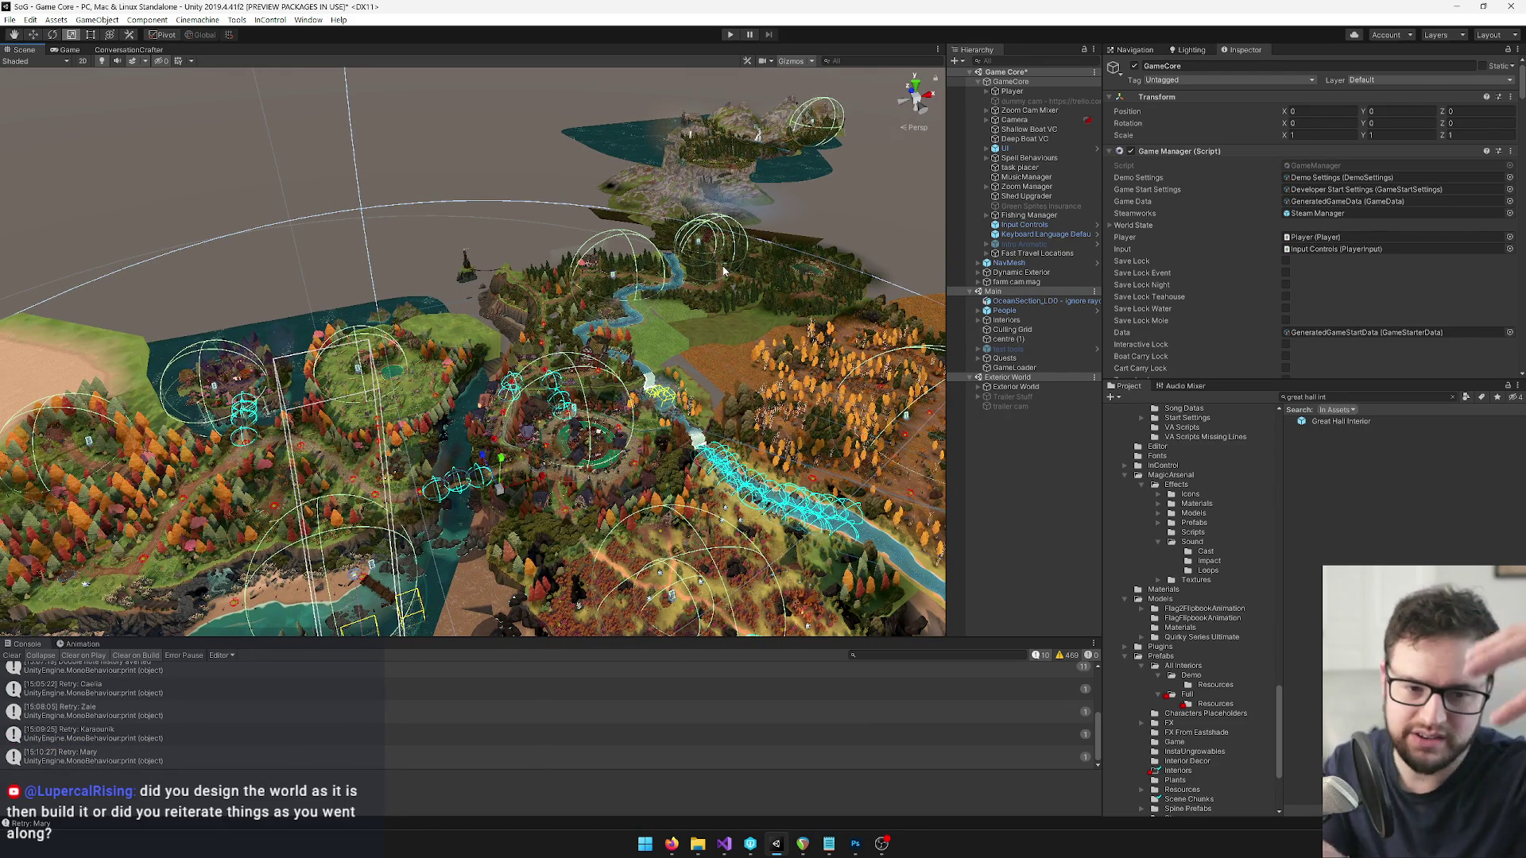
mouse_move(647, 234)
left_mouse_down()
mouse_move(604, 262)
mouse_move(516, 235)
mouse_move(439, 250)
mouse_move(403, 278)
mouse_move(453, 231)
left_mouse_up()
scroll(453, 231, "up", 5)
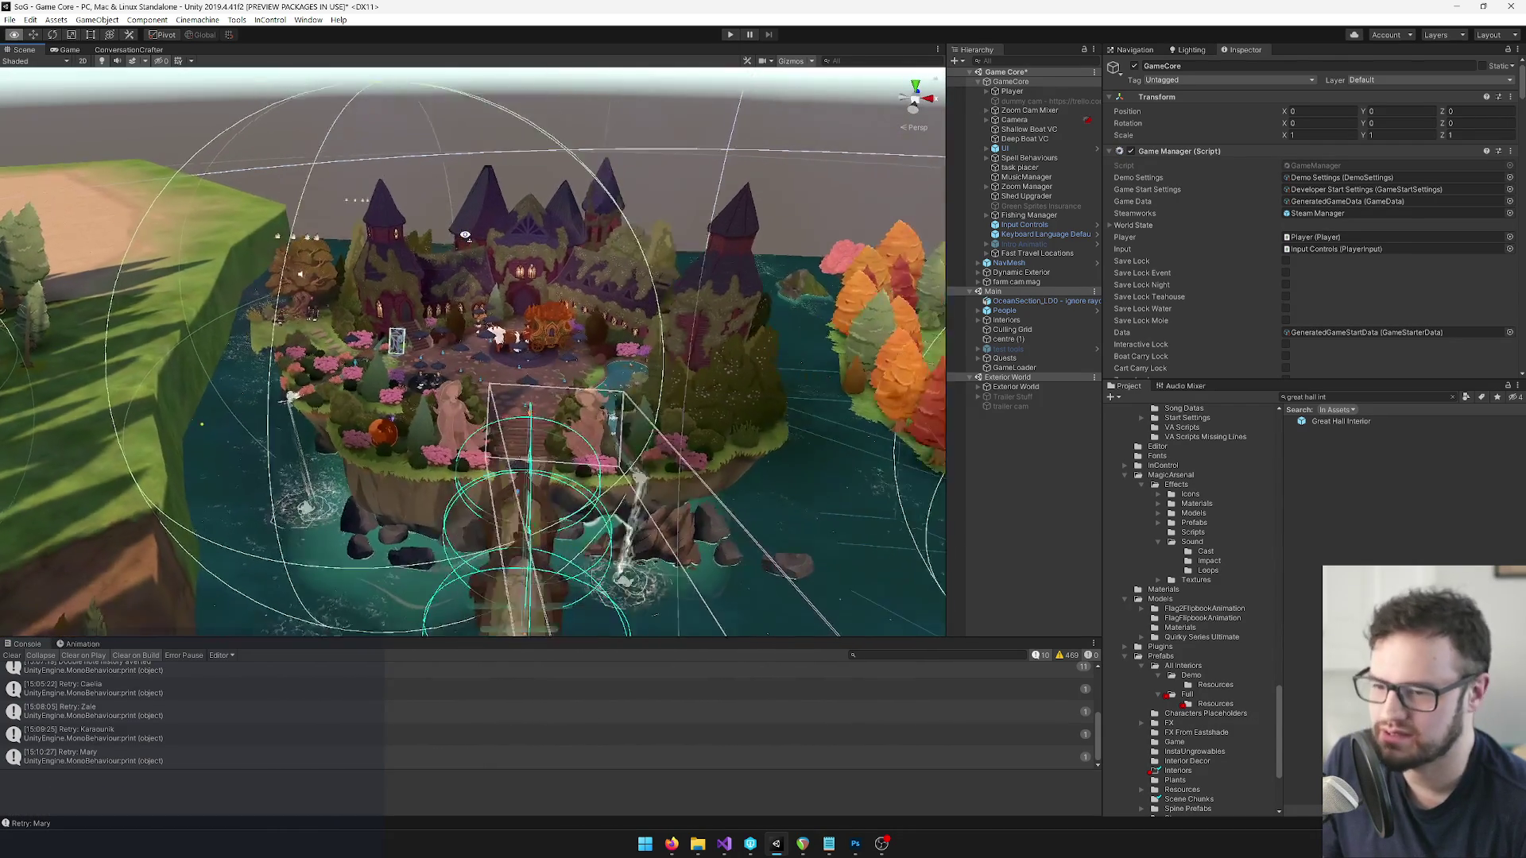
Show the Game view and clear all messages from the Console log.
left_click(69, 49)
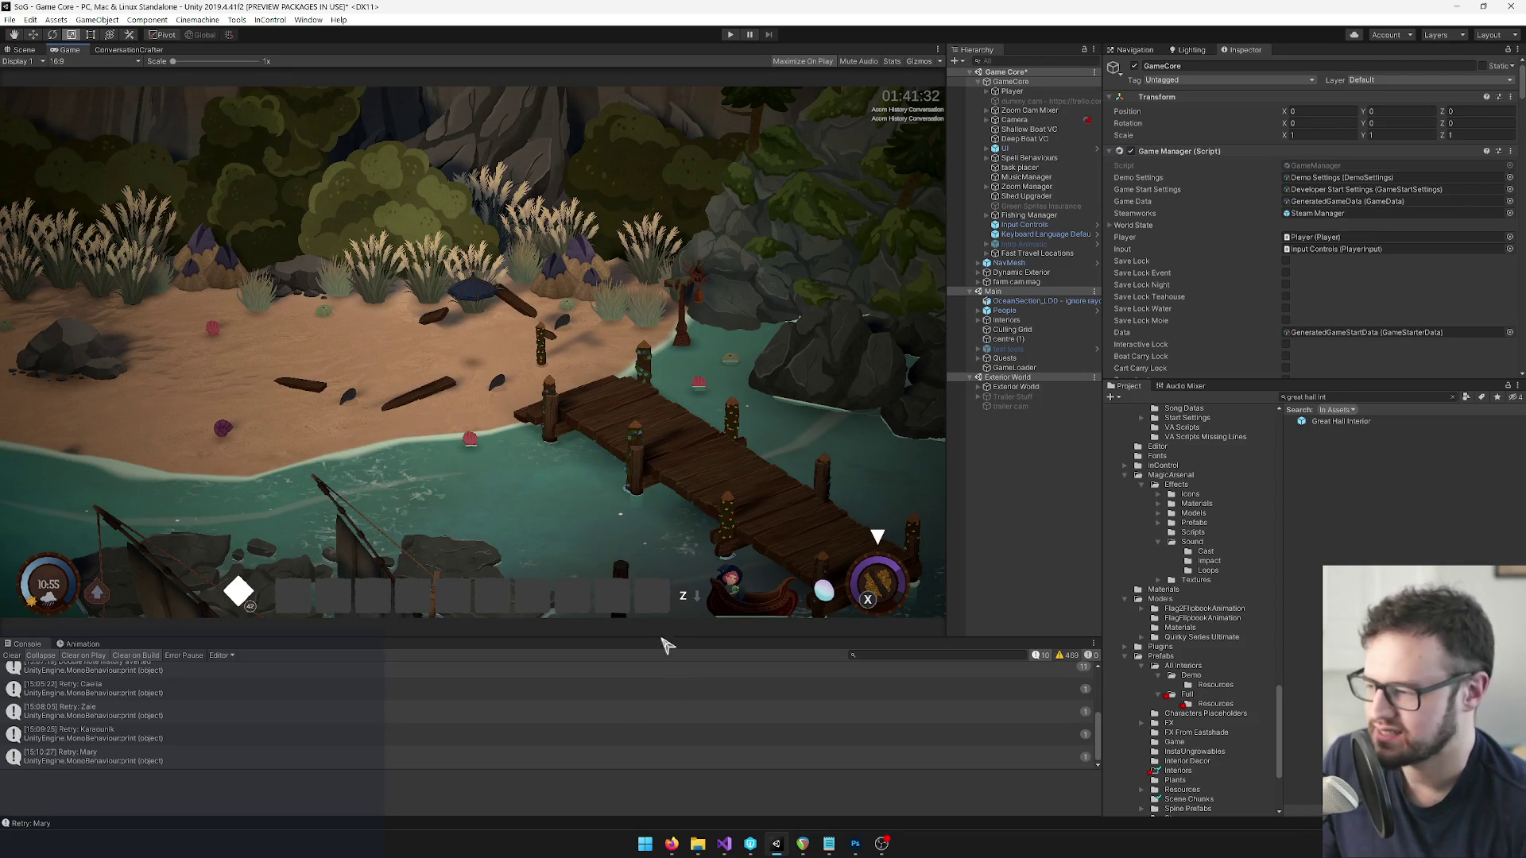
left_click(13, 656)
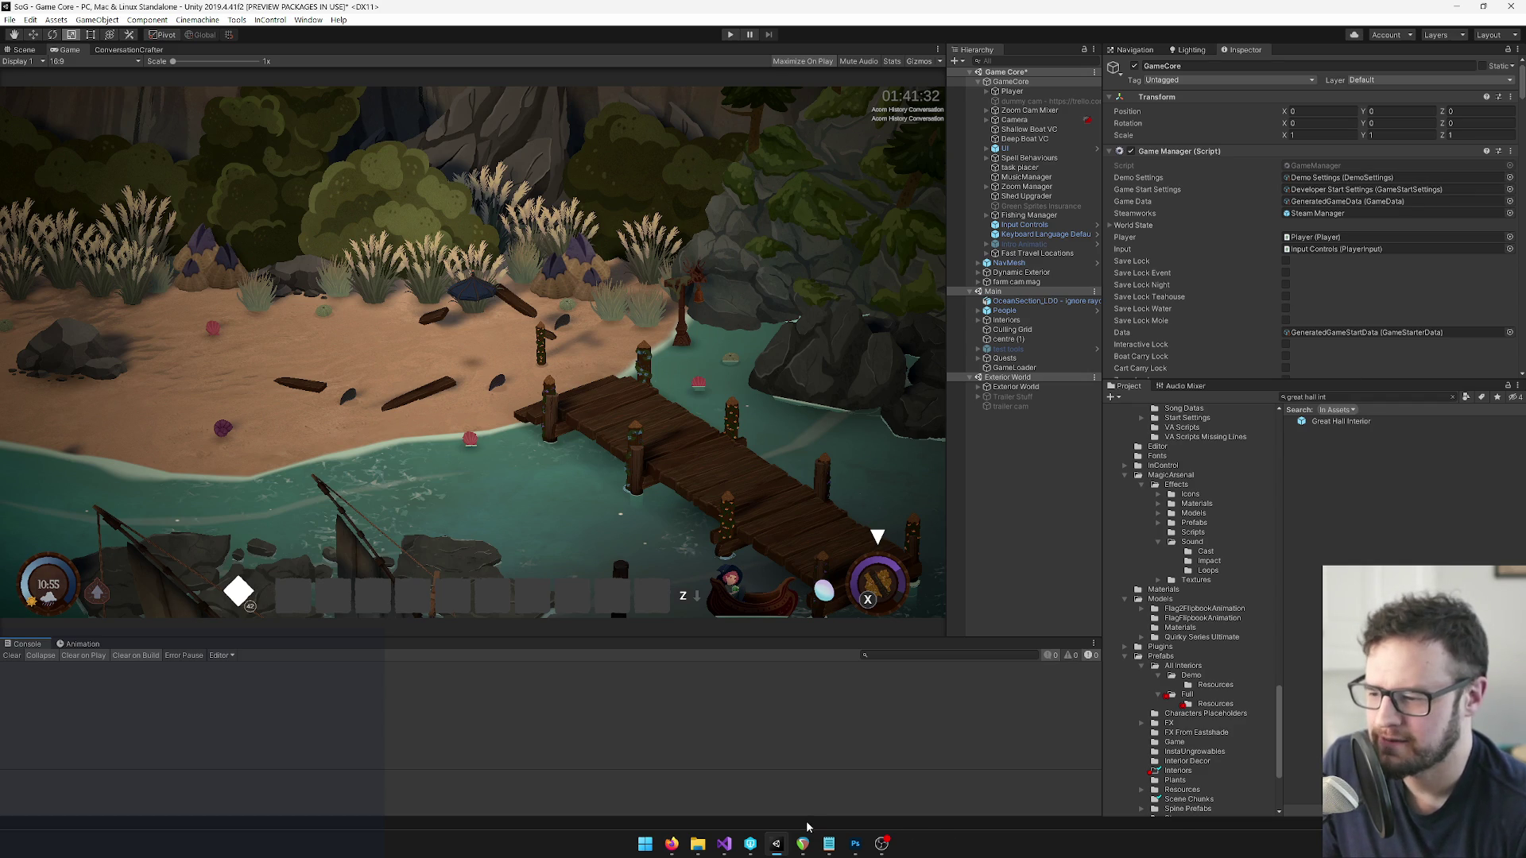
left_click(1308, 396)
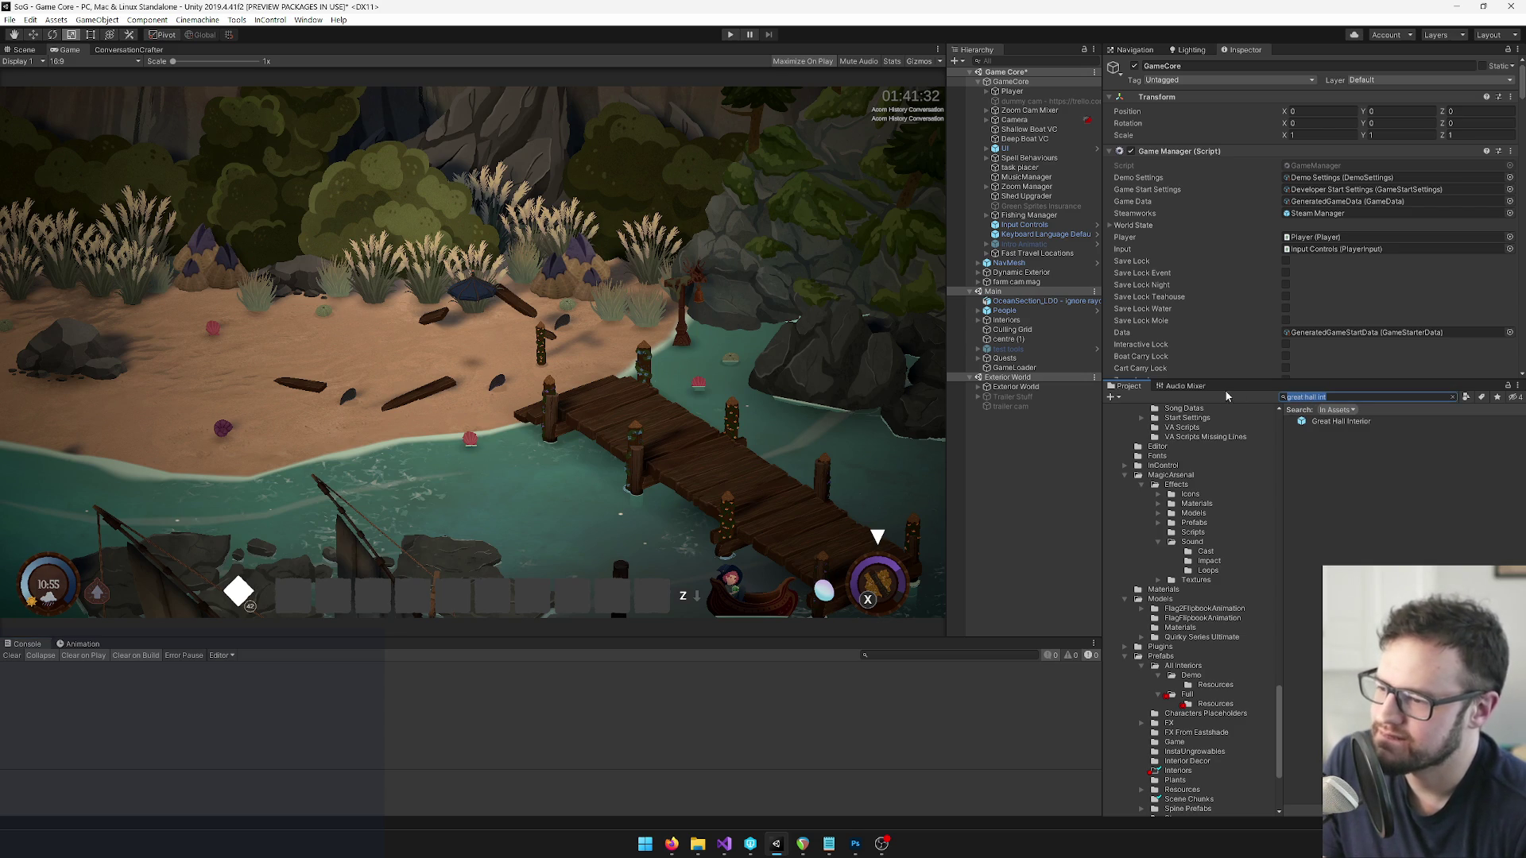
Glance at the Trello board in Firefox, then bring the Perforce P4V client forward.
mouse_move(672, 841)
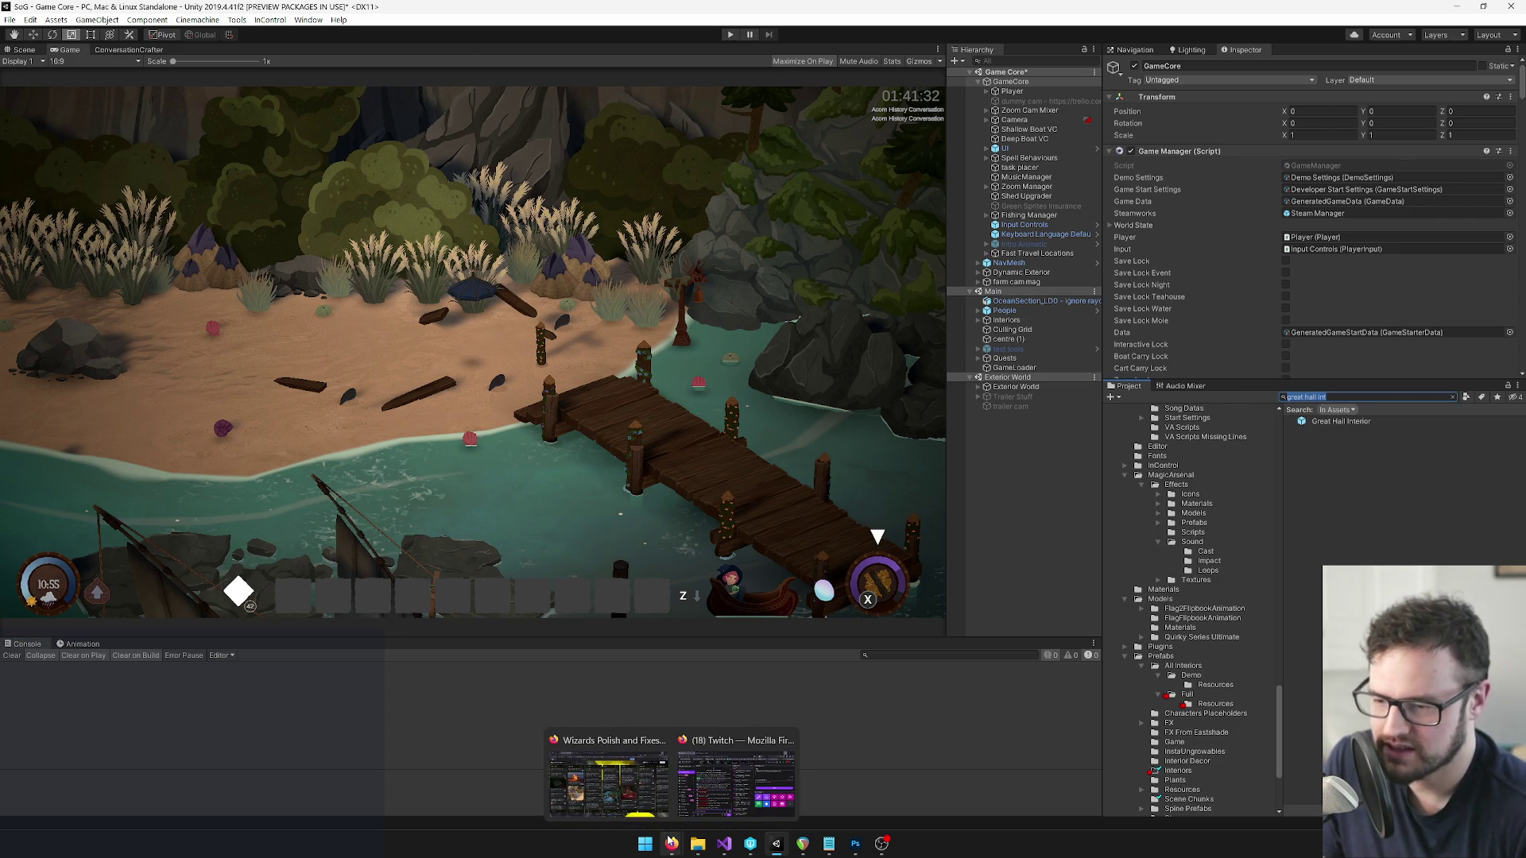
left_click(627, 794)
key("alt+Tab")
mouse_move(805, 844)
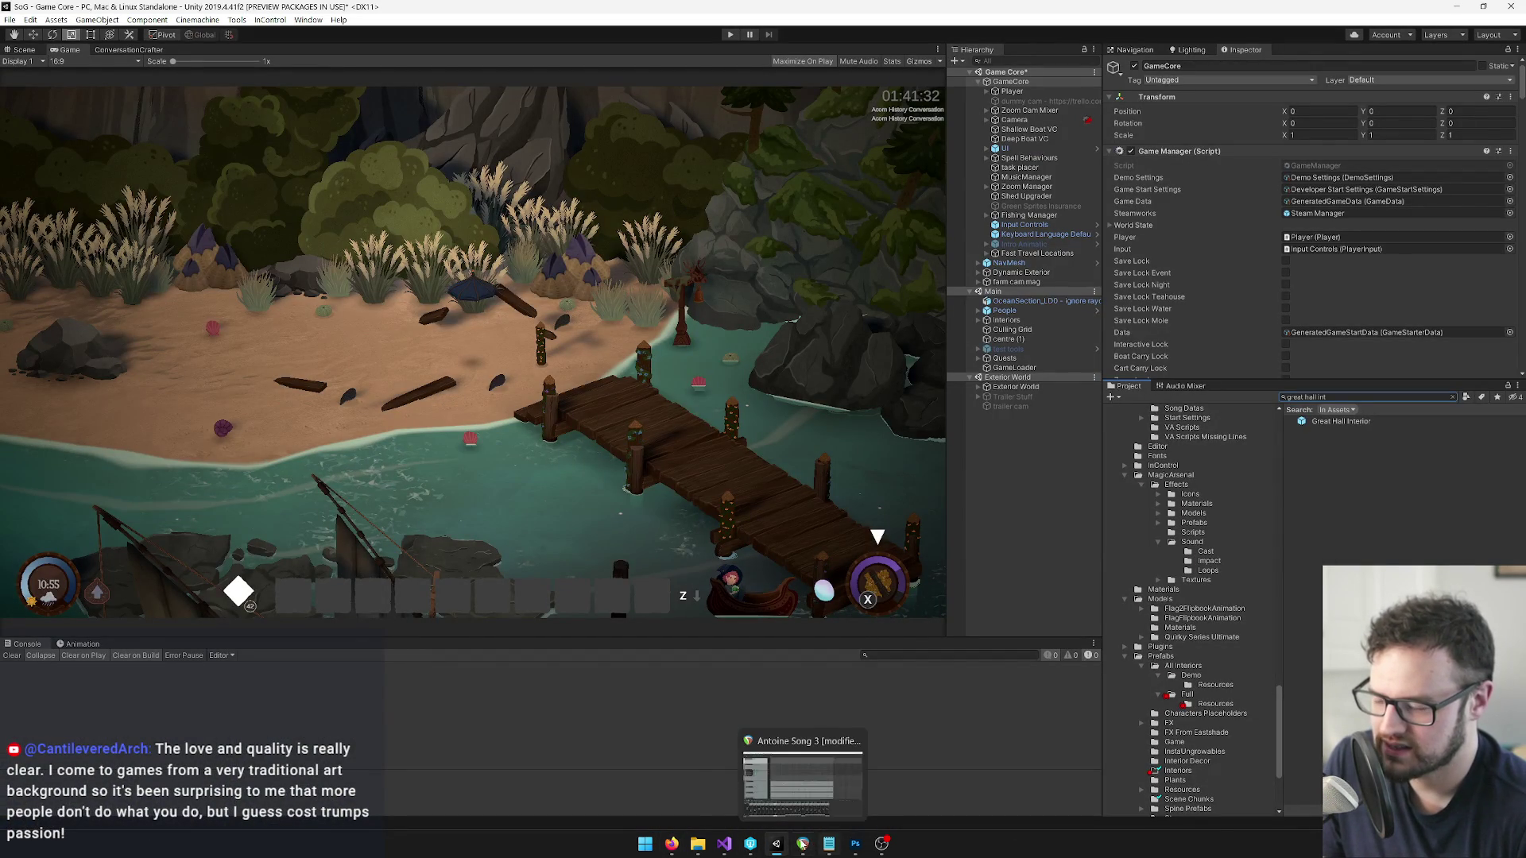
mouse_move(753, 845)
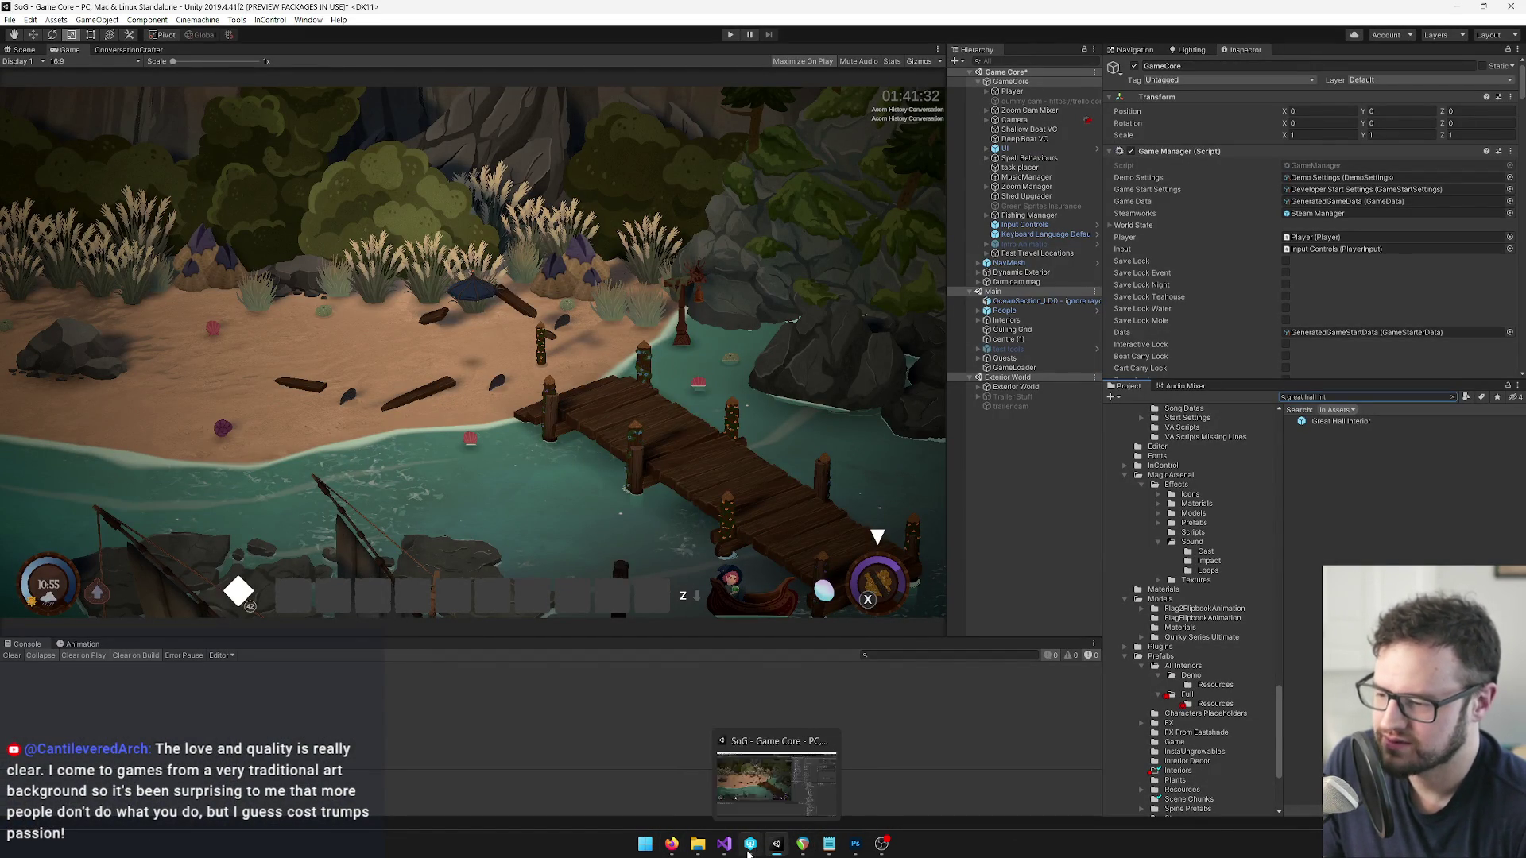
left_click(749, 845)
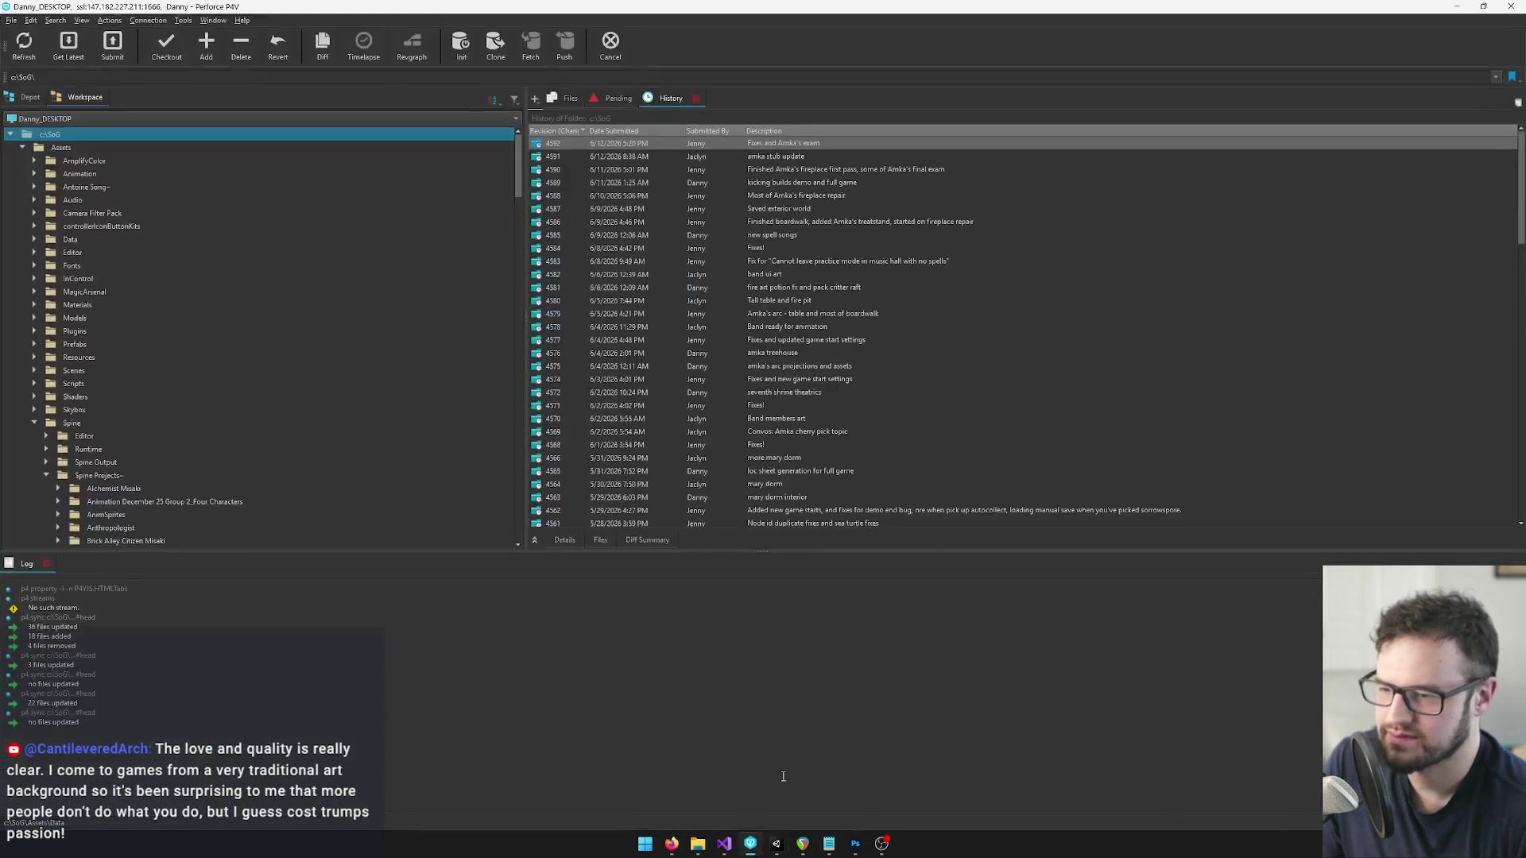
Submit the default pending changelist as 'major music lesson pass' and expand changelist 4593.
left_click(618, 97)
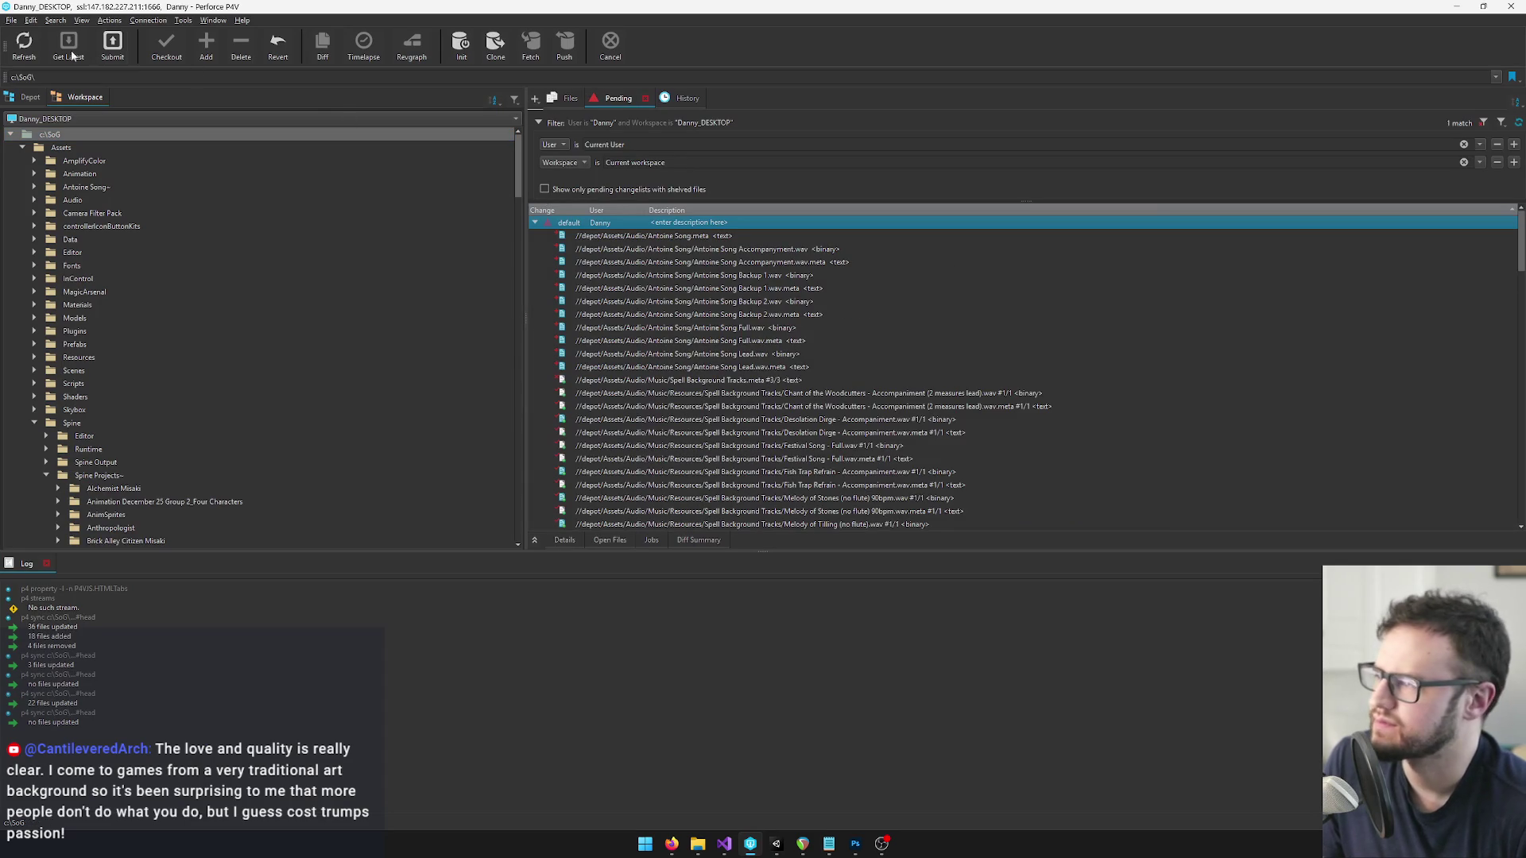
double_click(668, 230)
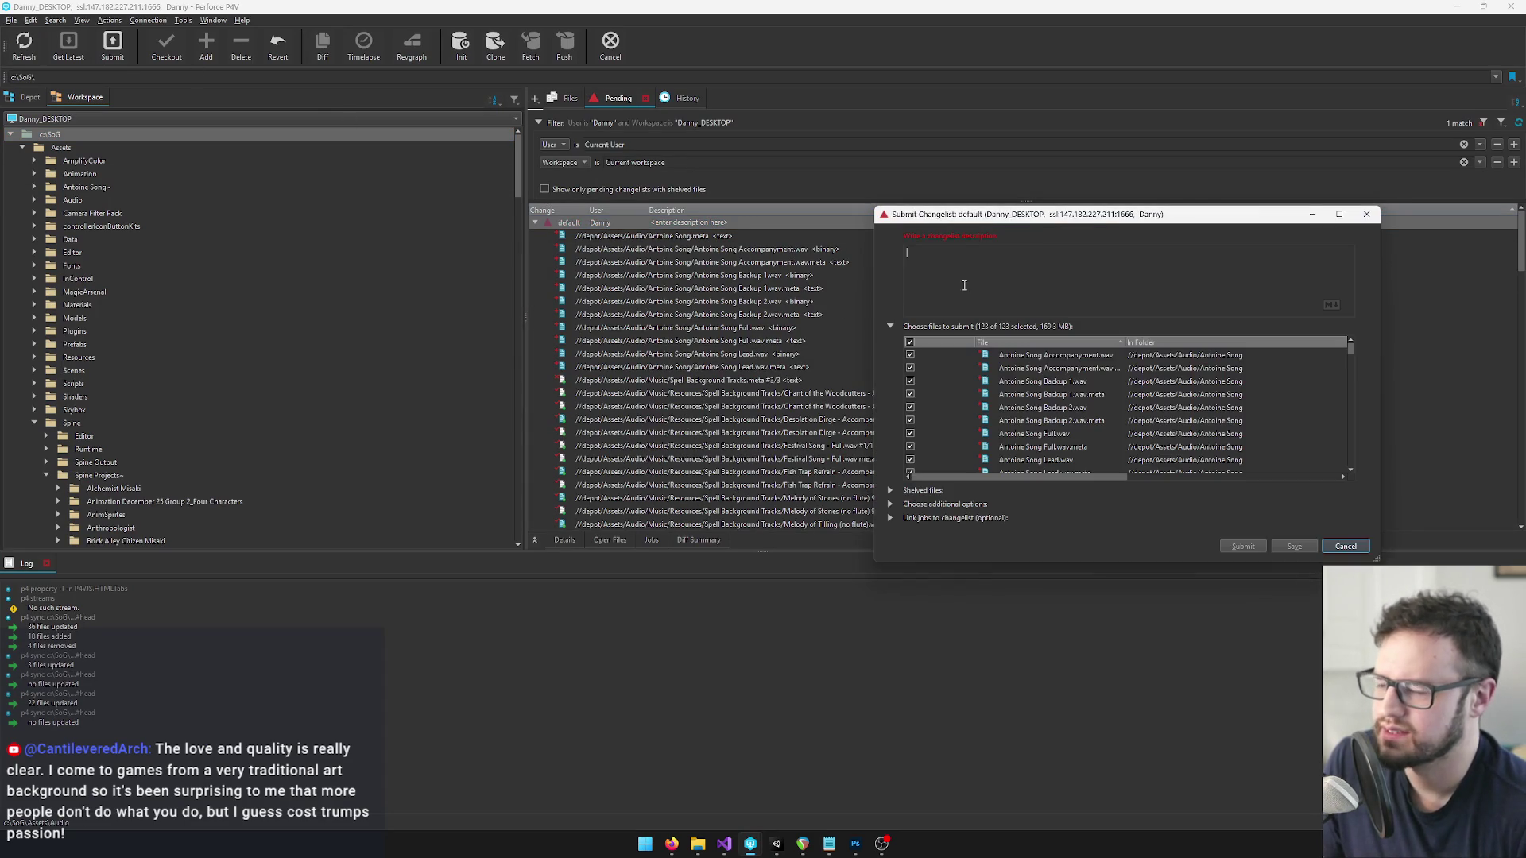
type("major")
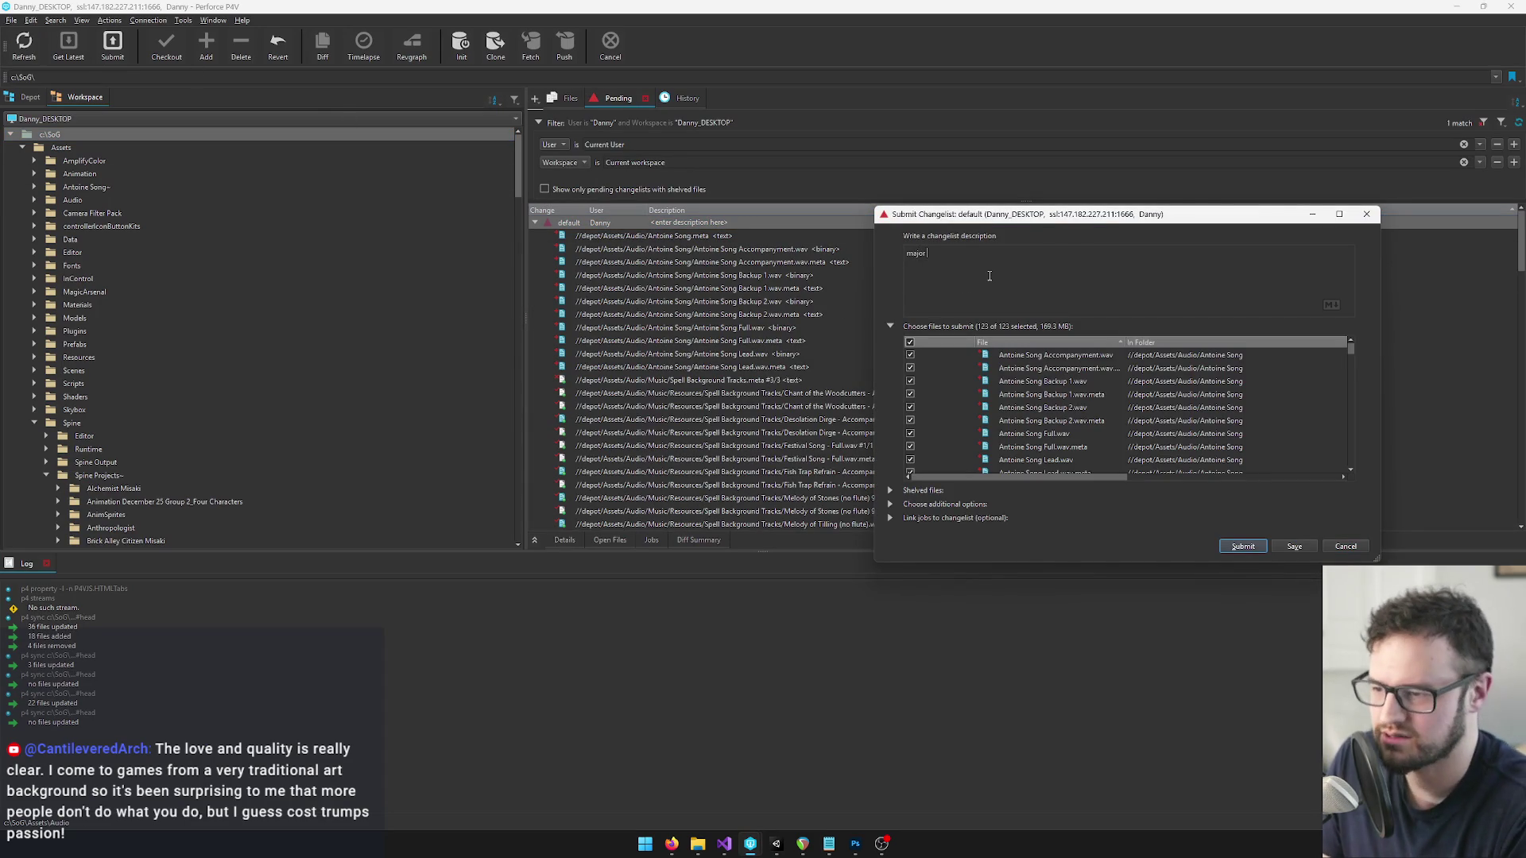
type(" music lesson")
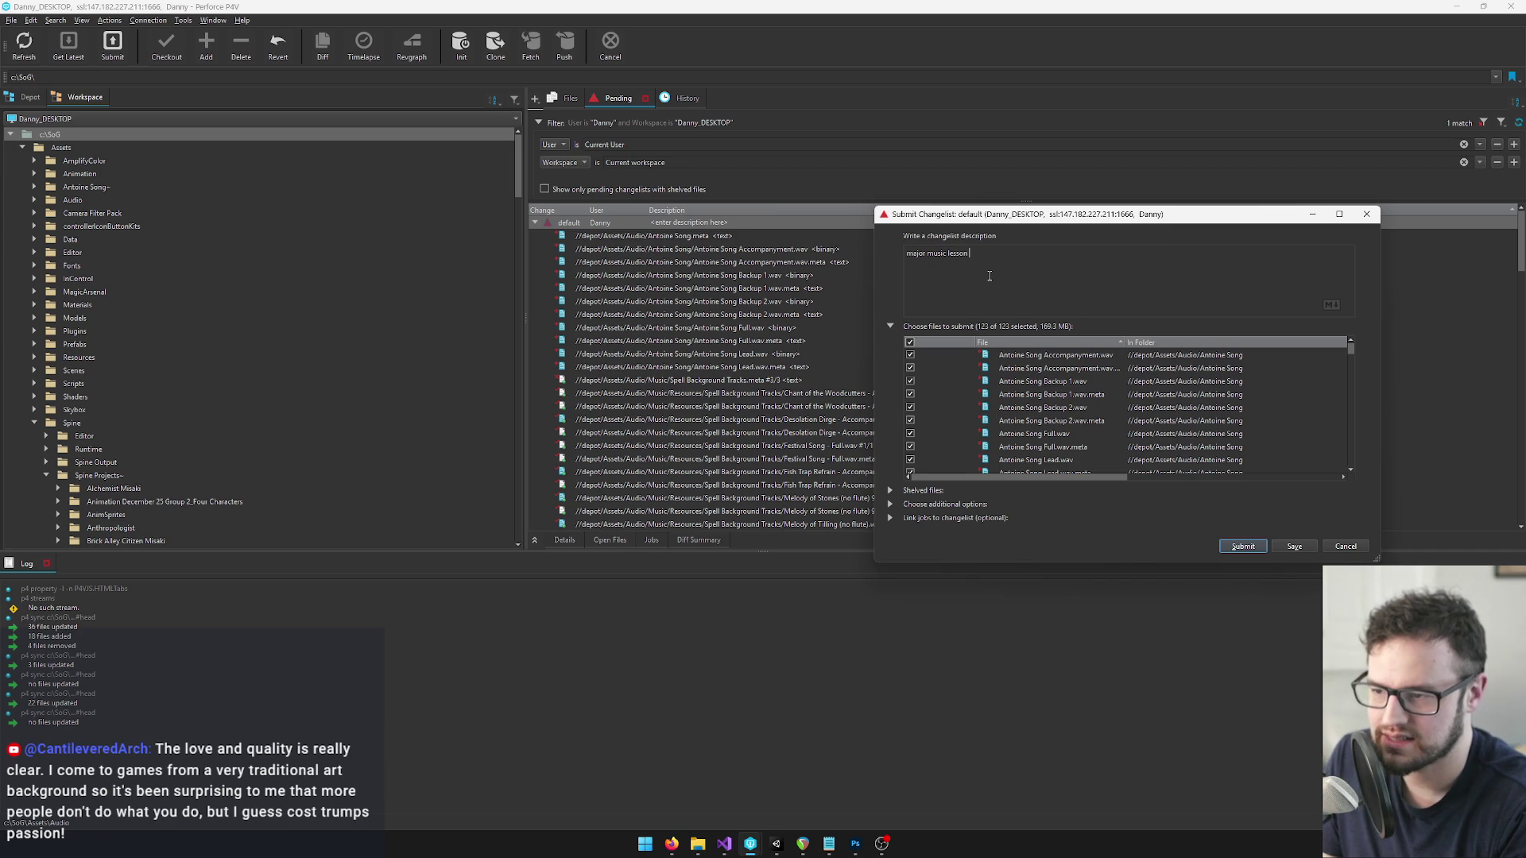
type("ss")
left_click(1242, 546)
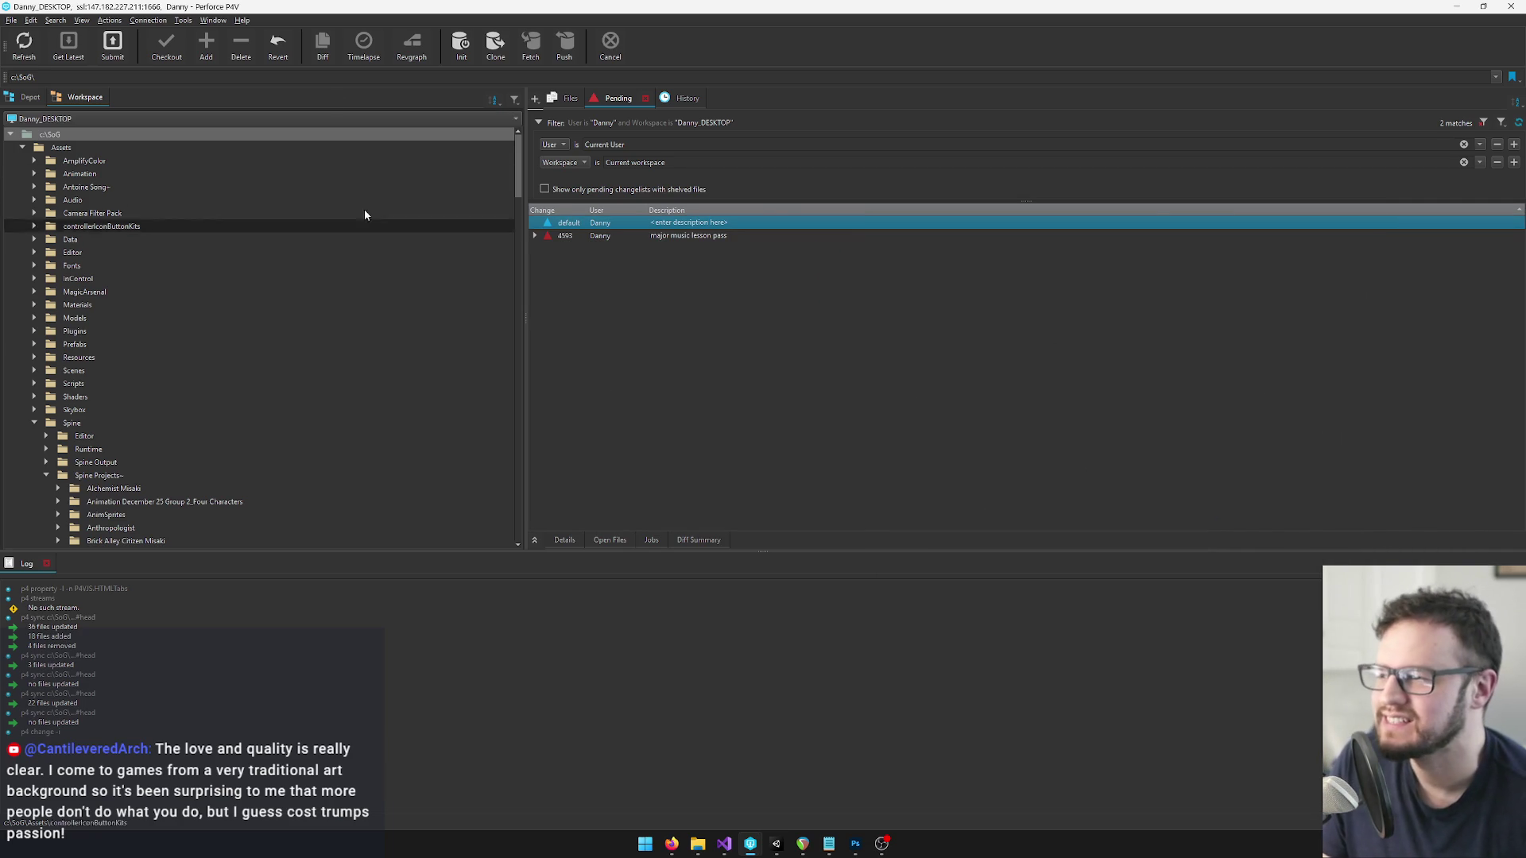
left_click(535, 235)
key("alt+Tab")
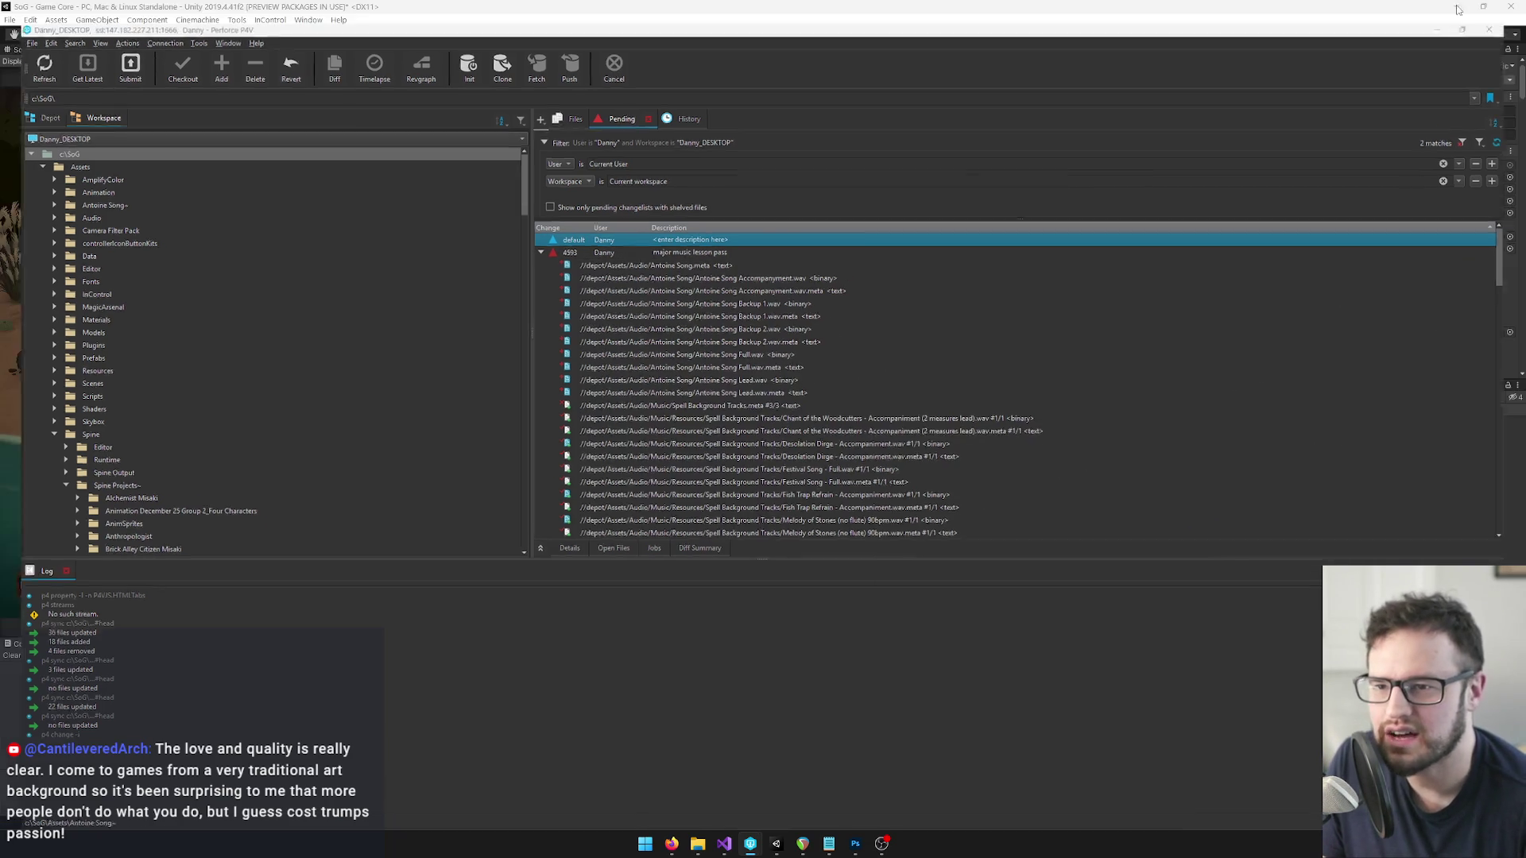
Inspect the Camera, dummy cam and Player objects, then filter the Hierarchy by 'ui'.
left_click(1014, 101)
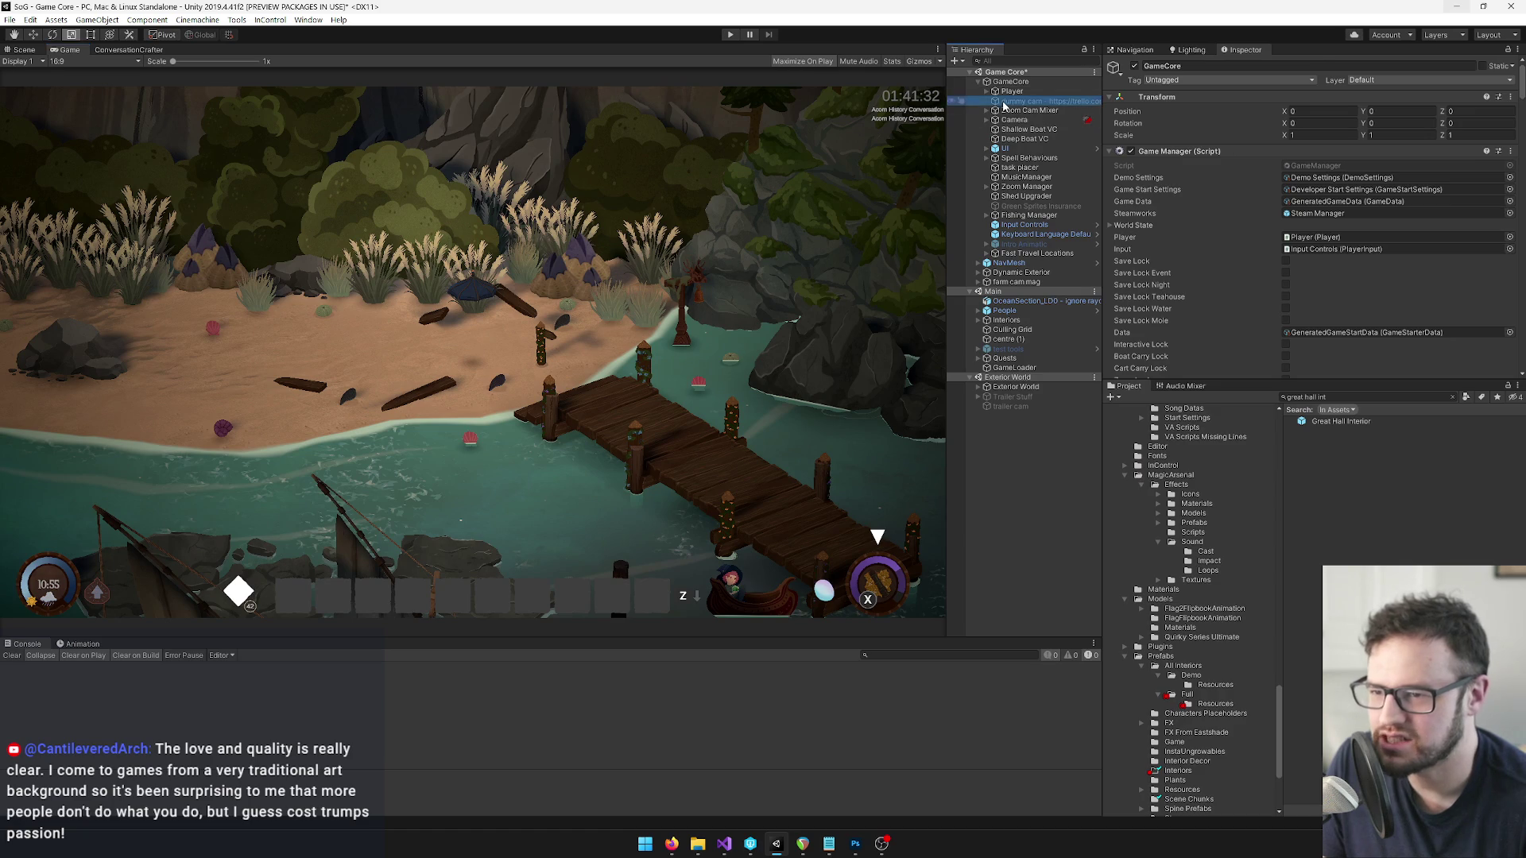
left_click(1013, 119)
left_click(1011, 102)
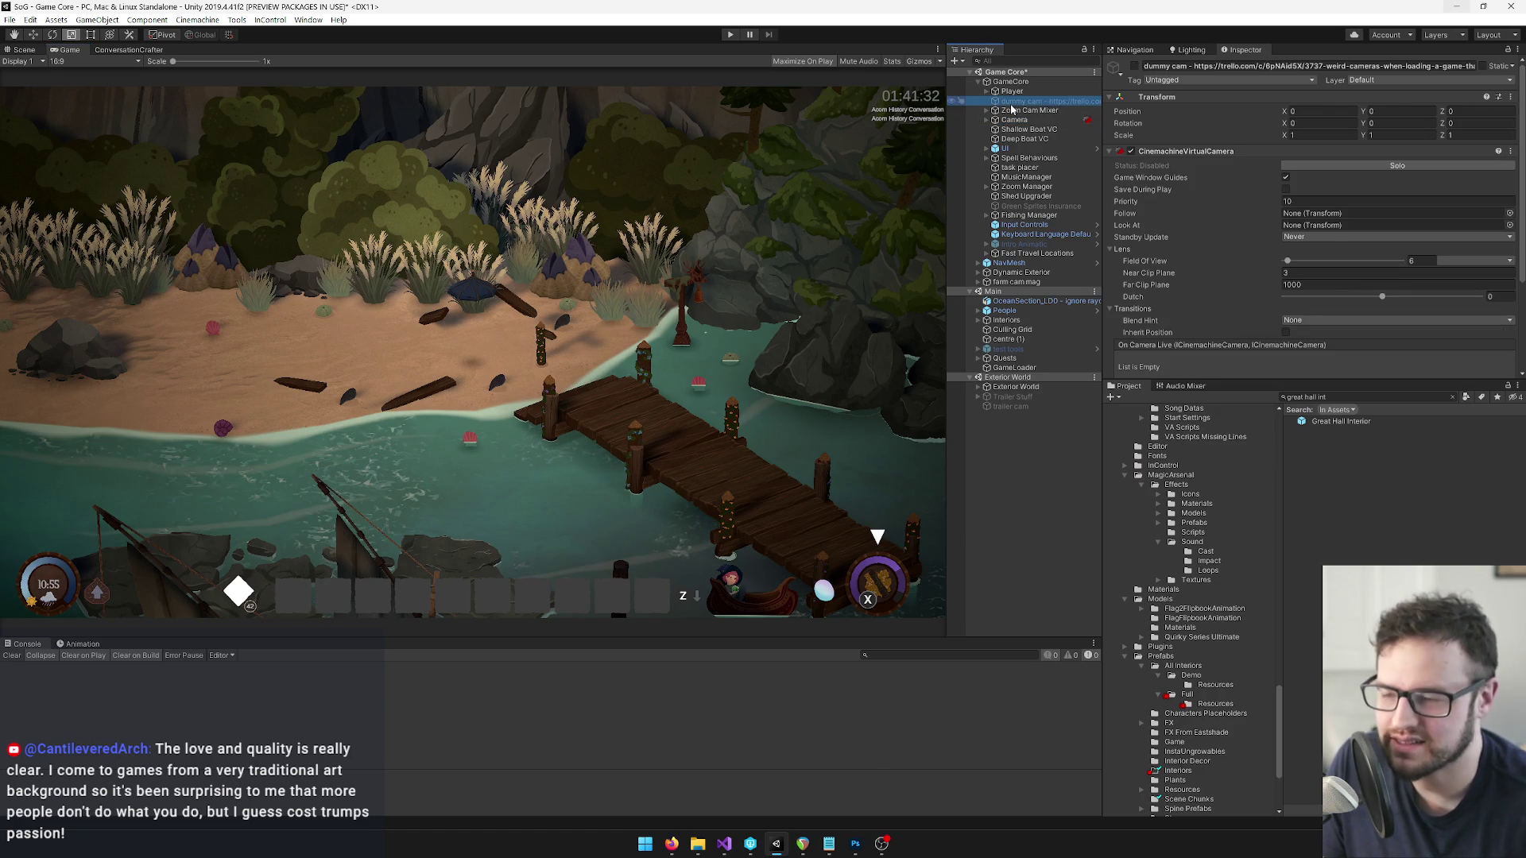
left_click_drag(1011, 103, 1006, 93)
left_click(1007, 93)
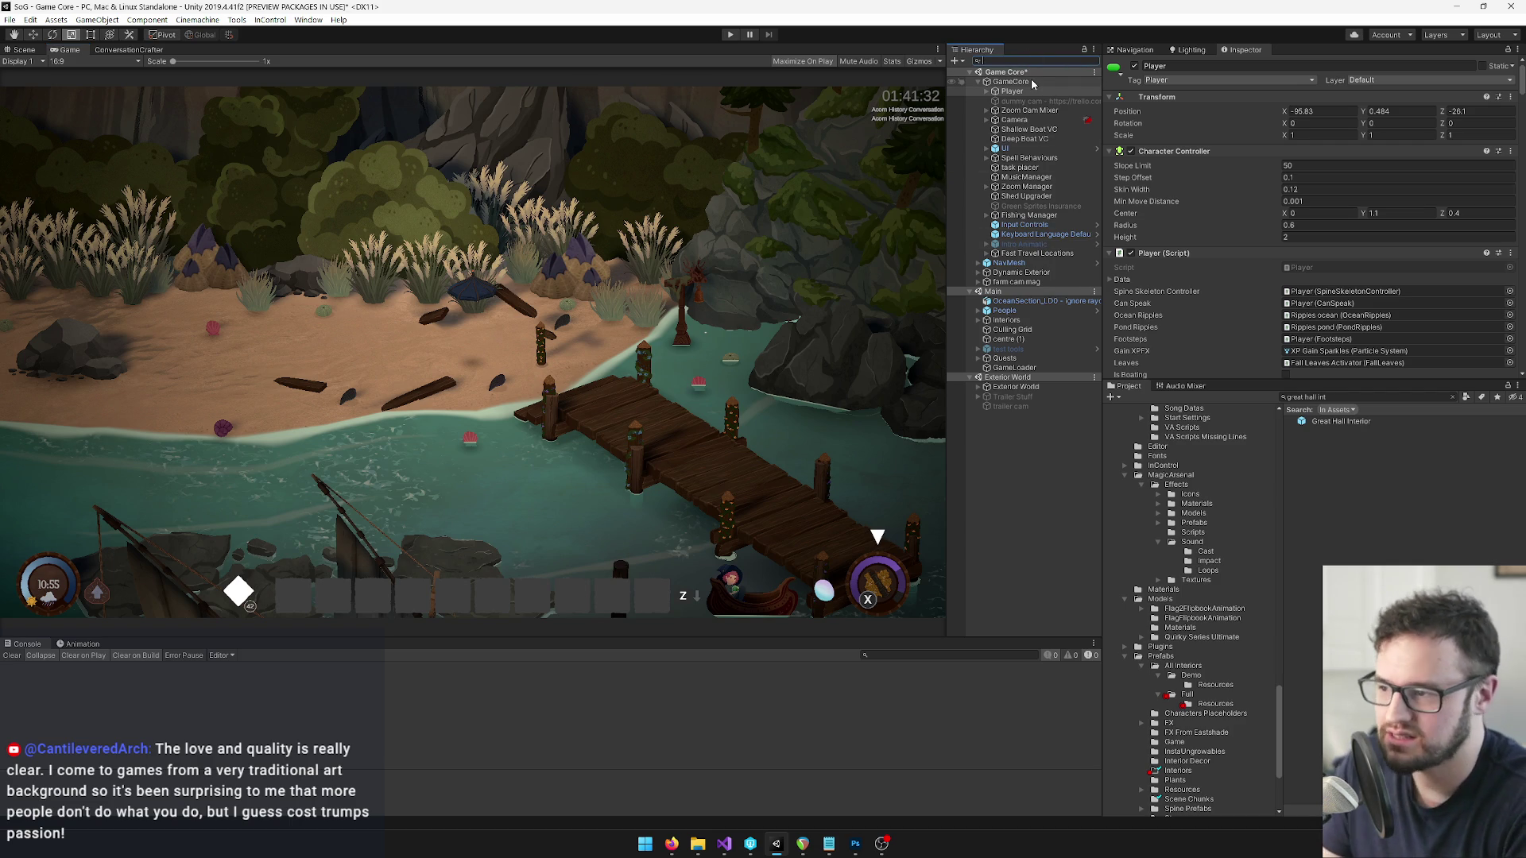
type("ui")
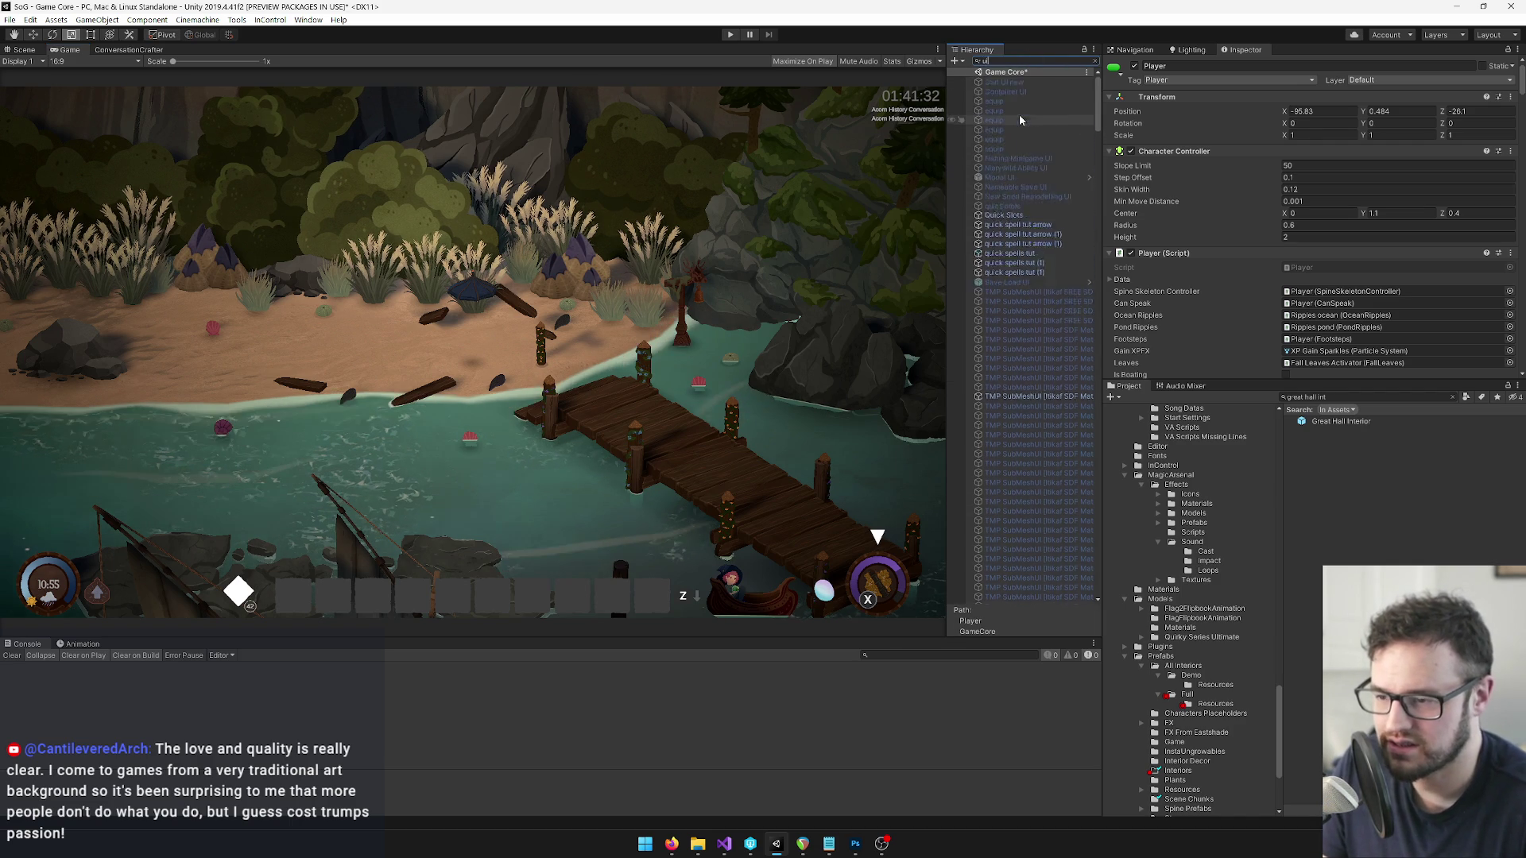
Select the existing Project asset search text to search for 'great hall int'.
scroll(1028, 188, "down", 10)
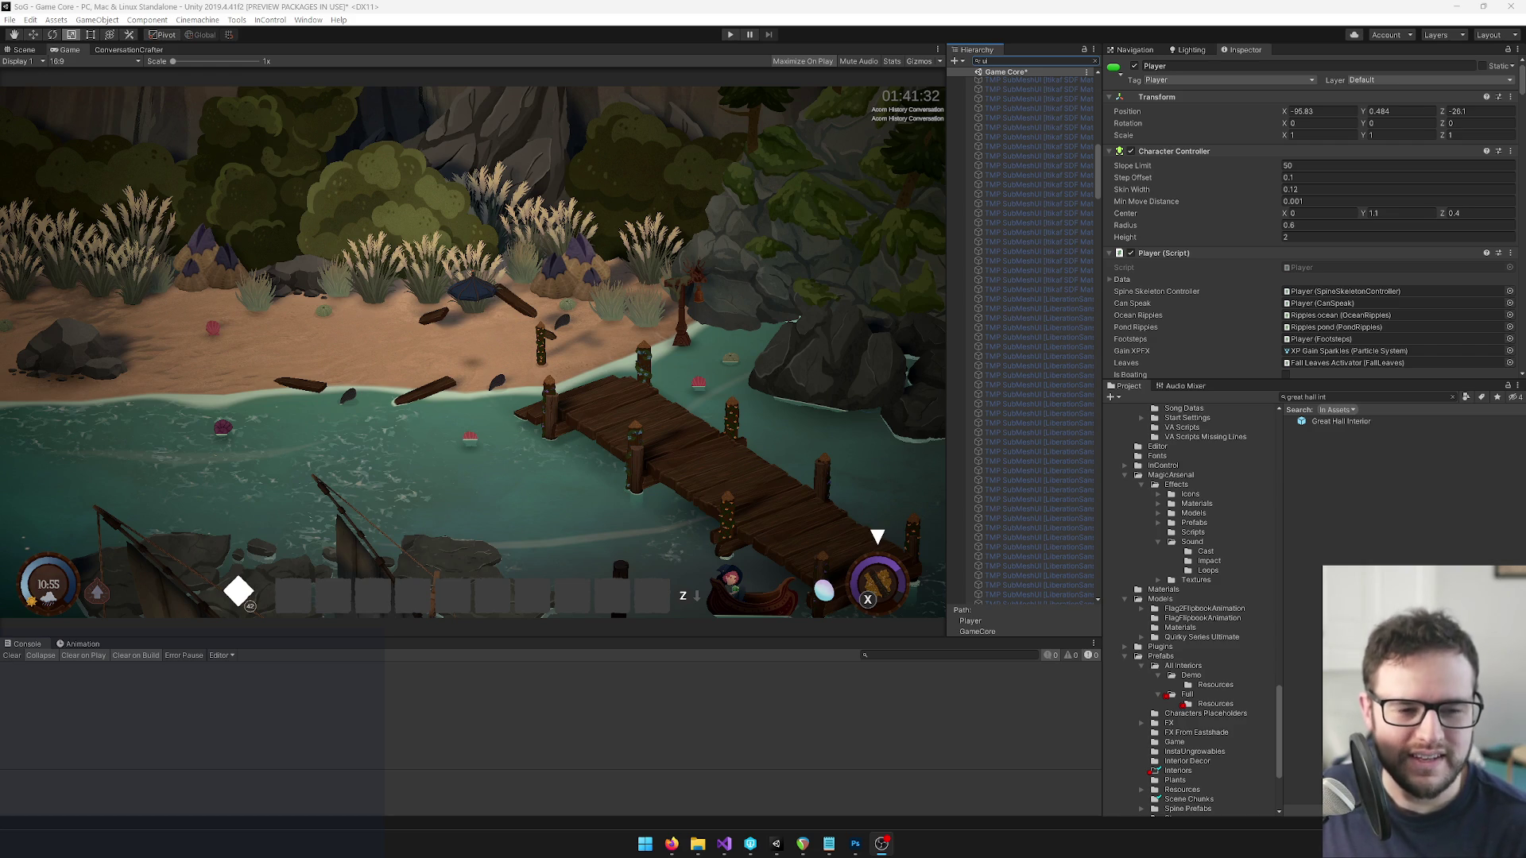
left_click(1453, 400)
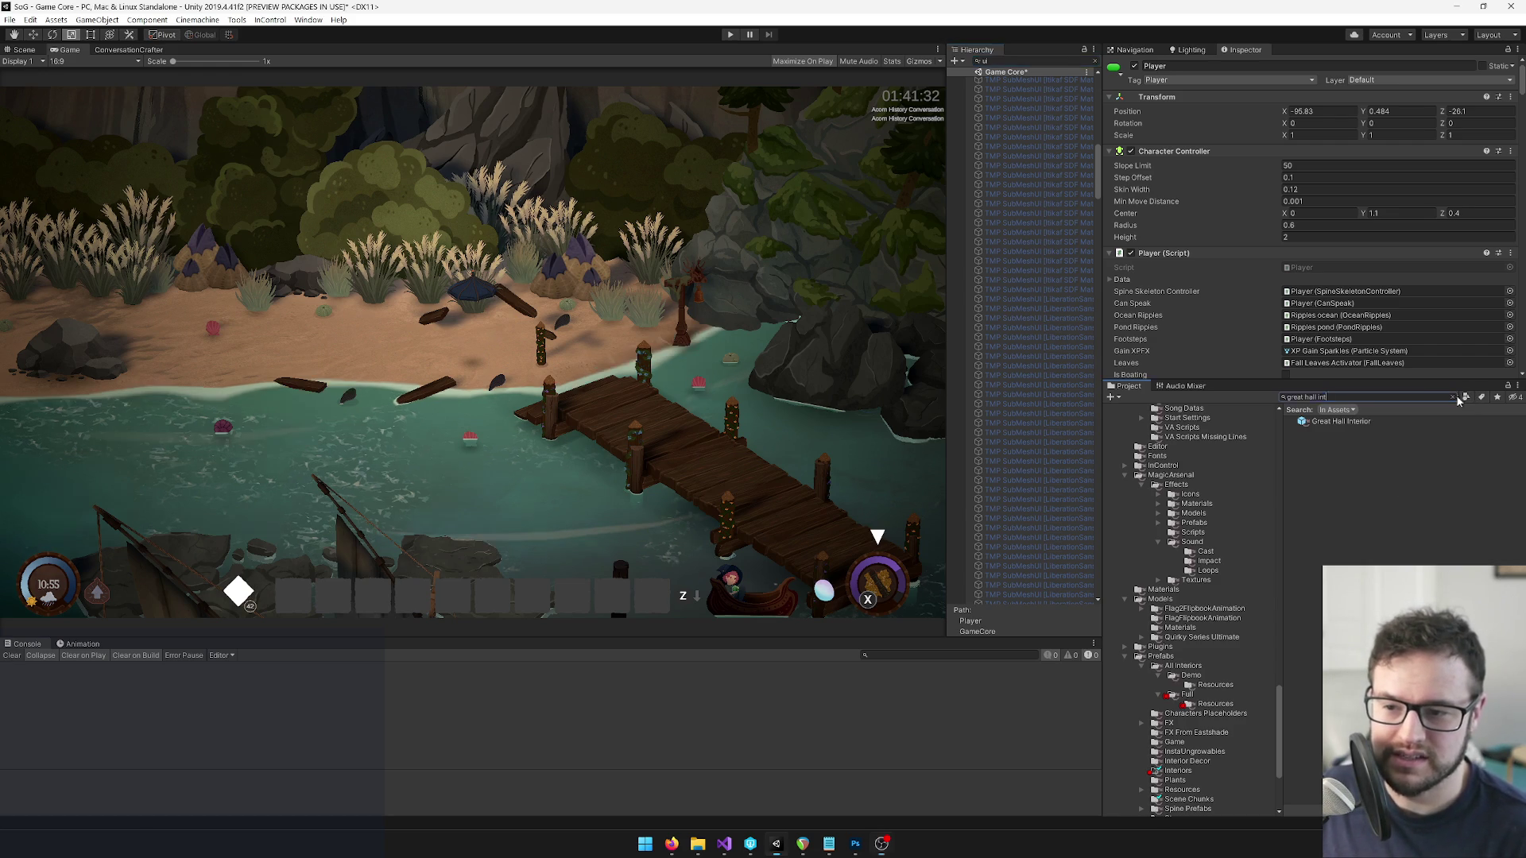
key("BackSpace")
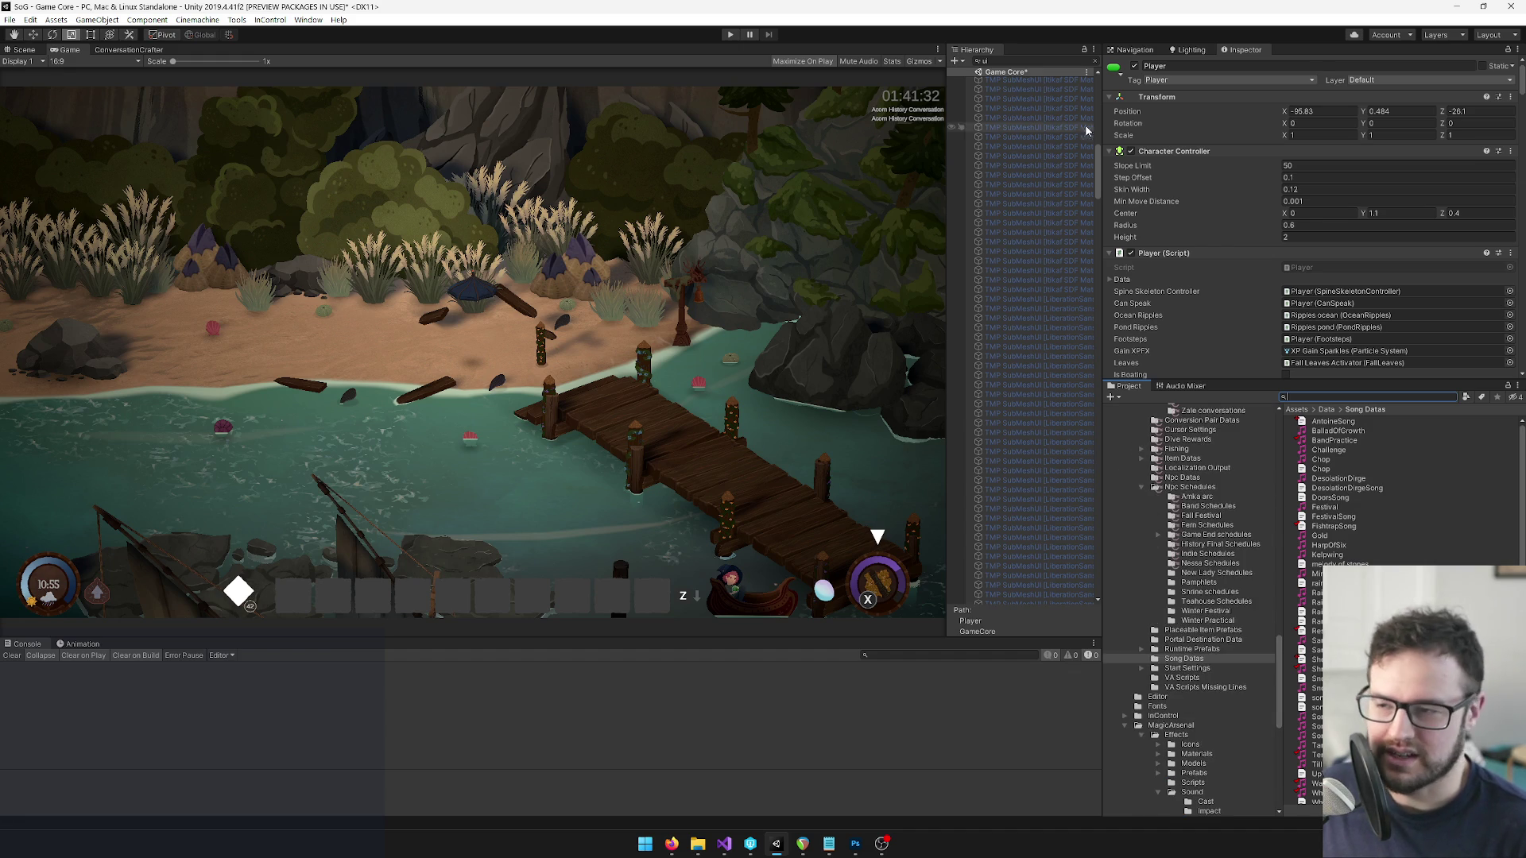
left_click_drag(1097, 151, 1101, 79)
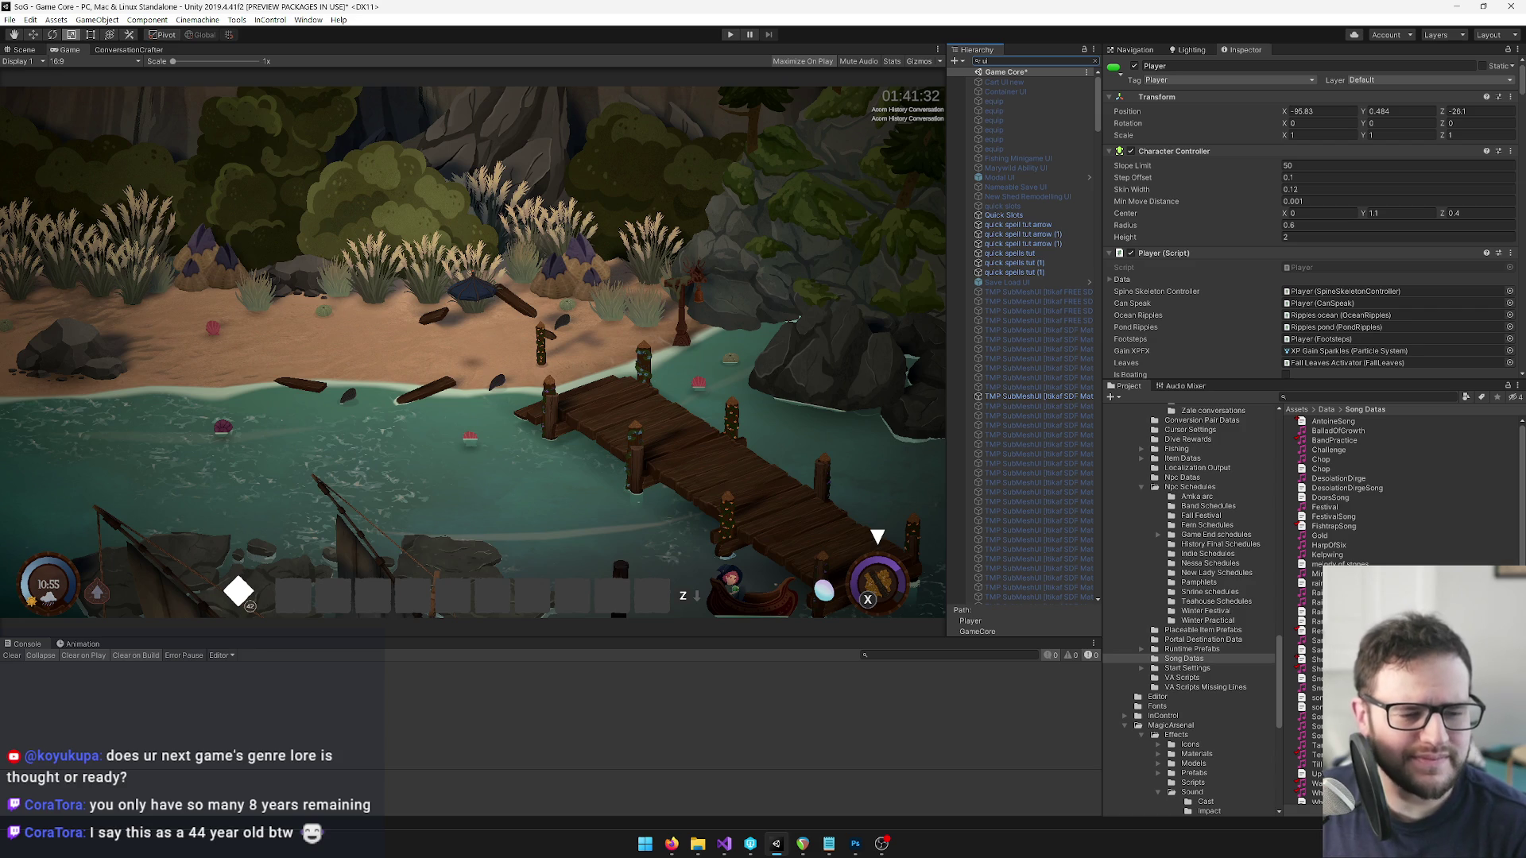
left_click(881, 844)
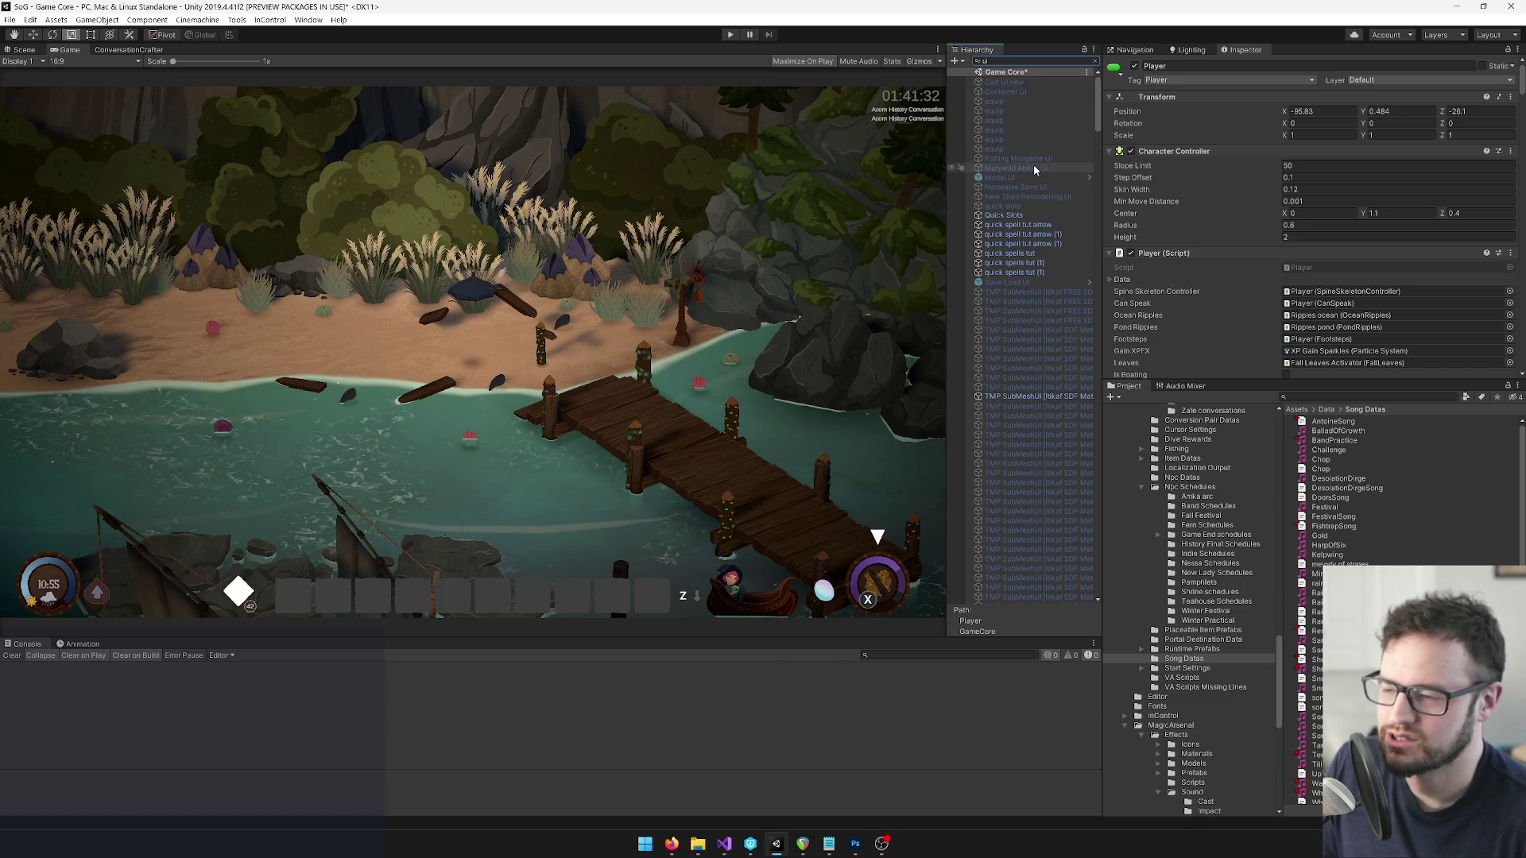
left_click(1020, 83)
Clear the Hierarchy search, select the UI root and open the UI prefab.
left_click(1095, 61)
left_click(1010, 150)
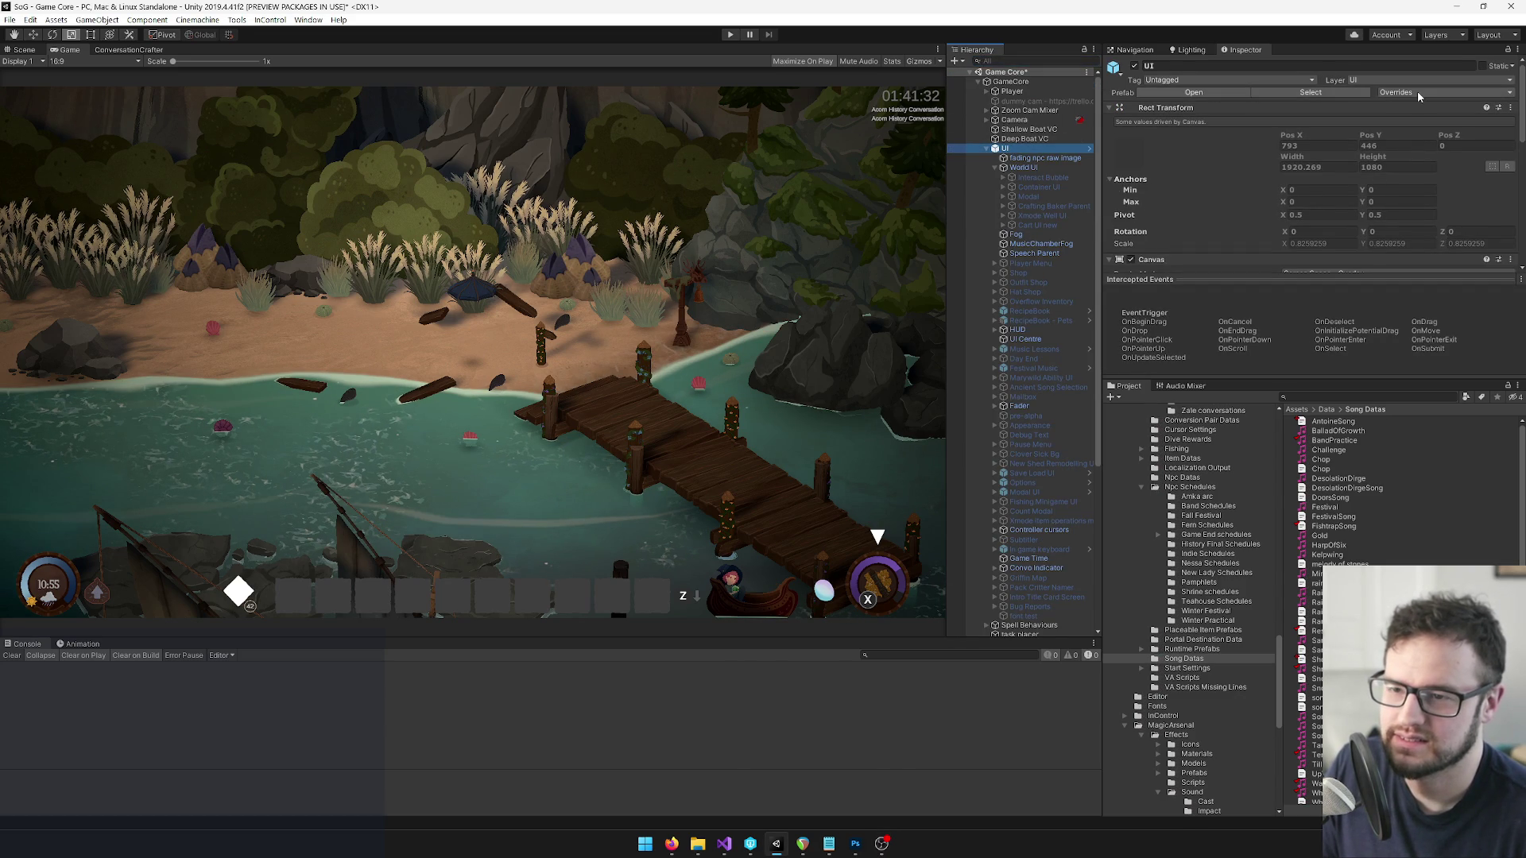
left_click(1417, 91)
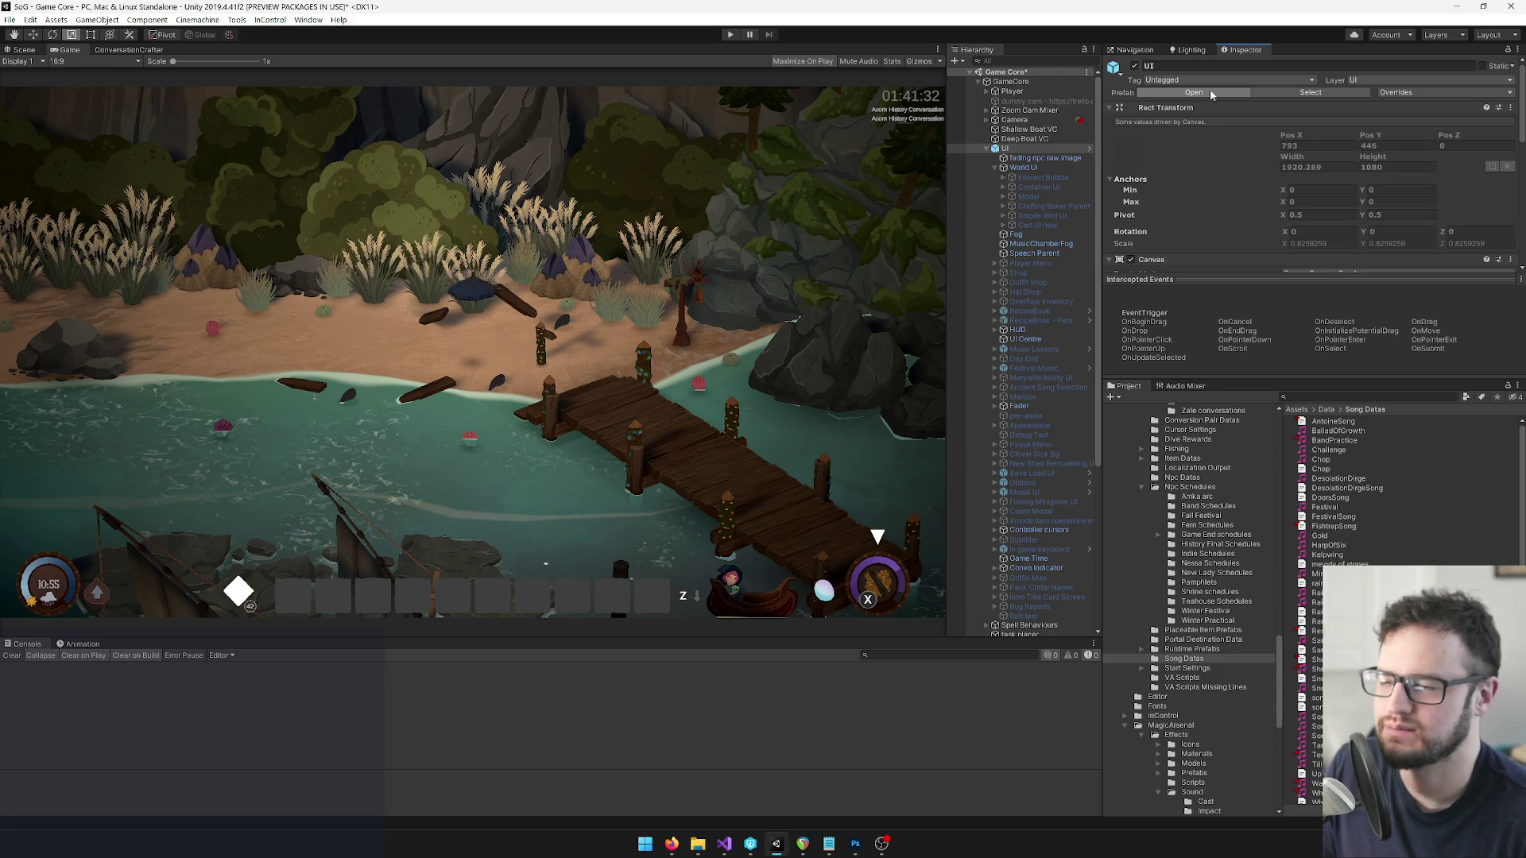
left_click(1211, 93)
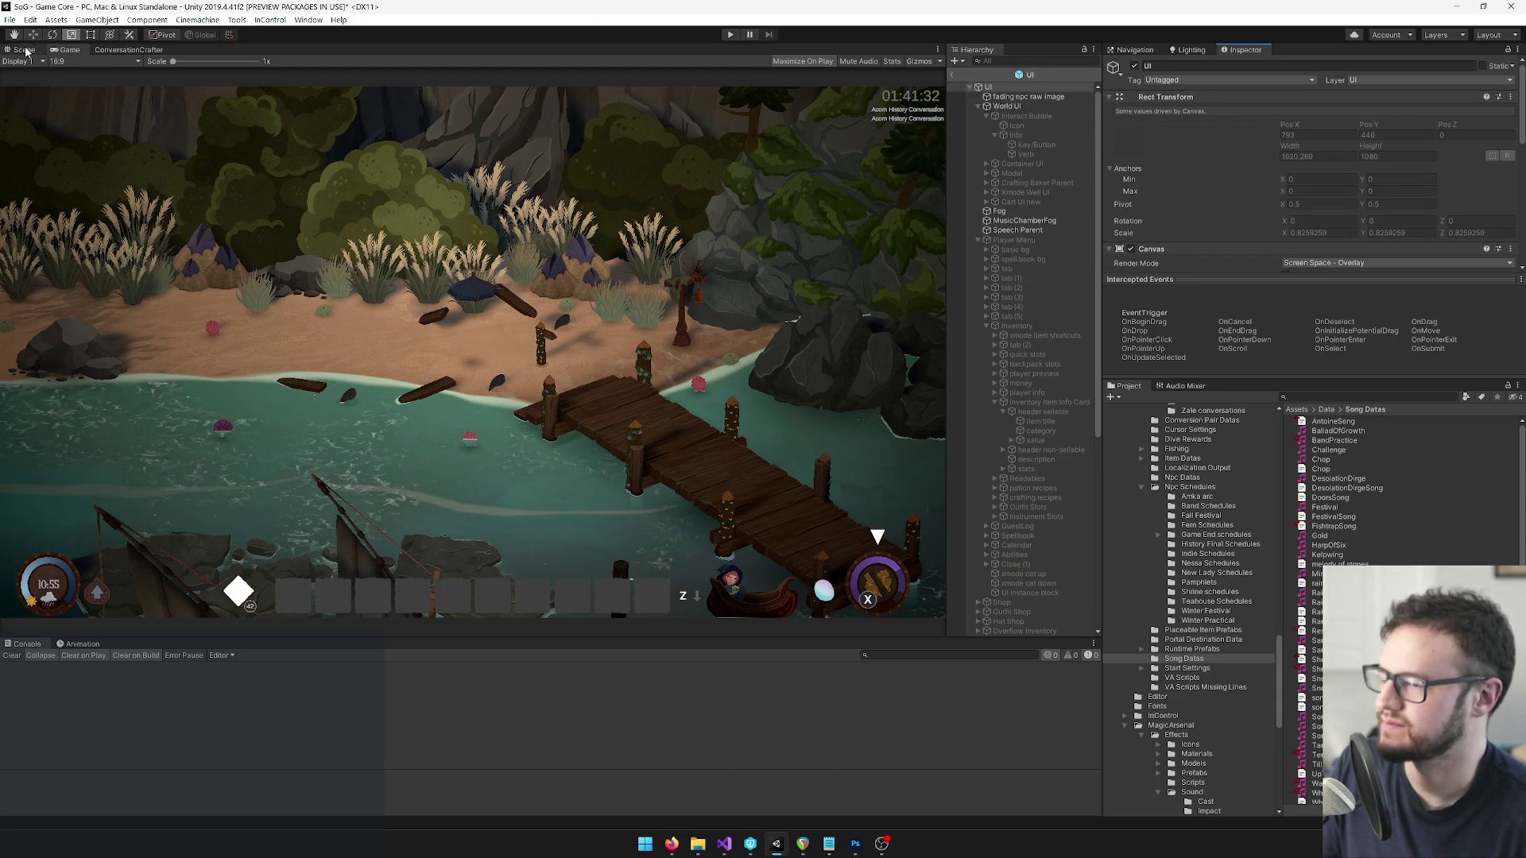
In the Scene view, activate the Player Menu and frame it.
left_click(24, 50)
left_click(911, 77)
left_click(1013, 240)
left_click(1134, 64)
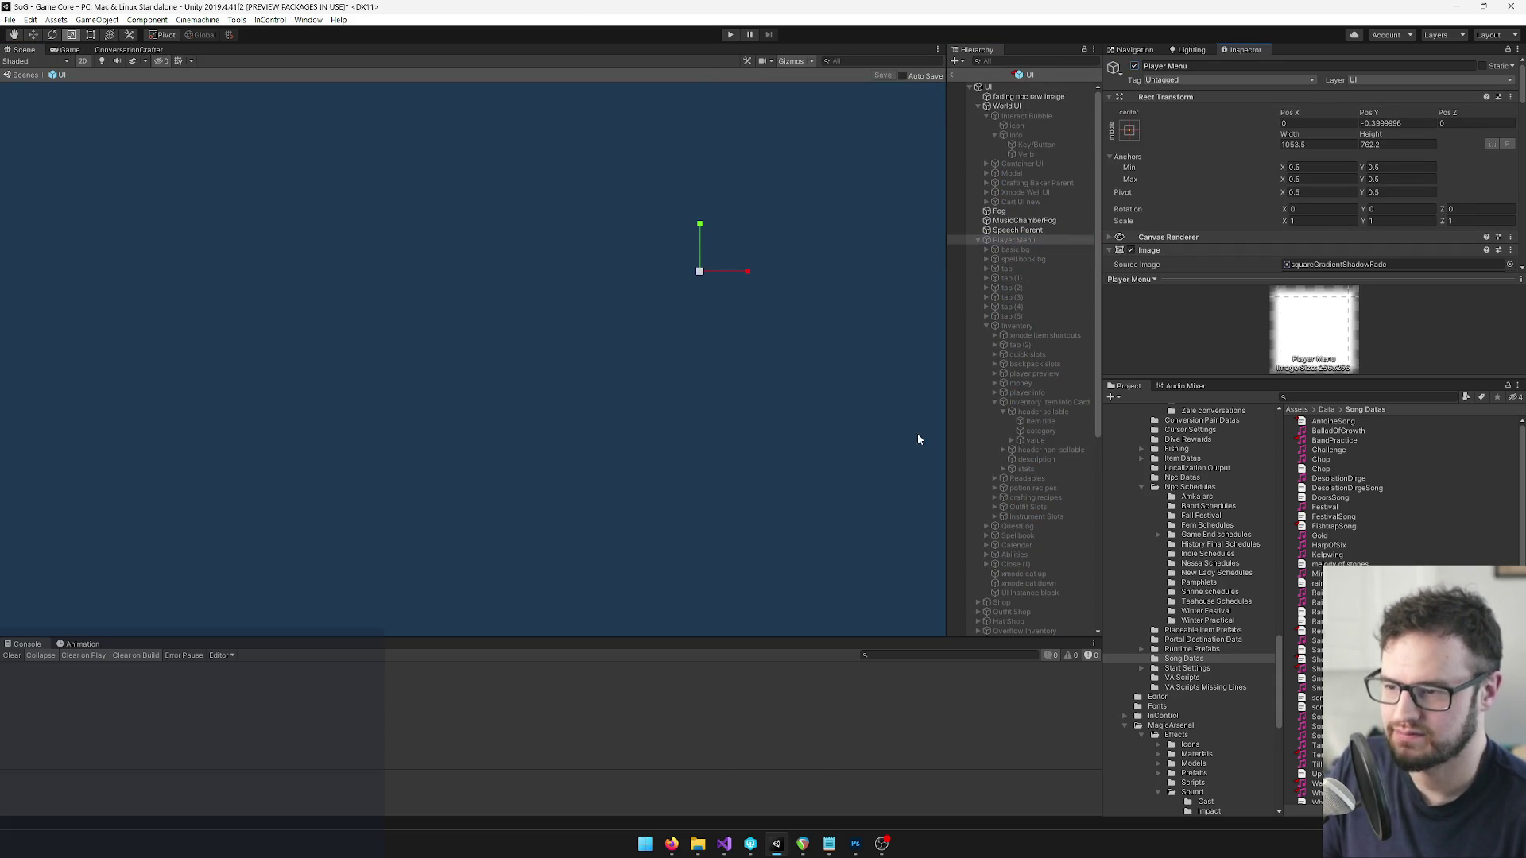
key("f")
Turn on the UI layer in the Layers visibility options.
left_click(1389, 34)
left_click(1439, 34)
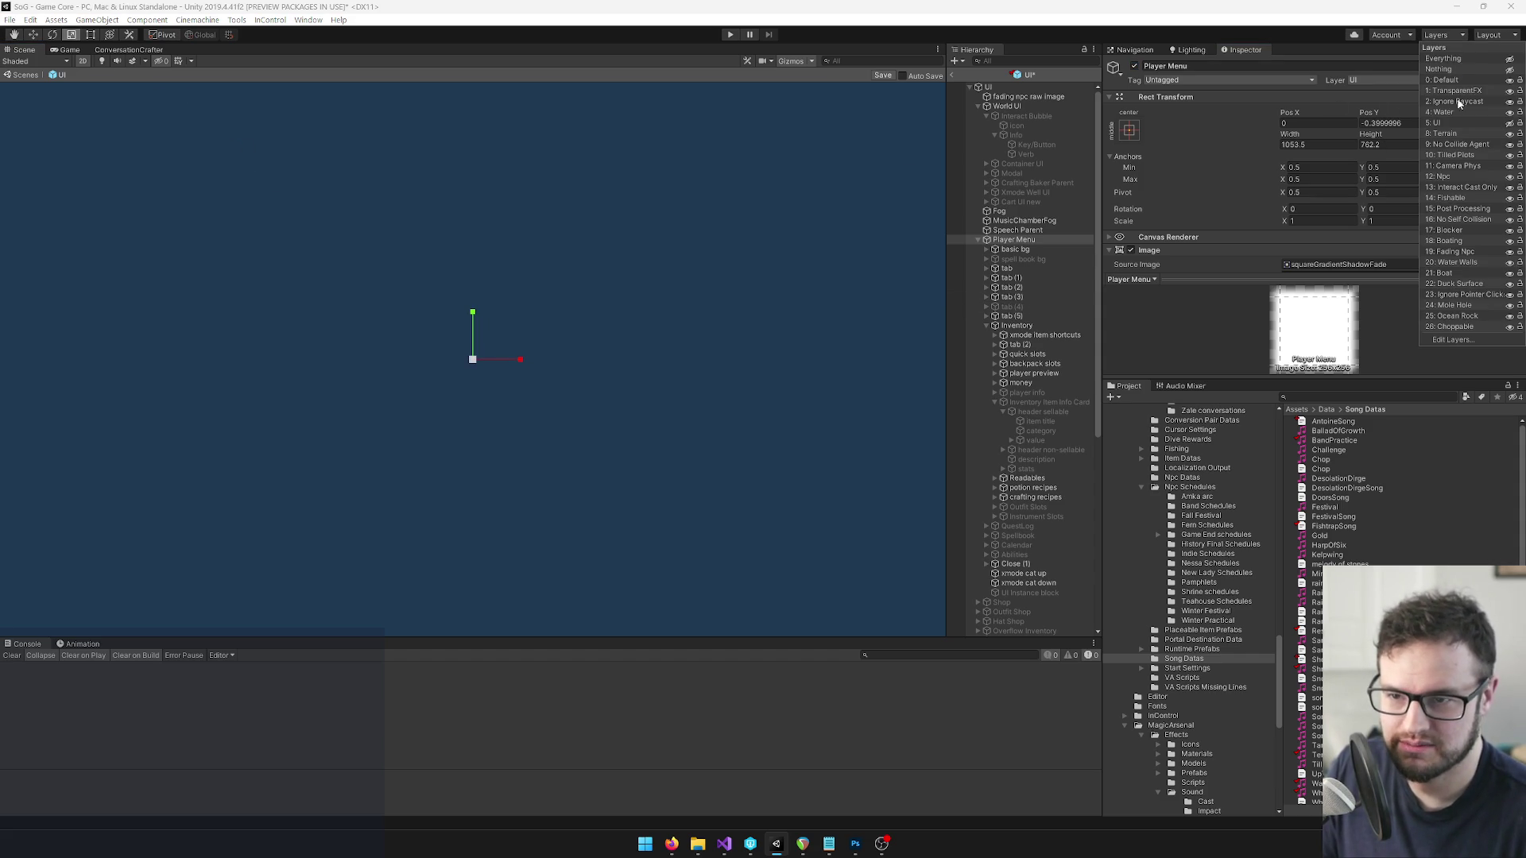
left_click(1510, 124)
left_click(596, 170)
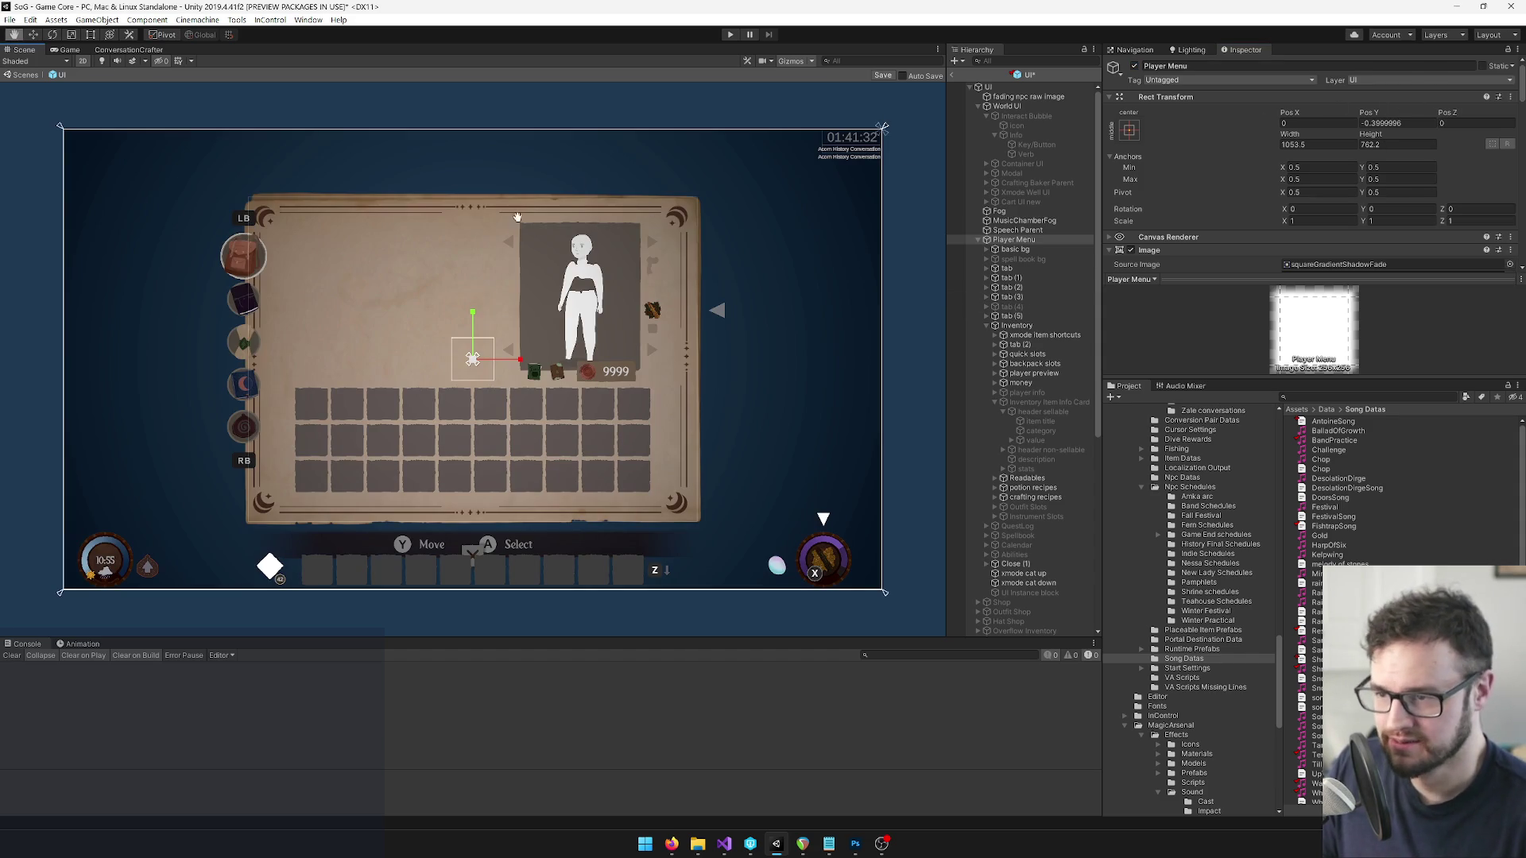
Deactivate the Inventory object and collapse it in the Hierarchy.
scroll(493, 182, "up", 1)
left_click(1016, 325)
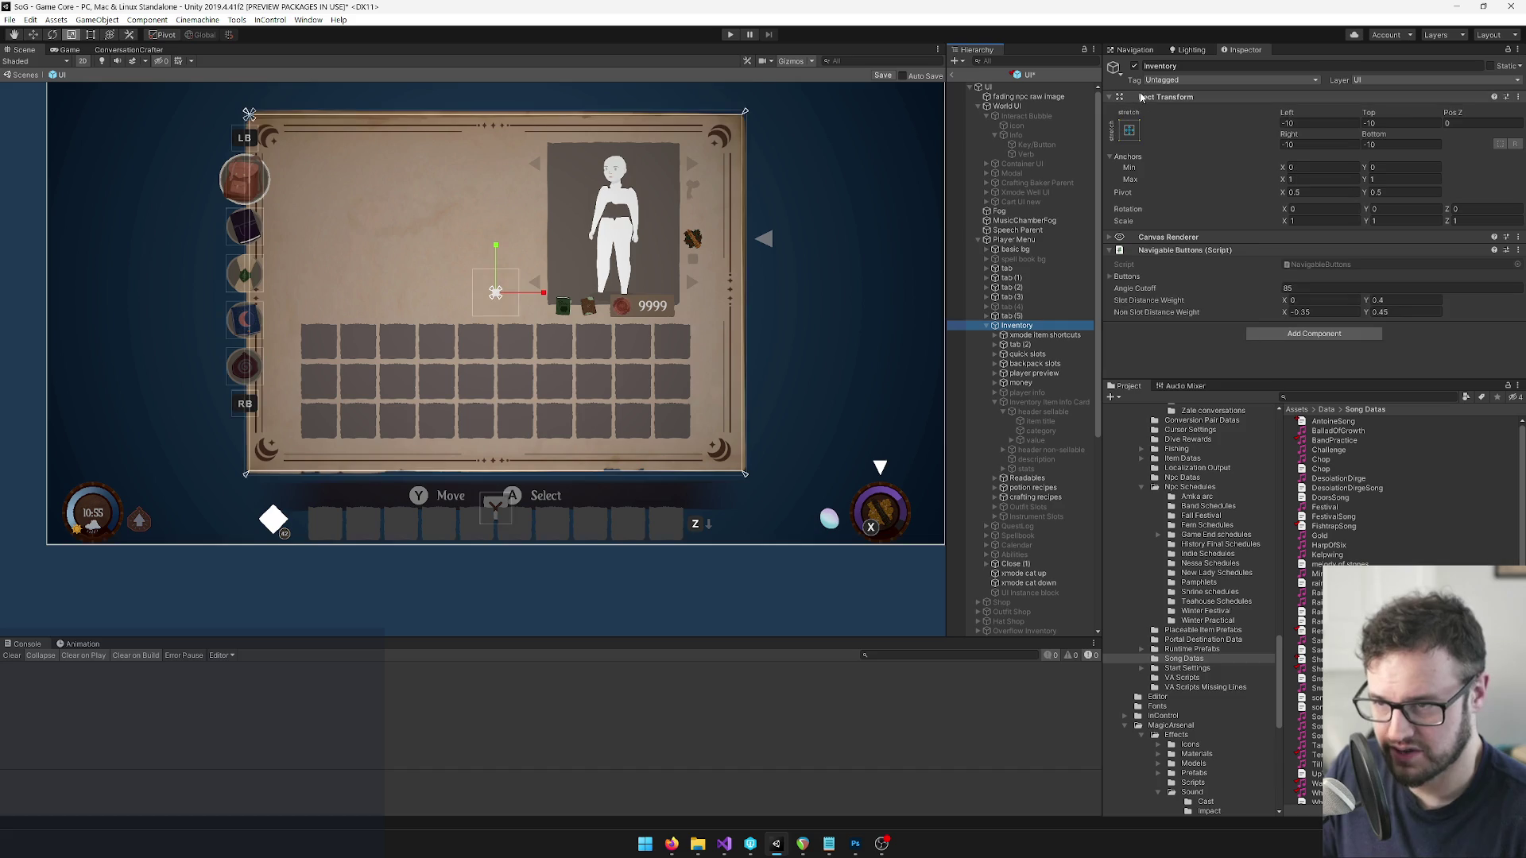
left_click(1135, 66)
left_click(986, 326)
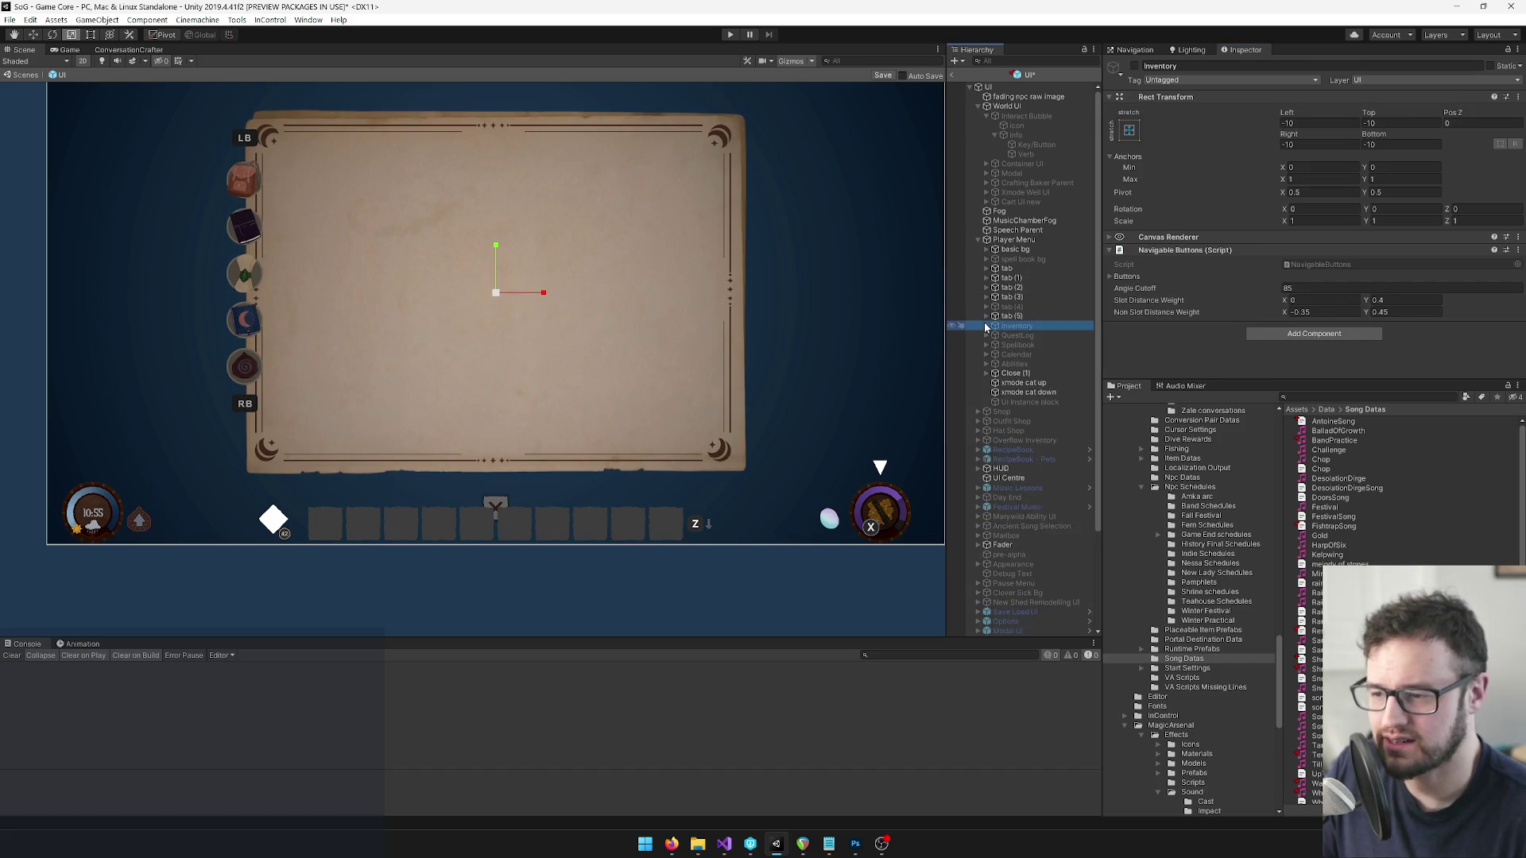
Activate the Spellbook and its sheet music view panel.
left_click(986, 345)
left_click(1016, 348)
left_click(1134, 67)
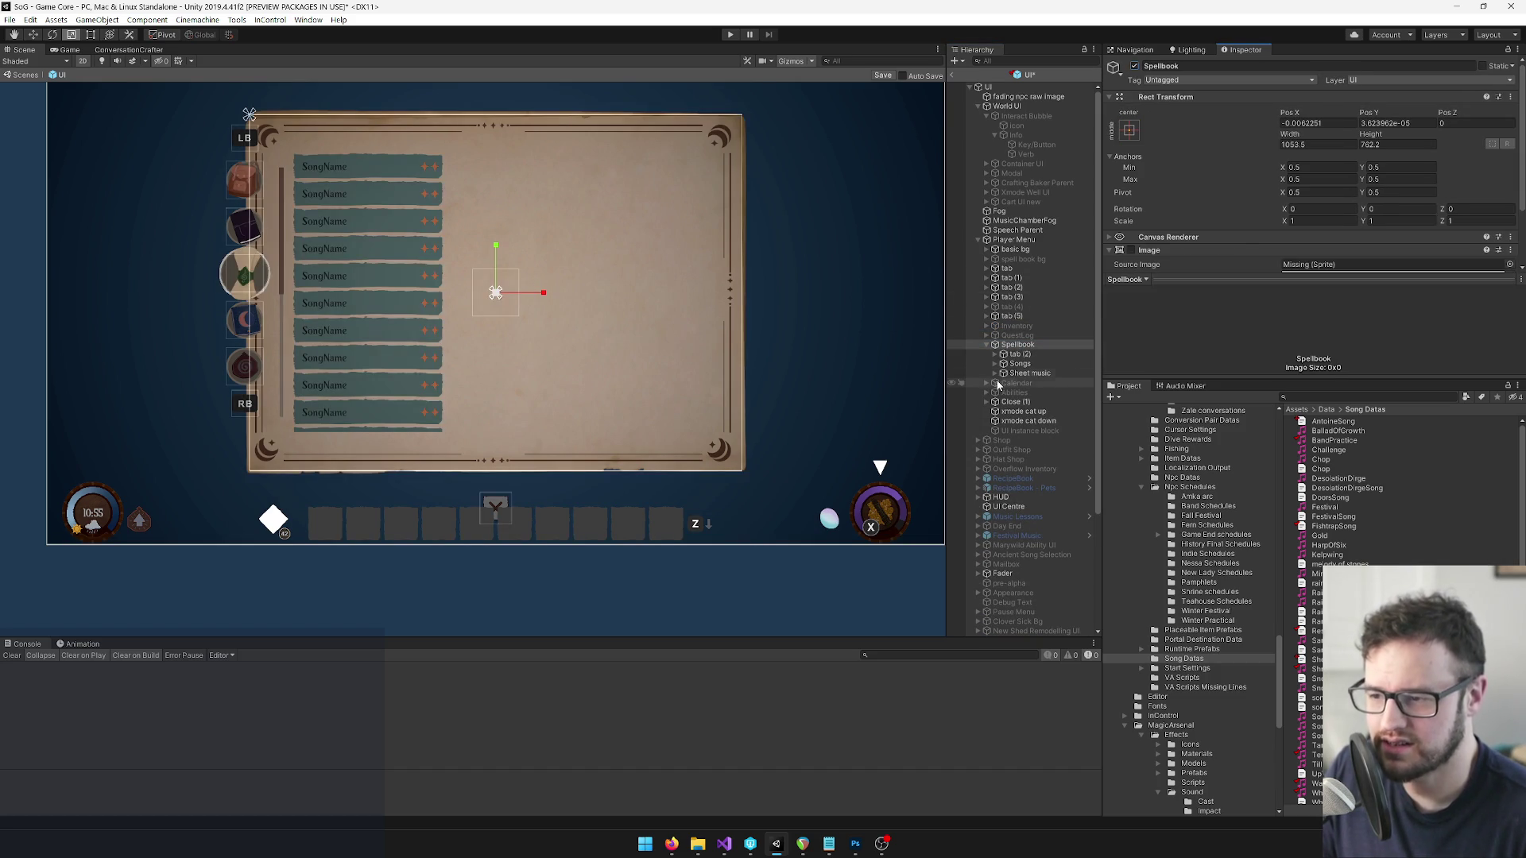
left_click(995, 373)
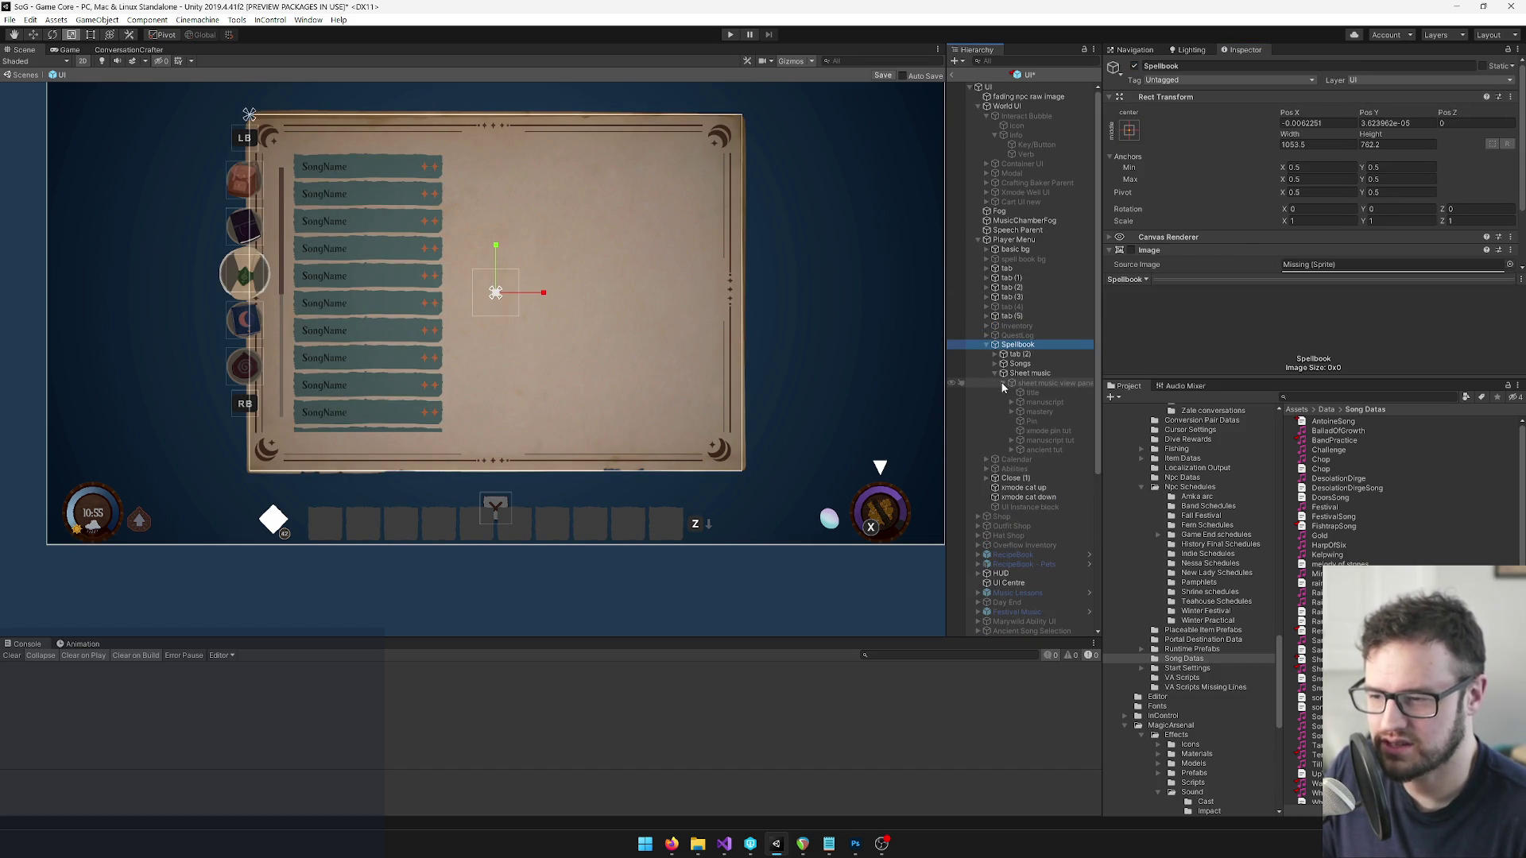
left_click(1037, 384)
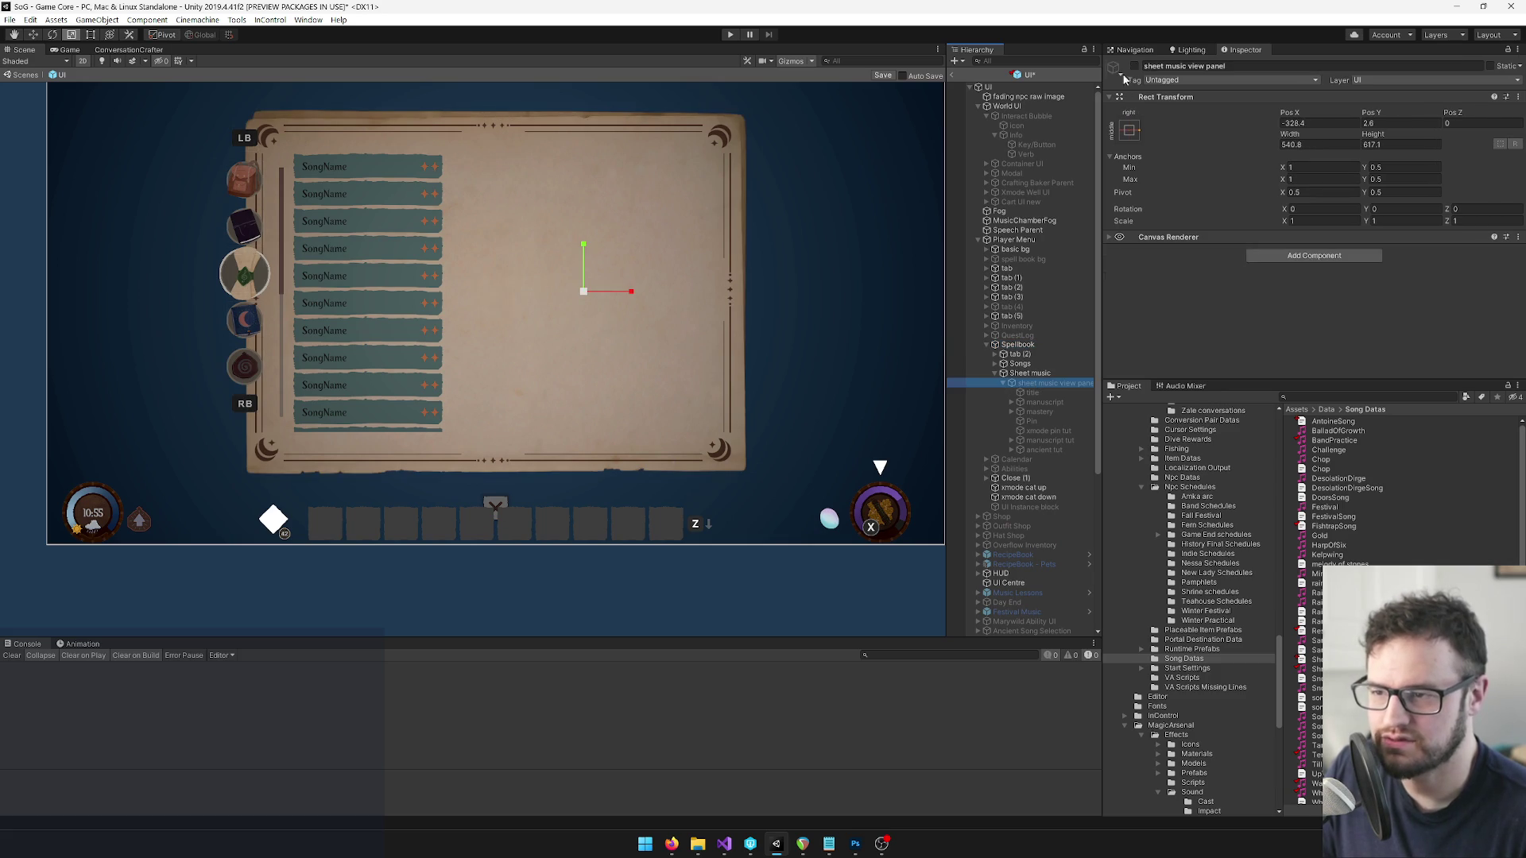
left_click(1135, 66)
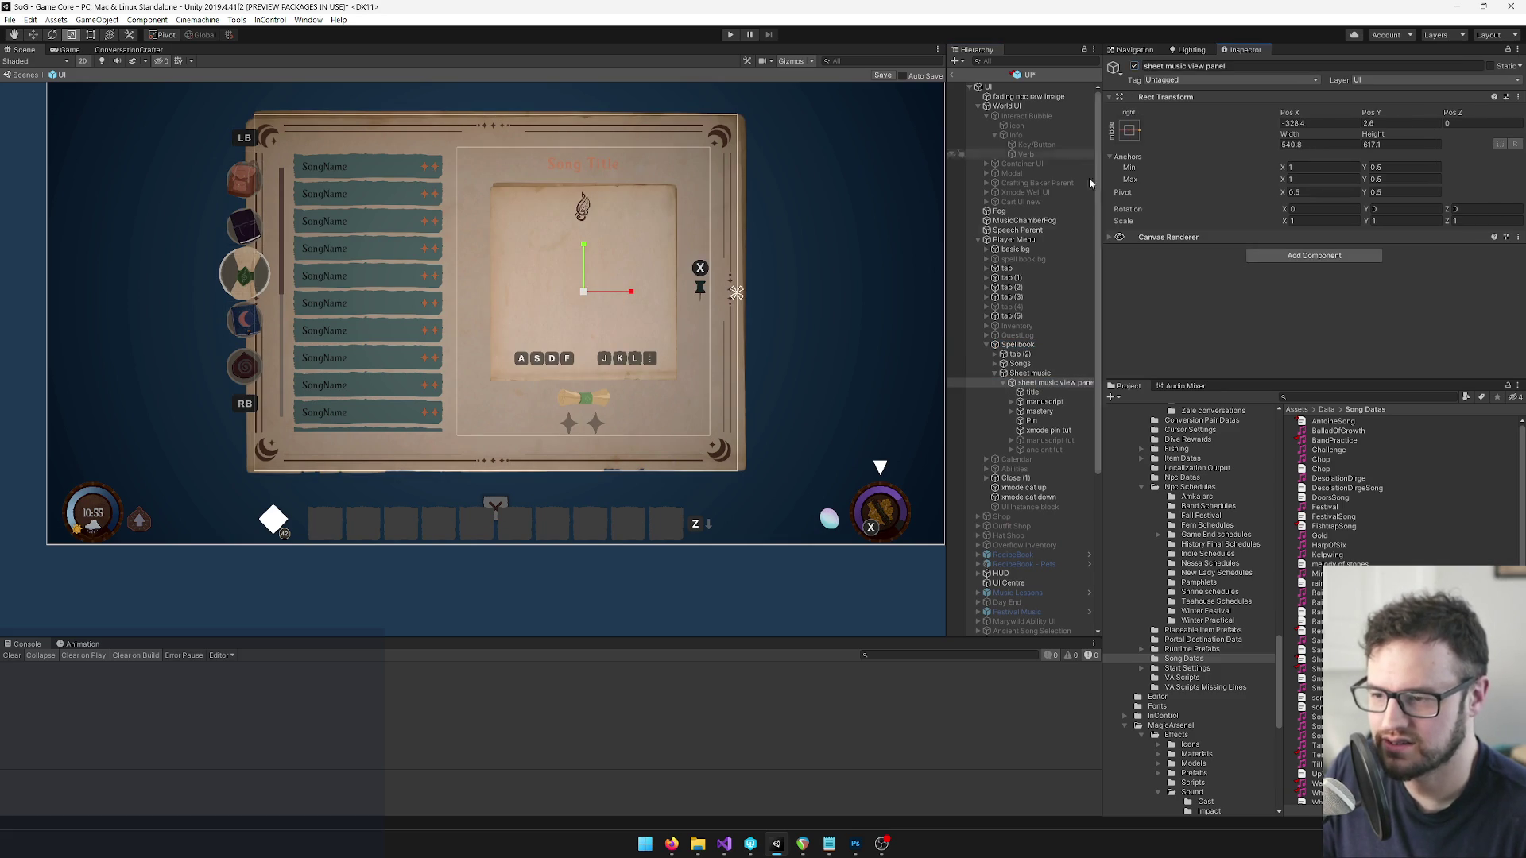
Expand manuscript > sheet music, widen the Hierarchy, and activate the Rain staff.
left_click(1010, 403)
left_click(1019, 422)
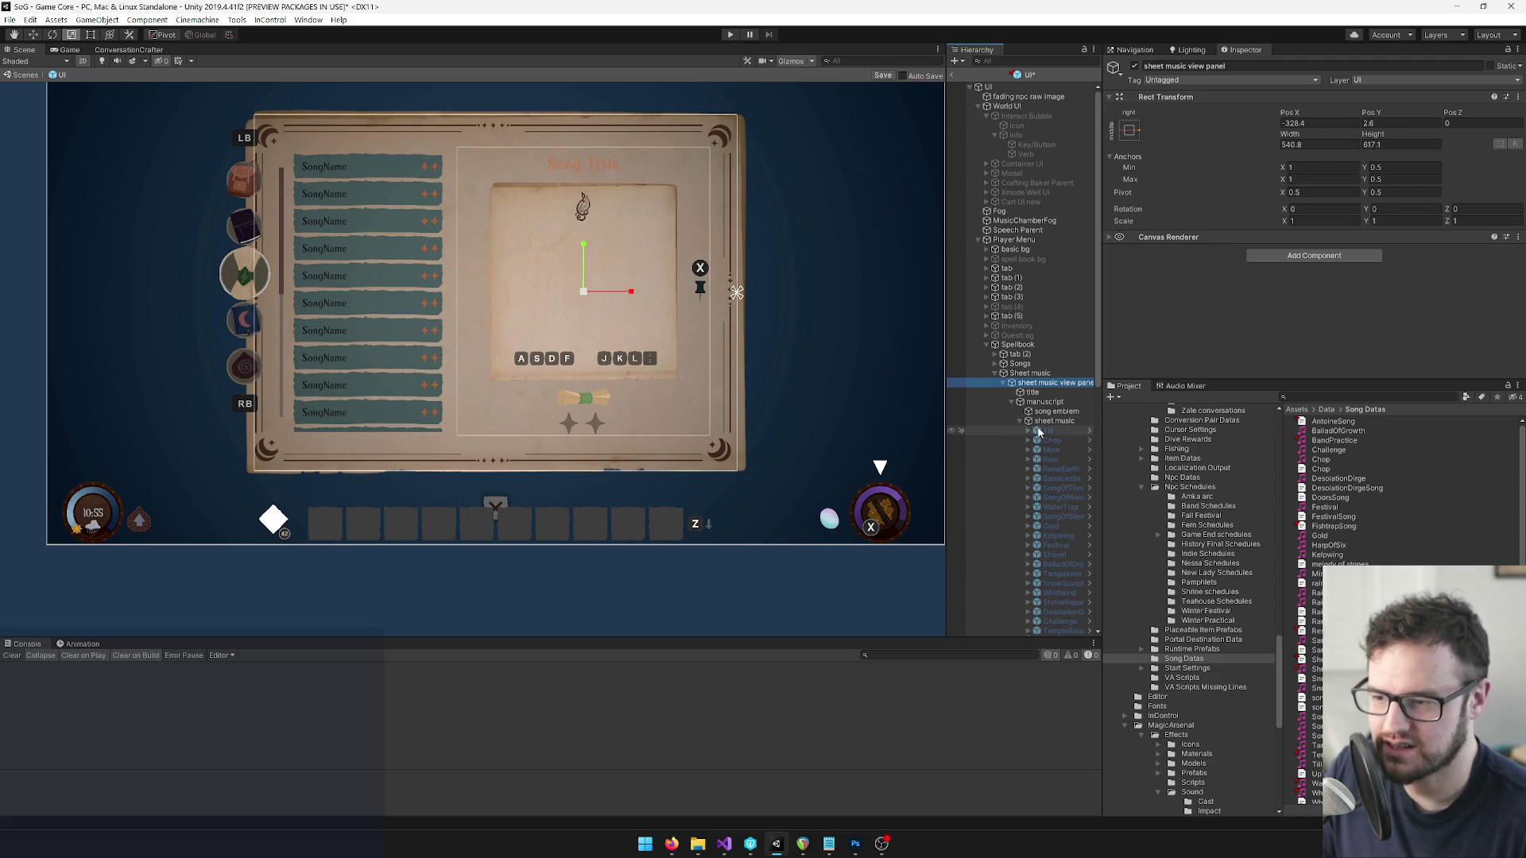
left_click_drag(1103, 357, 1157, 357)
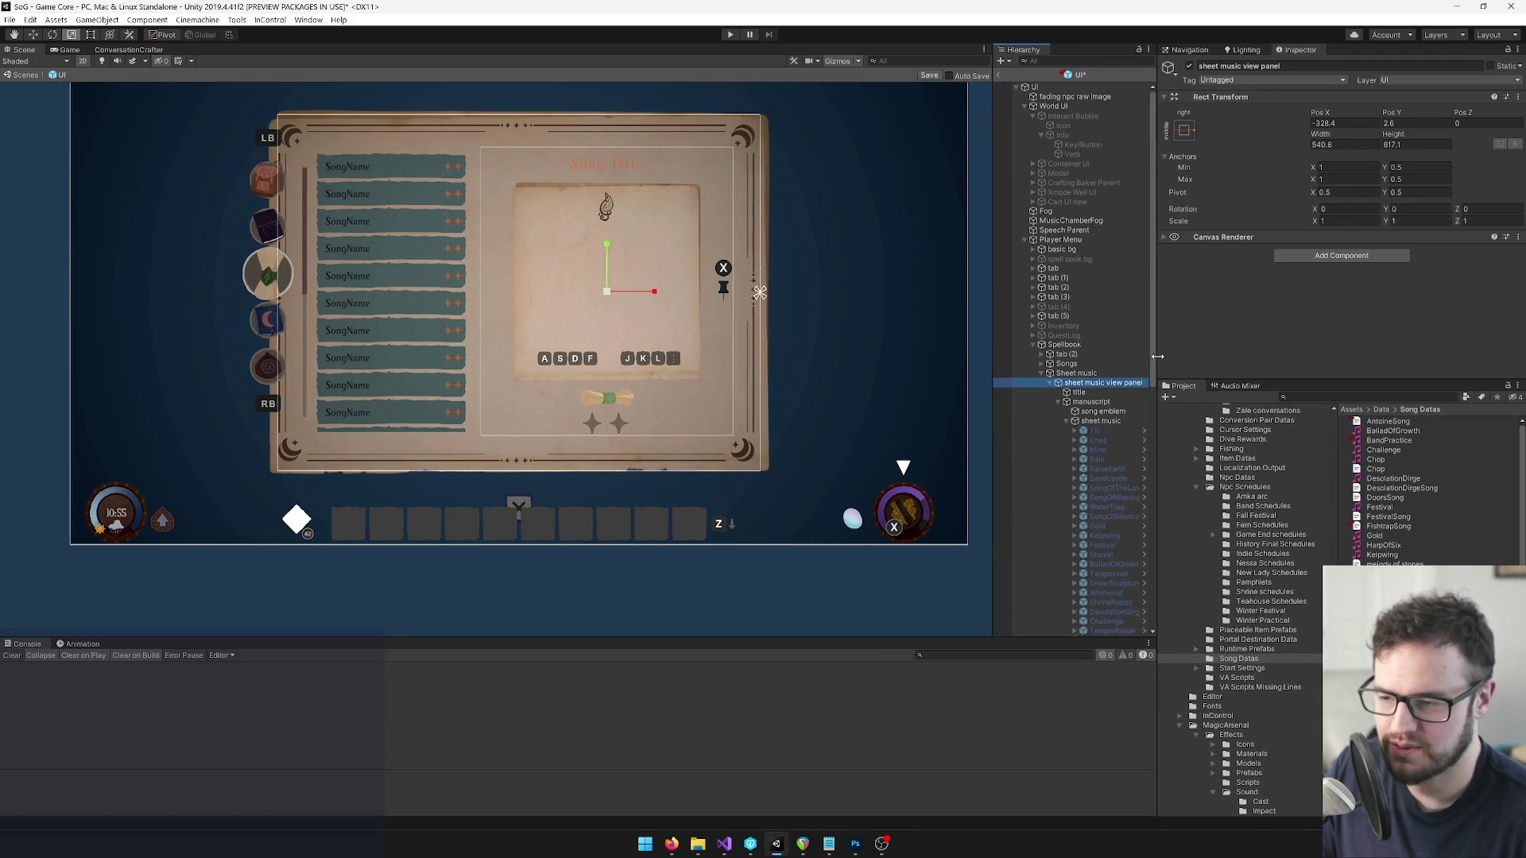
left_click_drag(993, 349, 918, 350)
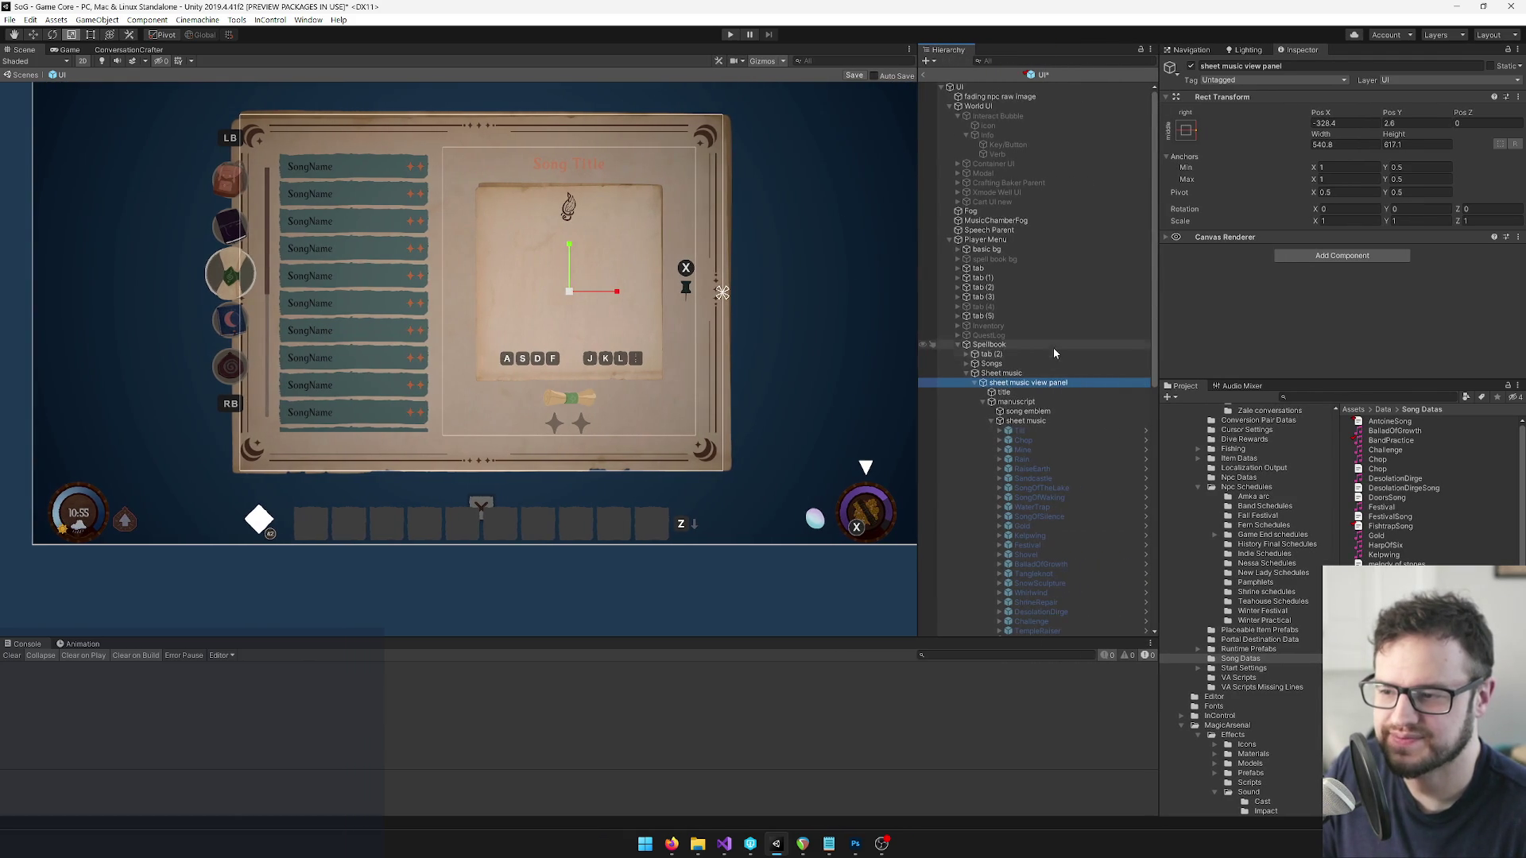
scroll(1053, 348, "down", 3)
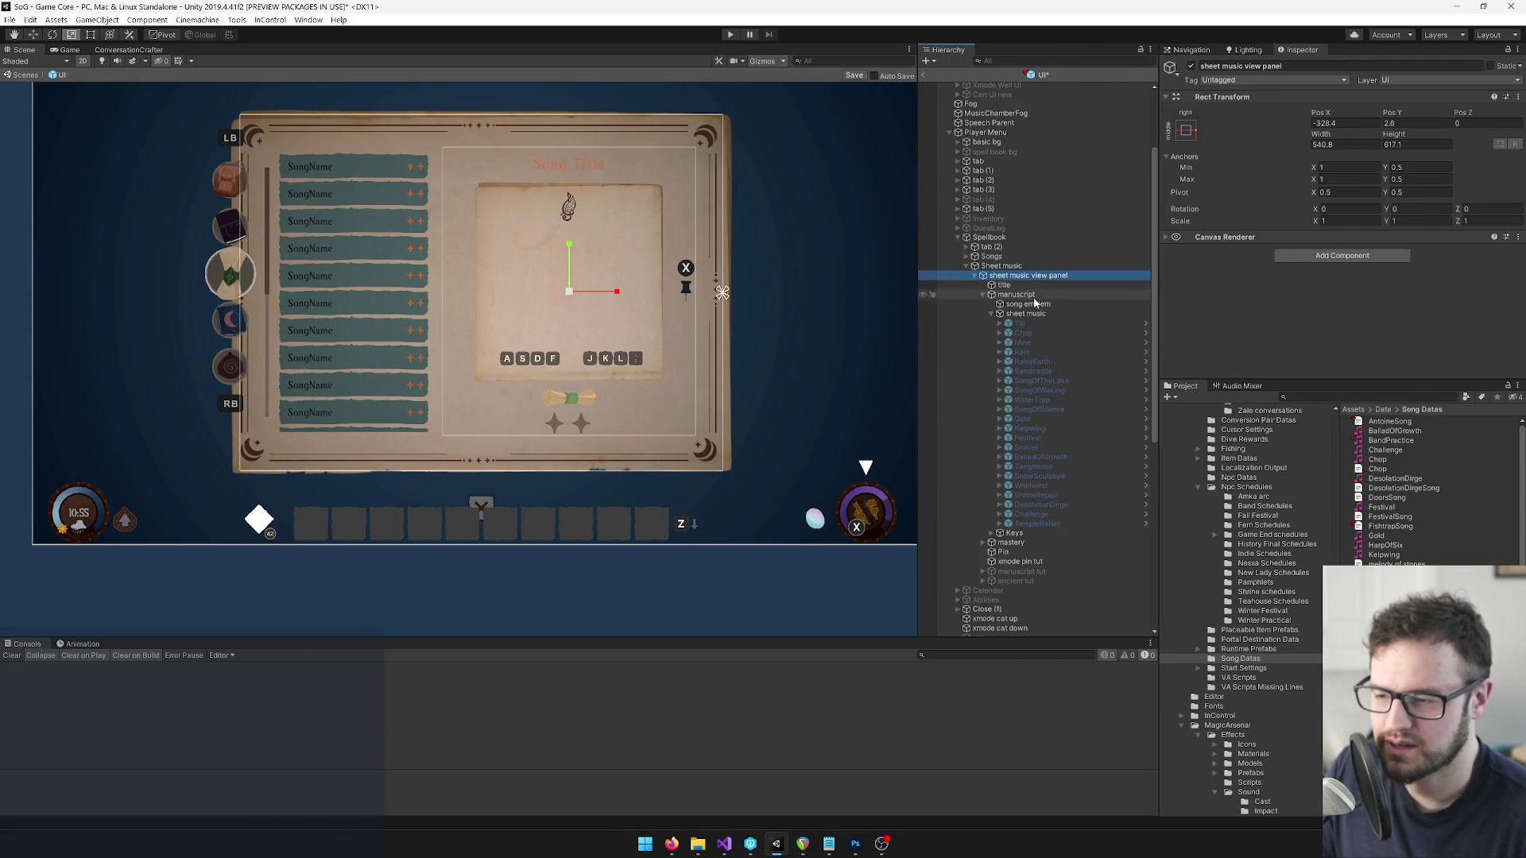
left_click(1031, 322)
left_click(1030, 342)
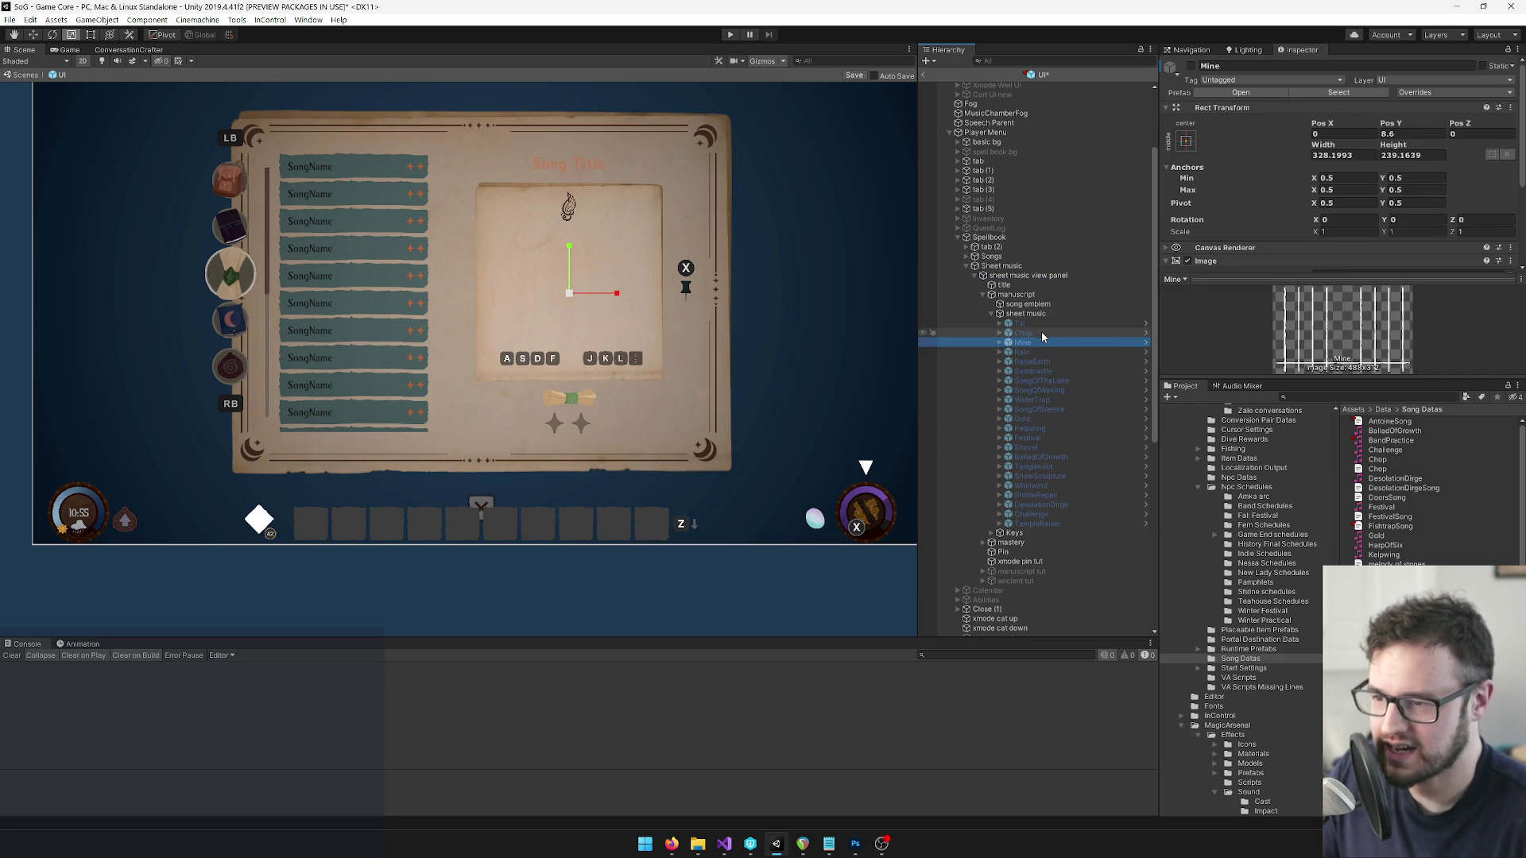
left_click(1033, 350)
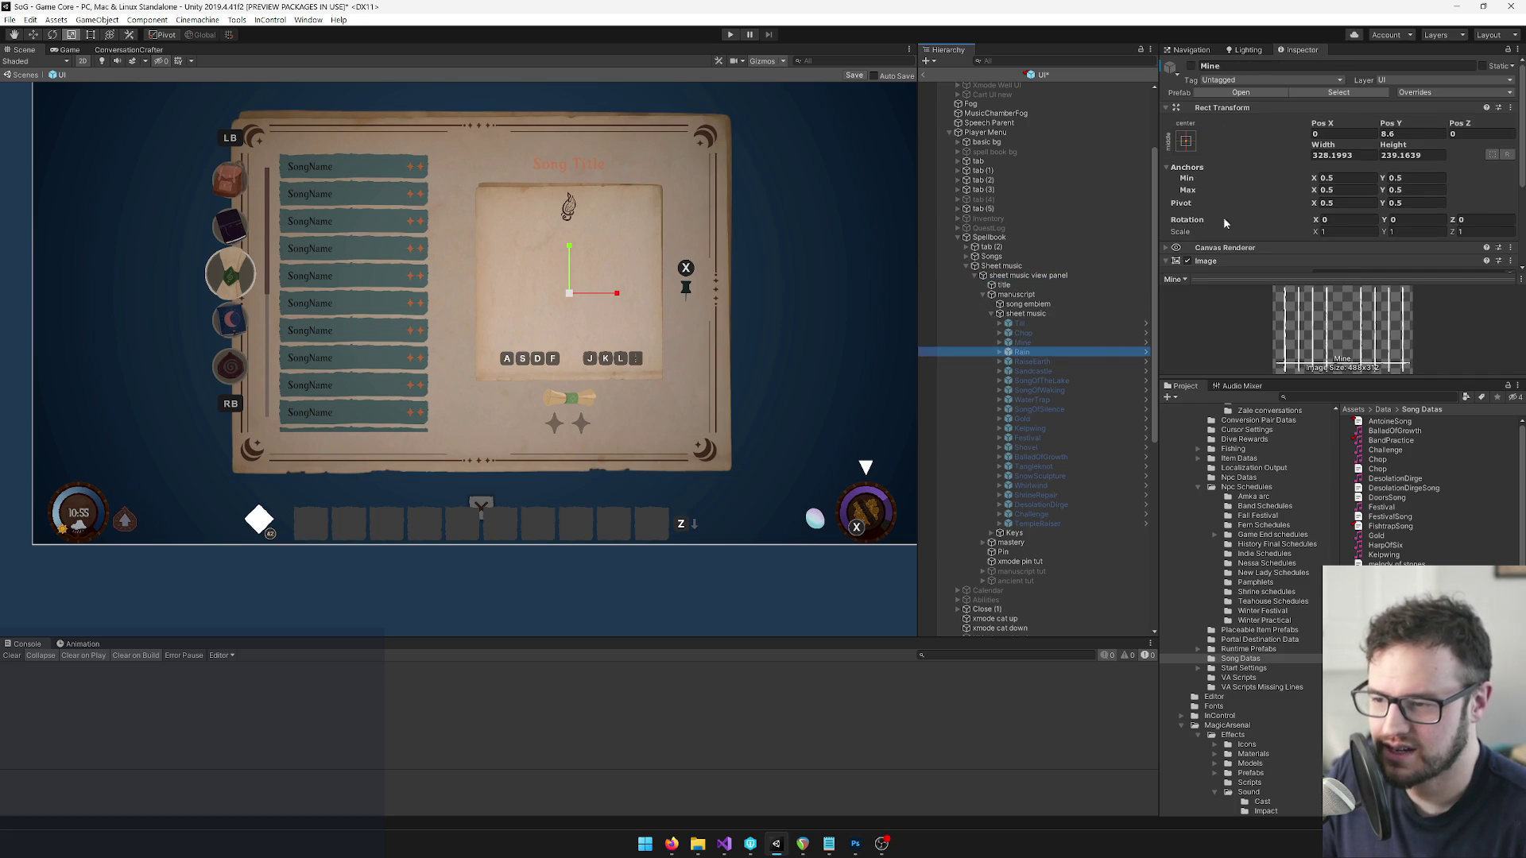
left_click(1190, 66)
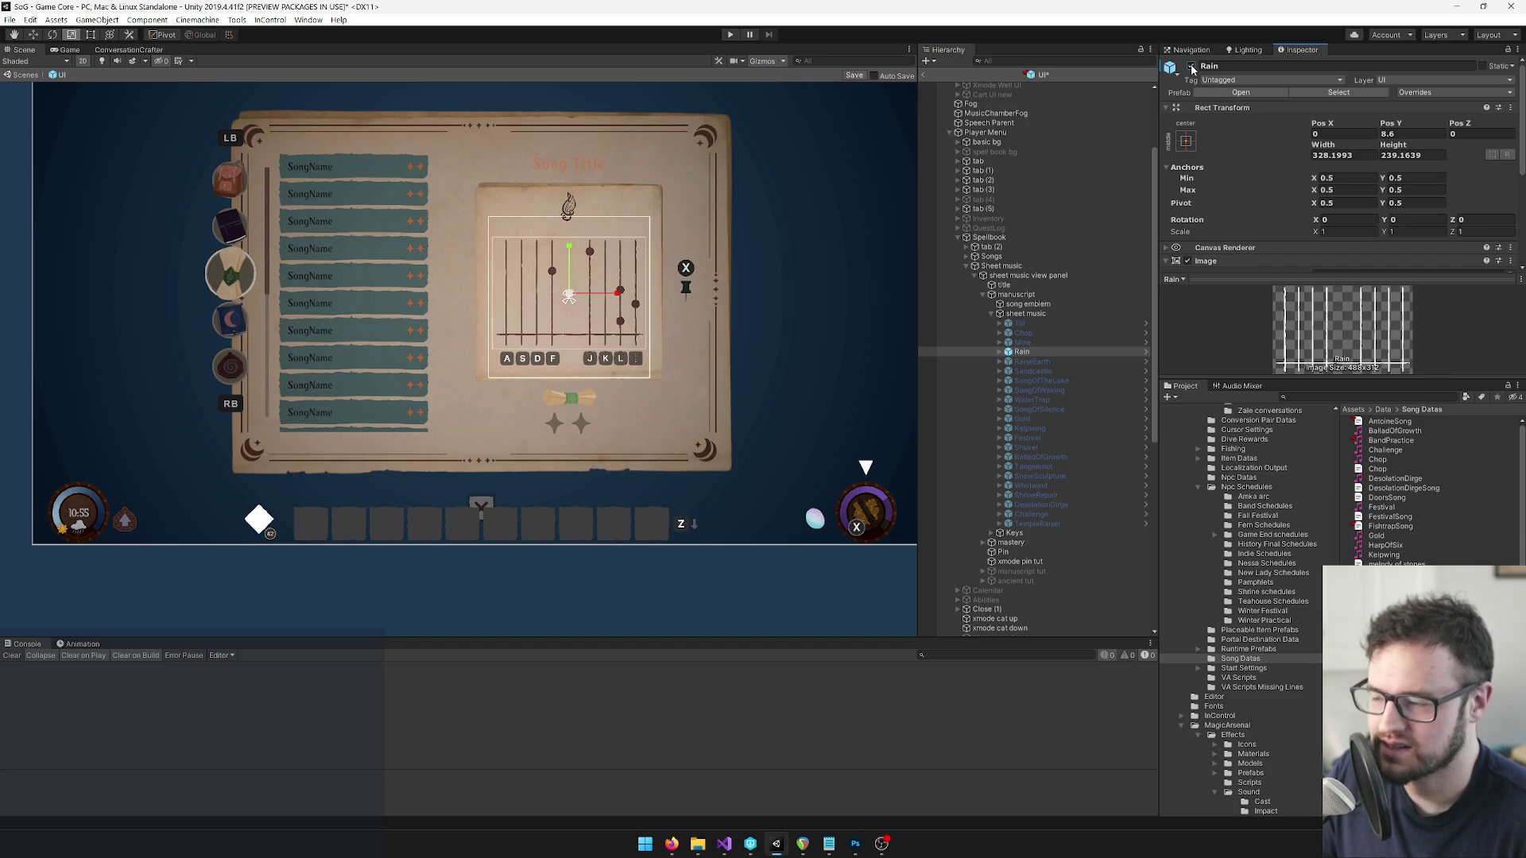
Expand Rain to show its Notation Mask and focus the Project search.
left_click(1000, 351)
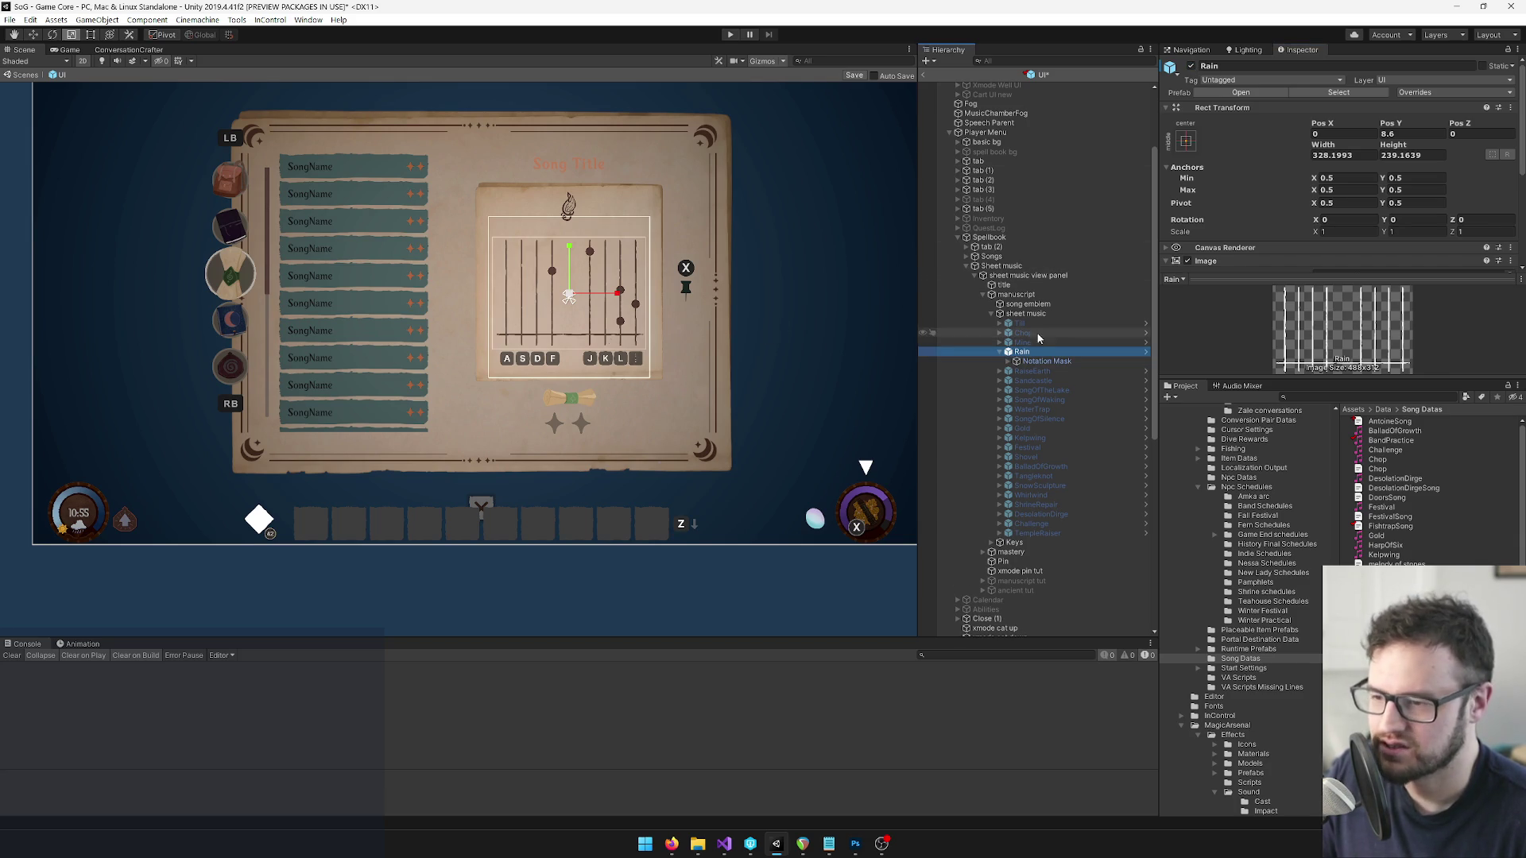
scroll(1374, 236, "down", 4)
left_click(1373, 398)
left_click(1376, 397)
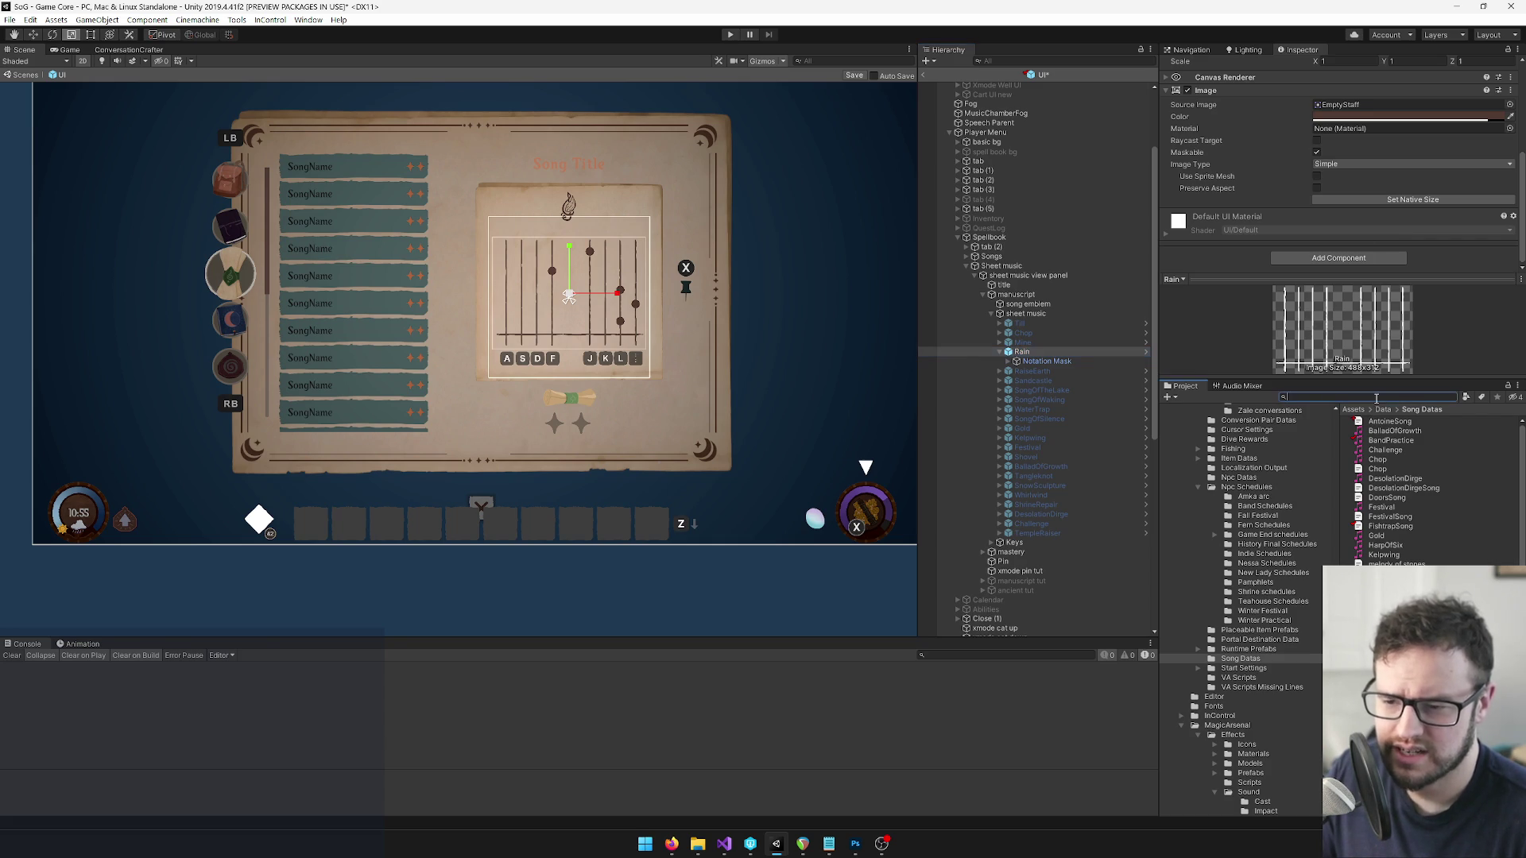
Undock the Inspector beside the Scene view, then re-dock it with the side panels.
left_click(1304, 51)
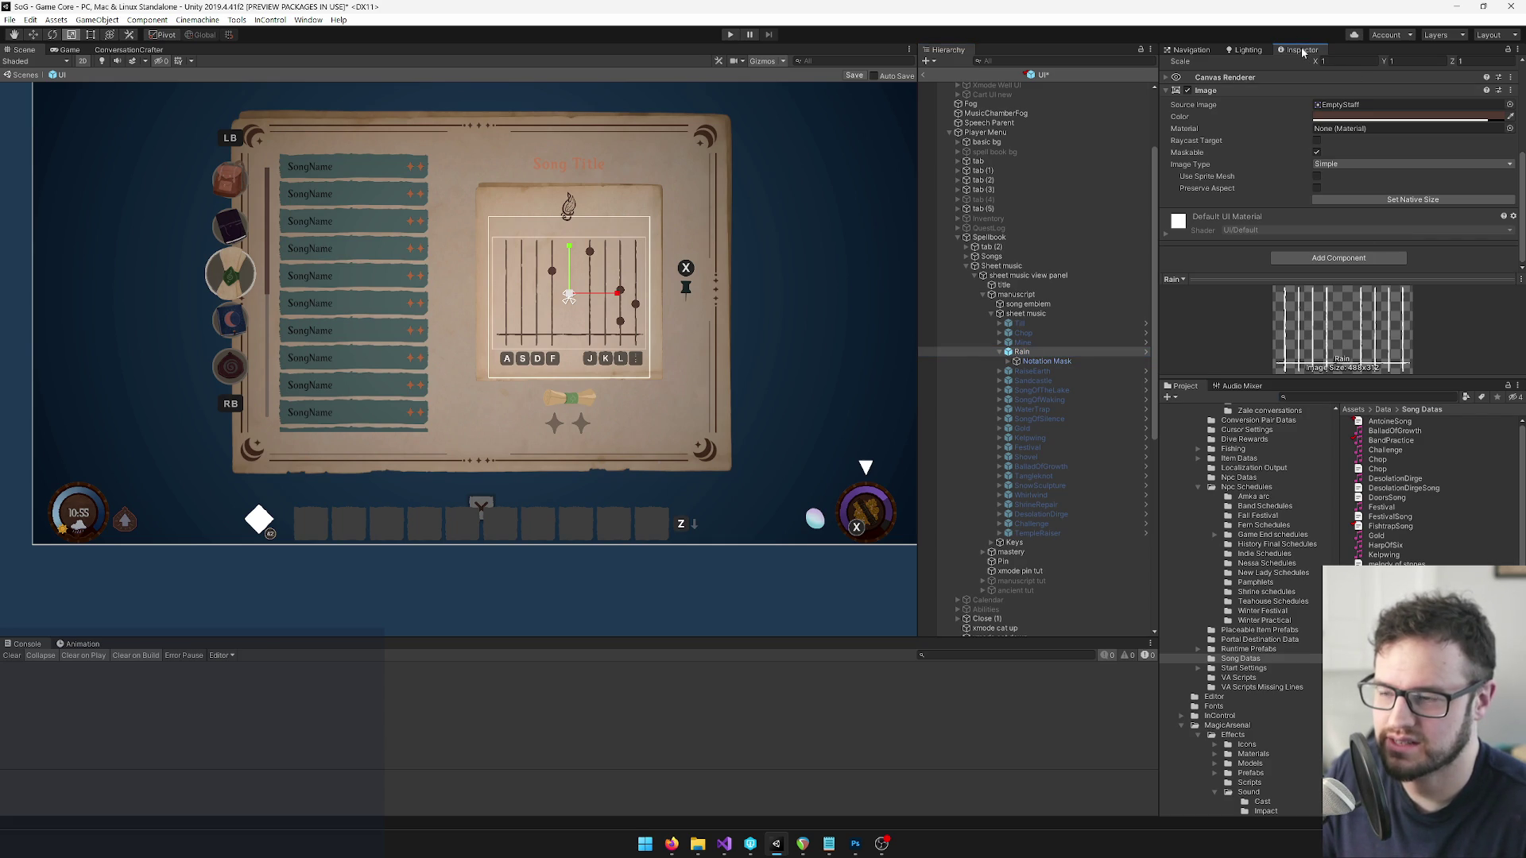
mouse_move(1304, 51)
left_mouse_down()
mouse_move(926, 49)
mouse_move(887, 199)
left_mouse_up()
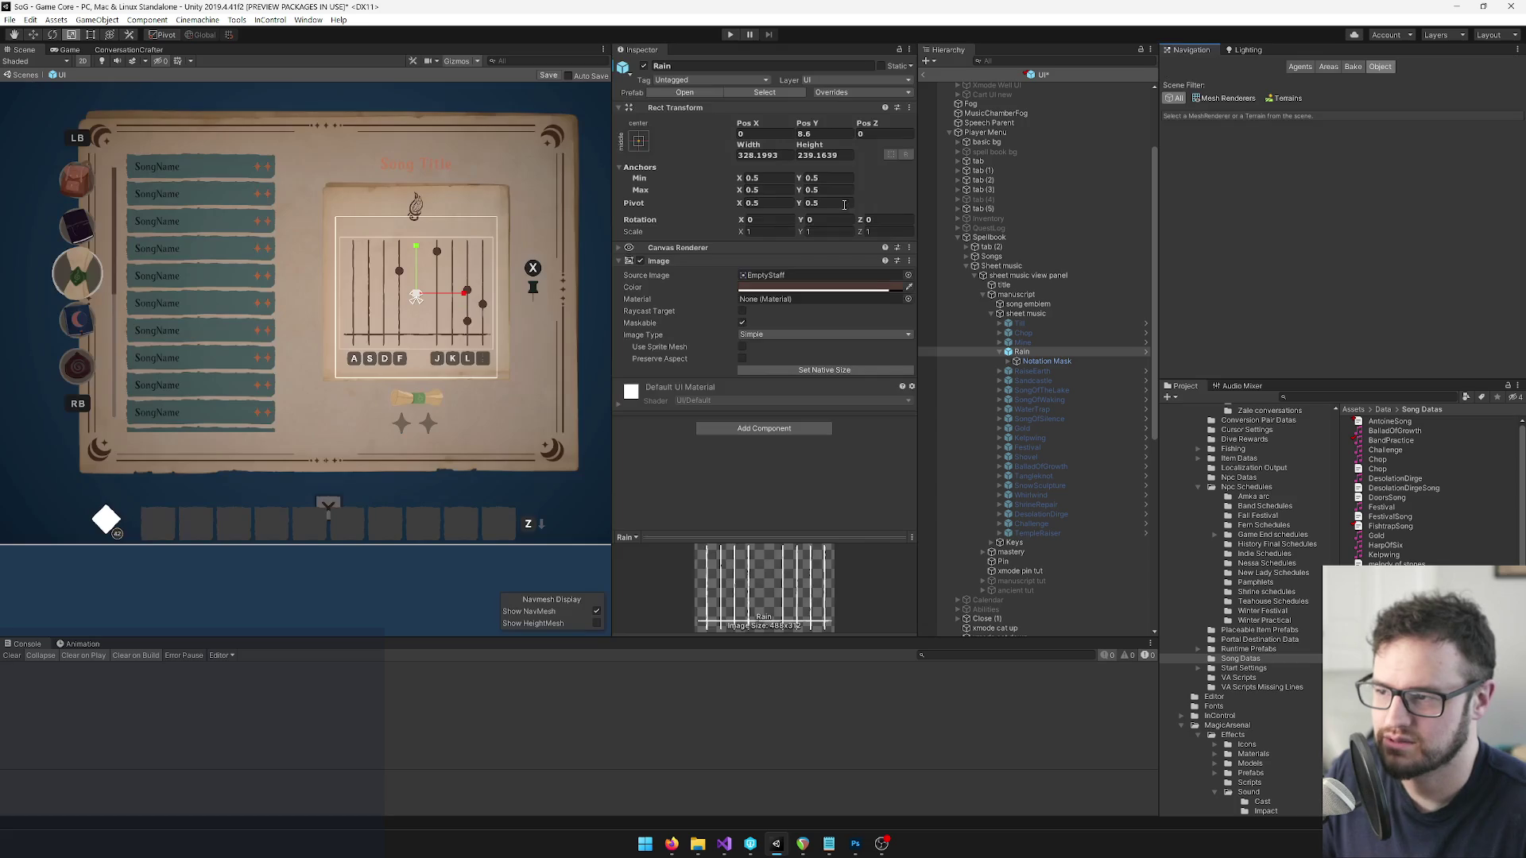
left_click_drag(610, 270, 694, 270)
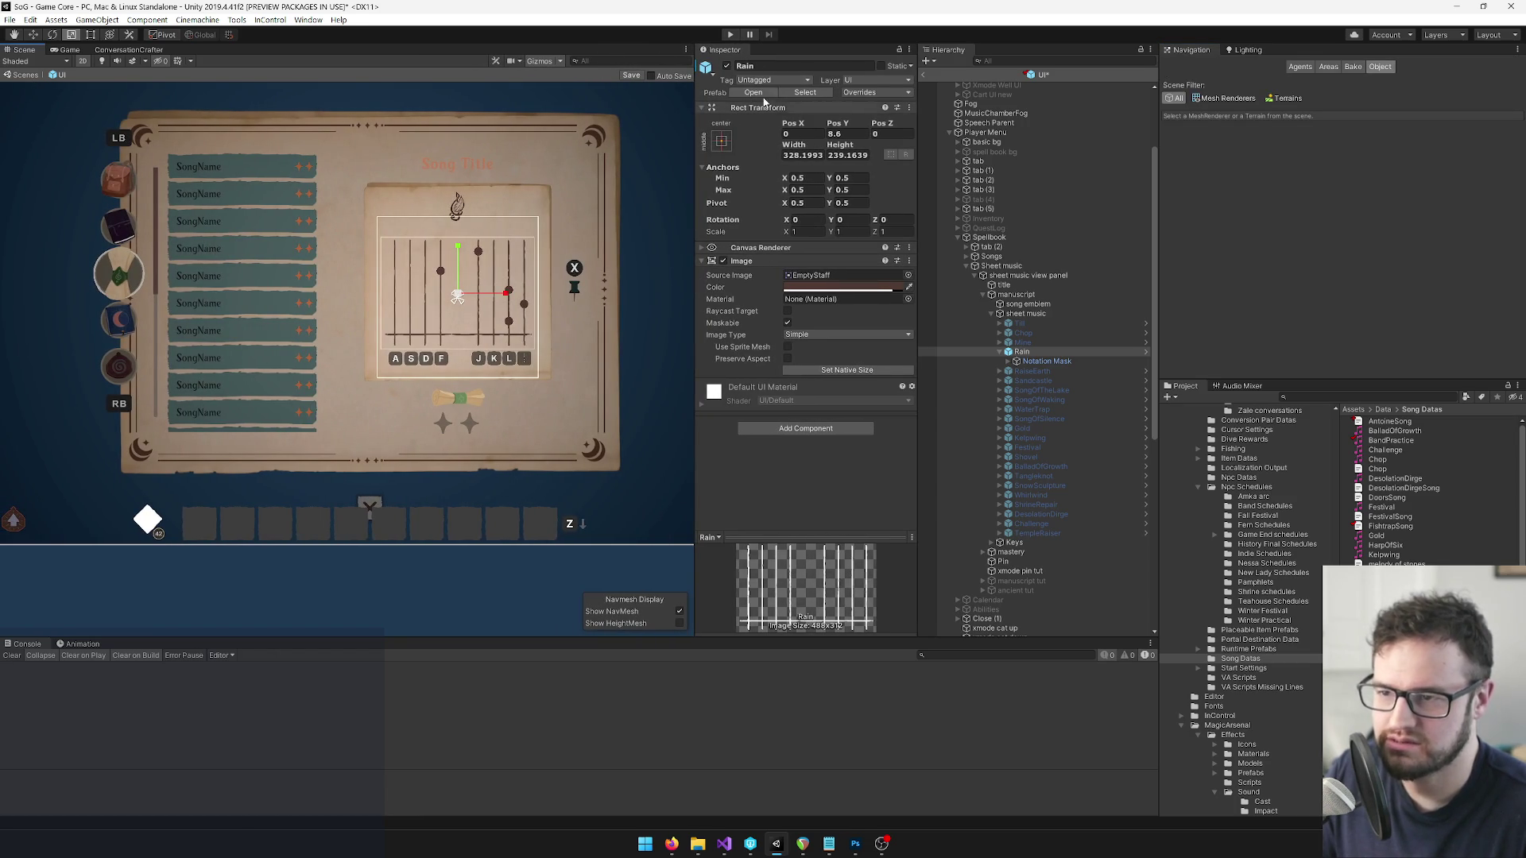
mouse_move(727, 50)
left_mouse_down()
mouse_move(1366, 56)
mouse_move(1249, 50)
left_mouse_up()
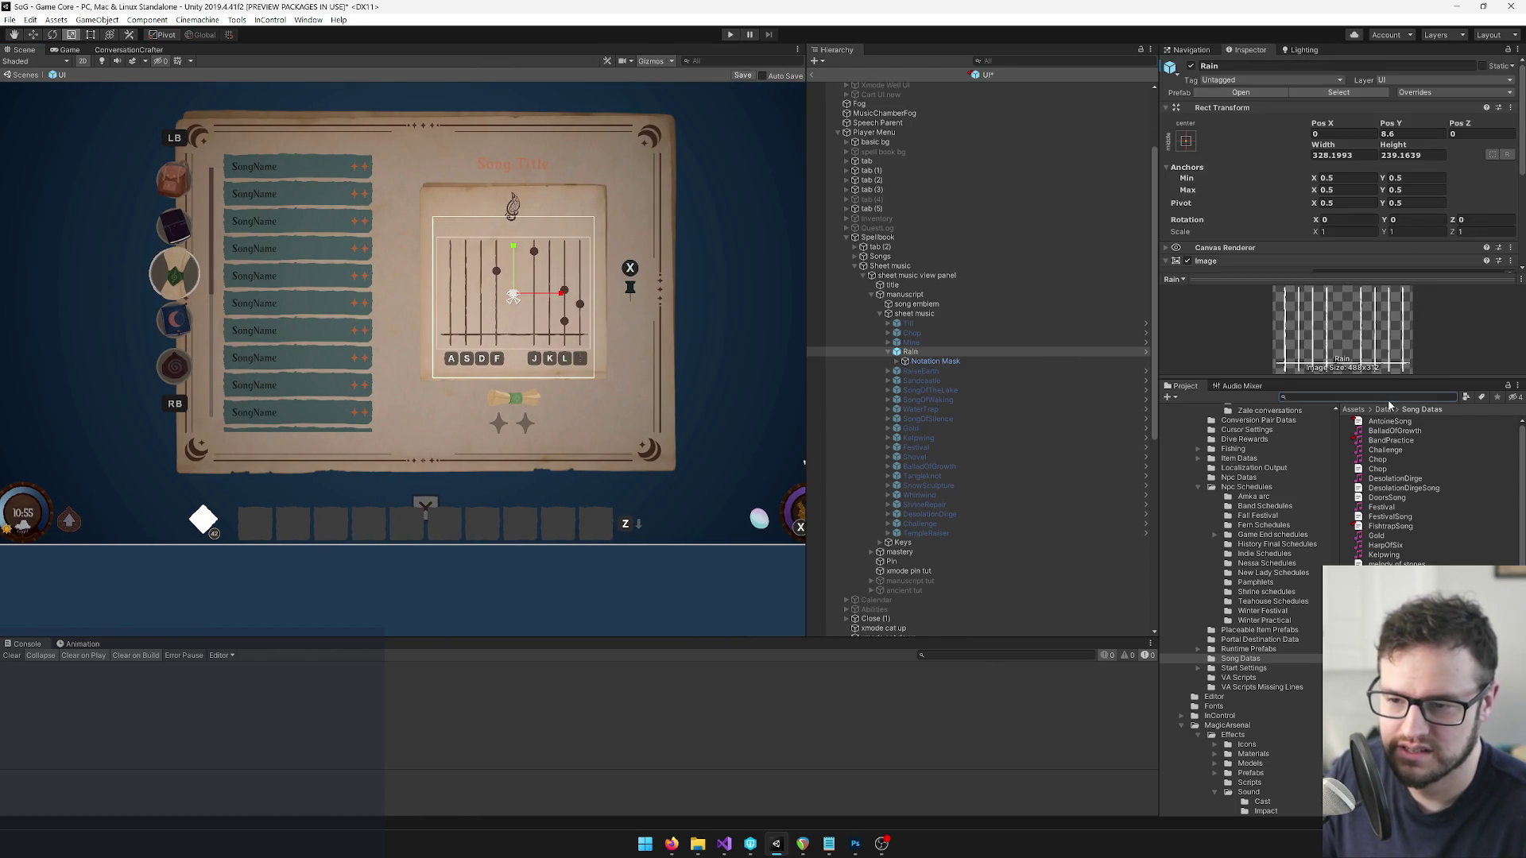
Find 'rain t:SongData', review the Rain song sequence, then toggle the Rain staff off.
type("rain")
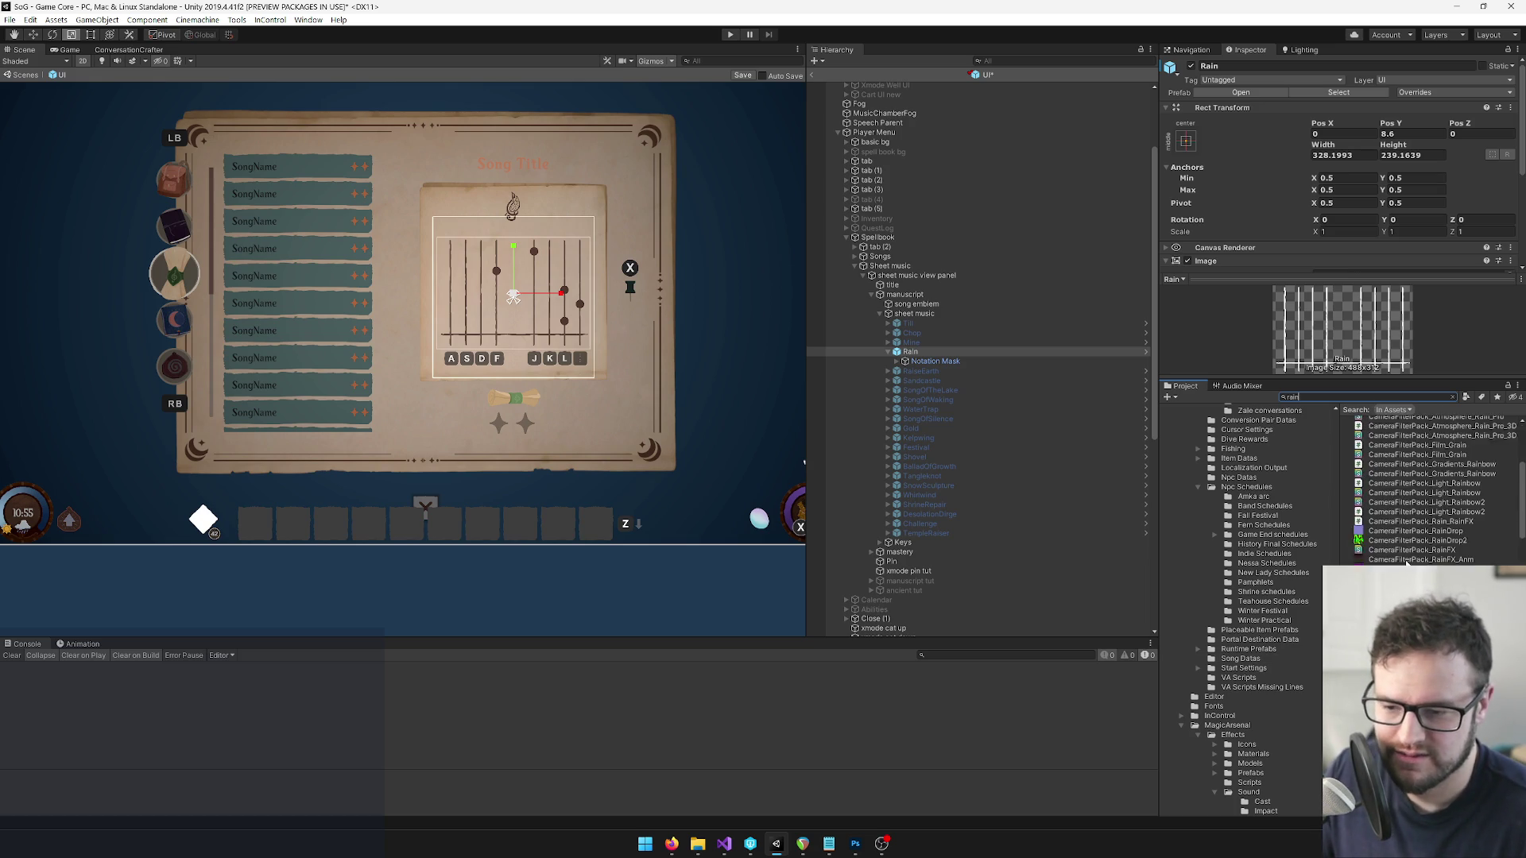
left_click(1376, 512)
left_click(1334, 397)
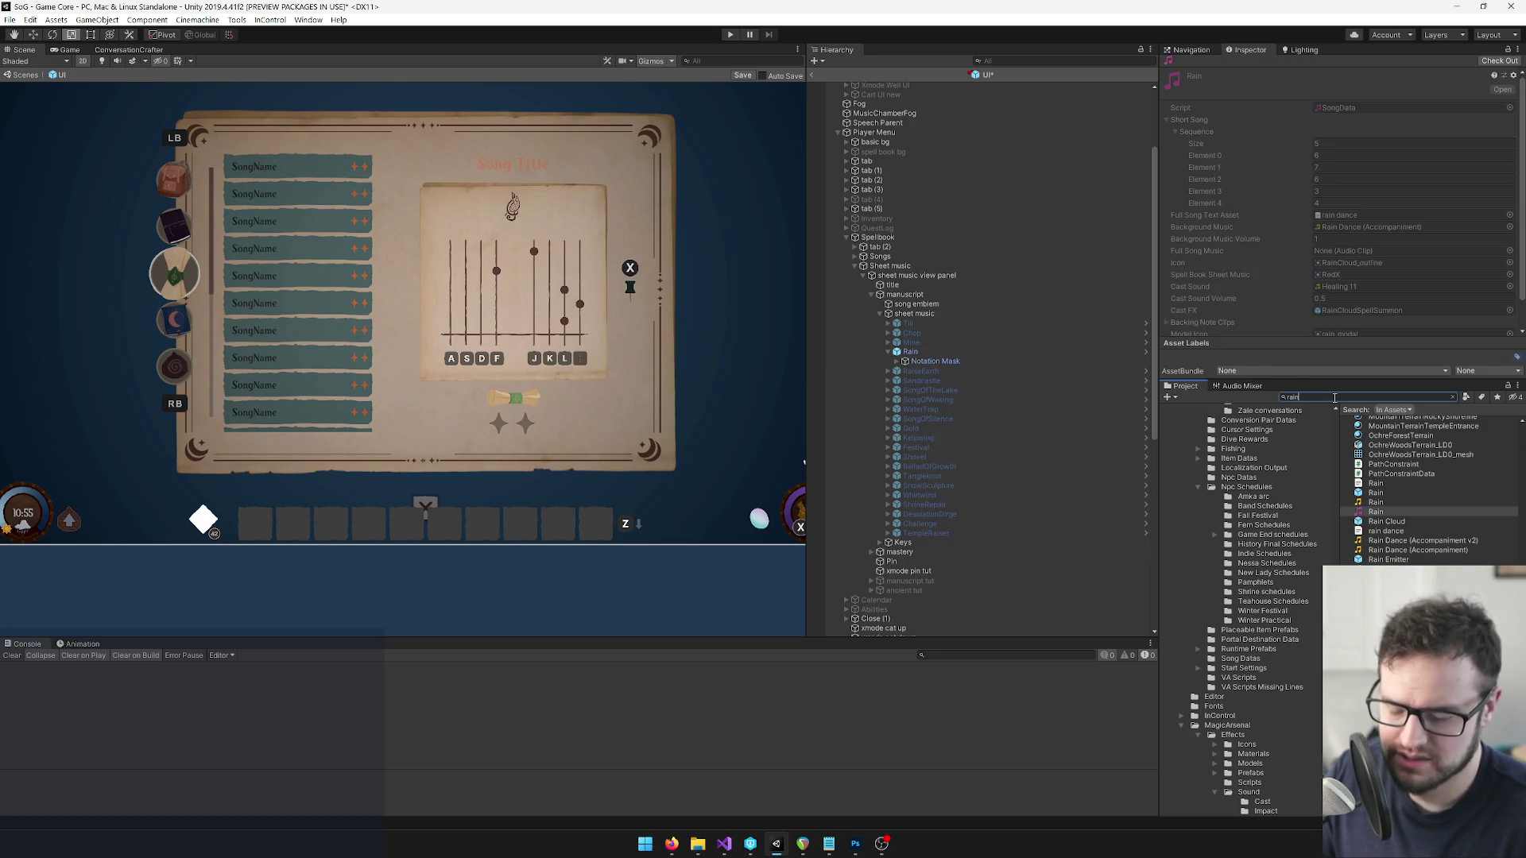
type(":SongS")
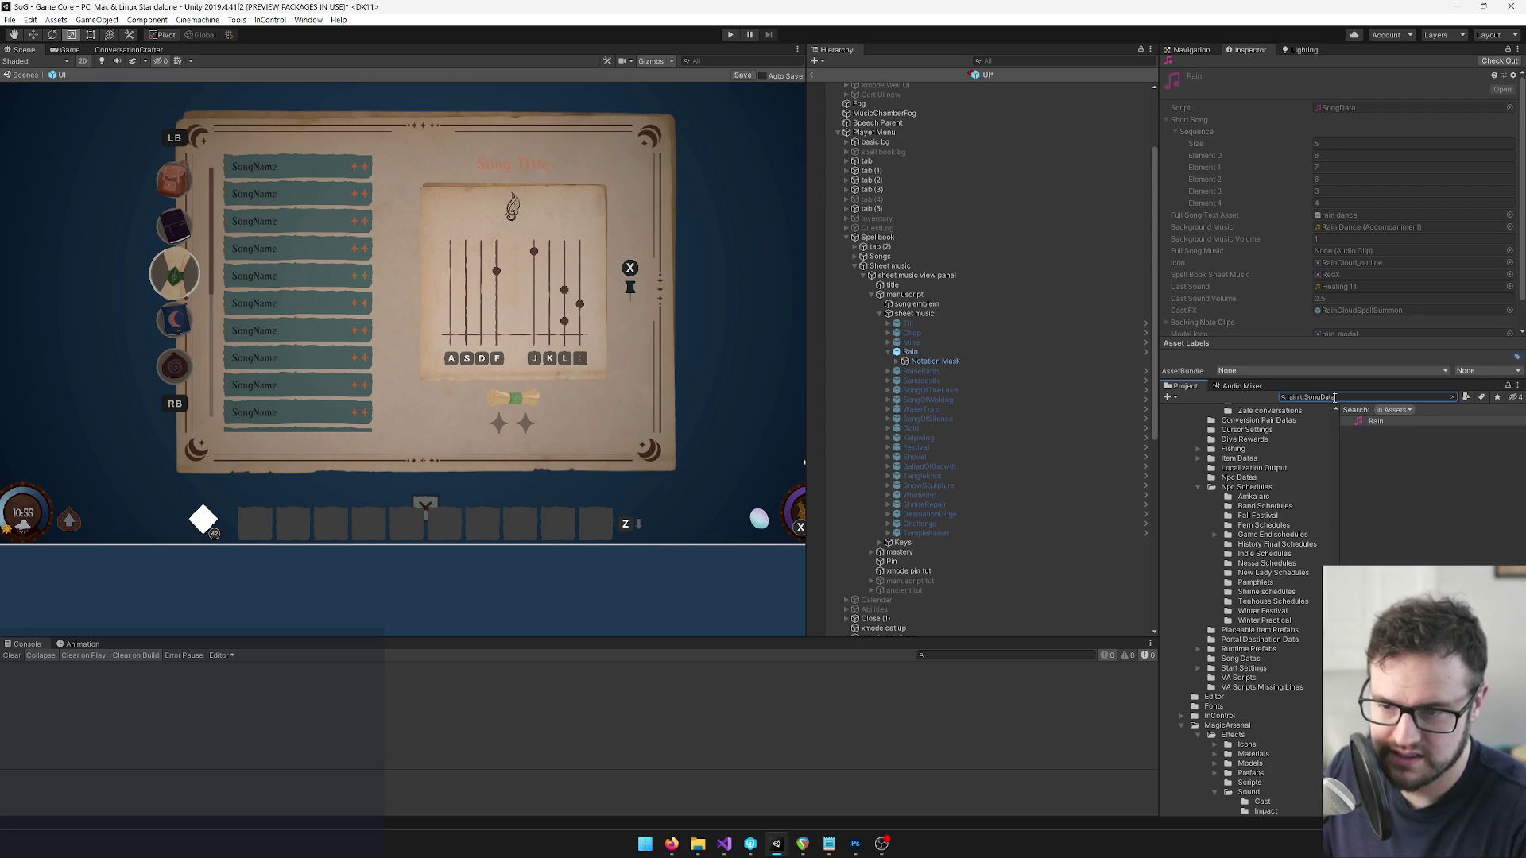
left_click(1375, 421)
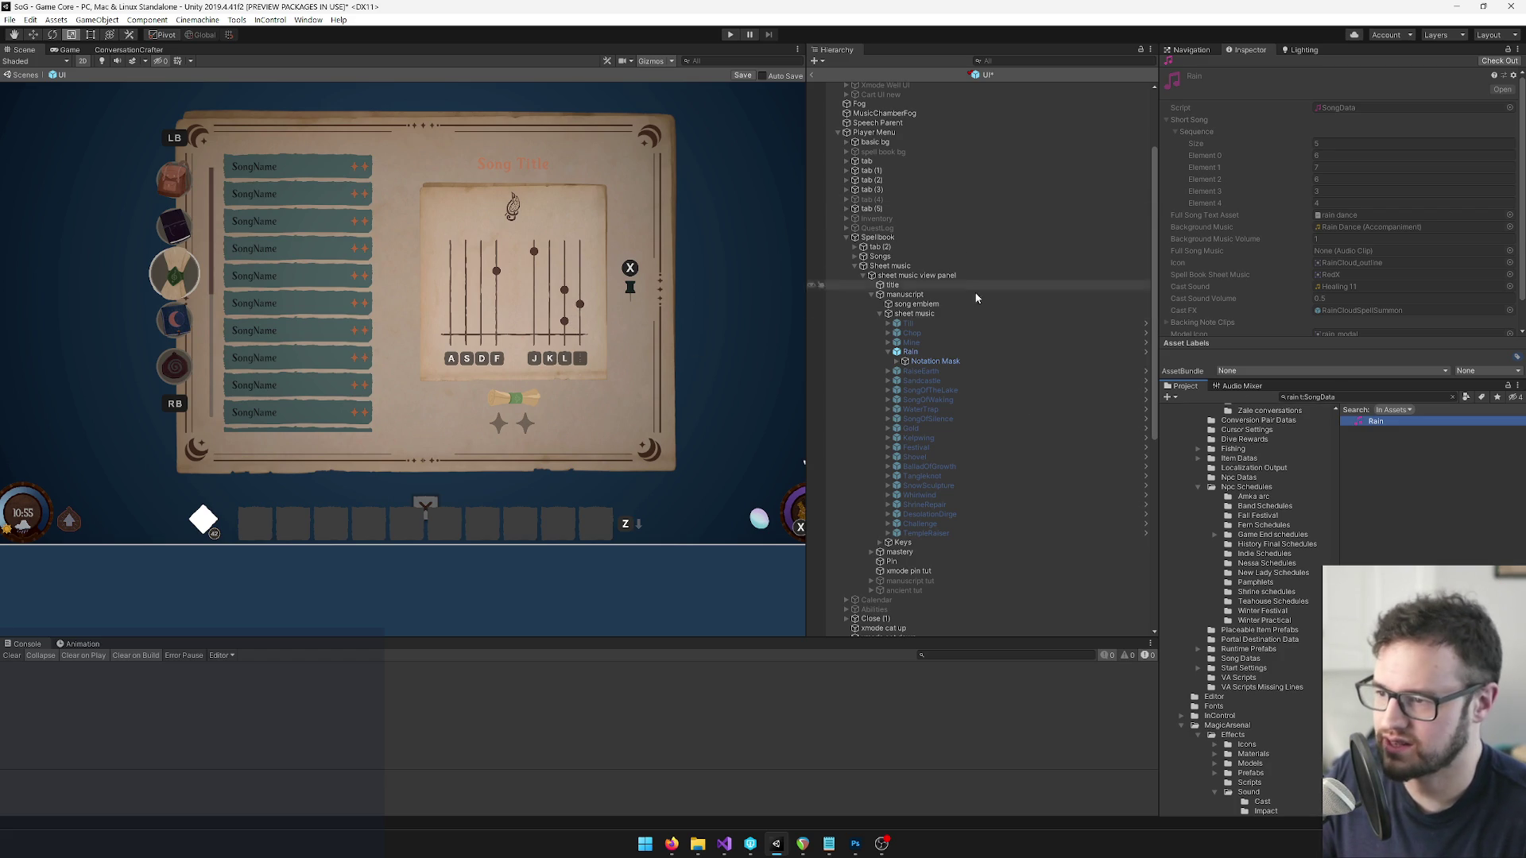
left_click(911, 352)
left_click(1189, 66)
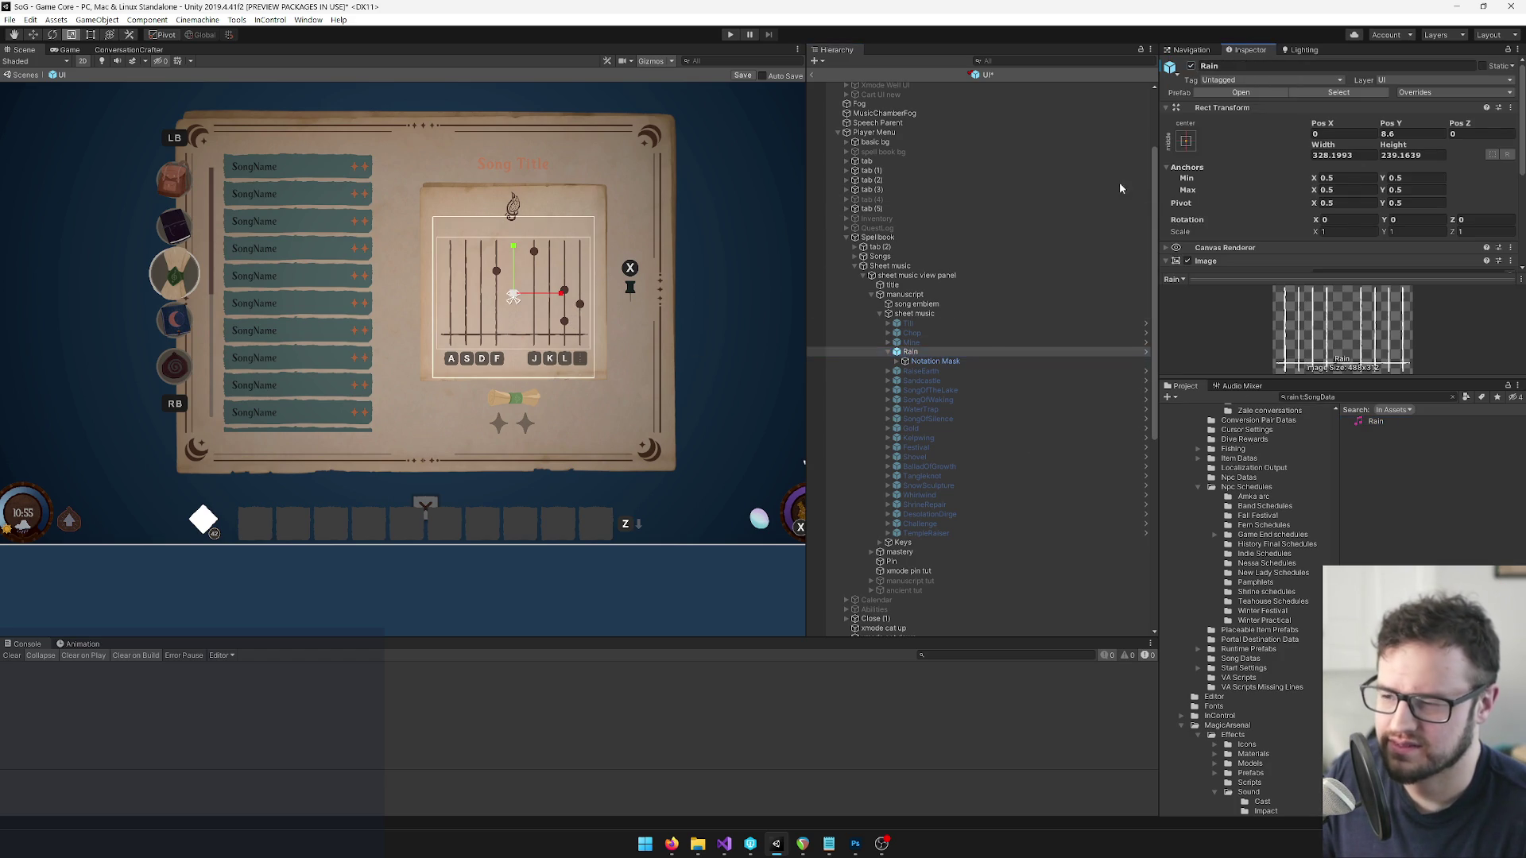
Toggle the RaiseEarth staff and pull up its song data in the Project search.
left_click(920, 371)
left_click(1189, 66)
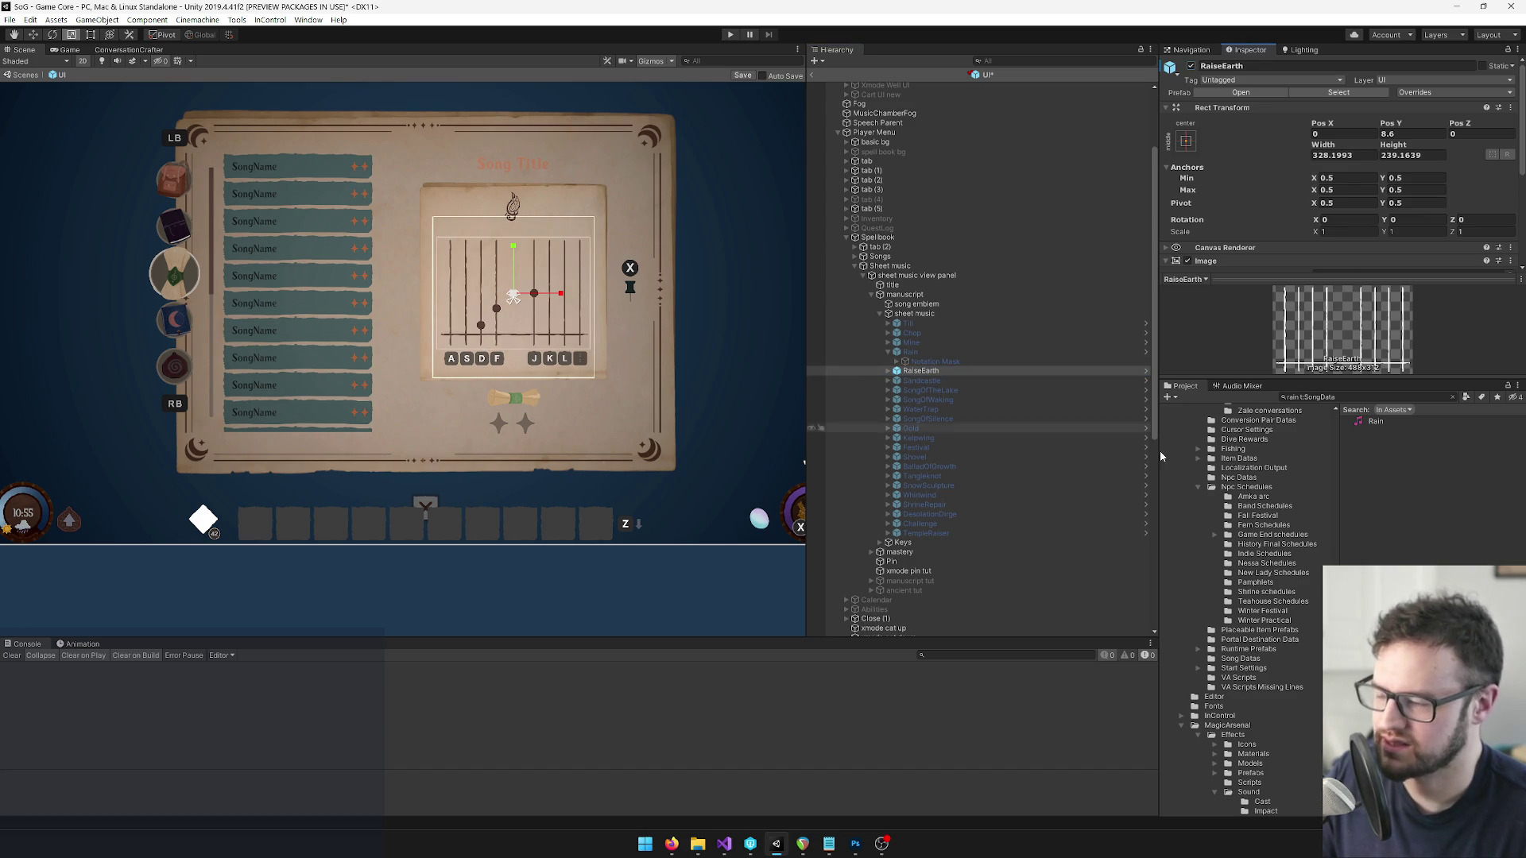
left_click(1301, 398)
key("BackSpace")
type("se")
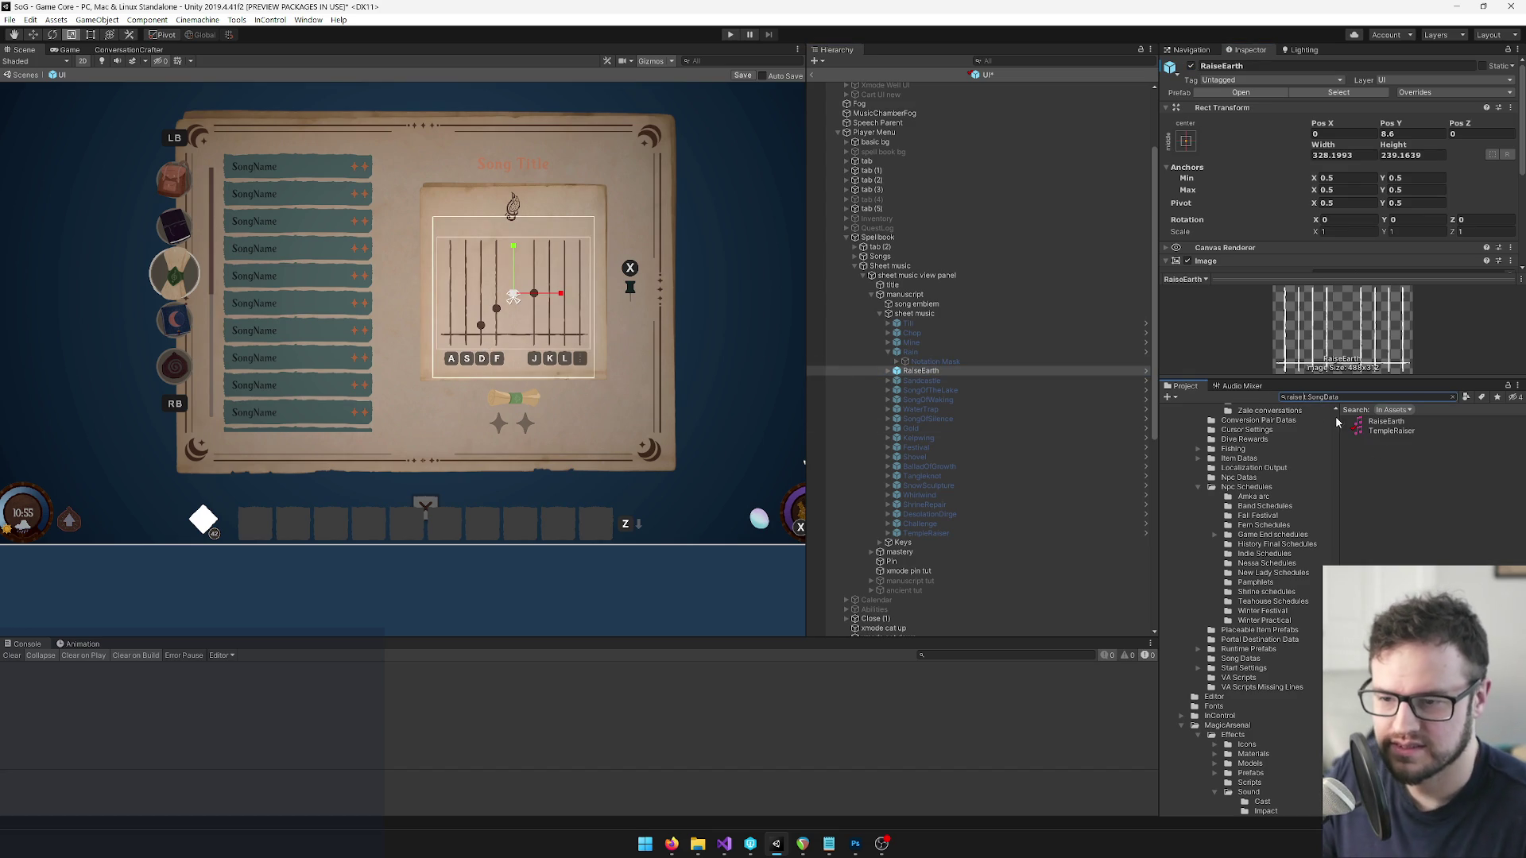
left_click(1383, 422)
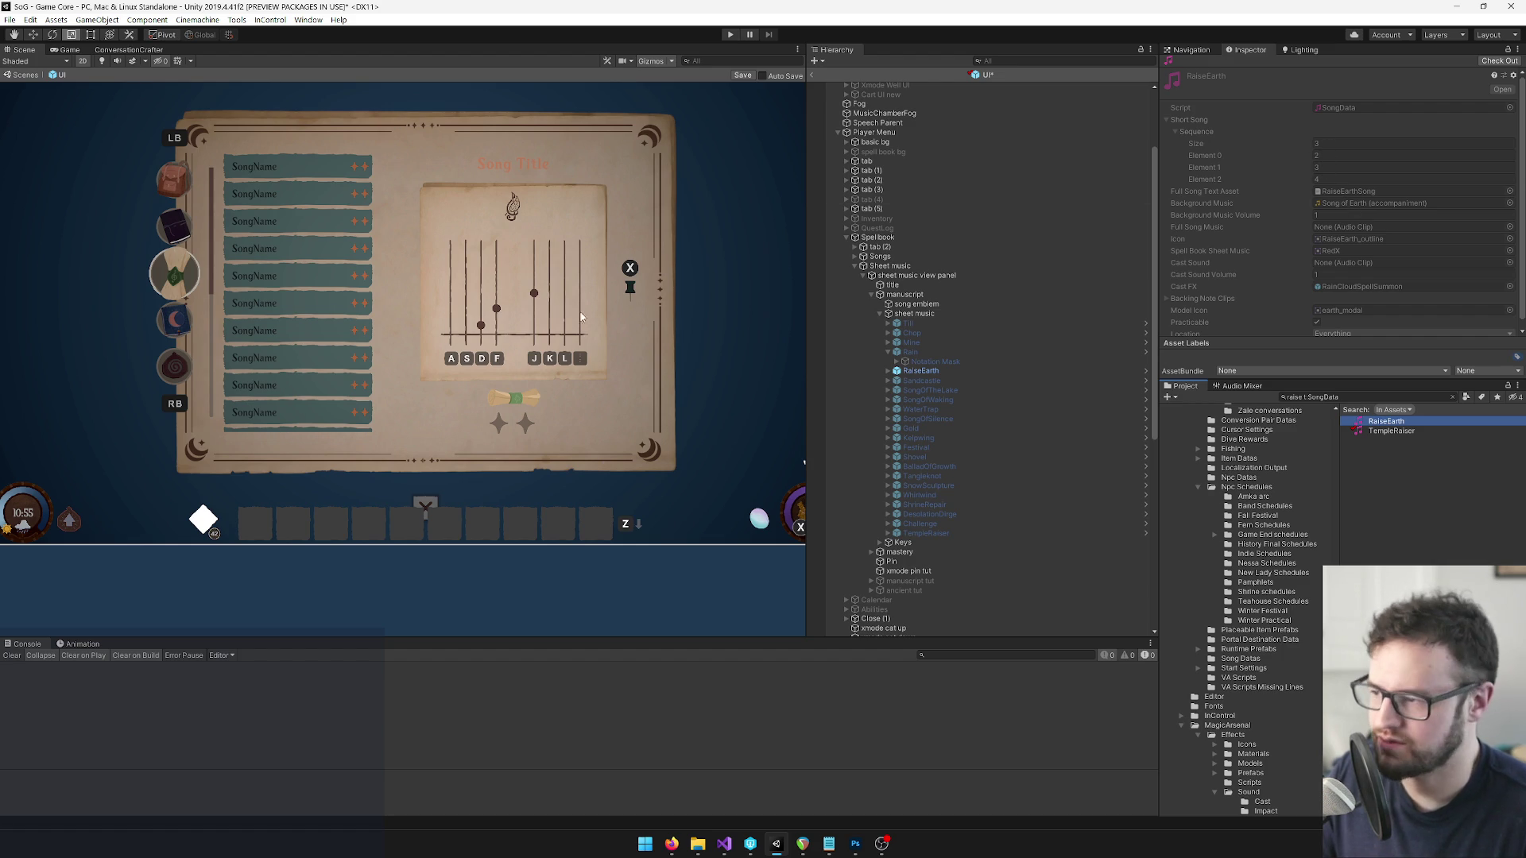
Hide the RaiseEarth staff and show the Sandcastle staff with its notes.
left_click(920, 371)
left_click(1190, 66)
key("Down")
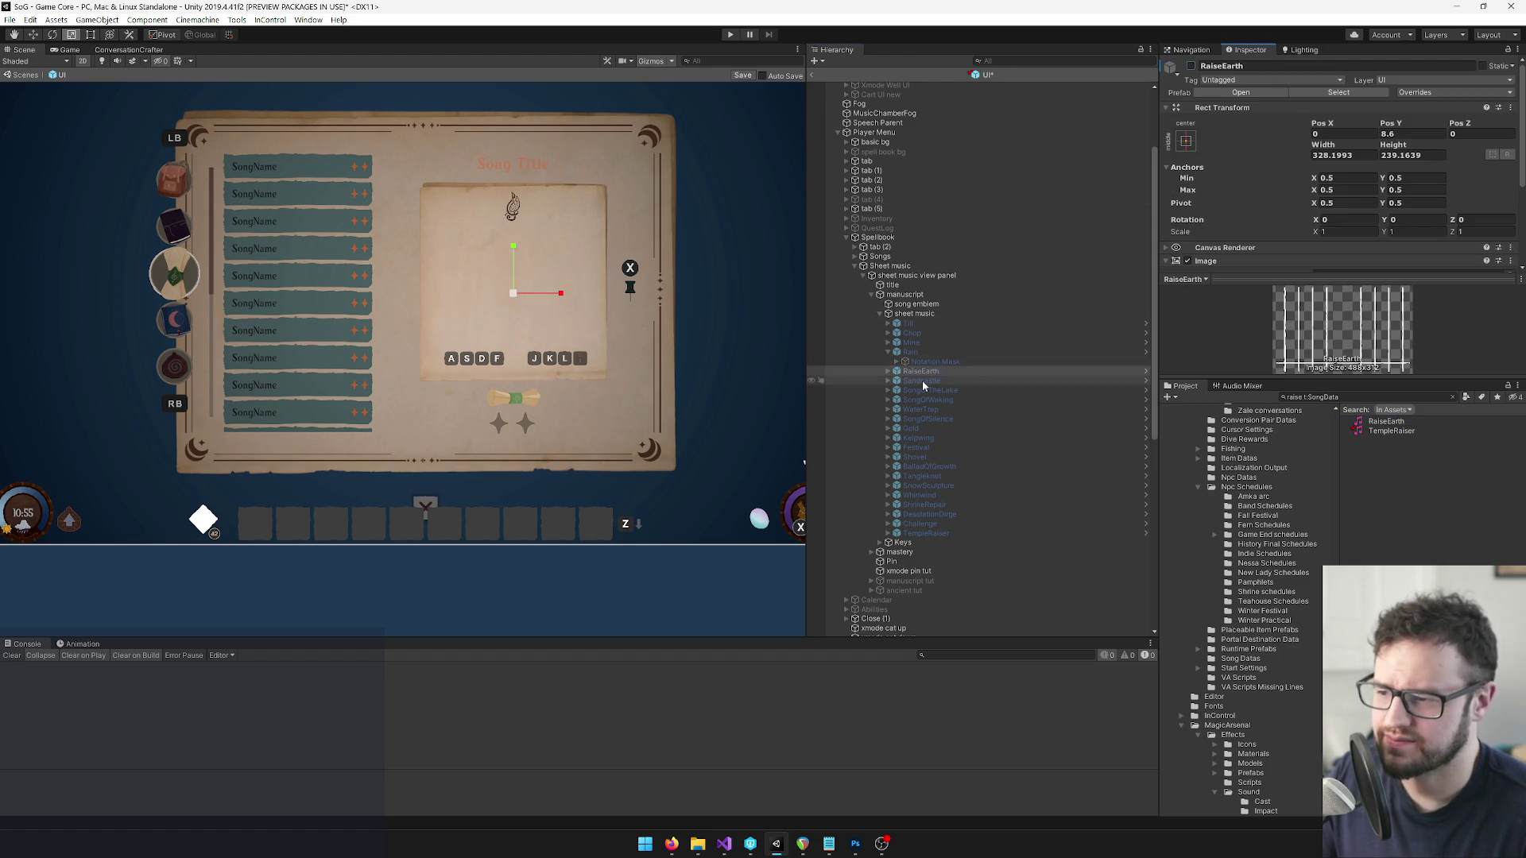
left_click(1190, 70)
left_click(1190, 66)
scroll(585, 347, "up", 5)
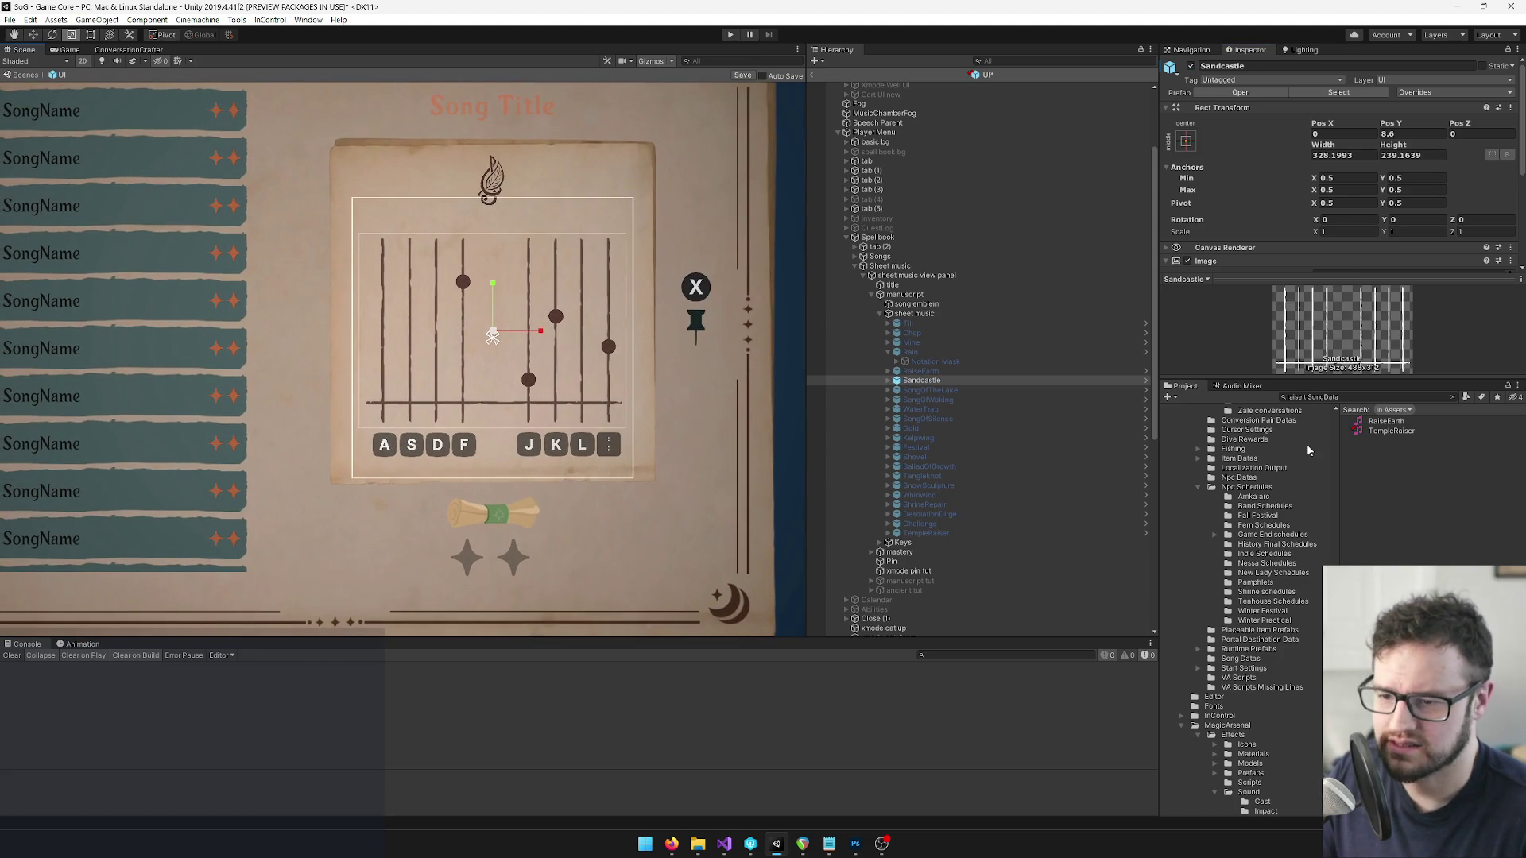
Search Project for 'sandcas t:SongData', view the Sandcastle song data, and reselect its staff.
left_click(1305, 401)
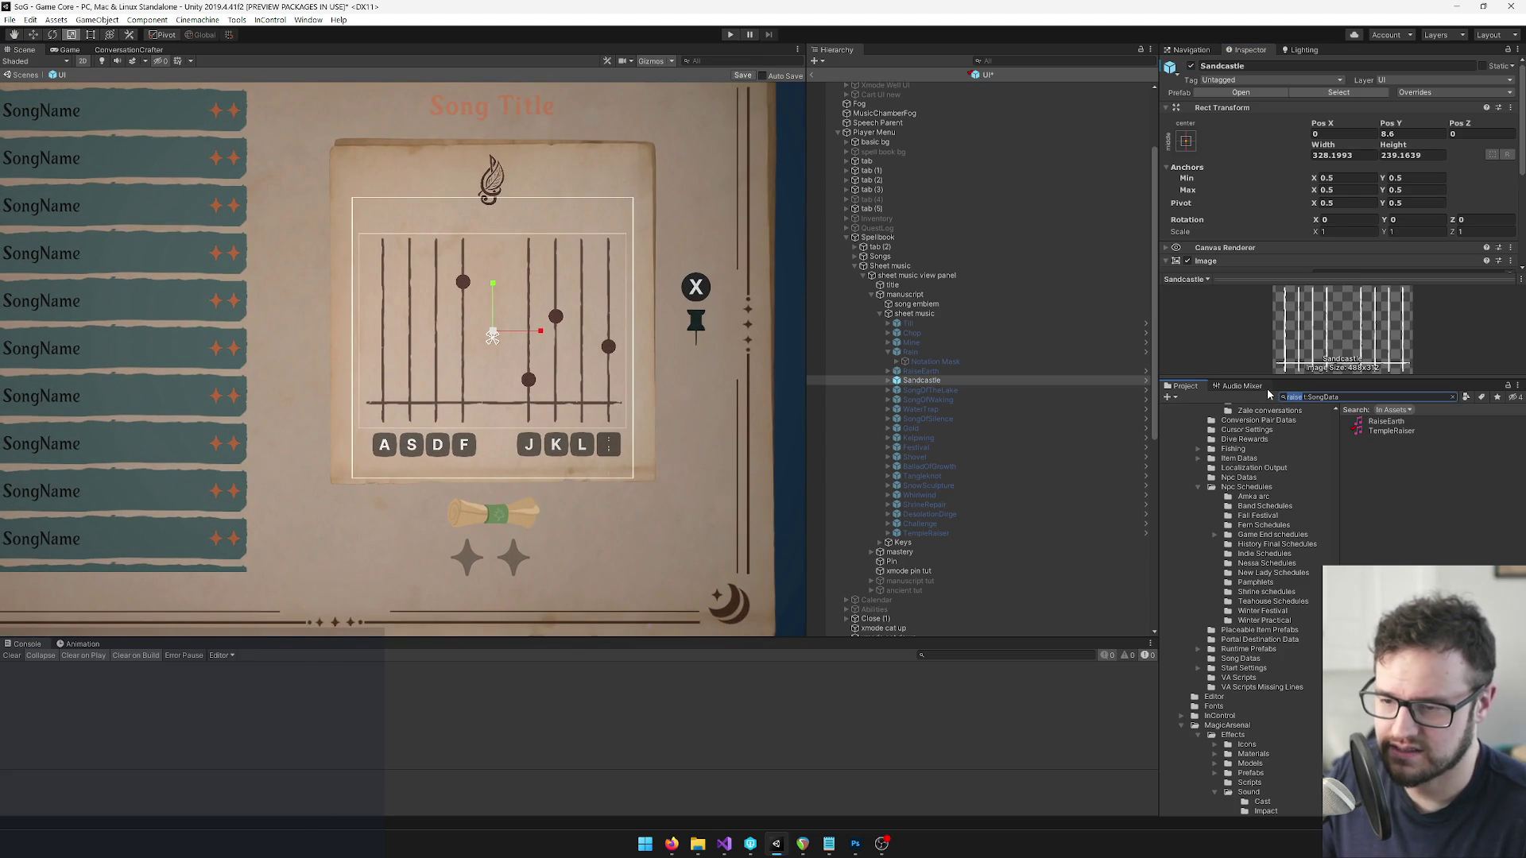
key("BackSpace")
key("BackSpace")
key("BackSpace")
type("sand ca")
key("BackSpace")
key("BackSpace")
key("BackSpace")
type("castl")
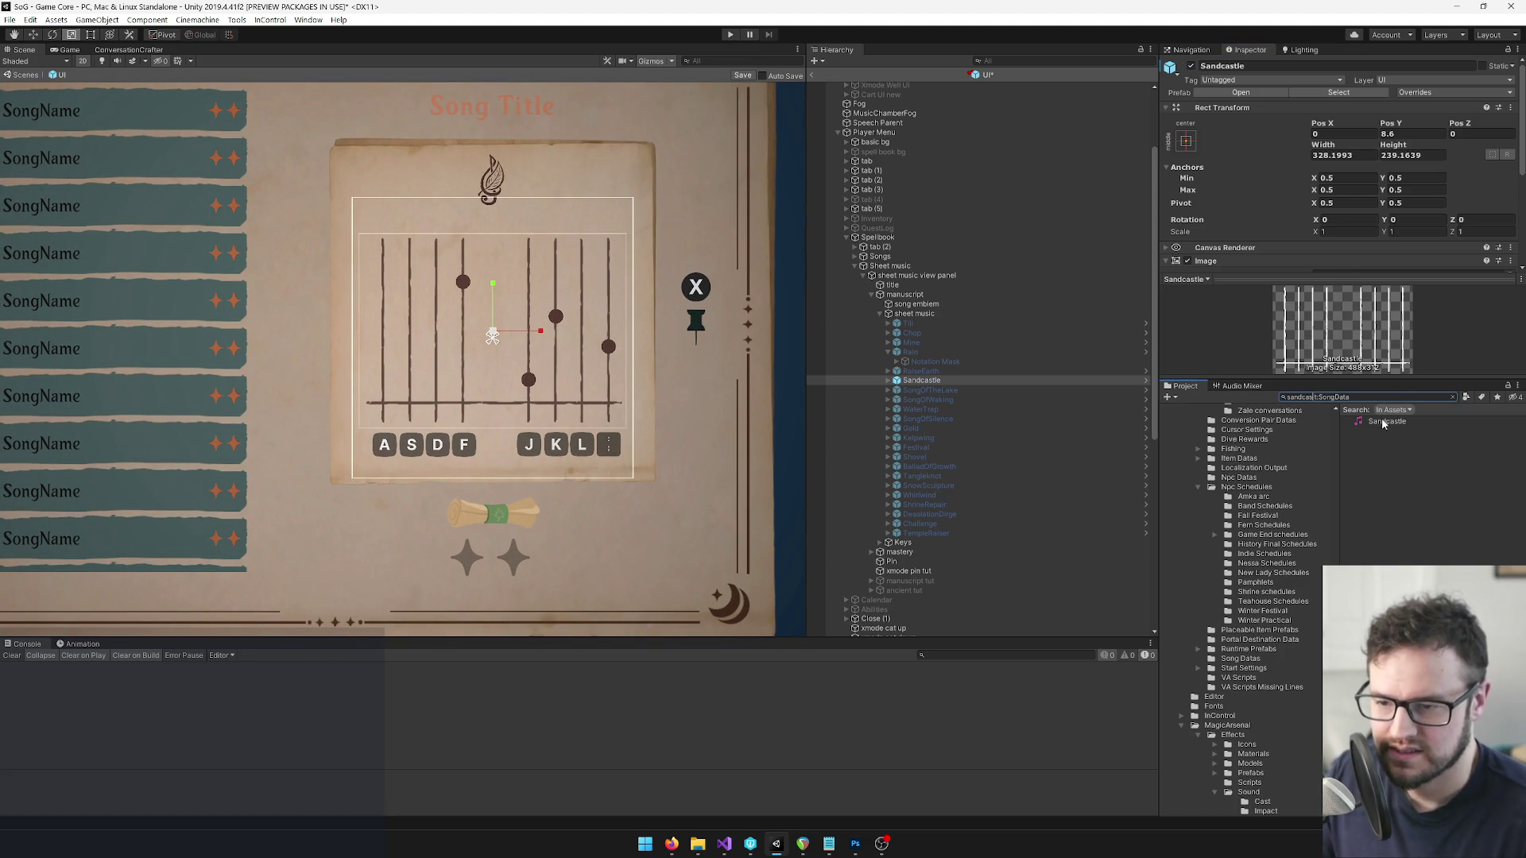
left_click(1383, 422)
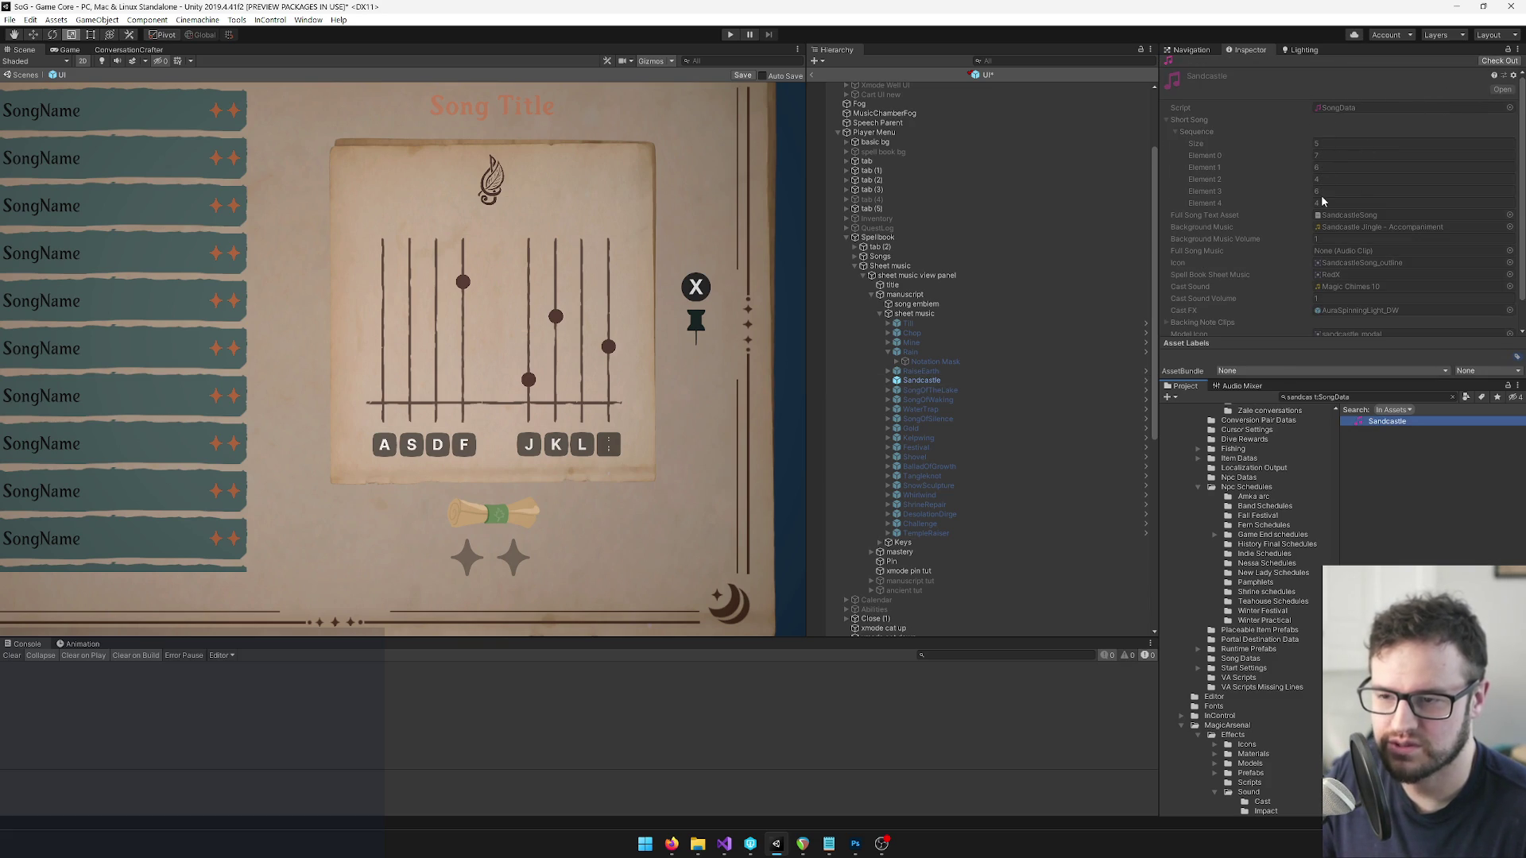
left_click(901, 379)
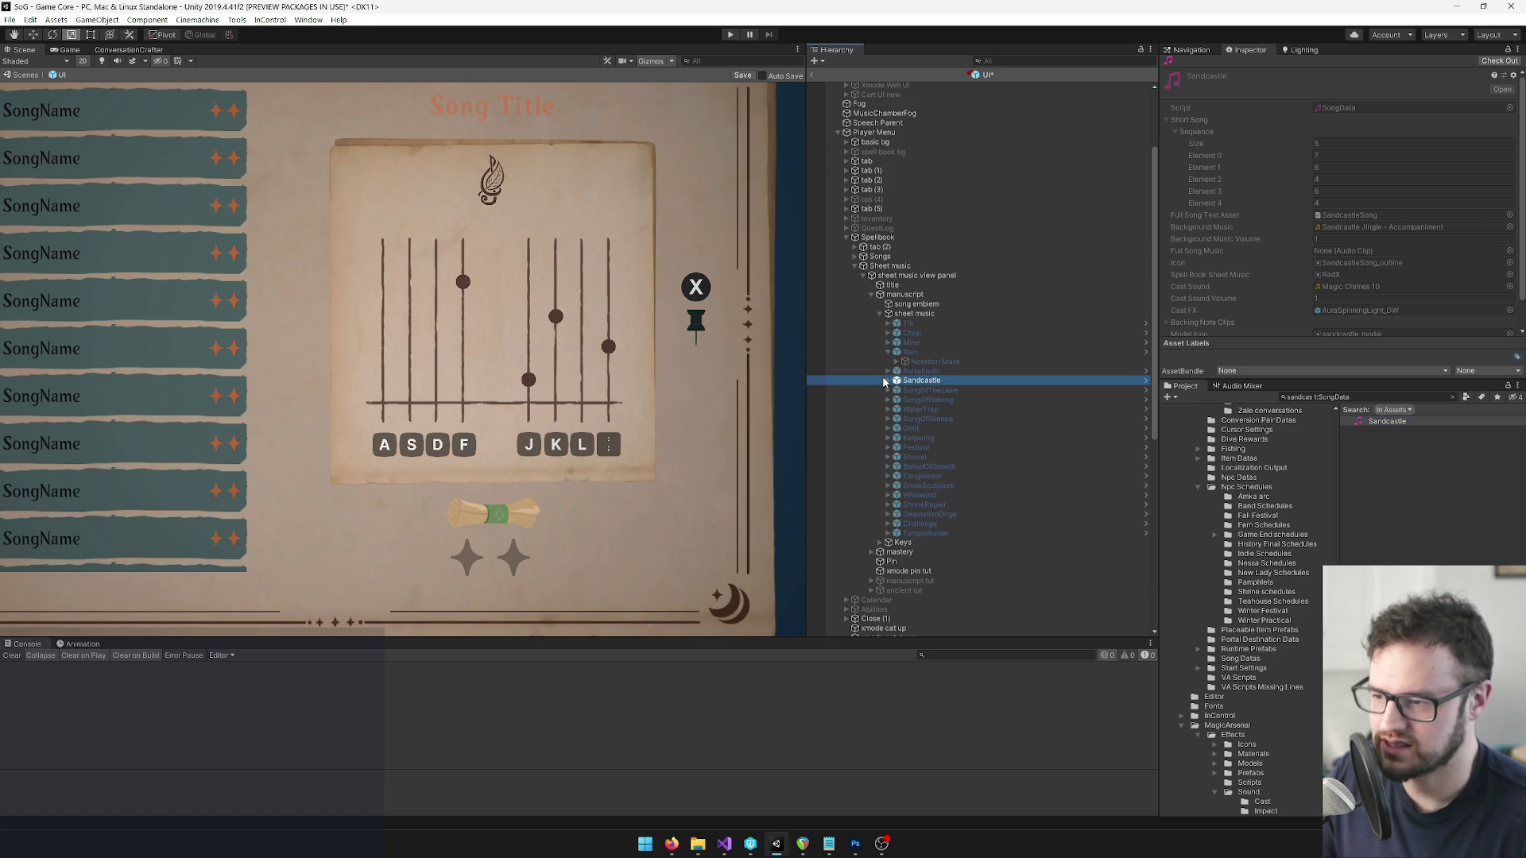
Expand the Sandcastle staff's Notes, select a note, and switch to the Rect tool.
left_click(888, 380)
left_click(896, 389)
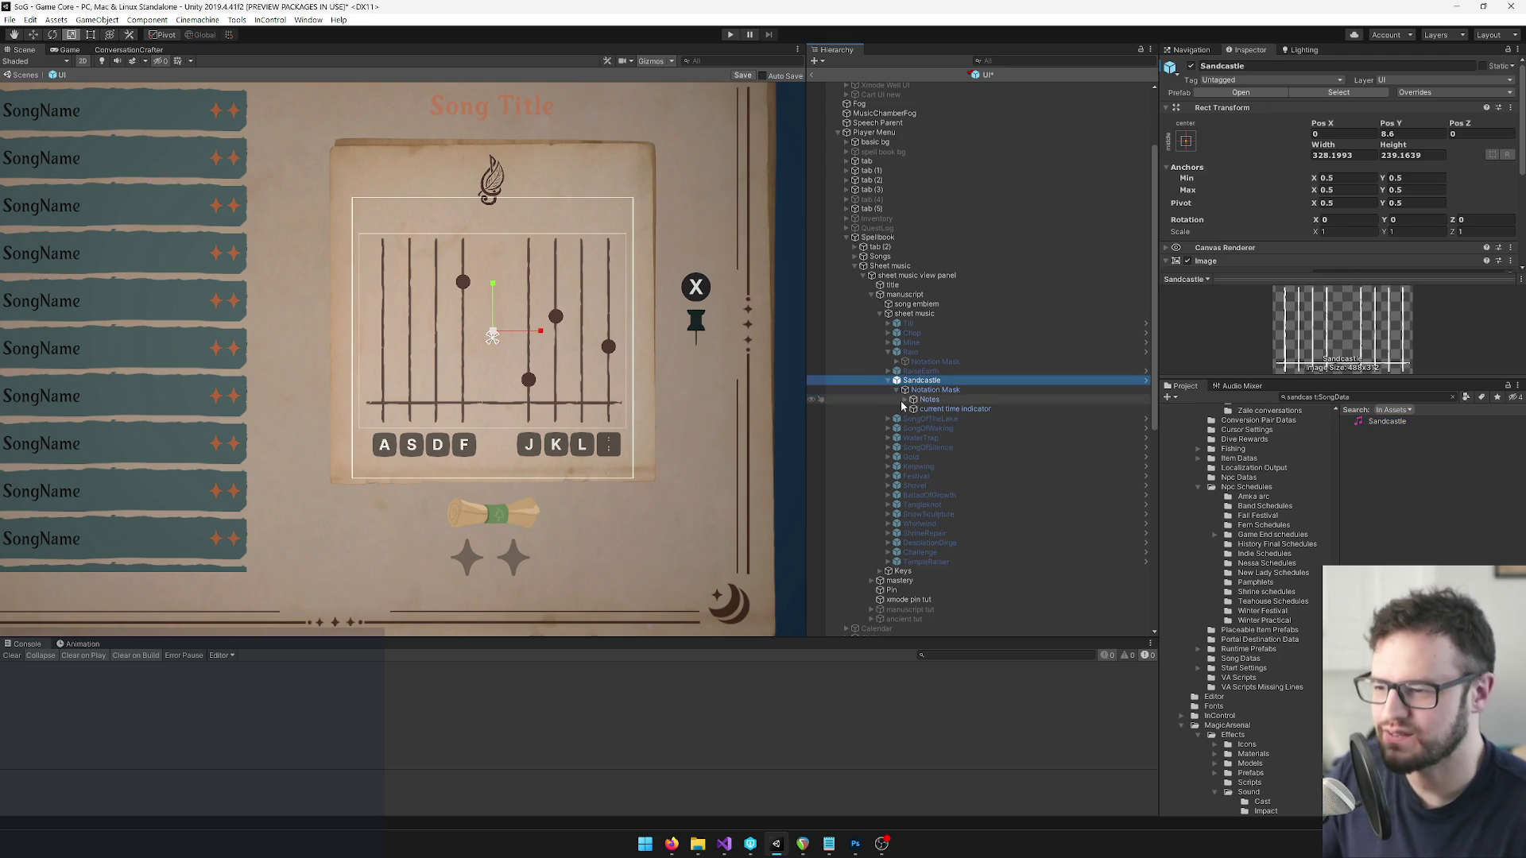
left_click(904, 399)
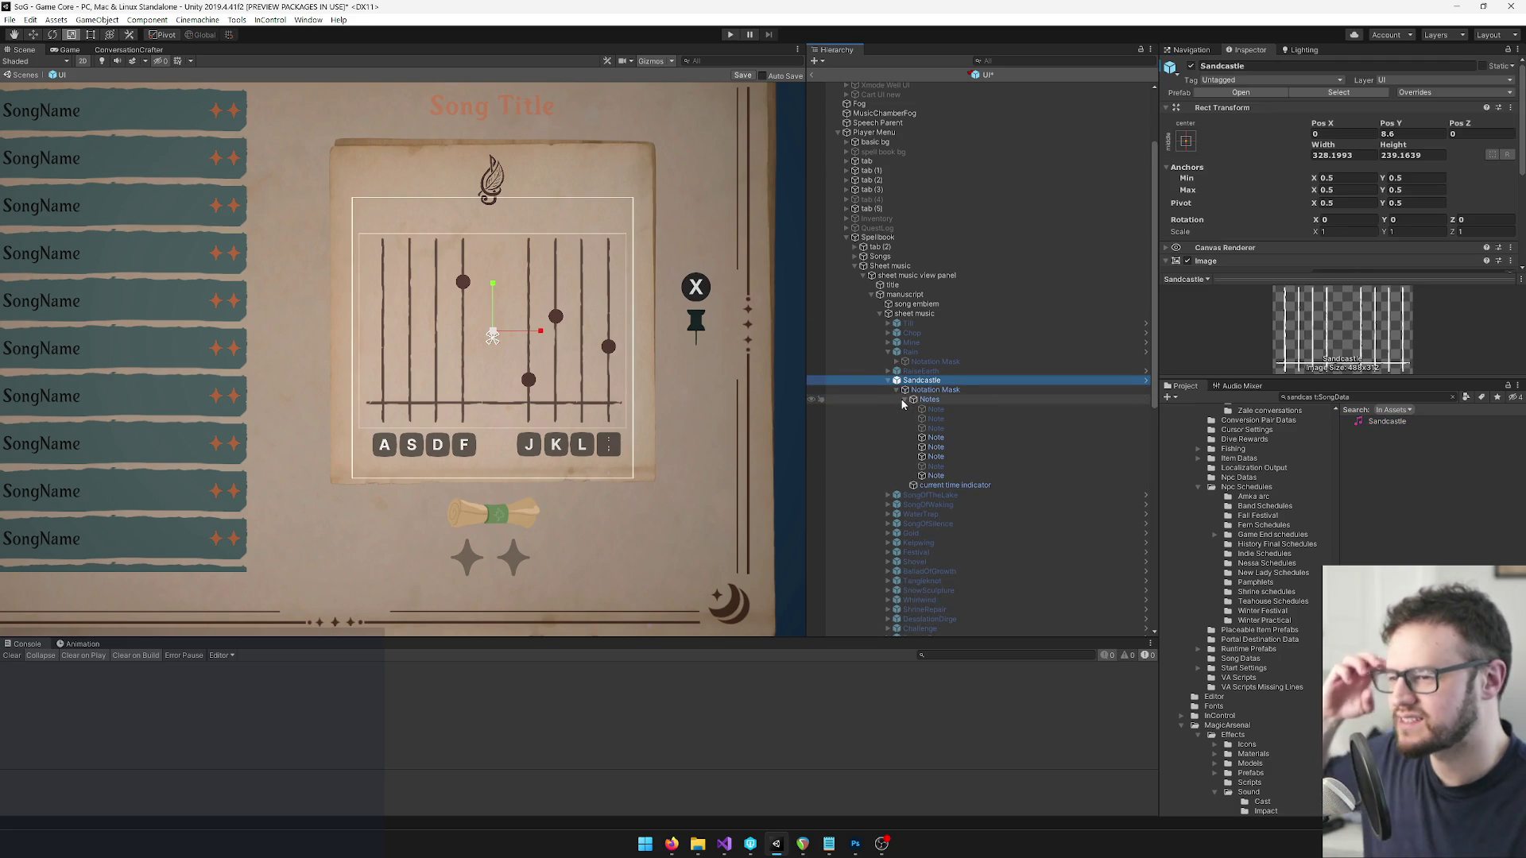
left_click(932, 438)
scroll(554, 357, "up", 3)
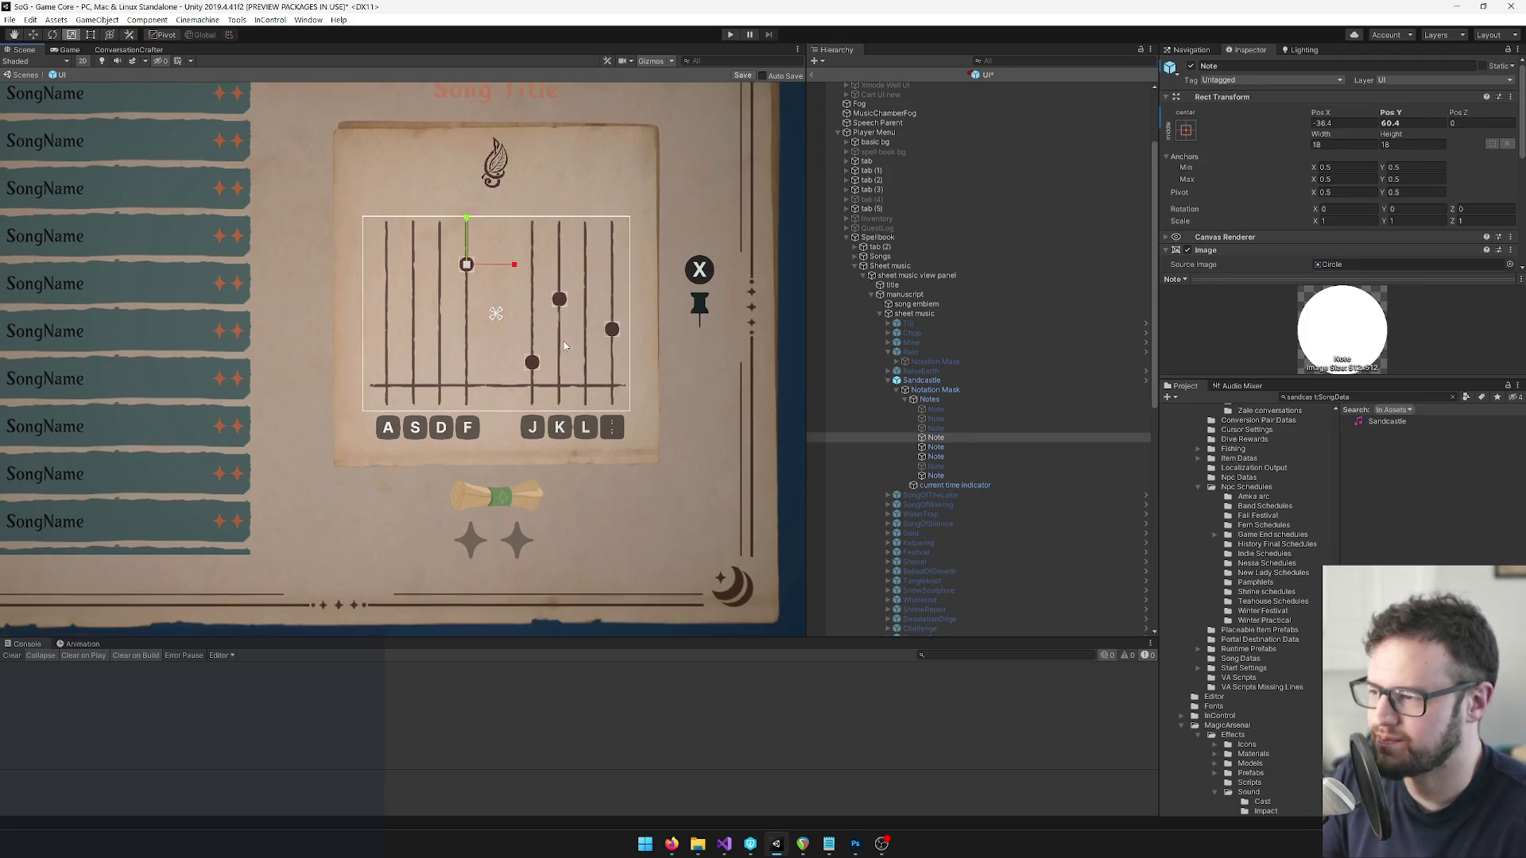
left_click(91, 35)
scroll(238, 198, "up", 2)
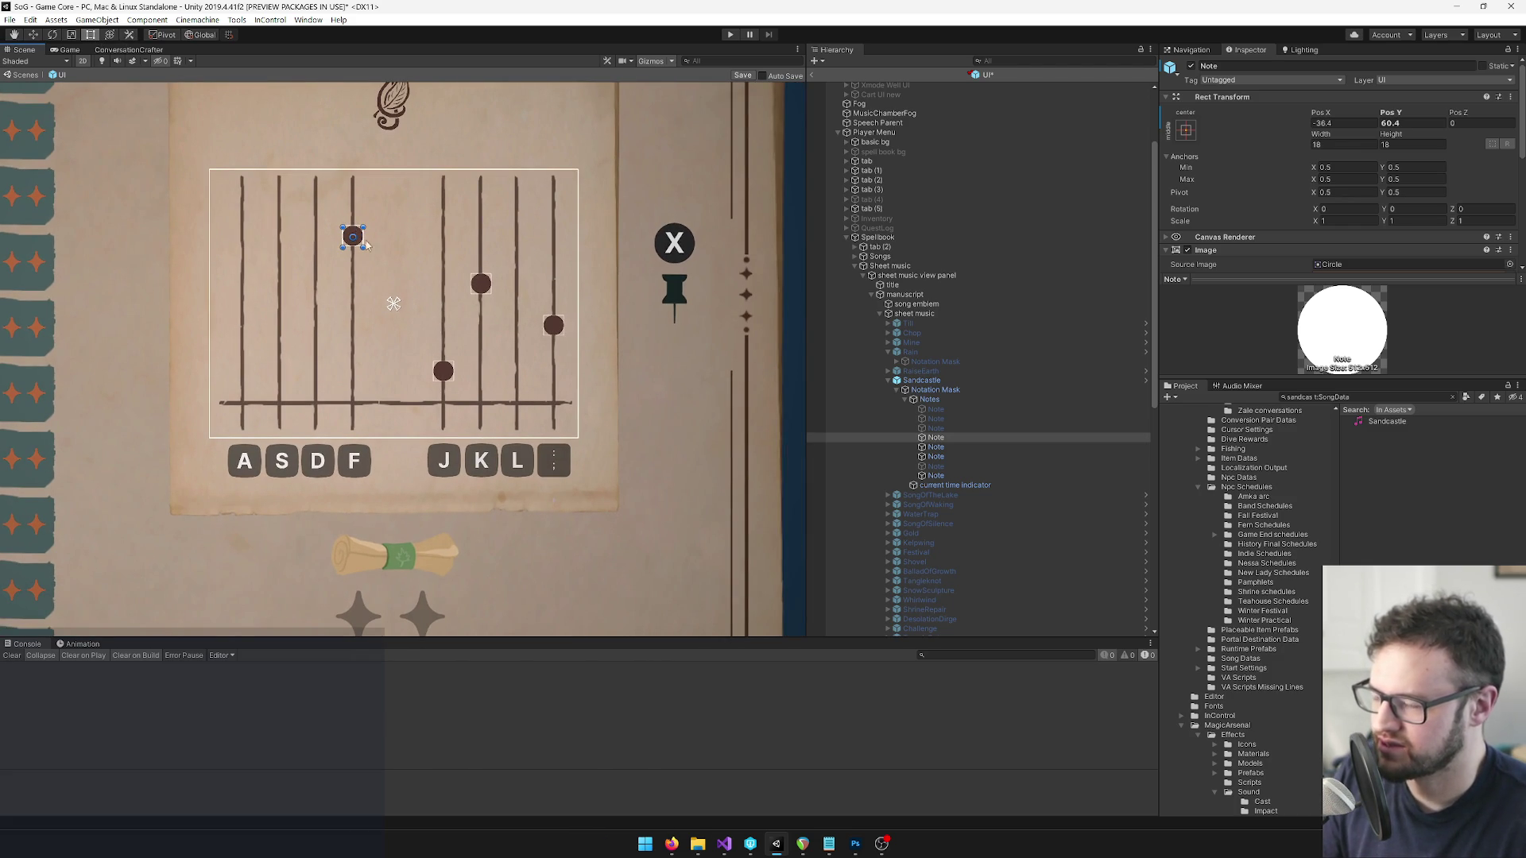
scroll(447, 326, "up", 2)
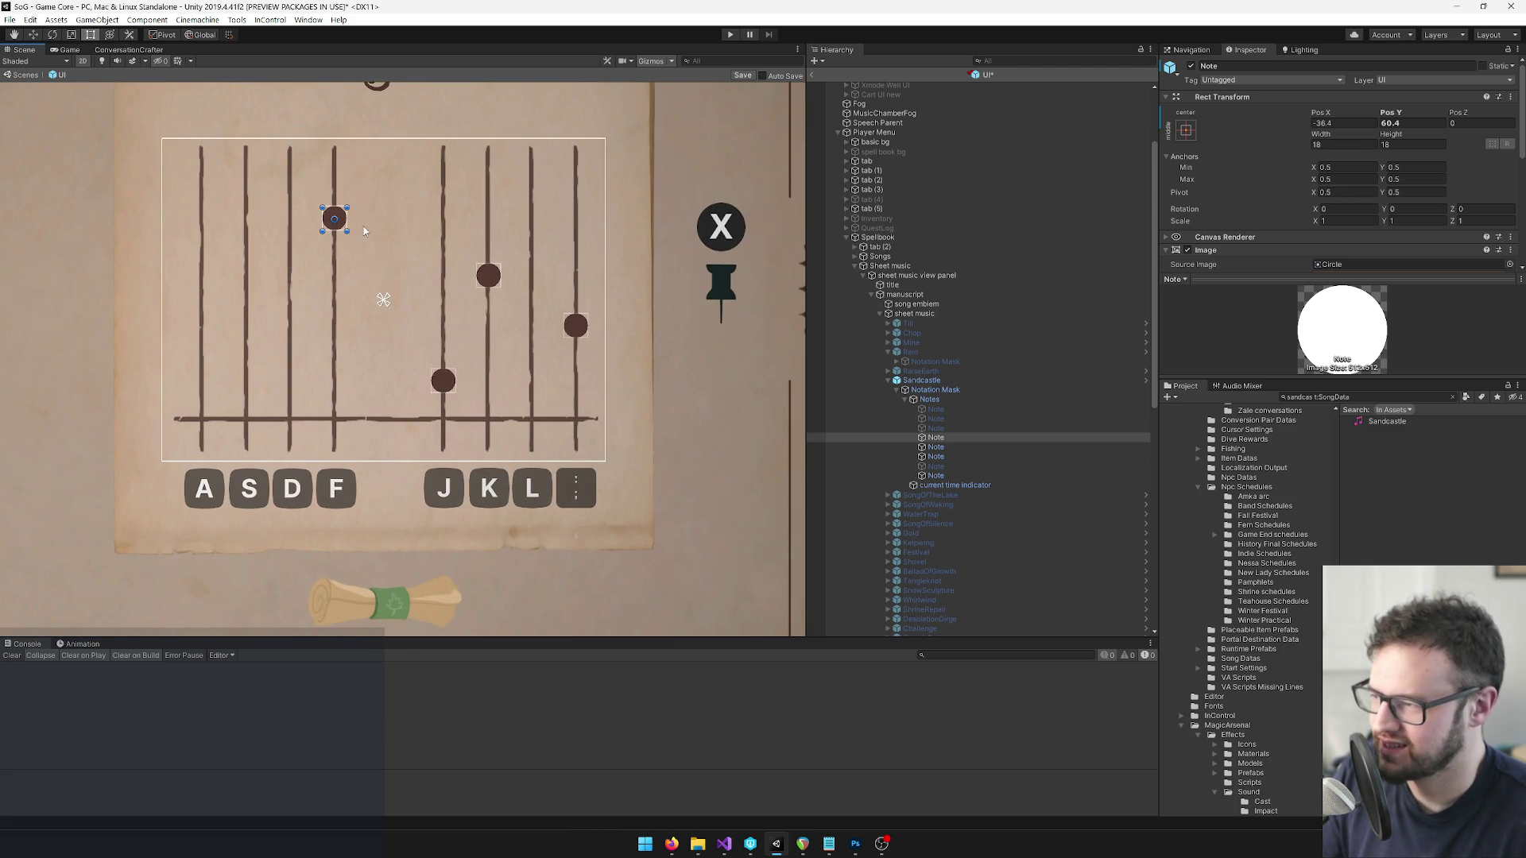
Move Sandcastle notes onto the L column and the staff's last column.
mouse_move(339, 219)
left_mouse_down()
mouse_move(496, 353)
mouse_move(556, 394)
mouse_move(555, 382)
left_mouse_up()
left_click(942, 447)
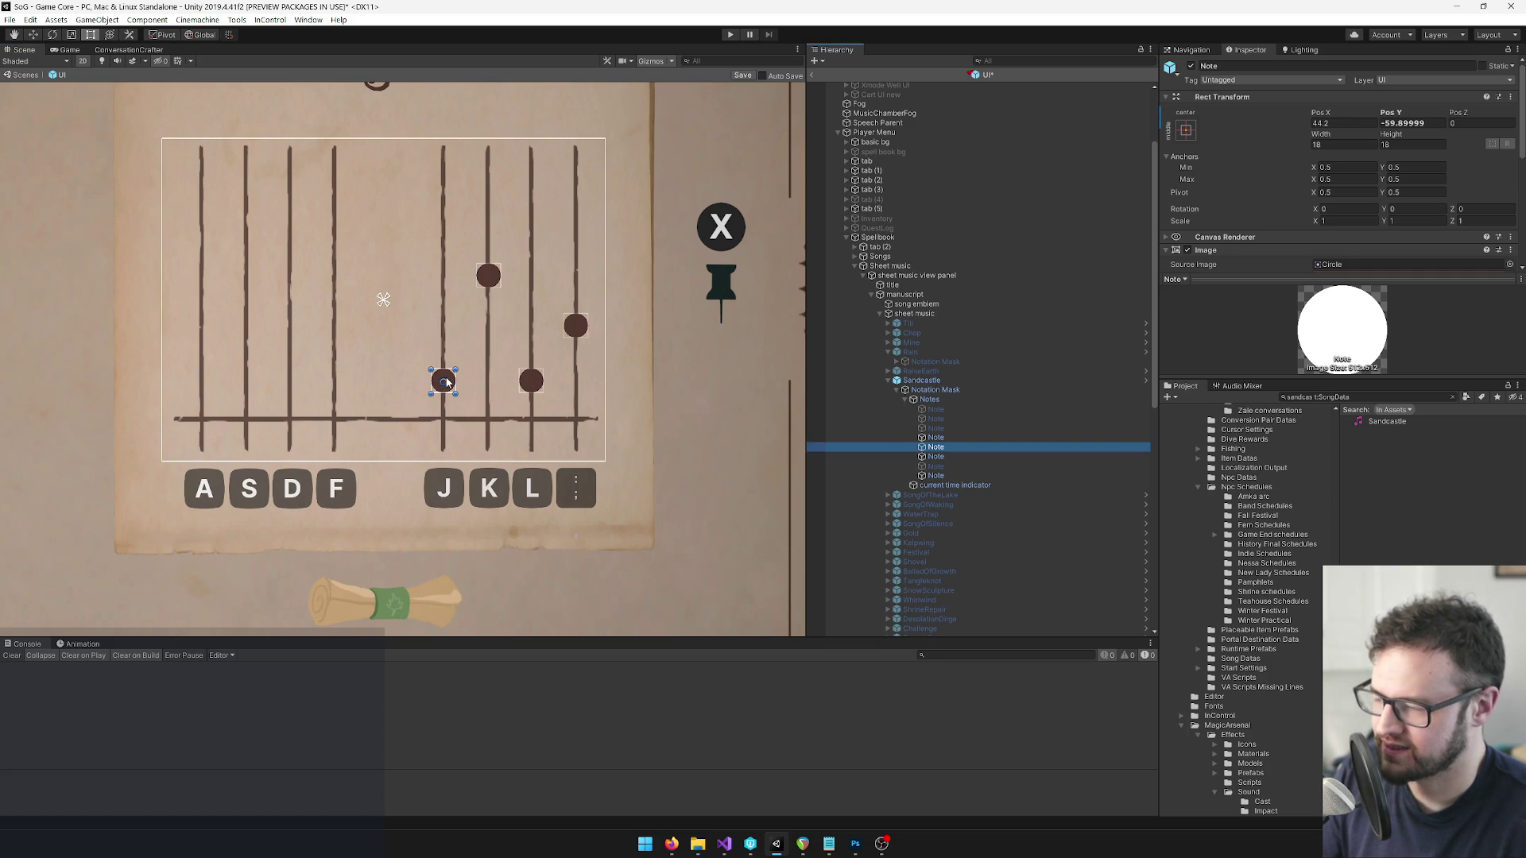
left_click(957, 456)
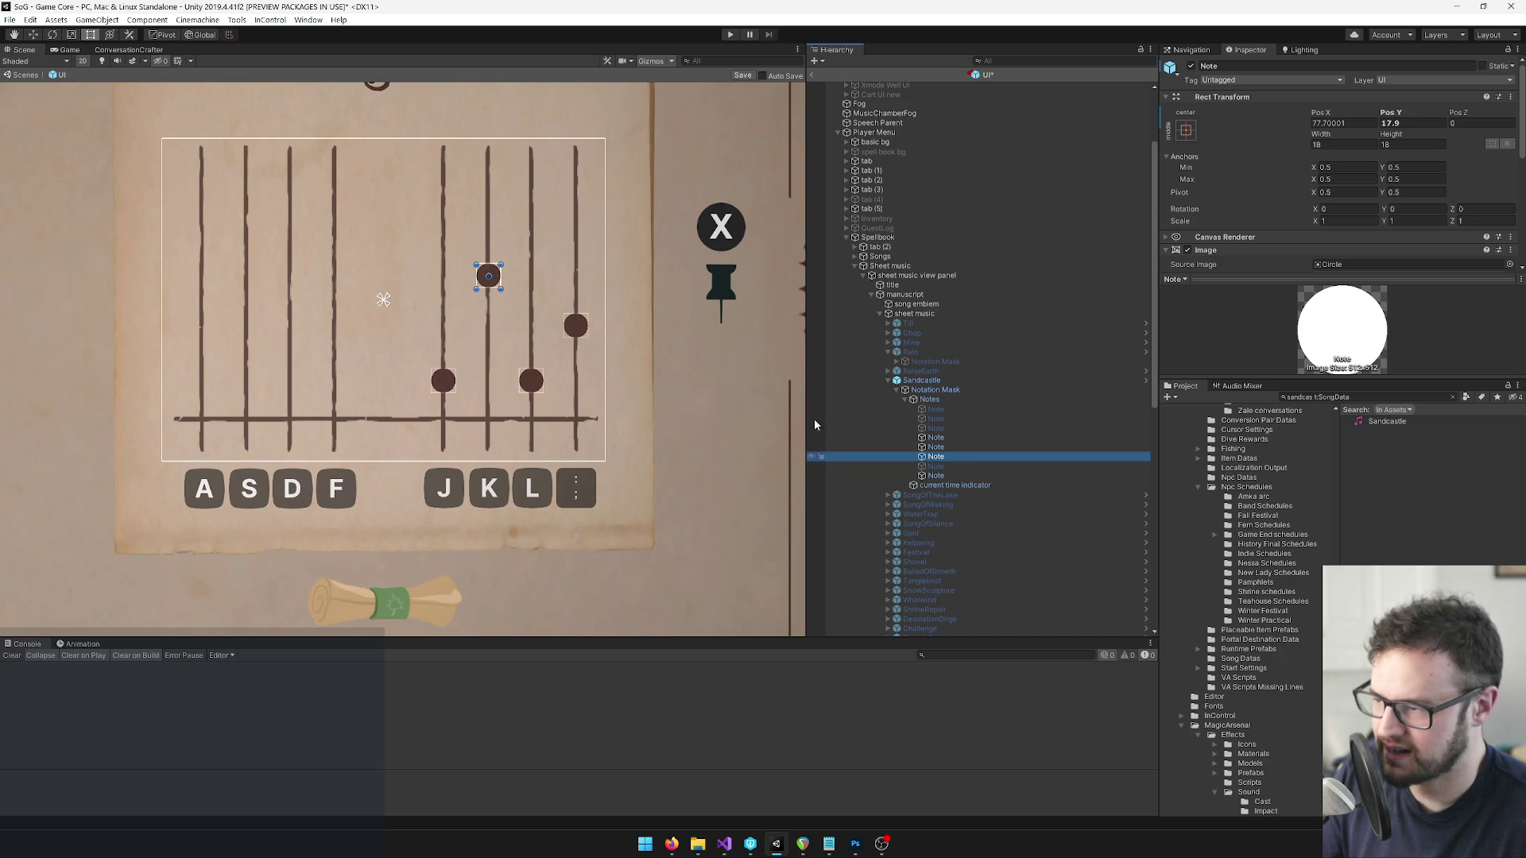
left_click(936, 438)
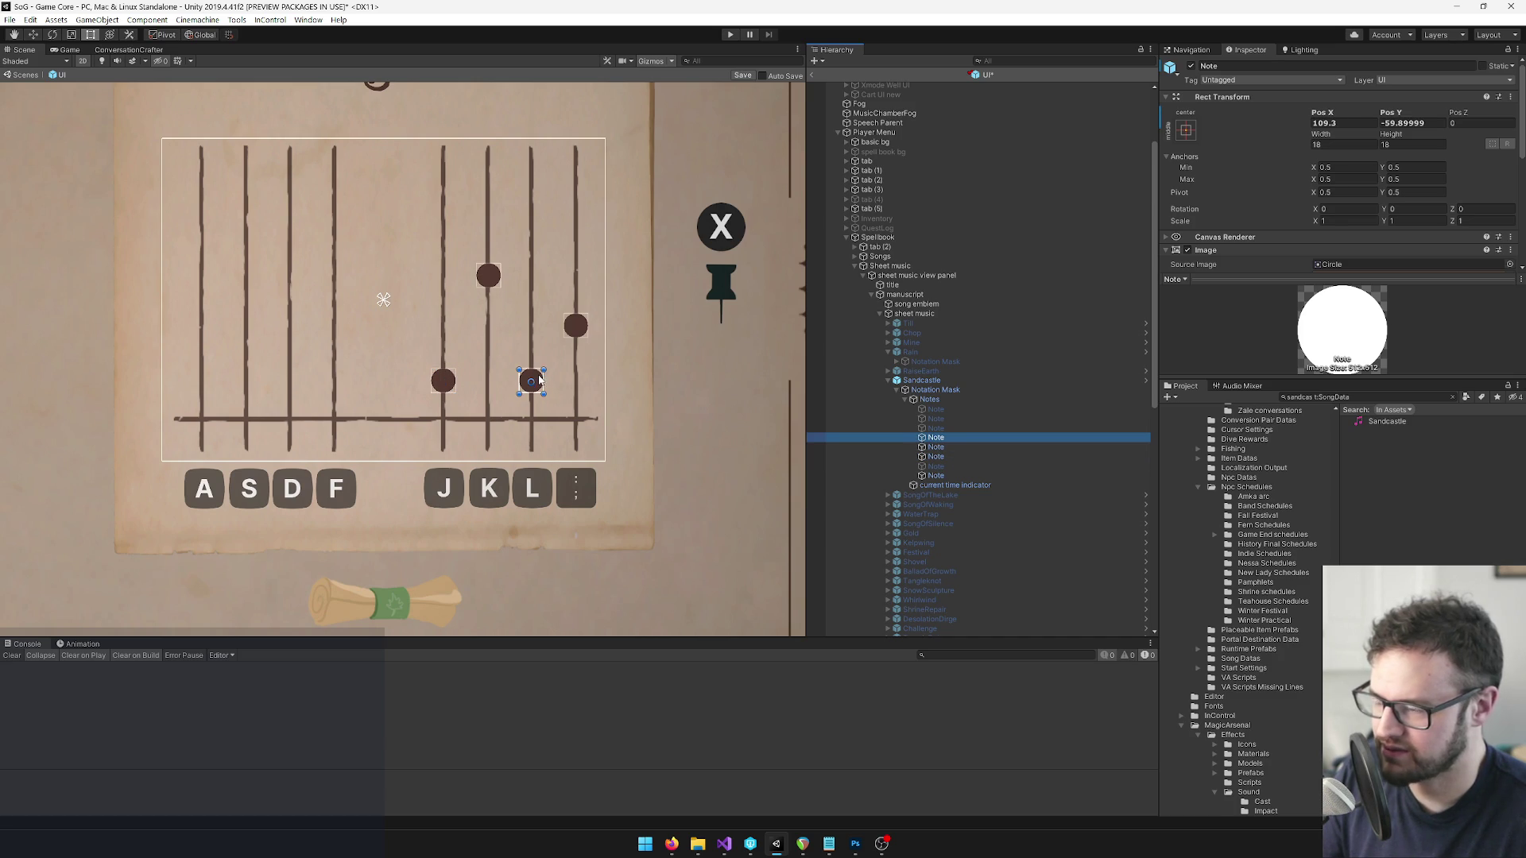
left_click_drag(538, 382, 588, 383)
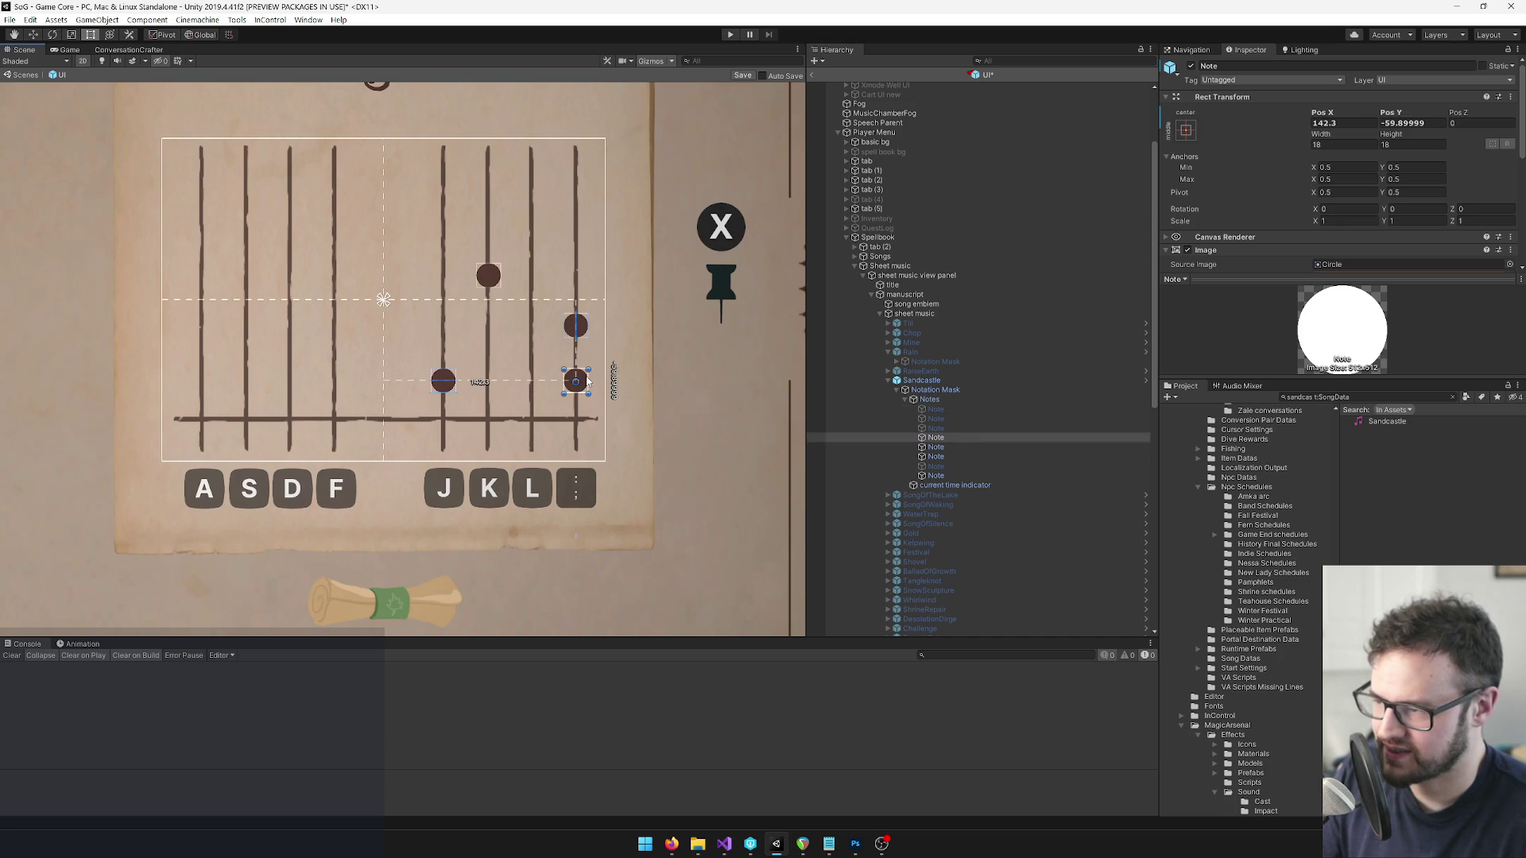
left_click(938, 448)
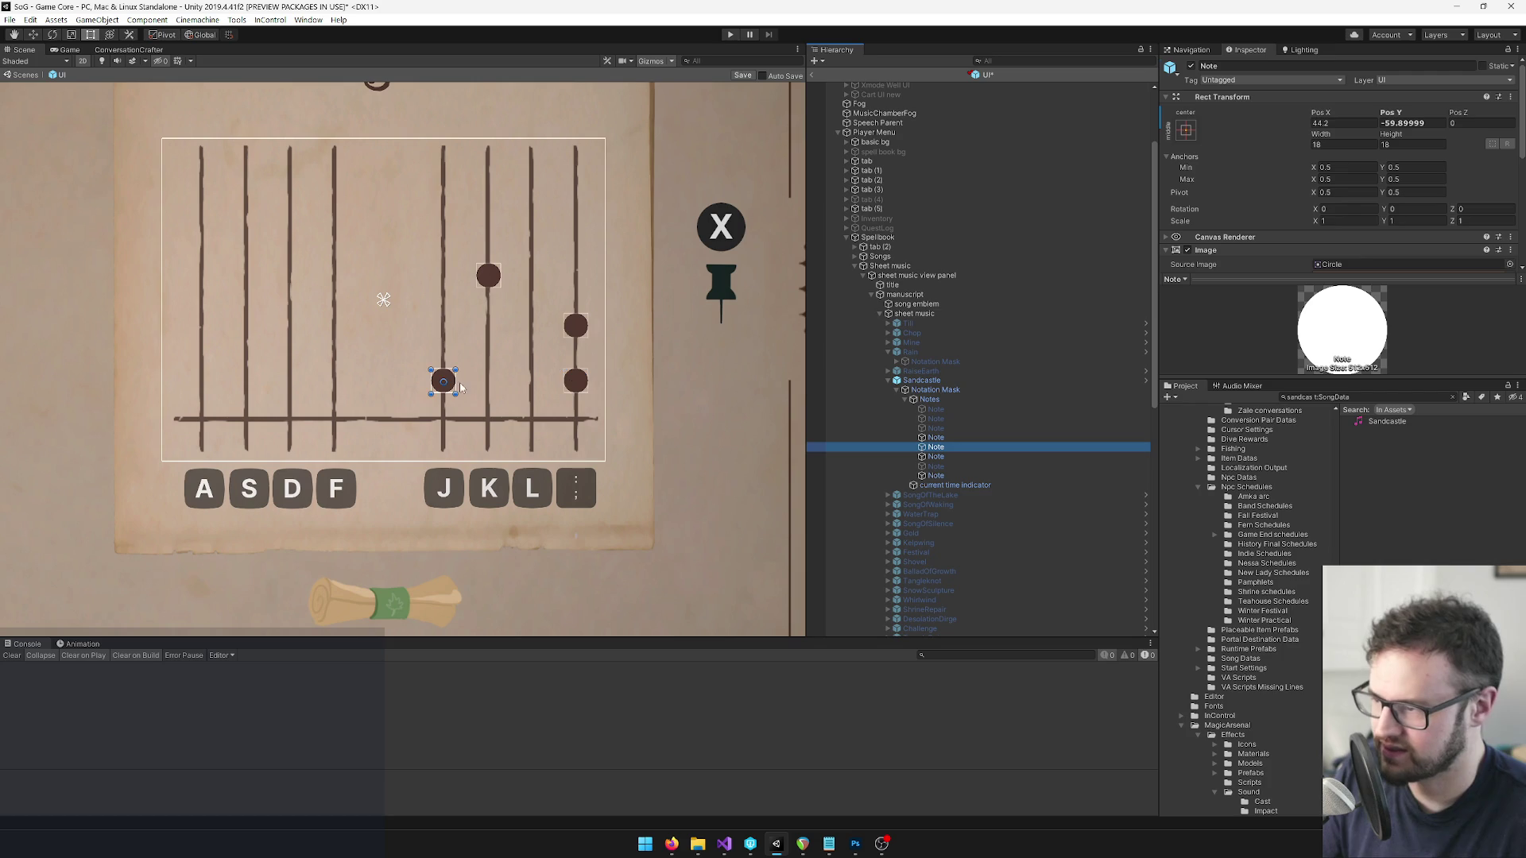
left_click_drag(452, 382, 542, 334)
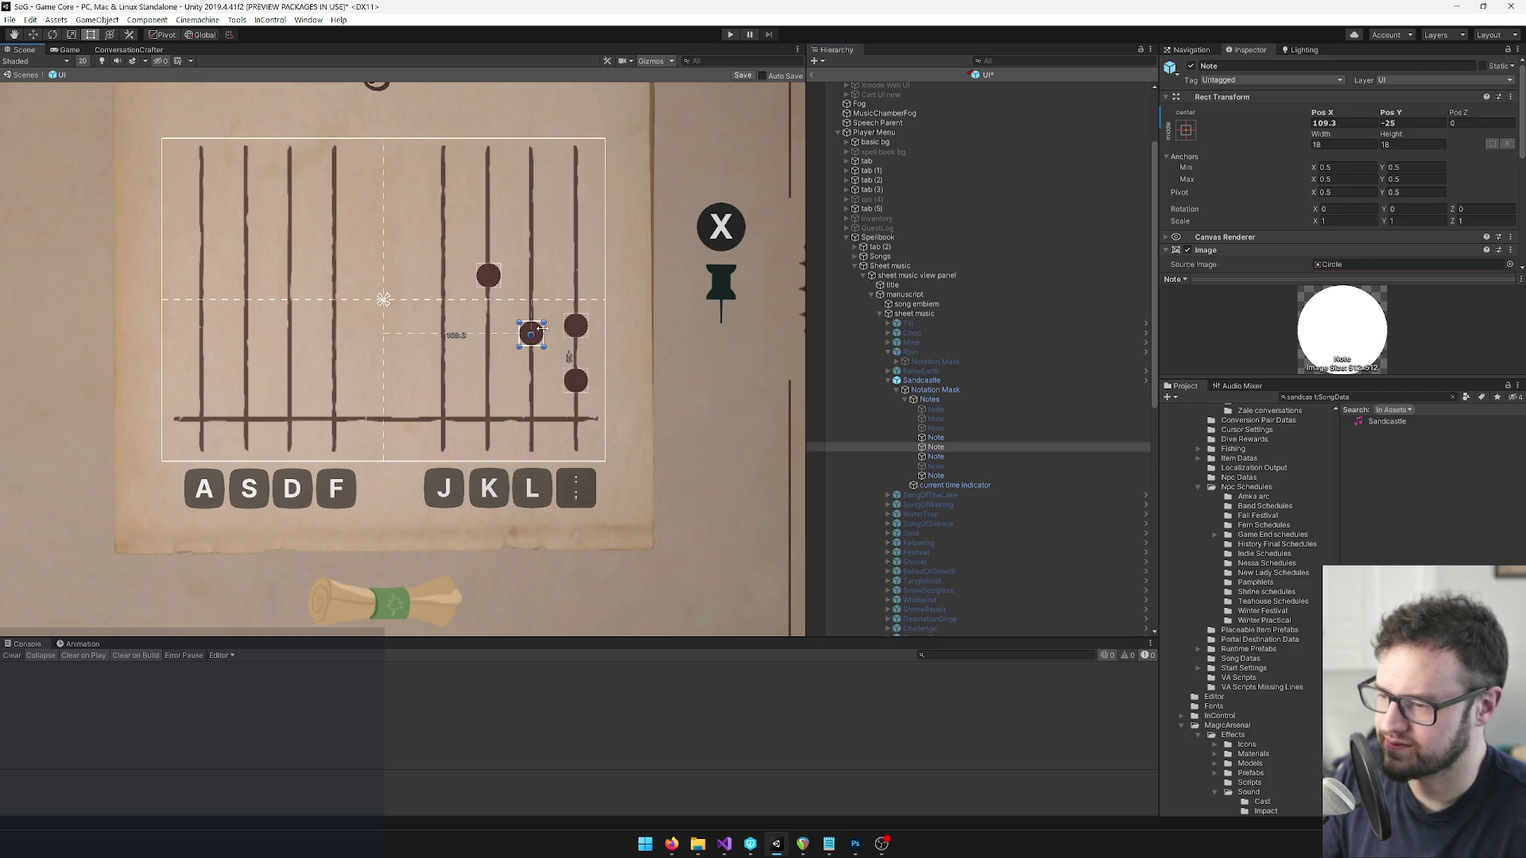
left_click(937, 456)
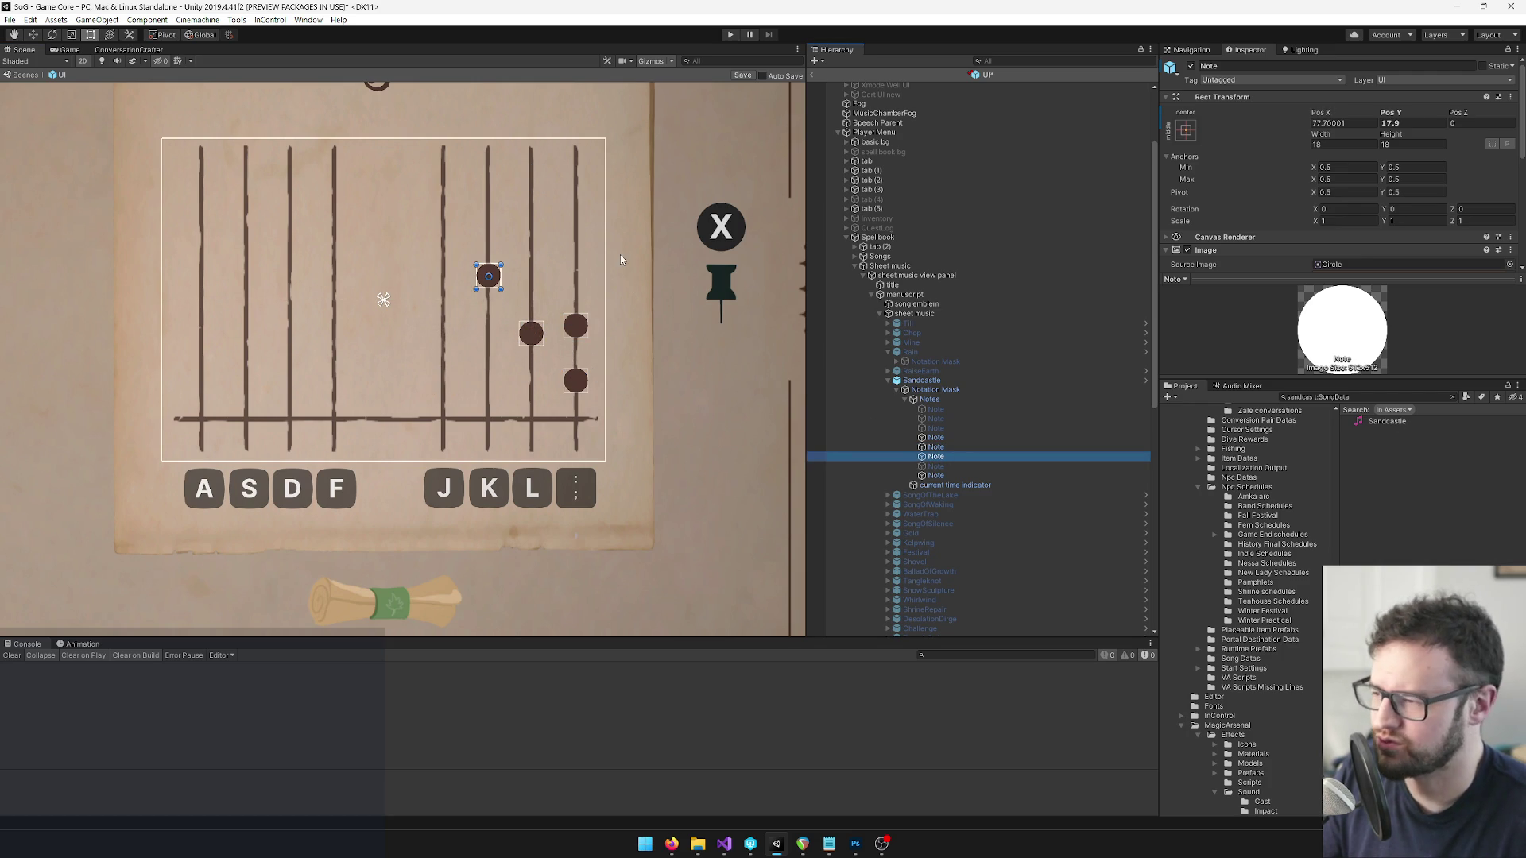
Reposition the upper note left and raise the lower-right note higher on the staff.
left_click(495, 276)
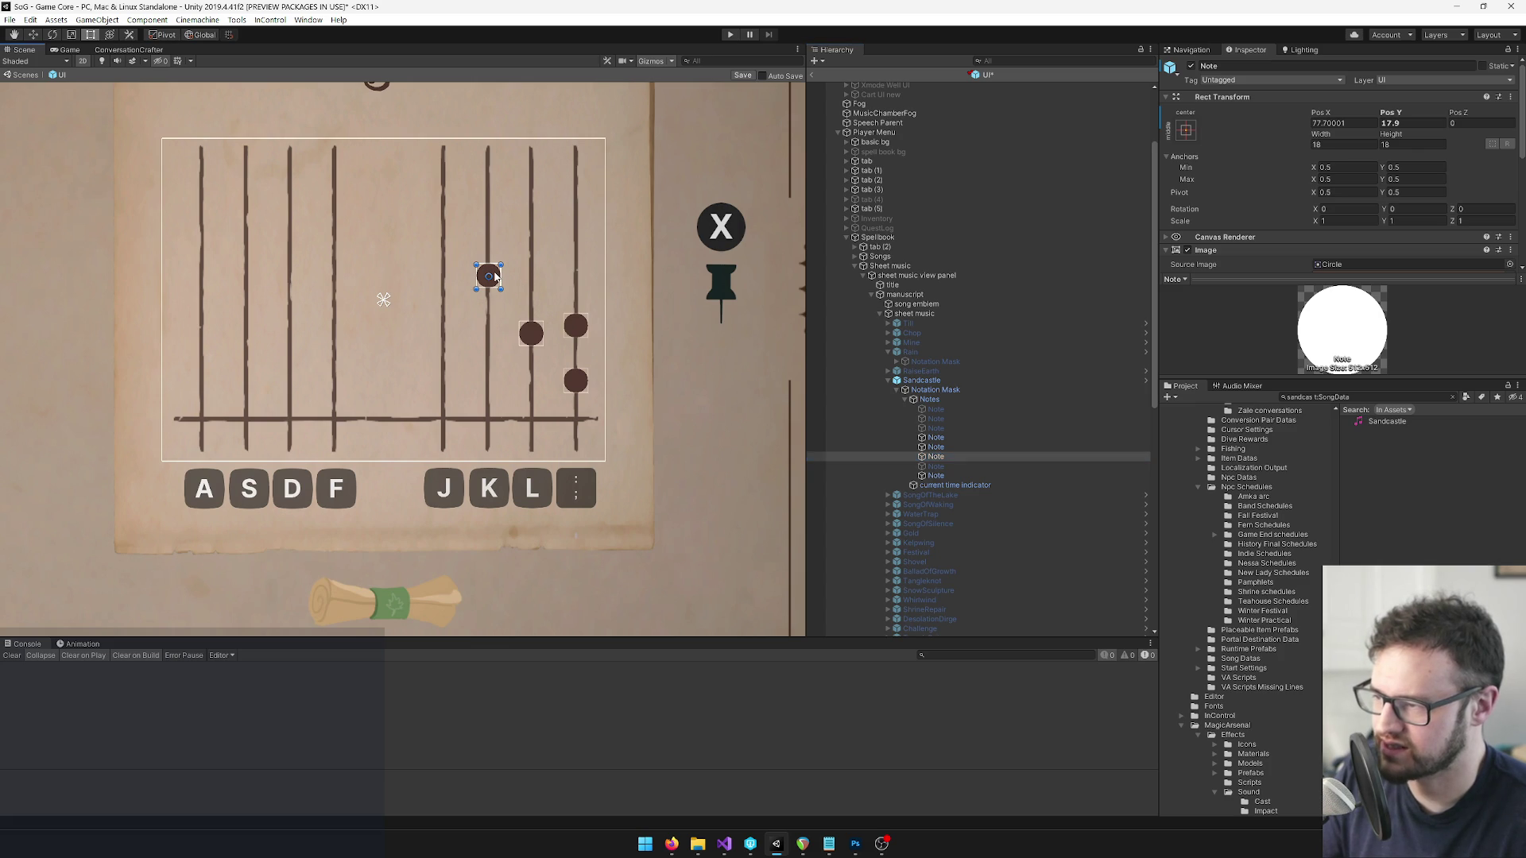
left_click_drag(494, 275, 447, 290)
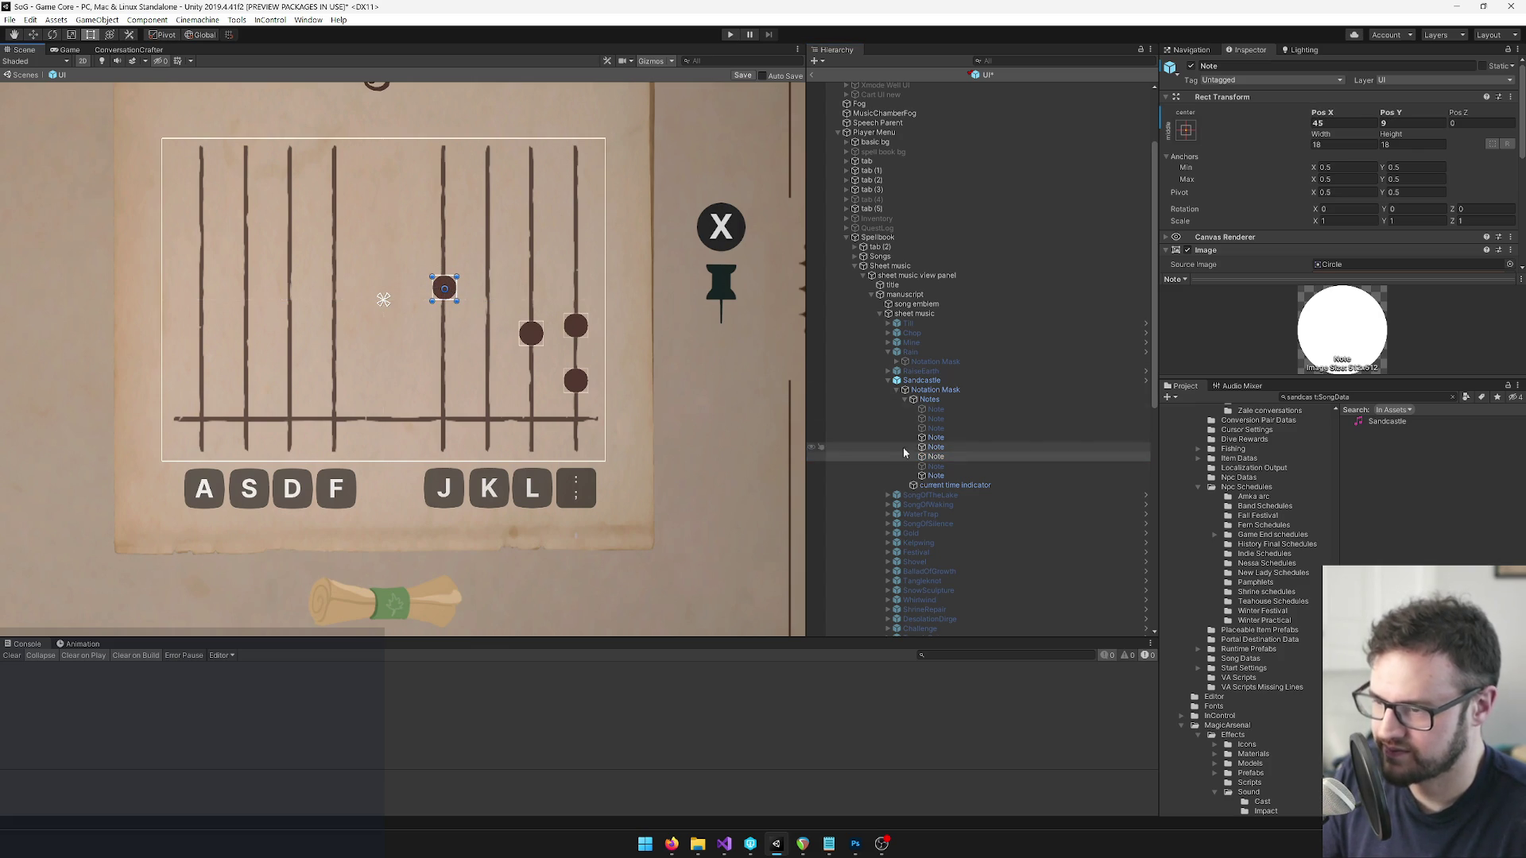
left_click(581, 329)
mouse_move(583, 330)
left_mouse_down()
mouse_move(534, 252)
mouse_move(544, 239)
left_mouse_up()
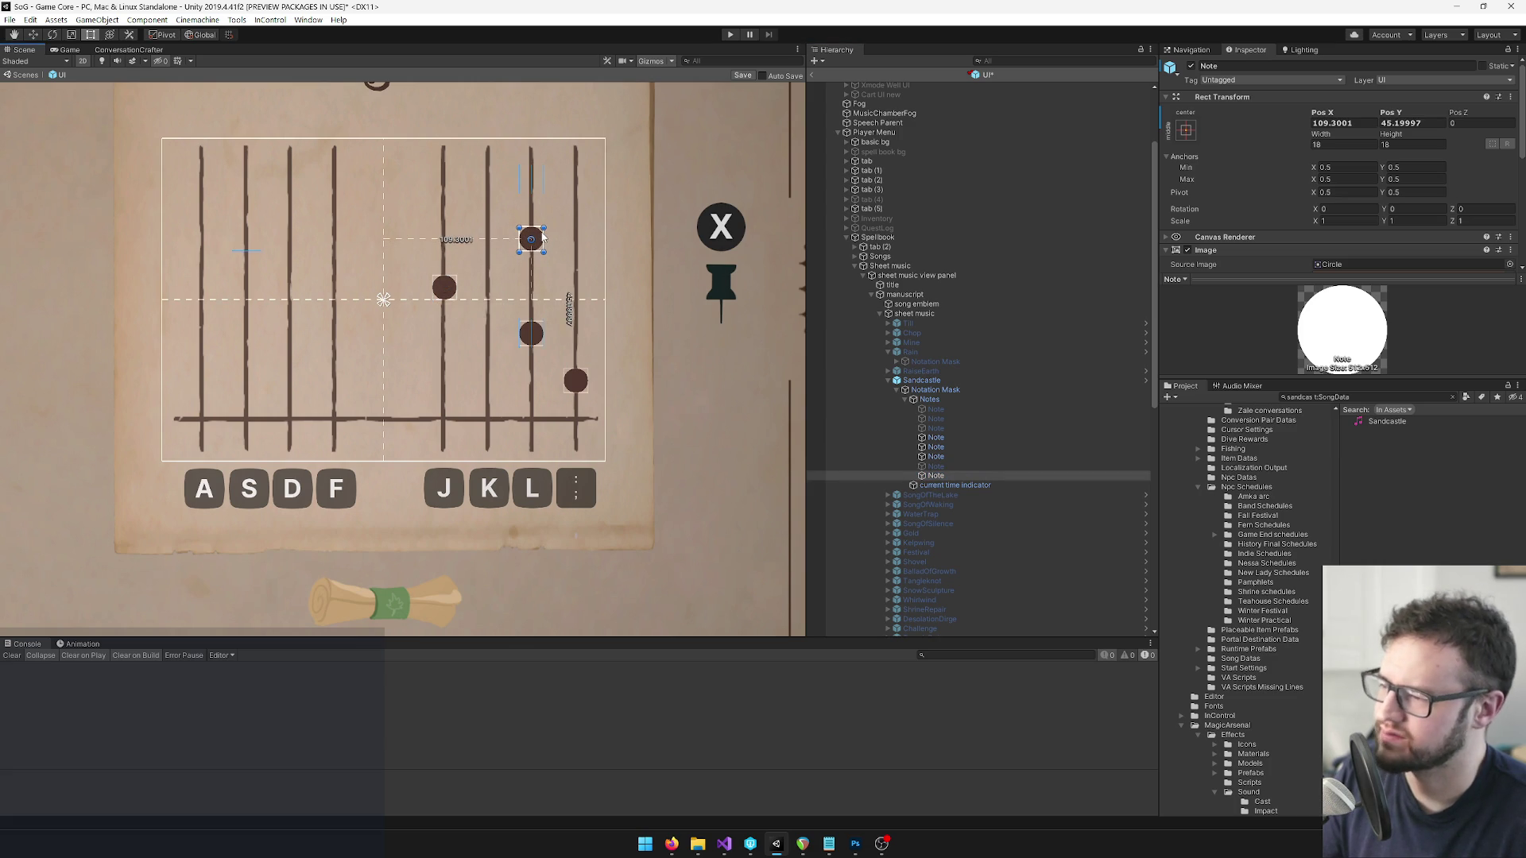
mouse_move(531, 238)
left_mouse_down()
mouse_move(529, 176)
mouse_move(446, 187)
left_mouse_up()
scroll(607, 311, "down", 5)
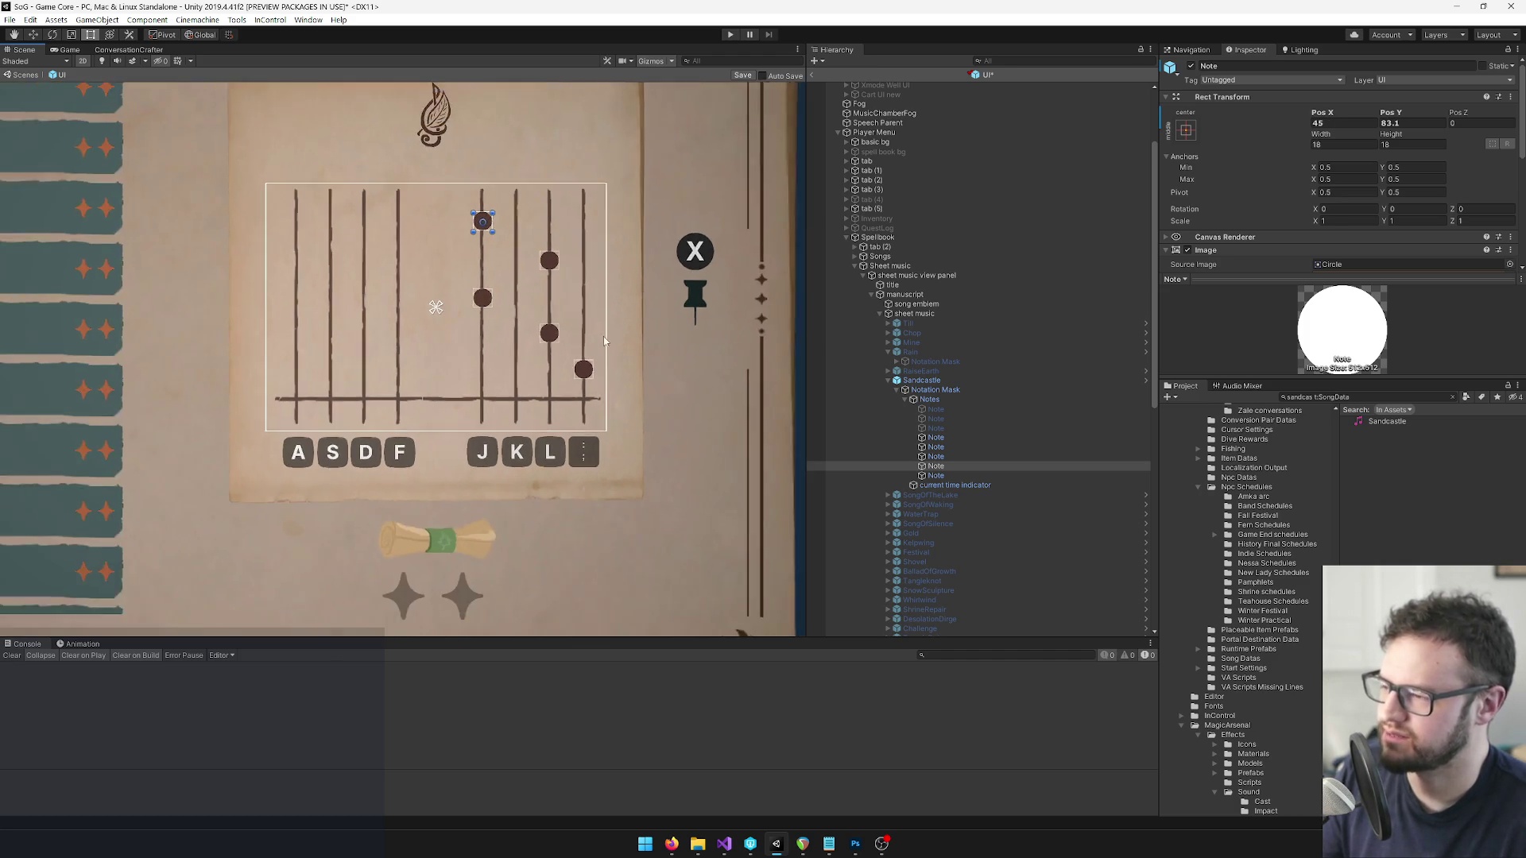
scroll(570, 340, "up", 4)
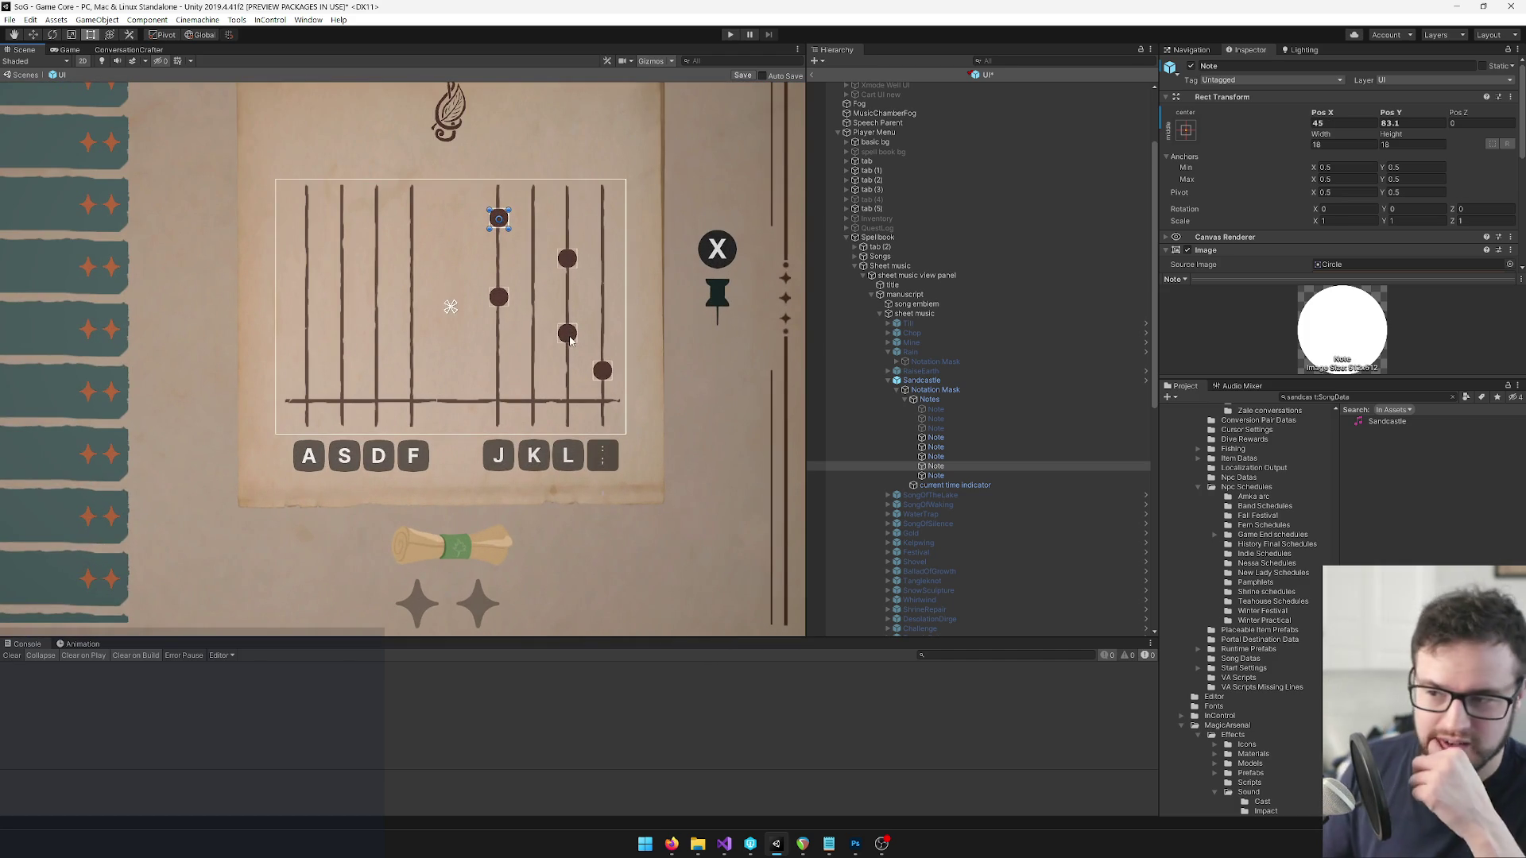
Select the Sandcastle sheet and filter the Hierarchy by 'sand'.
left_click(930, 380)
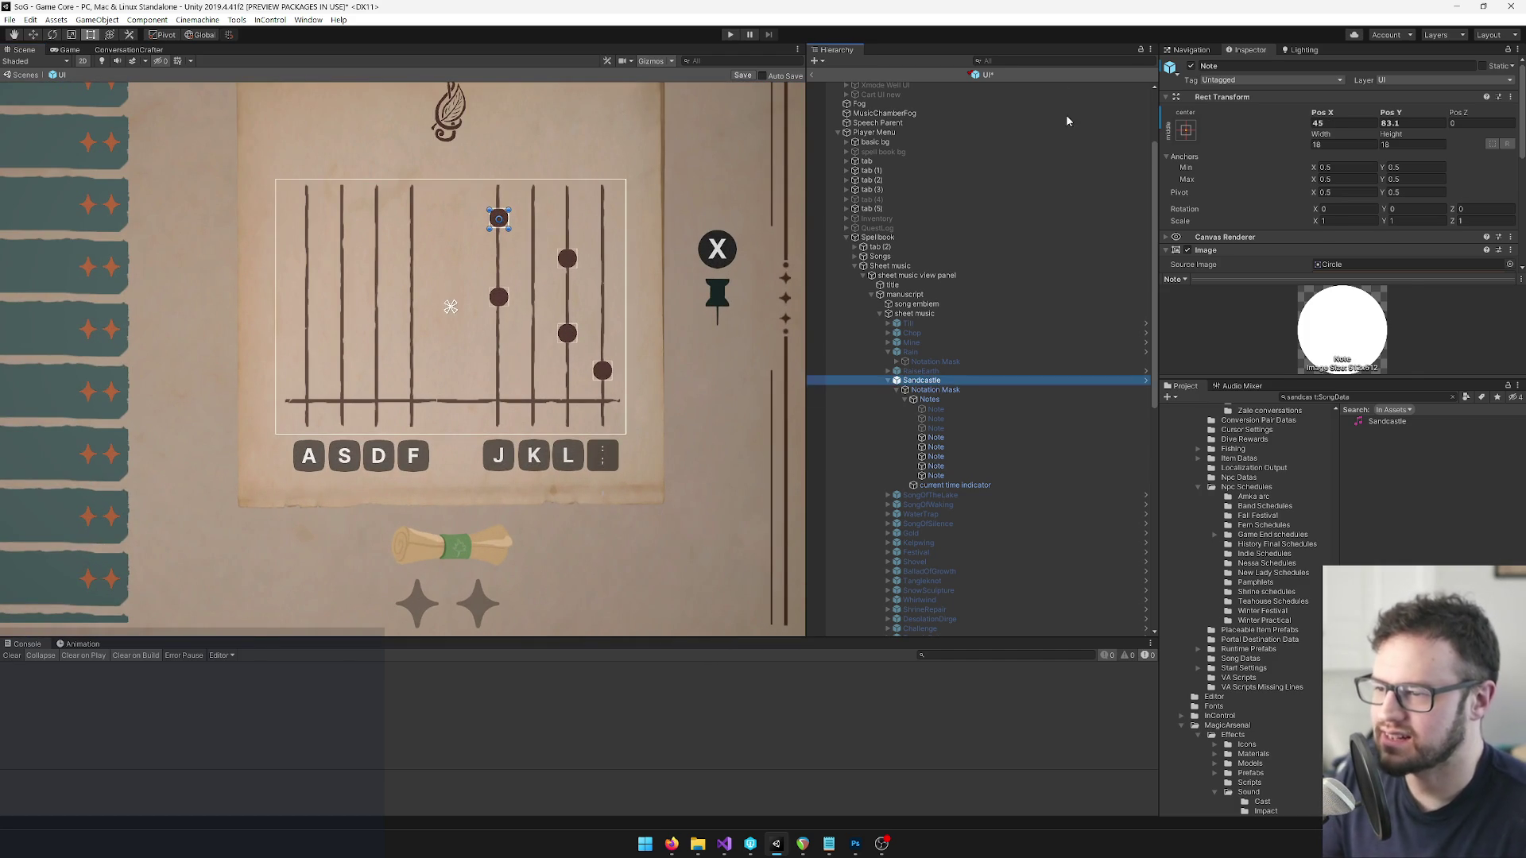
left_click(1010, 59)
type("sand")
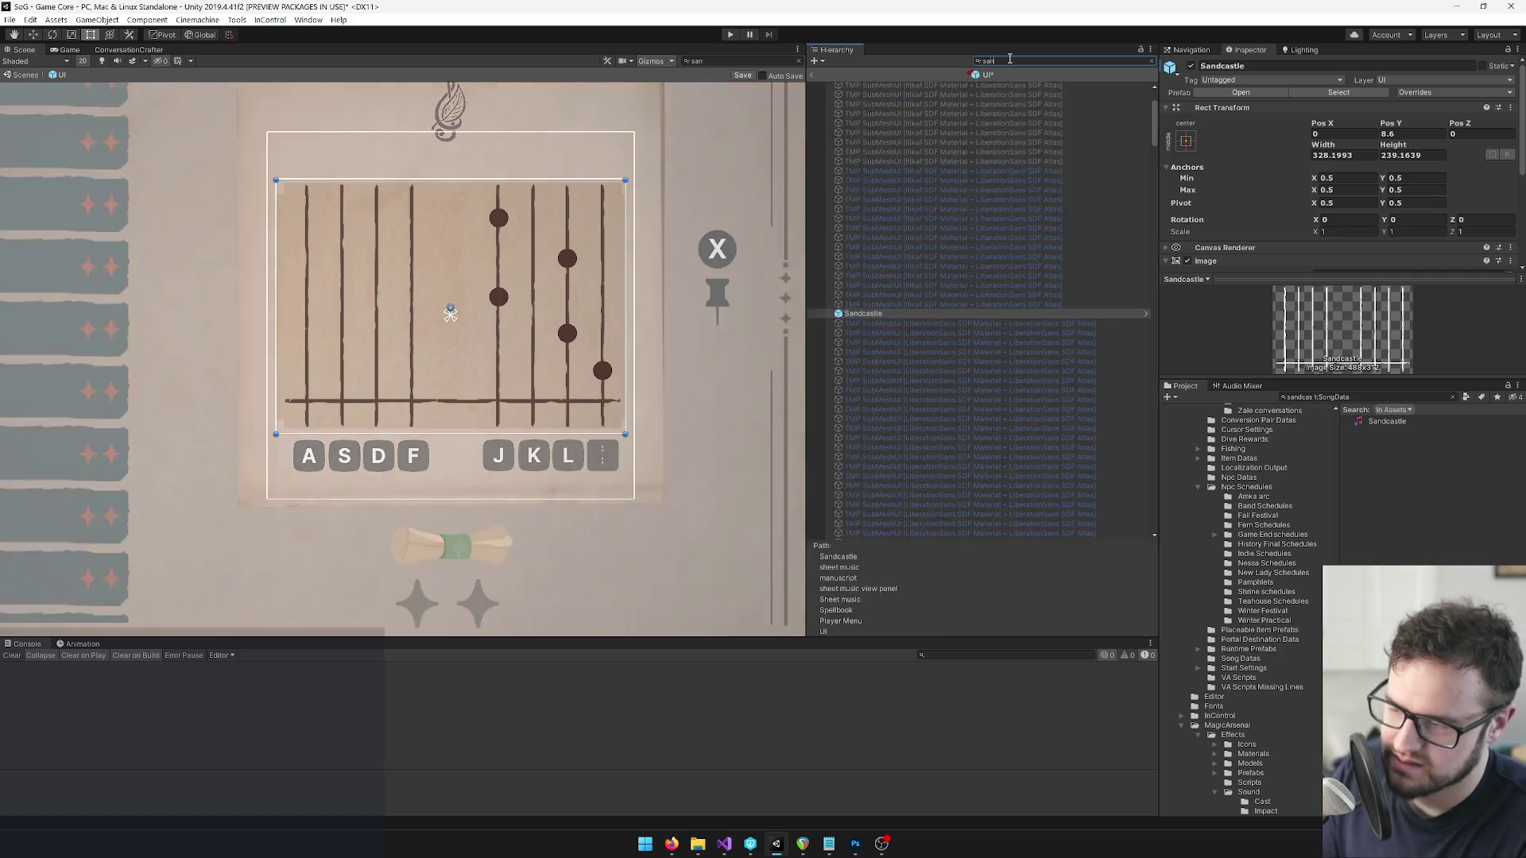
Activate the HUD's pinned song and its Sandcastle sheet, framing them in the scene.
left_click(874, 116)
left_click(1152, 61)
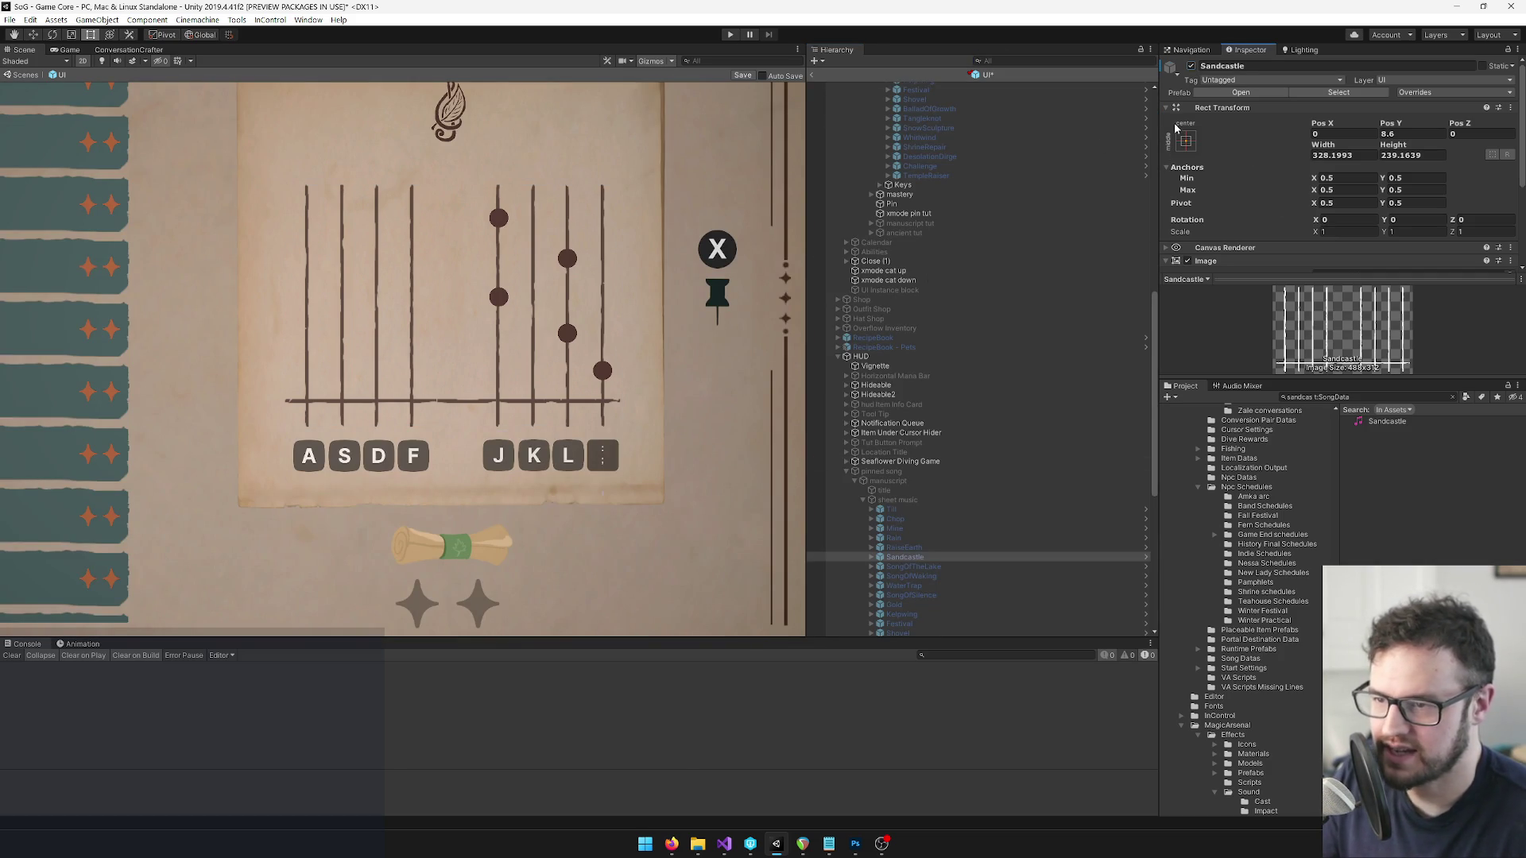
left_click(882, 472)
left_click(1190, 66)
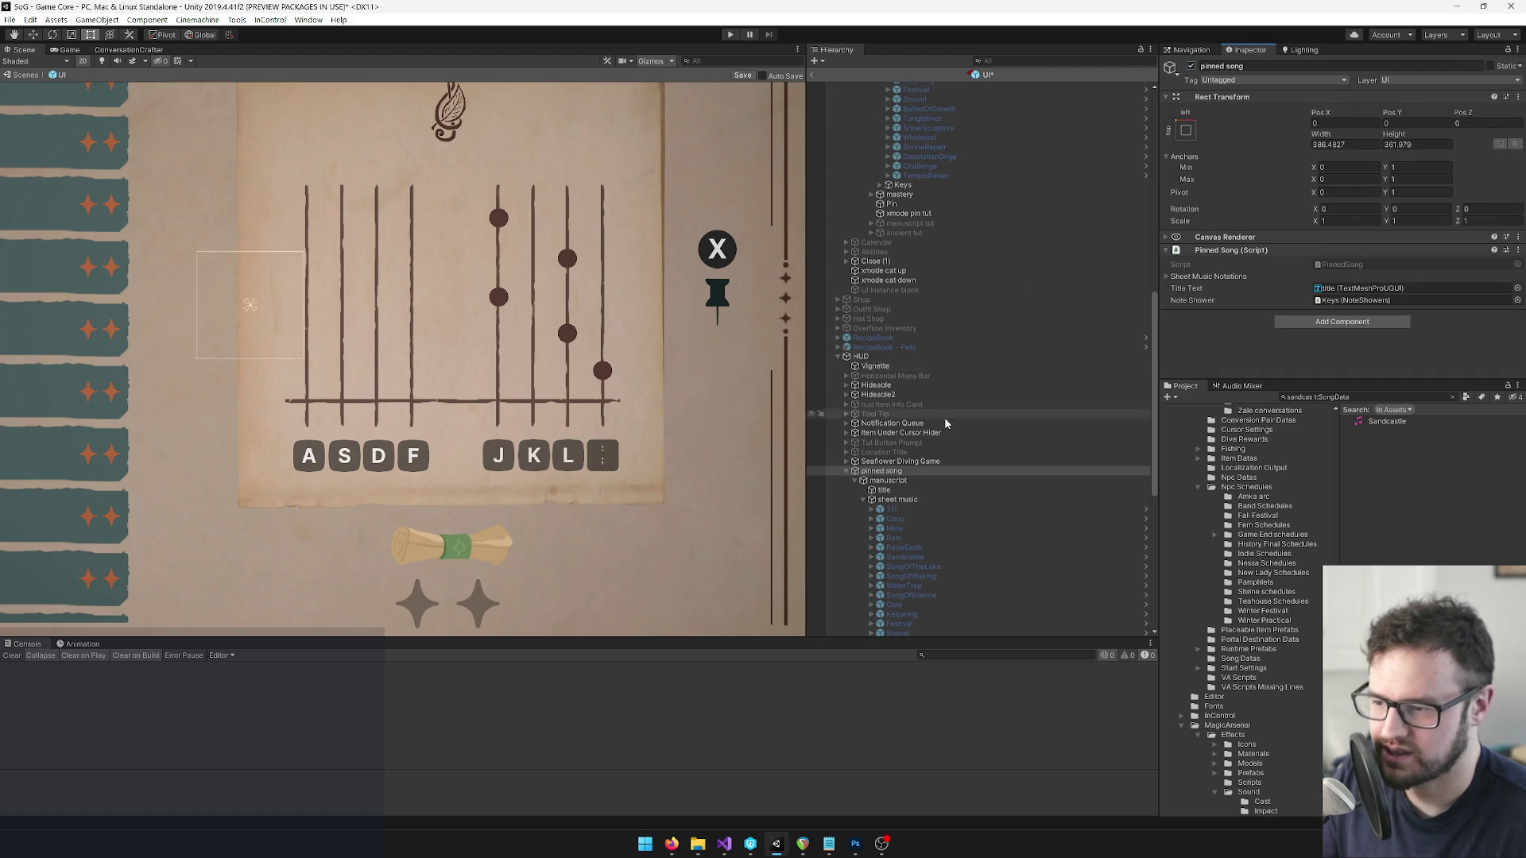
double_click(882, 471)
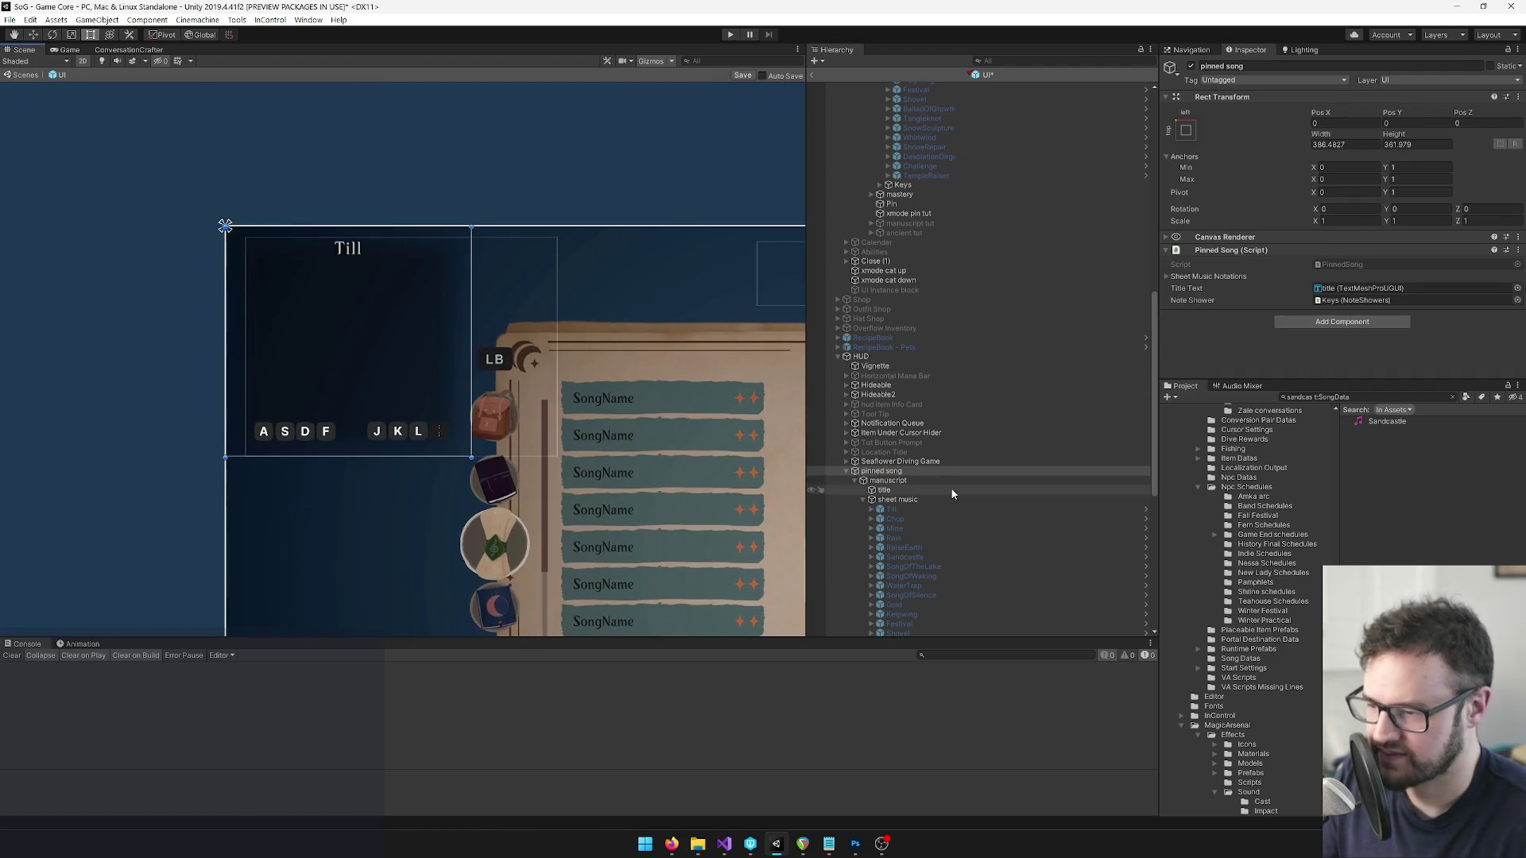
scroll(949, 486, "down", 4)
left_click(872, 415)
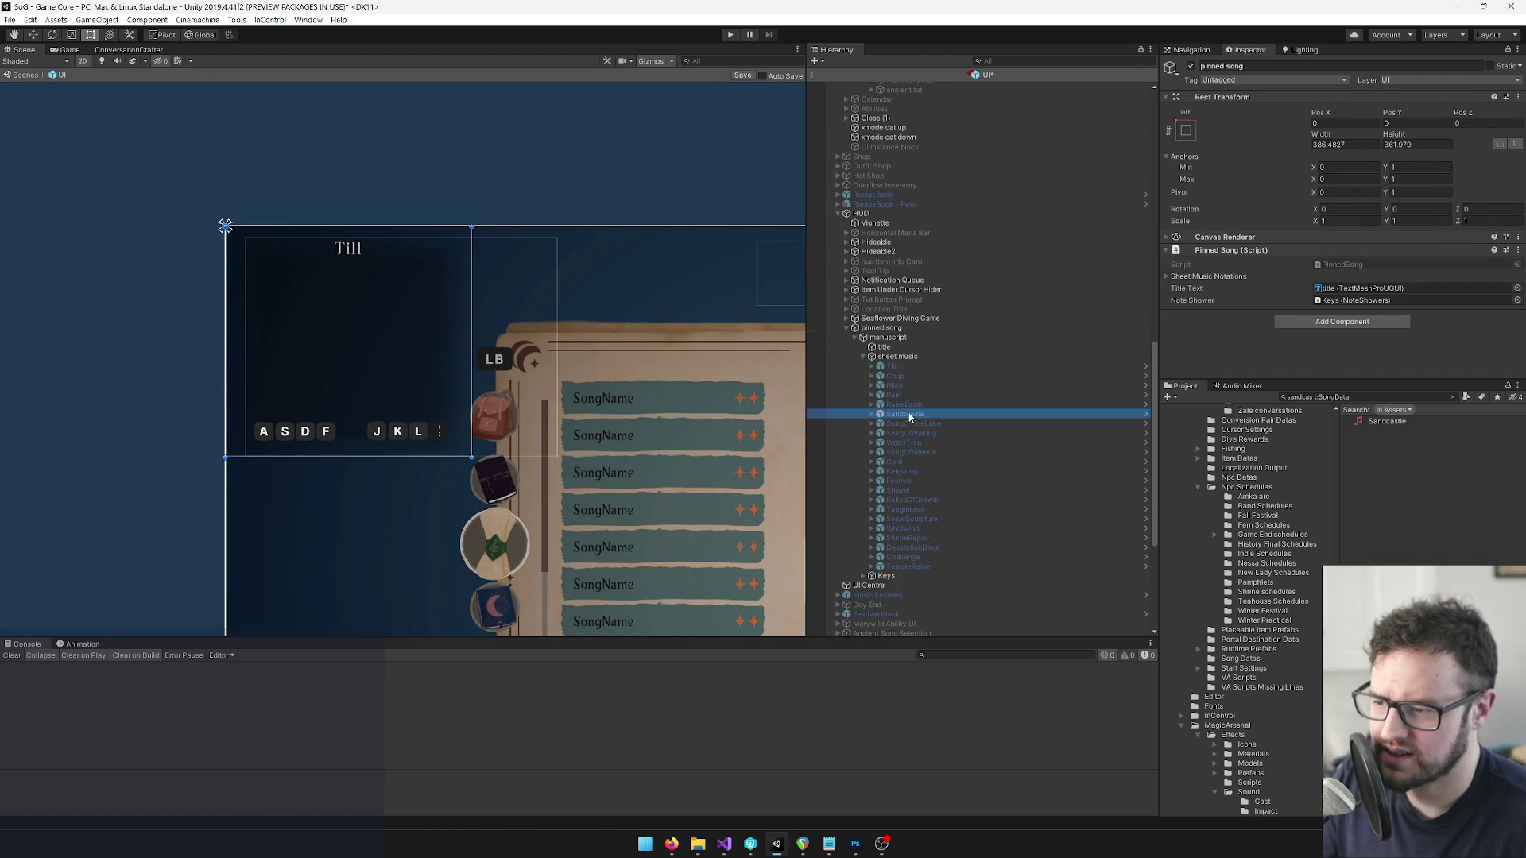
left_click(1190, 67)
left_click_drag(620, 347, 570, 298)
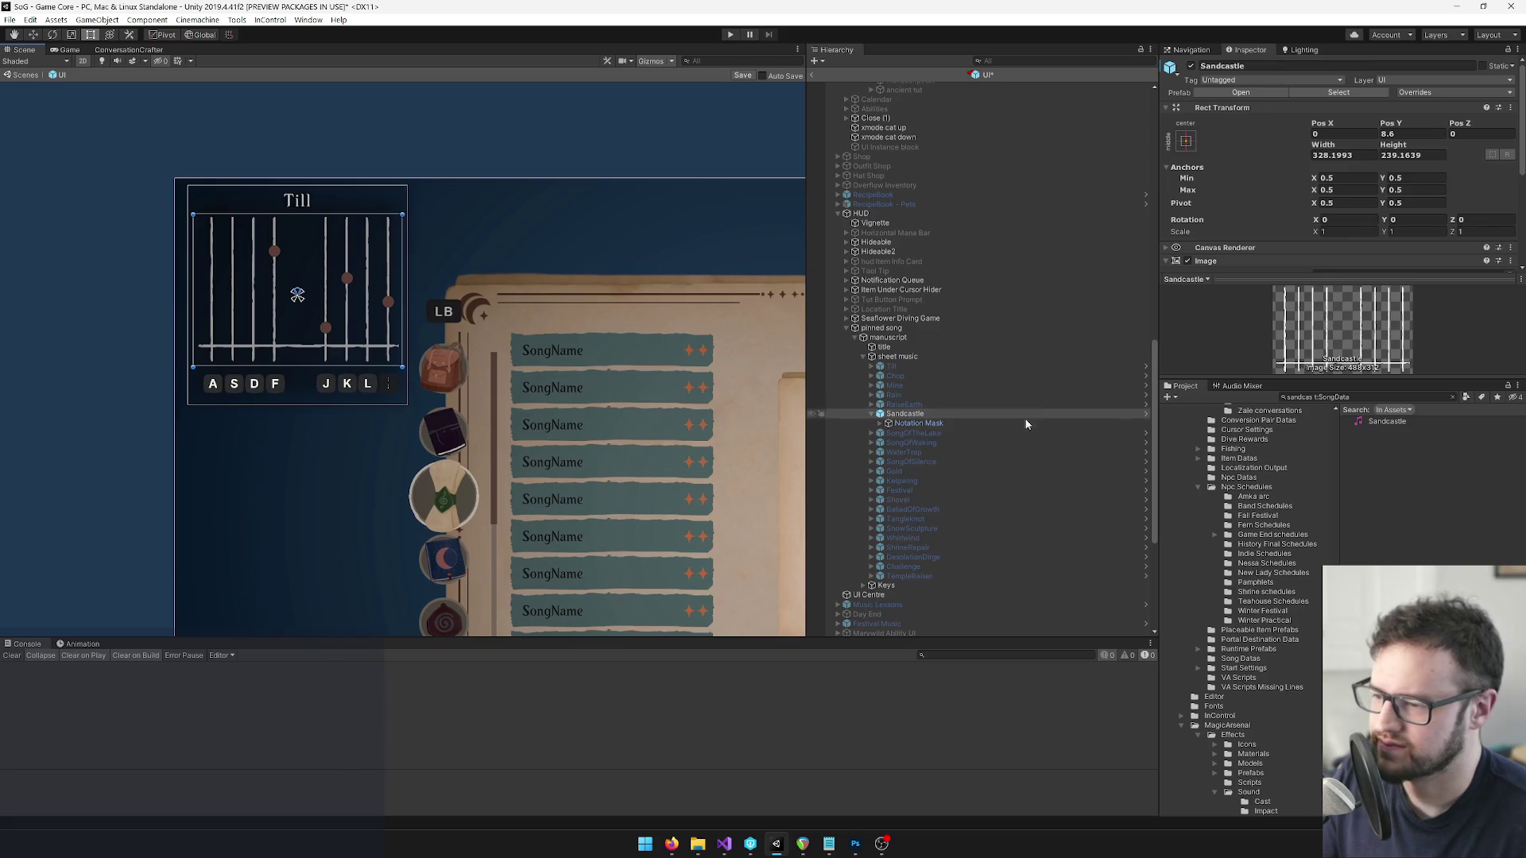
Expand the Notation Mask and Notes to inspect all eight Sandcastle notes.
left_click(879, 424)
left_click(879, 423)
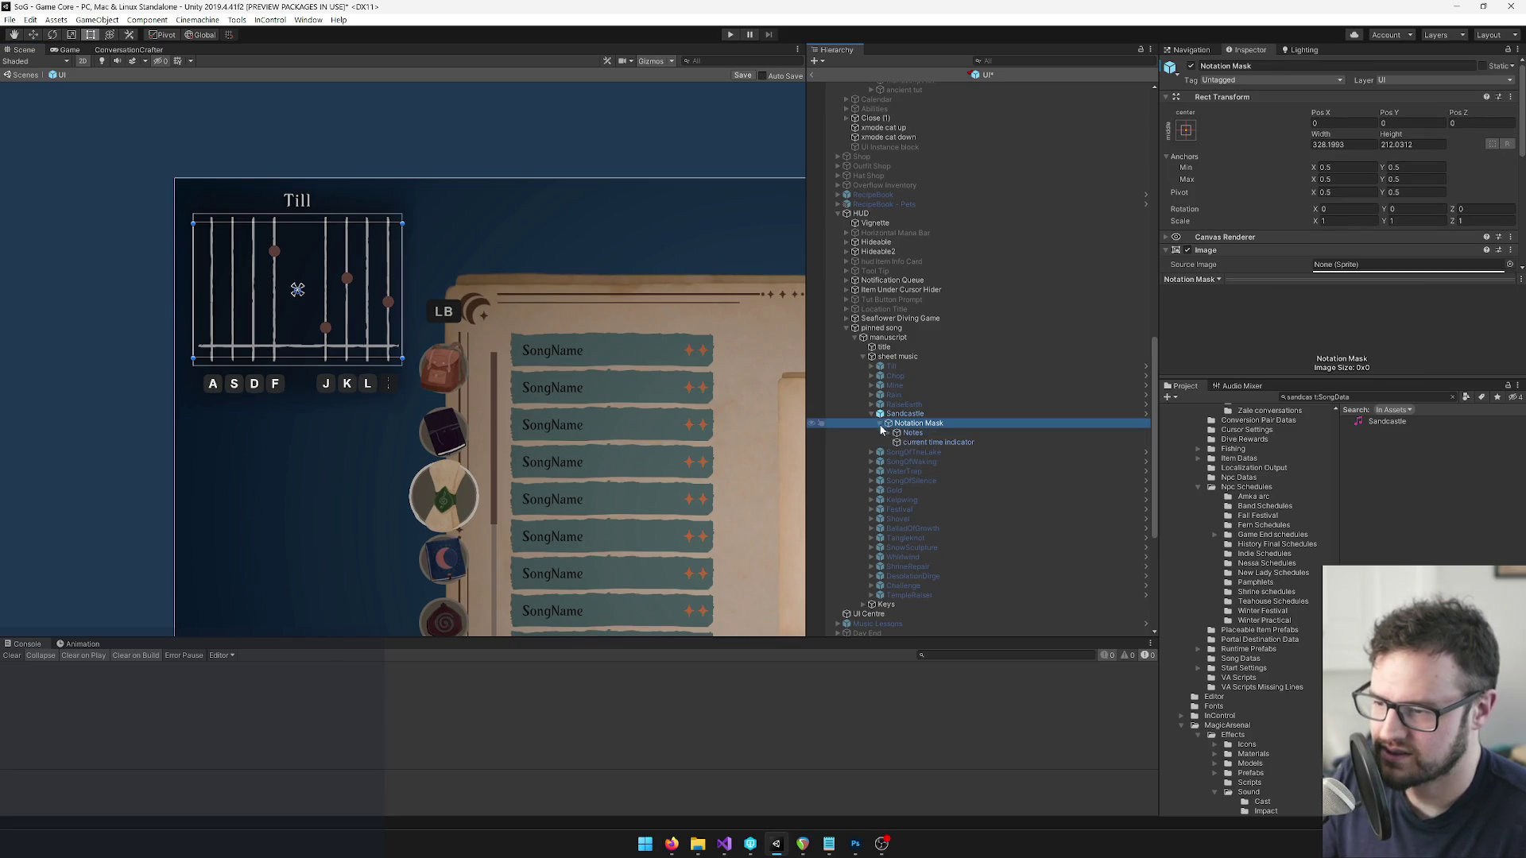
left_click(910, 433)
left_click(888, 434)
left_click(925, 444)
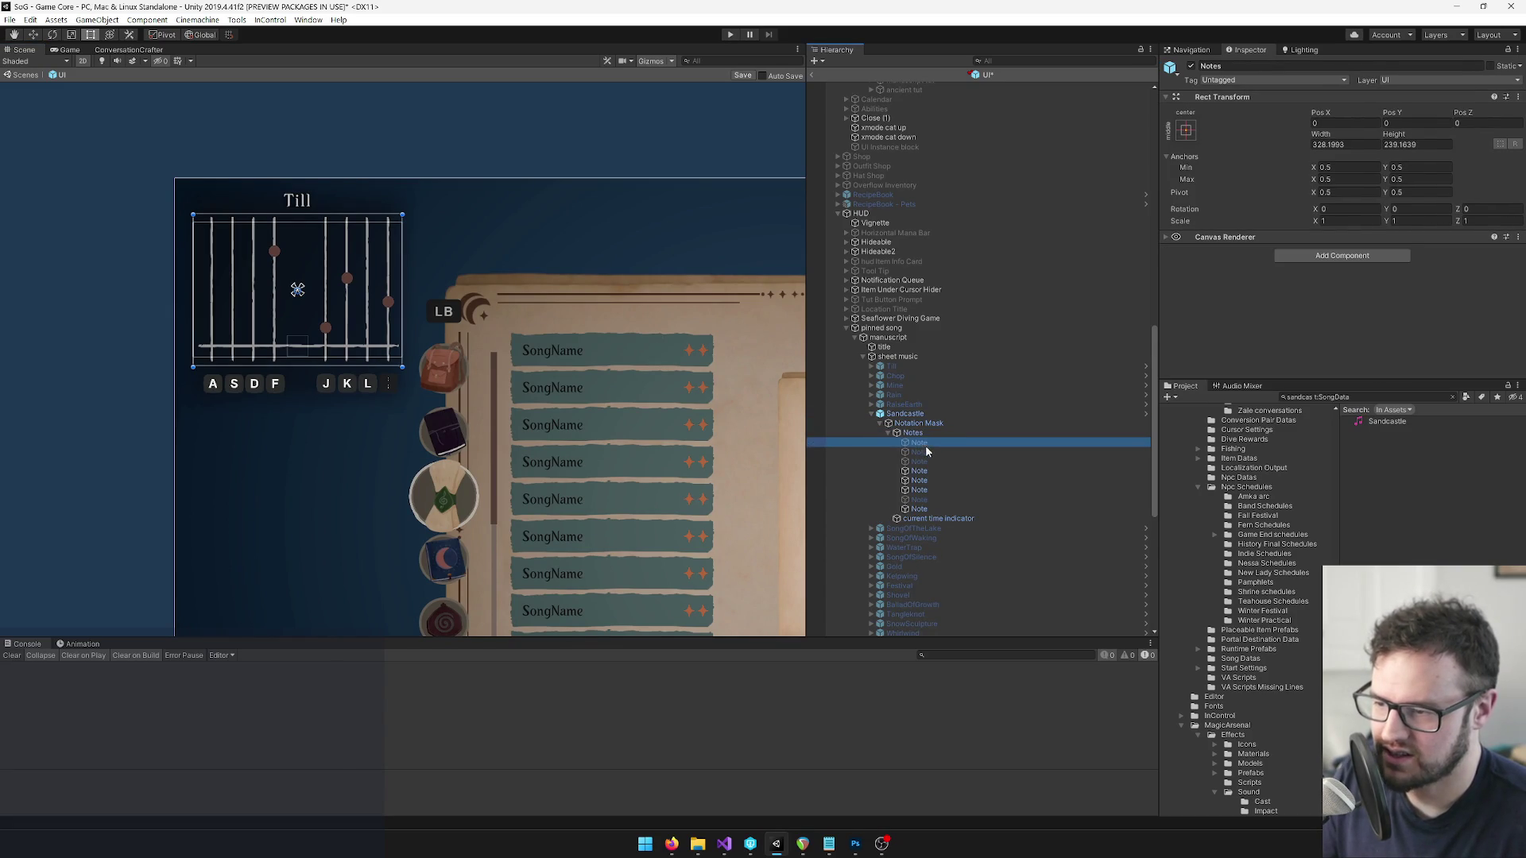
left_click(976, 508, "shift")
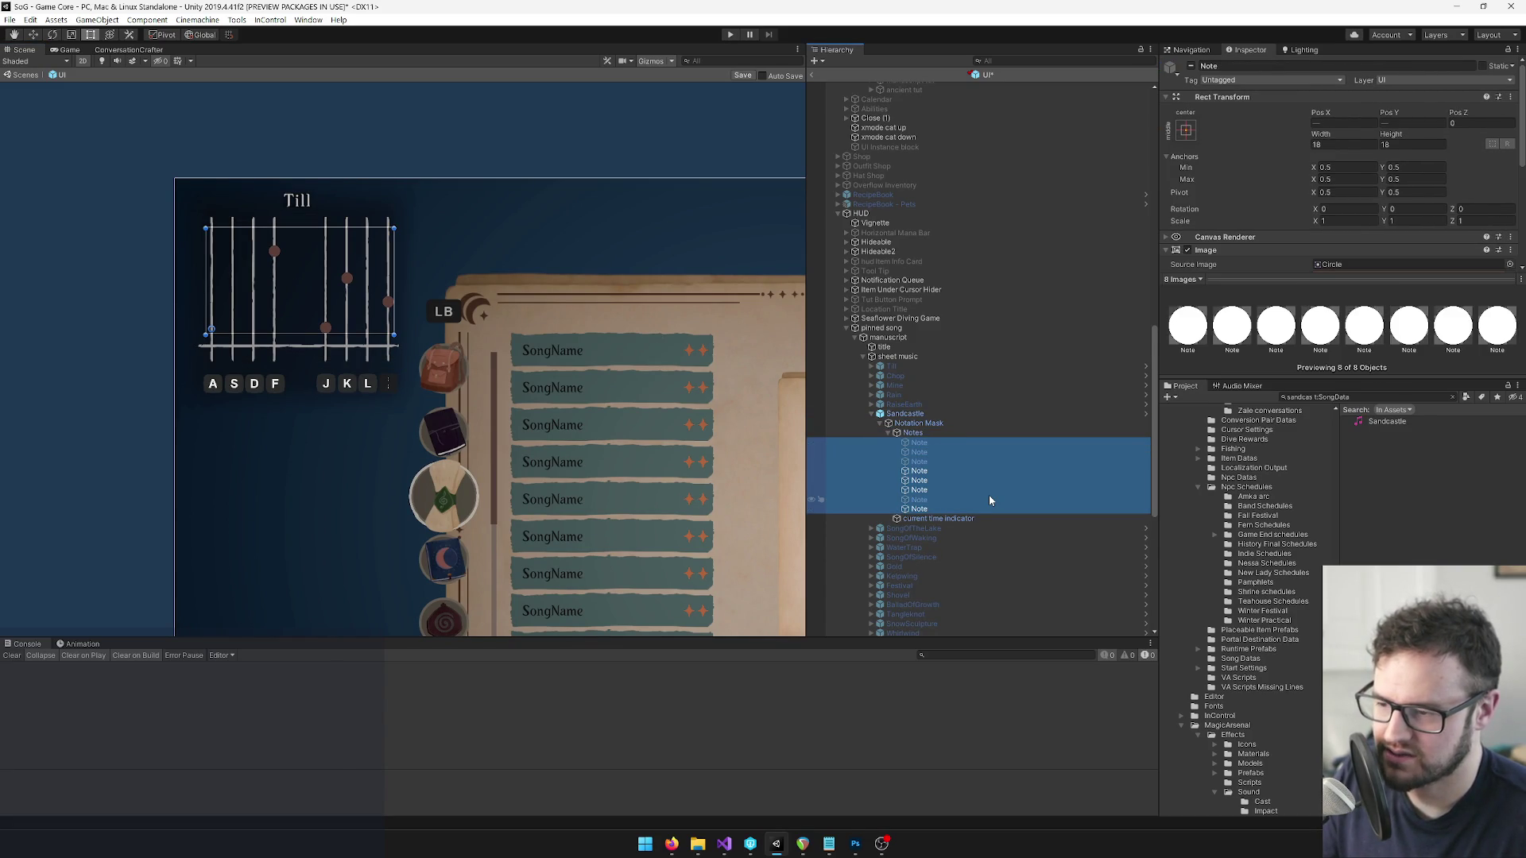
left_click(929, 433)
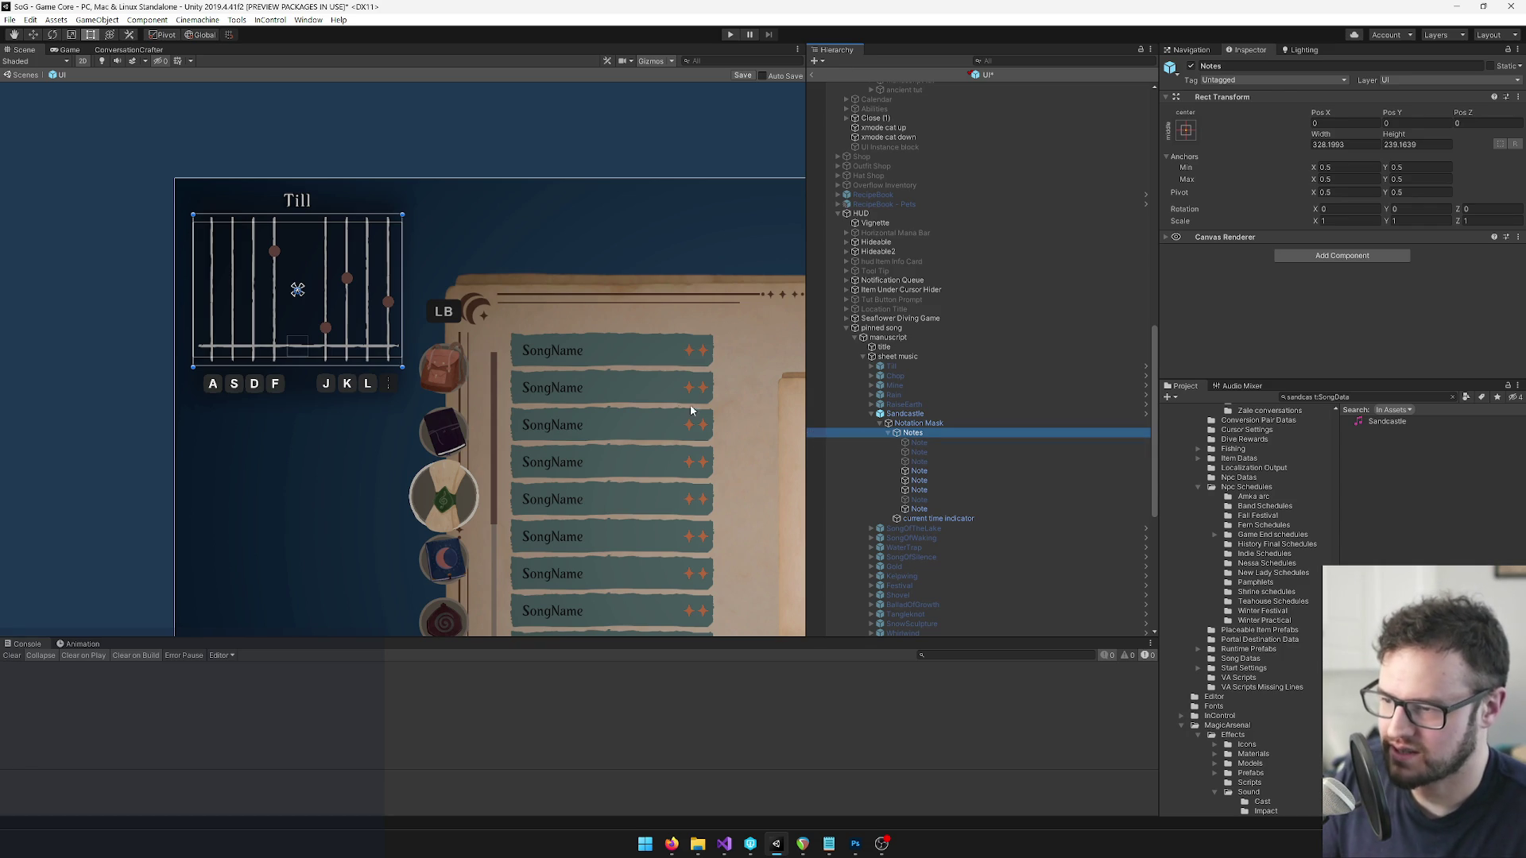
mouse_move(608, 427)
left_mouse_down()
mouse_move(445, 350)
mouse_move(279, 319)
left_mouse_up()
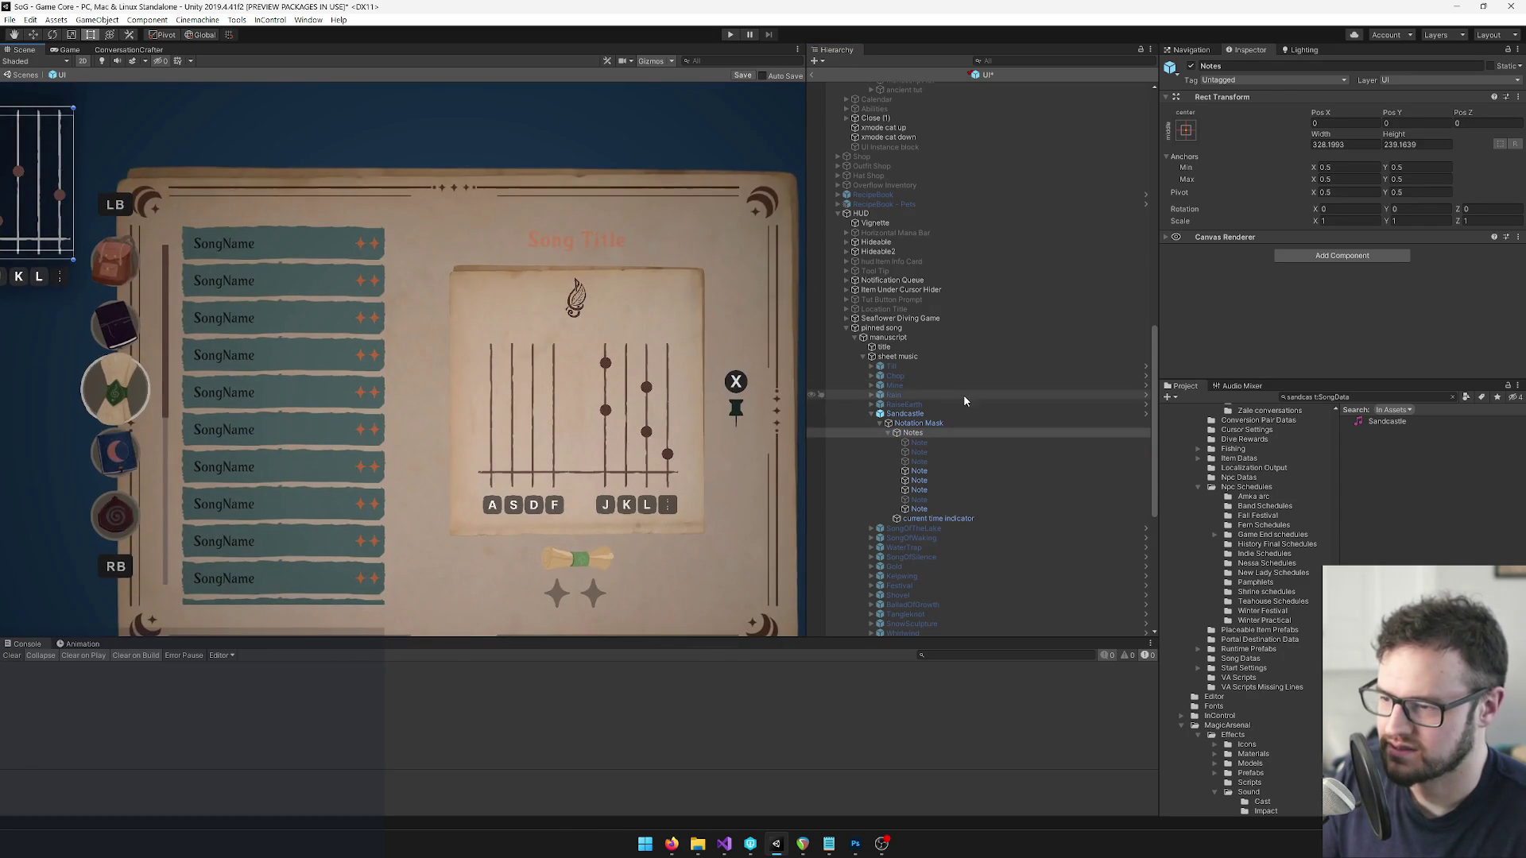
scroll(919, 389, "up", 10)
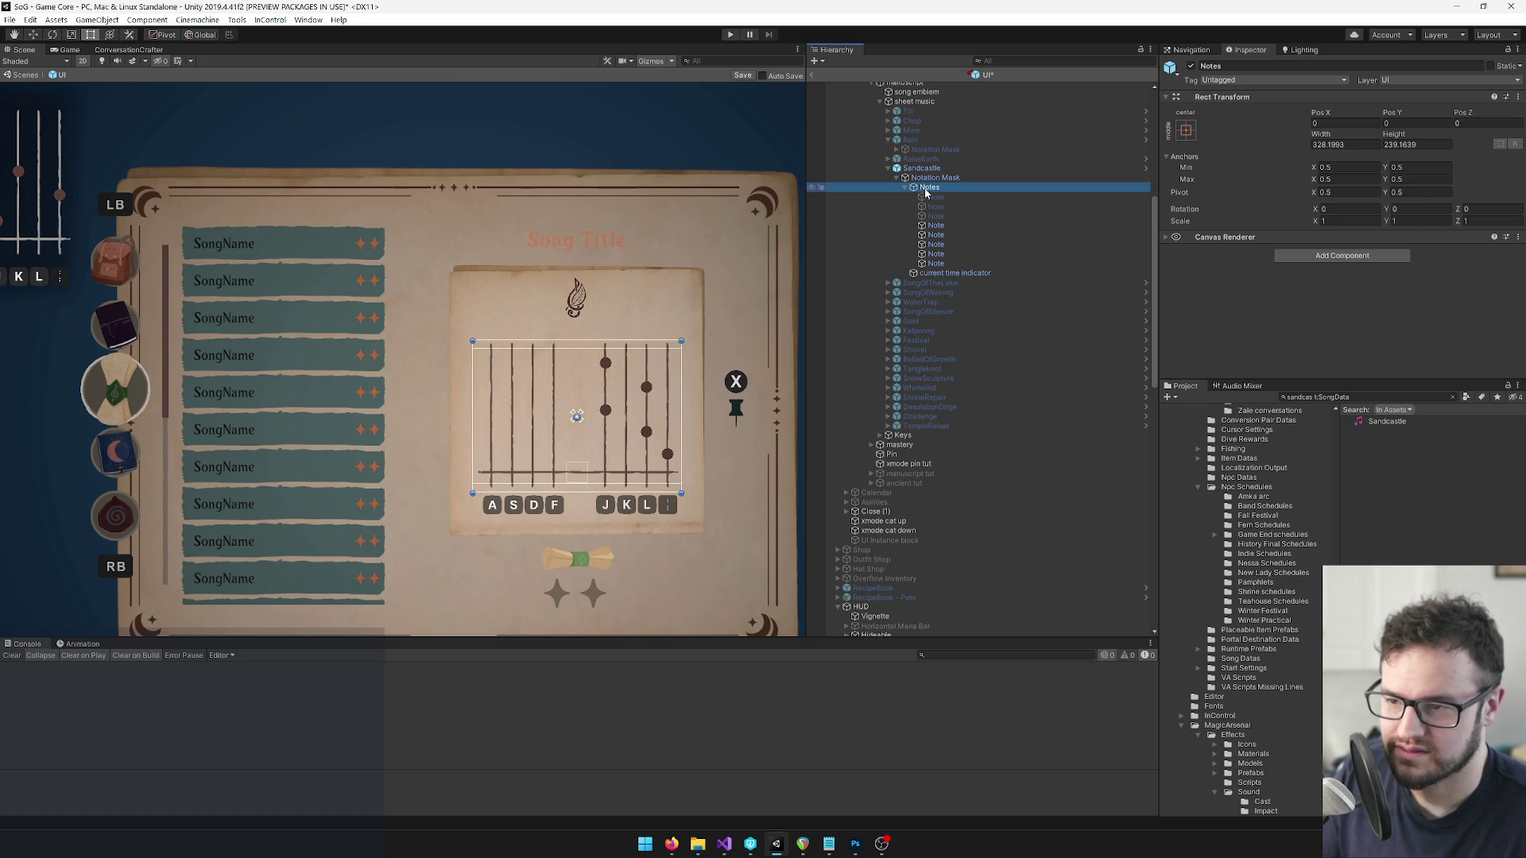
Copy the Notes object from the spellbook Sandcastle's Notation Mask.
left_click(977, 178)
scroll(1350, 208, "down", 3)
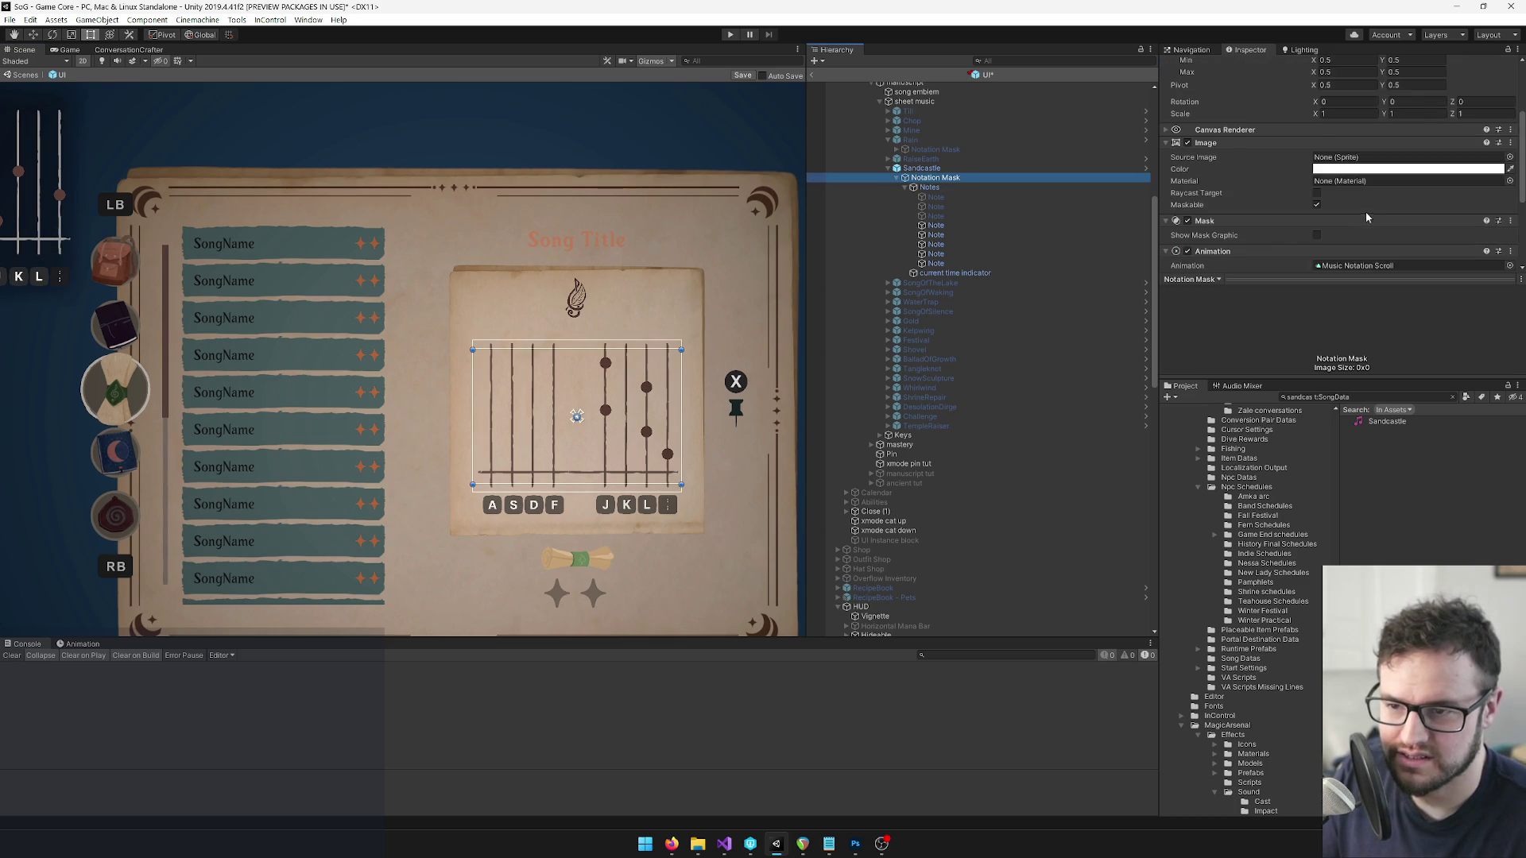
scroll(1370, 211, "down", 3)
left_click(1371, 196)
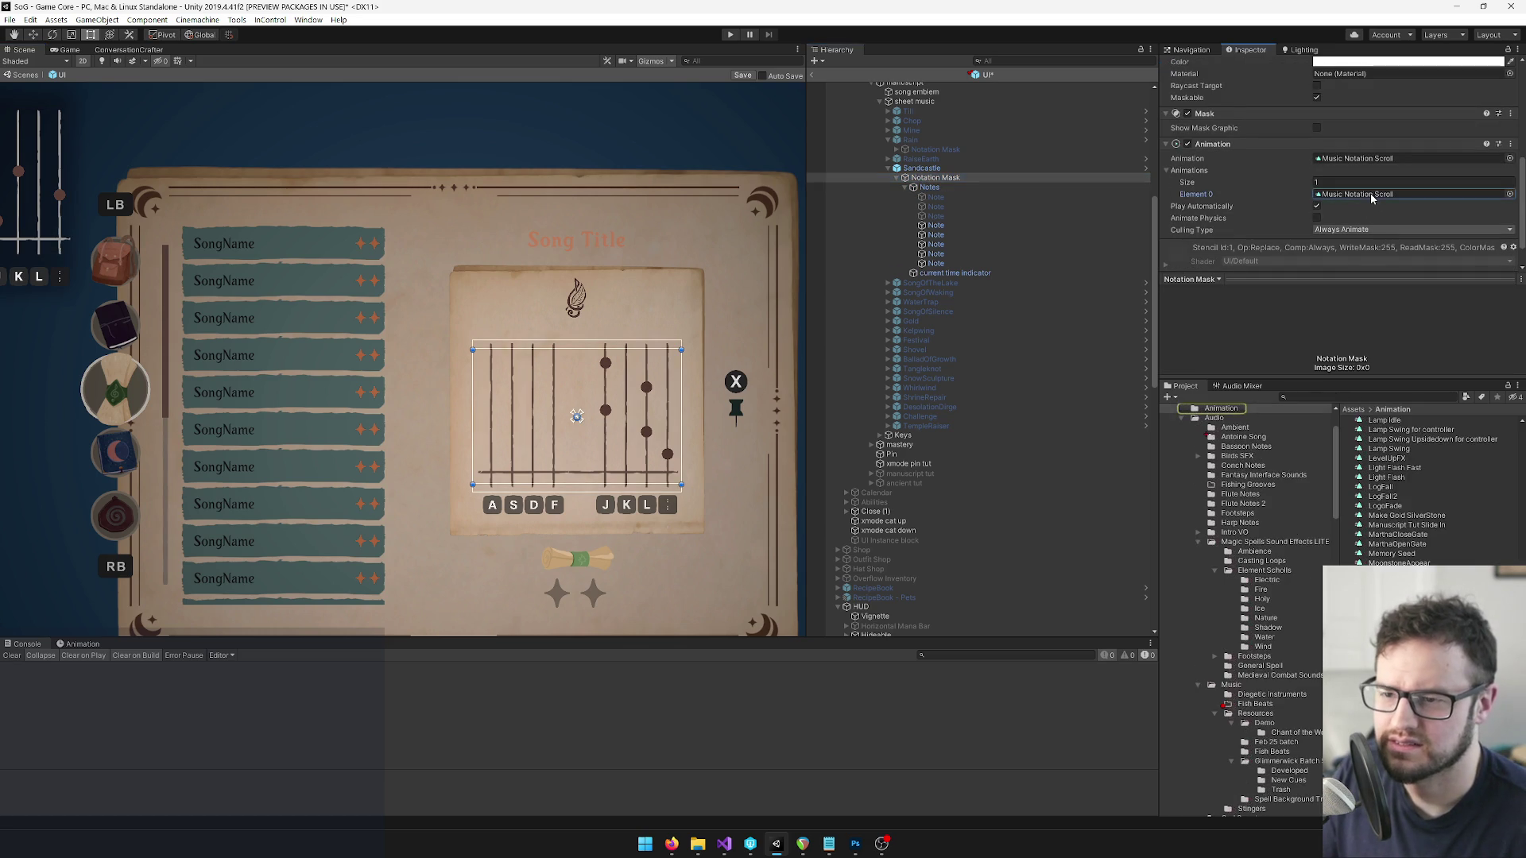
scroll(1370, 198, "down", 2)
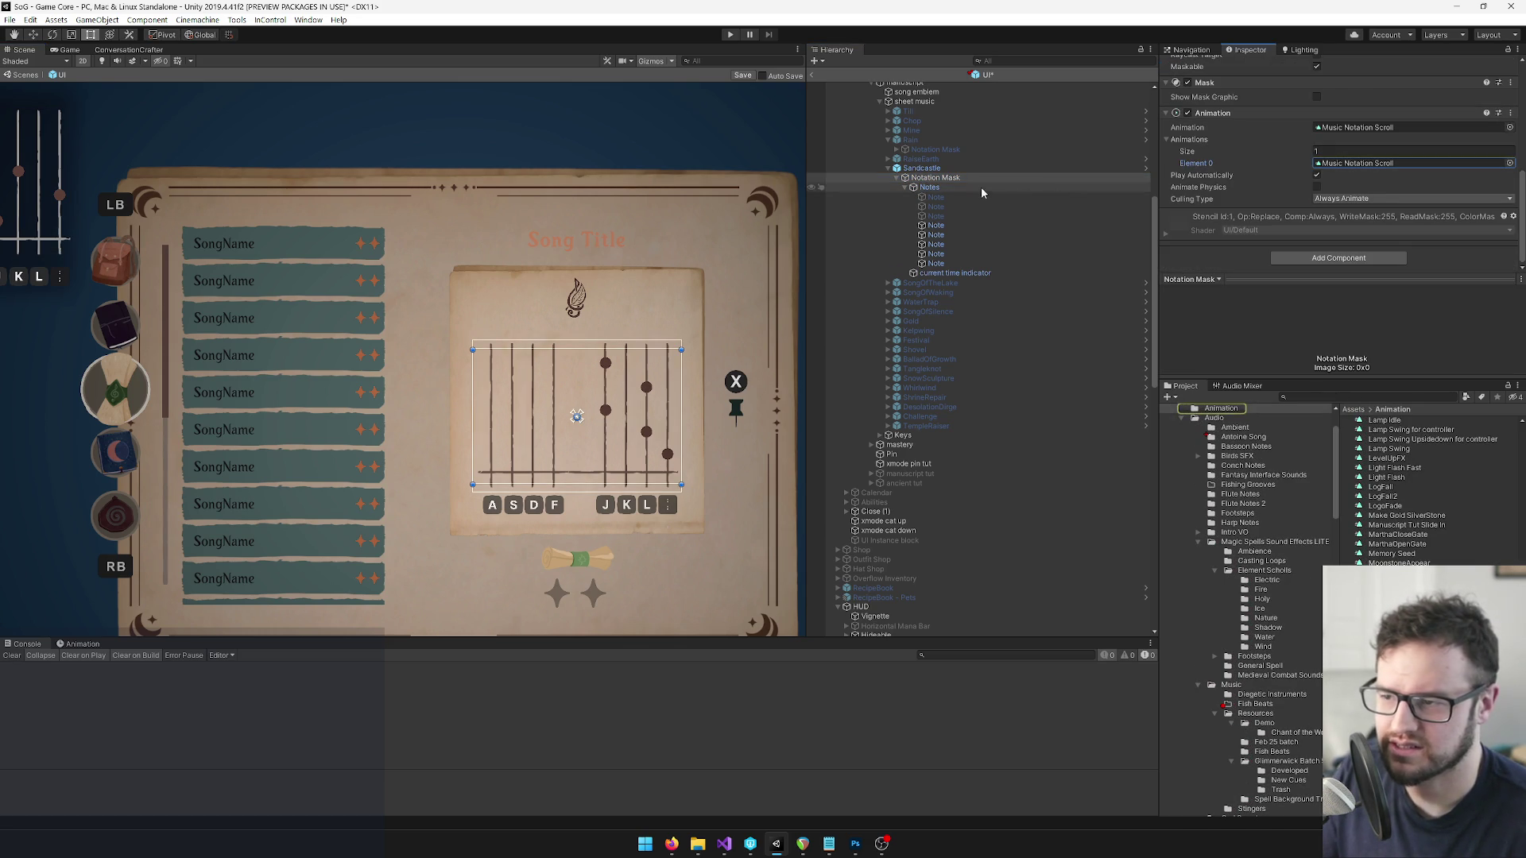
left_click(945, 189)
right_click(935, 189)
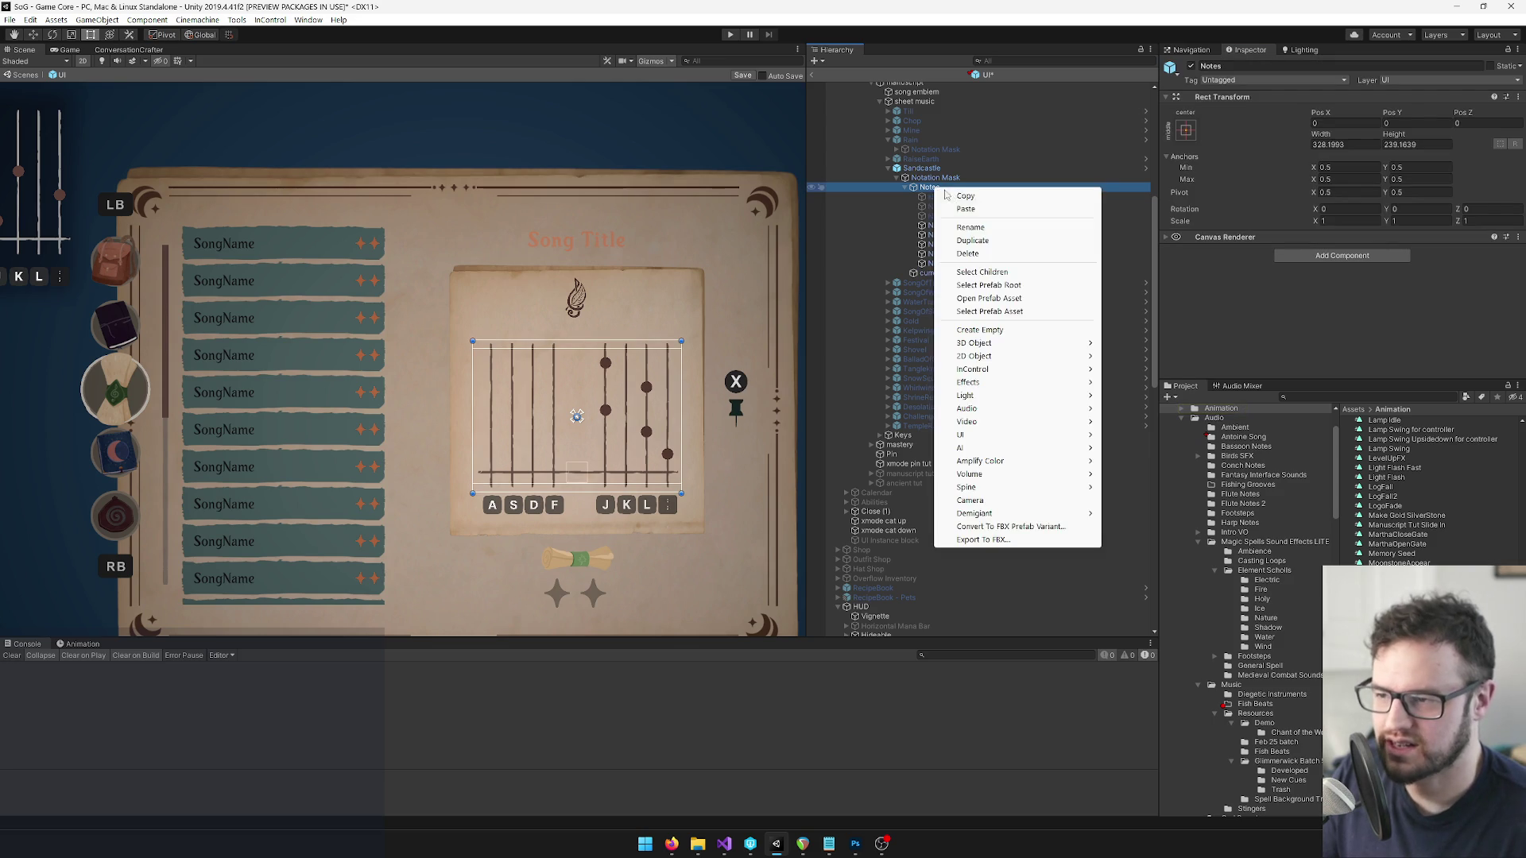
left_click(965, 195)
Paste the Notes under the HUD Sandcastle's Notation Mask and set its position to X 0, Y 0.
scroll(985, 342, "down", 10)
left_click(918, 351)
right_click(918, 352)
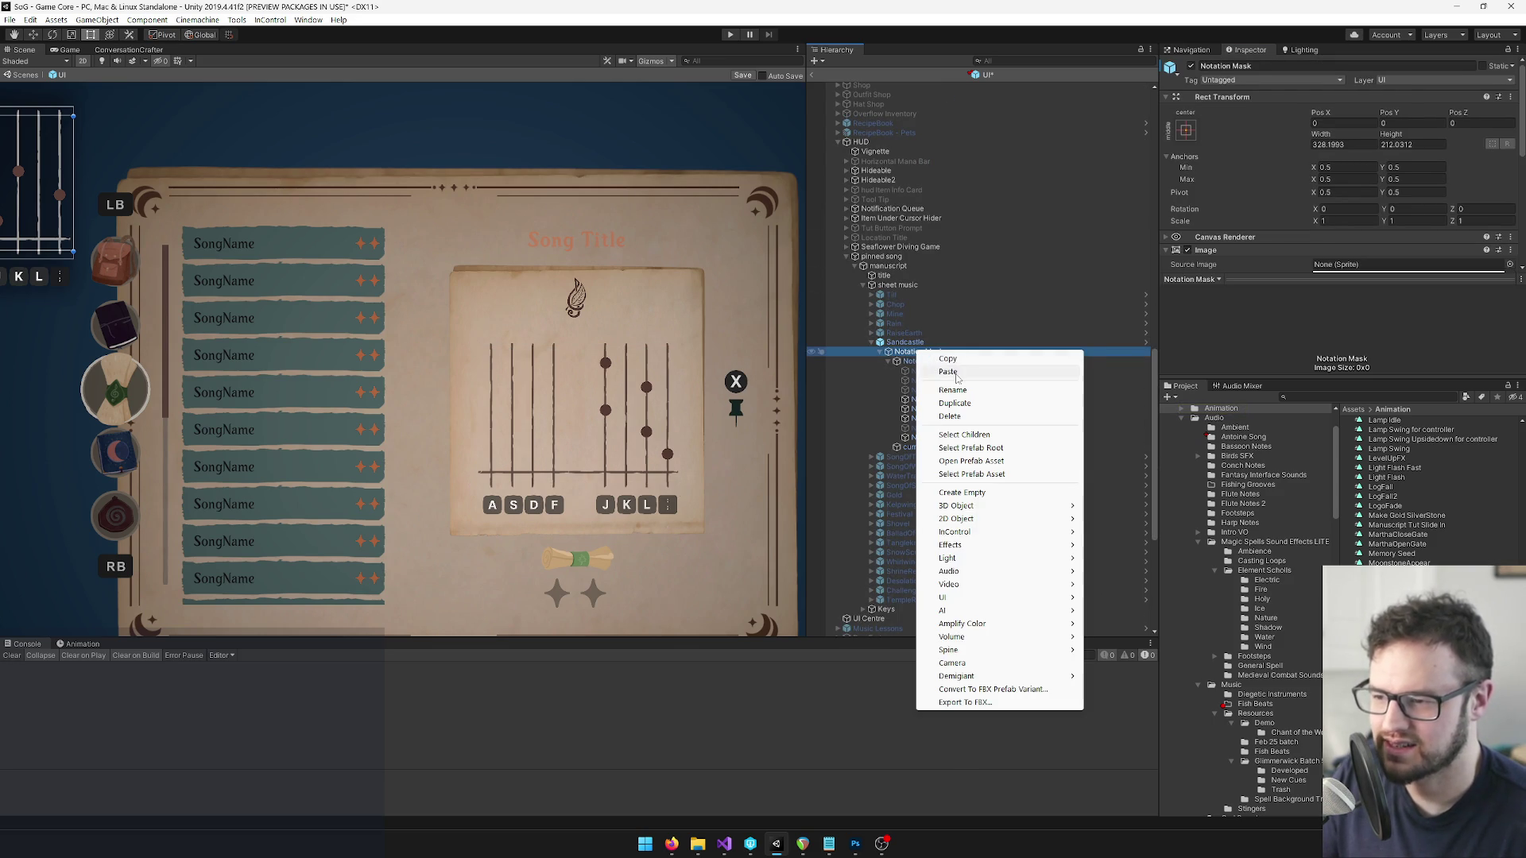
left_click(938, 368)
key("f")
left_click(1357, 120)
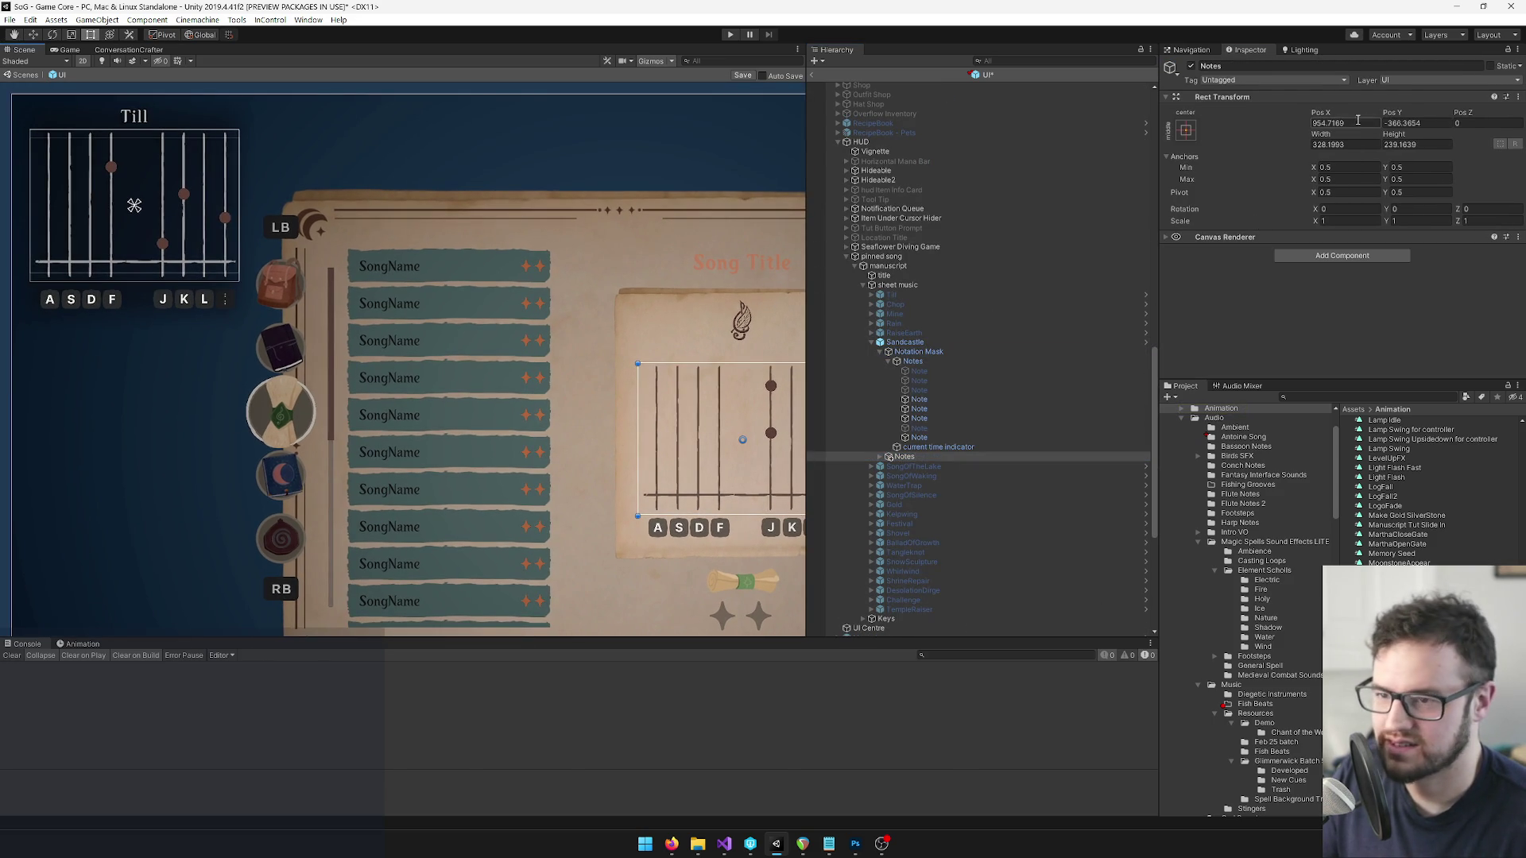
type("0")
key("Tab")
type("0")
key("Return")
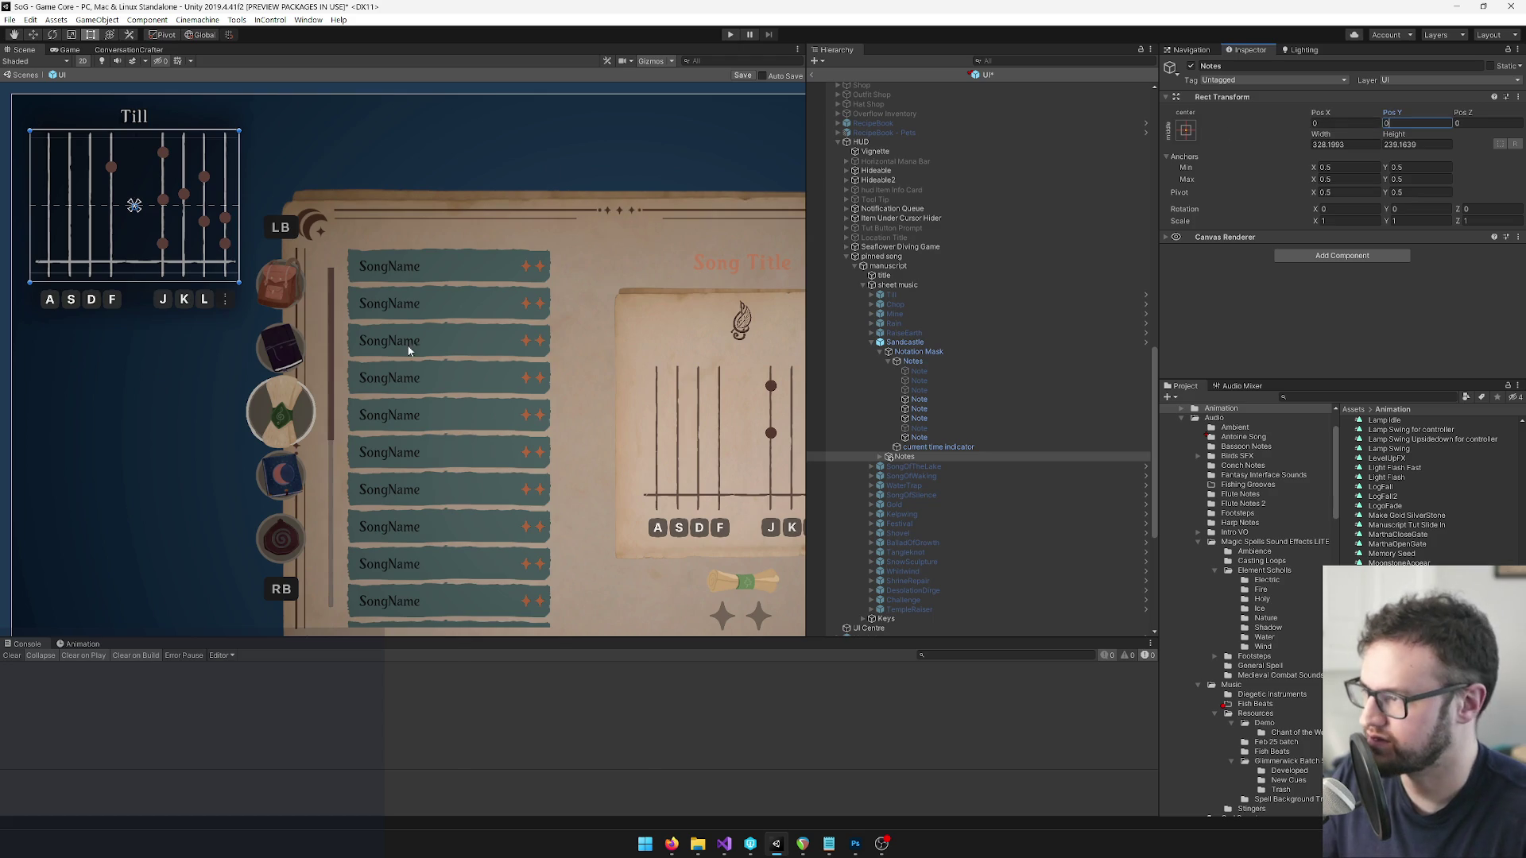
key("f")
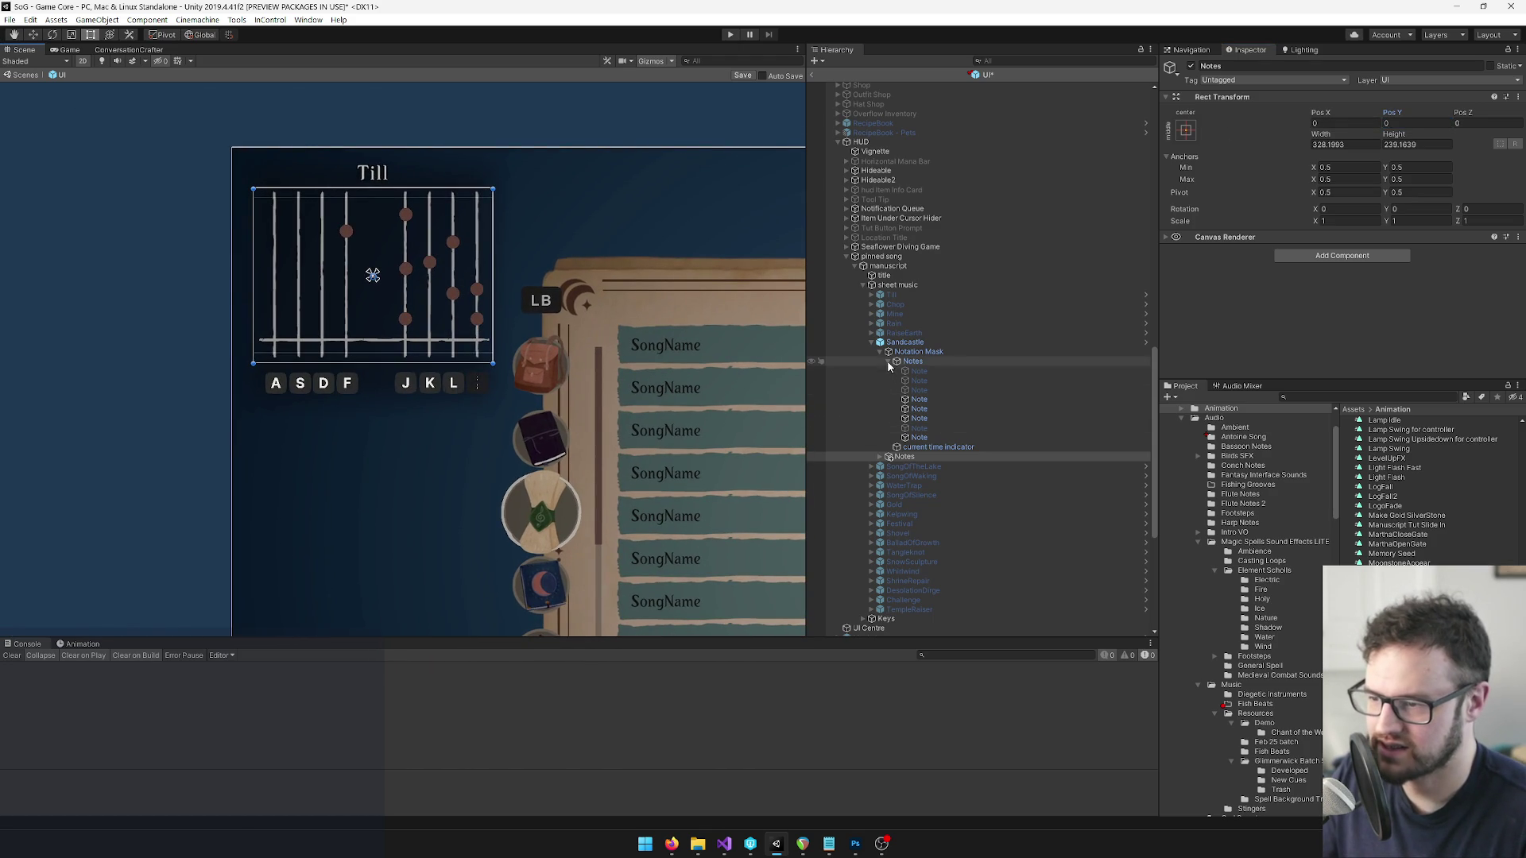
Drag the loose Notes onto the Notation Mask and dismiss the Cannot restructure Prefab instance warning.
left_click(887, 361)
left_click_drag(922, 382, 919, 362)
left_click(846, 448)
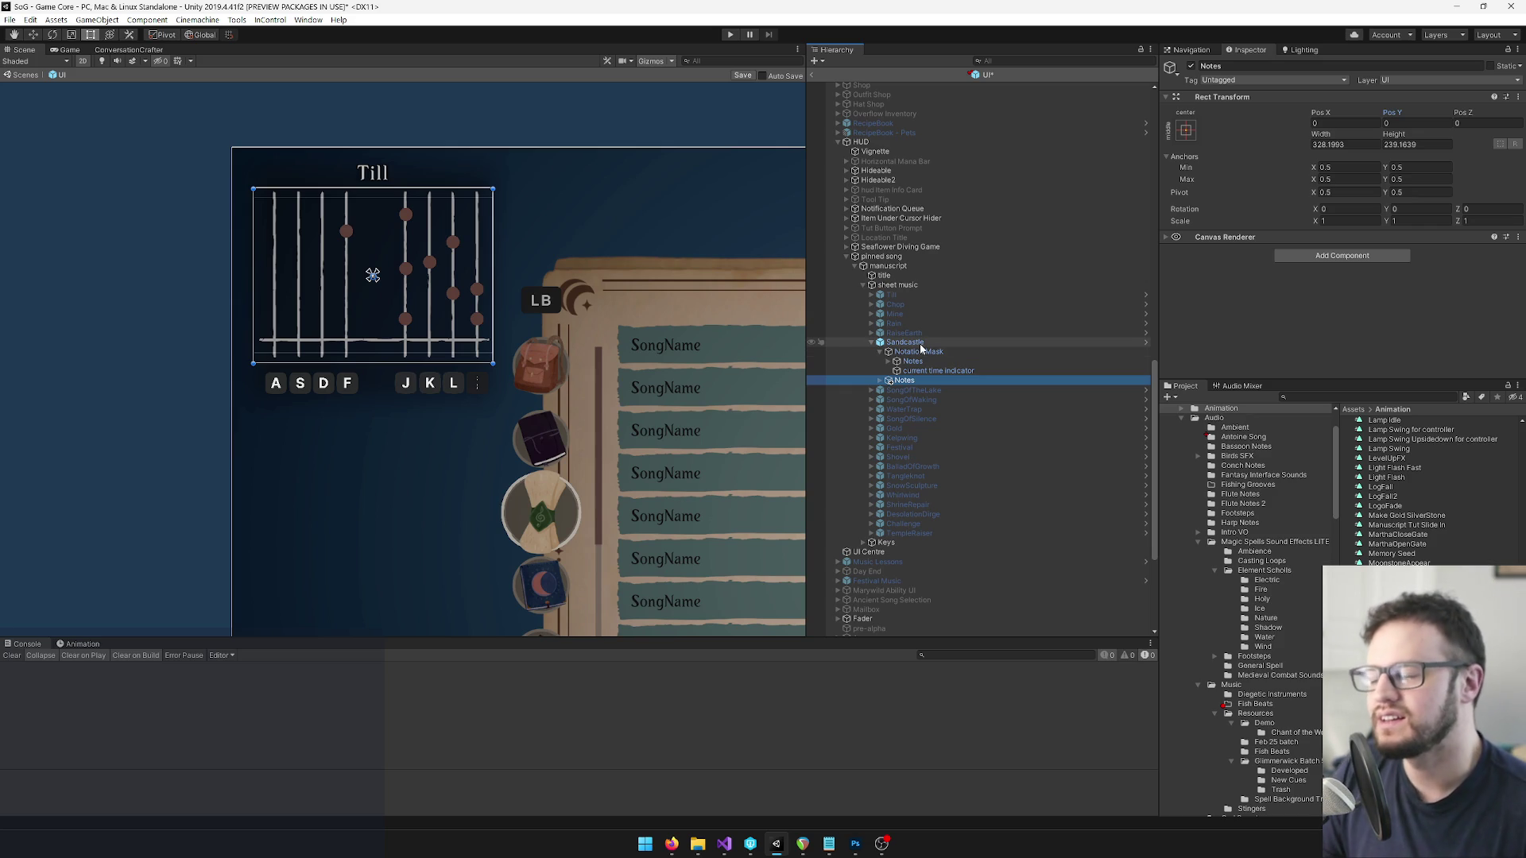
left_click(881, 353)
left_click(881, 353)
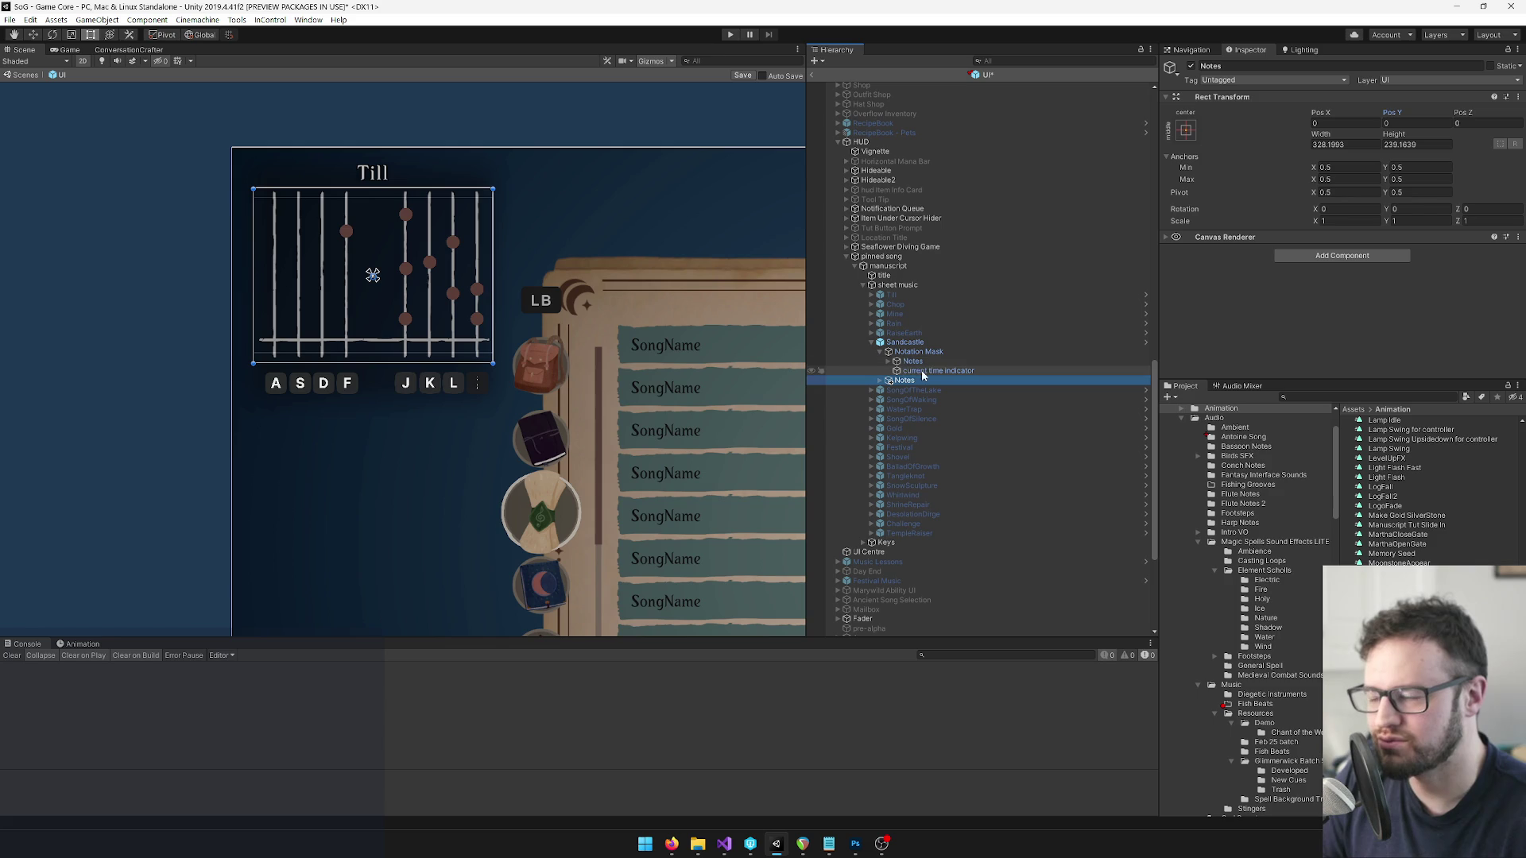
left_click_drag(924, 390, 920, 380)
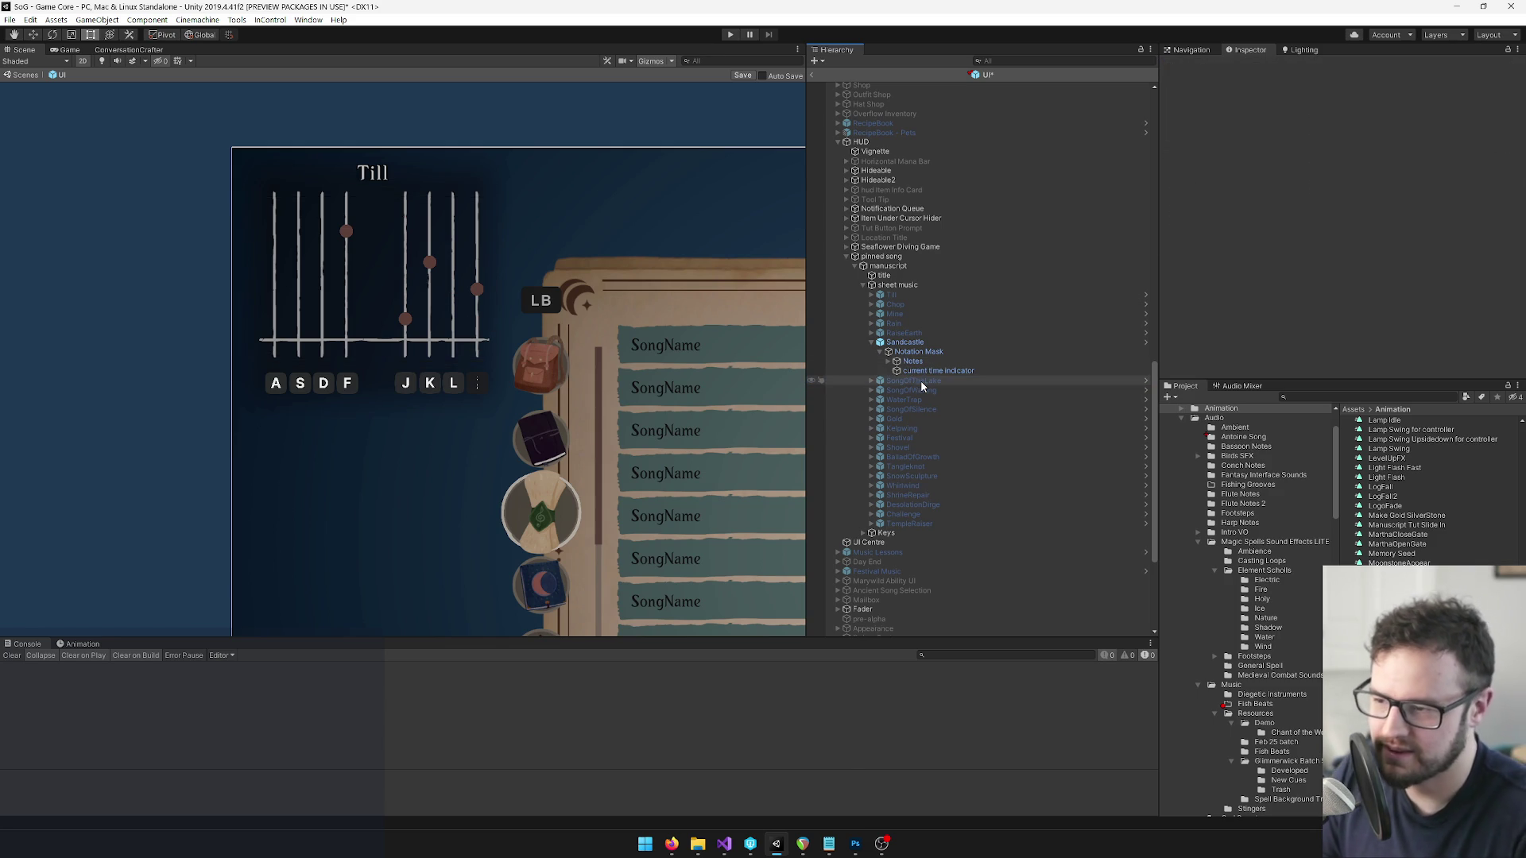
Copy the Notes from the spellbook Sandcastle's Notation Mask.
key("f")
scroll(988, 246, "down", 5)
scroll(940, 293, "down", 3)
left_click(934, 321)
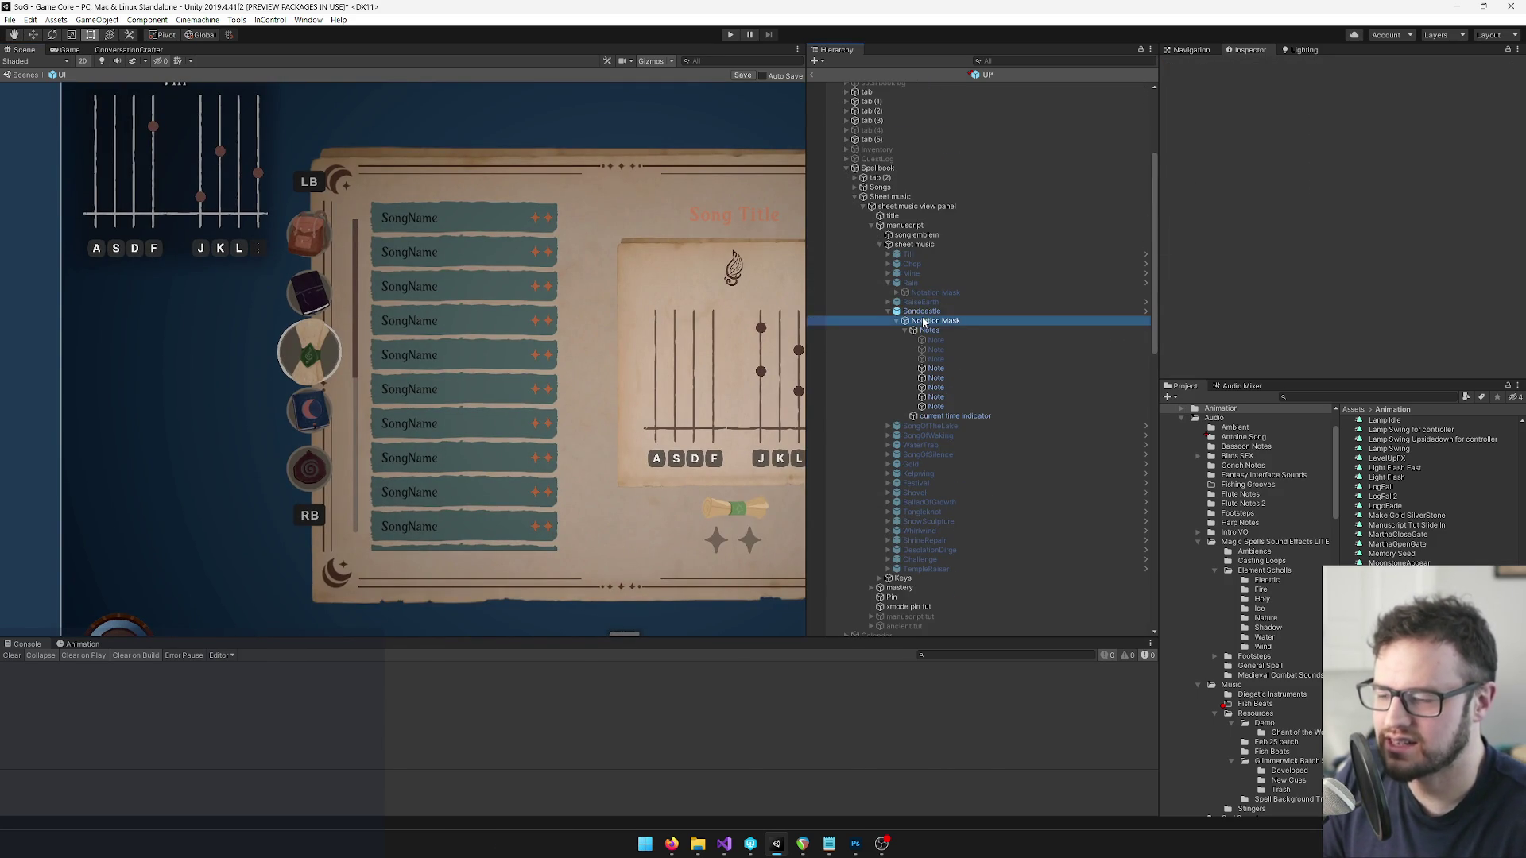
left_click(928, 330)
right_click(928, 330)
left_click(986, 337)
Paste the copied notes under the HUD Notation Mask's Notes as Notes (1).
scroll(985, 331, "down", 10)
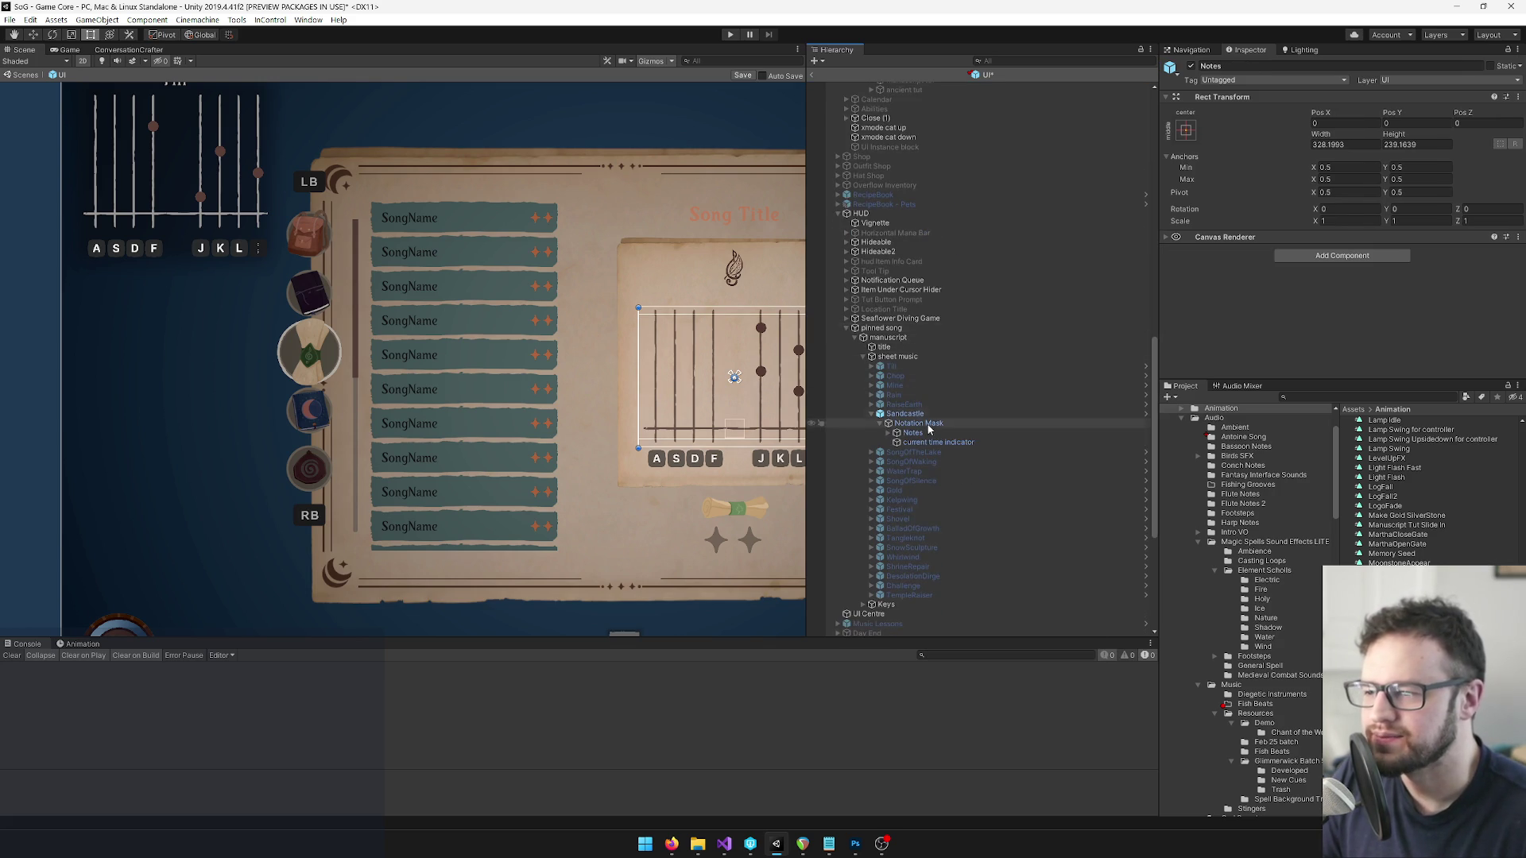
right_click(914, 423)
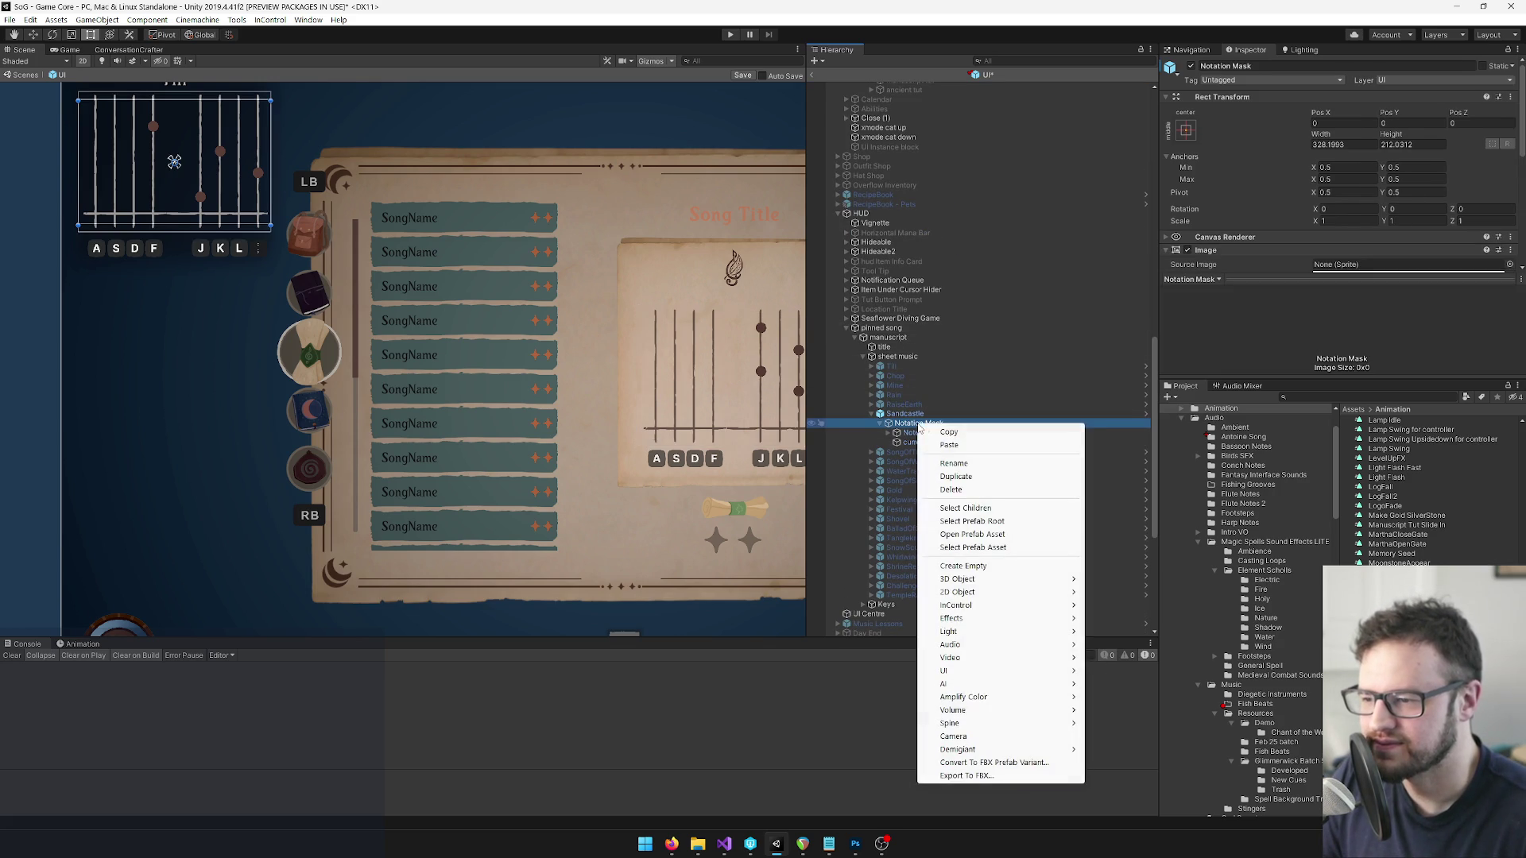
left_click(947, 445)
left_click_drag(947, 447, 914, 423)
left_click(880, 429)
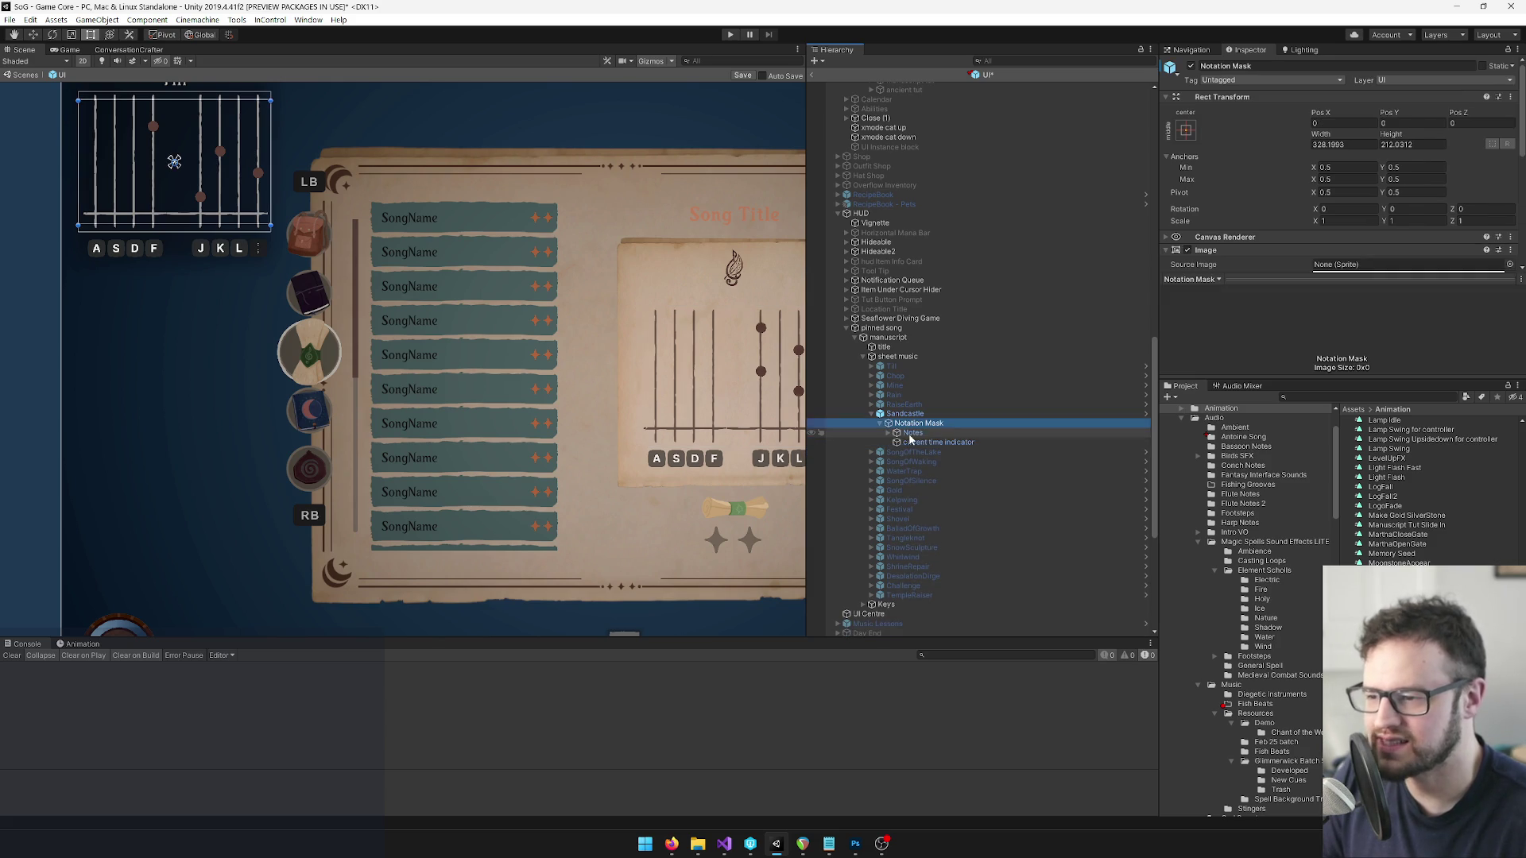
right_click(914, 433)
left_click(950, 454)
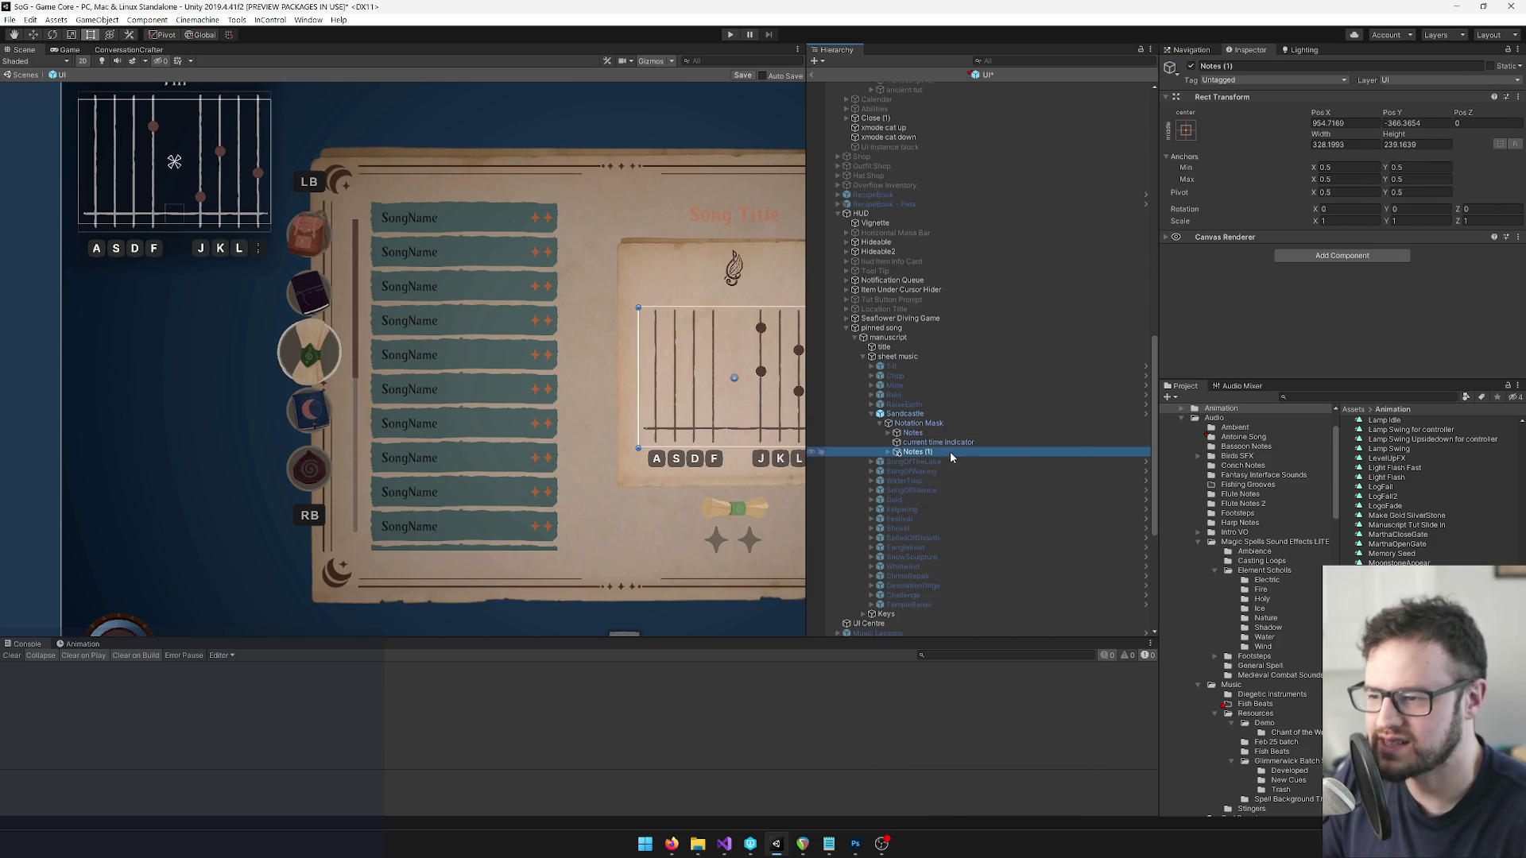
Centre Notes (1) on the Till staff with Pos X 0 and Pos Y 0.
left_click_drag(457, 324, 519, 347)
left_click(1345, 125)
type("0")
key("Tab")
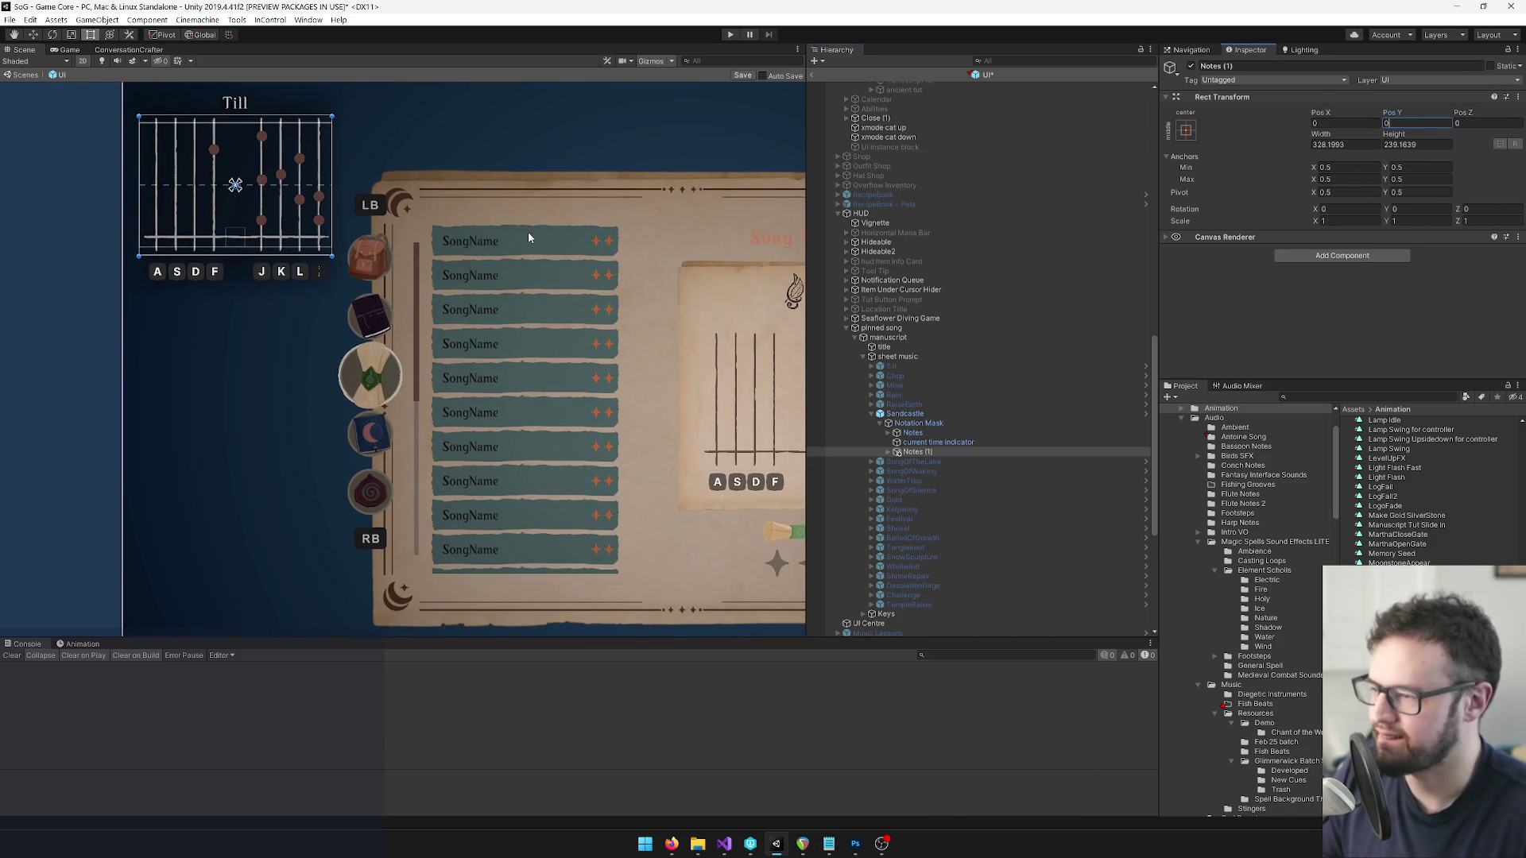
type("0")
key("Return")
Try reordering the Notes objects, dismiss the prefab warnings, and deactivate the original Notes.
left_click_drag(926, 455, 914, 434)
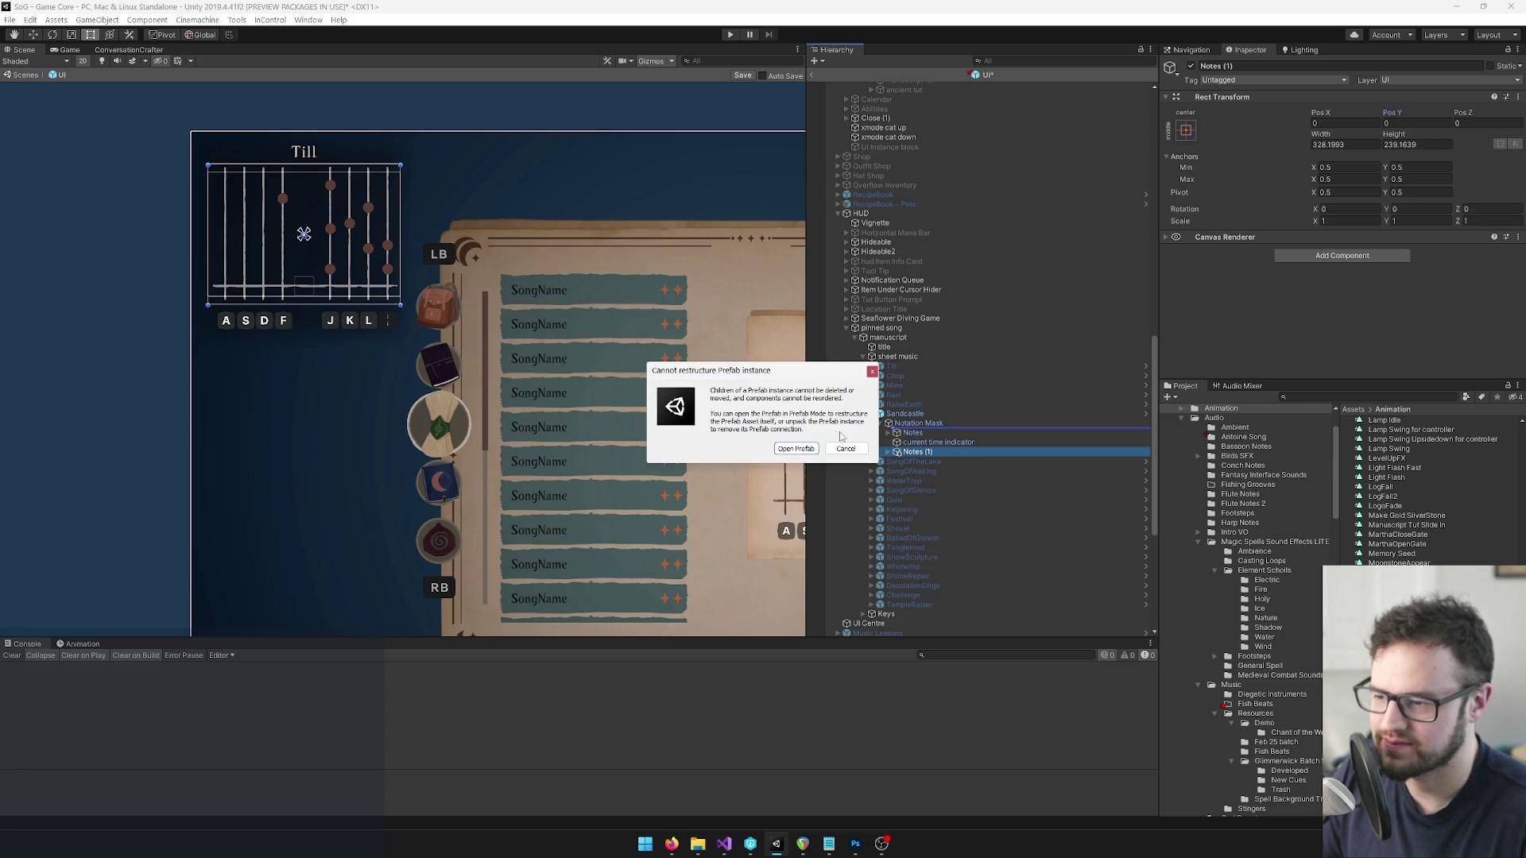
left_click(794, 446)
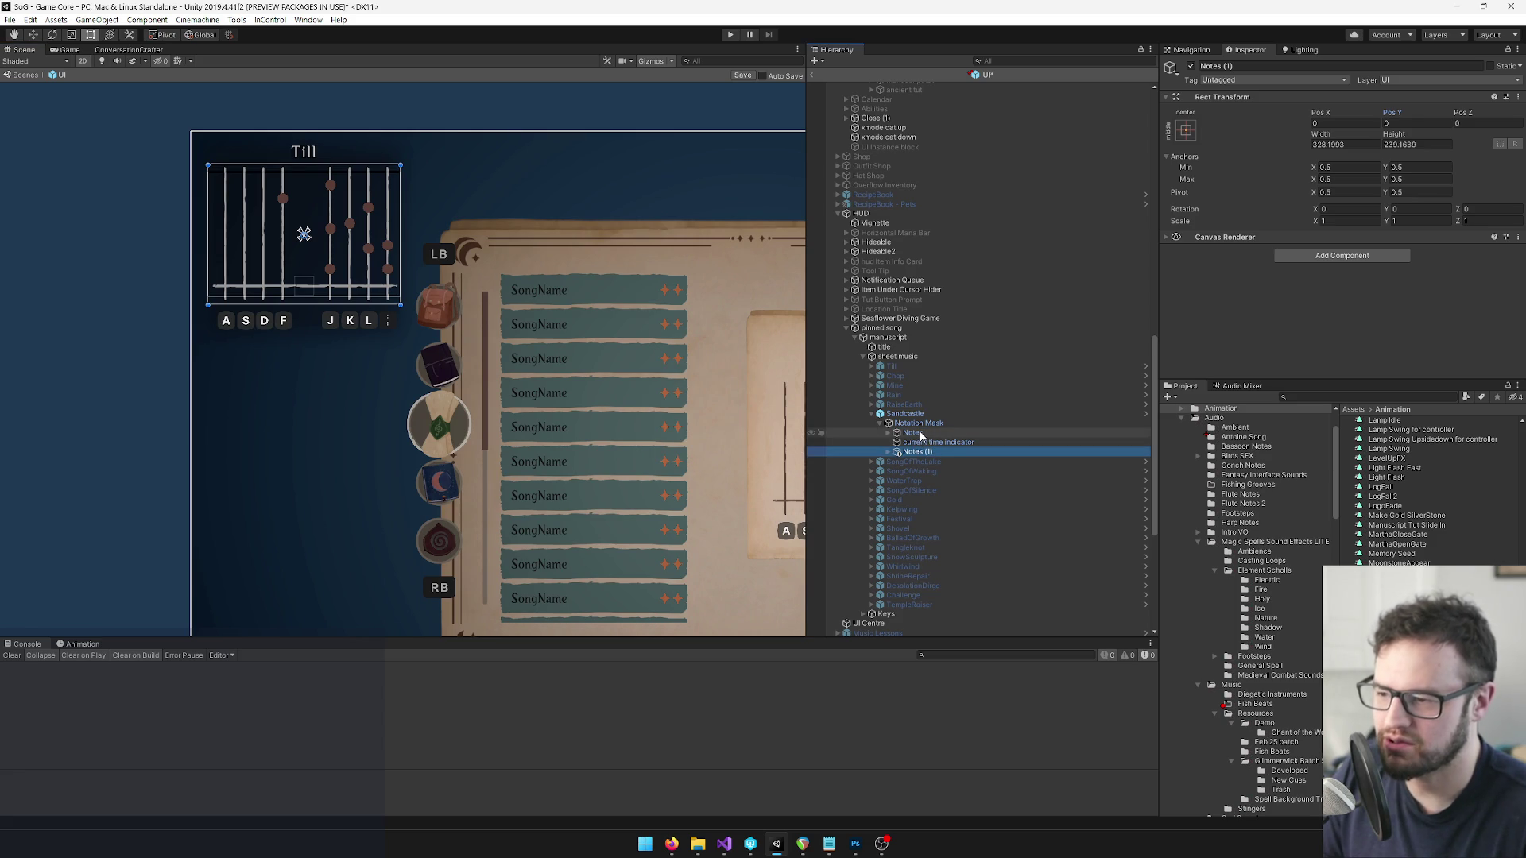
left_click(922, 434)
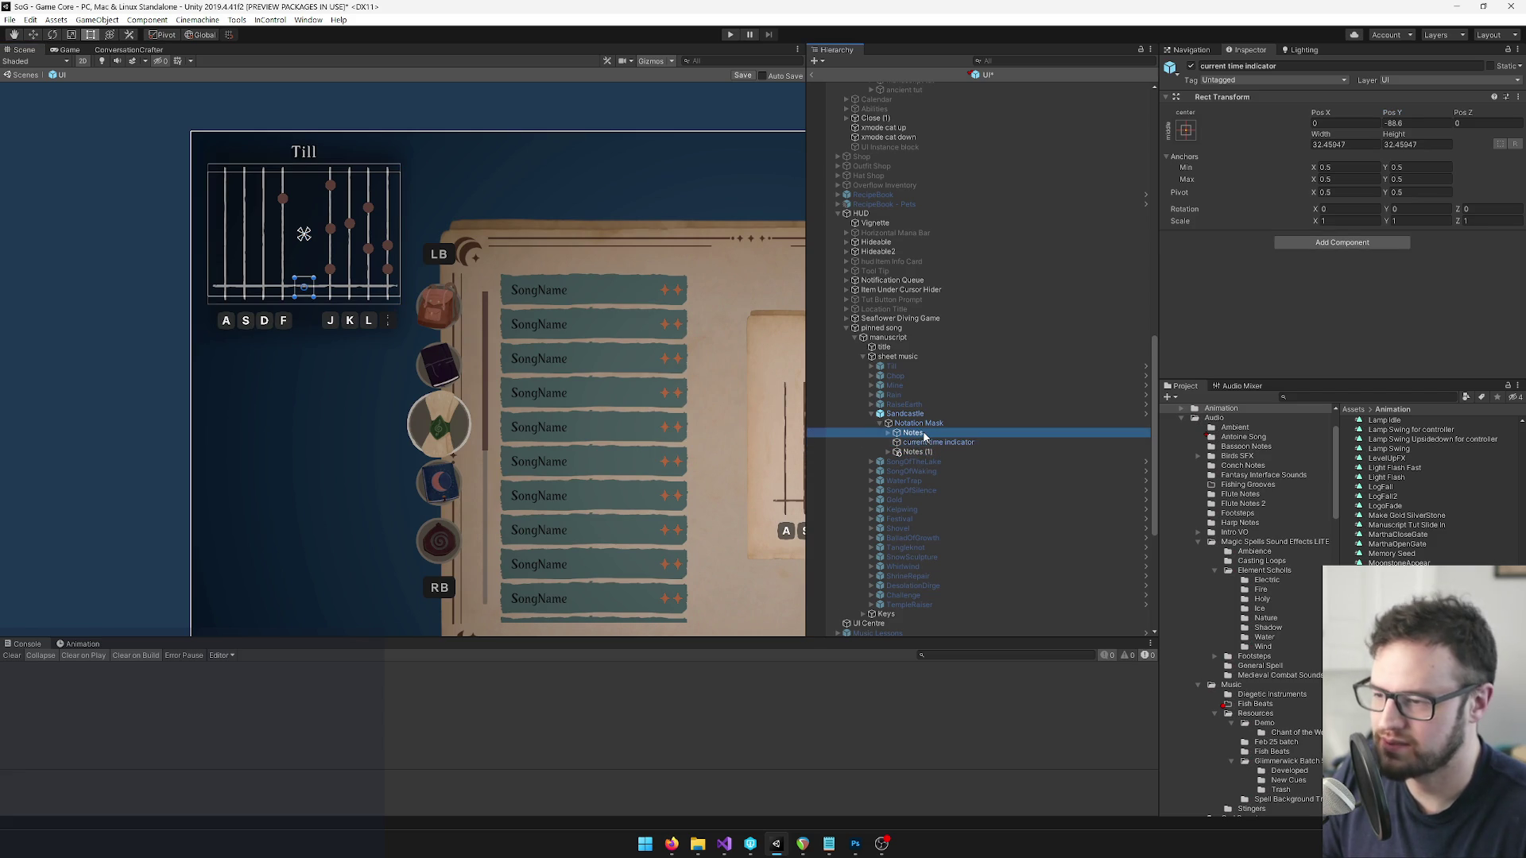
left_click_drag(924, 437, 918, 443)
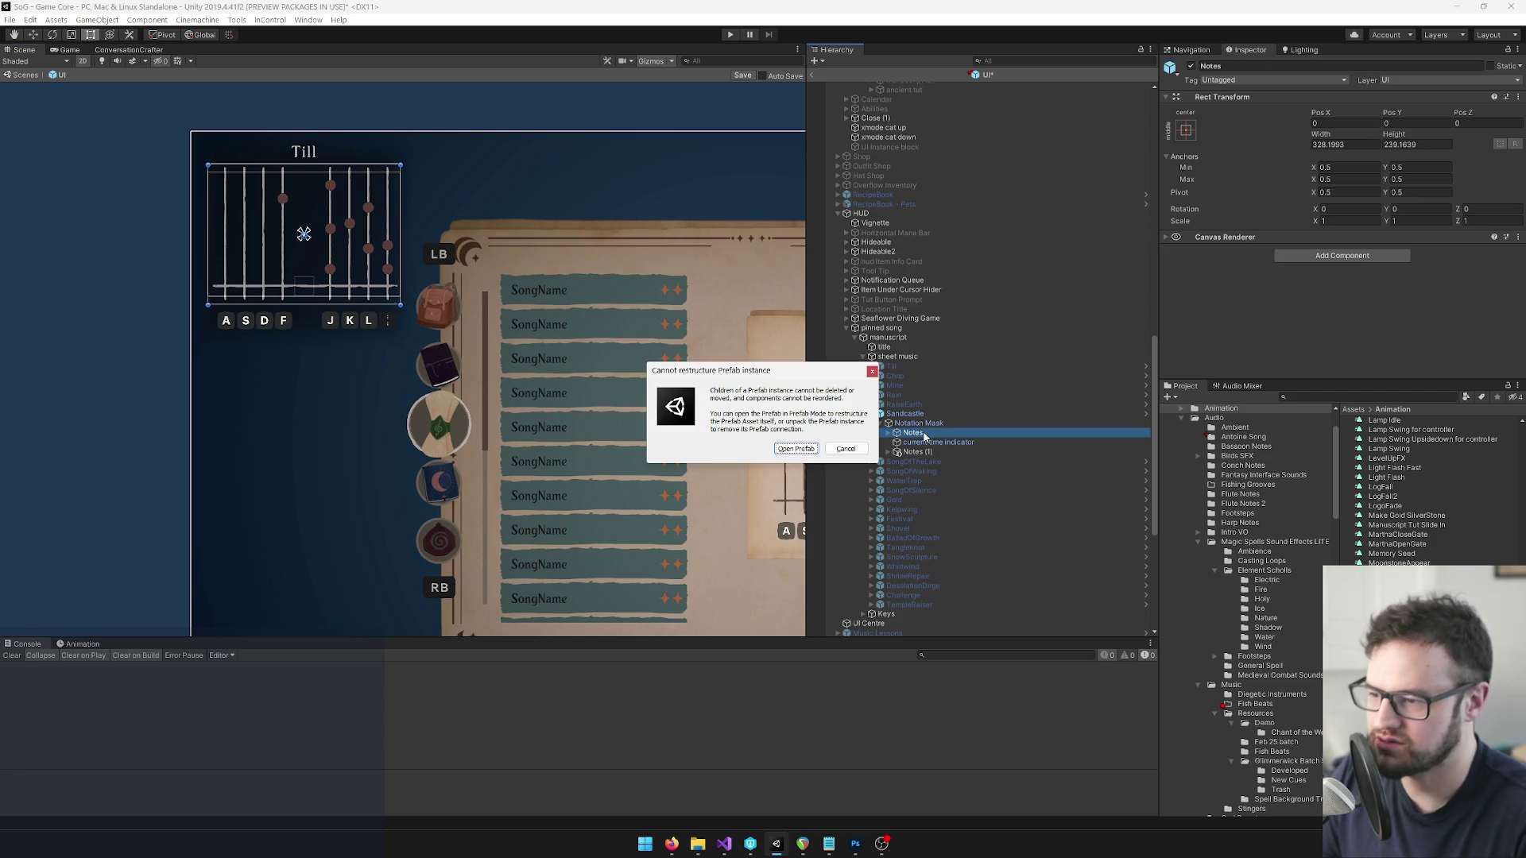
left_click(794, 446)
left_click(1191, 67)
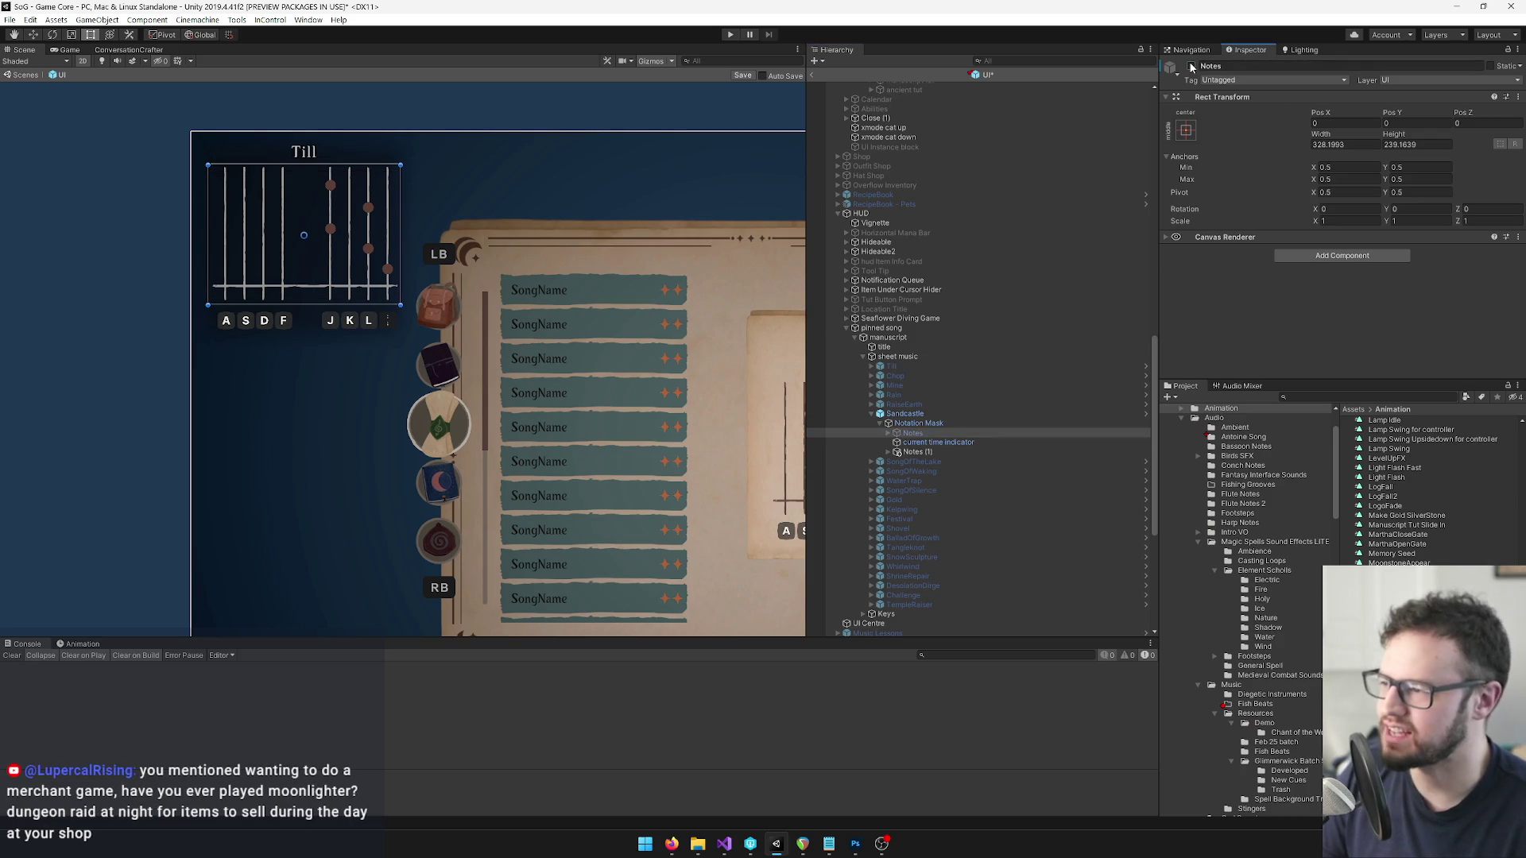
Leave the original Notes deactivated, then expand the Rain staff and inspect its Notation Mask.
left_click(1191, 66)
left_click(1191, 67)
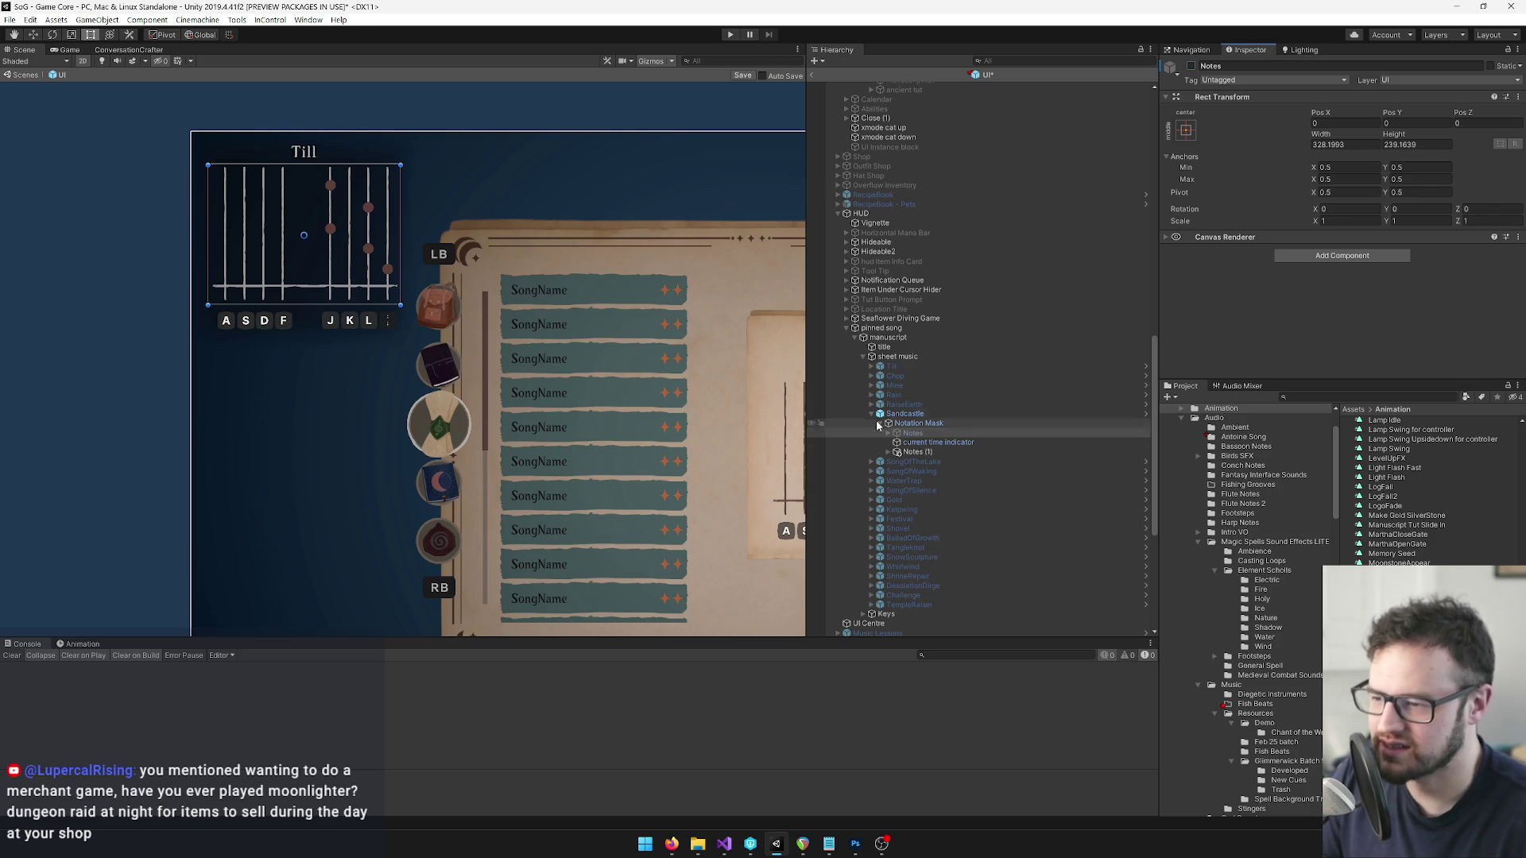
left_click(870, 395)
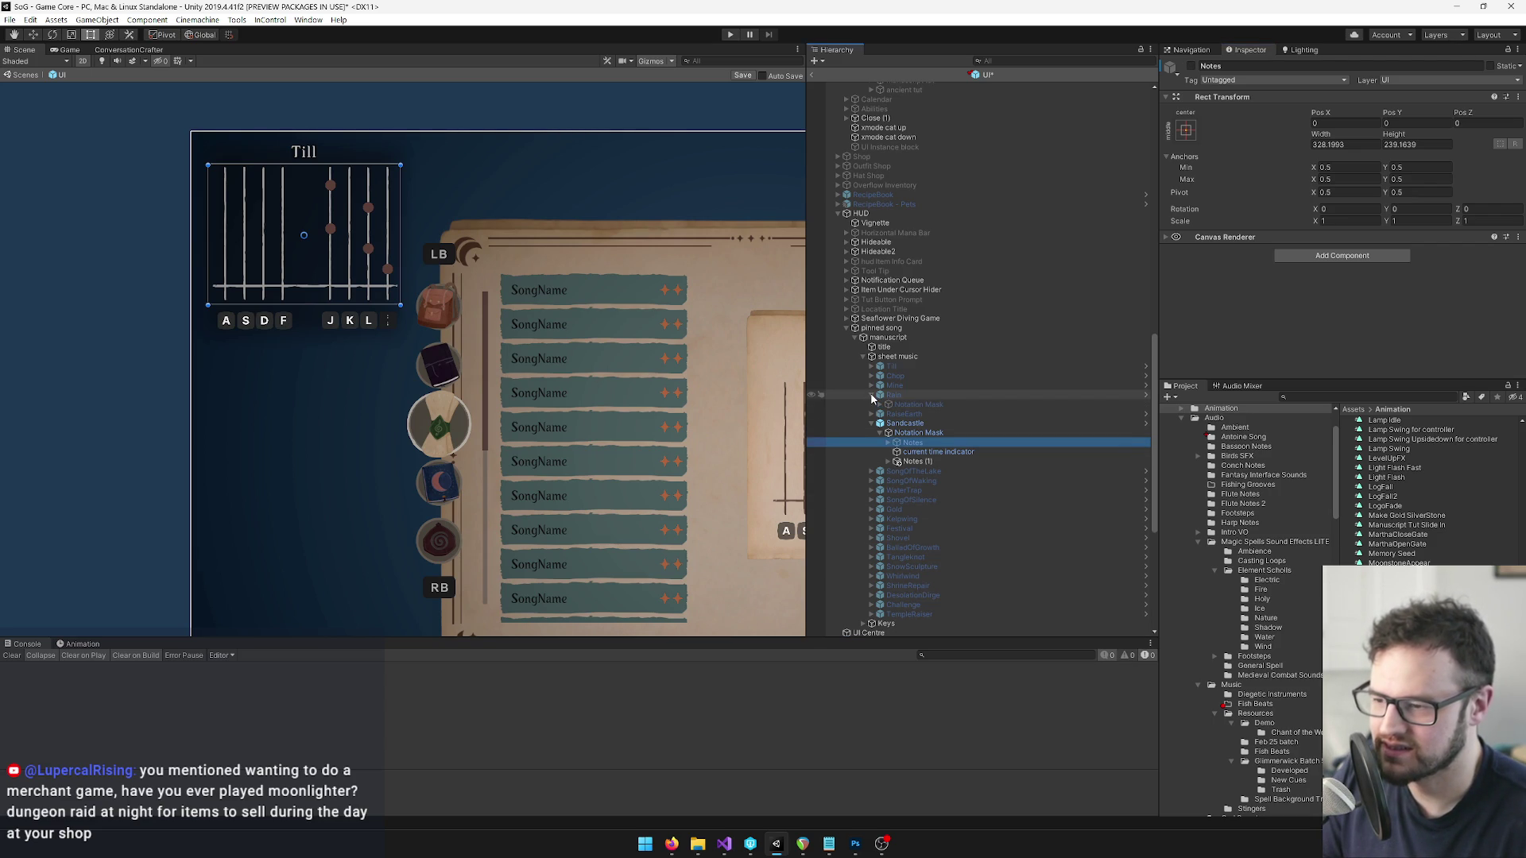
left_click(882, 406)
left_click(880, 405)
left_click(881, 405)
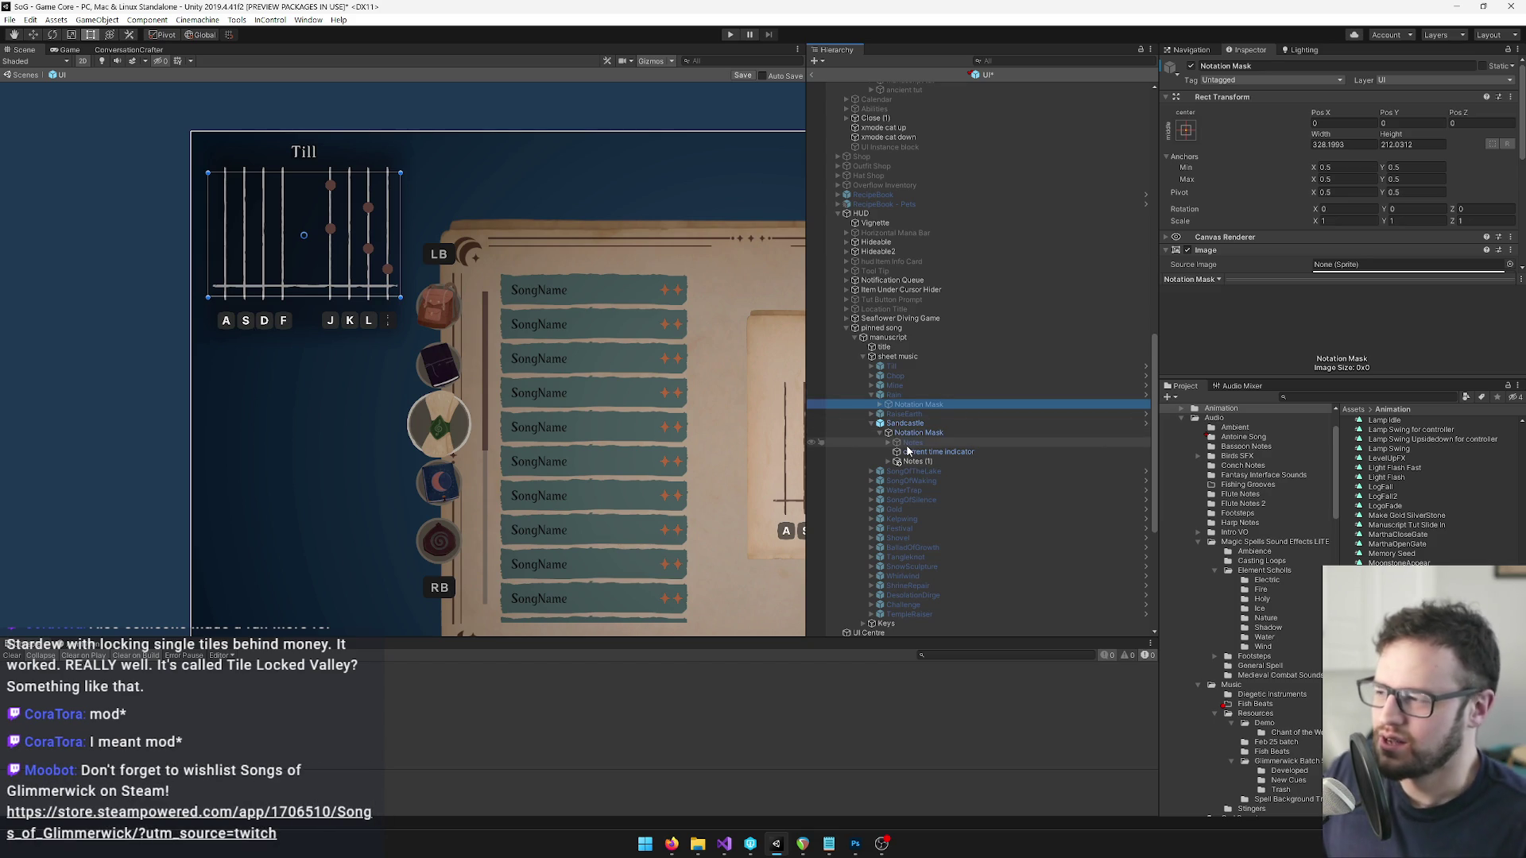
Expand Notes (1) and the original Notes and select the notes in Notes (1).
left_click(889, 462)
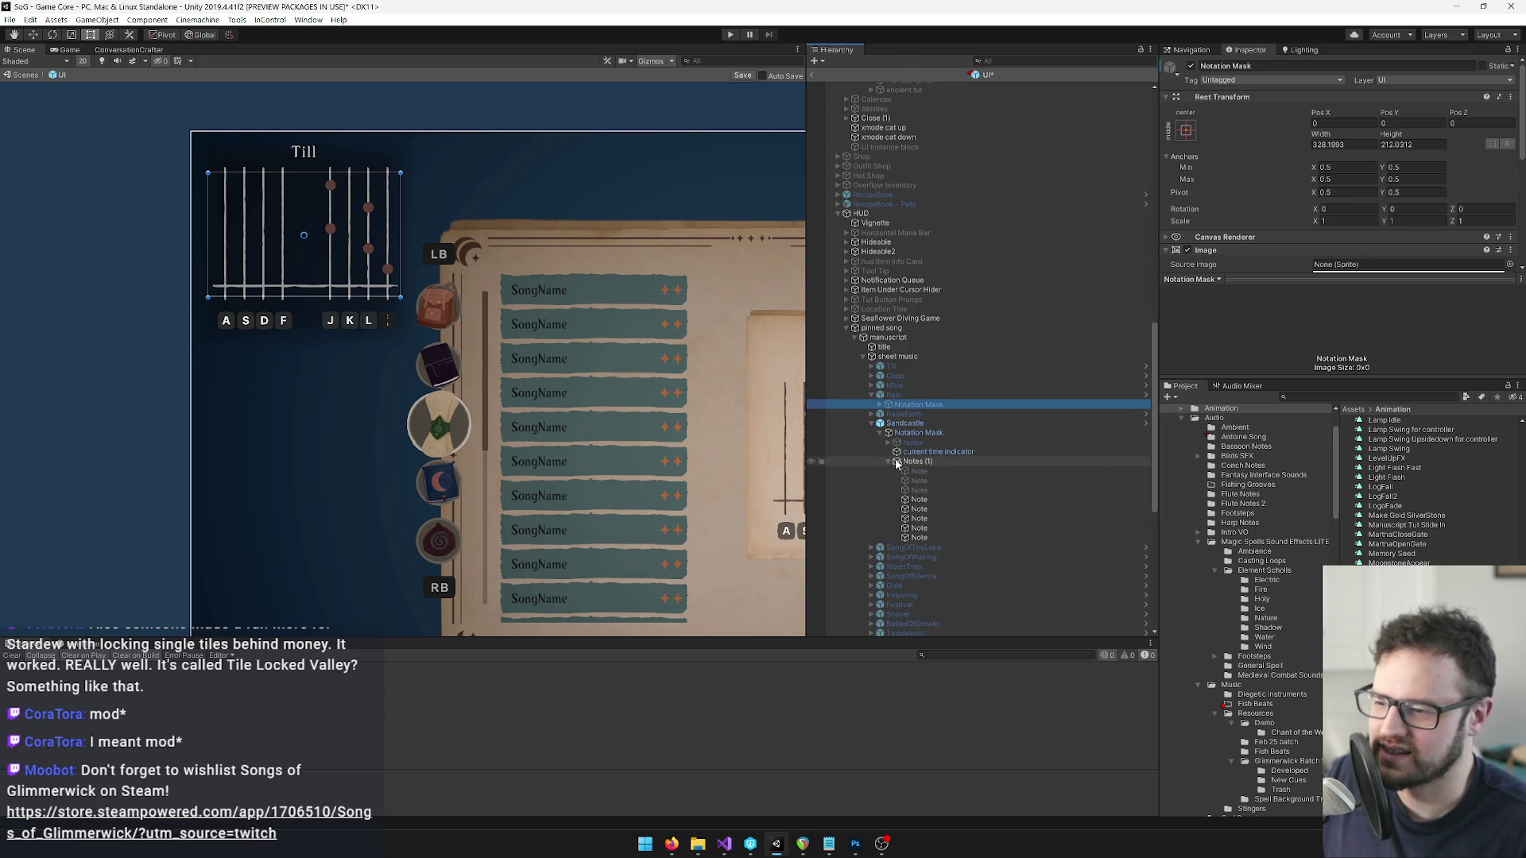
scroll(888, 461, "down", 2)
left_click(888, 407)
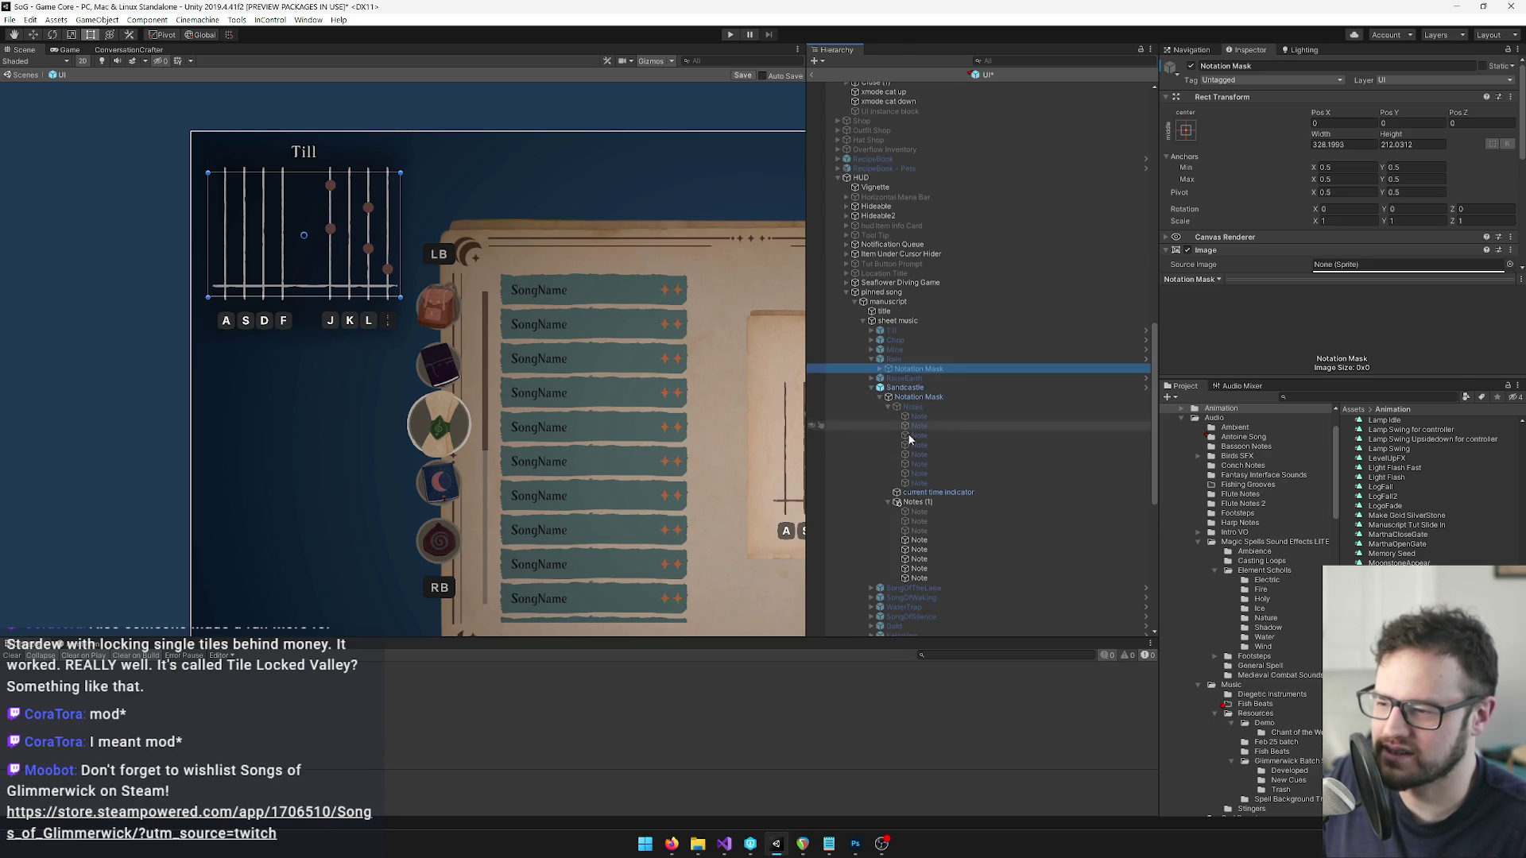
scroll(902, 429, "down", 4)
left_click(915, 506)
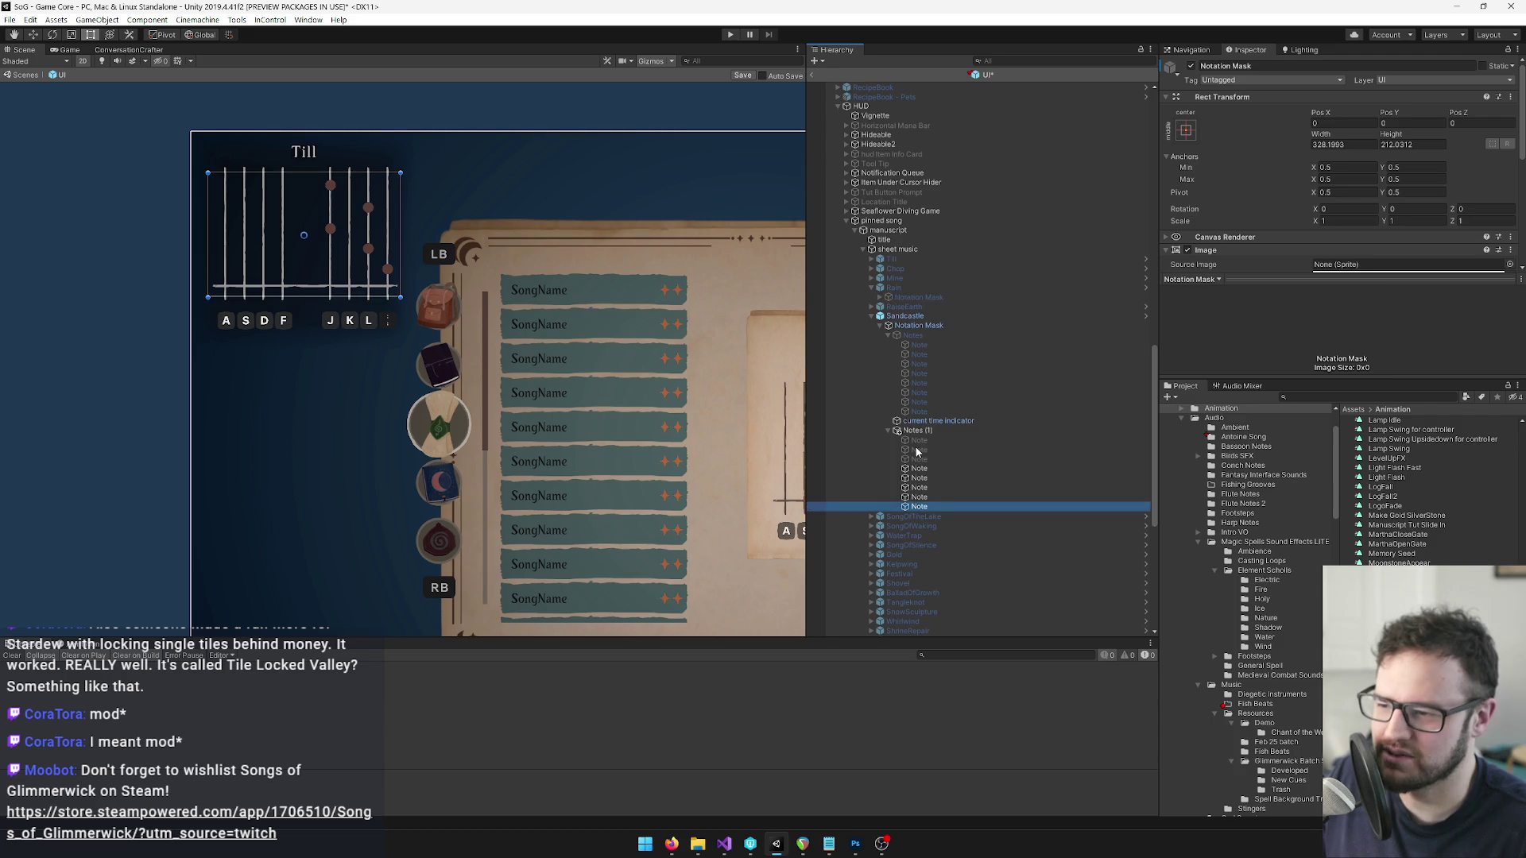
left_click(914, 430, "shift")
right_click(1218, 97)
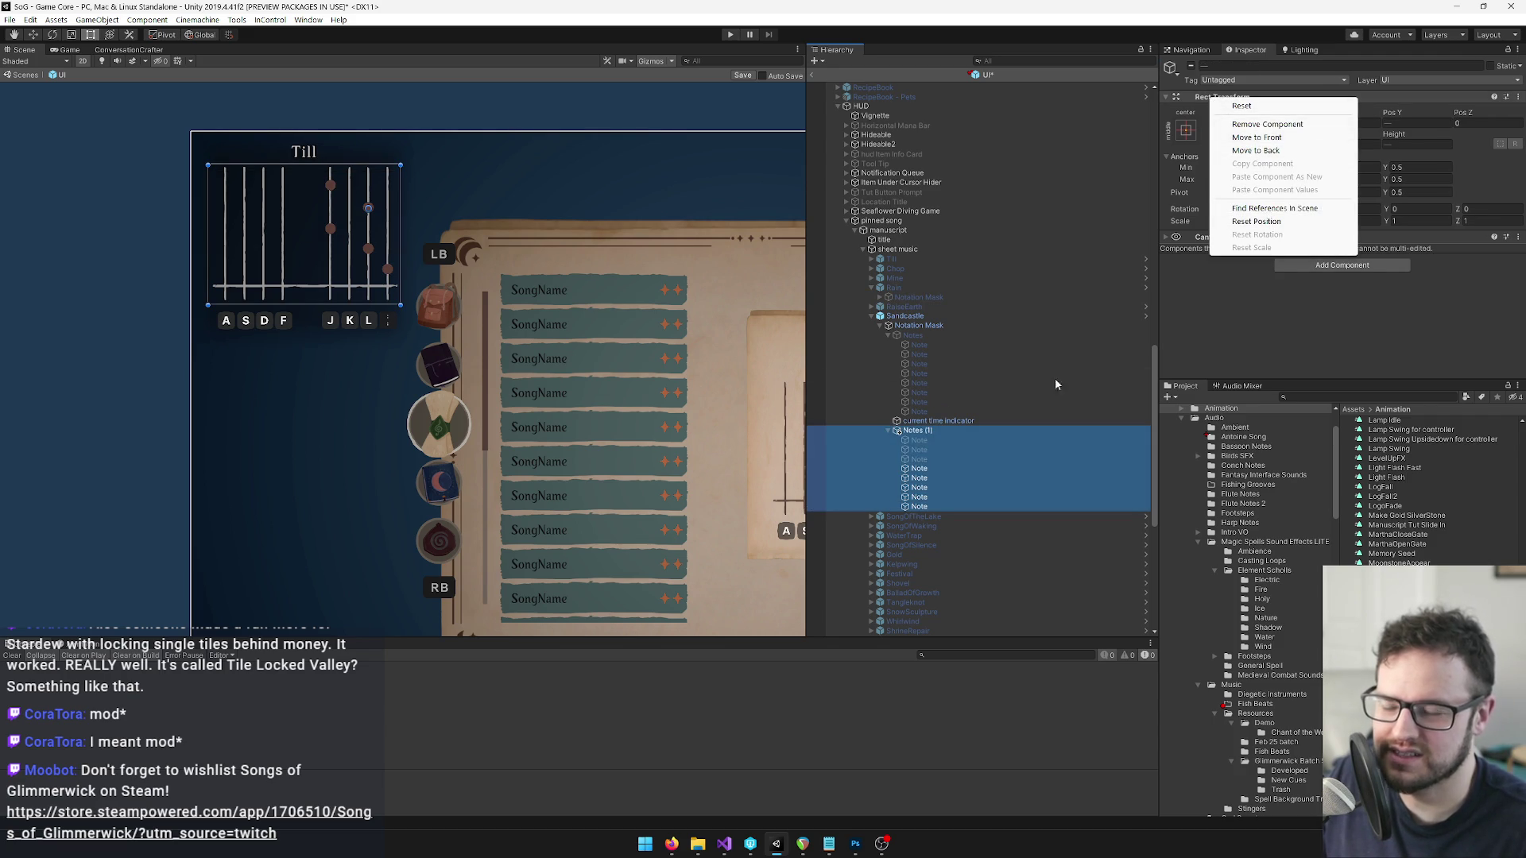
left_click(917, 433)
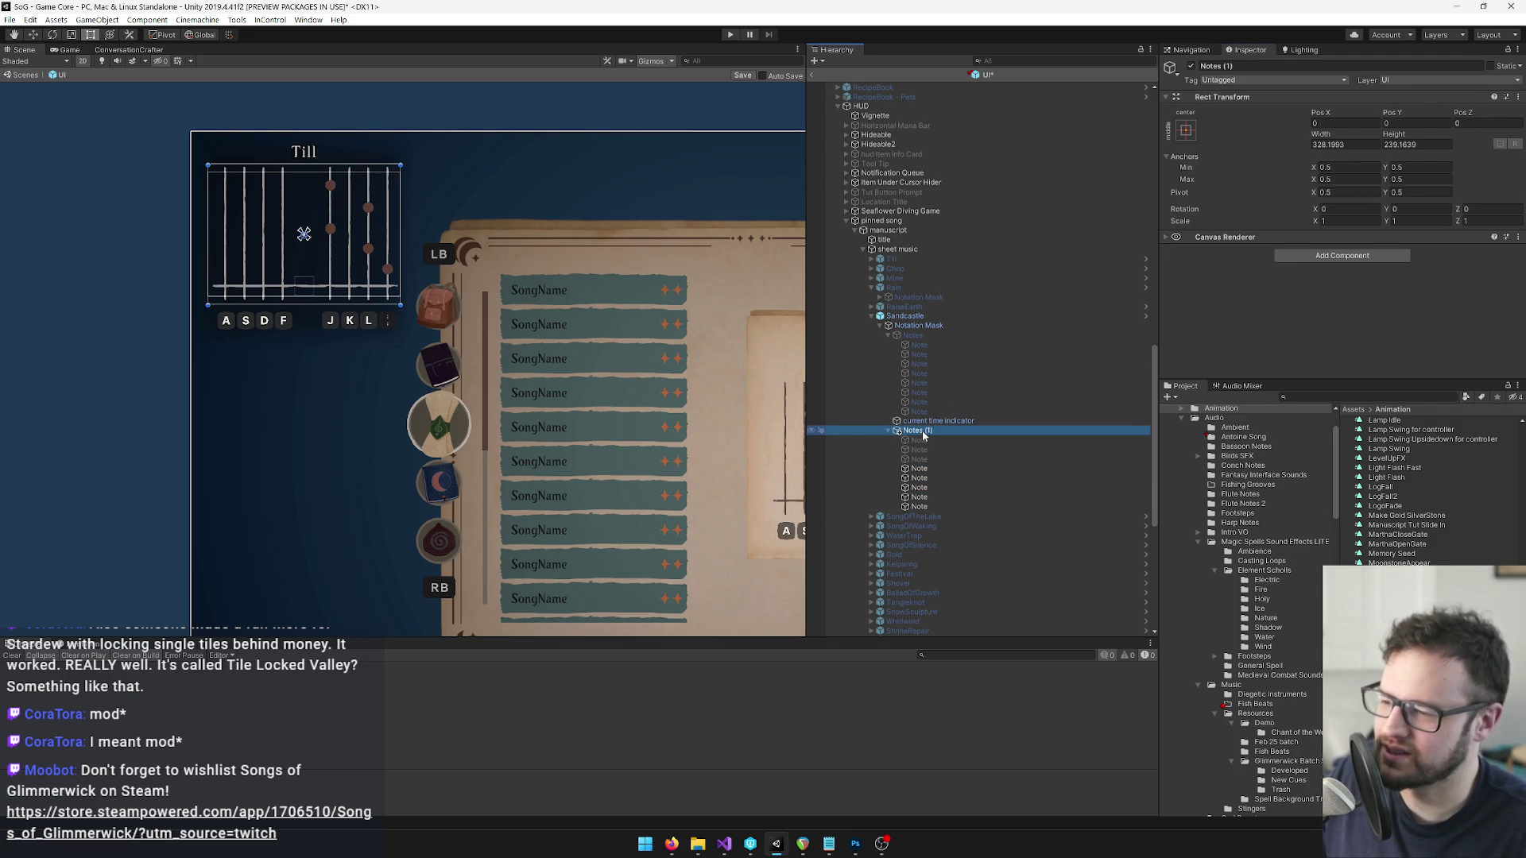
Unpack the Sandcastle prefab so its hierarchy can be restructured.
left_click_drag(928, 332, 918, 317)
right_click(918, 317)
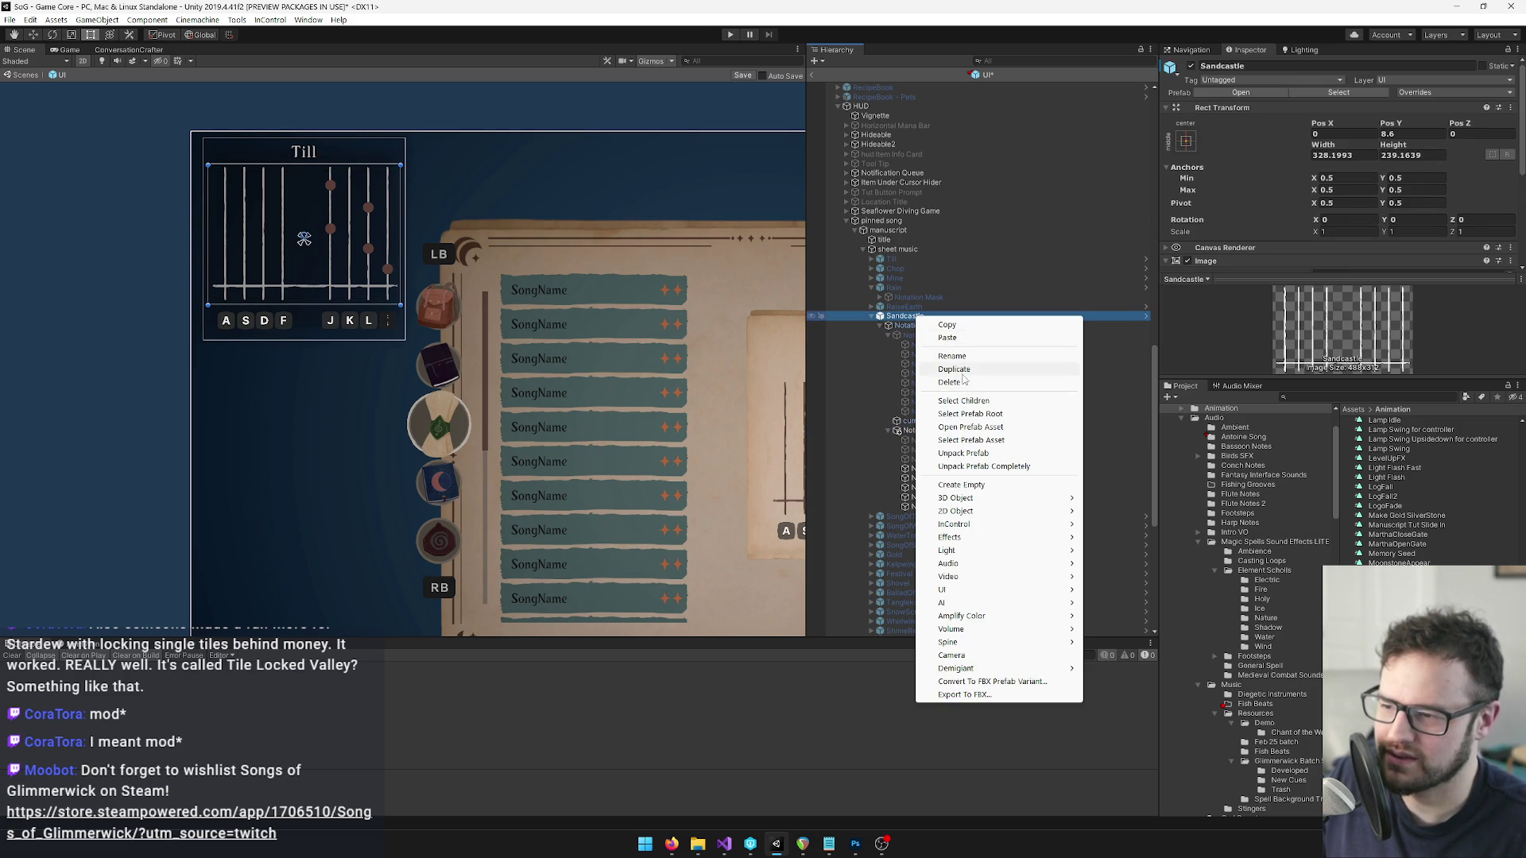
left_click(964, 453)
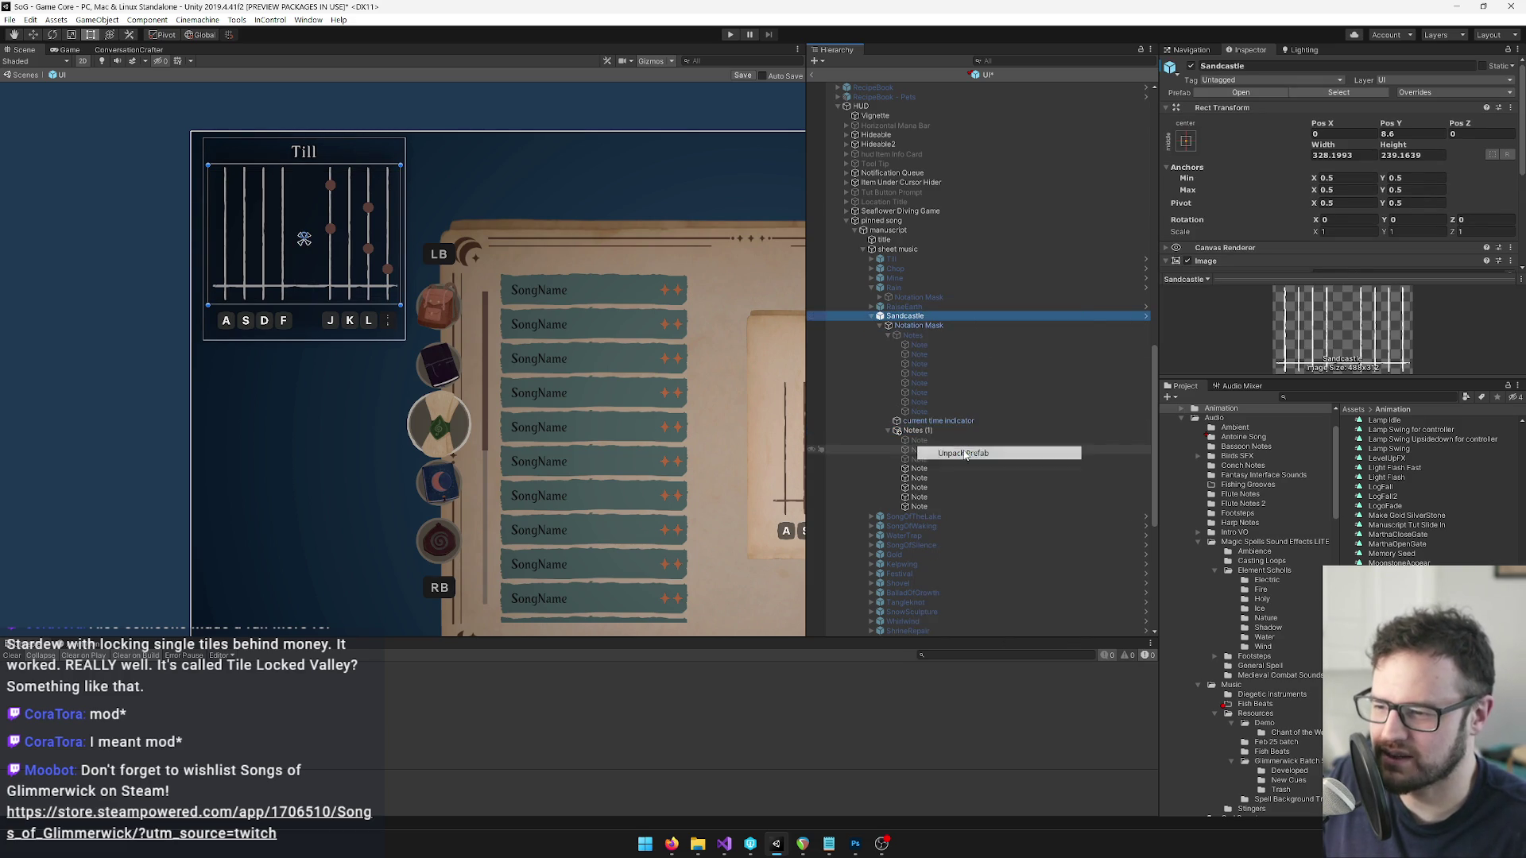
Move the eight new notes into the original Notes, deleting the surplus notes and Notes (1).
left_click_drag(920, 429, 926, 352)
left_click(919, 506, "shift")
left_click(920, 420)
left_click(922, 485, "shift")
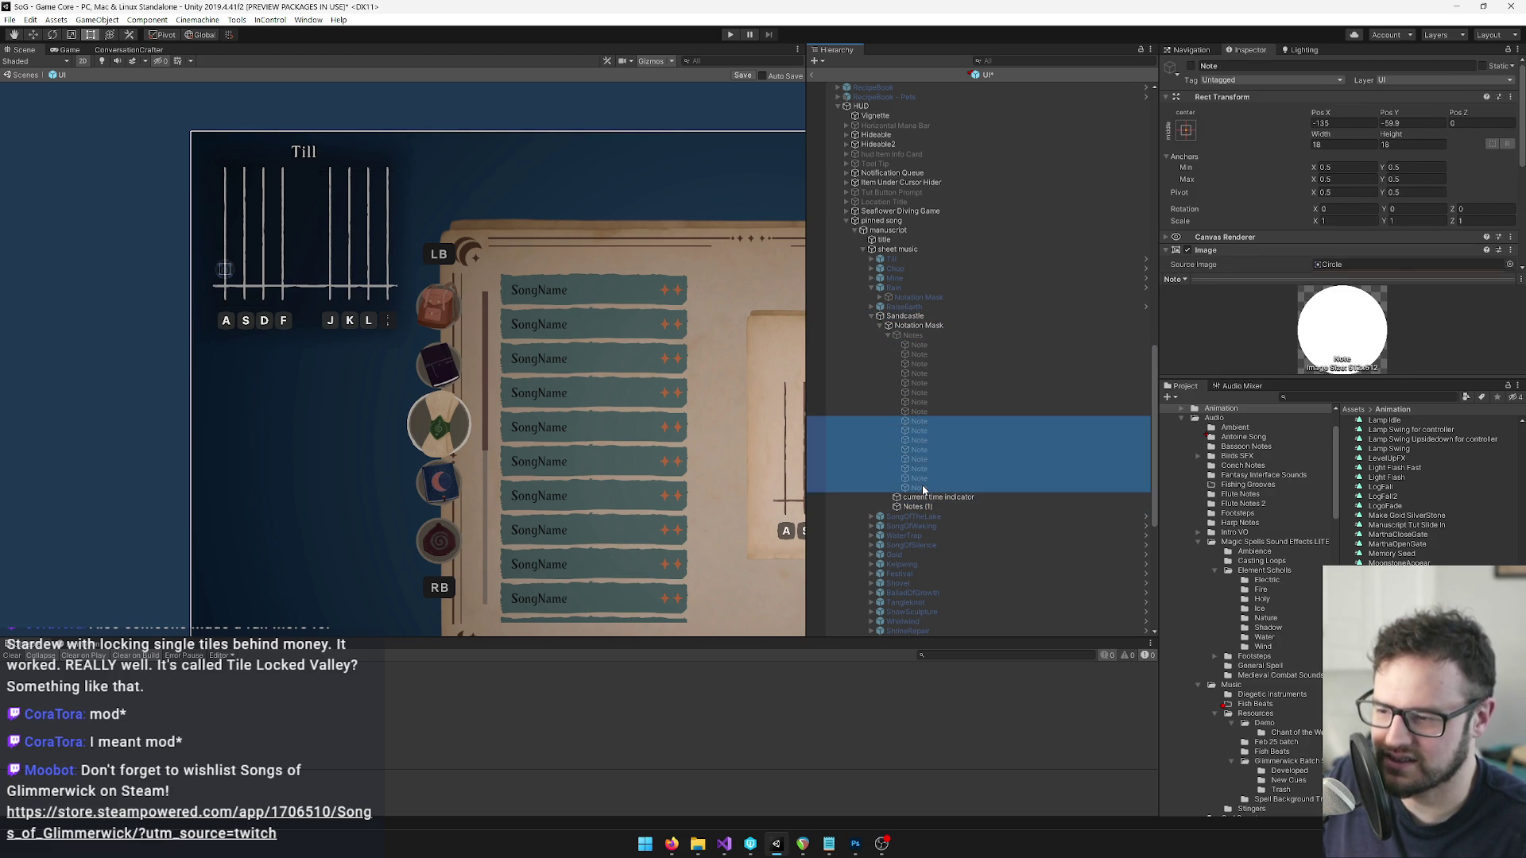
key("Delete")
left_click(914, 430)
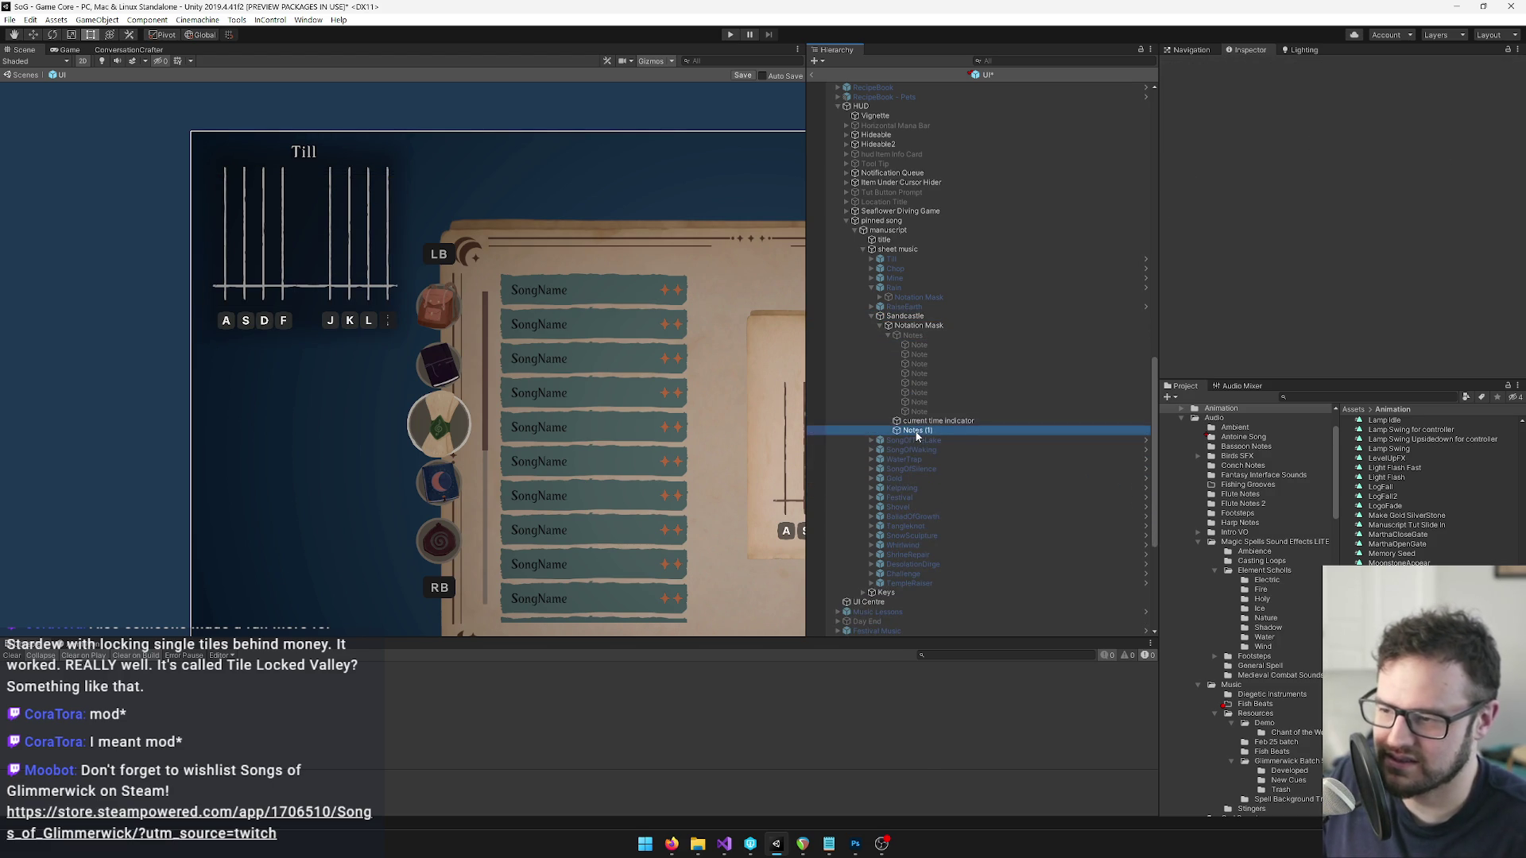
key("Delete")
left_click(902, 316)
left_click(871, 430)
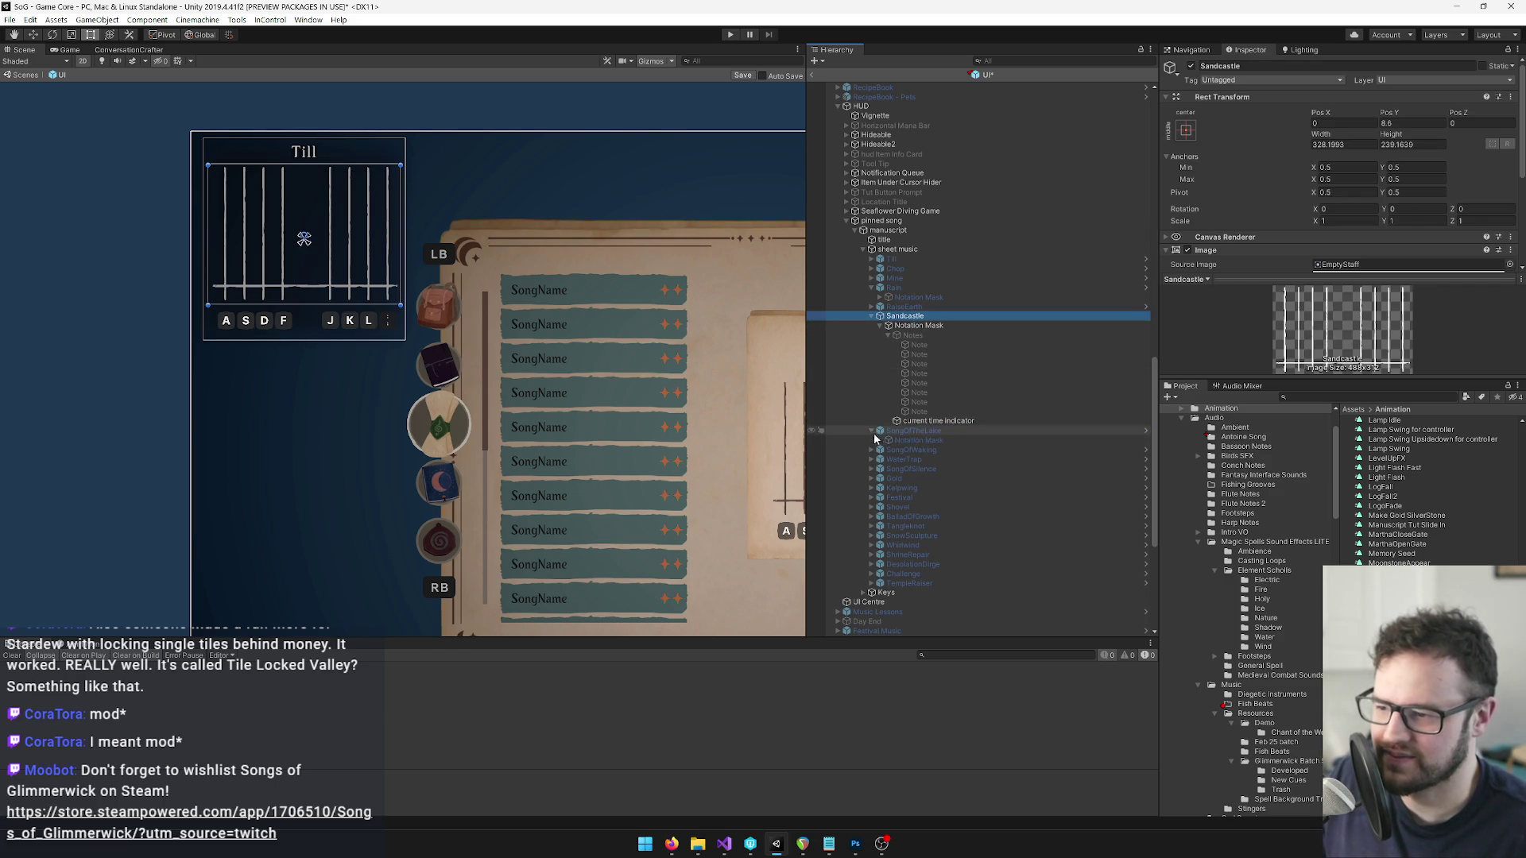
Activate the Sandcastle Notes after comparing them with SongOfTheLake's Notes.
left_click(879, 440)
left_click(905, 451)
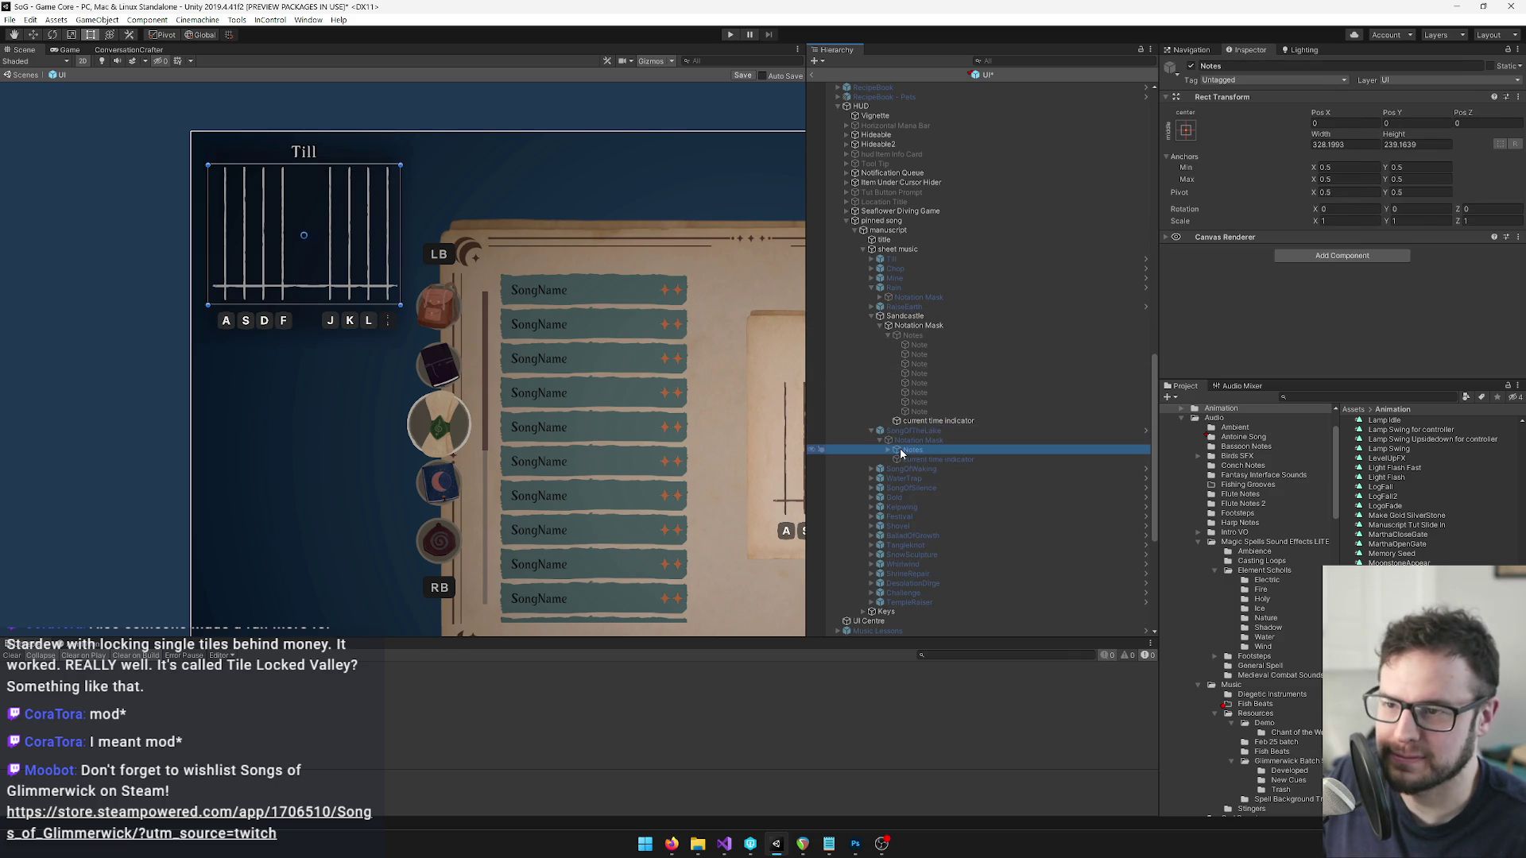
left_click(930, 335)
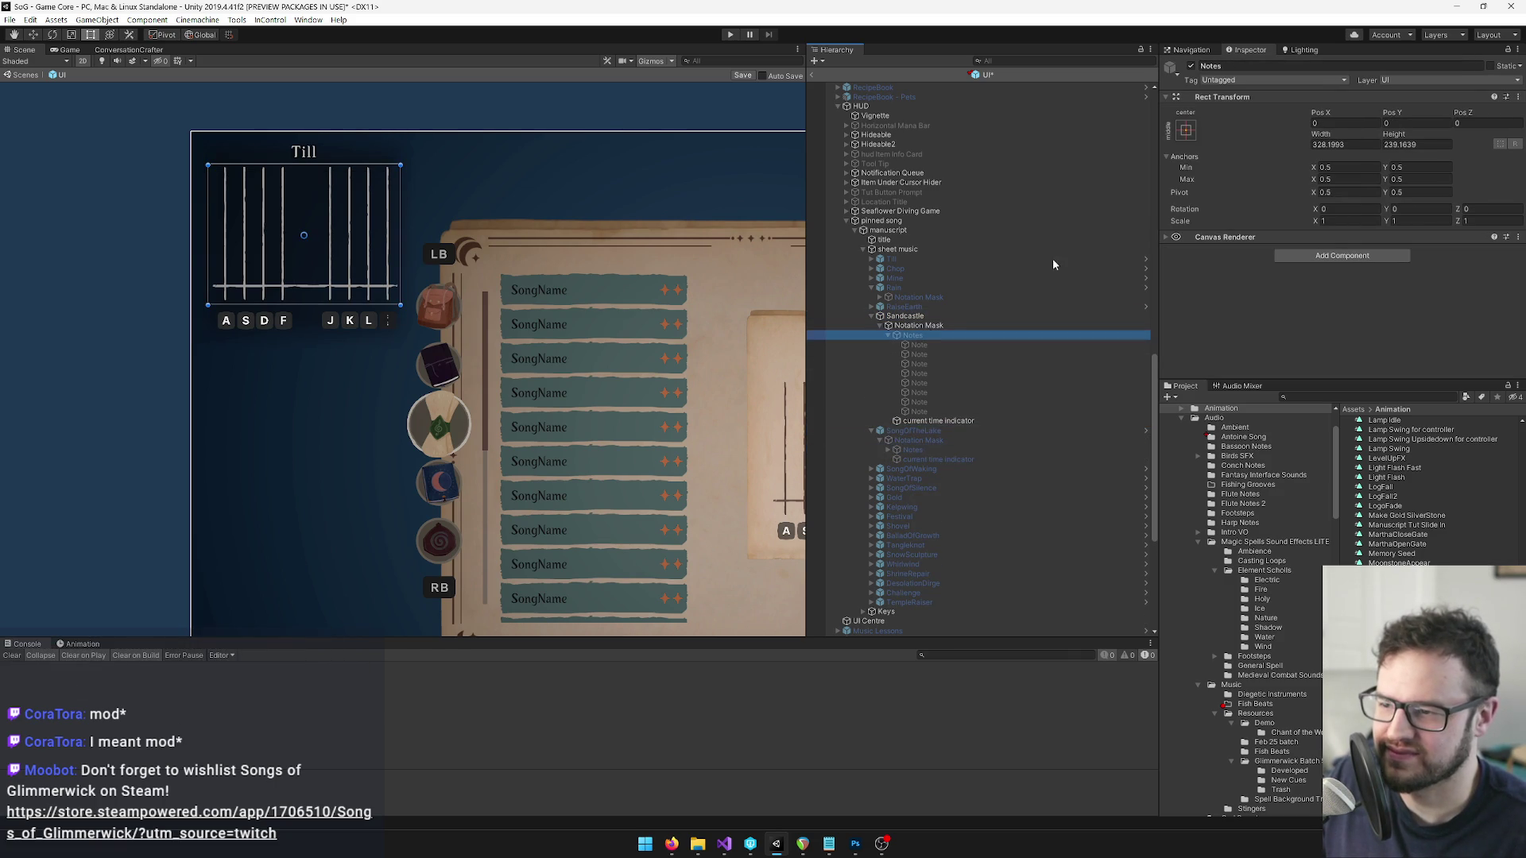
left_click(1190, 65)
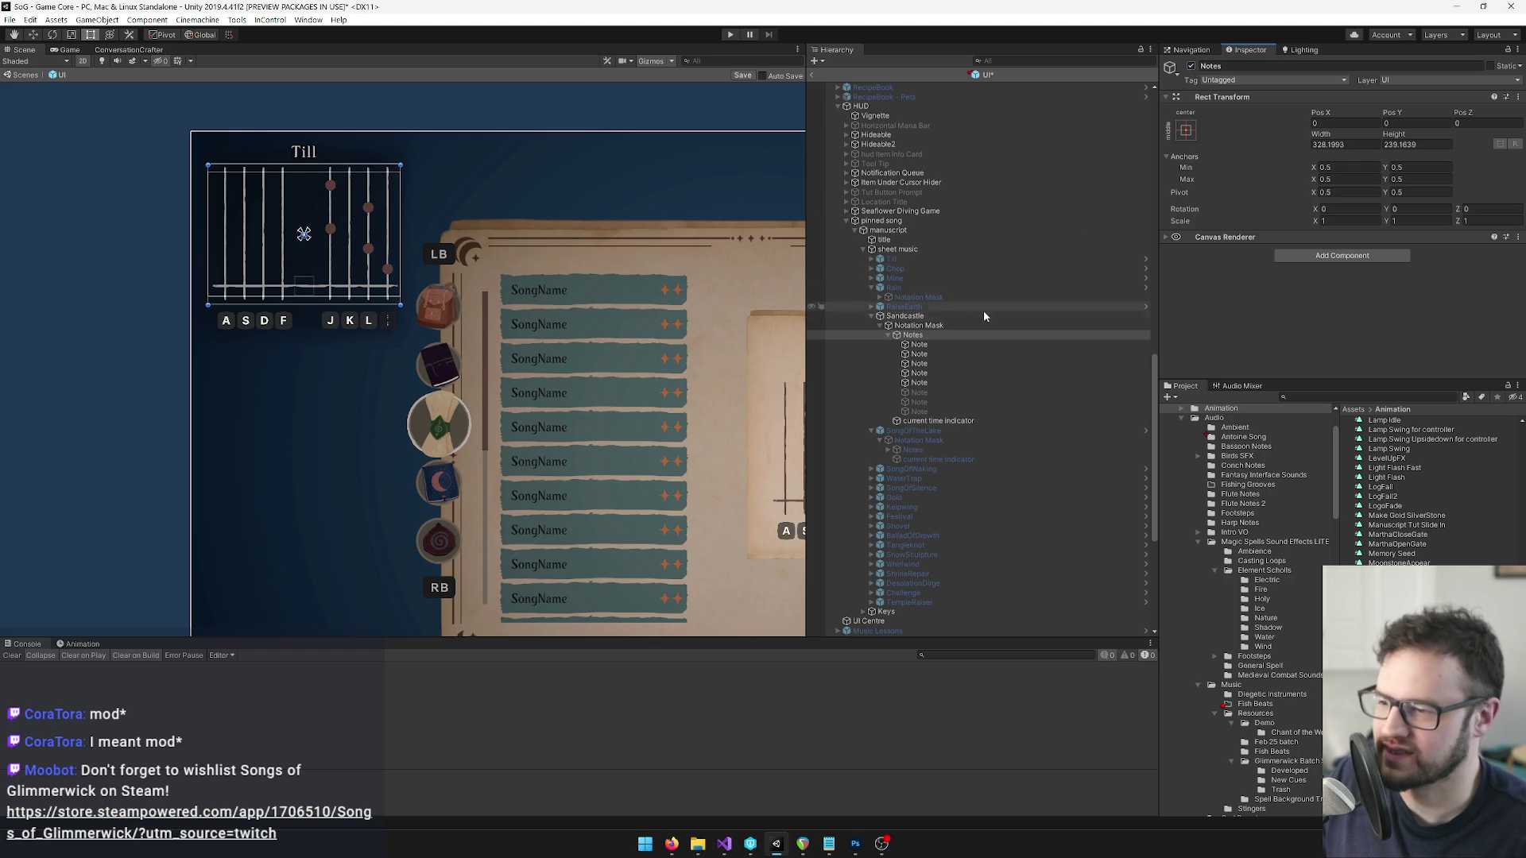
Deactivate the Sandcastle staff and save the UI prefab with Ctrl+S.
left_click(934, 326)
left_click(919, 316)
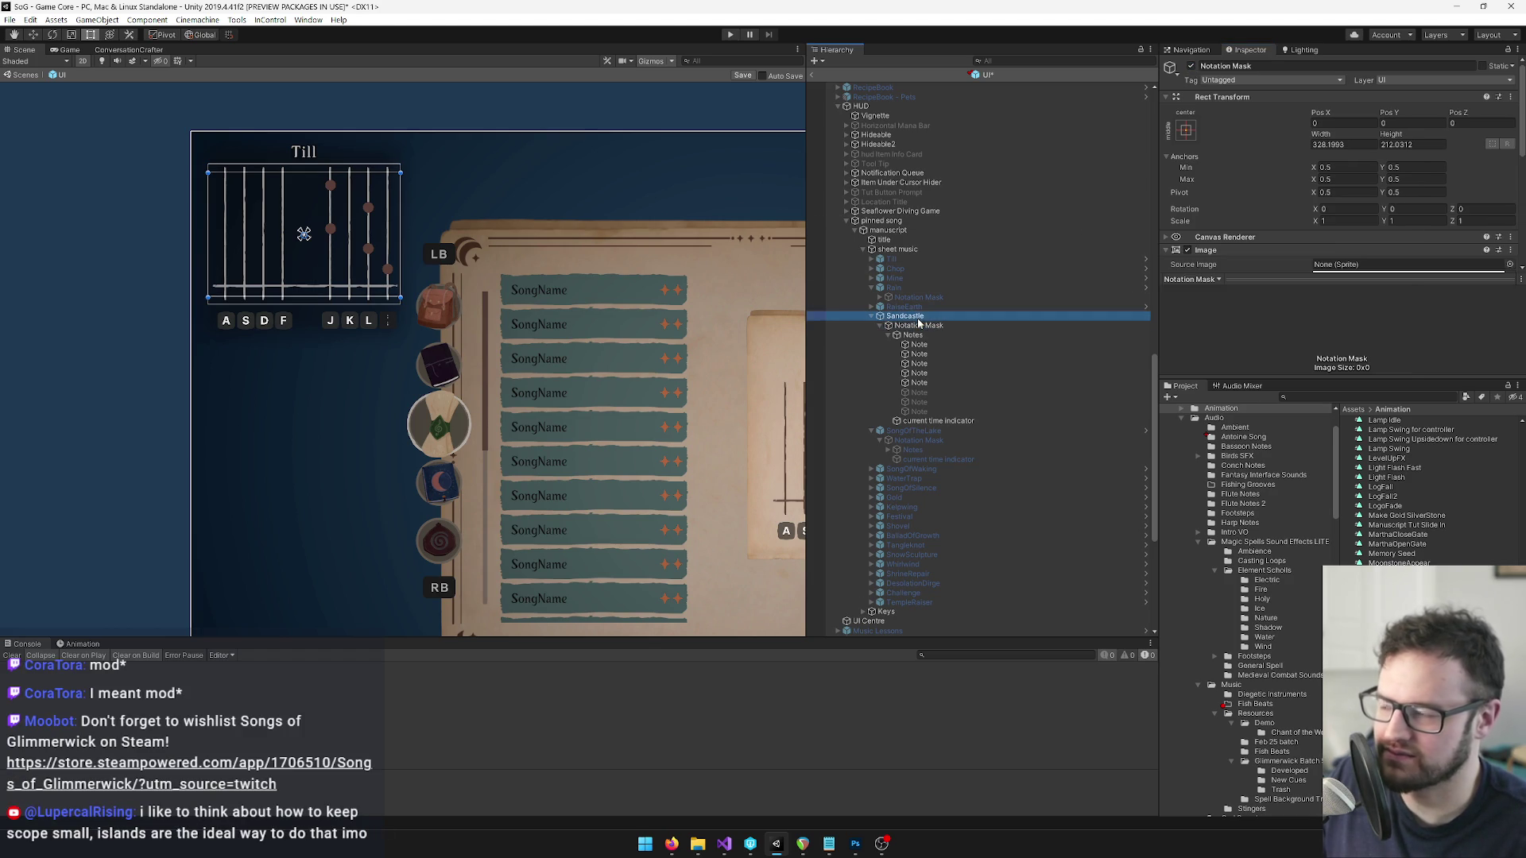
left_click(1191, 66)
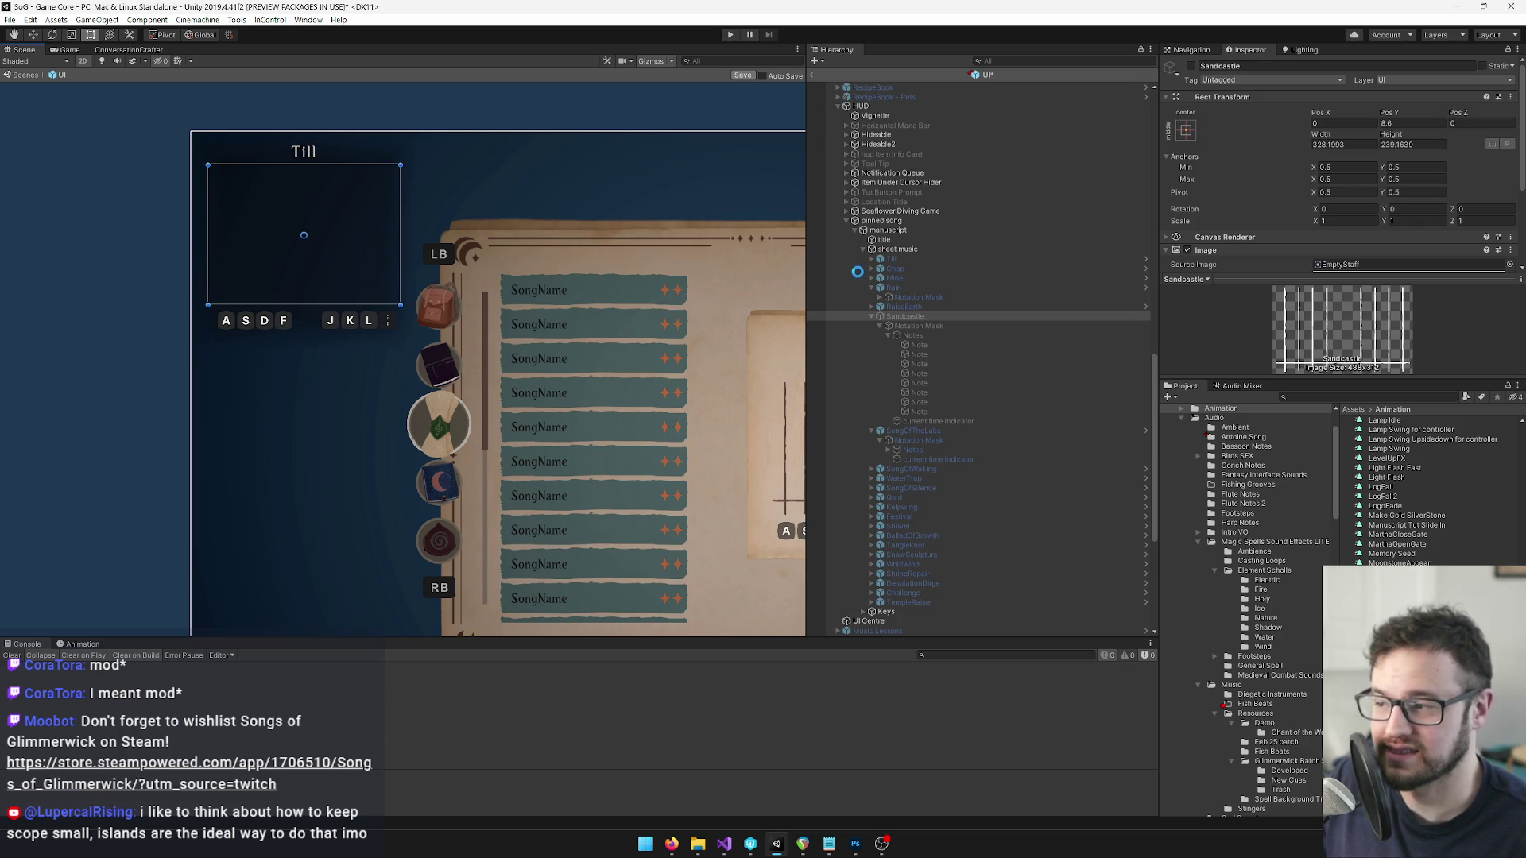
key("ctrl+s")
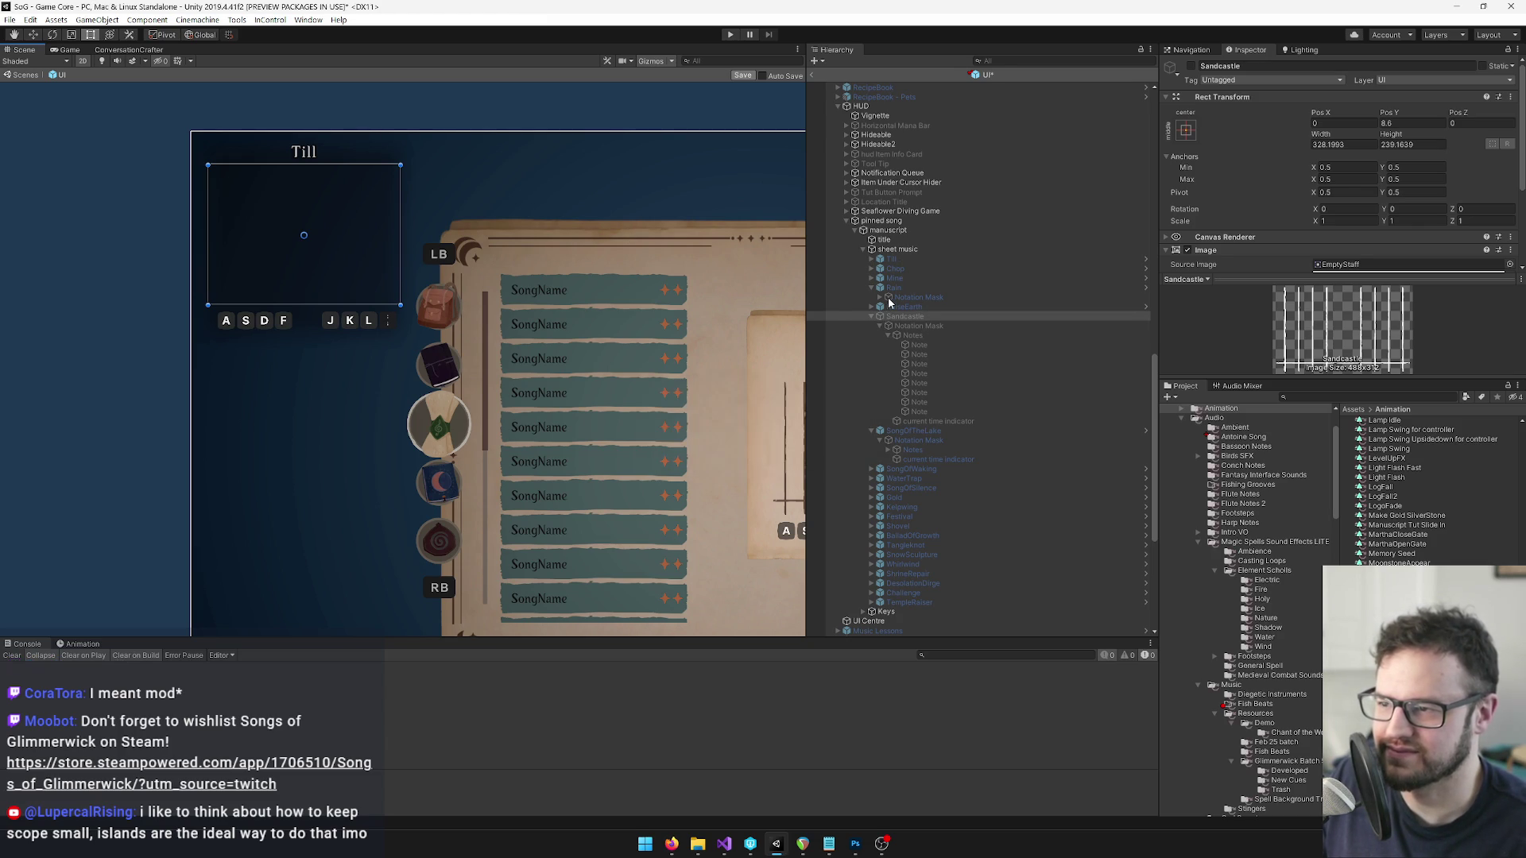
Deactivate the sheet music view panel and then the Spellbook.
left_click(847, 220)
scroll(955, 427, "up", 10)
left_click(846, 344)
left_click(846, 344)
left_click(880, 363)
left_click(885, 373)
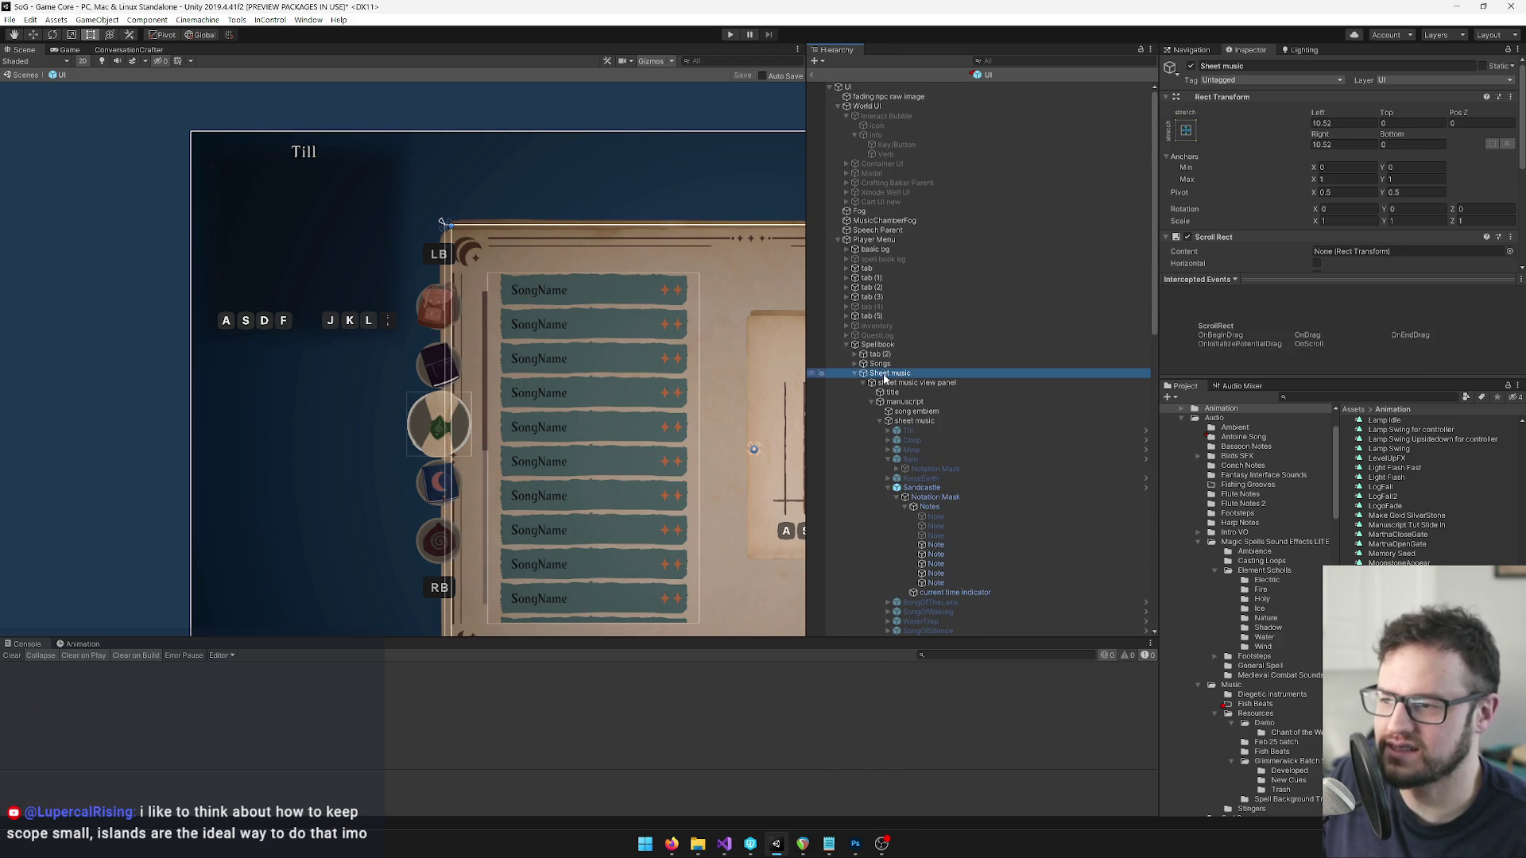
left_click(913, 382)
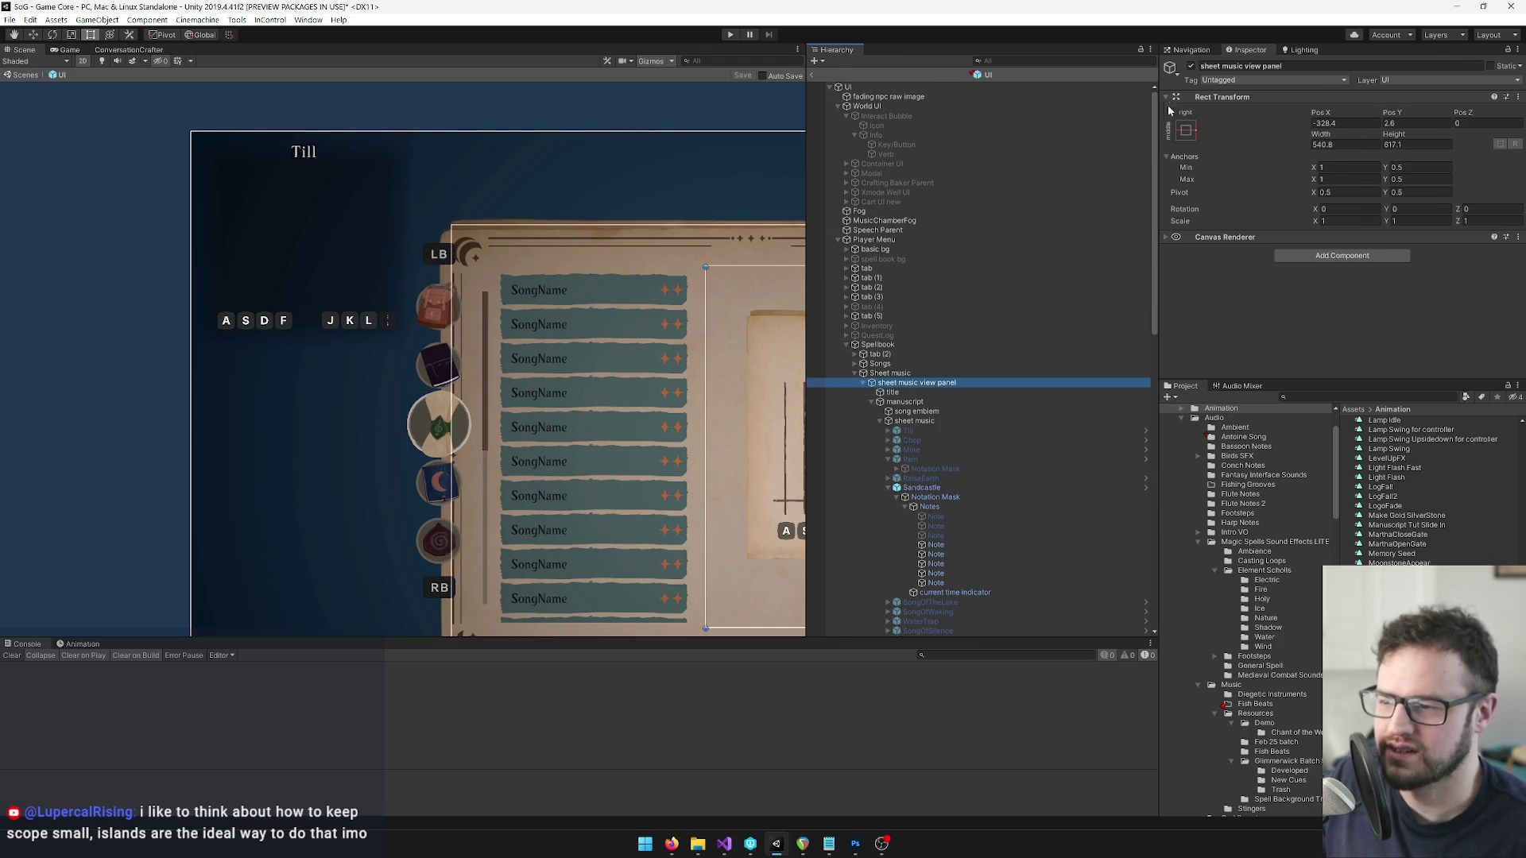
left_click(1191, 66)
left_click(913, 344)
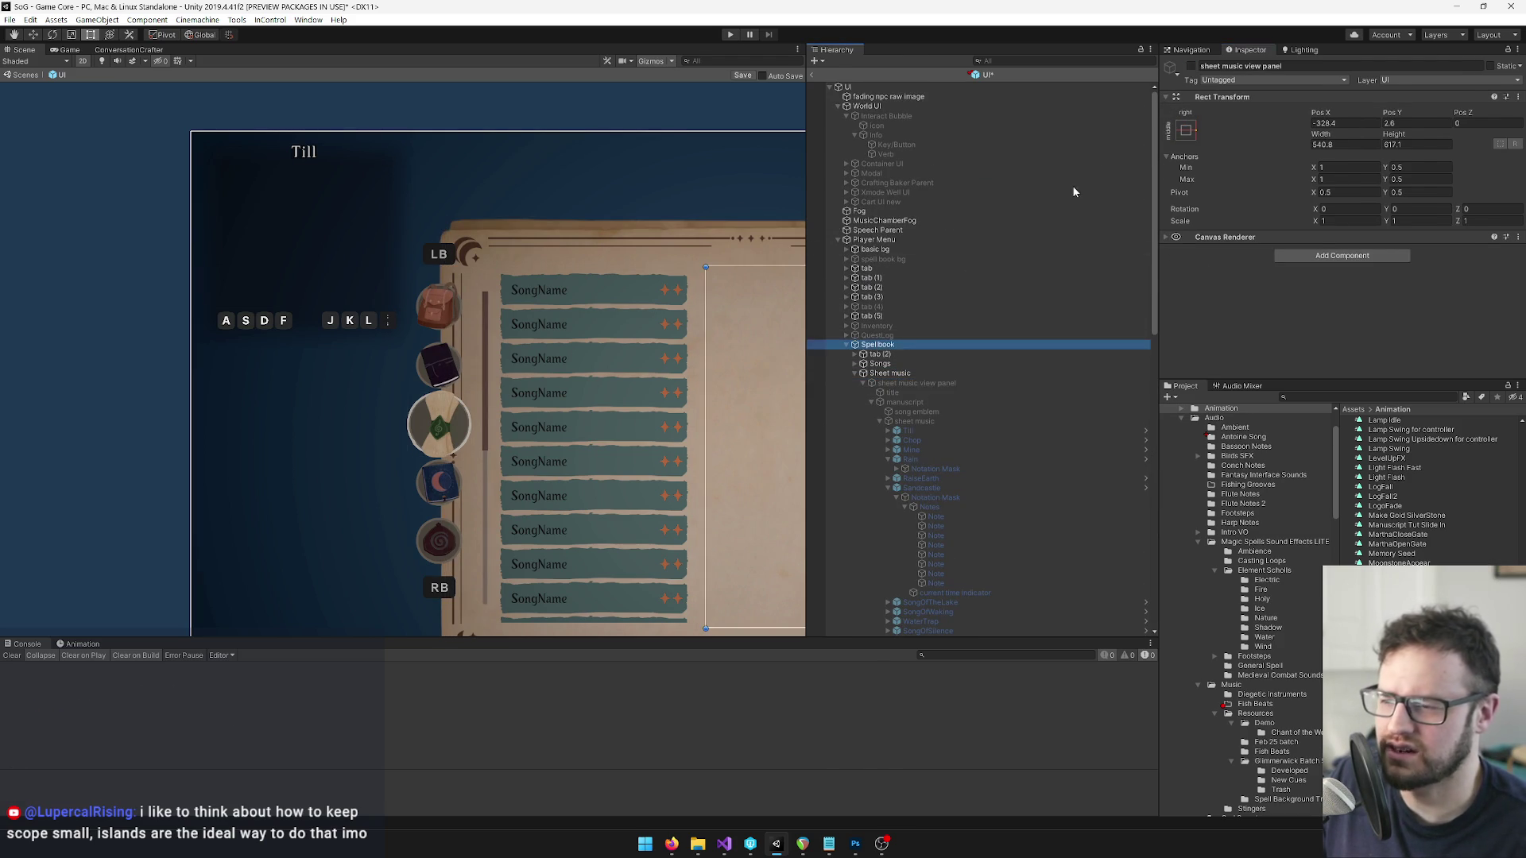
left_click(1190, 66)
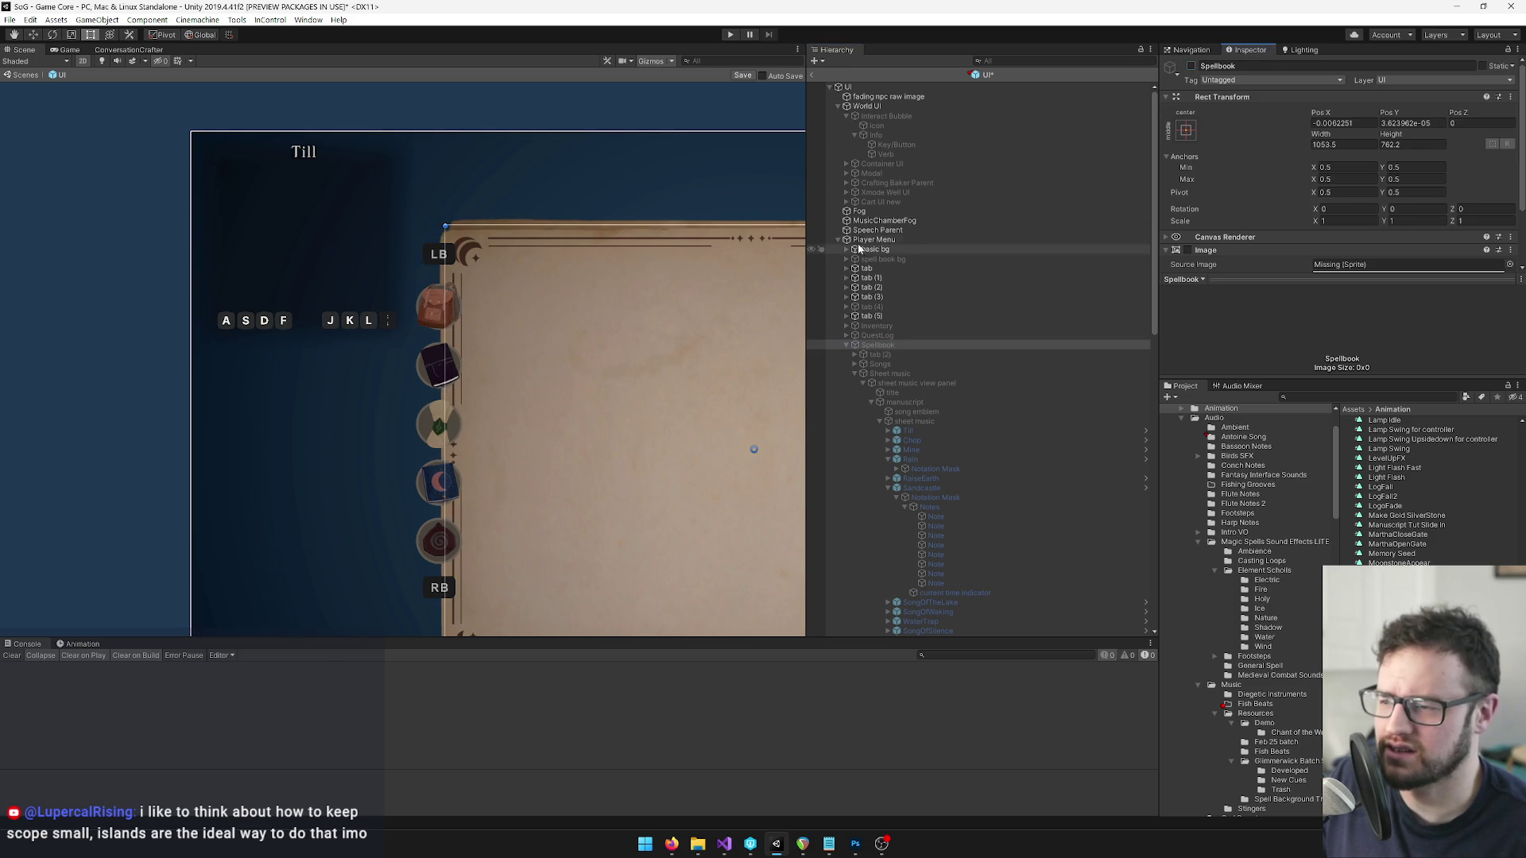
Turn on the Inventory panel and switch off the whole Player Menu.
left_click(875, 326)
left_click(1190, 66)
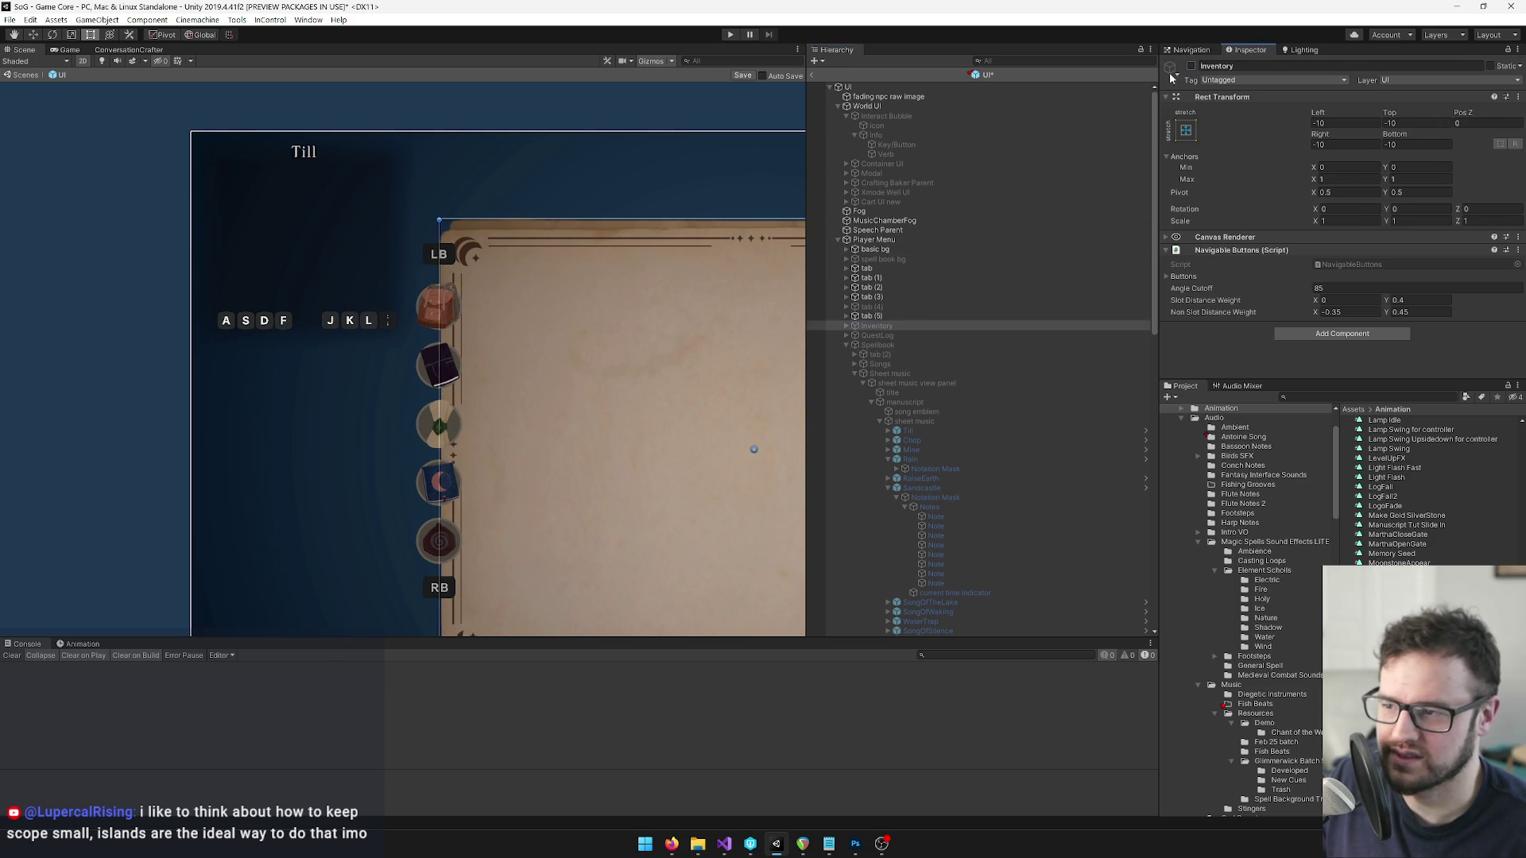
left_click(870, 241)
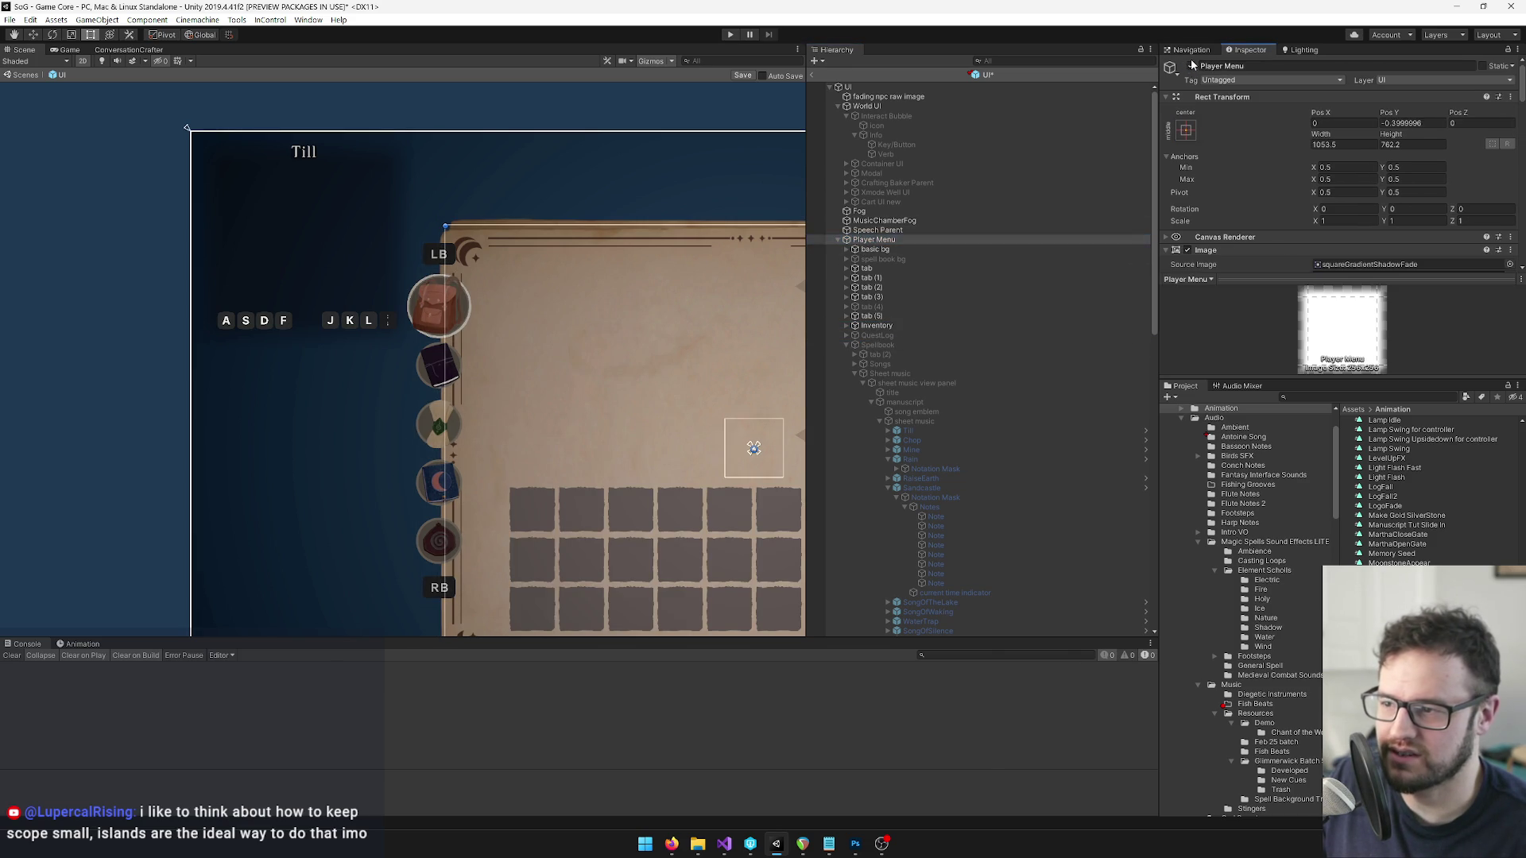
left_click(1192, 66)
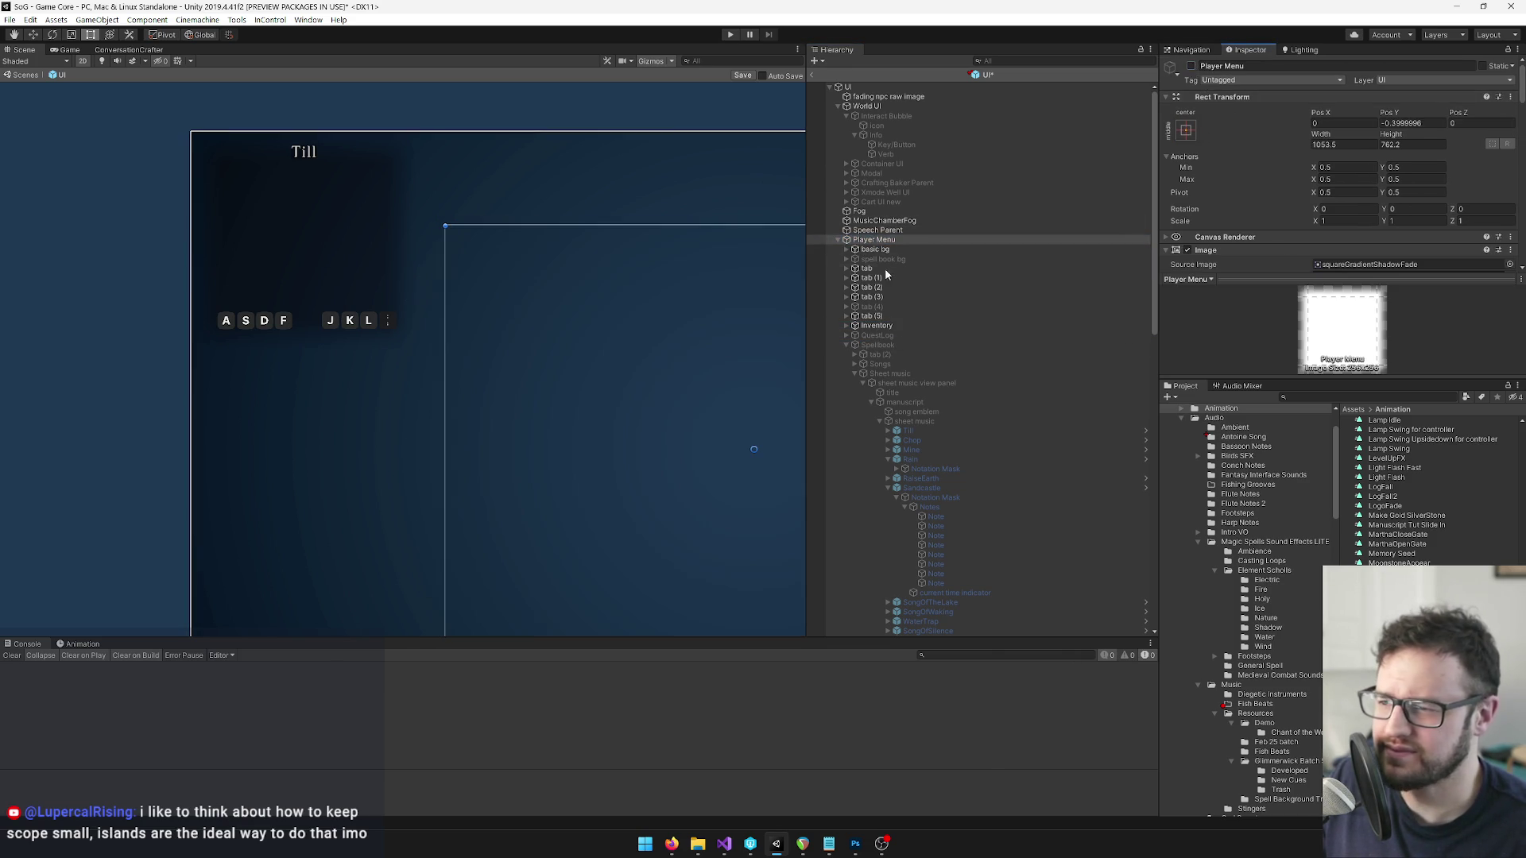
left_click(837, 239)
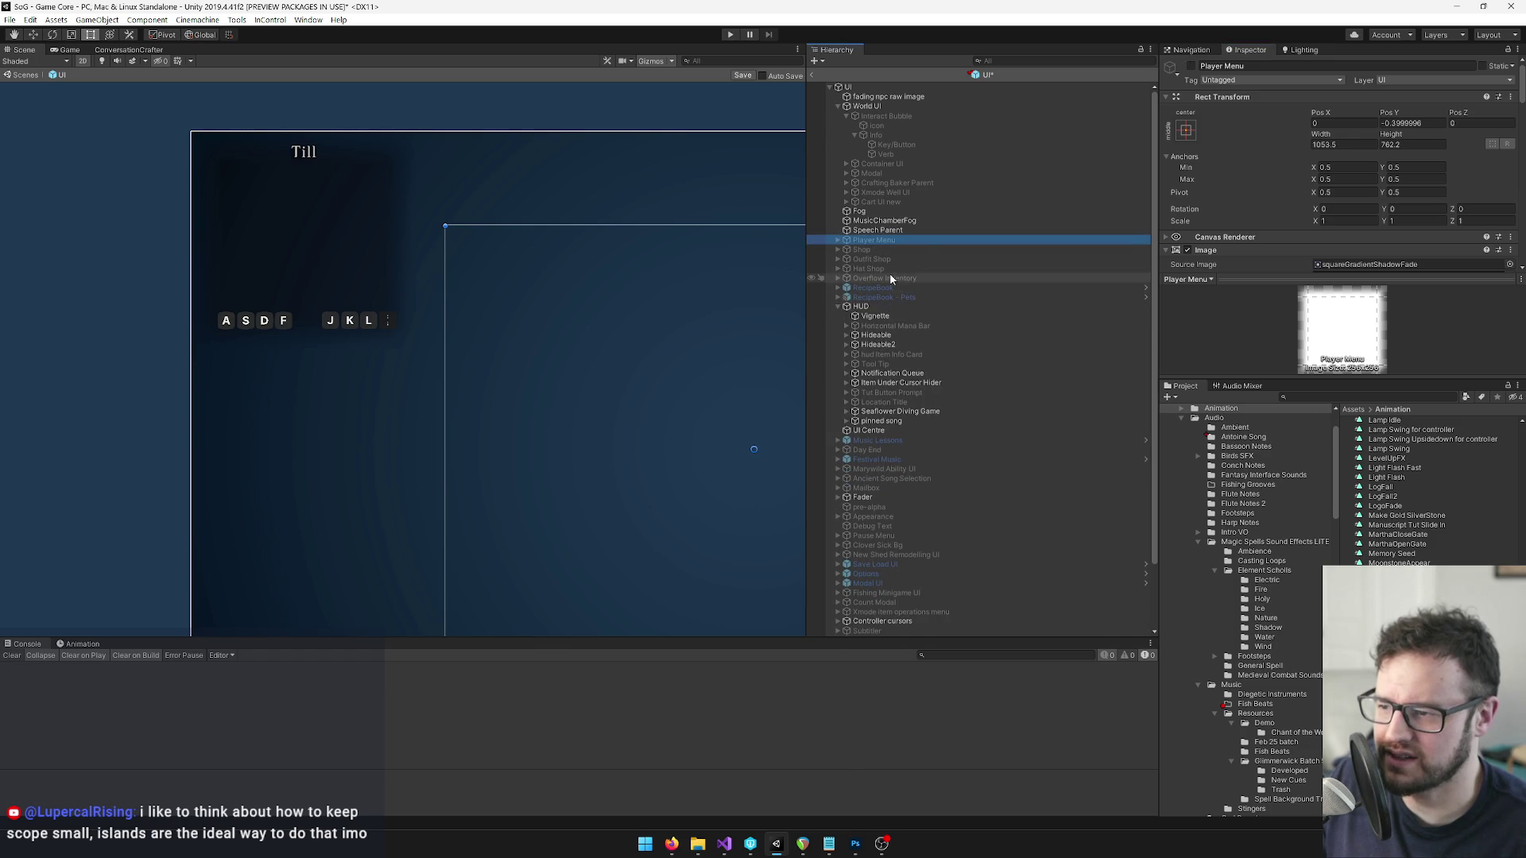
scroll(966, 235, "down", 2)
scroll(966, 235, "up", 2)
Find 'pinned song' in the Hierarchy, deactivate it, save the UI prefab and exit prefab mode.
left_click(1035, 62)
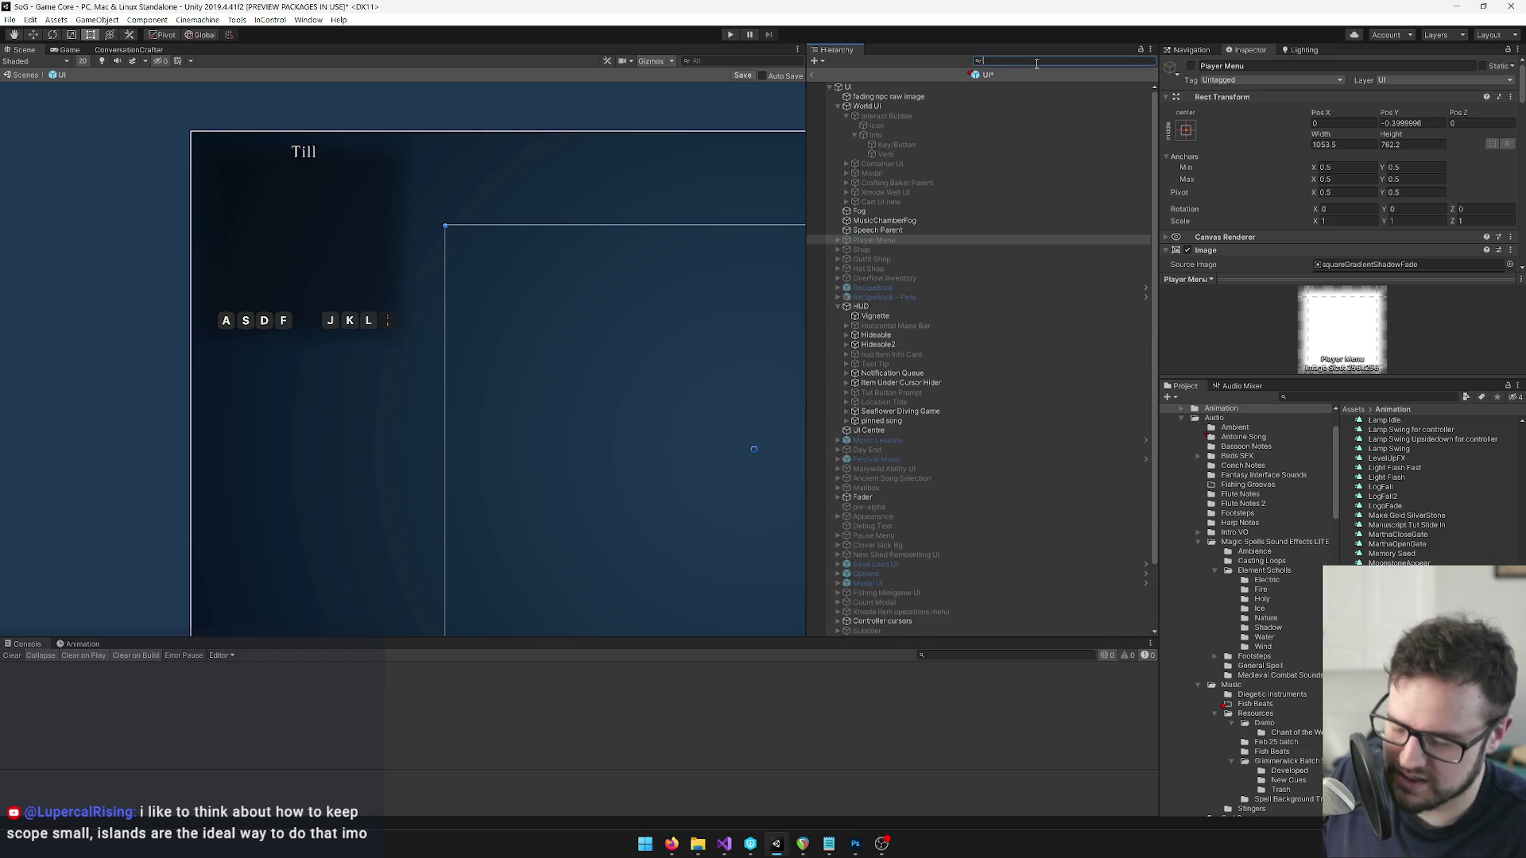
type("pinn")
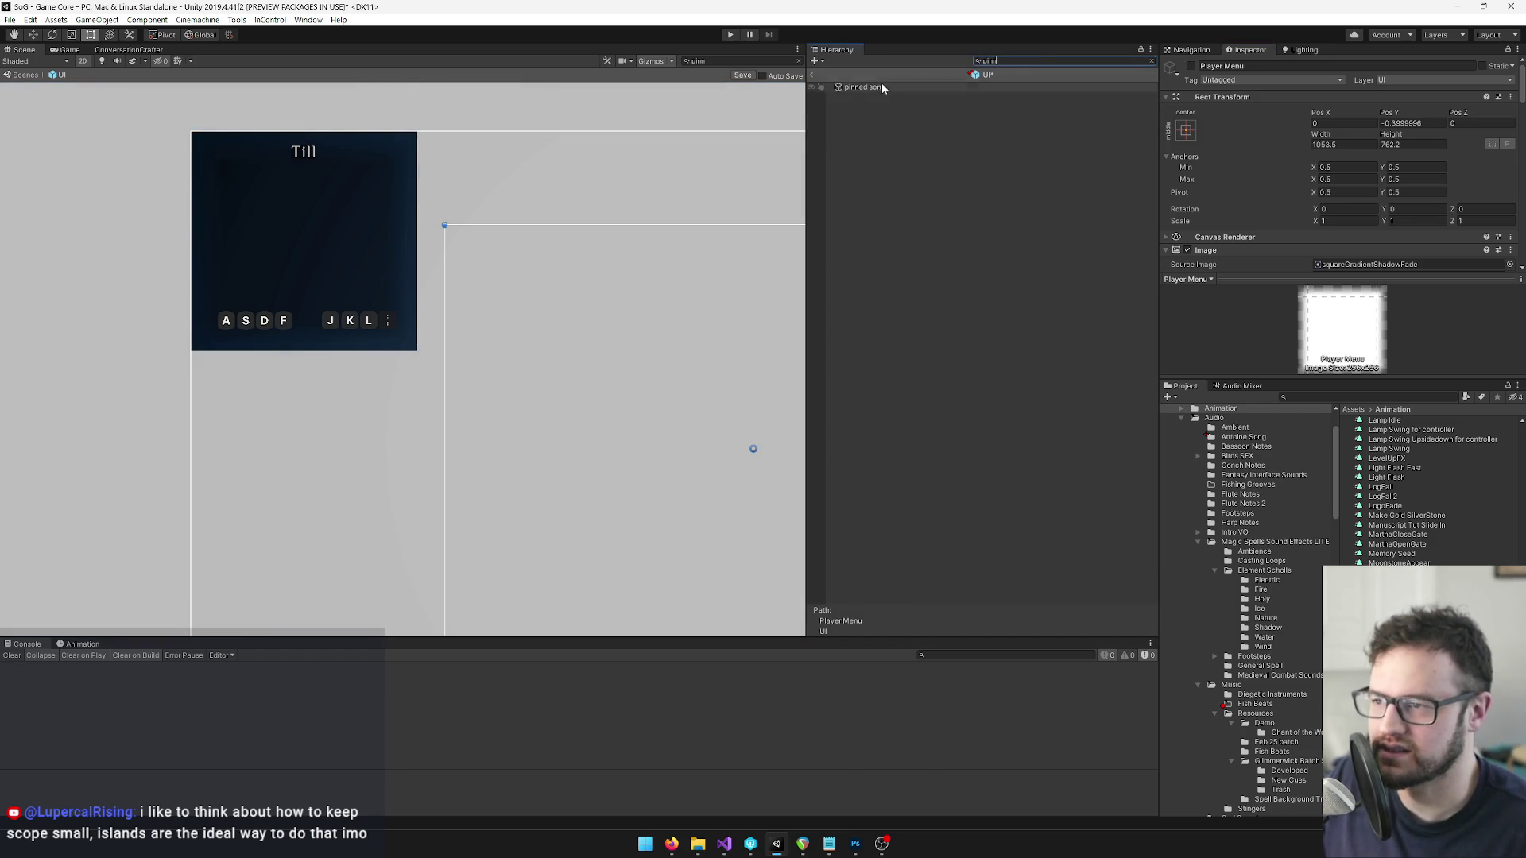
left_click(881, 87)
left_click(1150, 61)
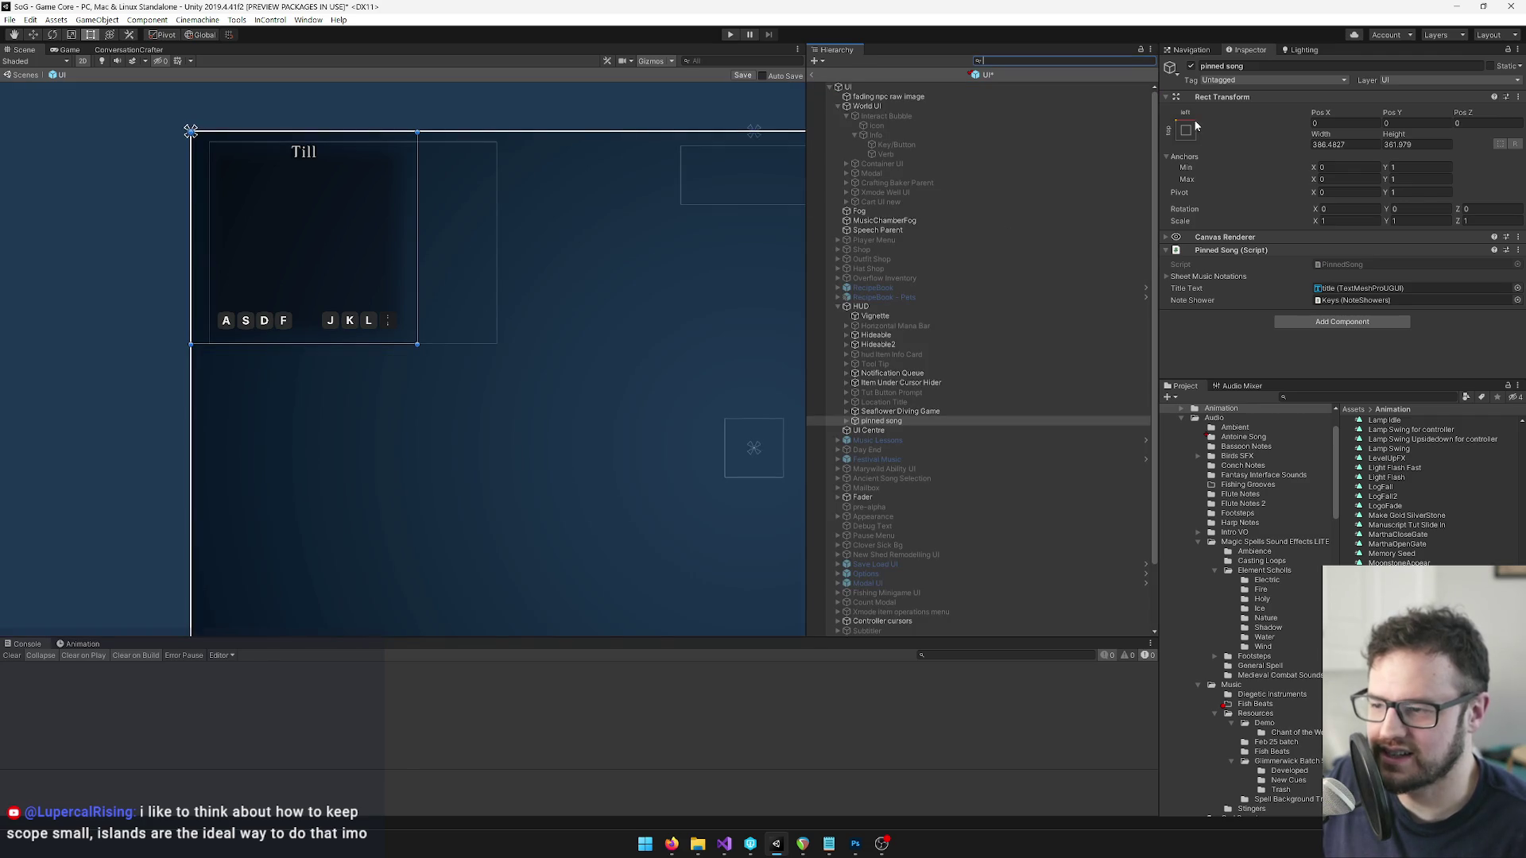
left_click(1196, 66)
left_click(1192, 67)
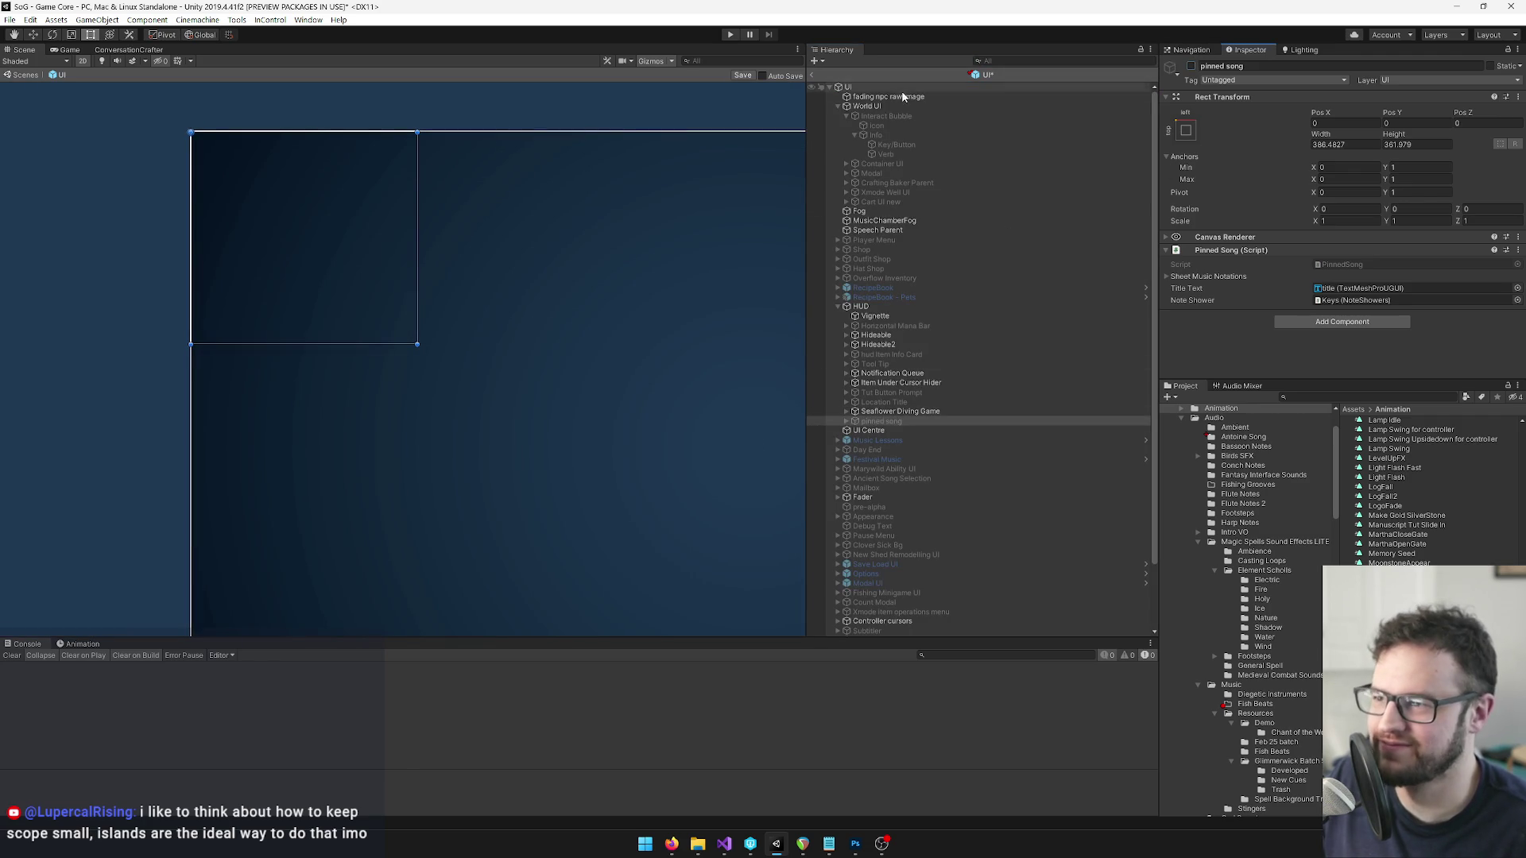
left_click(743, 75)
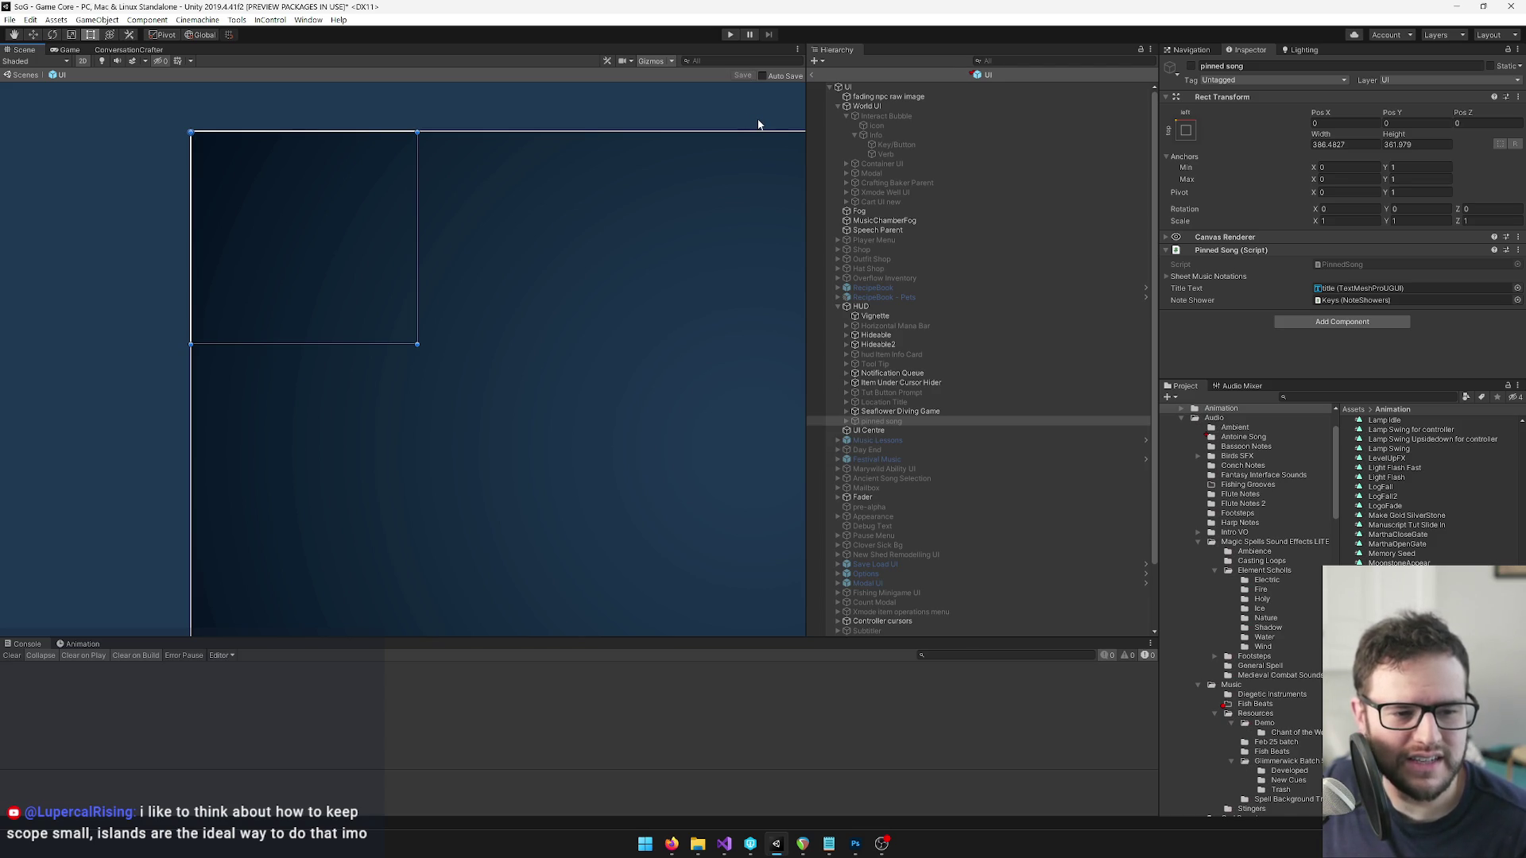
left_click(812, 74)
Switch to the Move tool and show the Game view of the beach scene.
key("w")
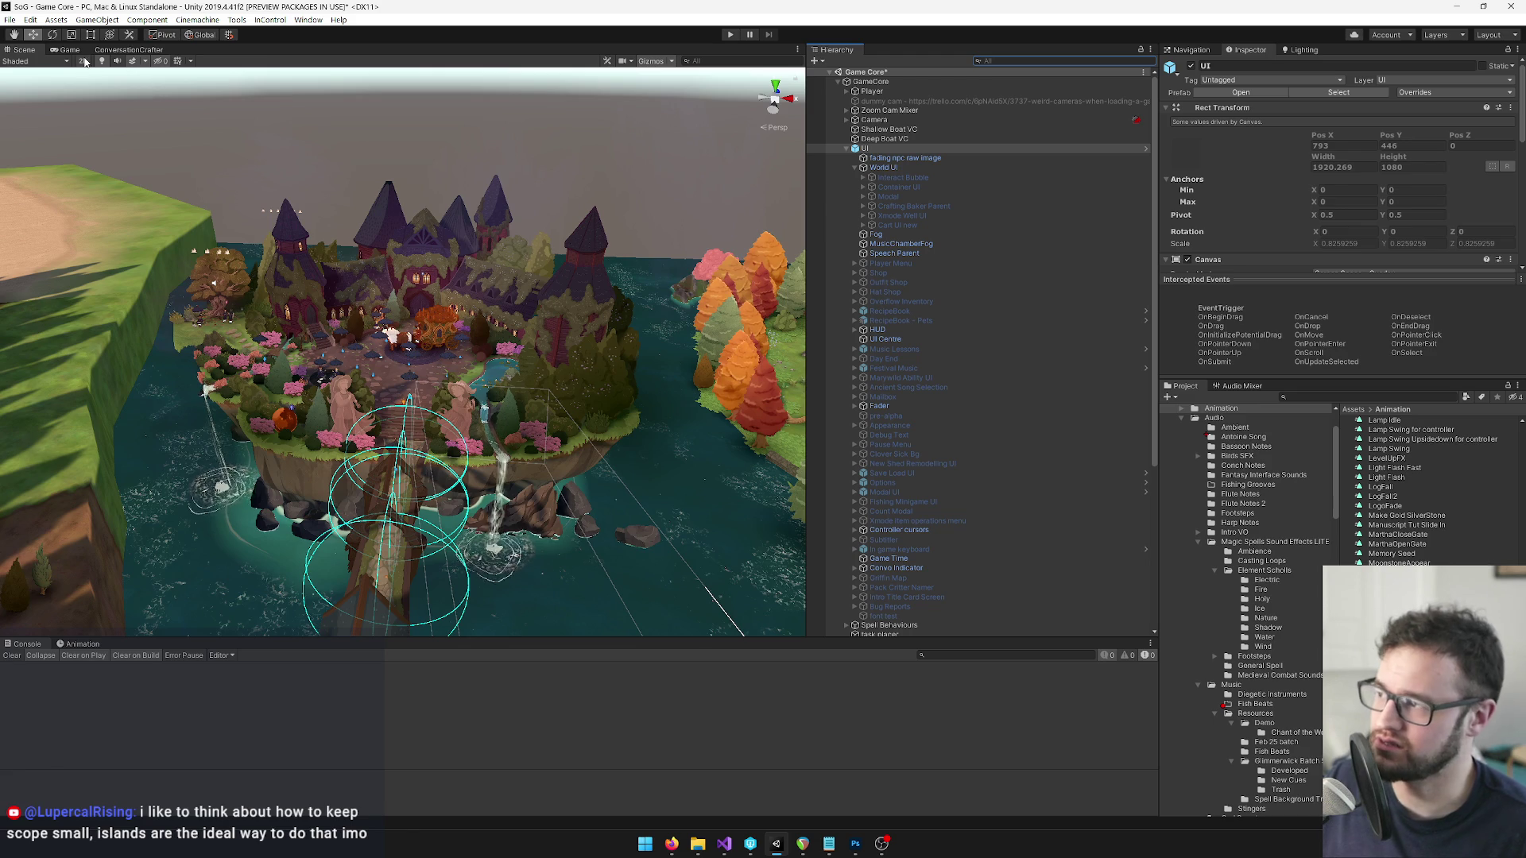
left_click(72, 50)
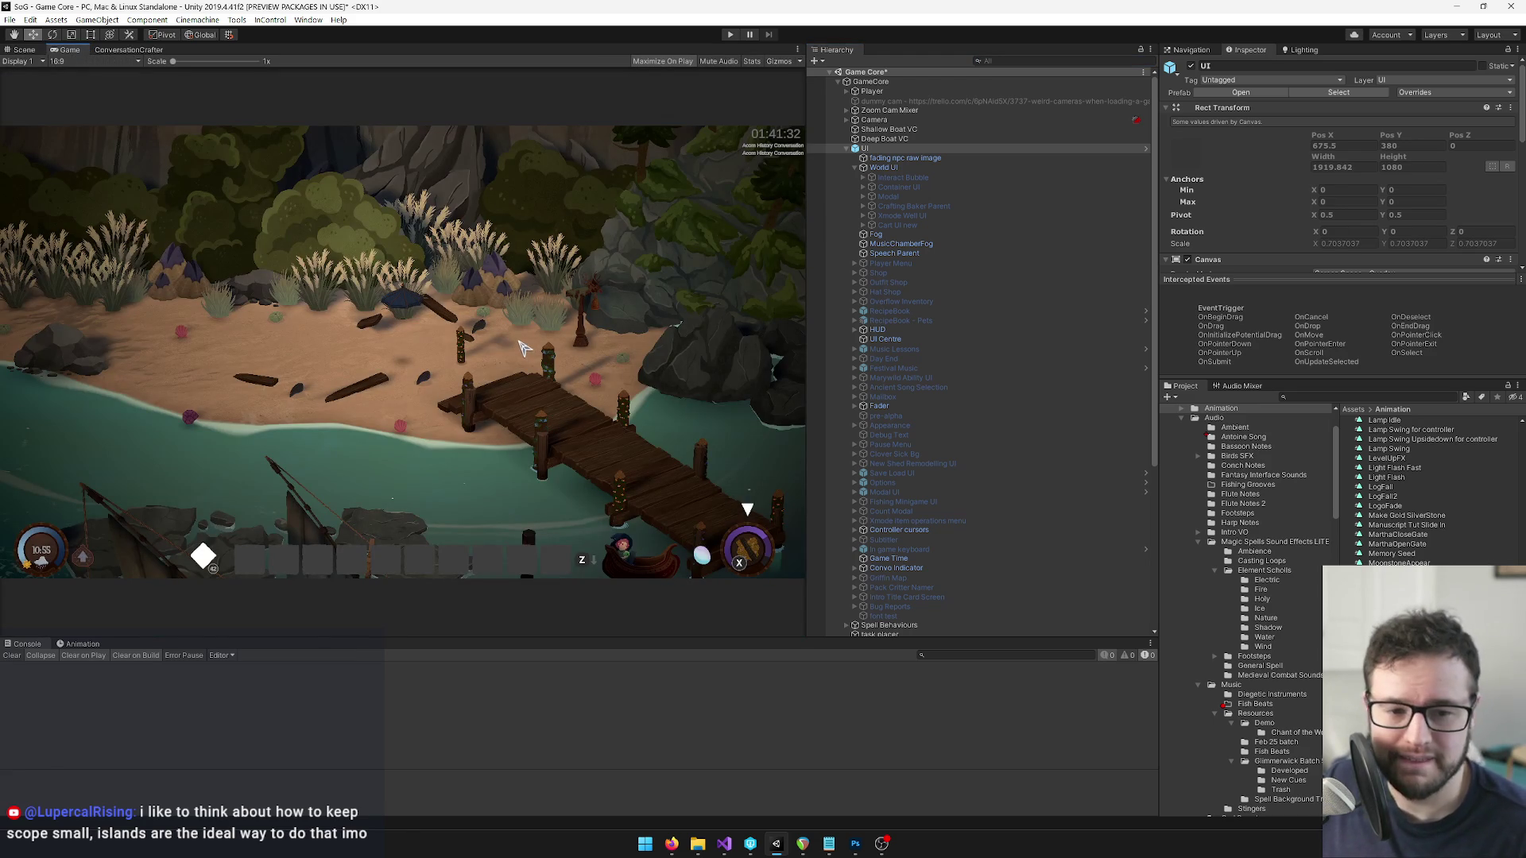
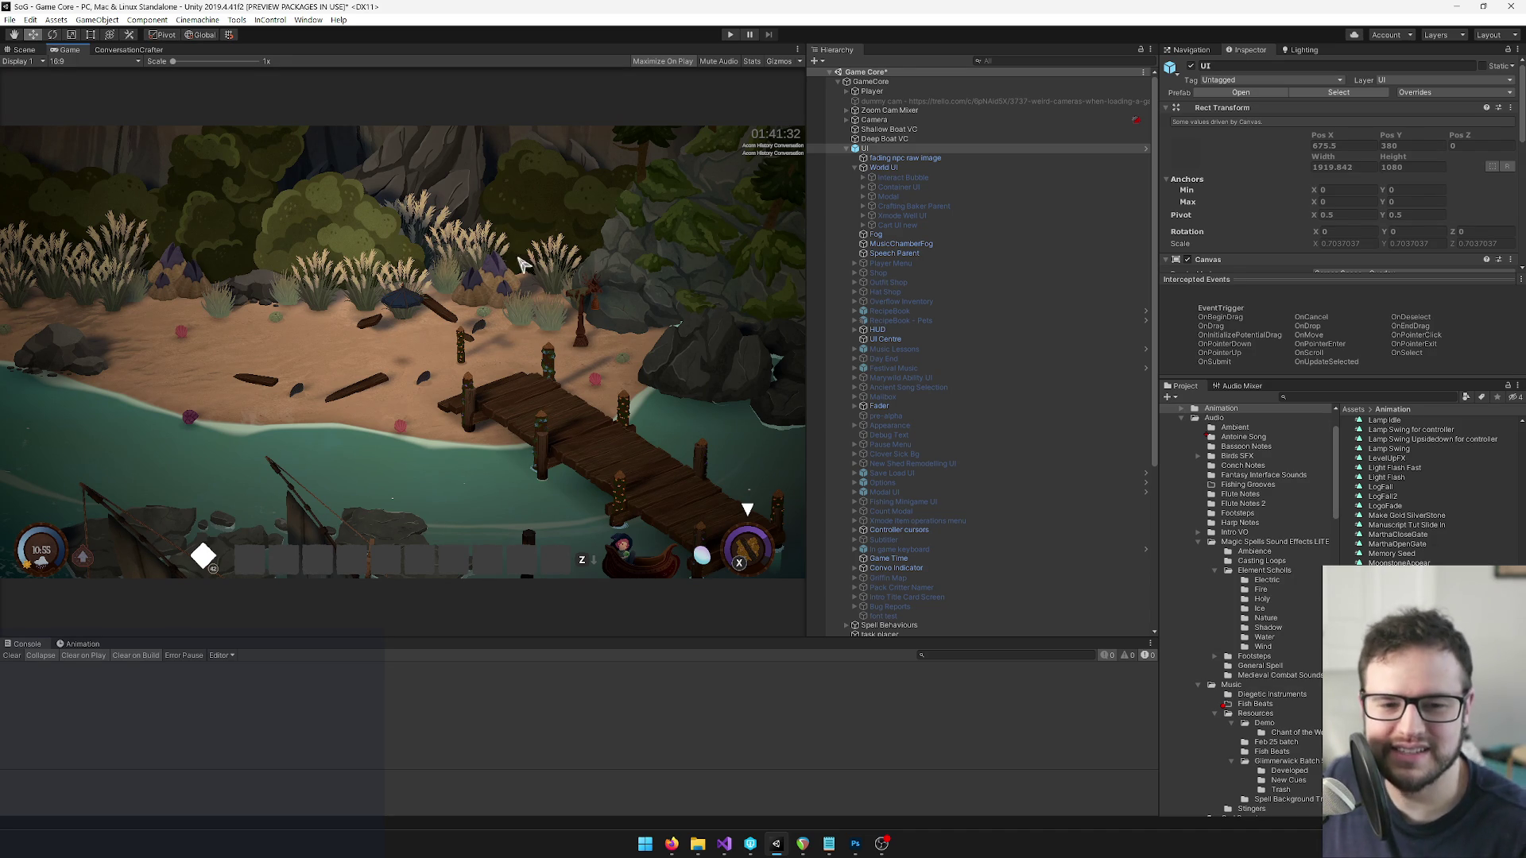
Reload the Game Core scene from the Hierarchy and enter Play mode.
left_click(871, 82)
left_click(884, 72)
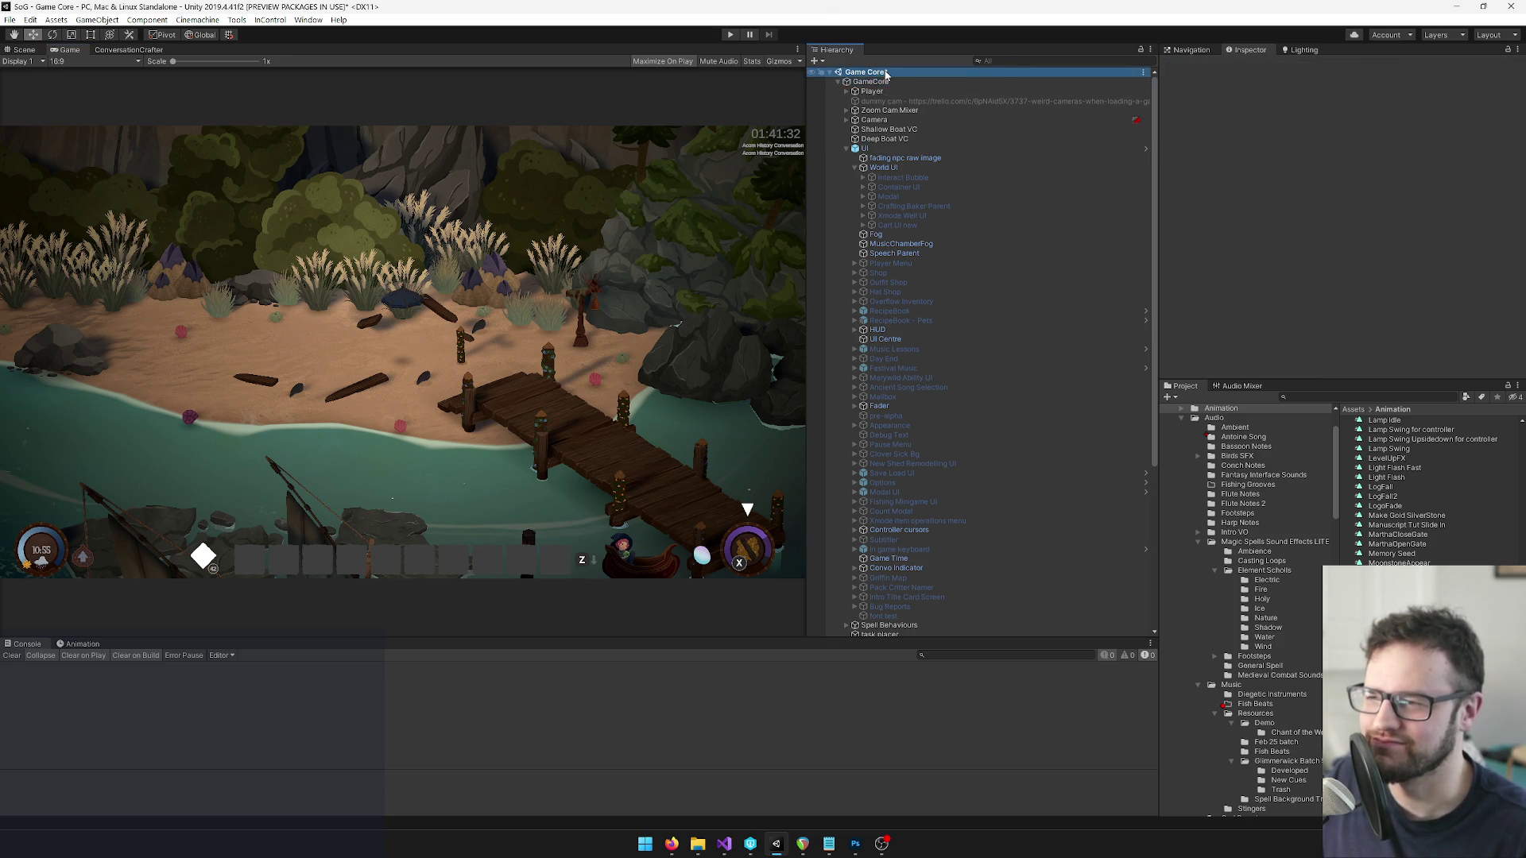
right_click(885, 72)
left_click(906, 97)
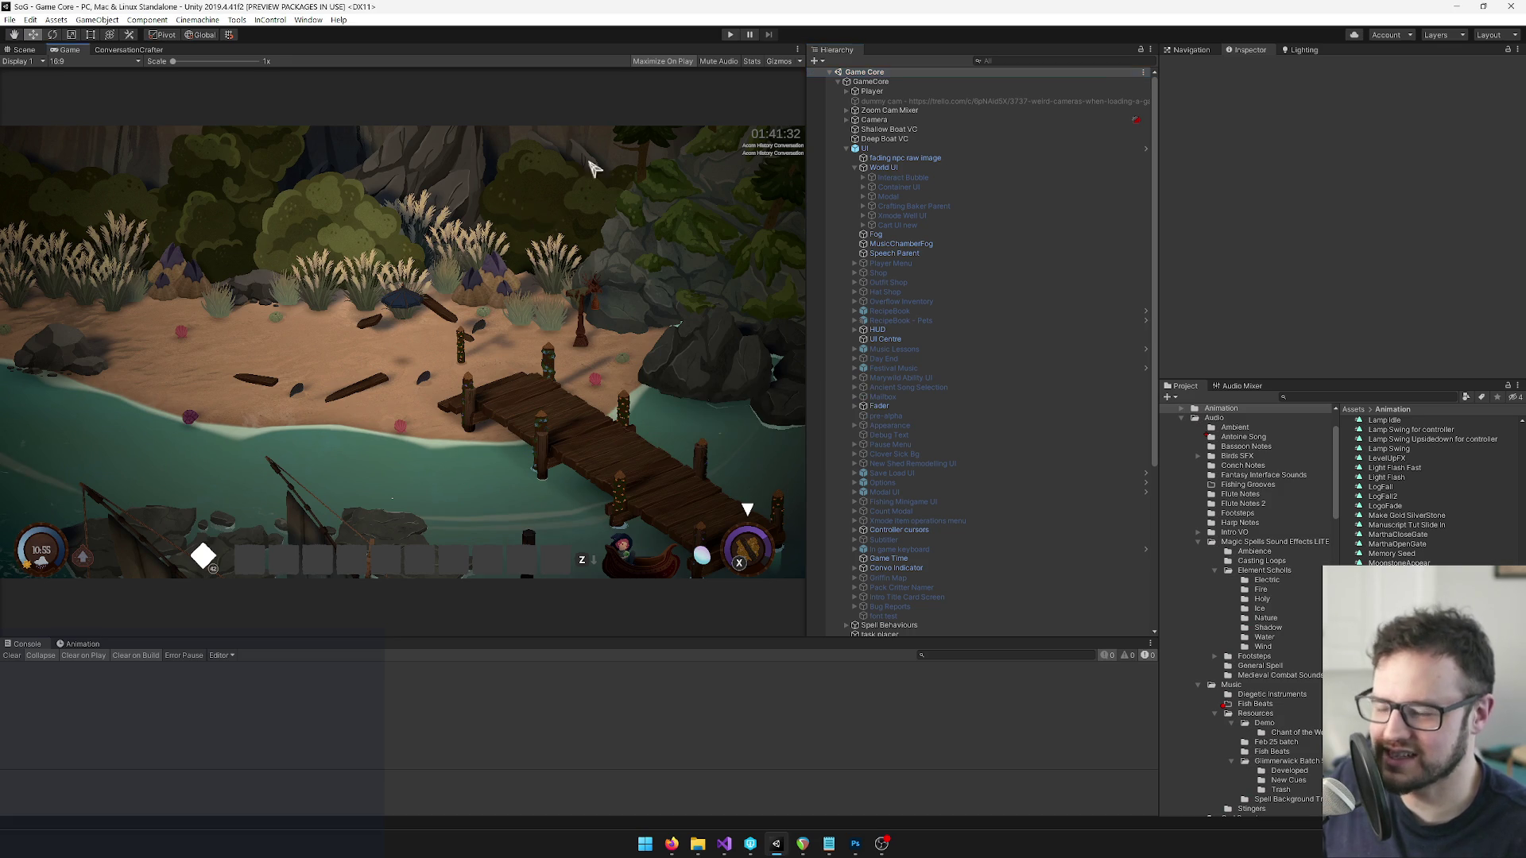
left_click(729, 36)
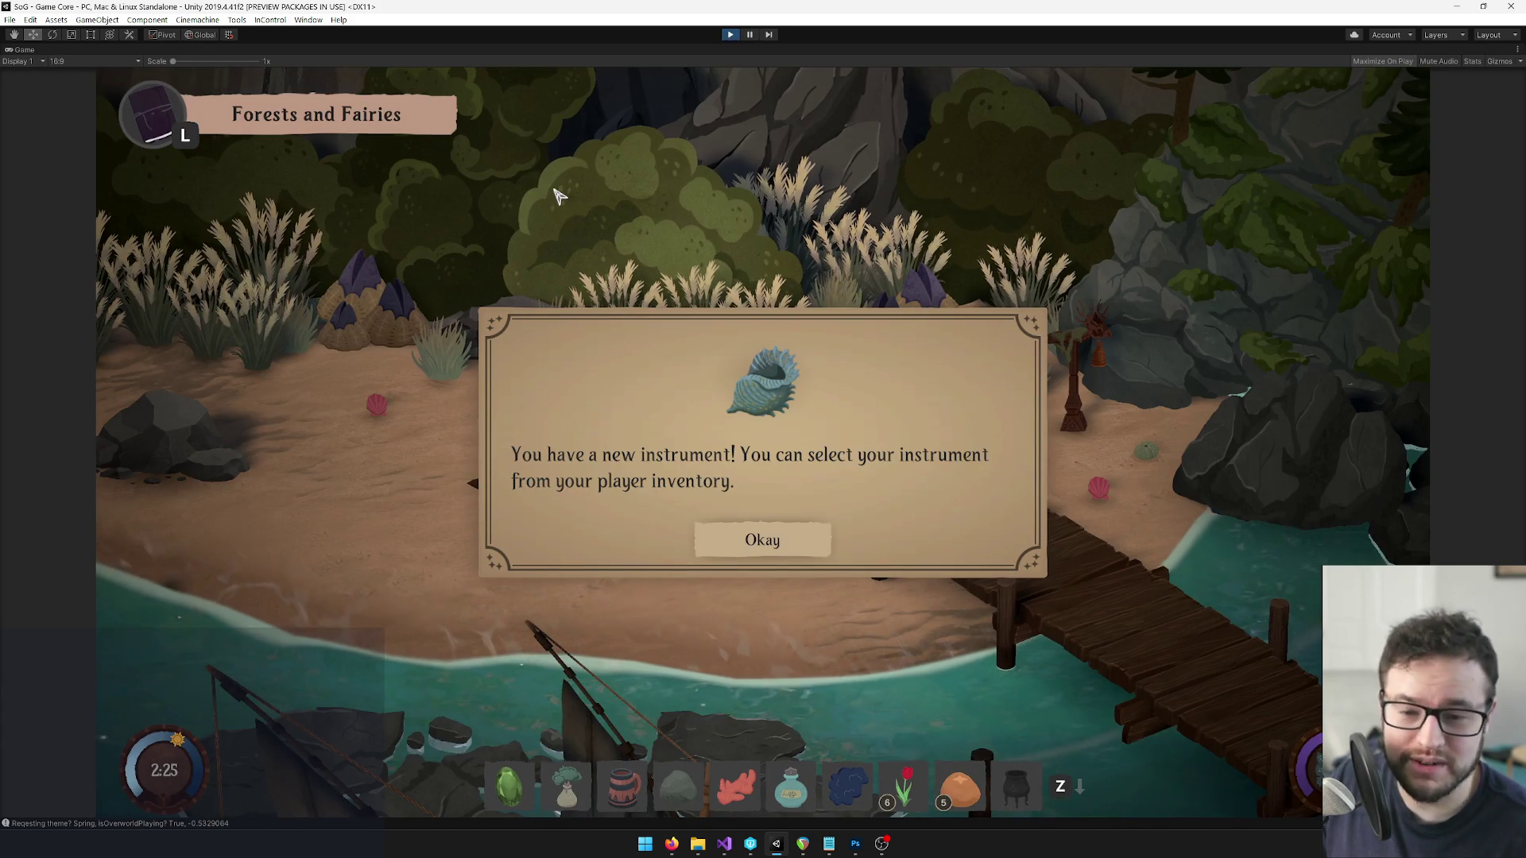
Dismiss the three new-instrument messages and pin Sandcastle Jingle from the inventory's songs page.
left_click(818, 546)
left_click(809, 538)
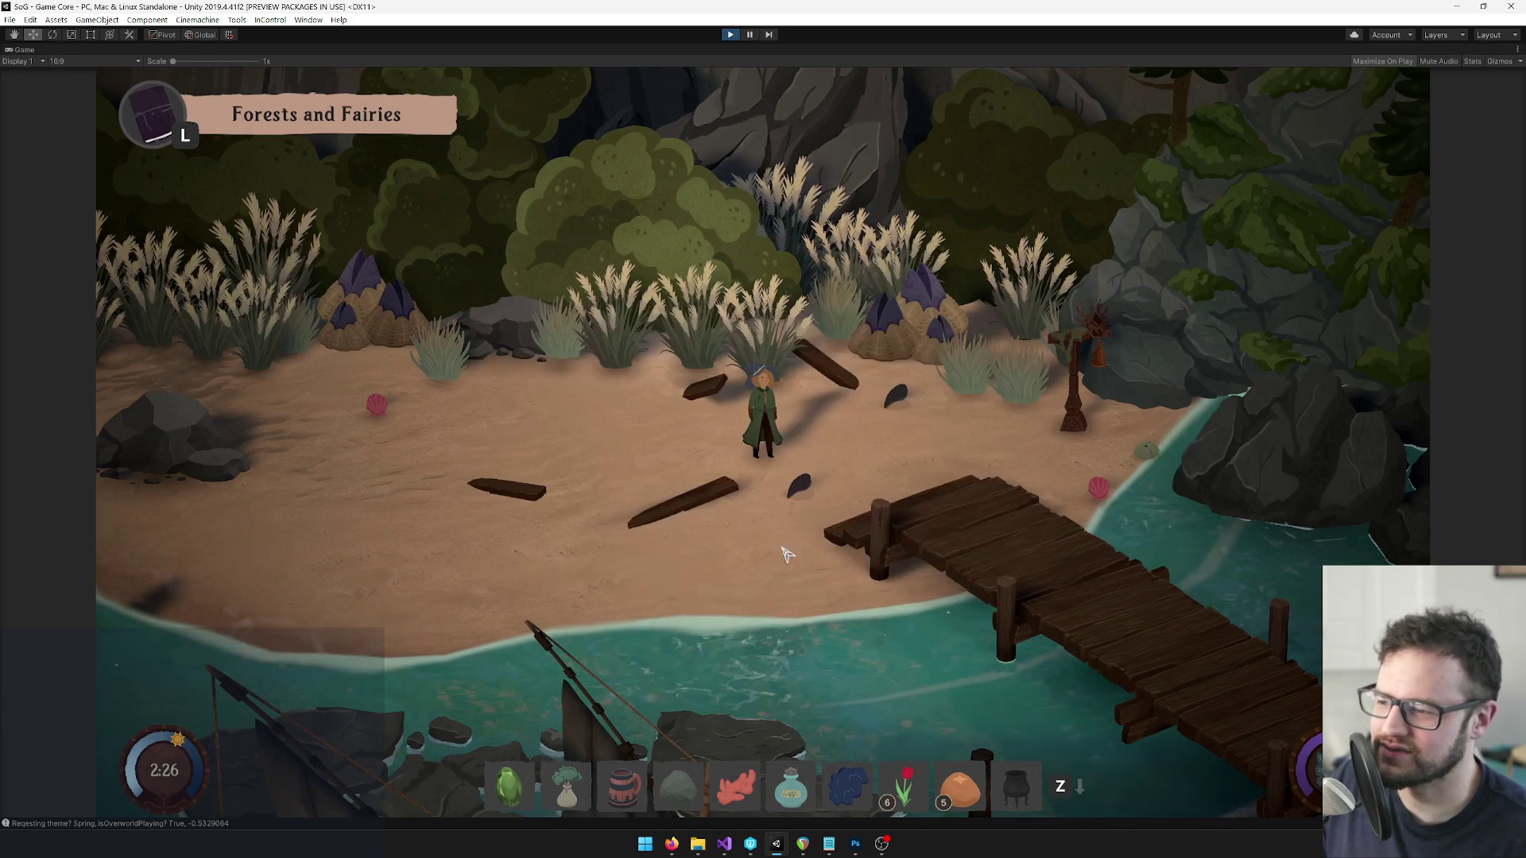
left_click(804, 531)
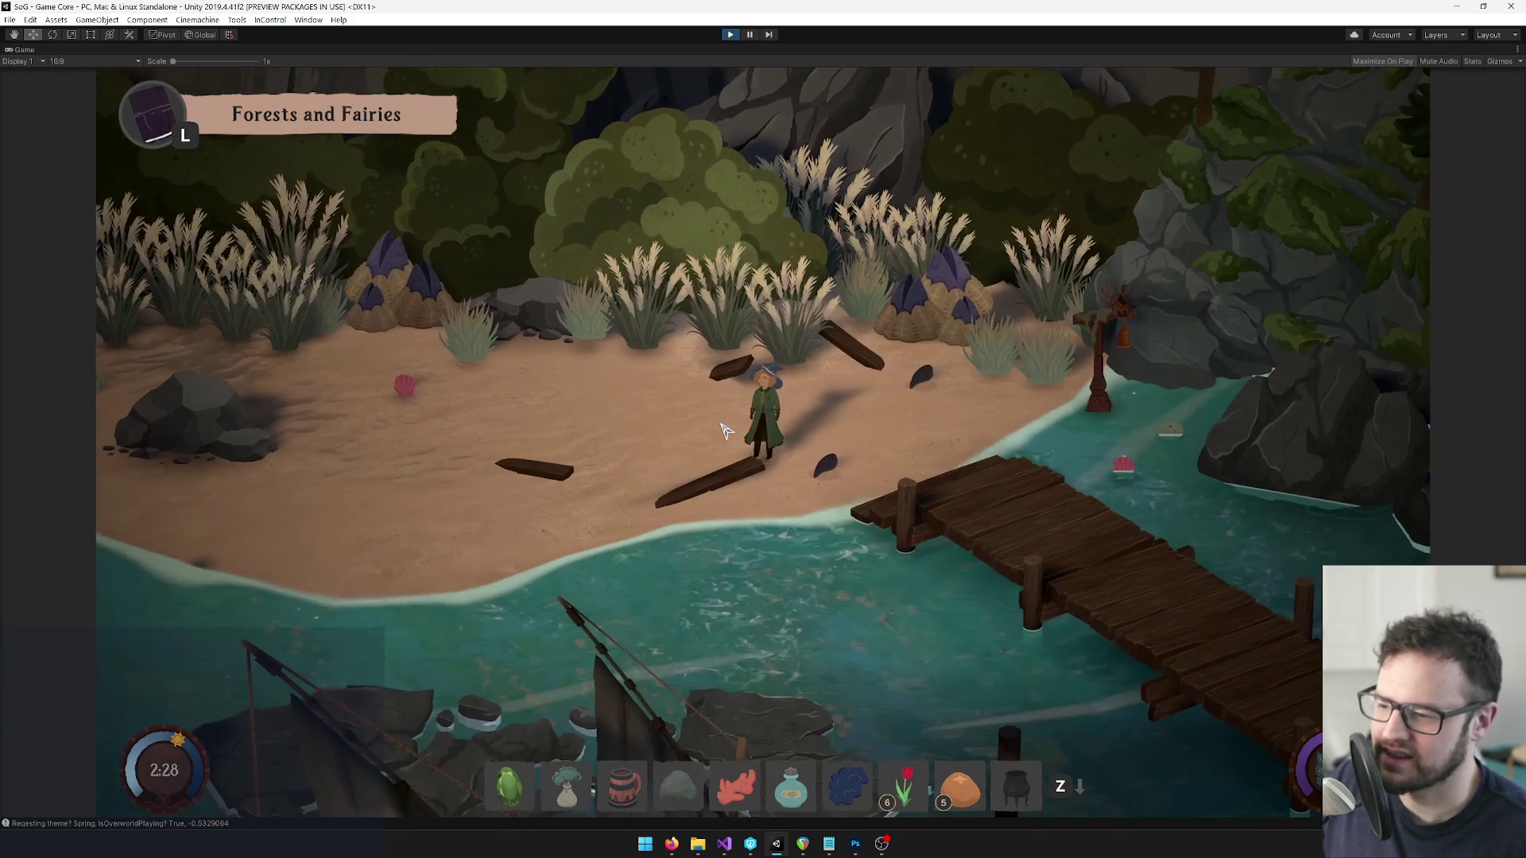
key("i")
left_click(390, 414)
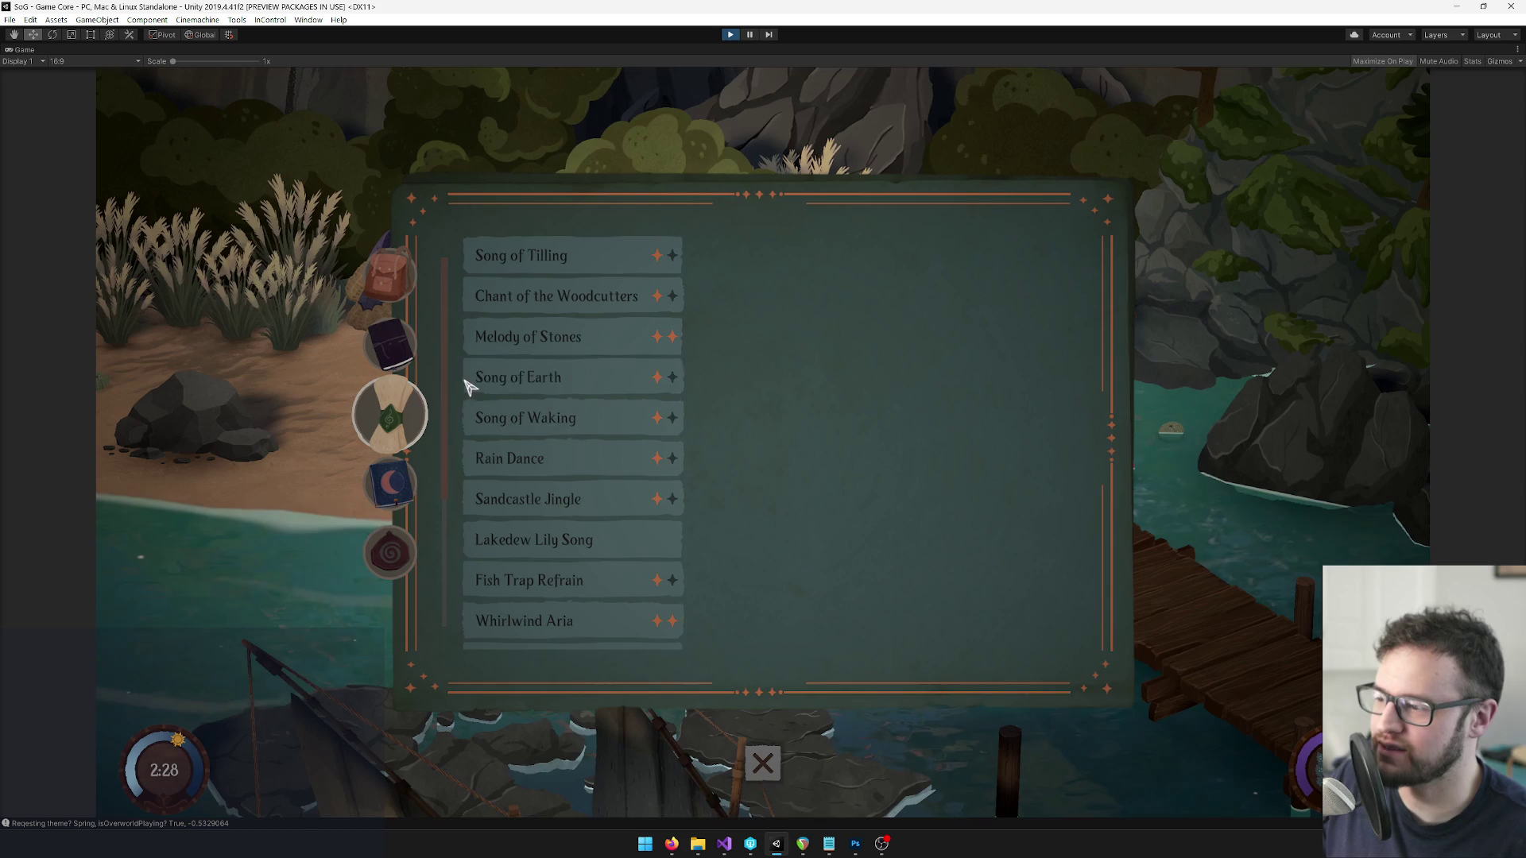
left_click(562, 499)
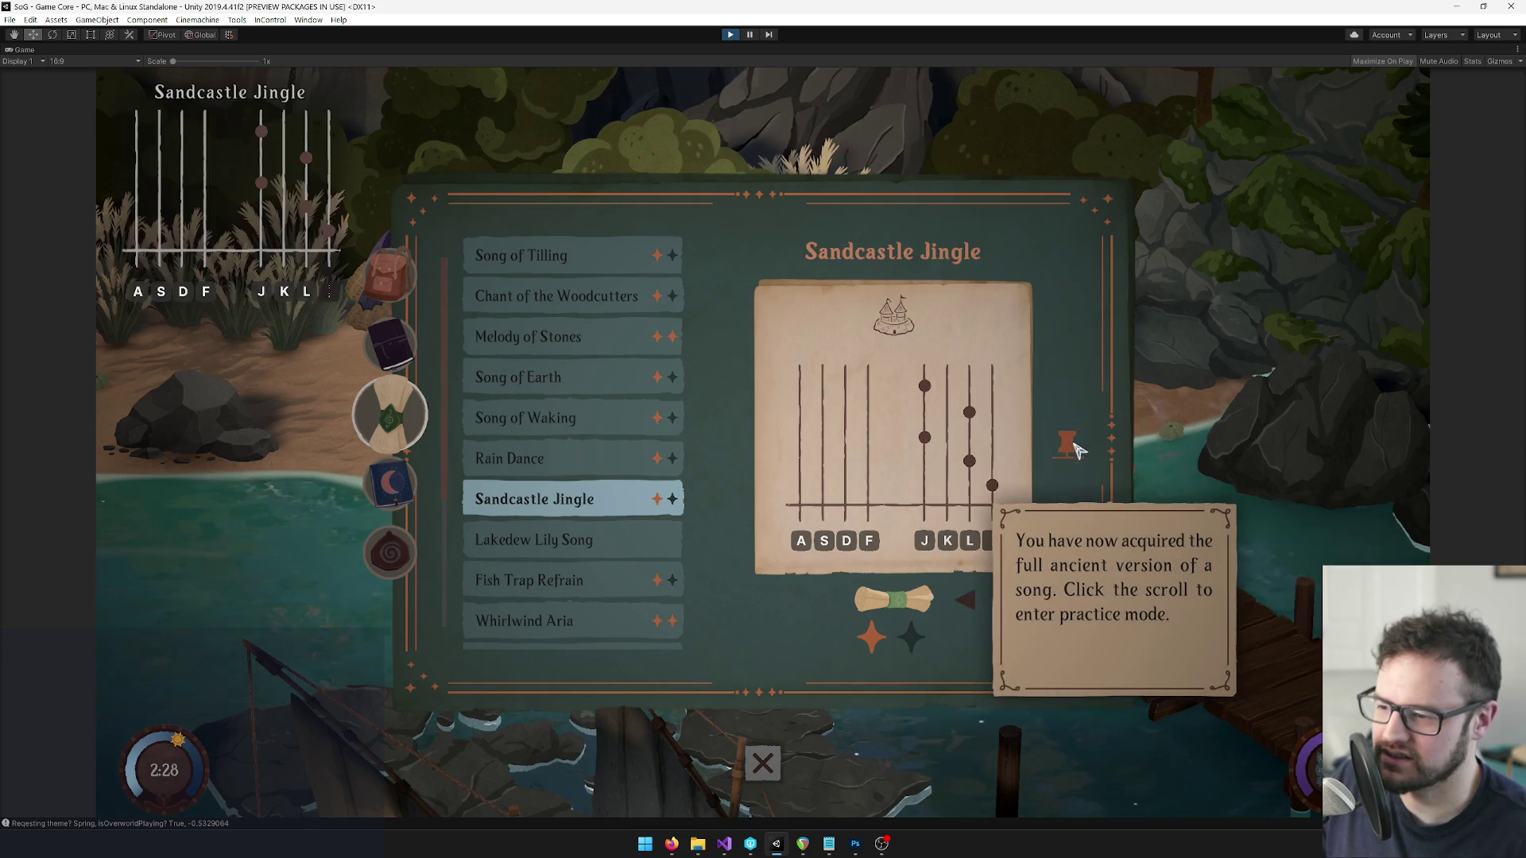
left_click(773, 769)
Play the pinned Sandcastle Jingle in-game, then stop it.
key("i")
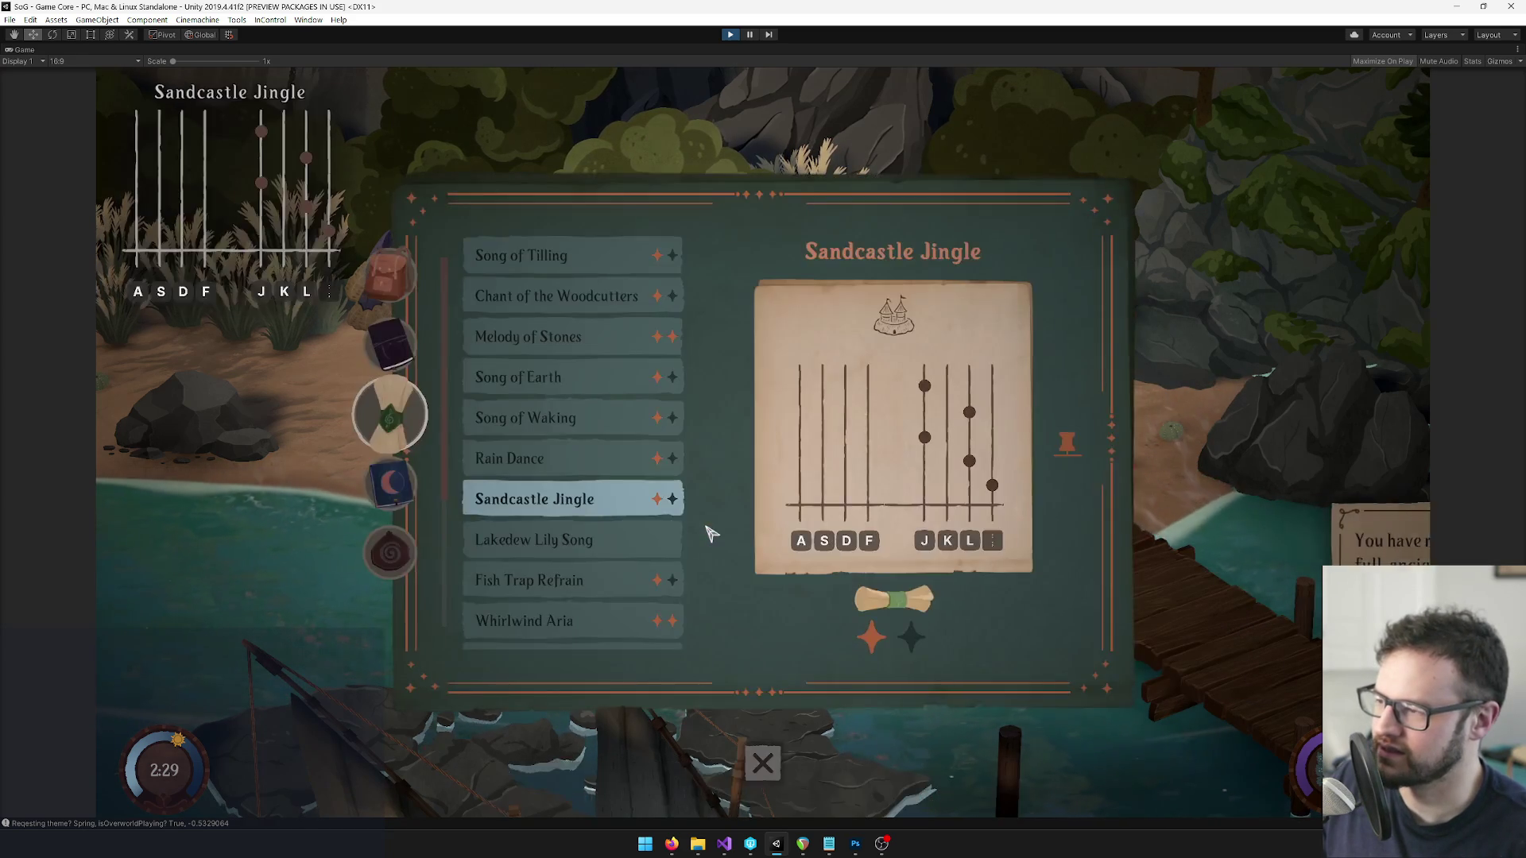
key("i")
key("z")
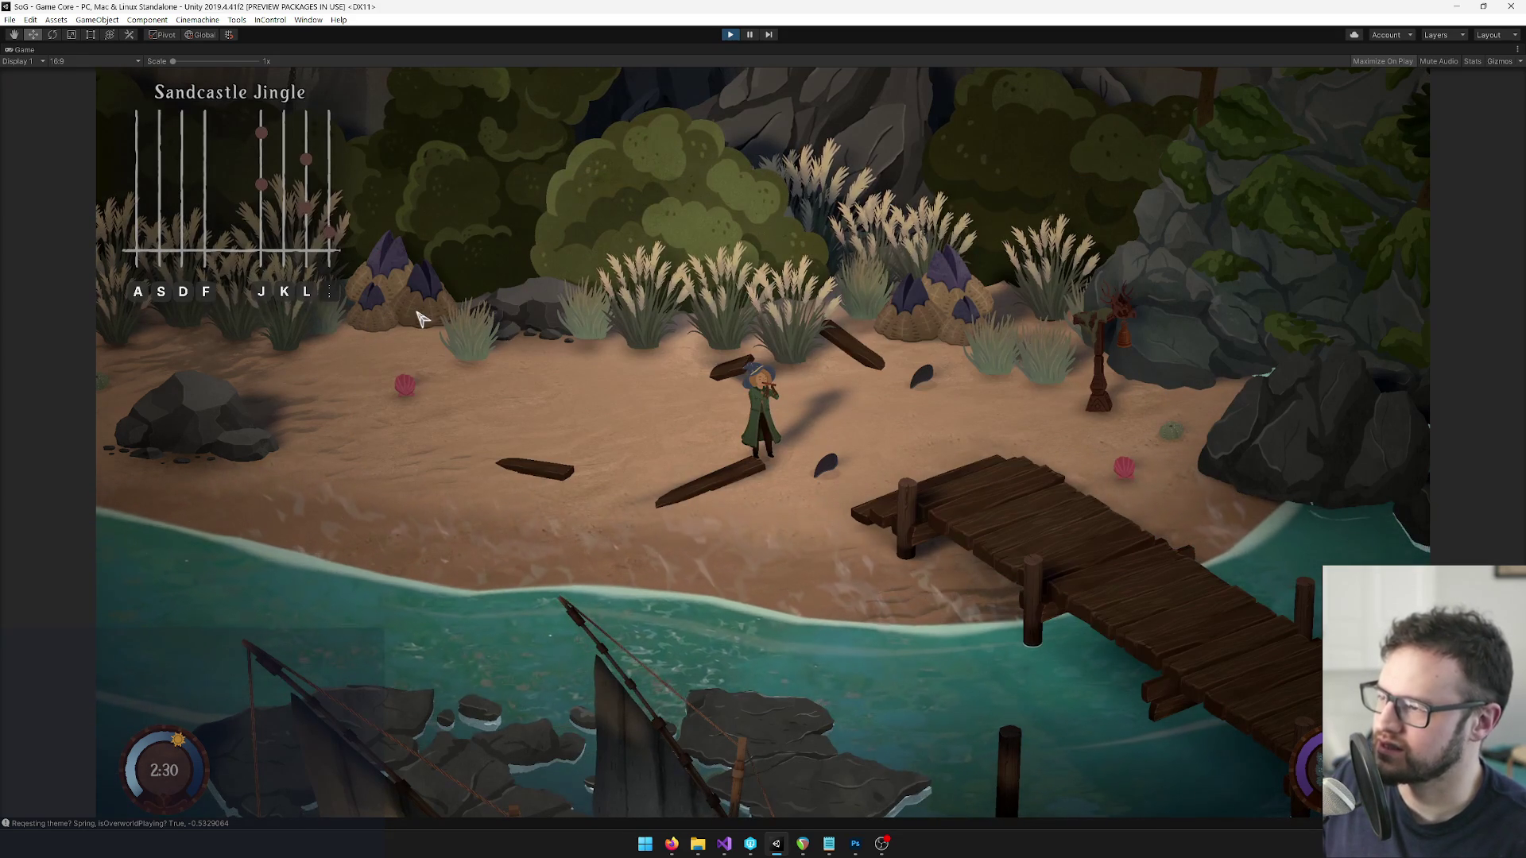
key("z")
Pin Rain Dance in the songbook, play its notes, then exit Play mode.
key("i")
mouse_move(1067, 445)
key("Up")
left_click(763, 762)
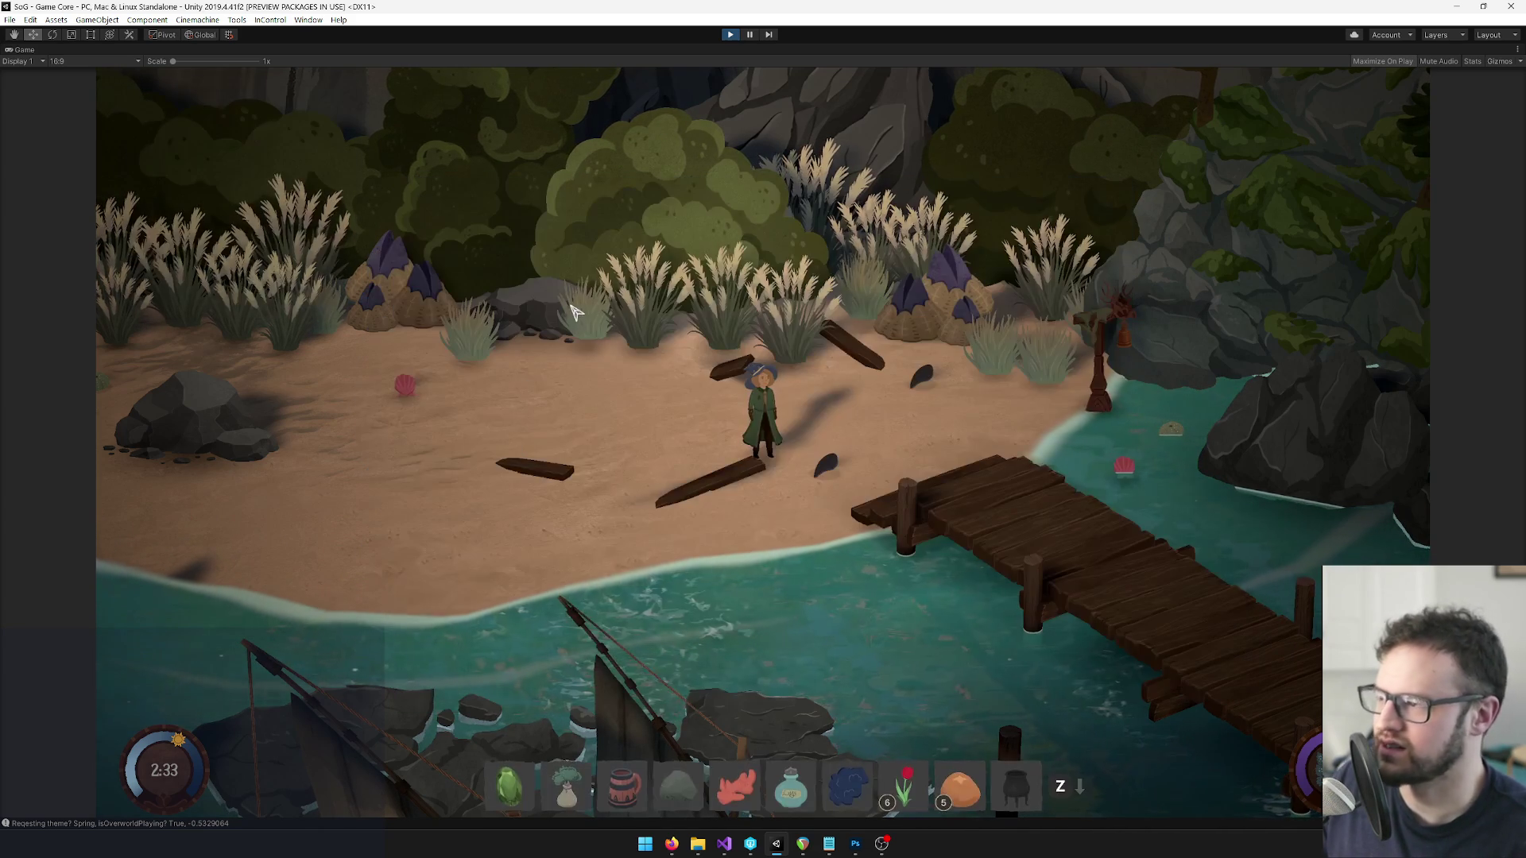
key("l")
left_click(731, 36)
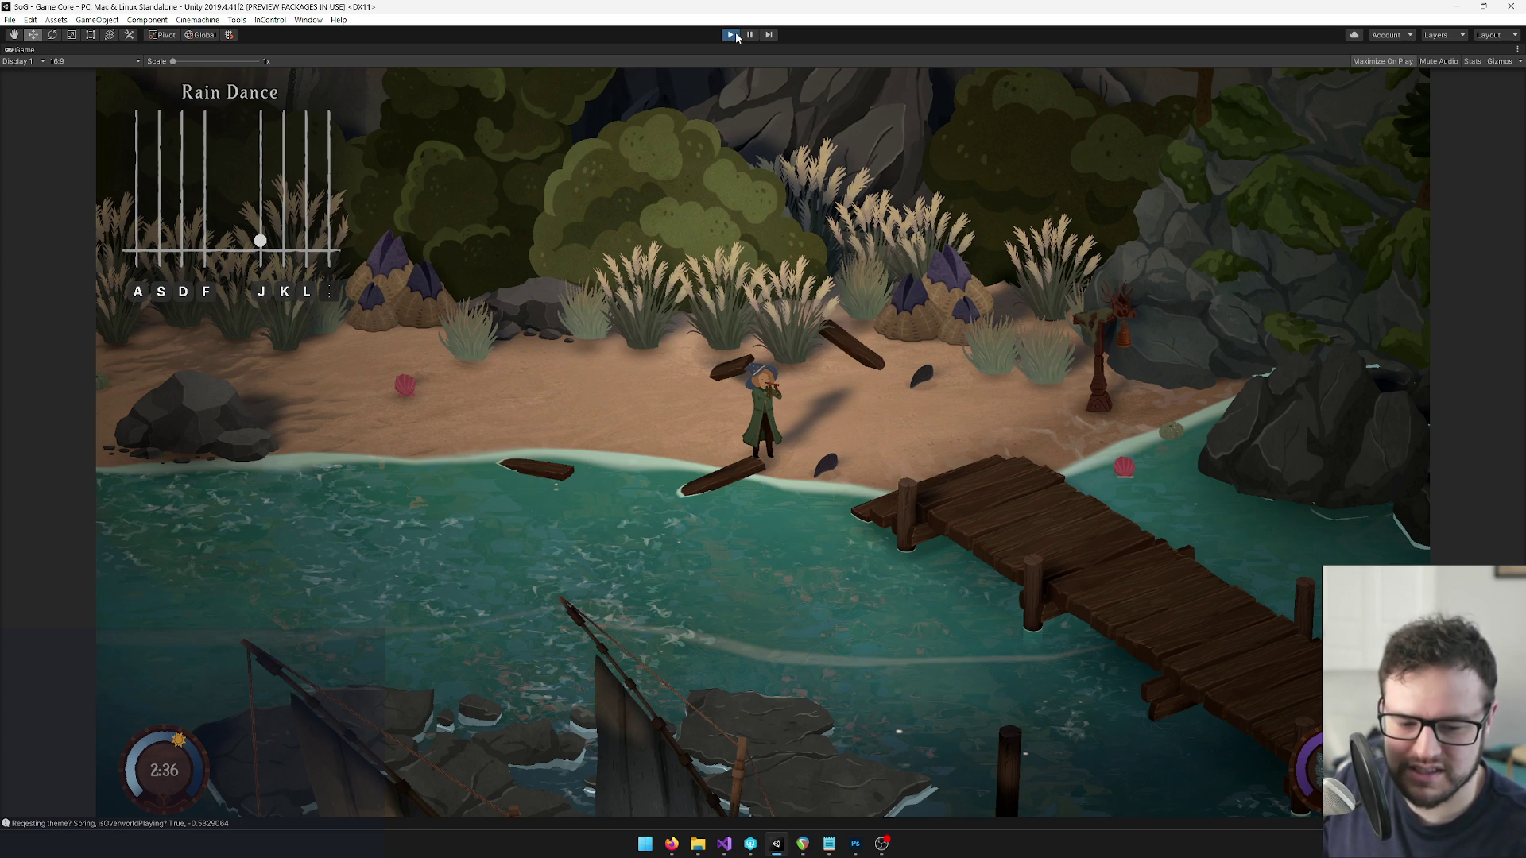
left_click(736, 35)
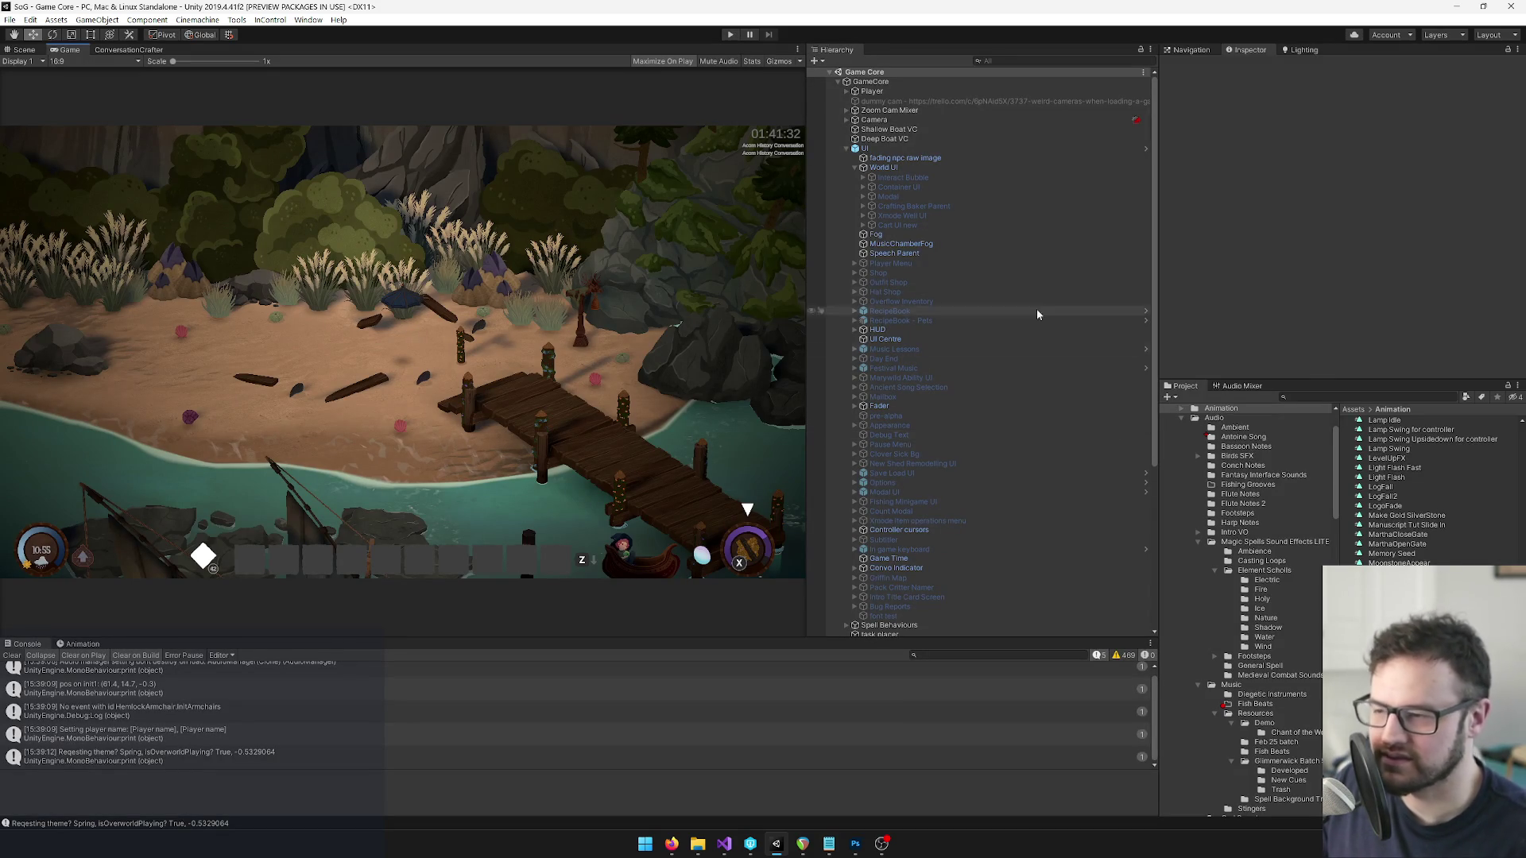
Open the UI prefab and frame the whole canvas in the Scene view.
left_click(1329, 398)
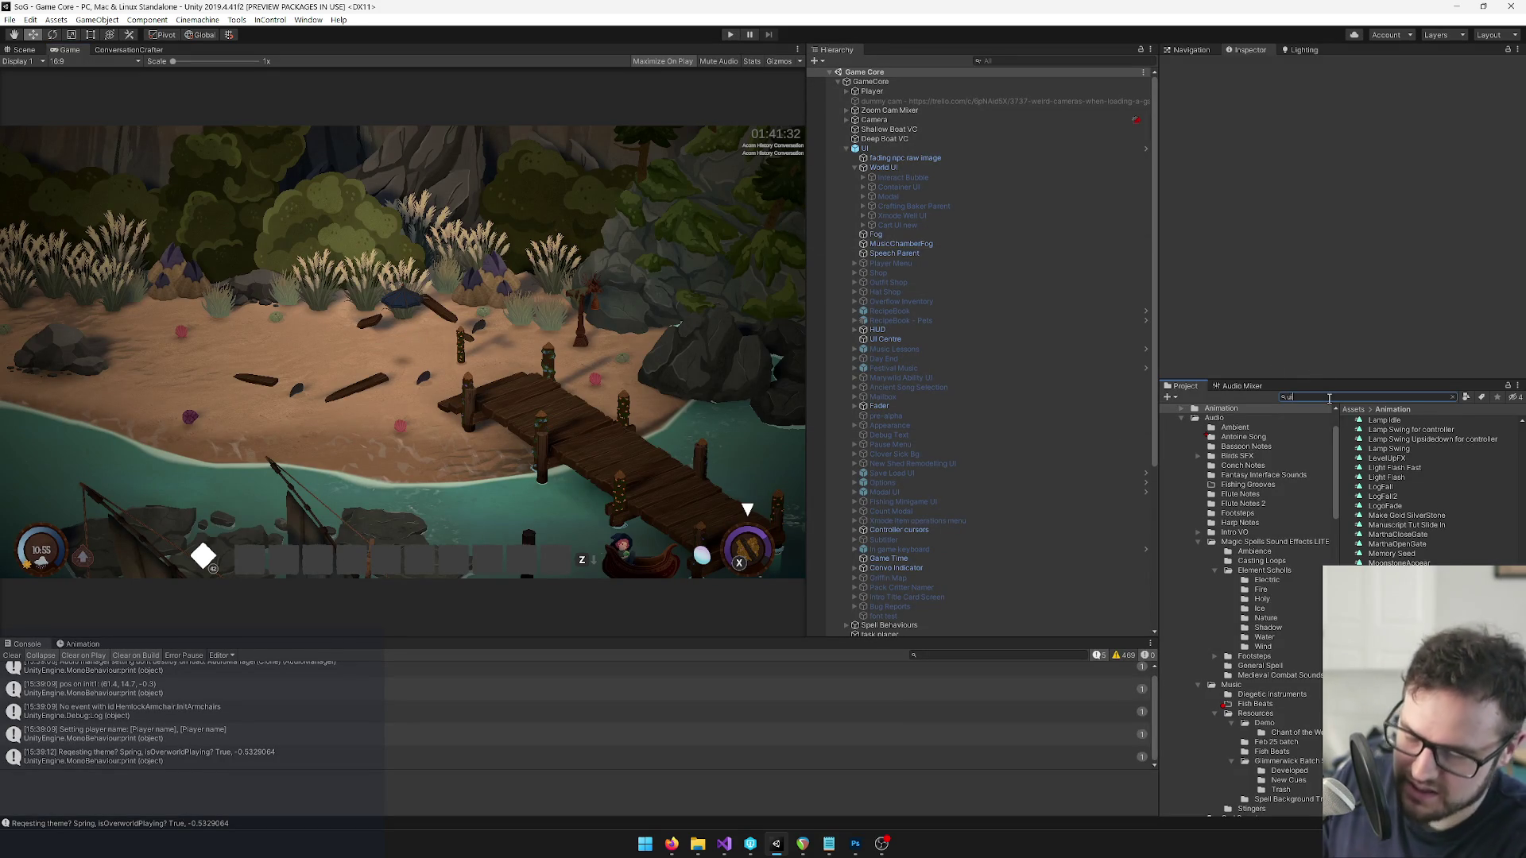
left_click(1013, 148)
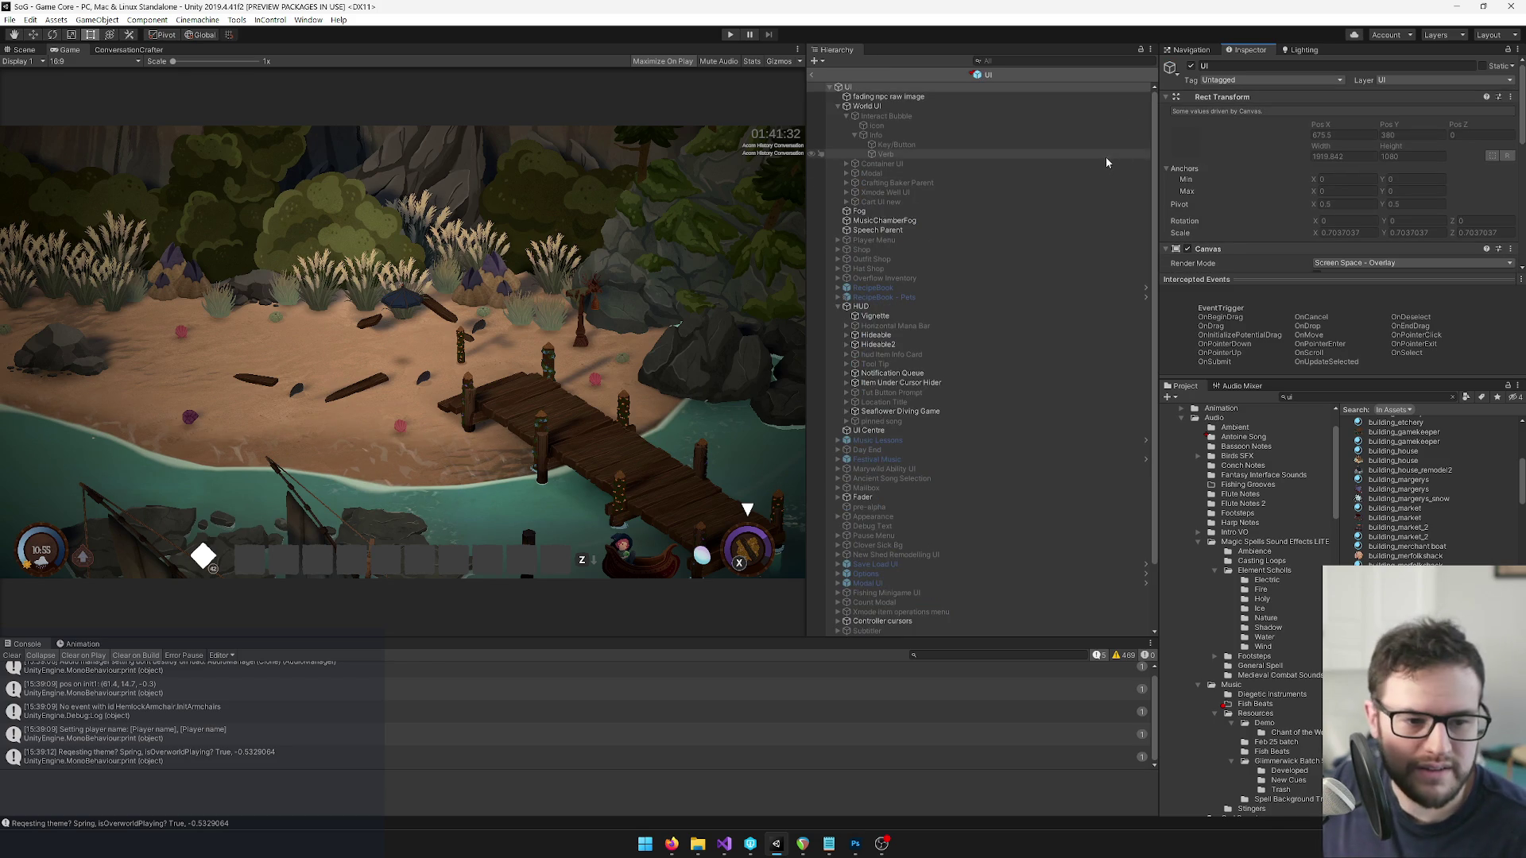
left_click(14, 50)
key("f")
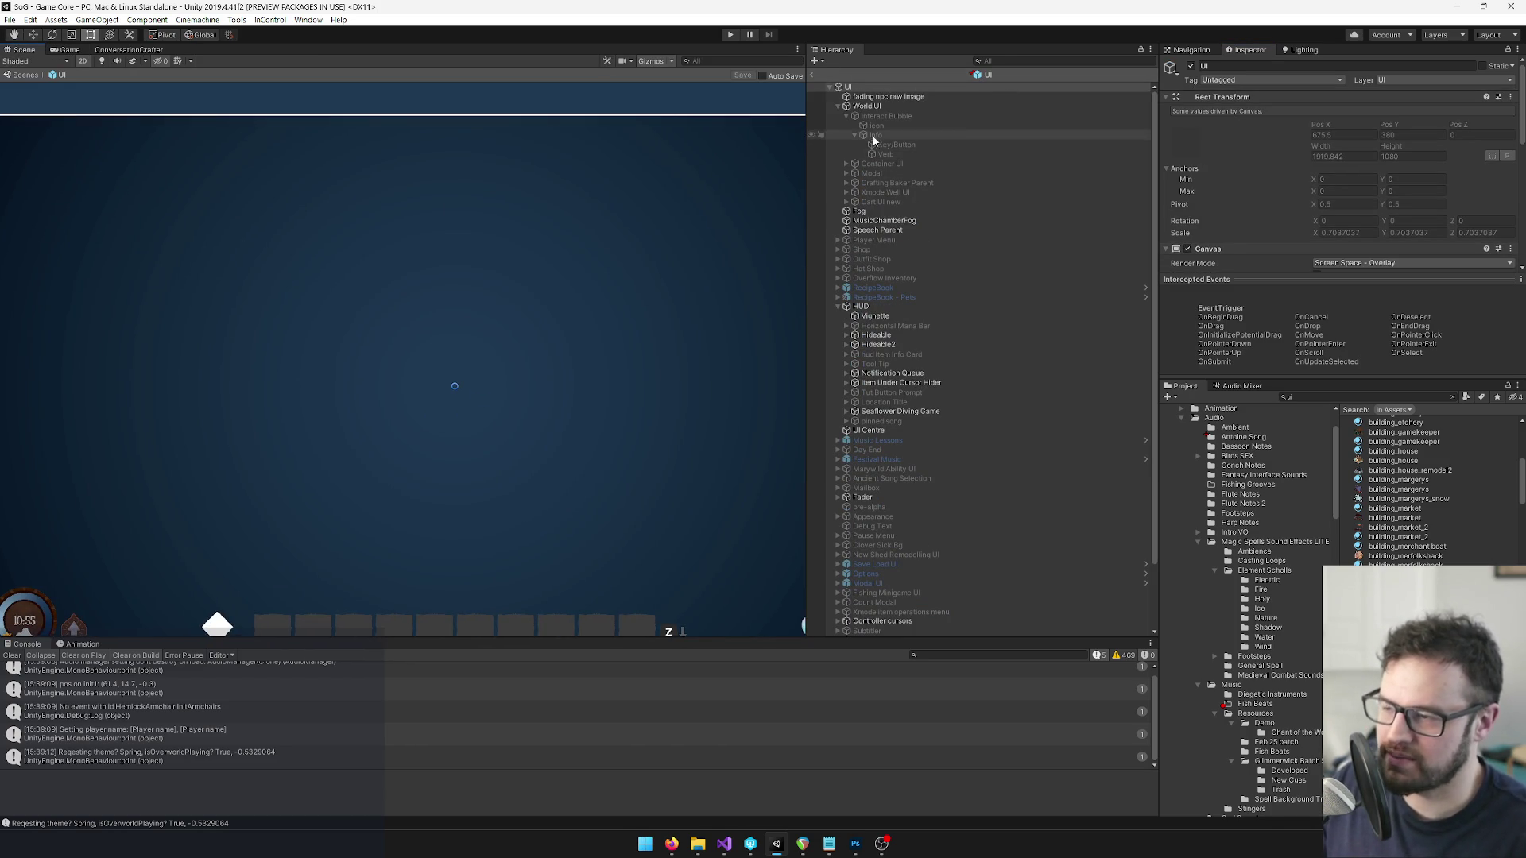
scroll(874, 333, "down", 3)
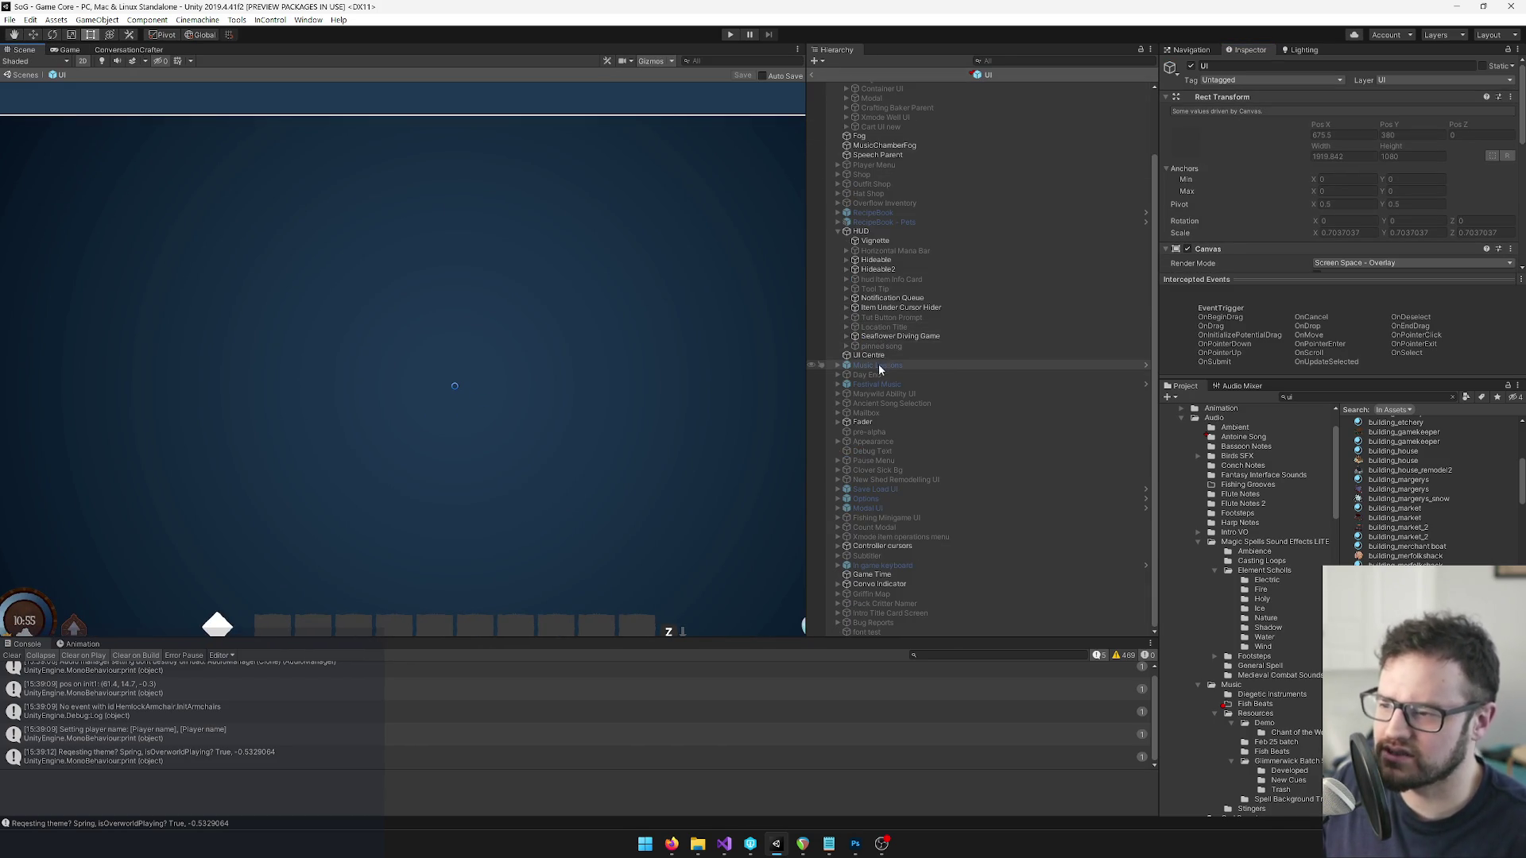
scroll(884, 365, "up", 3)
Activate the Player Menu object, then find and activate the pinned song panel via a 'pinn' search.
left_click(838, 306)
left_click(874, 240)
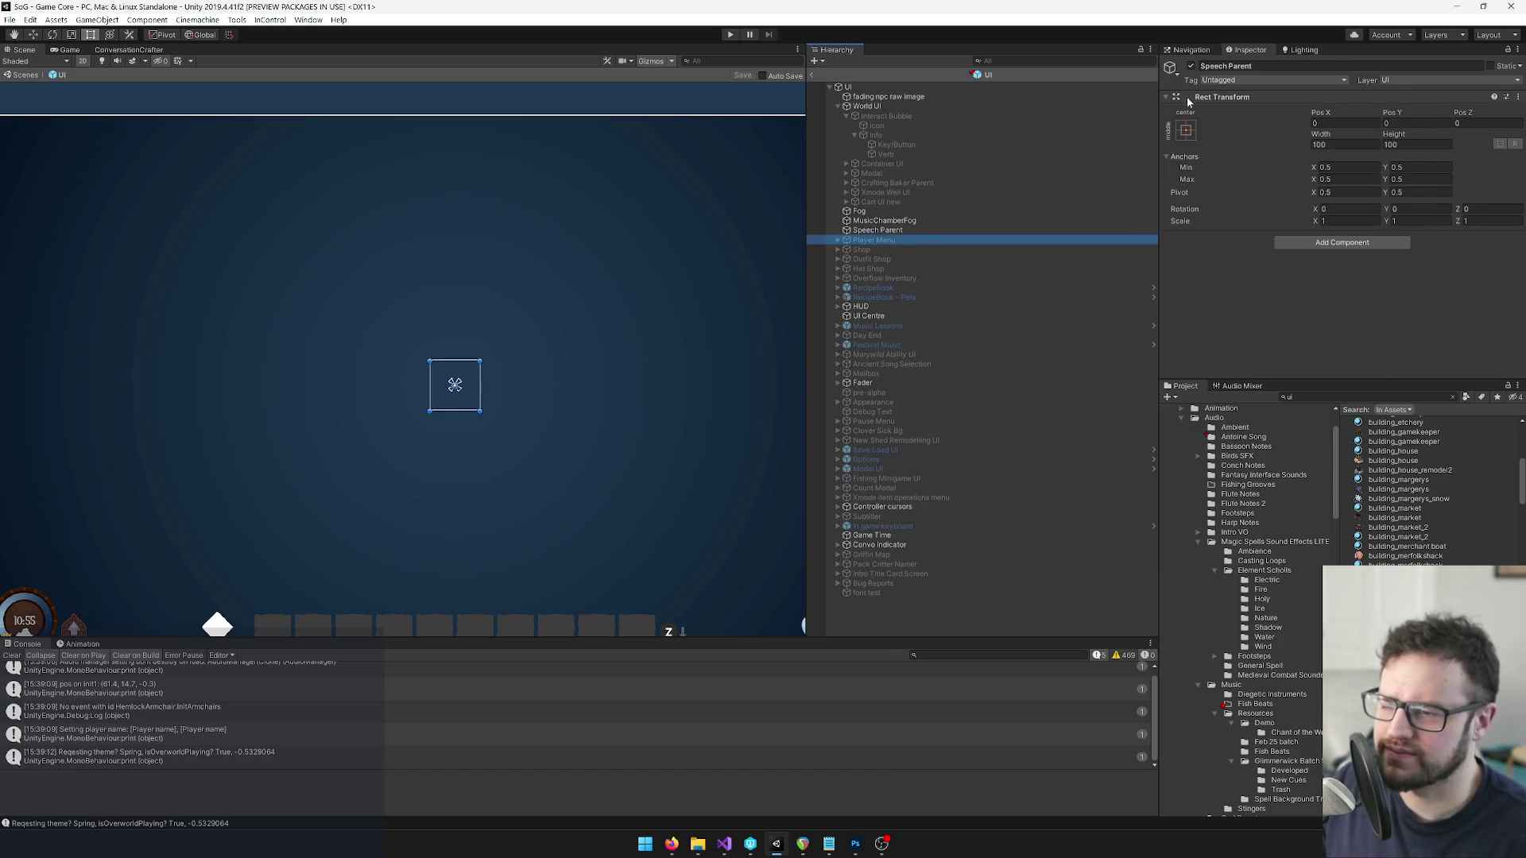
left_click(1191, 67)
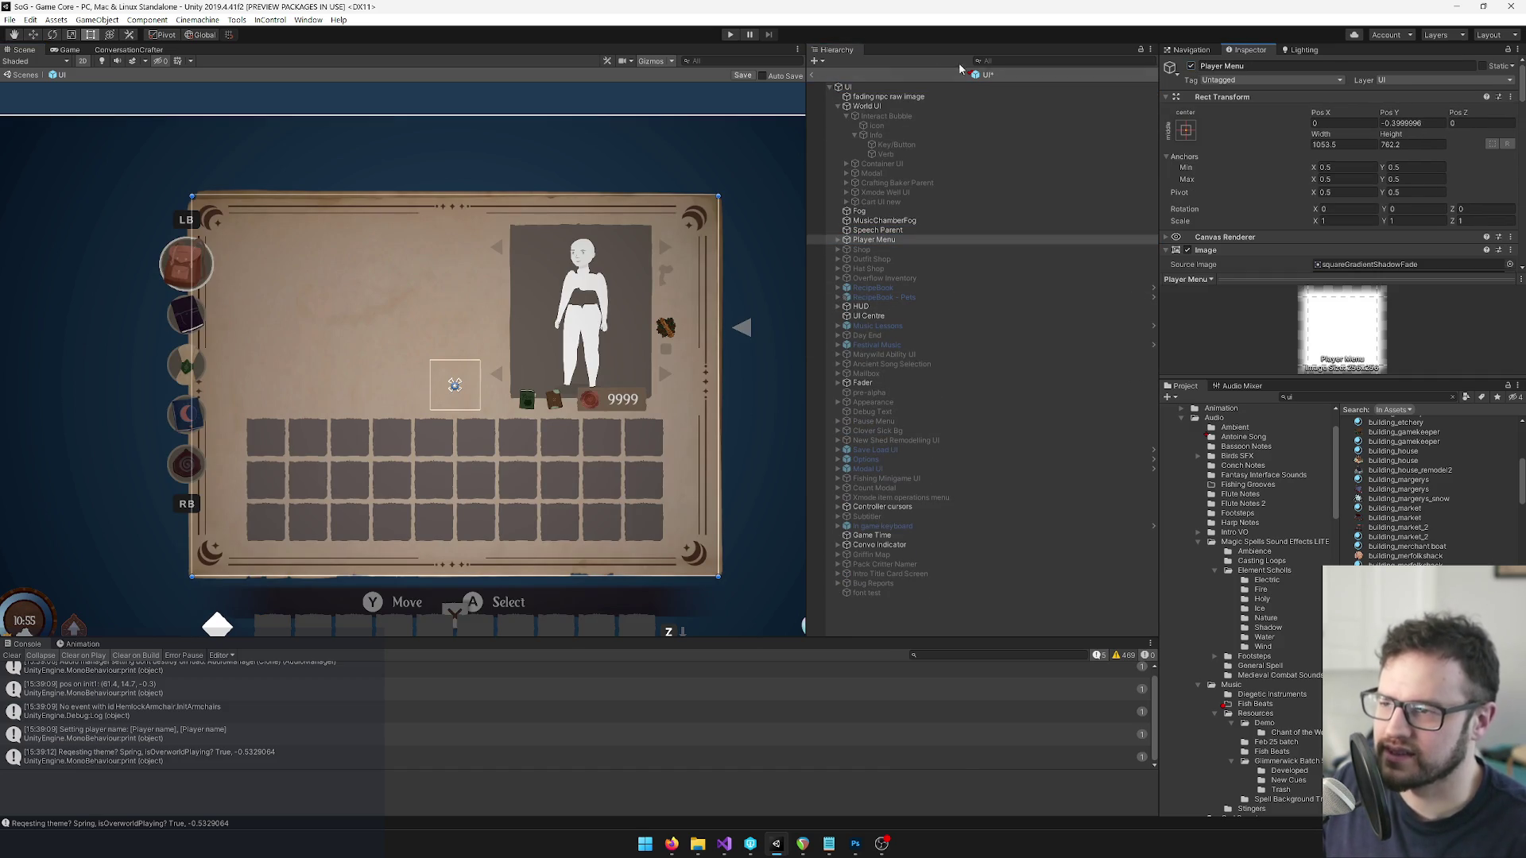
type("pinn")
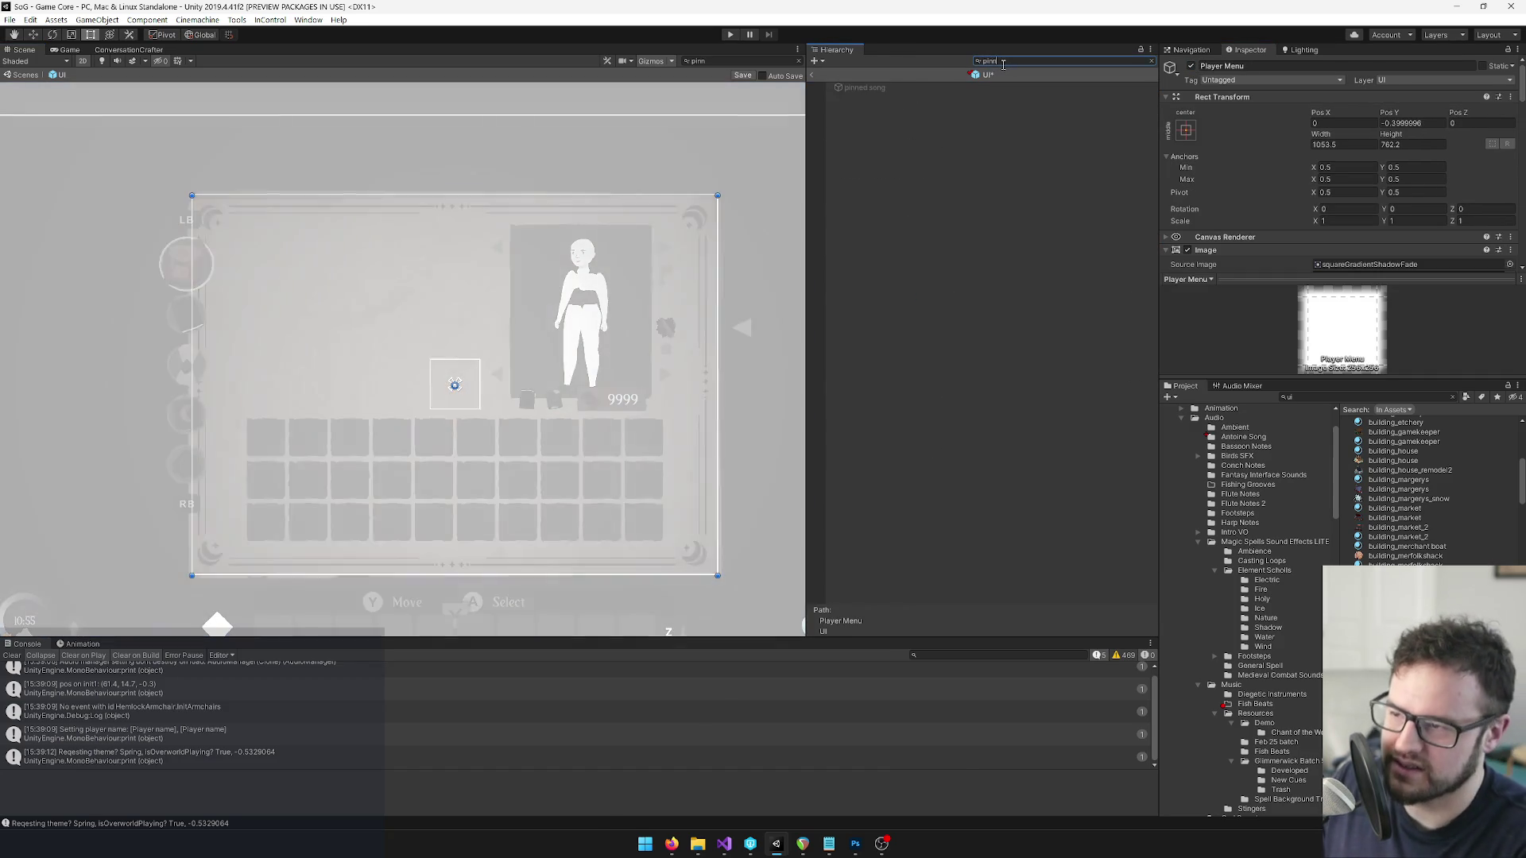
left_click(1192, 67)
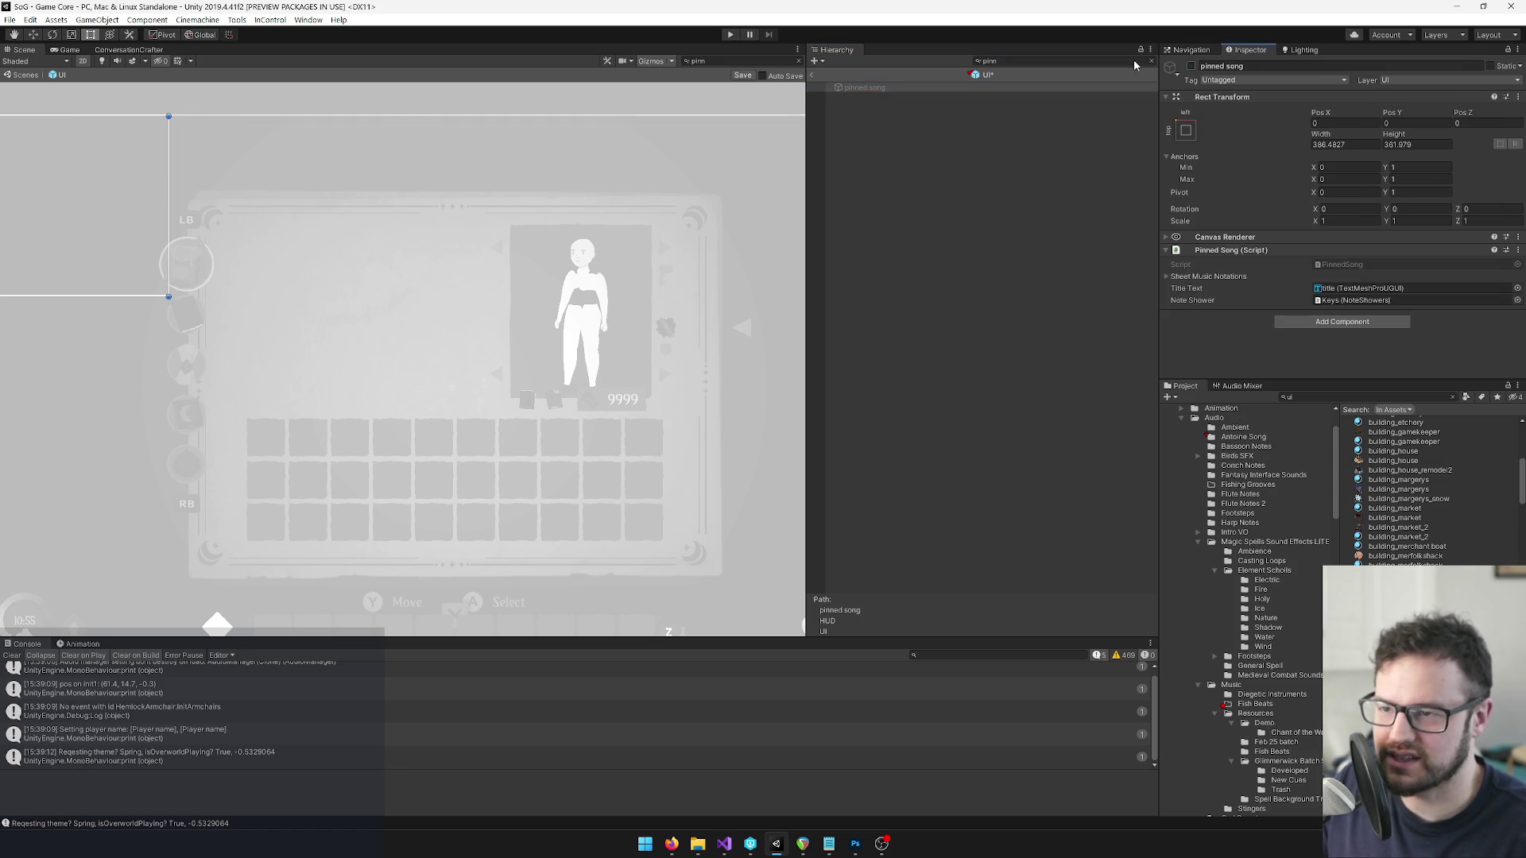
Clear the hierarchy search, pan to the Till panel, and deactivate the Inventory page.
left_click(1150, 61)
scroll(567, 360, "up", 5)
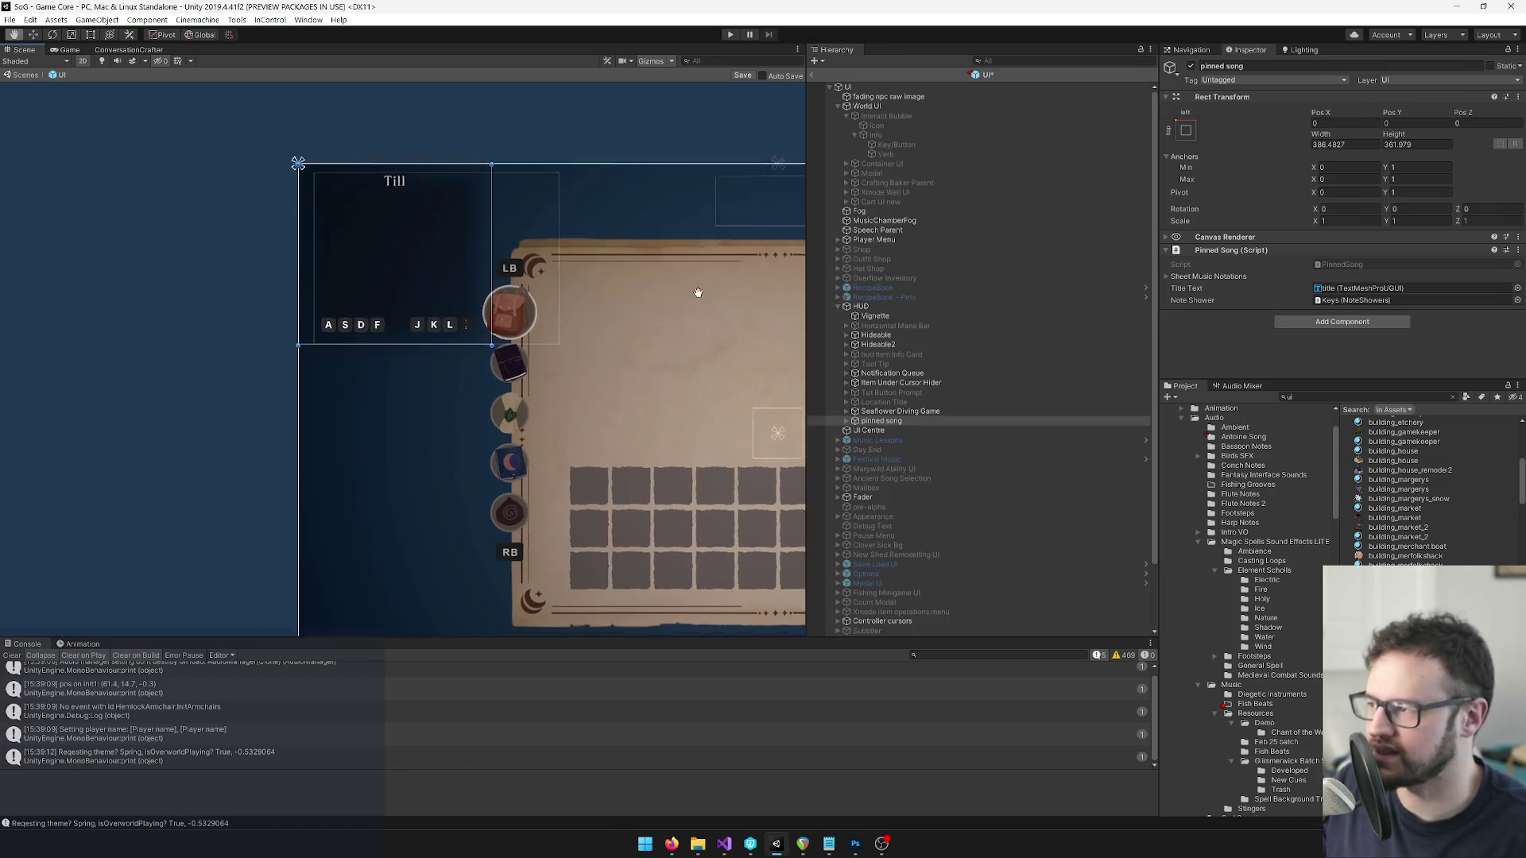
left_click_drag(567, 360, 569, 364)
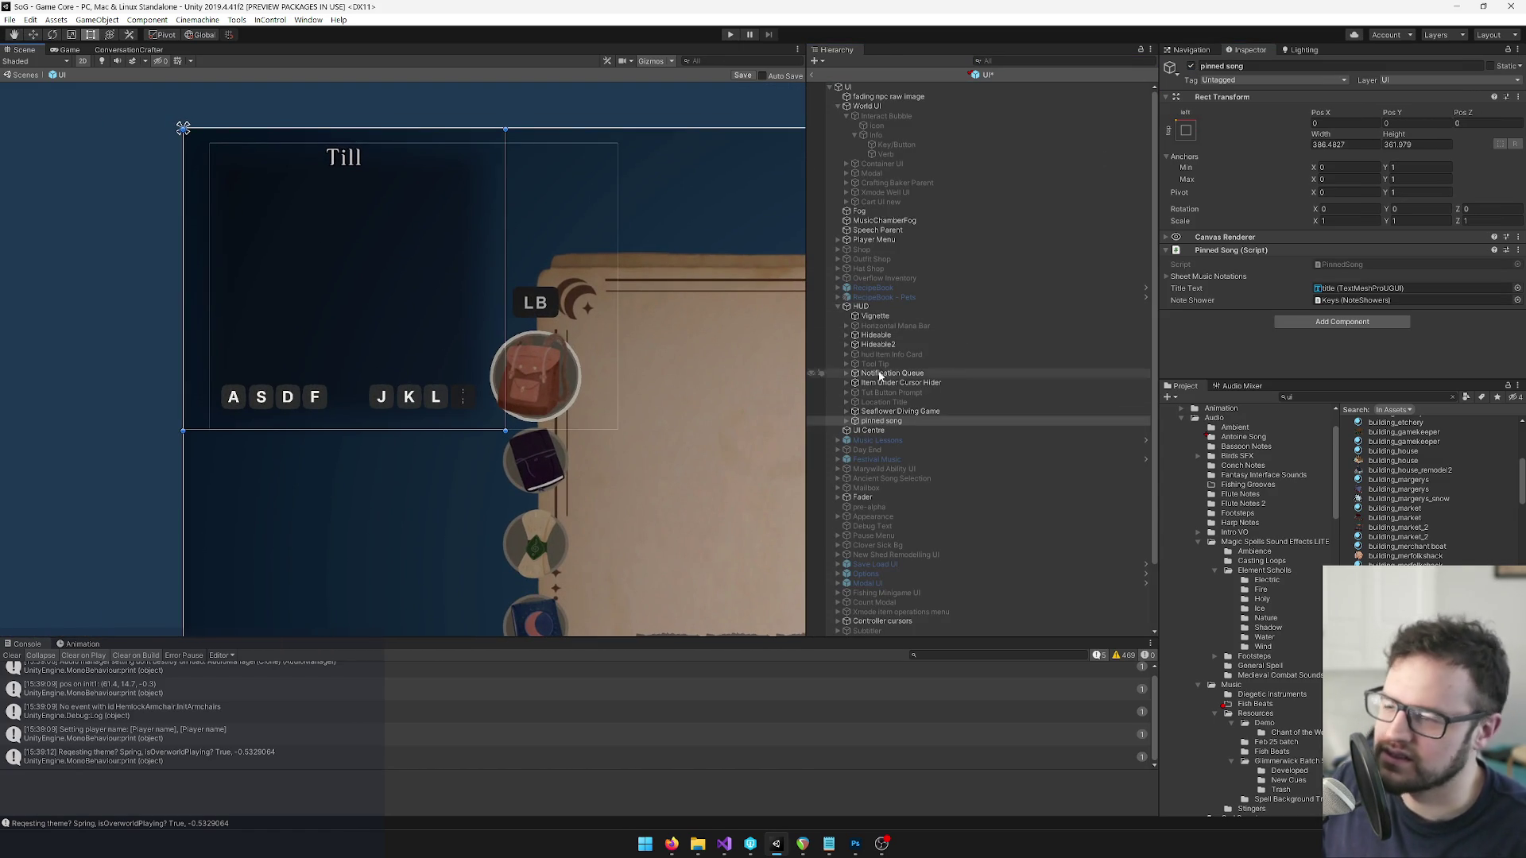
left_click_drag(671, 362, 602, 321)
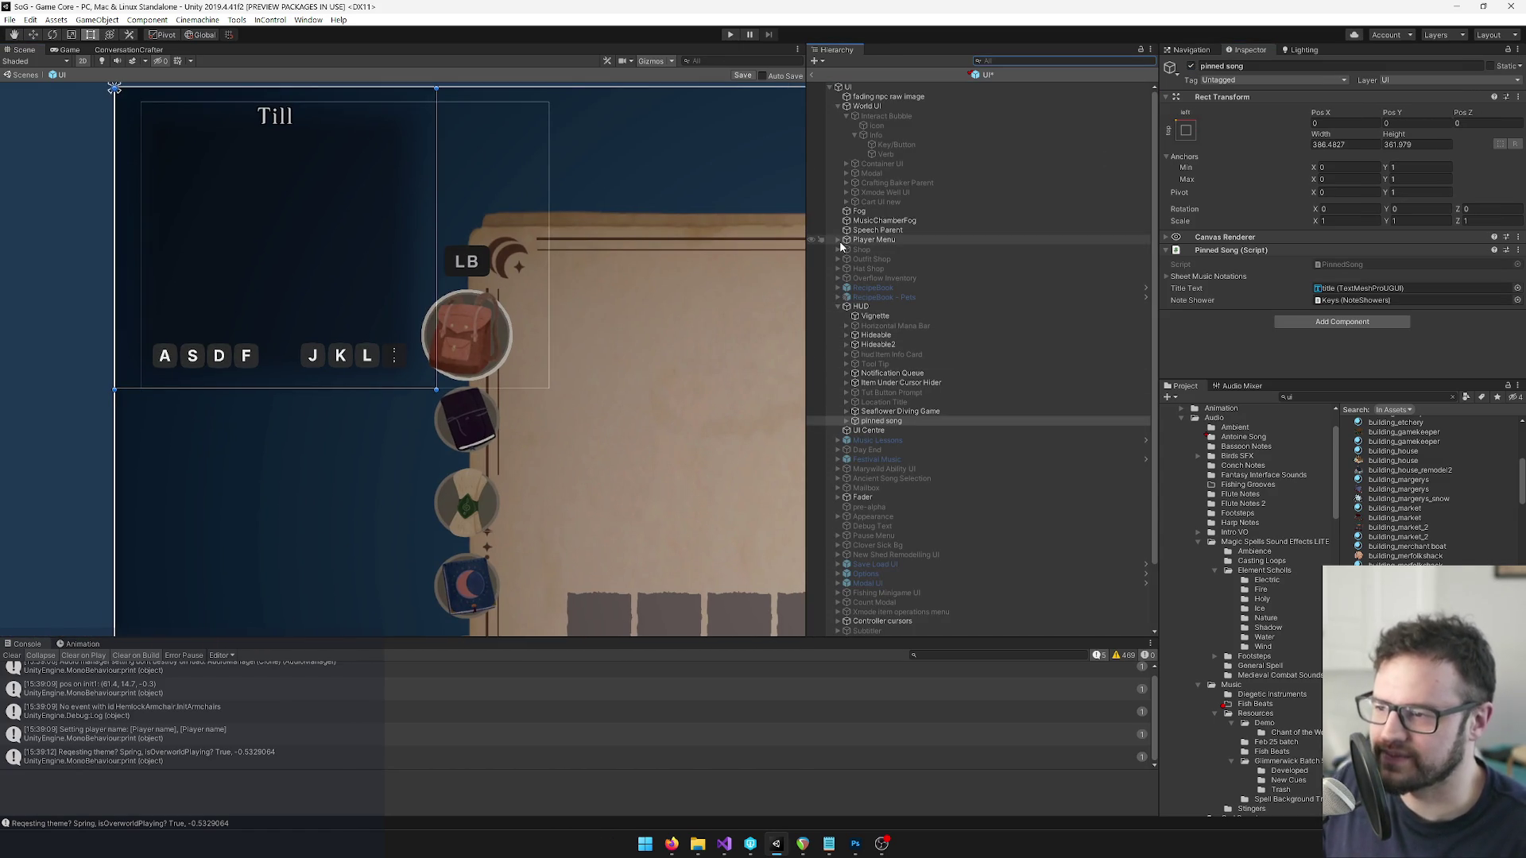
left_click(838, 240)
left_click(847, 325)
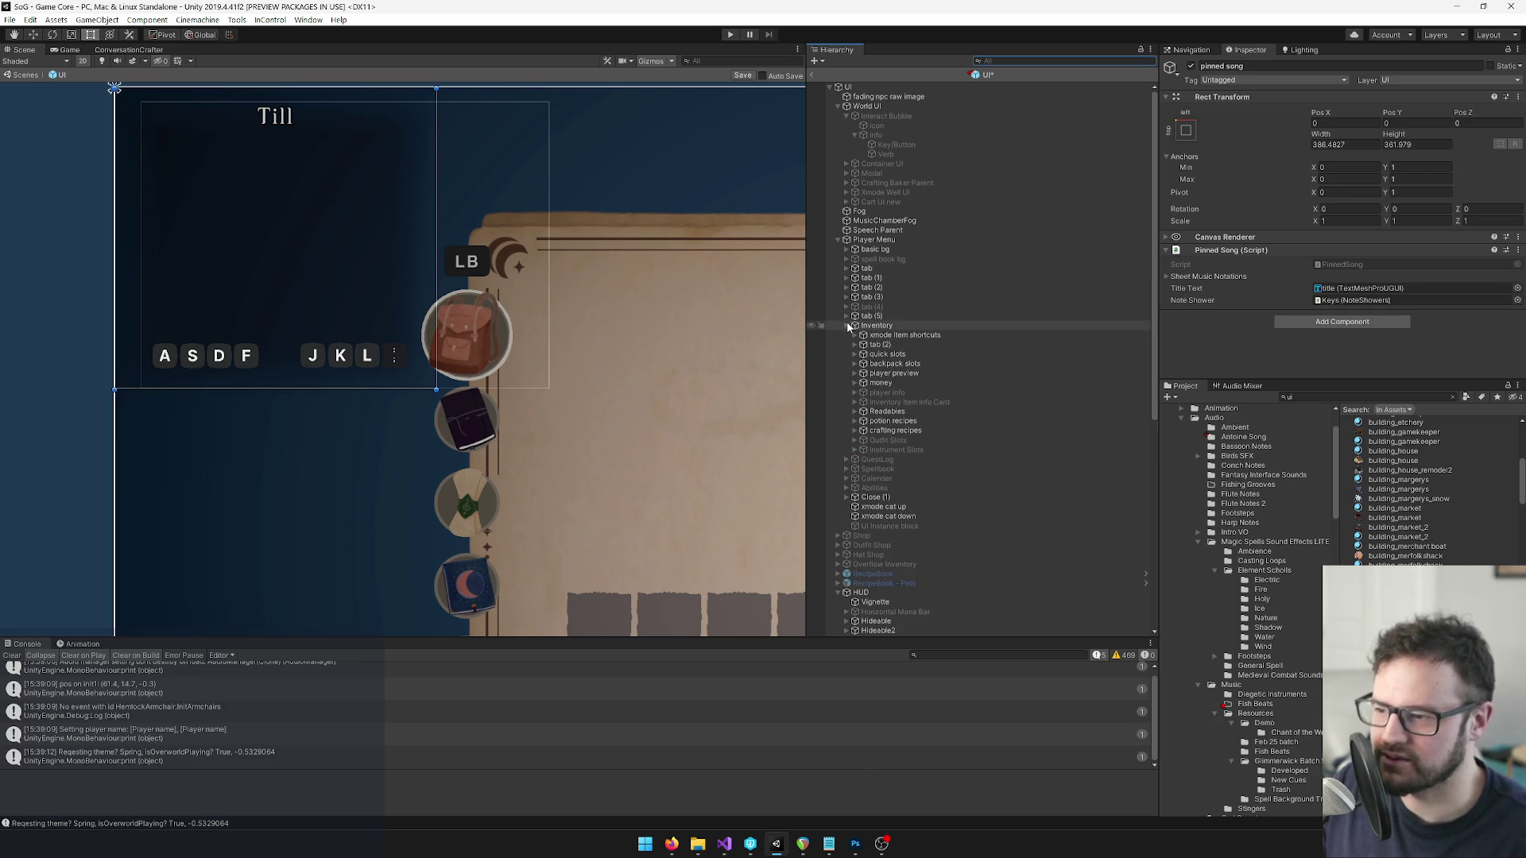
left_click(874, 325)
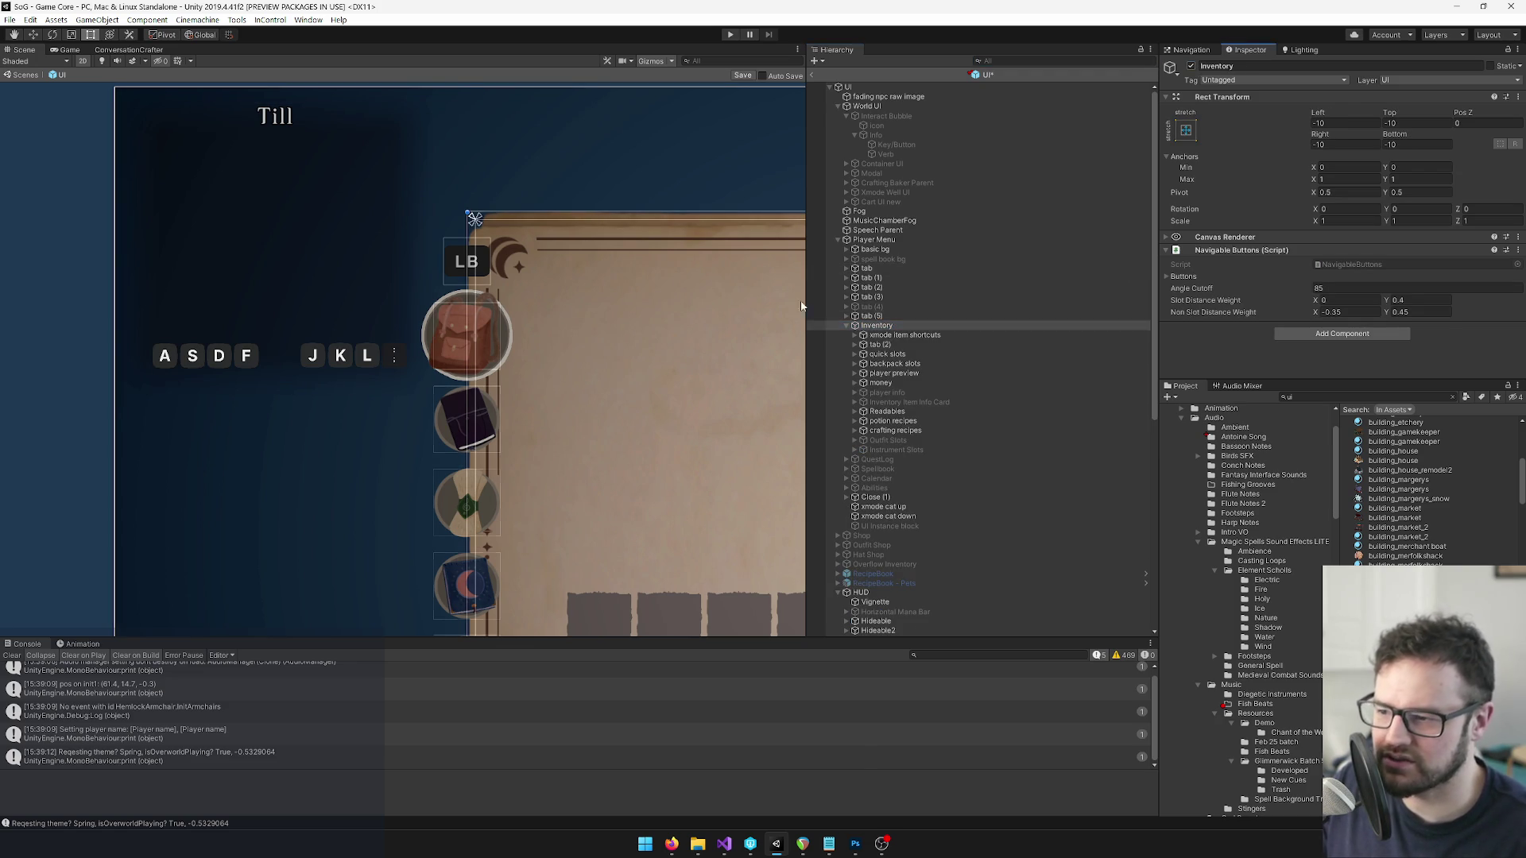
key("alt+shift+a")
left_click(847, 326)
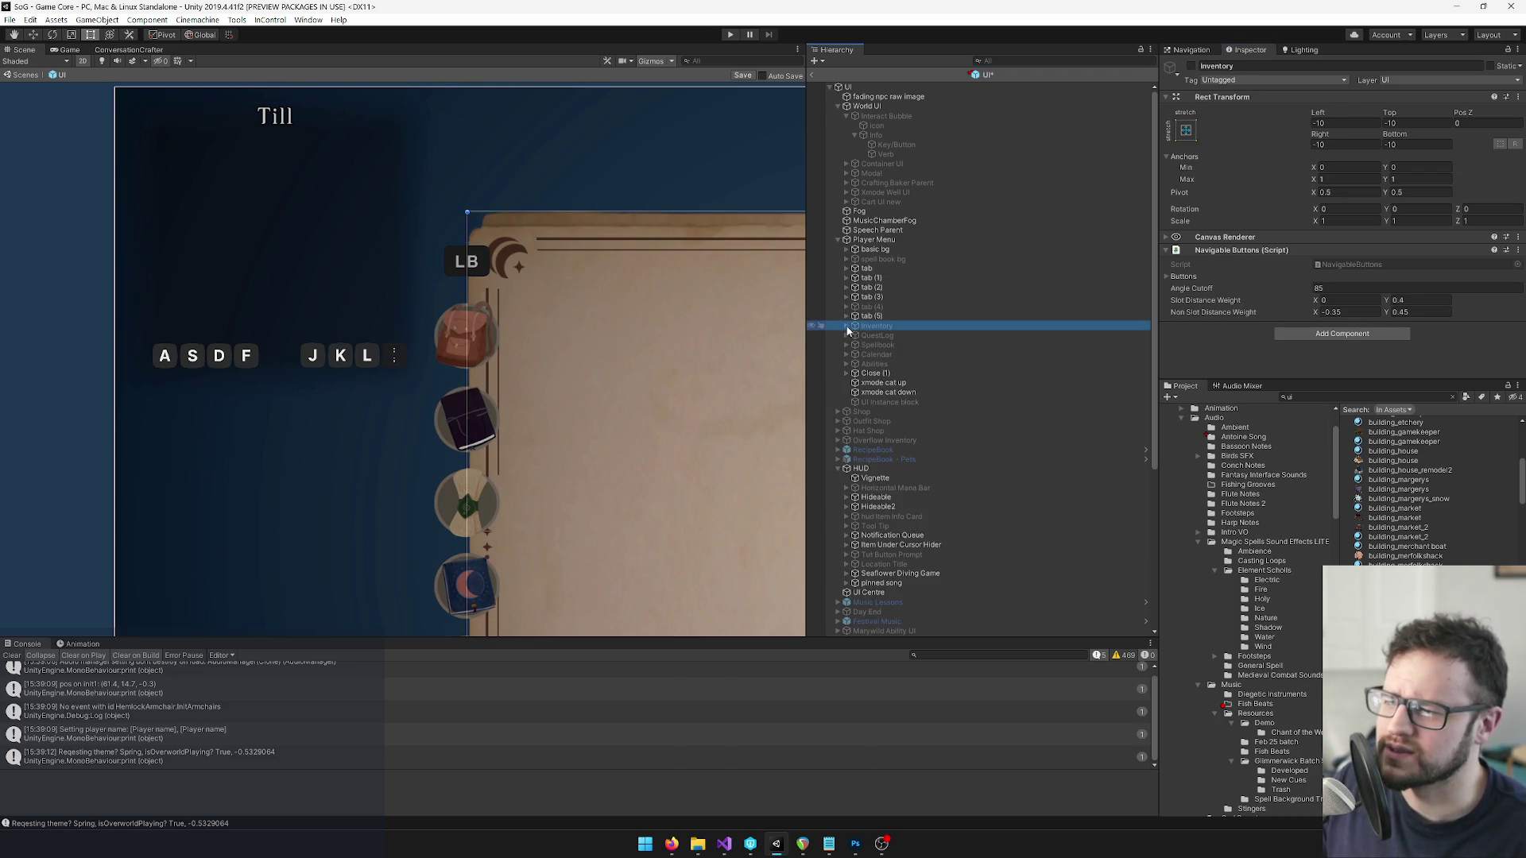
Enable the Spellbook page and its sheet music view panel.
left_click(842, 344)
left_click(846, 345)
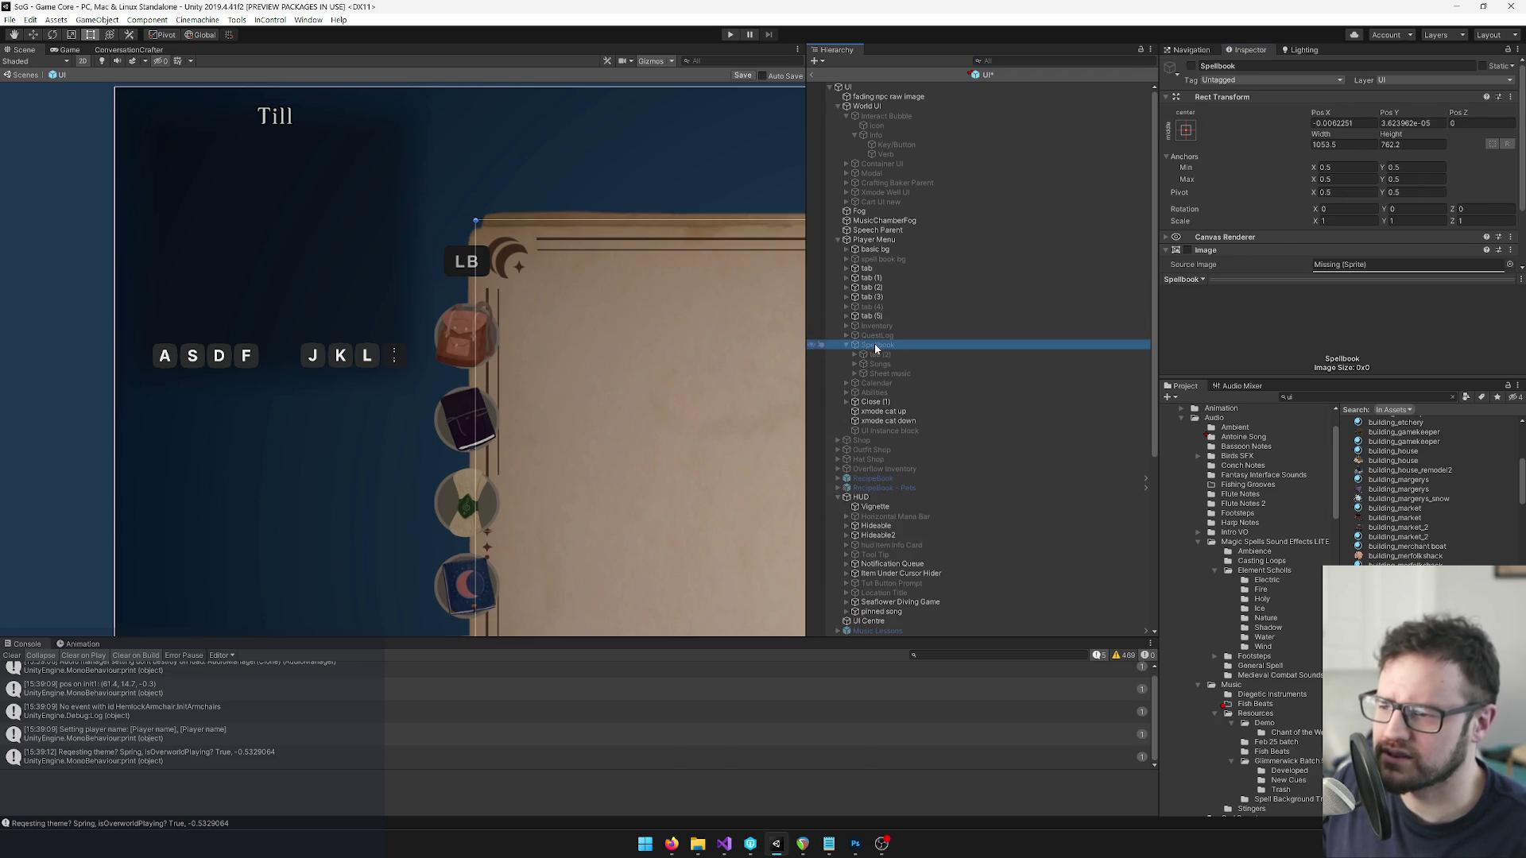
left_click(1190, 66)
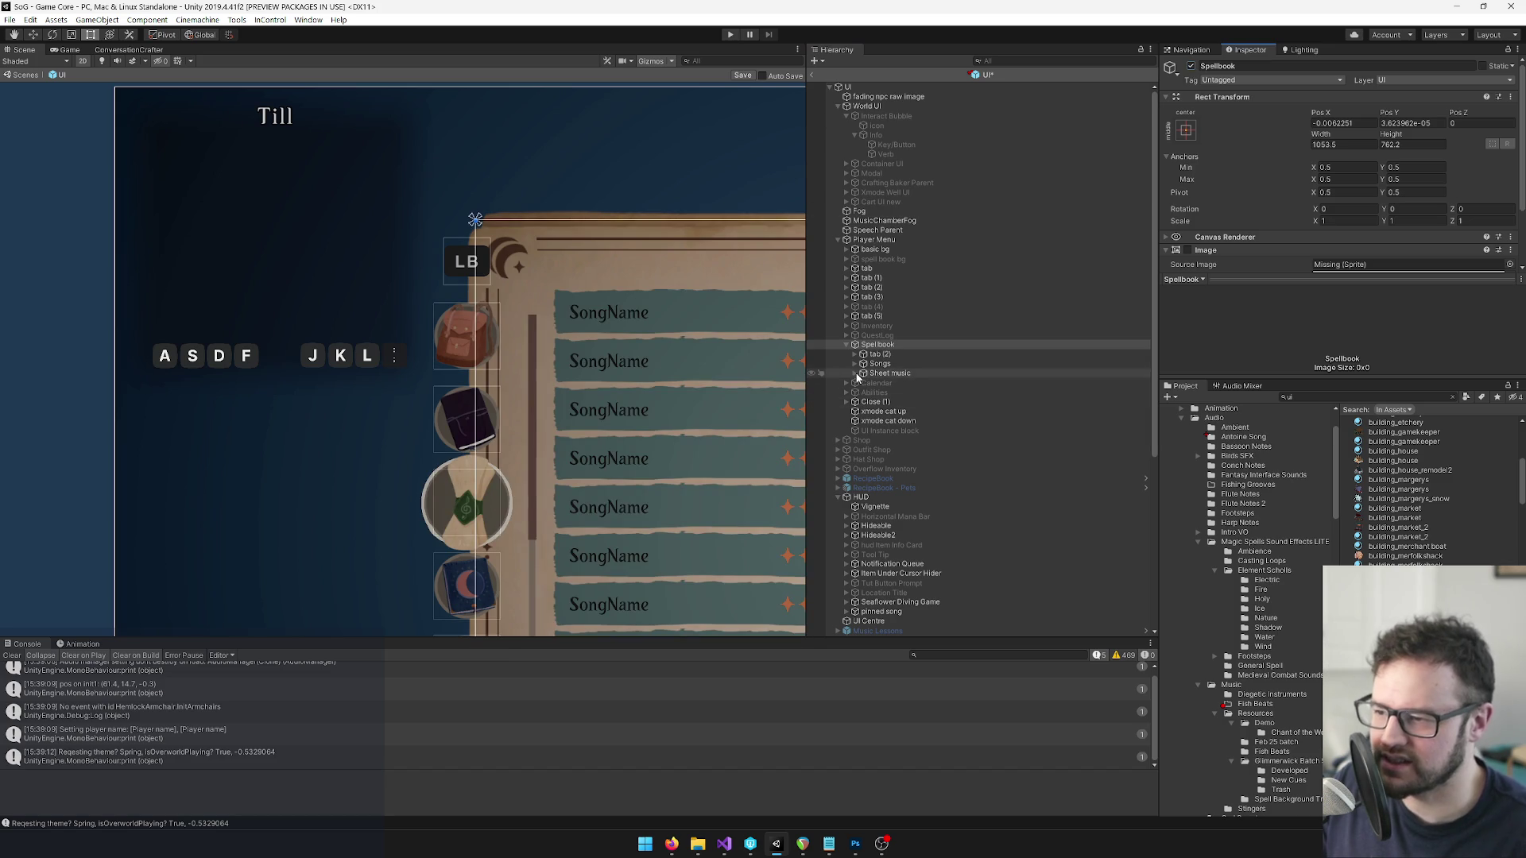
left_click(855, 372)
left_click(914, 383)
key("alt+shift+a")
Expand the manuscript's song list and select the Sandcastle sheet music to inspect it.
left_click(862, 383)
left_click(872, 401)
left_click(880, 421)
scroll(928, 422, "down", 2)
left_click(921, 406)
scroll(516, 336, "down", 6)
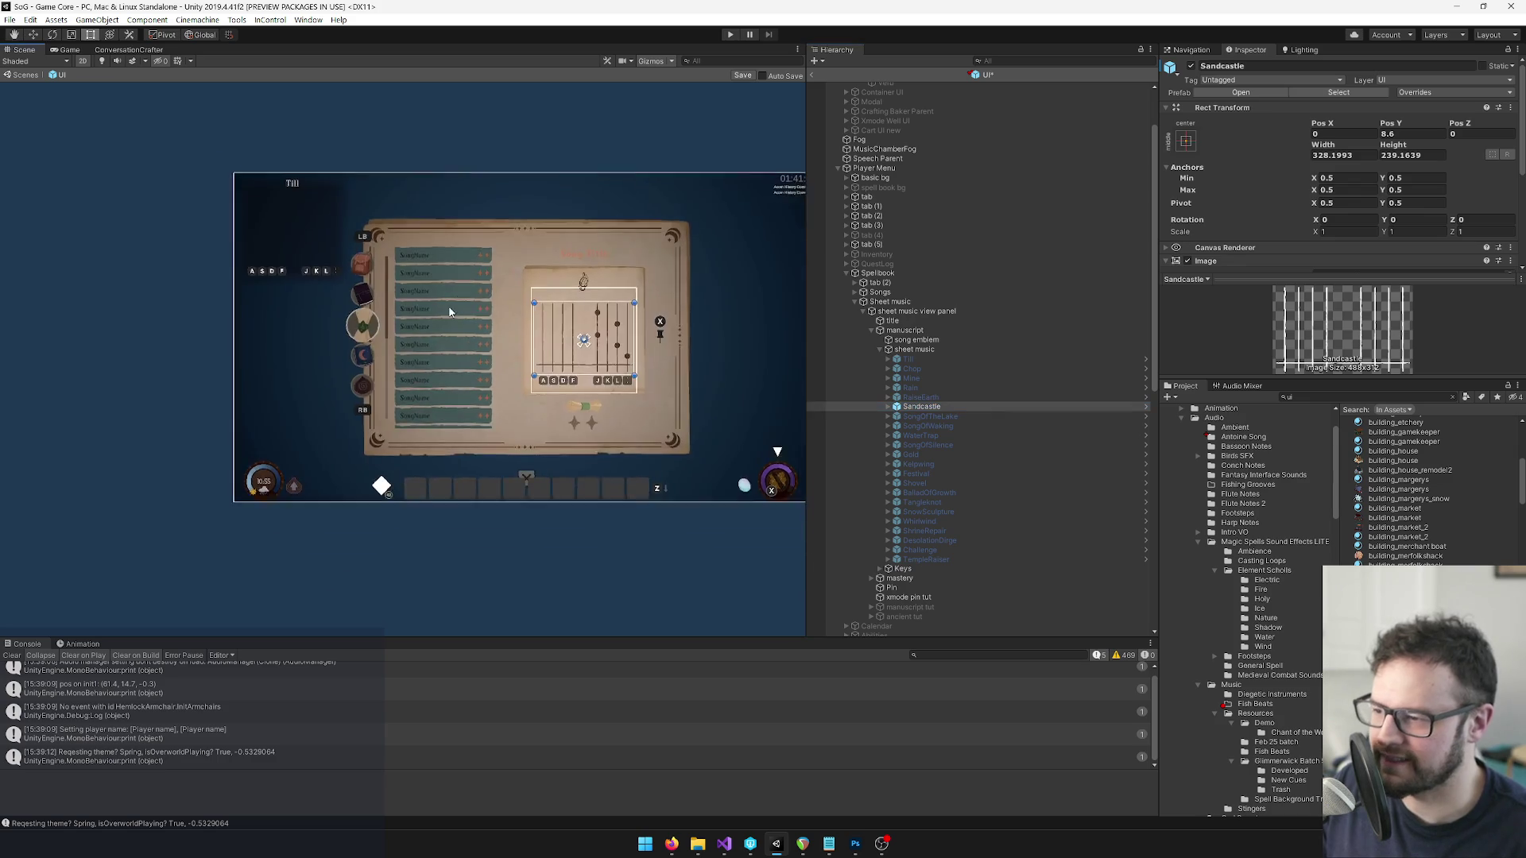
scroll(450, 311, "up", 6)
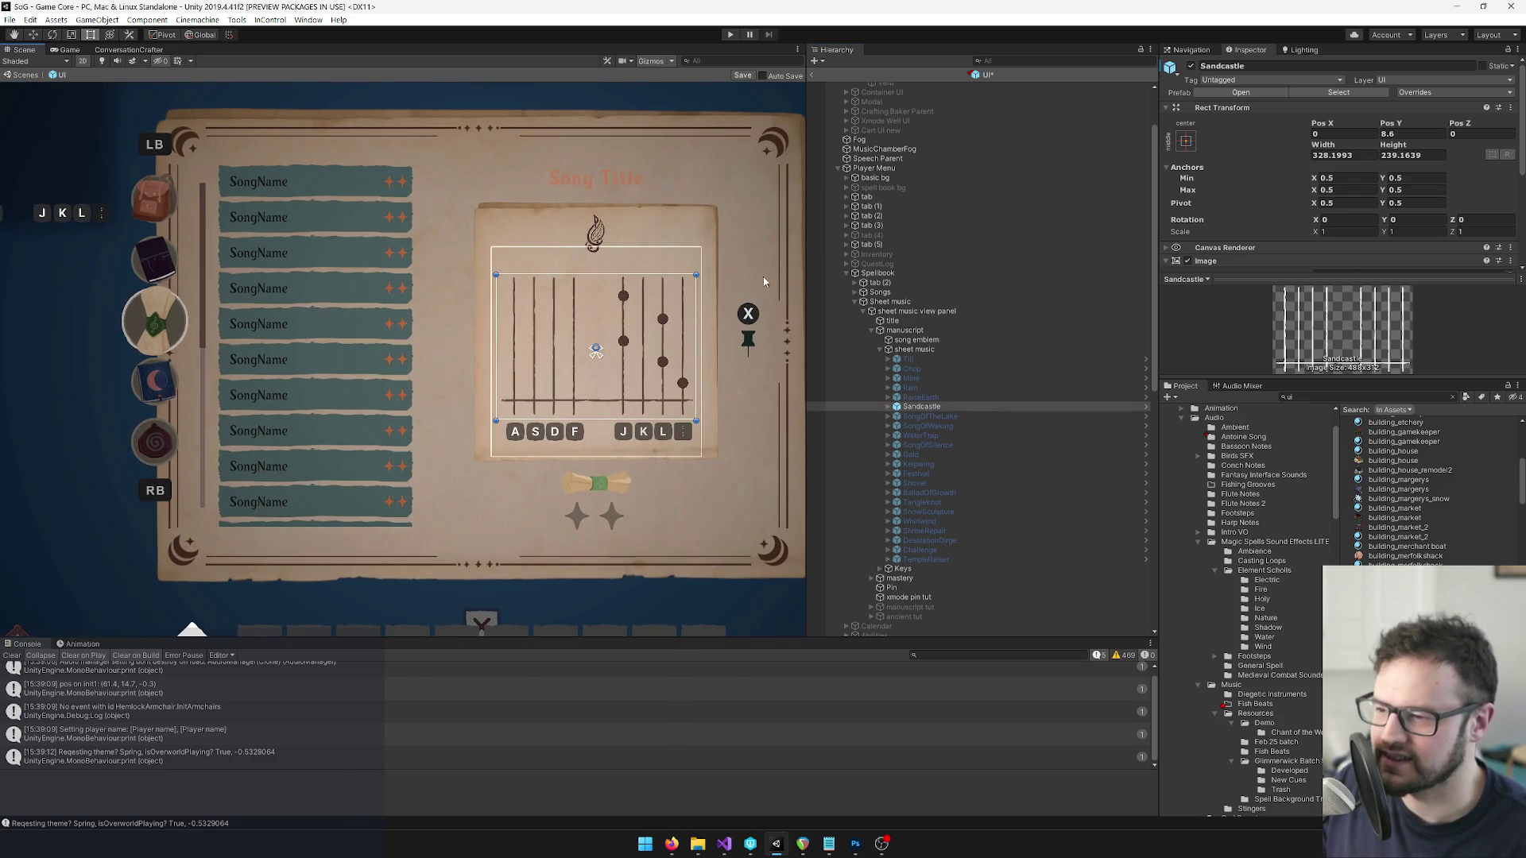
scroll(977, 342, "down", 10)
scroll(954, 384, "up", 4)
scroll(894, 379, "up", 12)
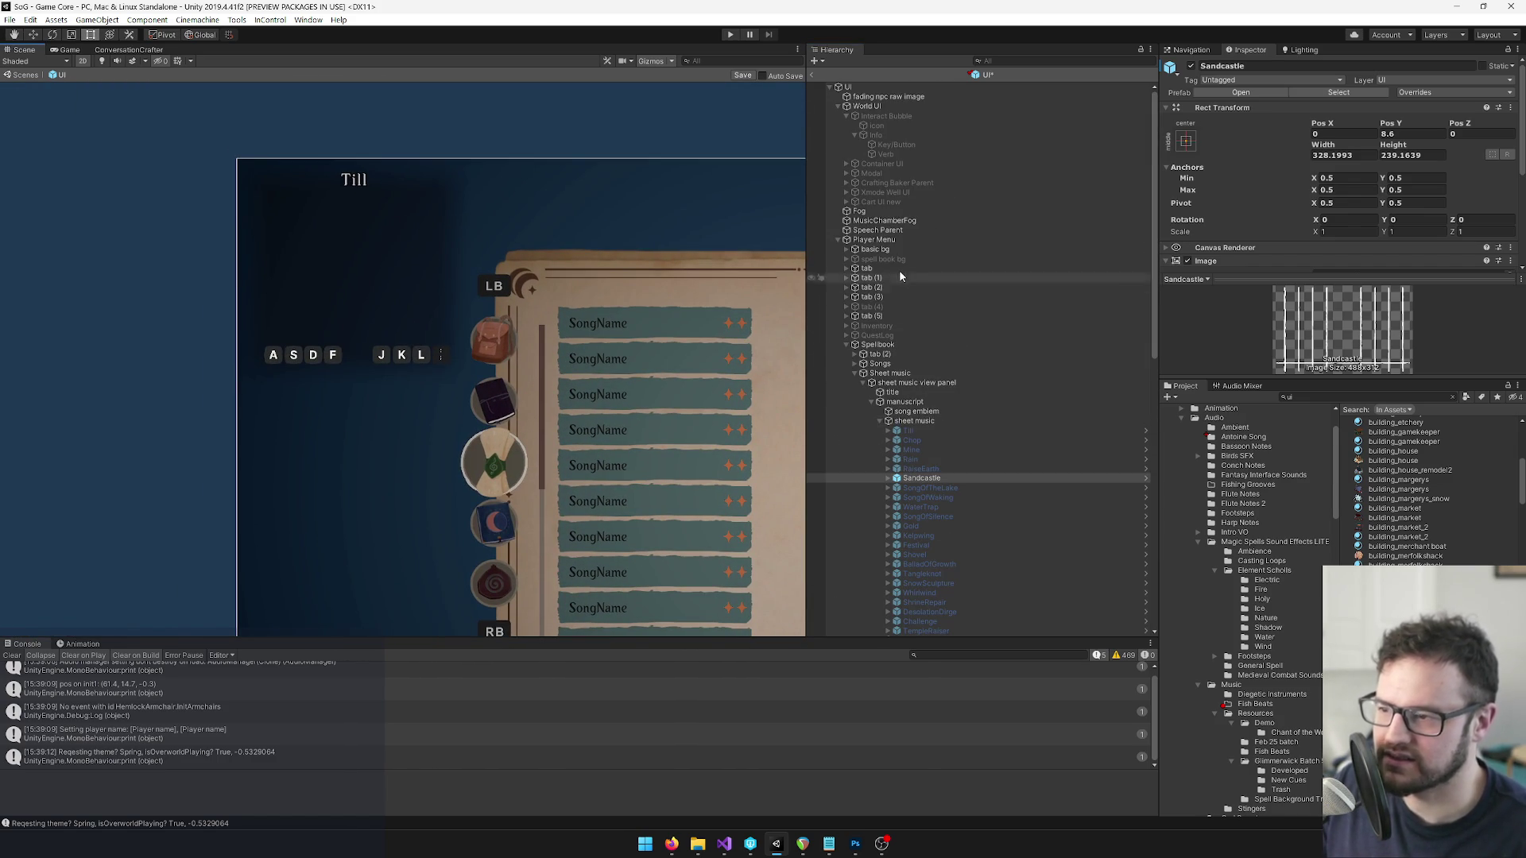
scroll(936, 260, "down", 10)
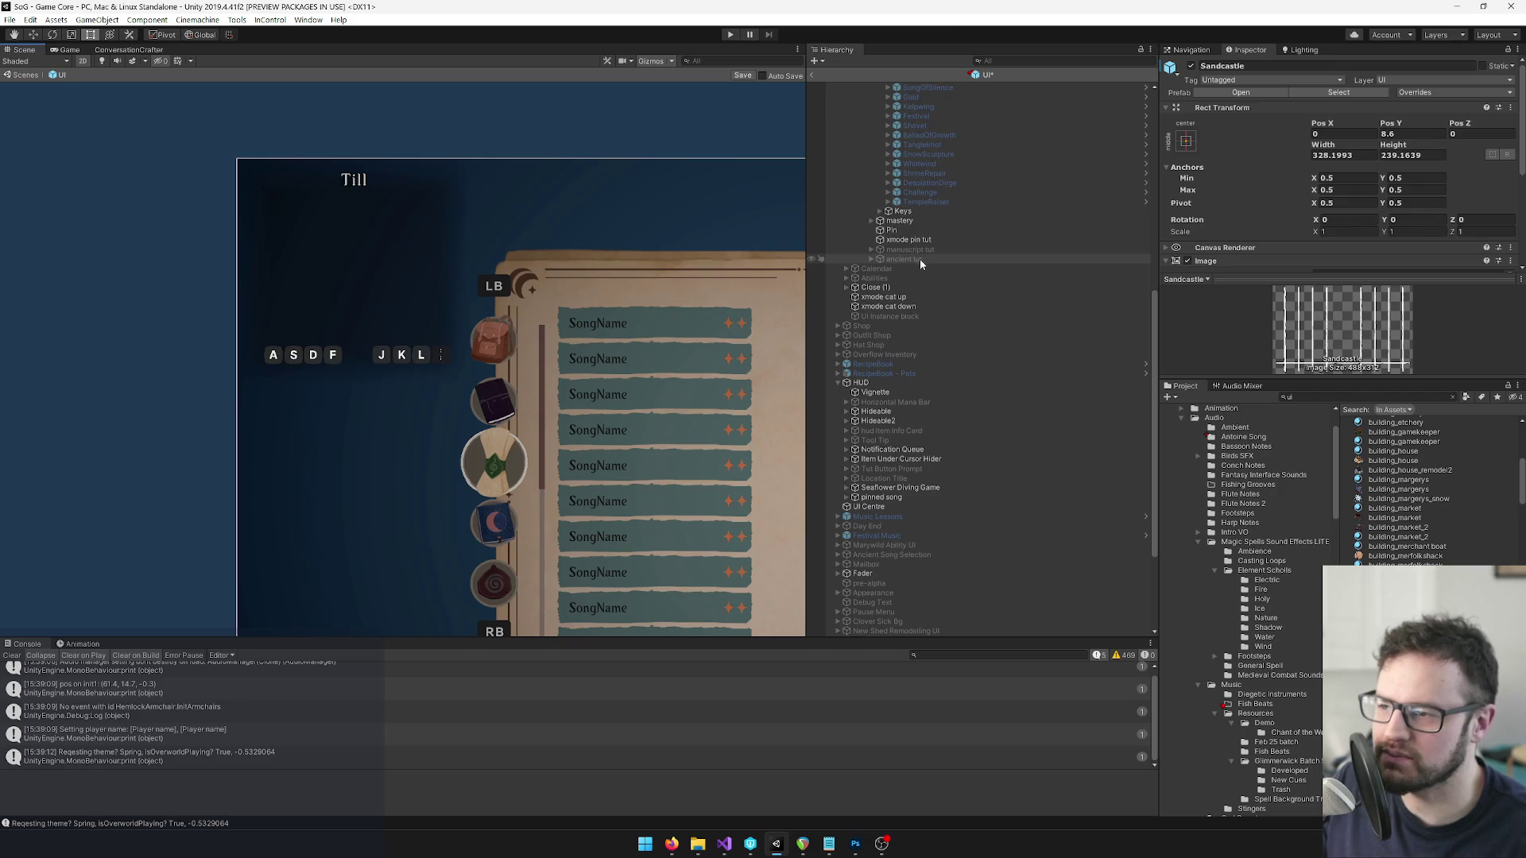
scroll(1071, 423, "up", 12)
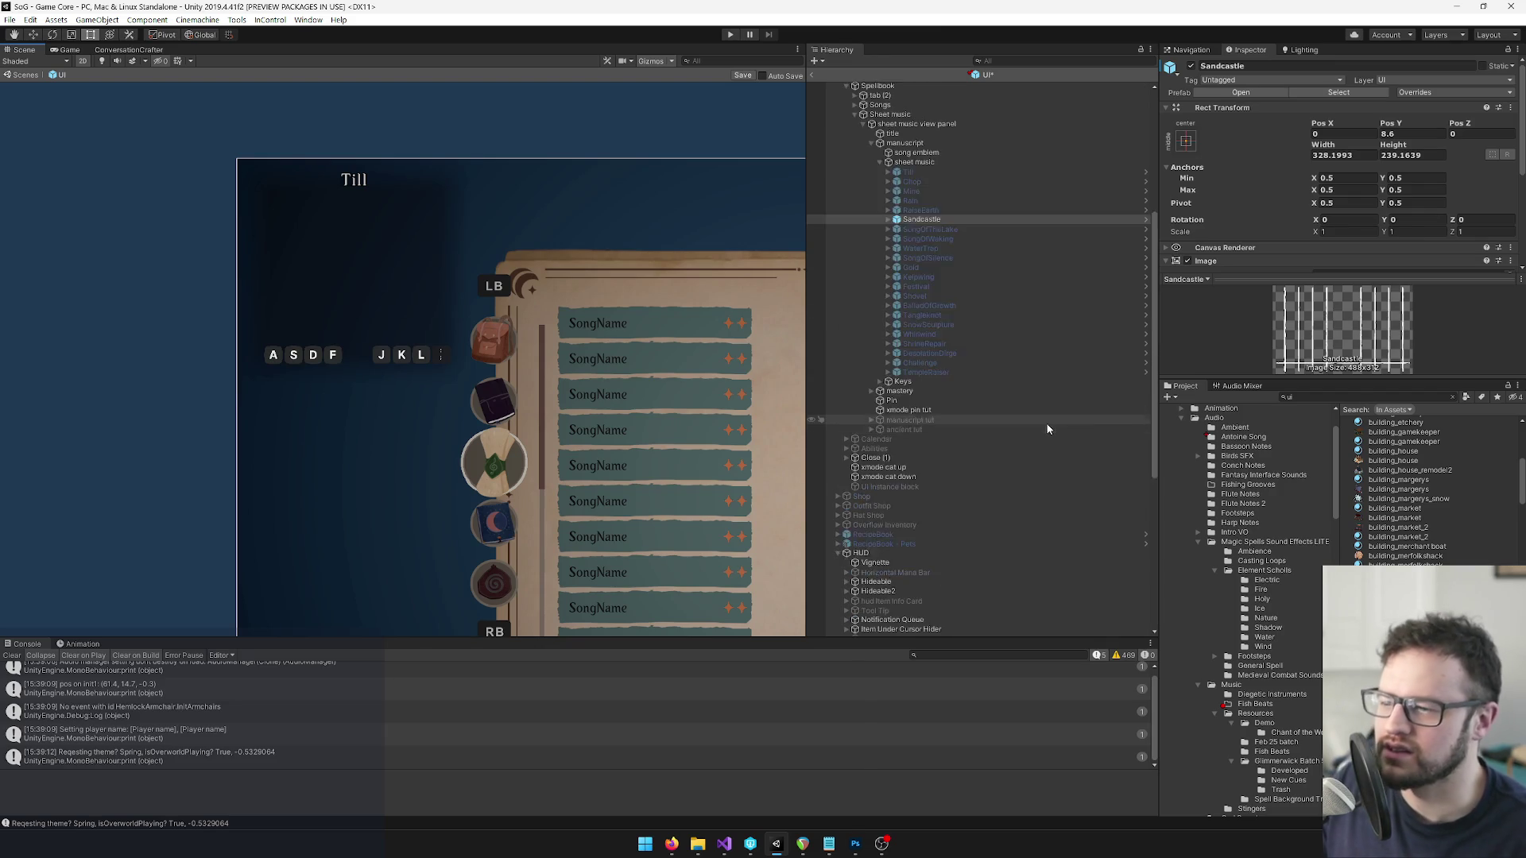
Locate the pinned song object and select the Sandcastle notation in its sheet music list.
type("pinn")
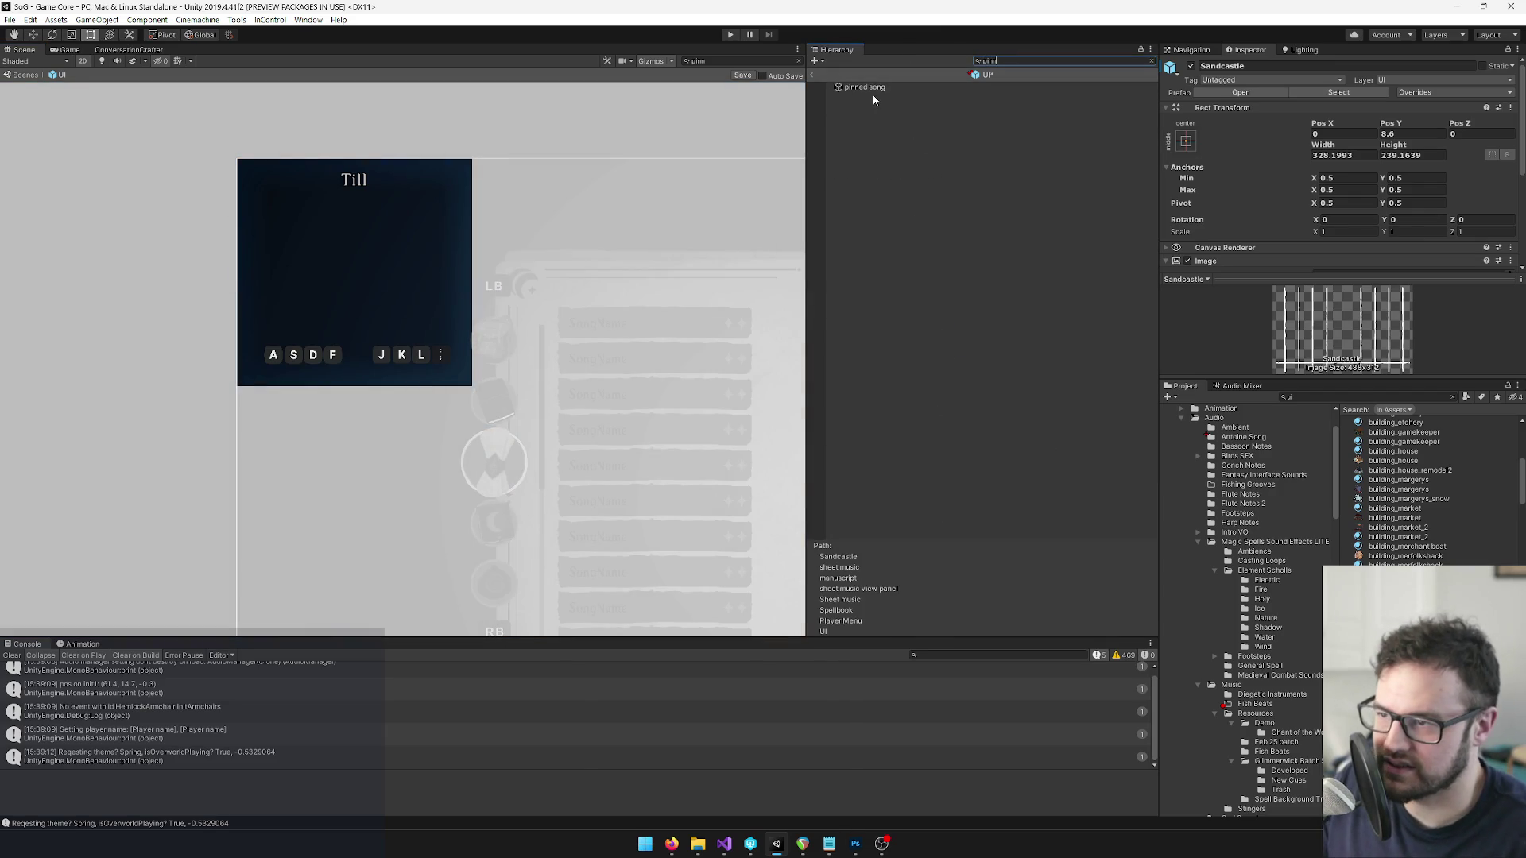
left_click(874, 88)
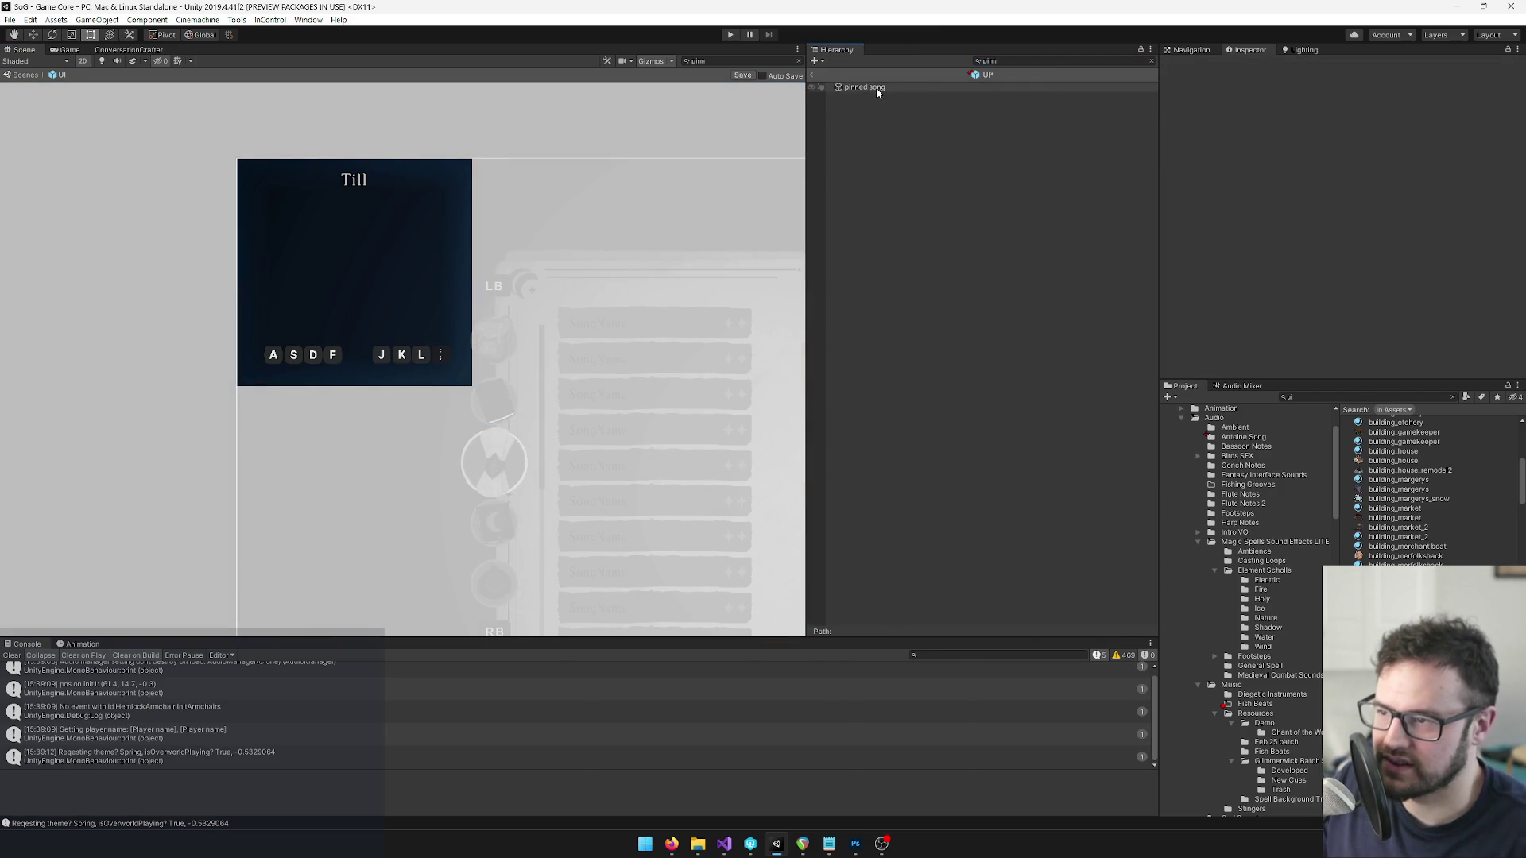
left_click(1152, 61)
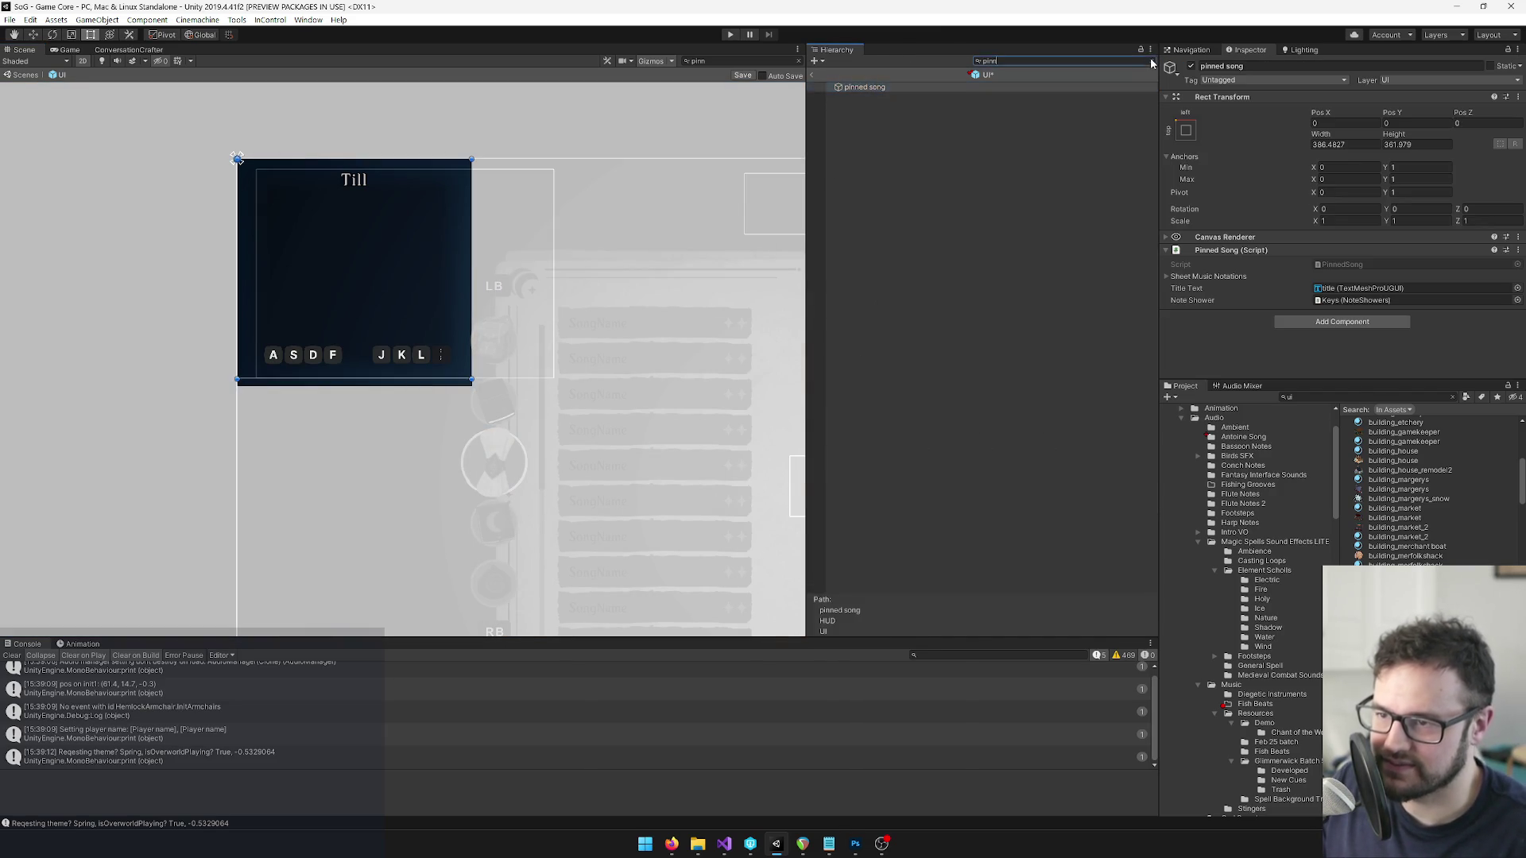
left_click(847, 410)
left_click(855, 420)
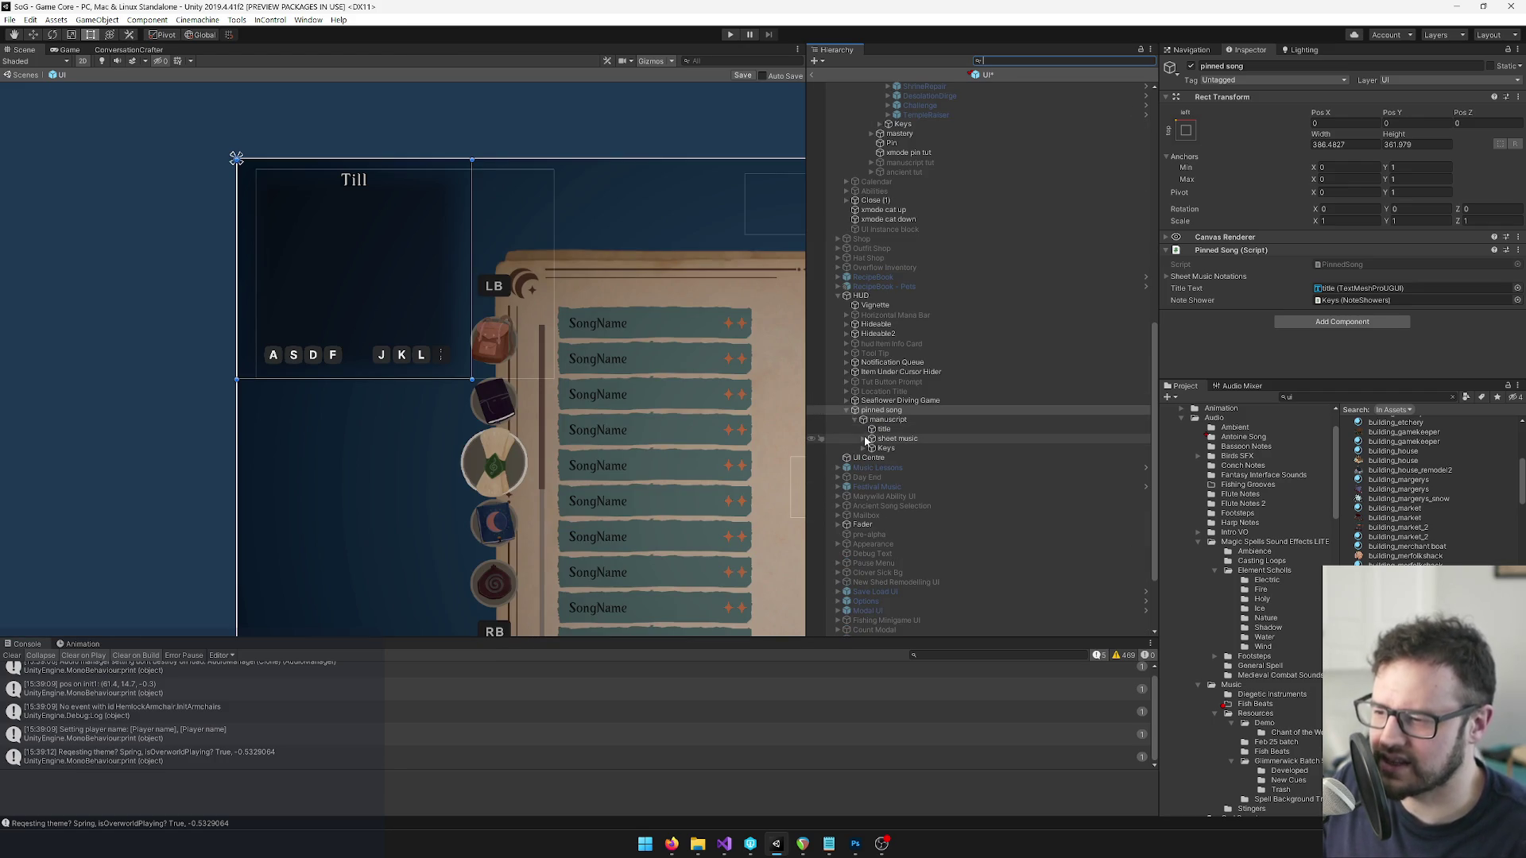
left_click(864, 438)
scroll(928, 469, "down", 4)
left_click(906, 354)
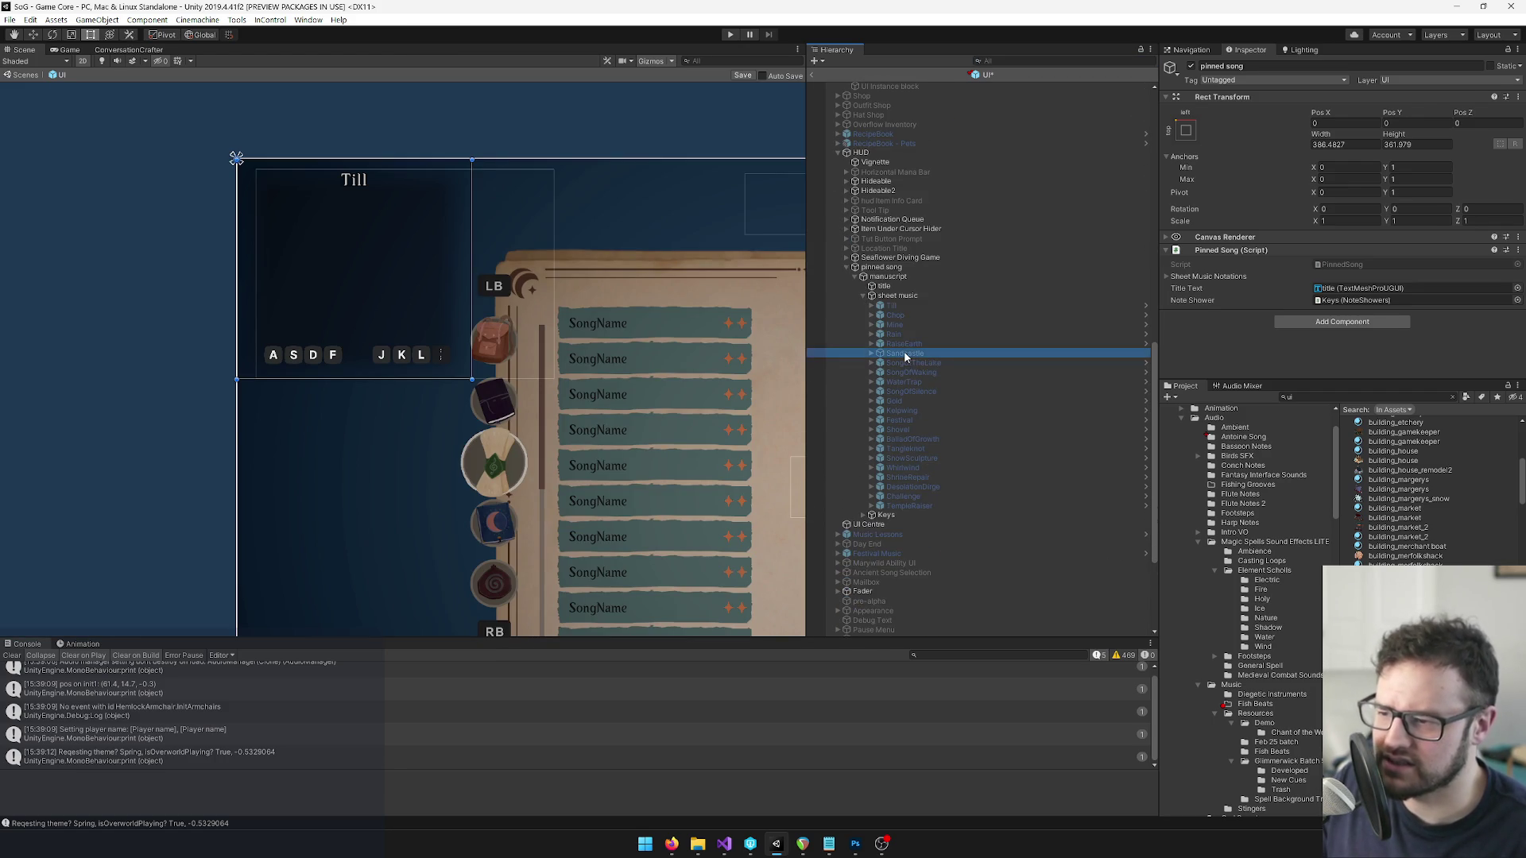
left_click(1399, 80)
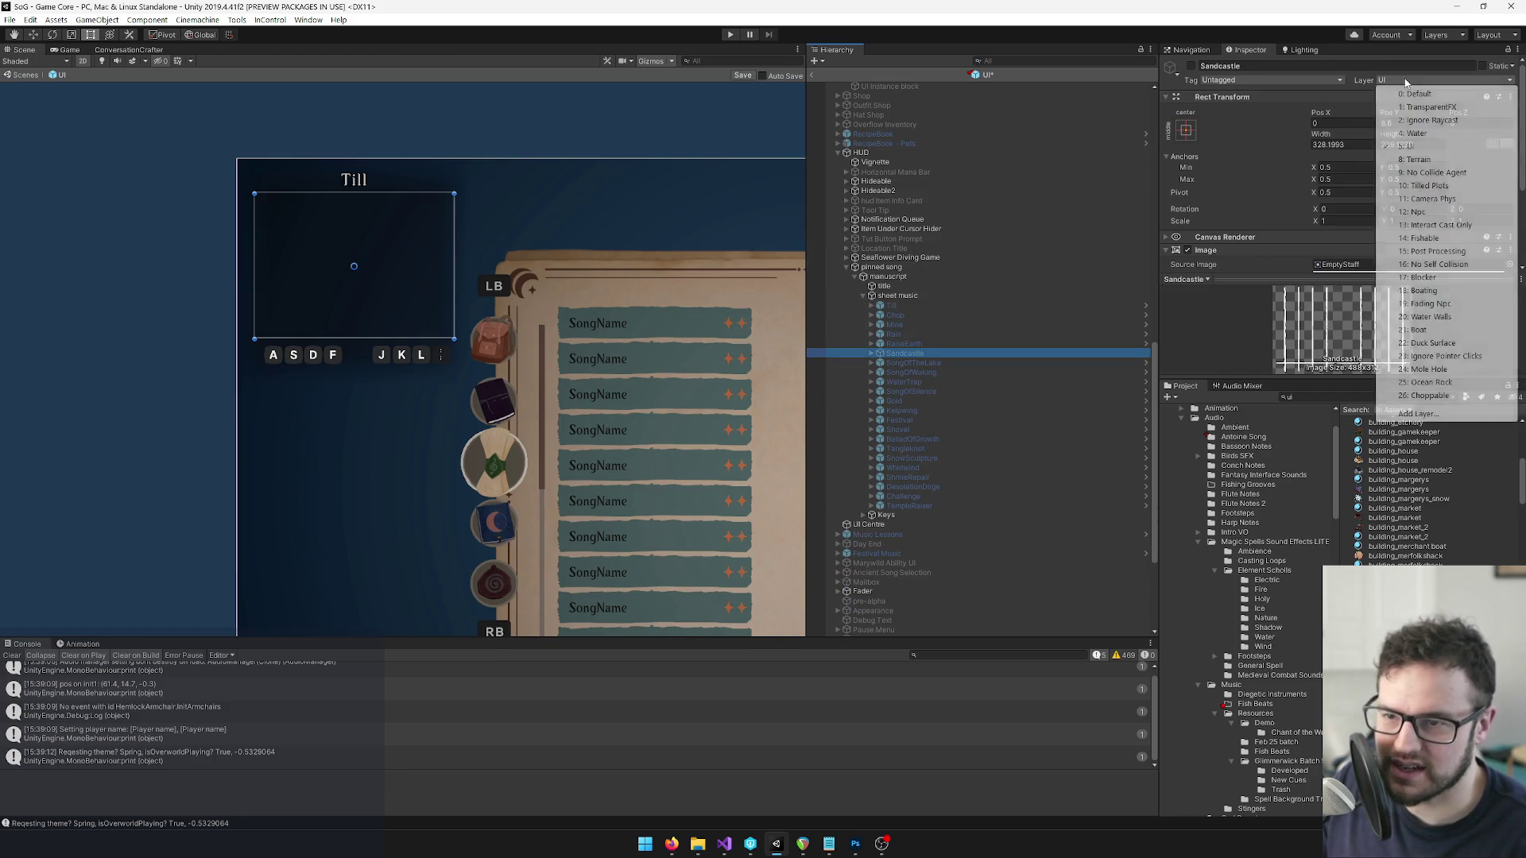
left_click(1385, 82)
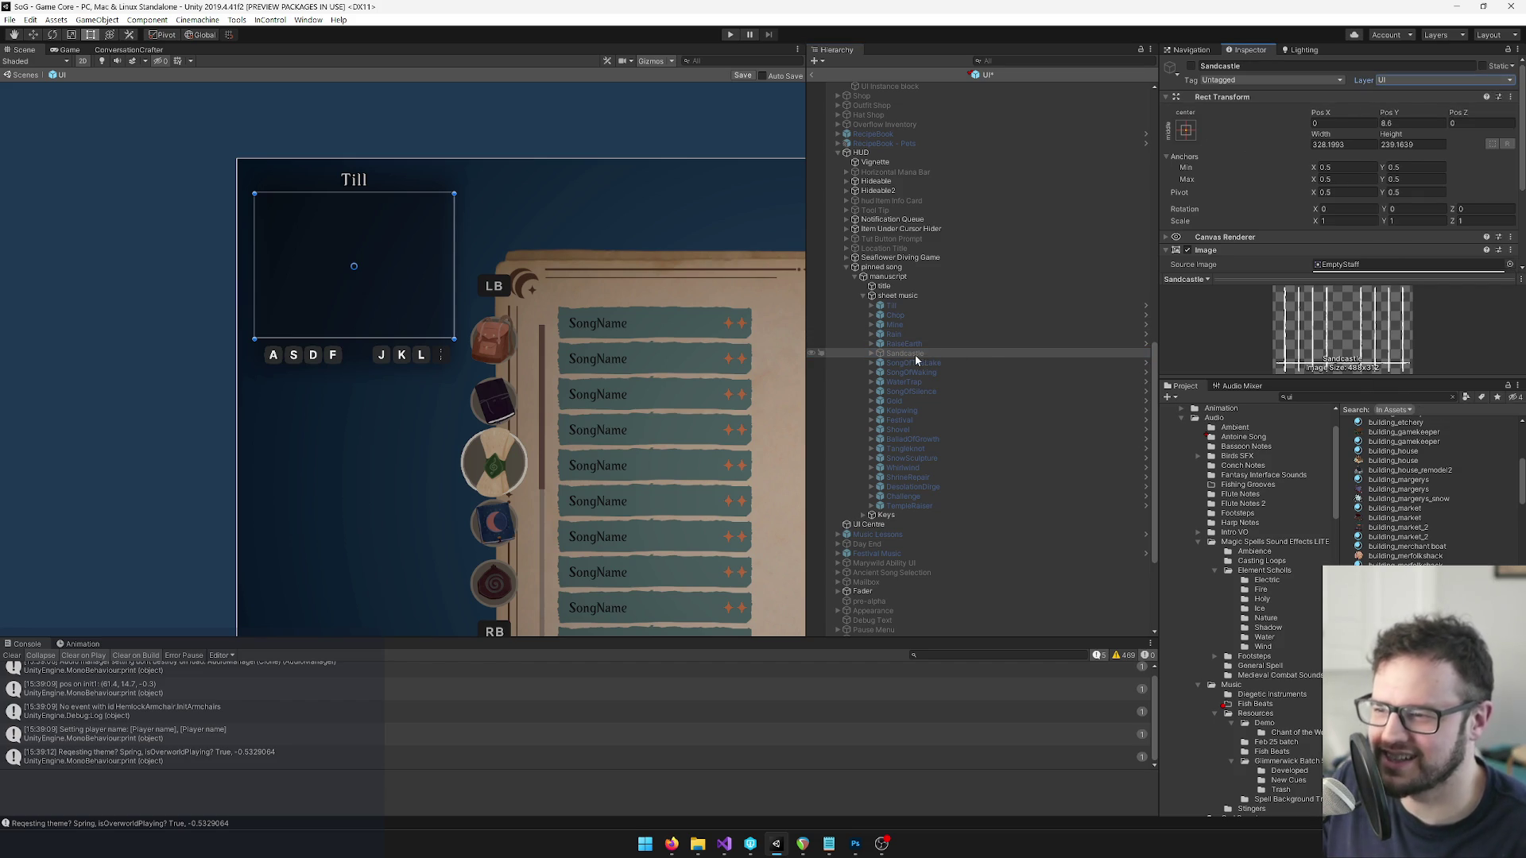
Inspect the pinned Sandcastle's Notation Mask and delete the empty Sandcastle notation.
scroll(1290, 135, "down", 3)
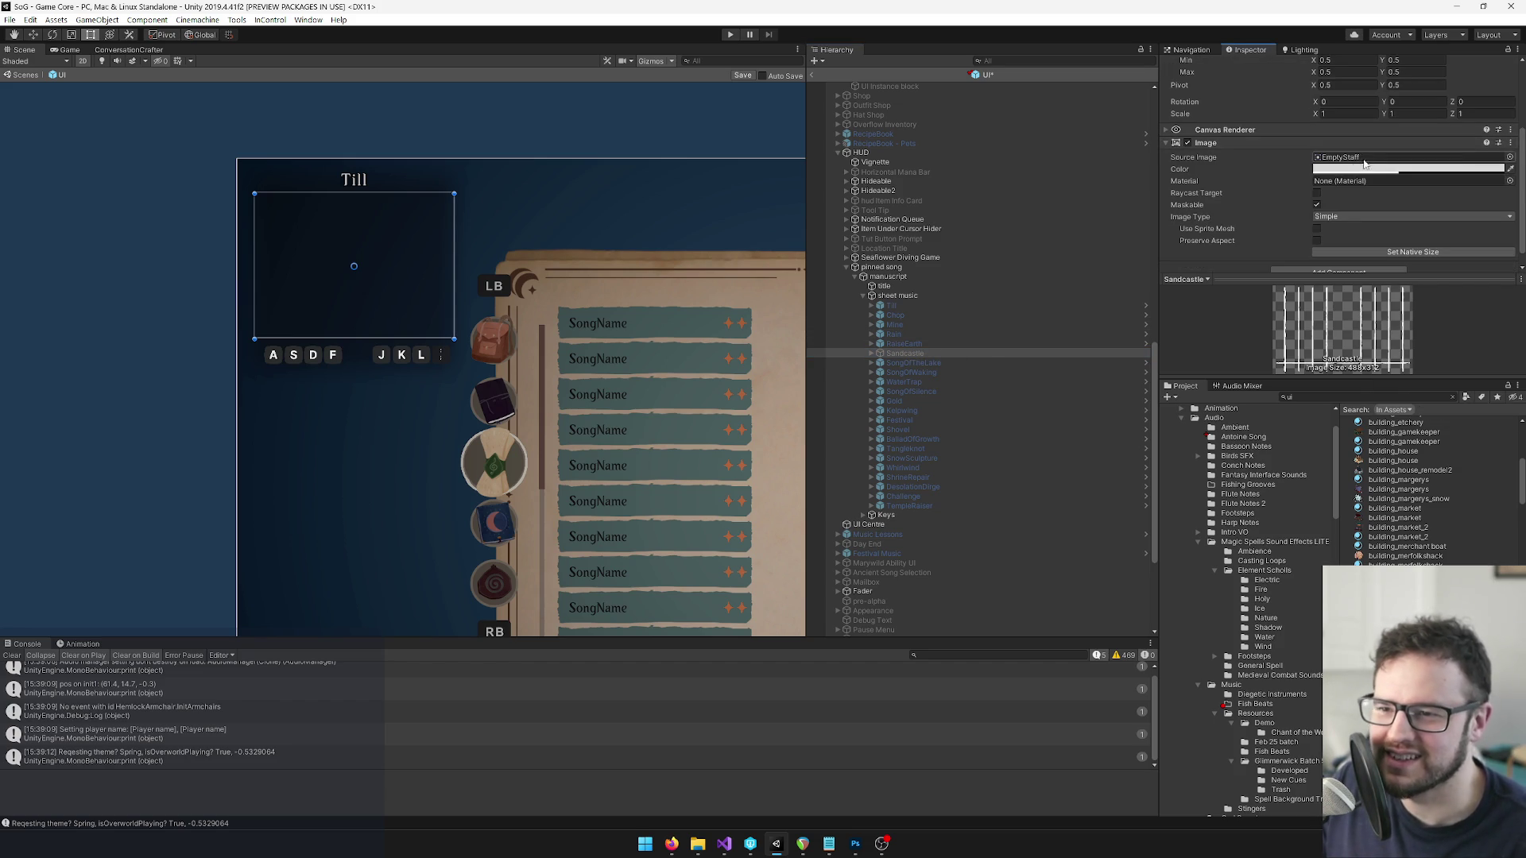
left_click(871, 352)
scroll(1370, 152, "up", 3)
scroll(1370, 152, "down", 3)
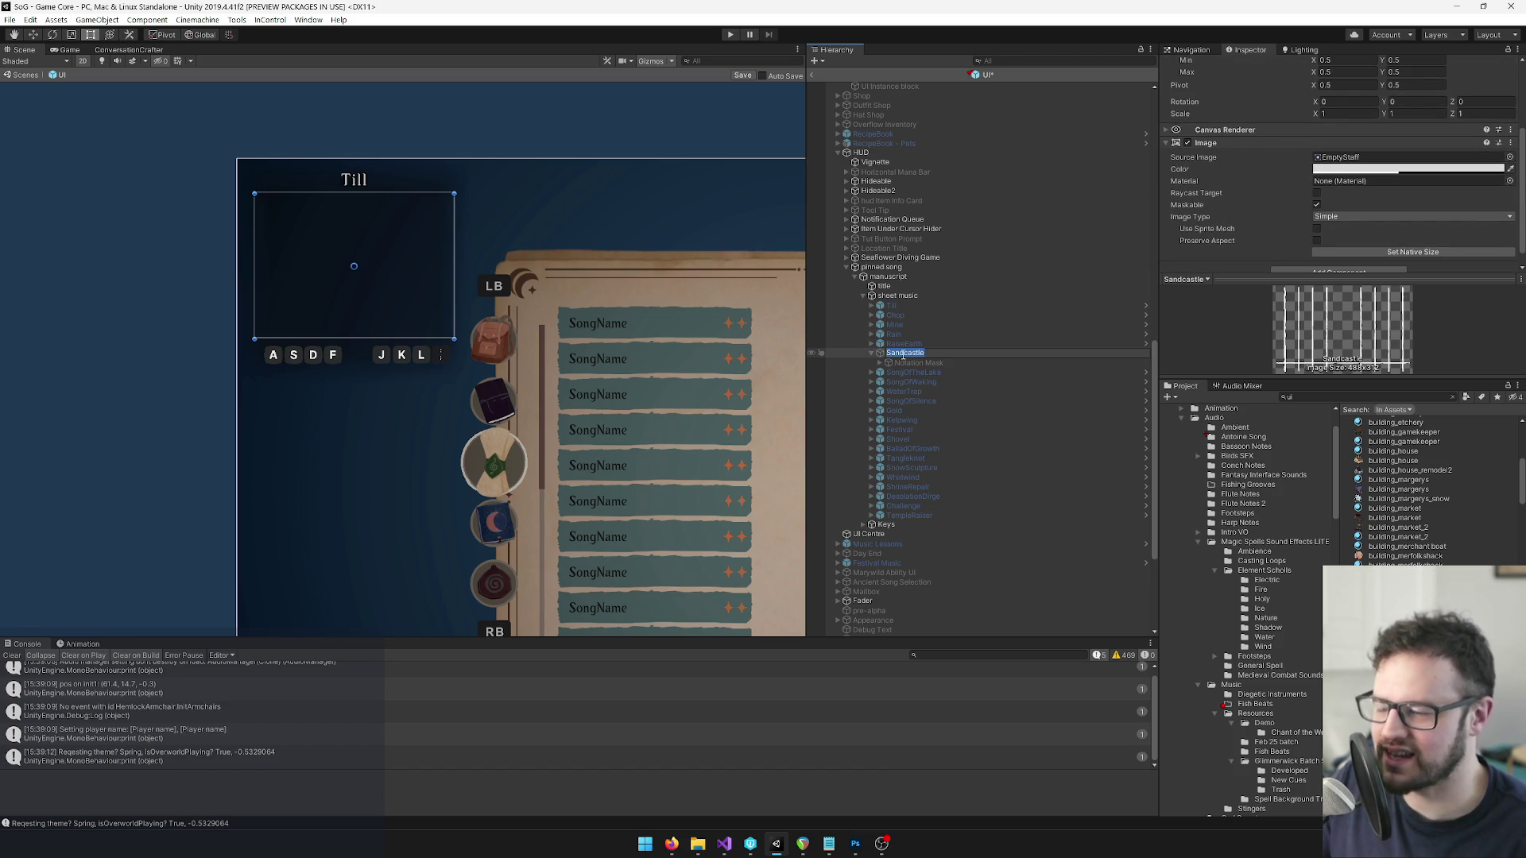
left_click(905, 363)
left_click(905, 355)
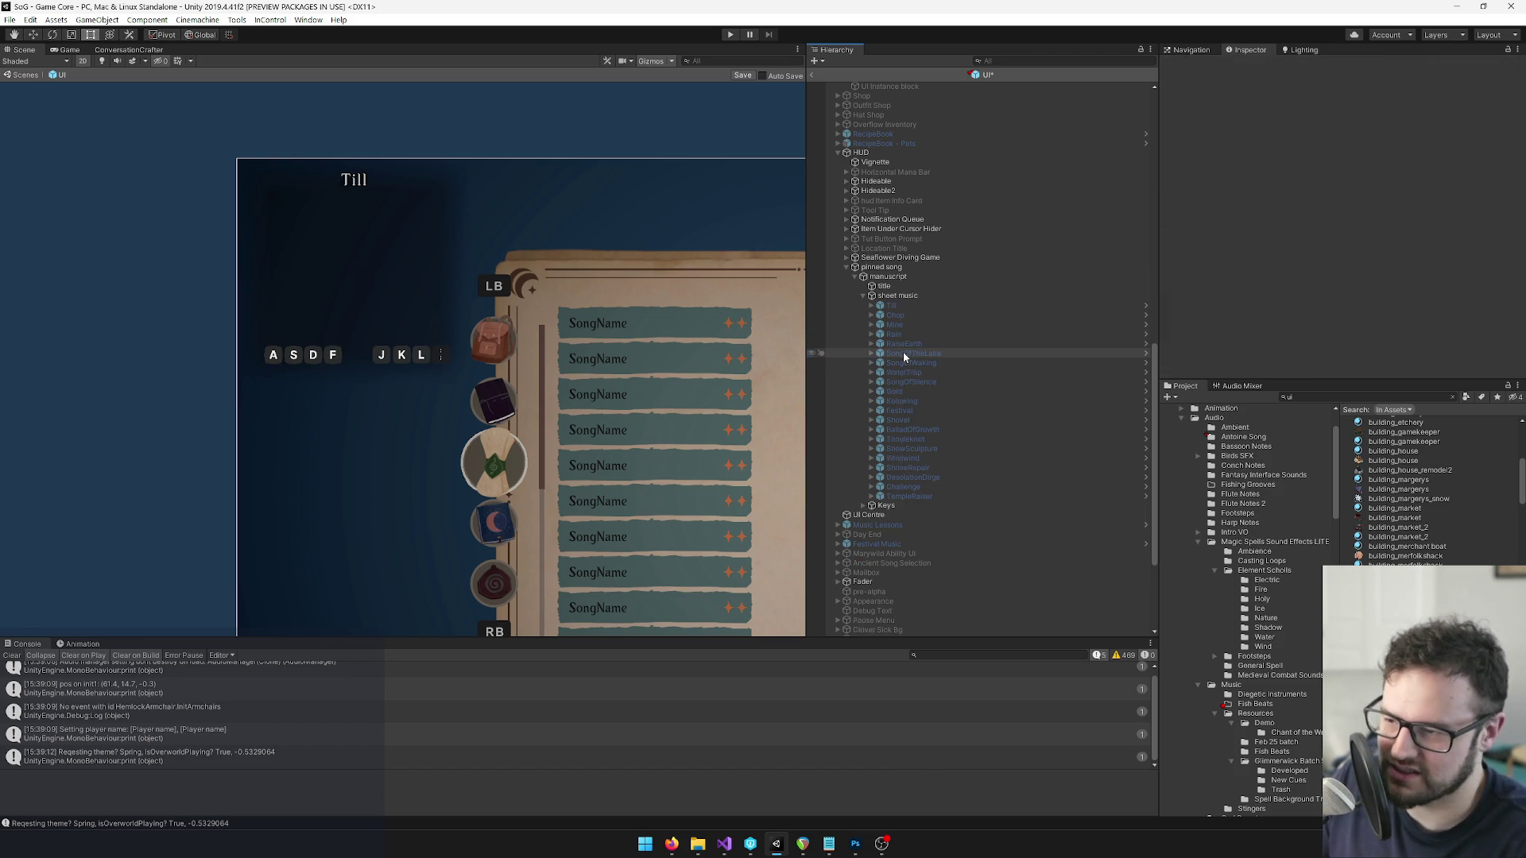
key("Delete")
Duplicate the RaiseEarth notation, place it below RaiseEarth, and rename it 'Sandcastle'.
left_click(910, 344)
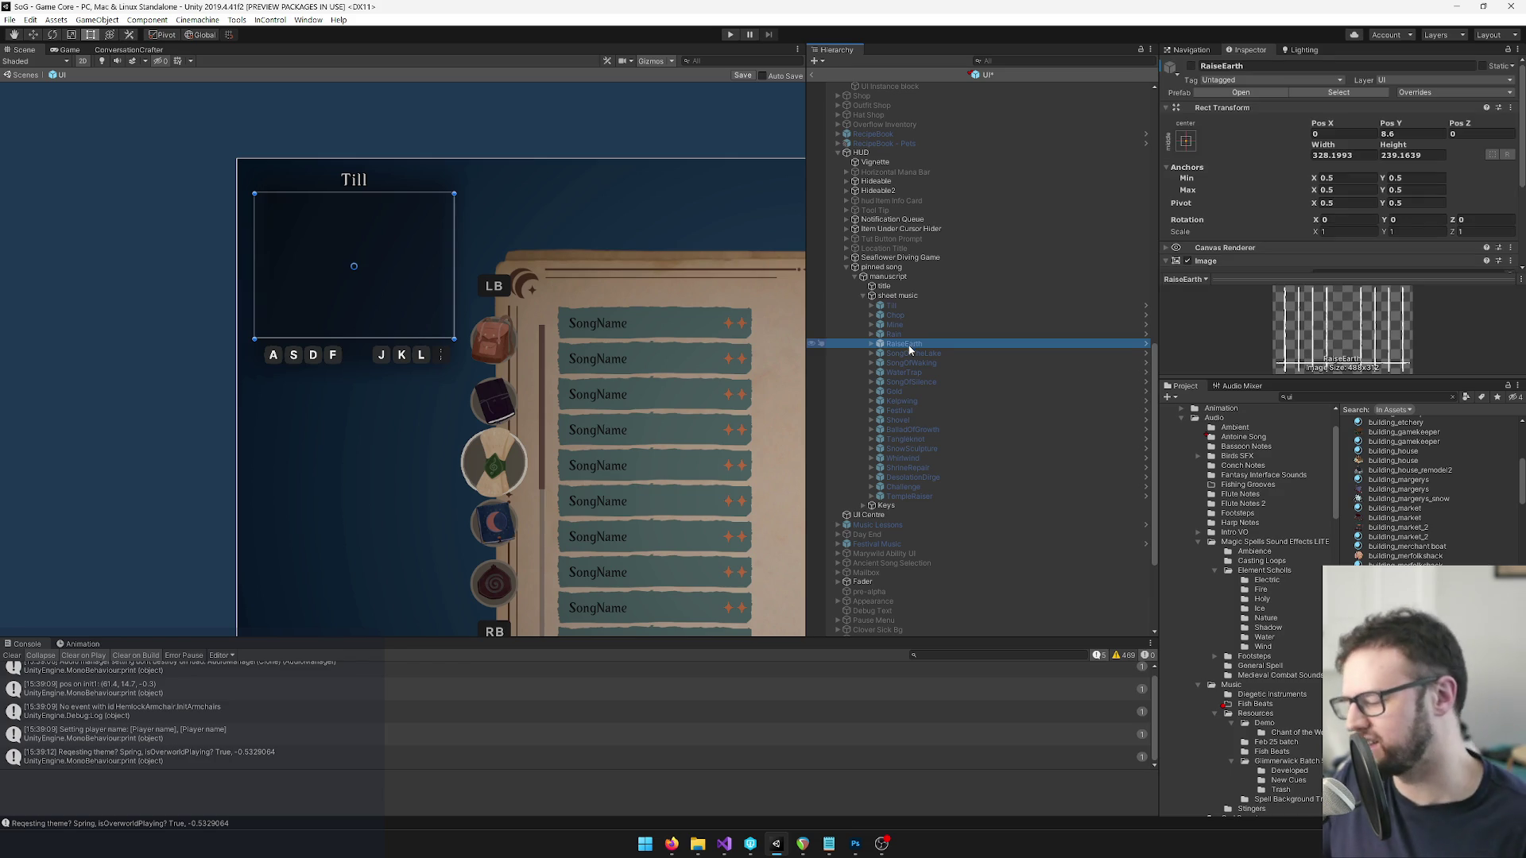
key("ctrl+d")
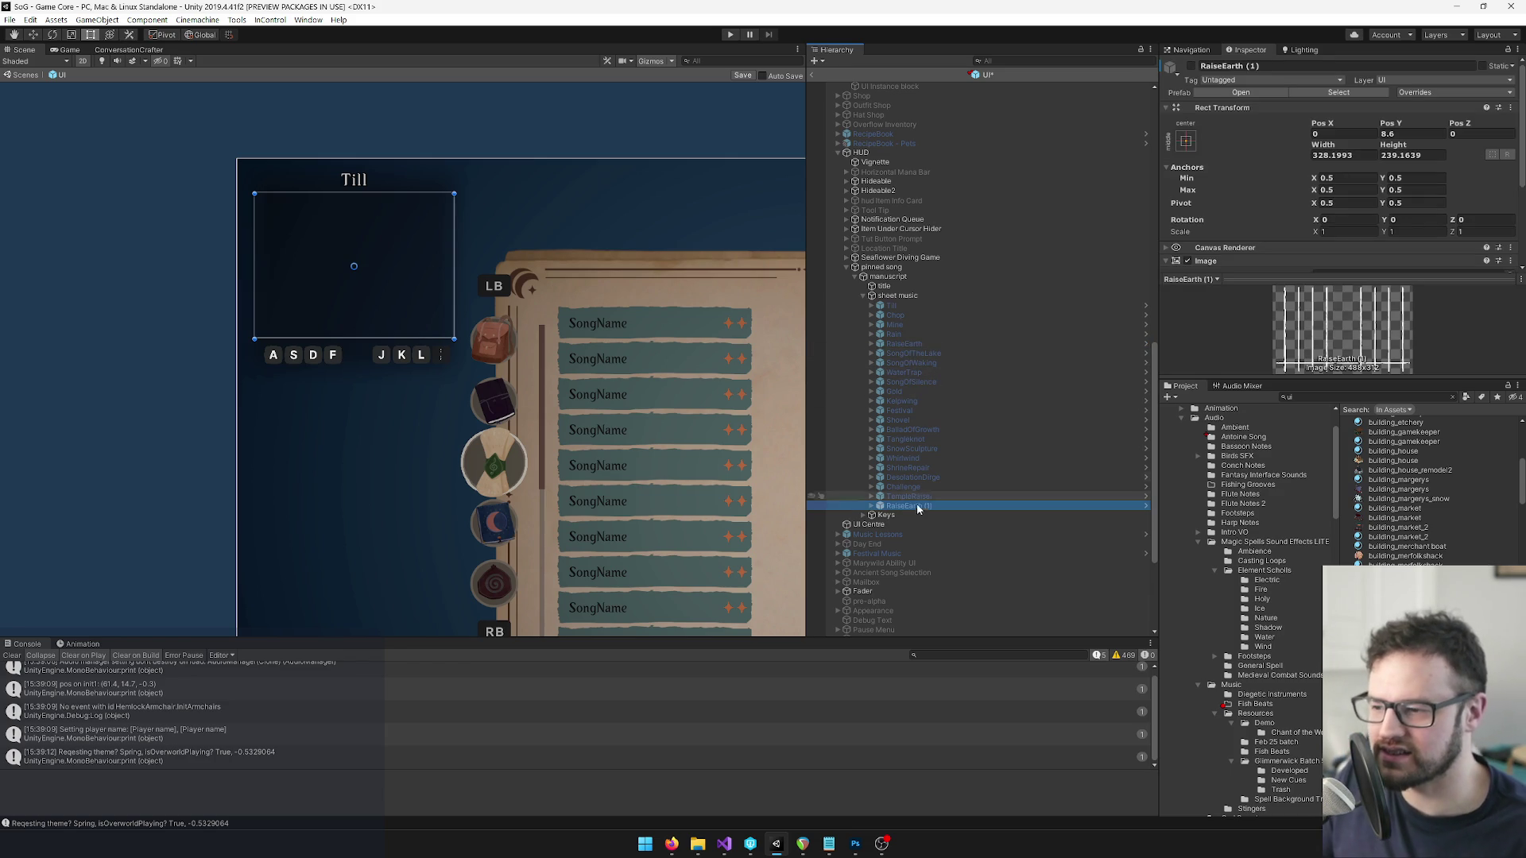
left_click_drag(924, 427, 918, 350)
left_click(1288, 69)
type("Sandcastle")
key("Return")
Expand the notes of both Sandcastle notations and activate the pinned Sandcastle.
left_click(879, 357)
key("Right")
scroll(963, 384, "up", 10)
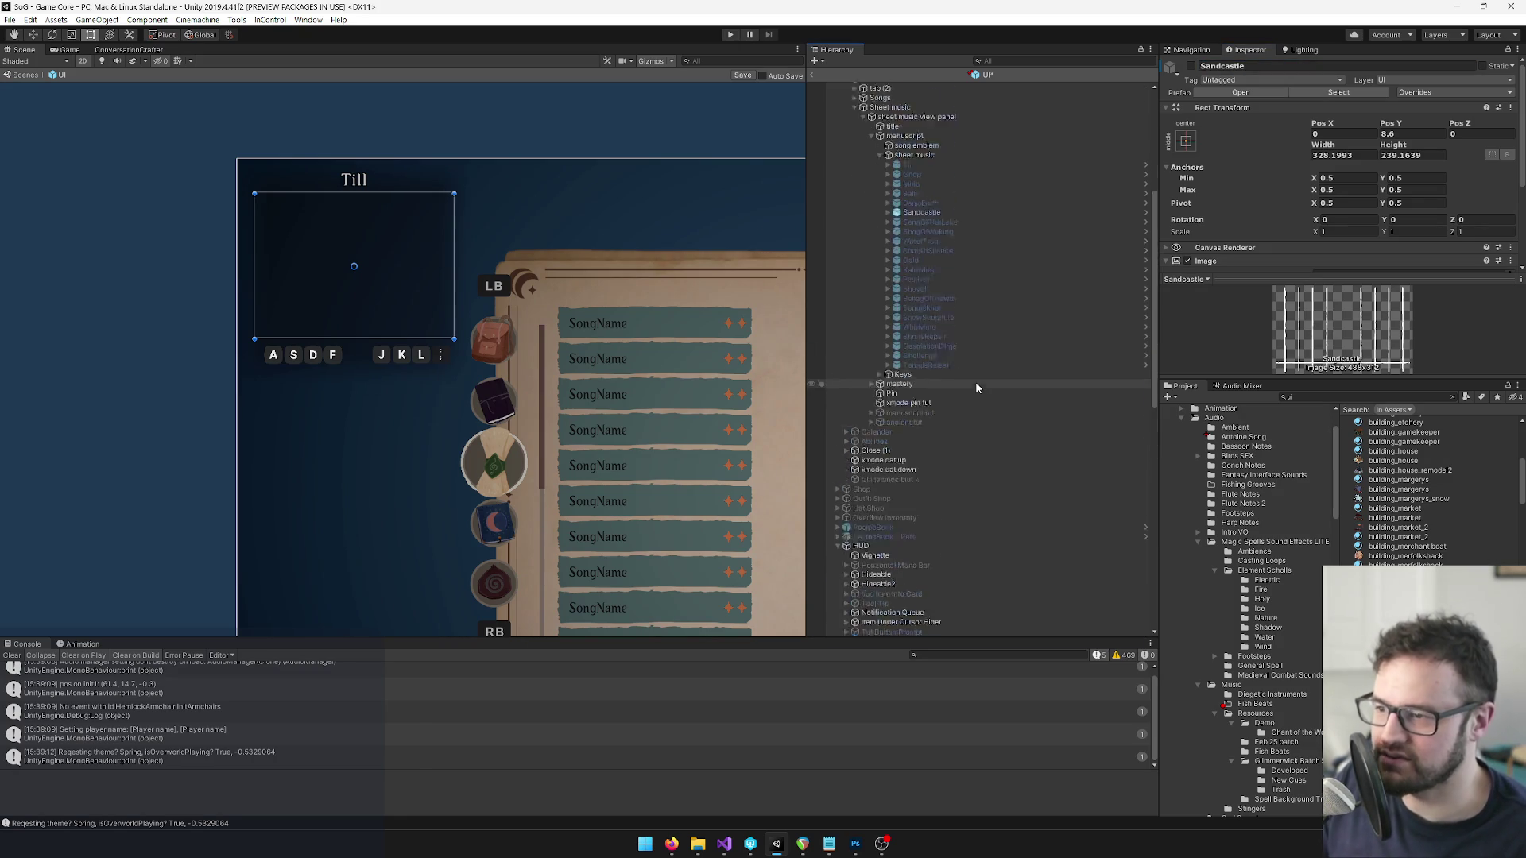
left_click(889, 319)
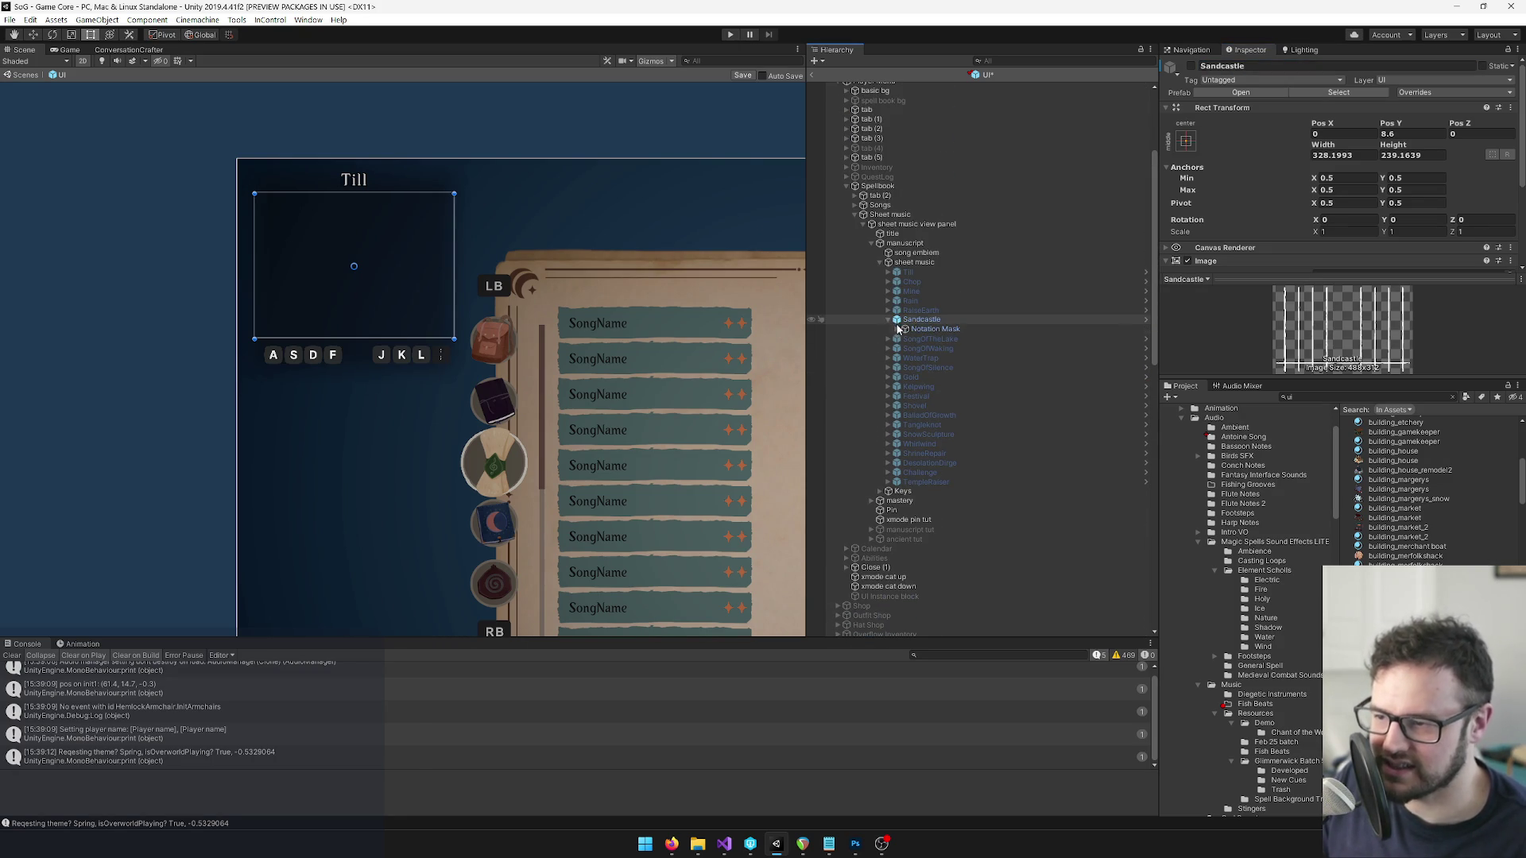
left_click(897, 328)
left_click(906, 338)
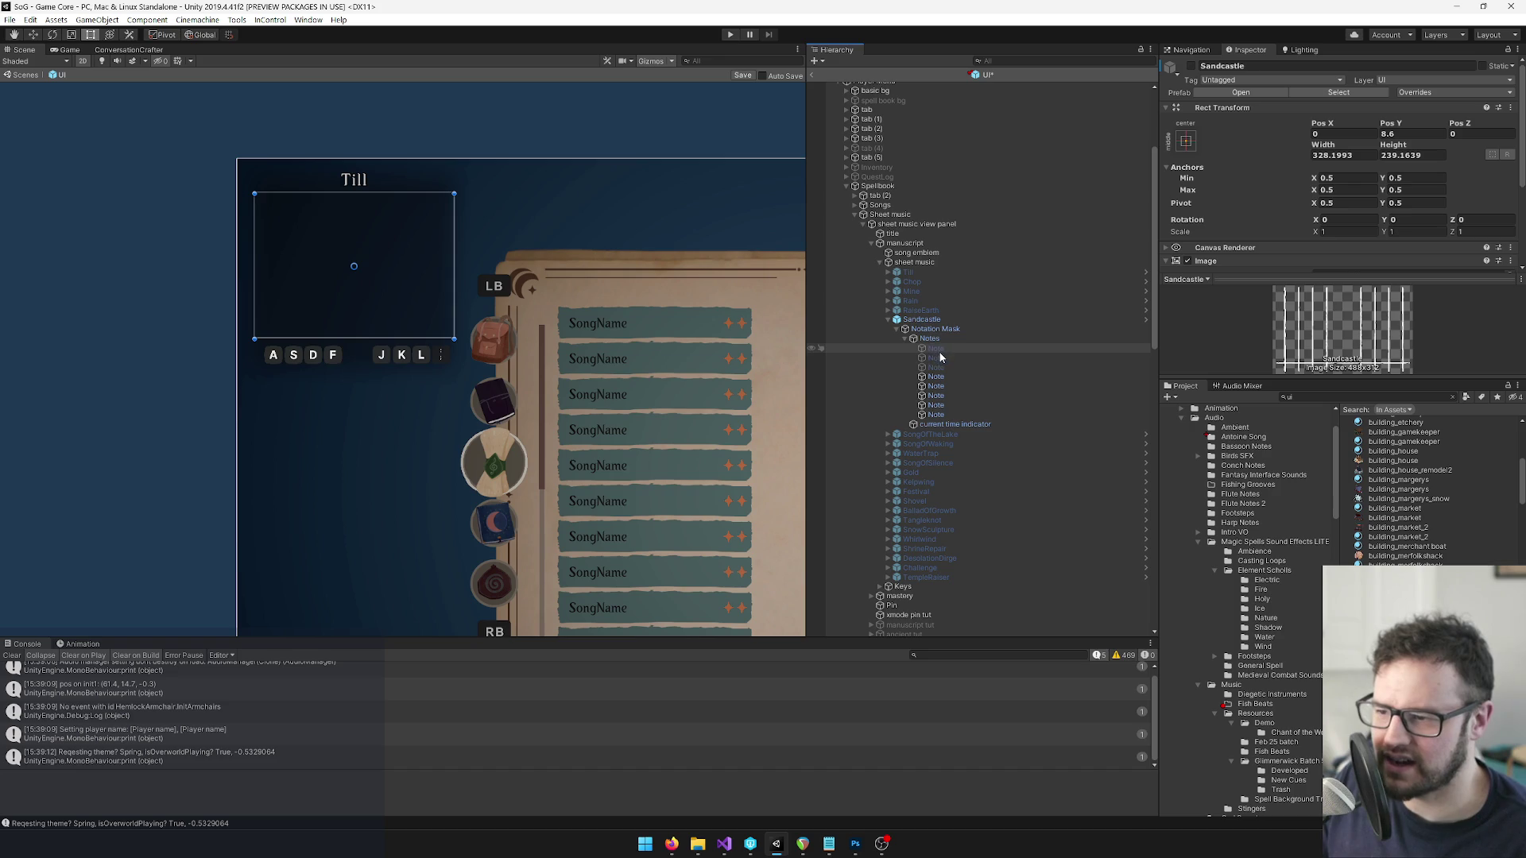
scroll(962, 398, "down", 12)
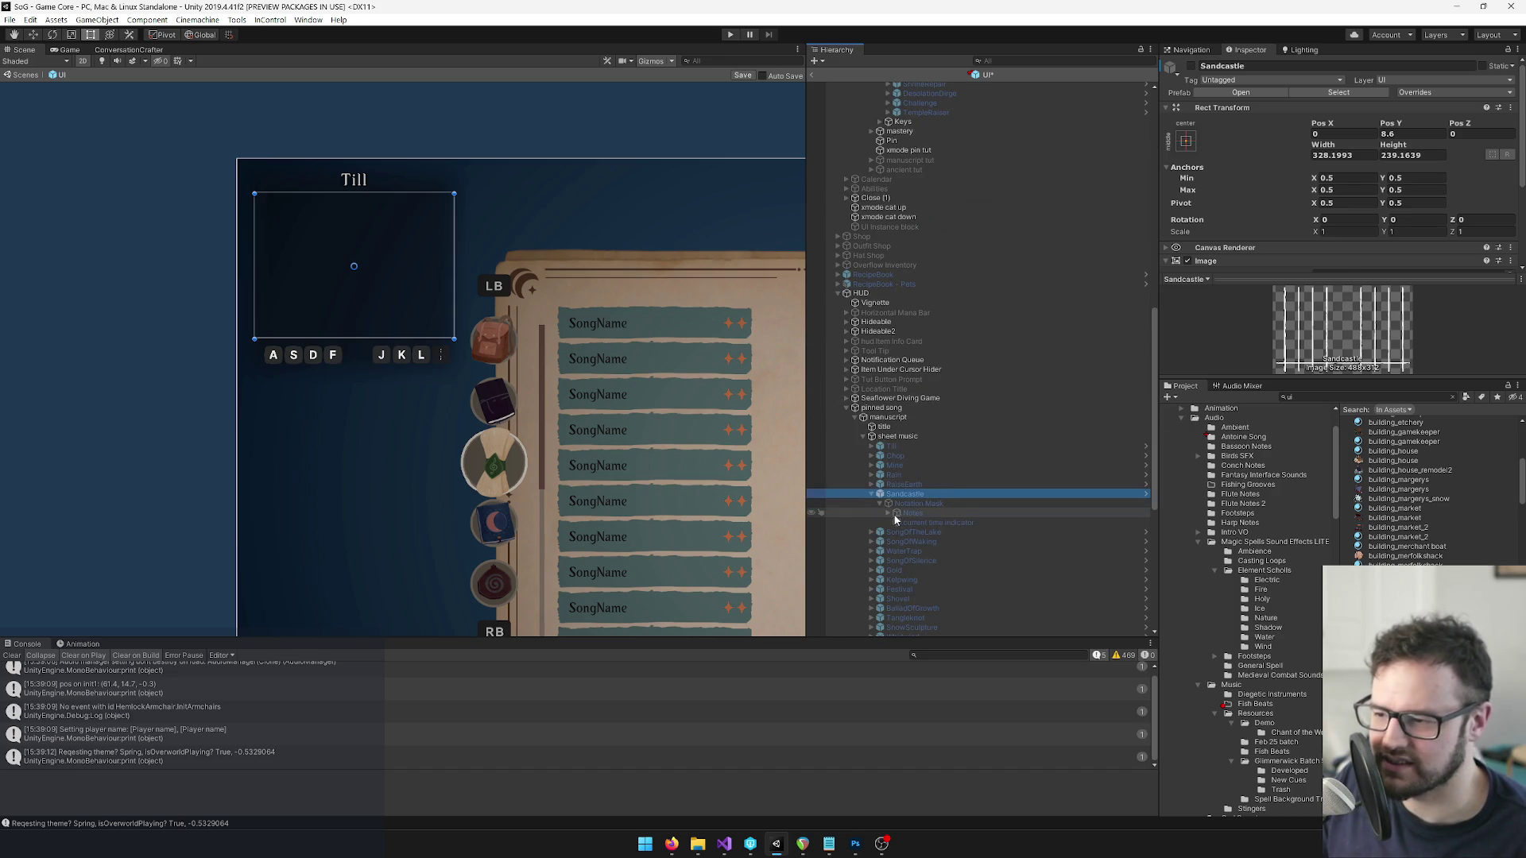
left_click(914, 522)
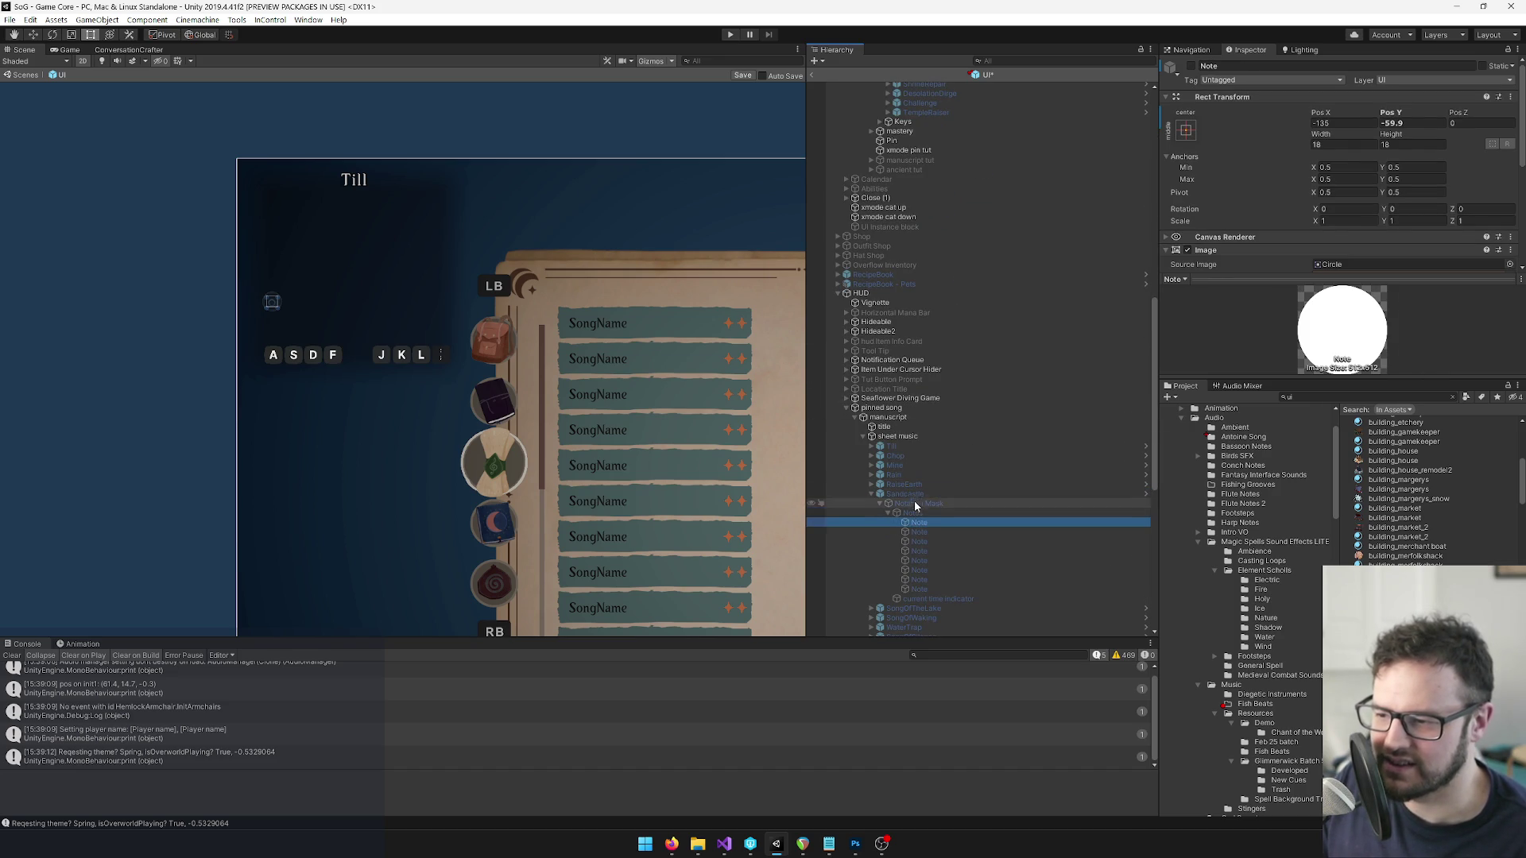
left_click(914, 496)
left_click(1191, 66)
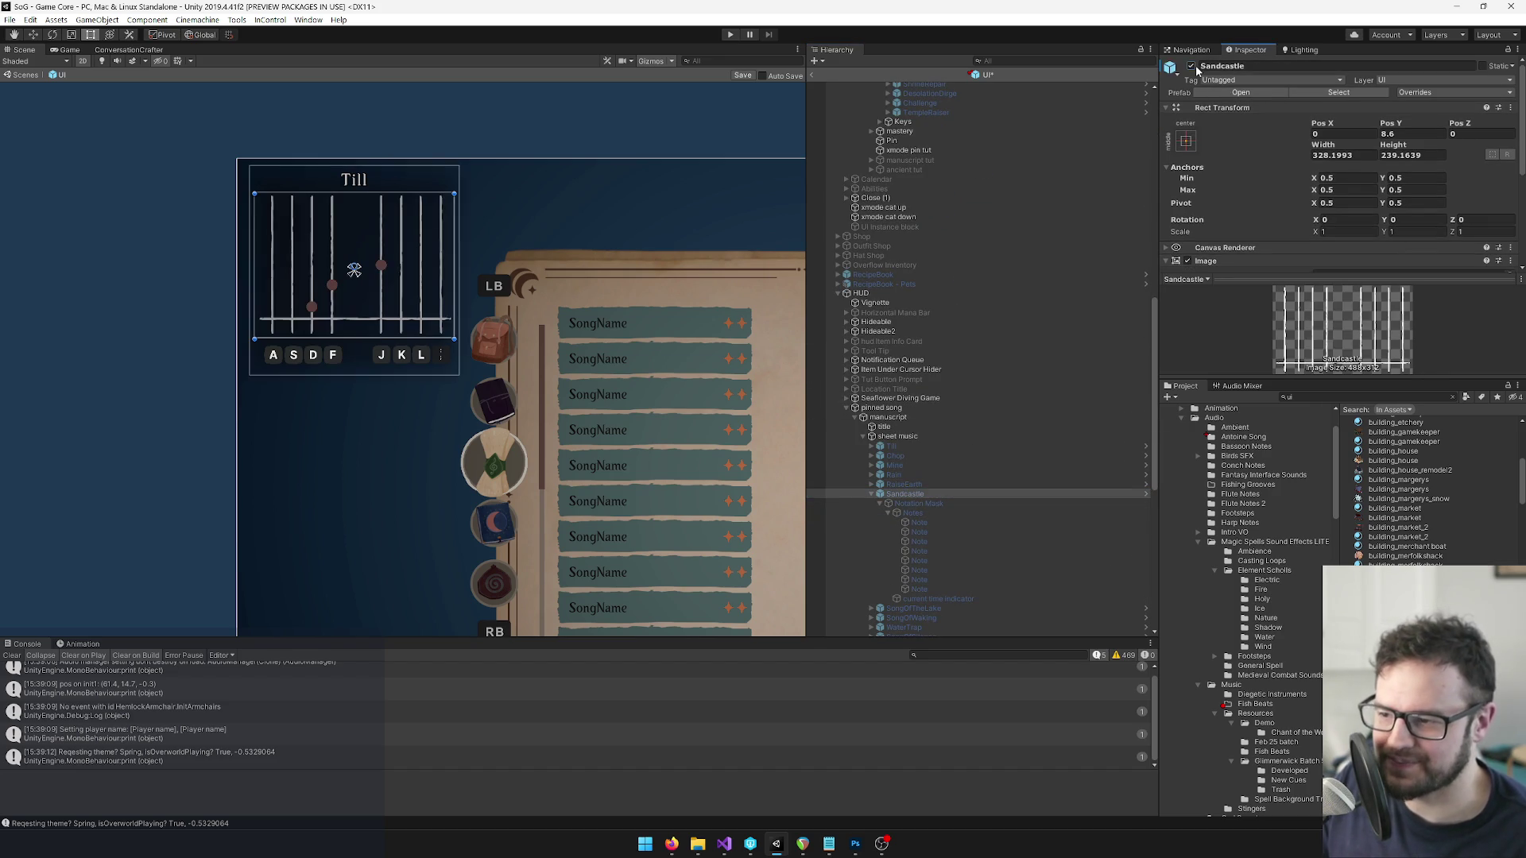
Hide five selected pinned Sandcastle notes as a test, then undo it.
left_click(931, 522)
scroll(970, 403, "up", 8)
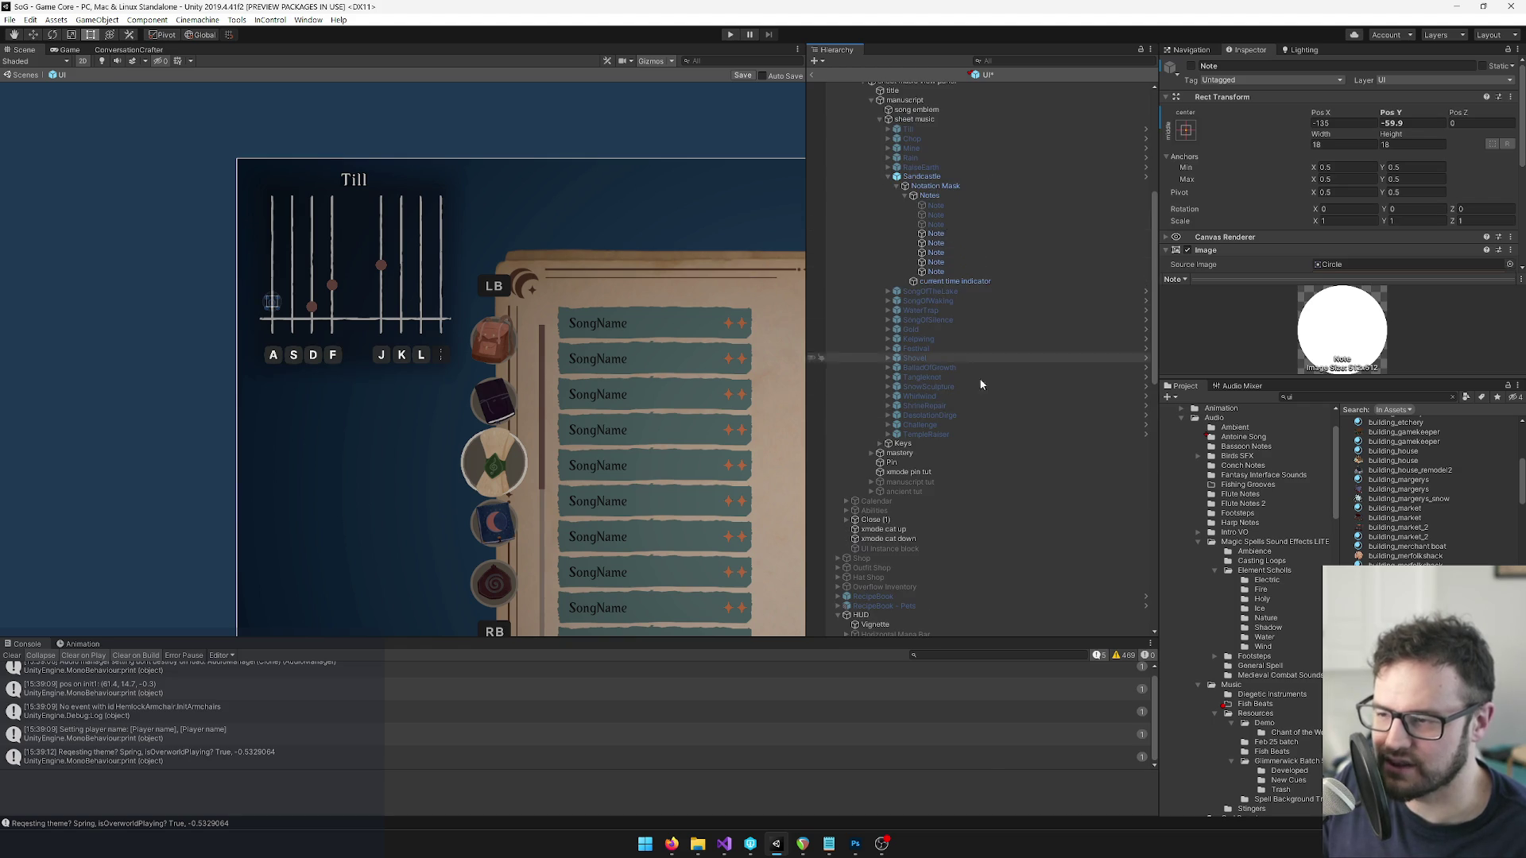
scroll(987, 407, "down", 5)
scroll(987, 407, "down", 3)
left_click(920, 515)
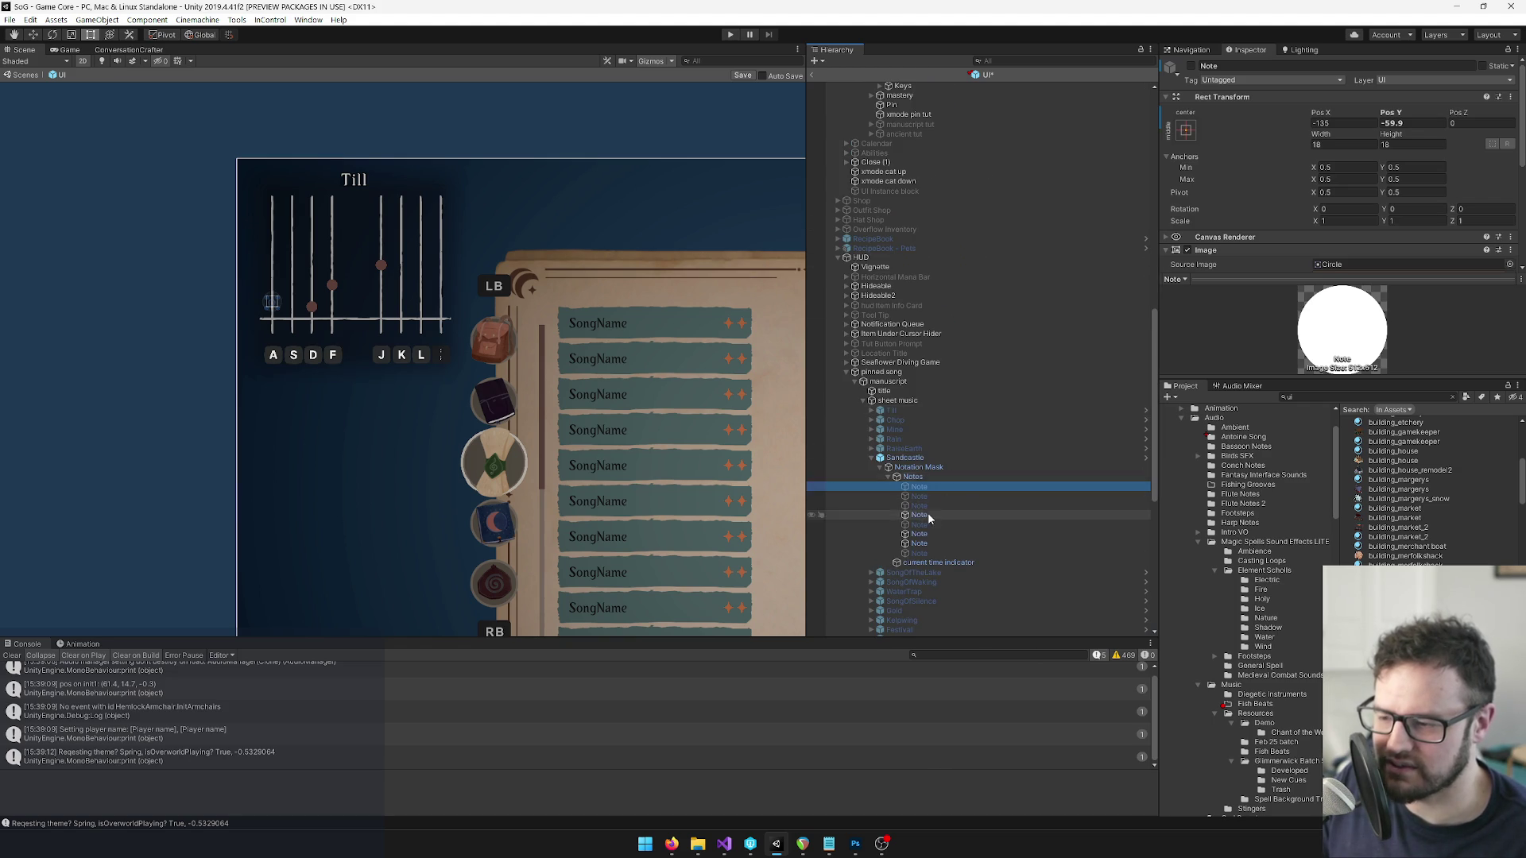
key("shift+Down")
key("shift+Down")
key("shift+Down")
left_click(1191, 68)
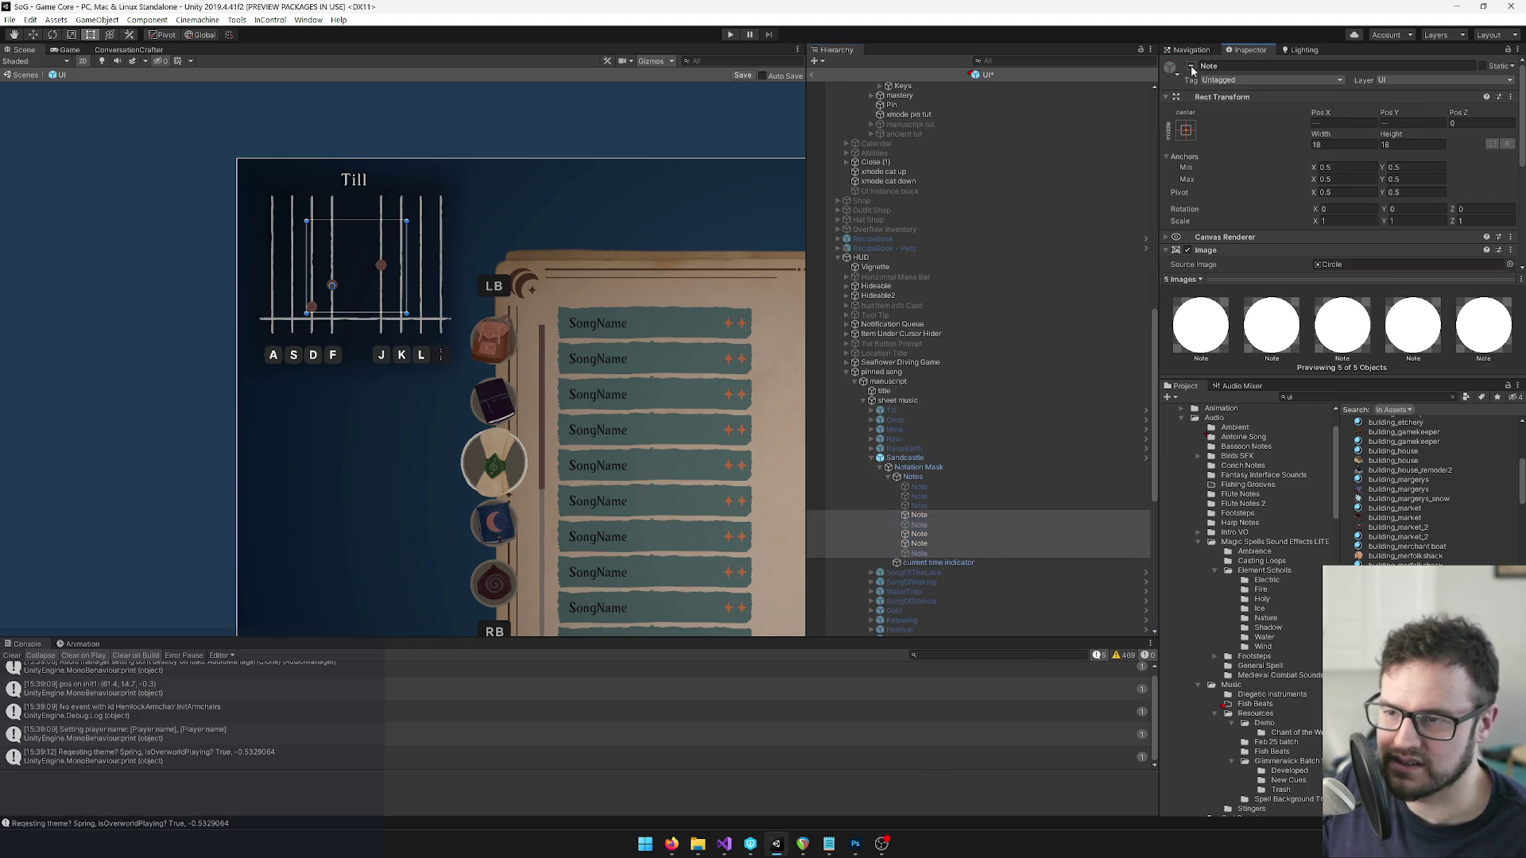
left_click(1191, 68)
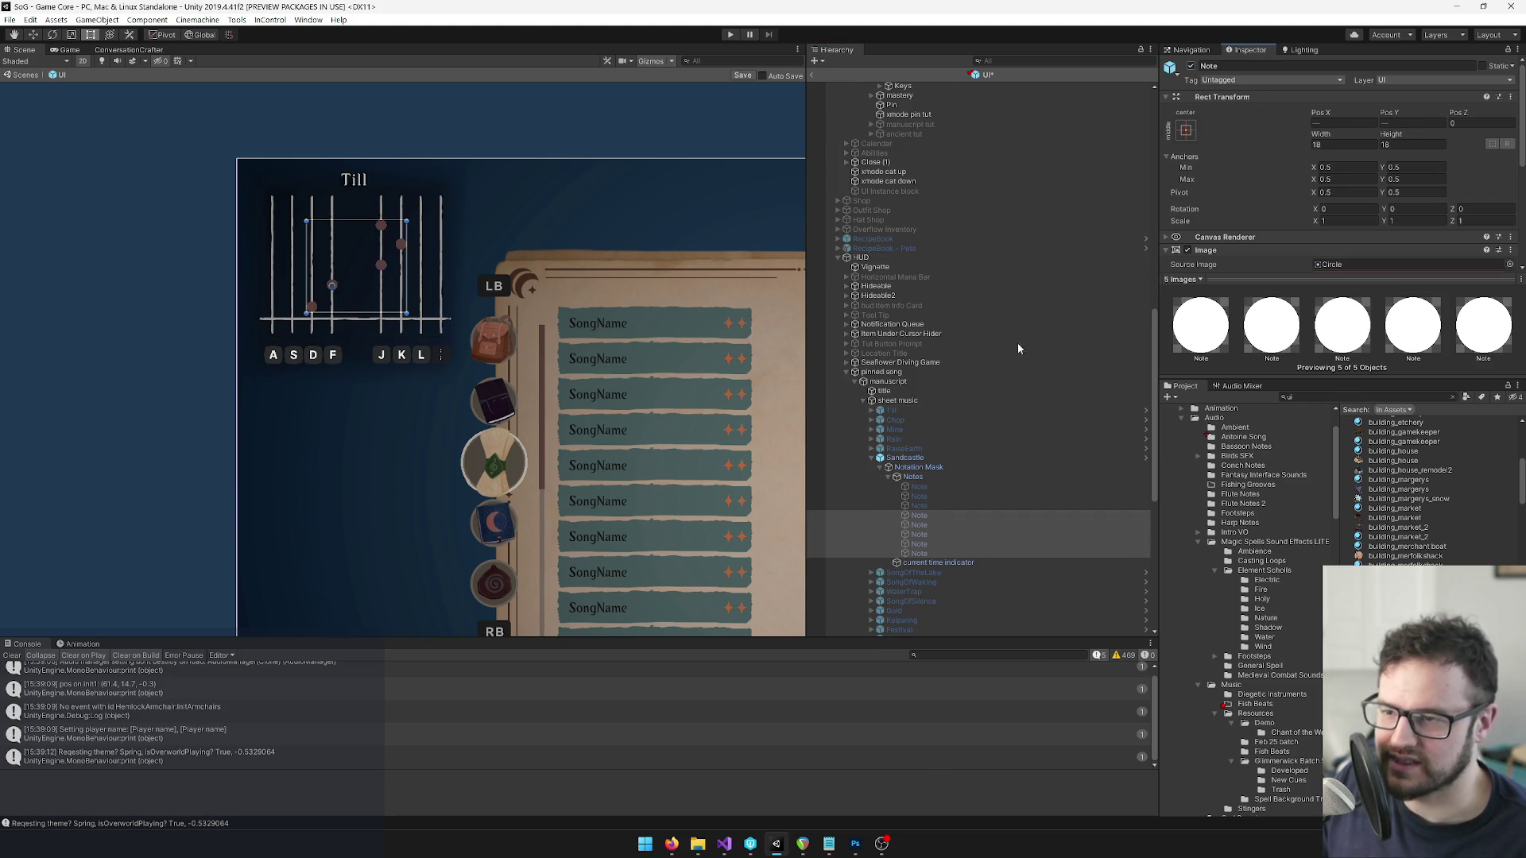
left_click(961, 524)
key("ctrl+z")
key("ctrl+z")
scroll(1033, 445, "down", 10)
Copy the first spellbook Sandcastle note's Rect Transform and paste its values onto the matching pinned note.
left_click(936, 162)
right_click(1230, 97)
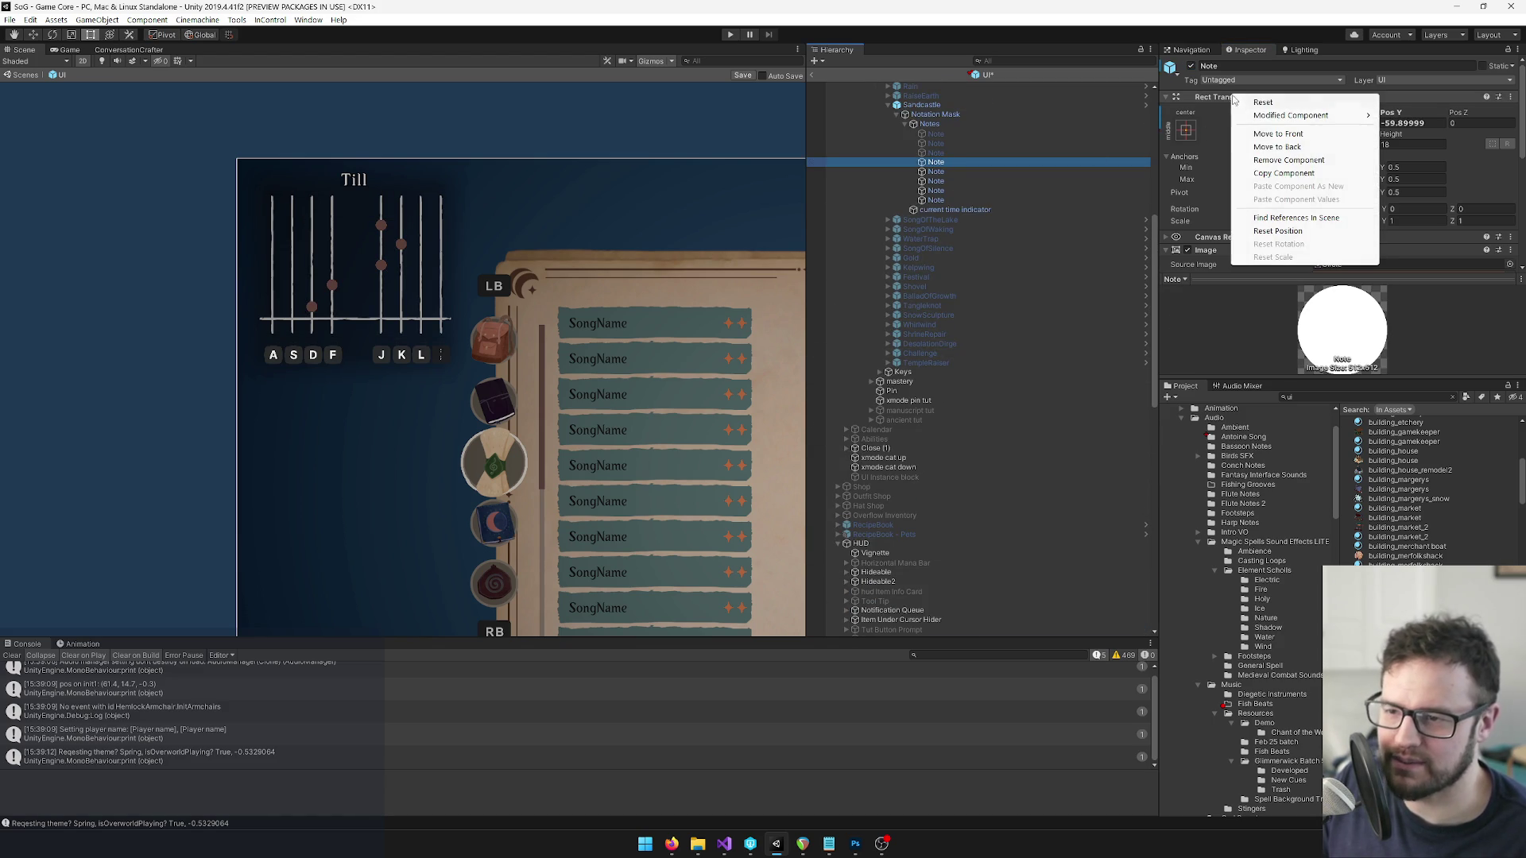
left_click(1274, 173)
scroll(916, 323, "down", 1)
scroll(917, 325, "down", 10)
left_click(919, 372)
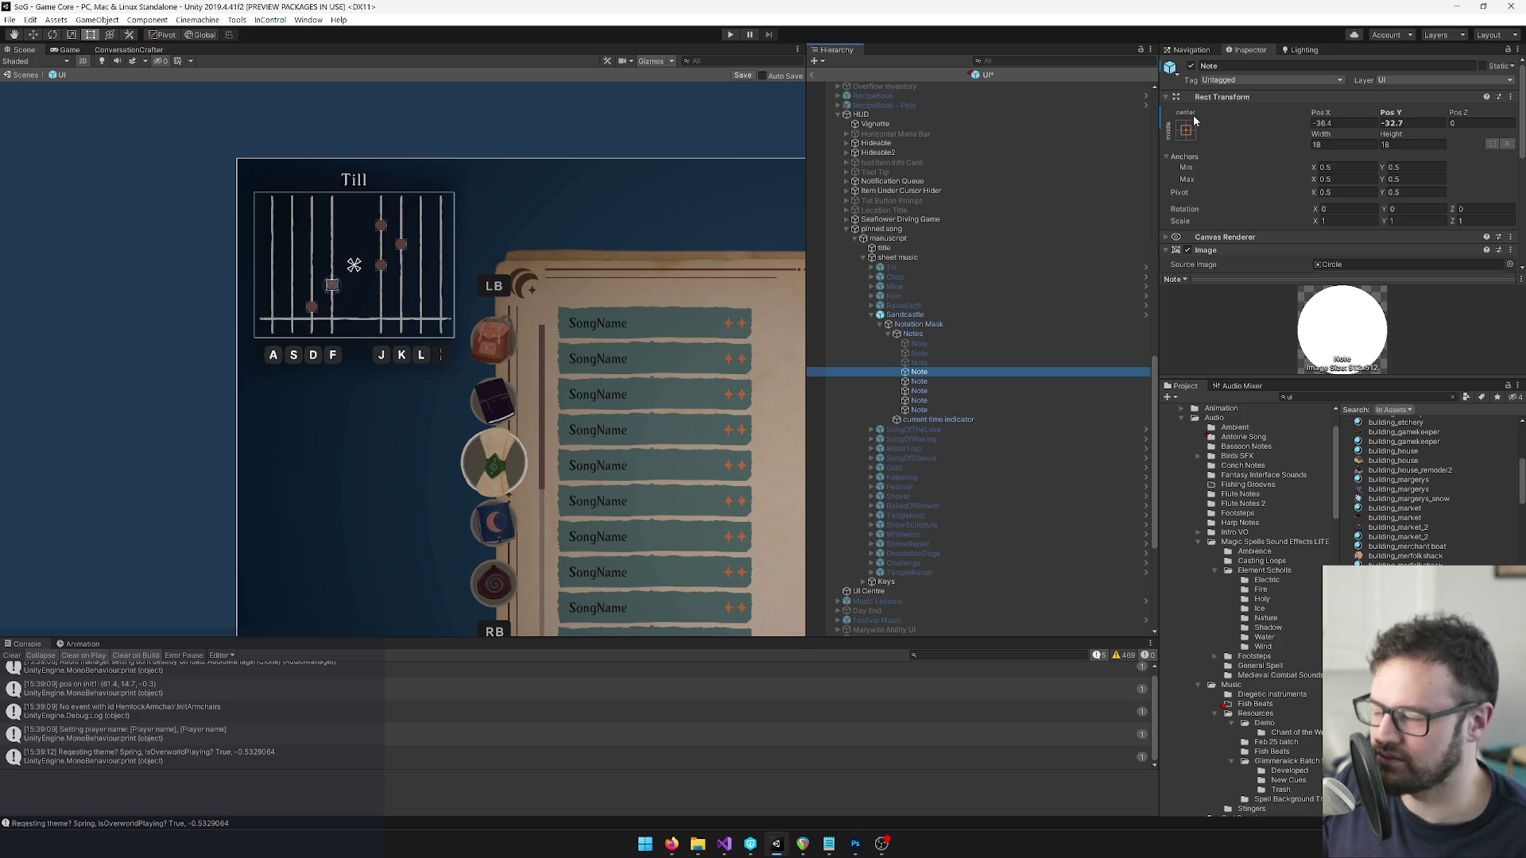
right_click(1218, 97)
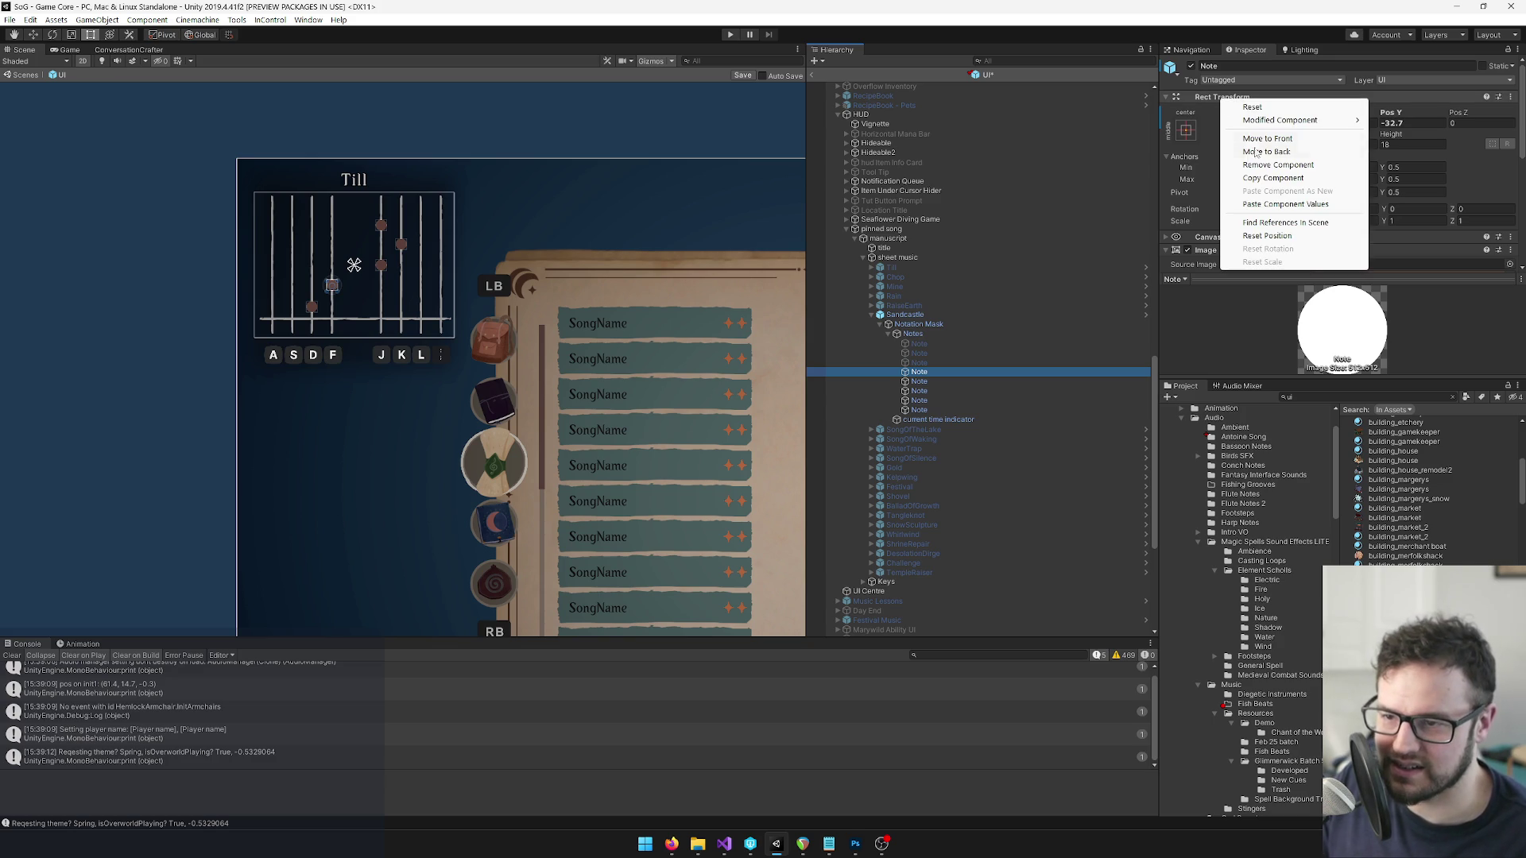
left_click(1269, 203)
left_click(929, 379)
scroll(993, 359, "down", 5)
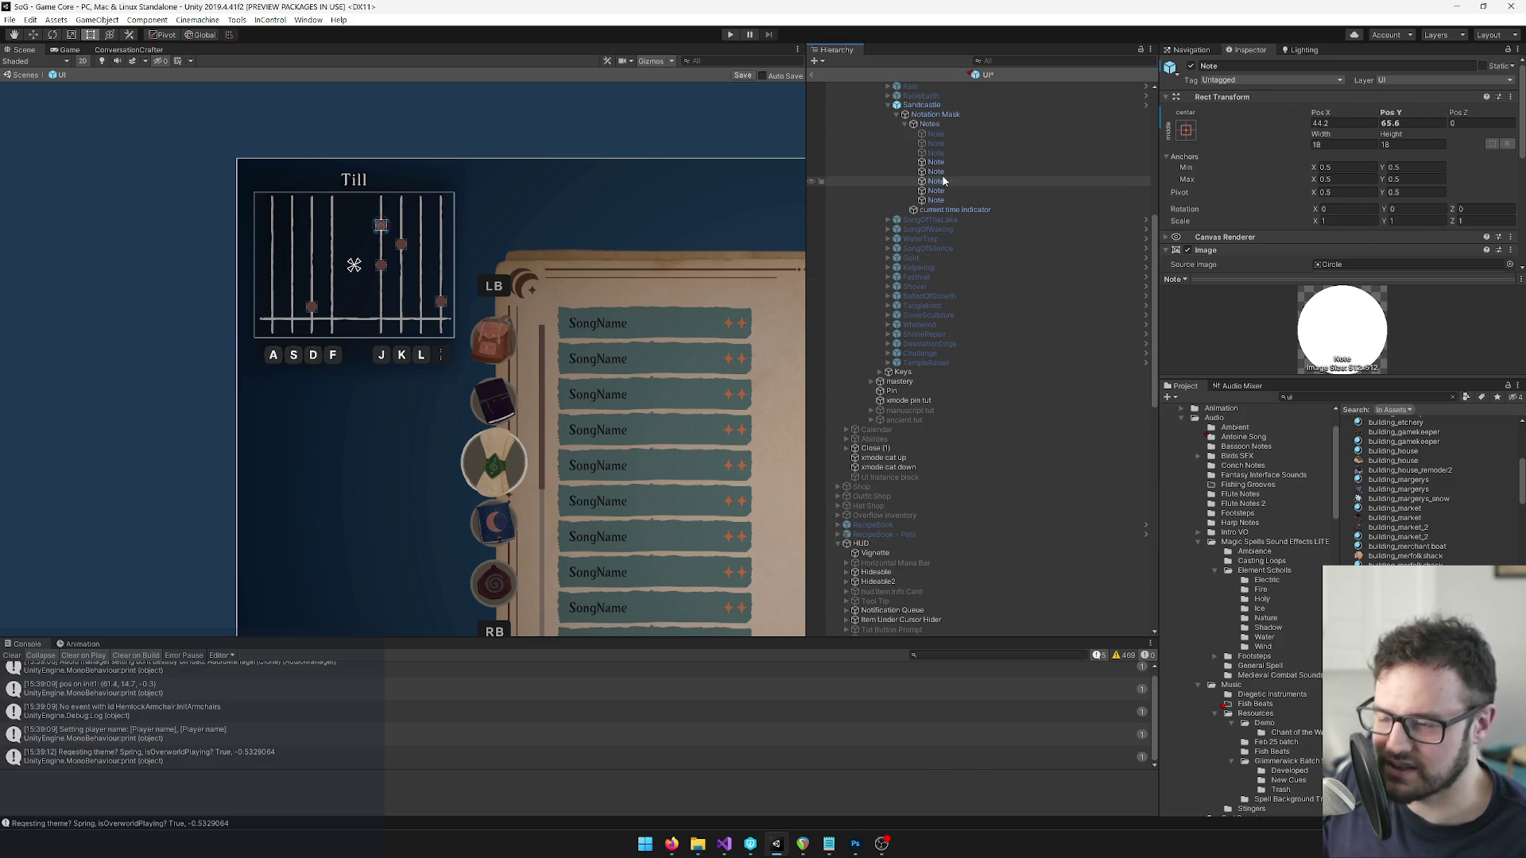
Paste the copied Rect Transform values onto the next pinned Sandcastle note.
left_click(935, 135)
scroll(919, 349, "up", 5)
left_click(919, 382)
right_click(1211, 97)
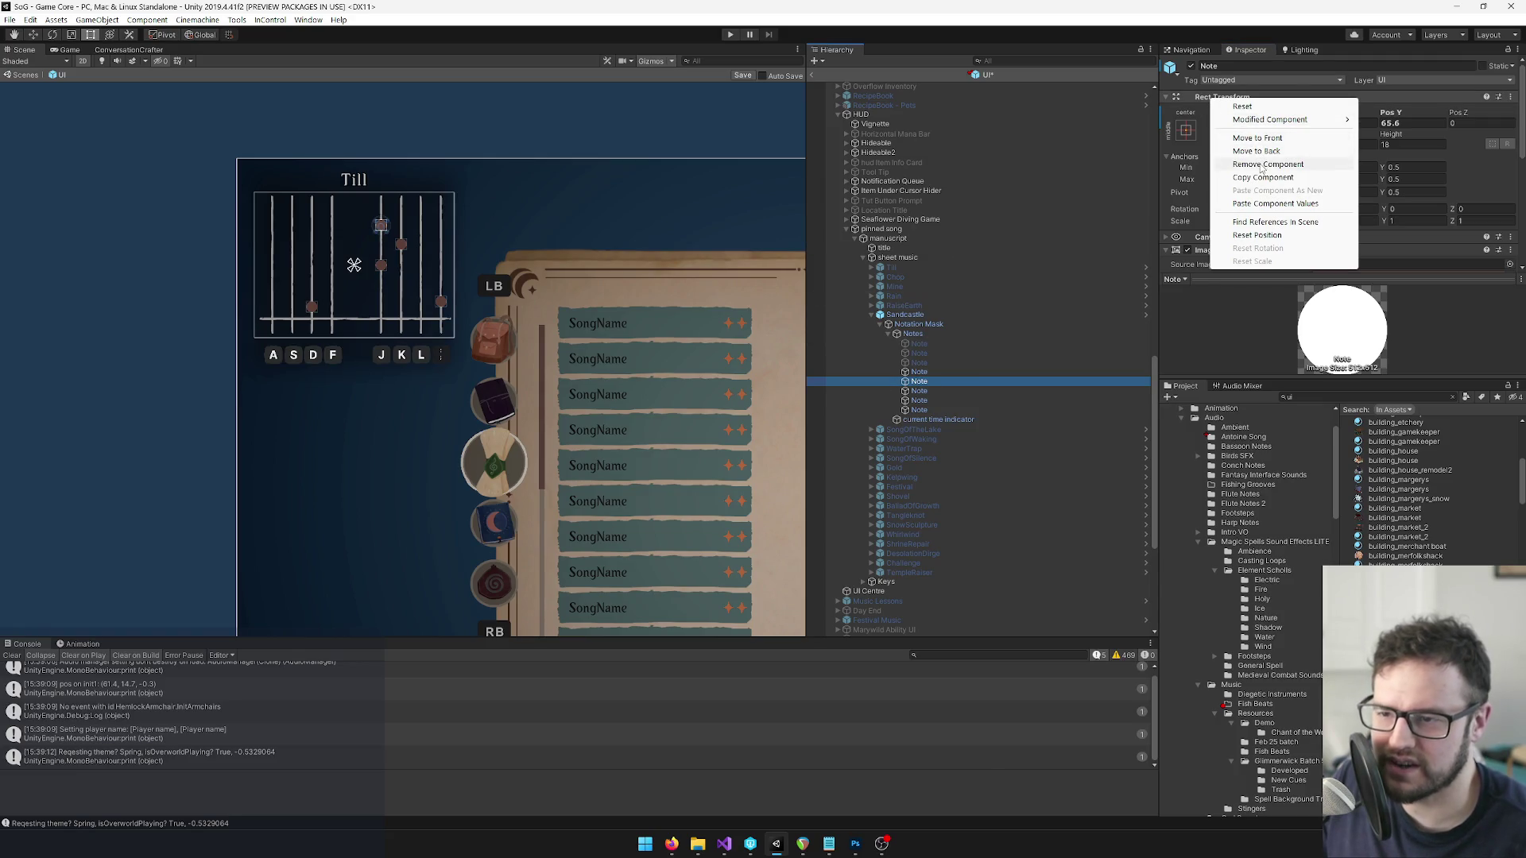
left_click(1259, 203)
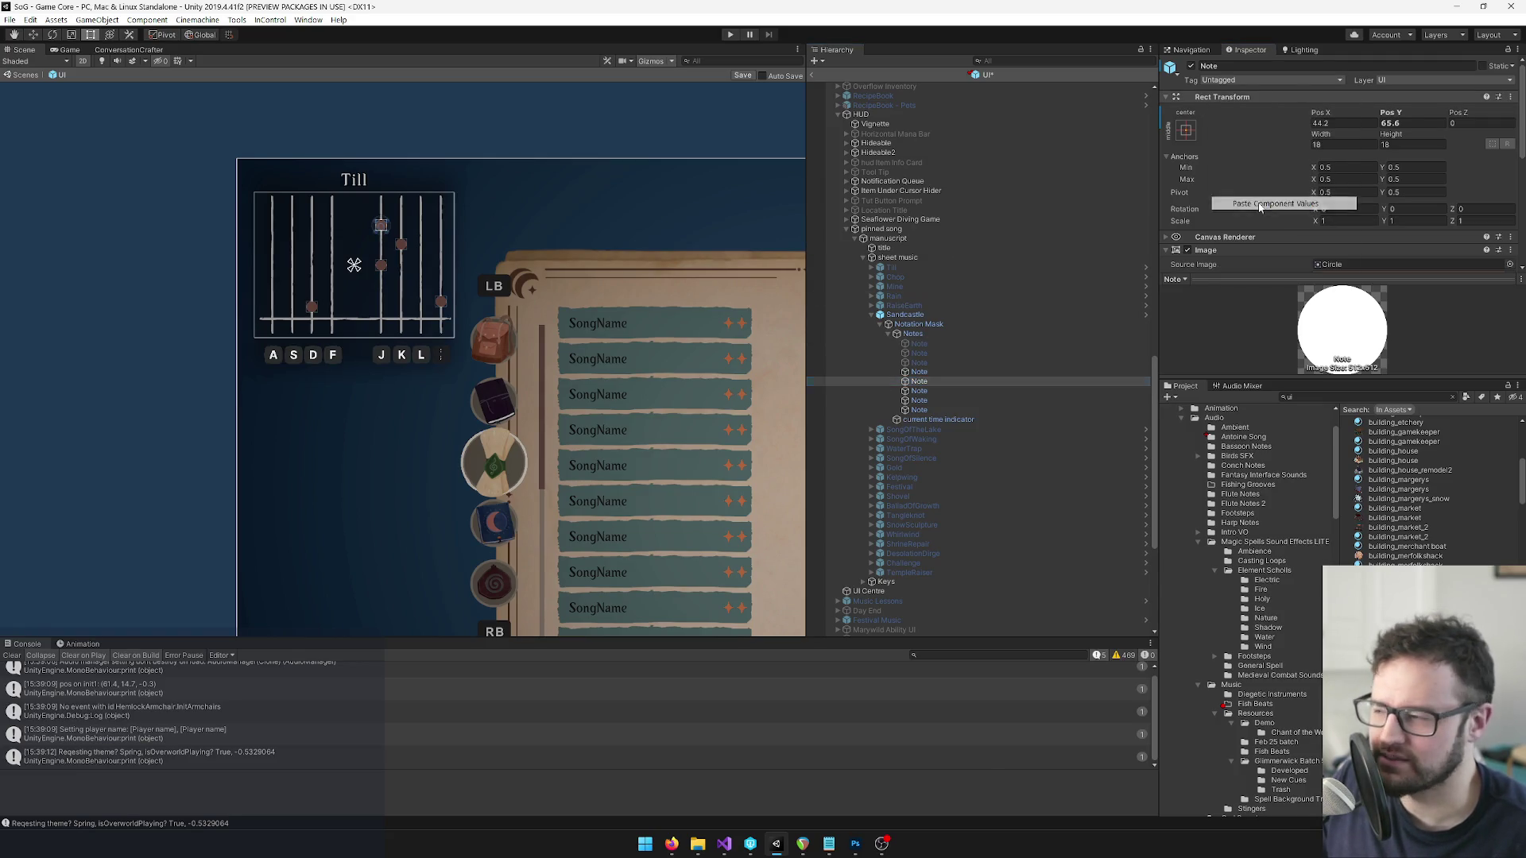
Copy the next spellbook note's Rect Transform and paste it onto its pinned-song counterpart.
scroll(978, 334, "down", 5)
left_click(936, 182)
right_click(1207, 102)
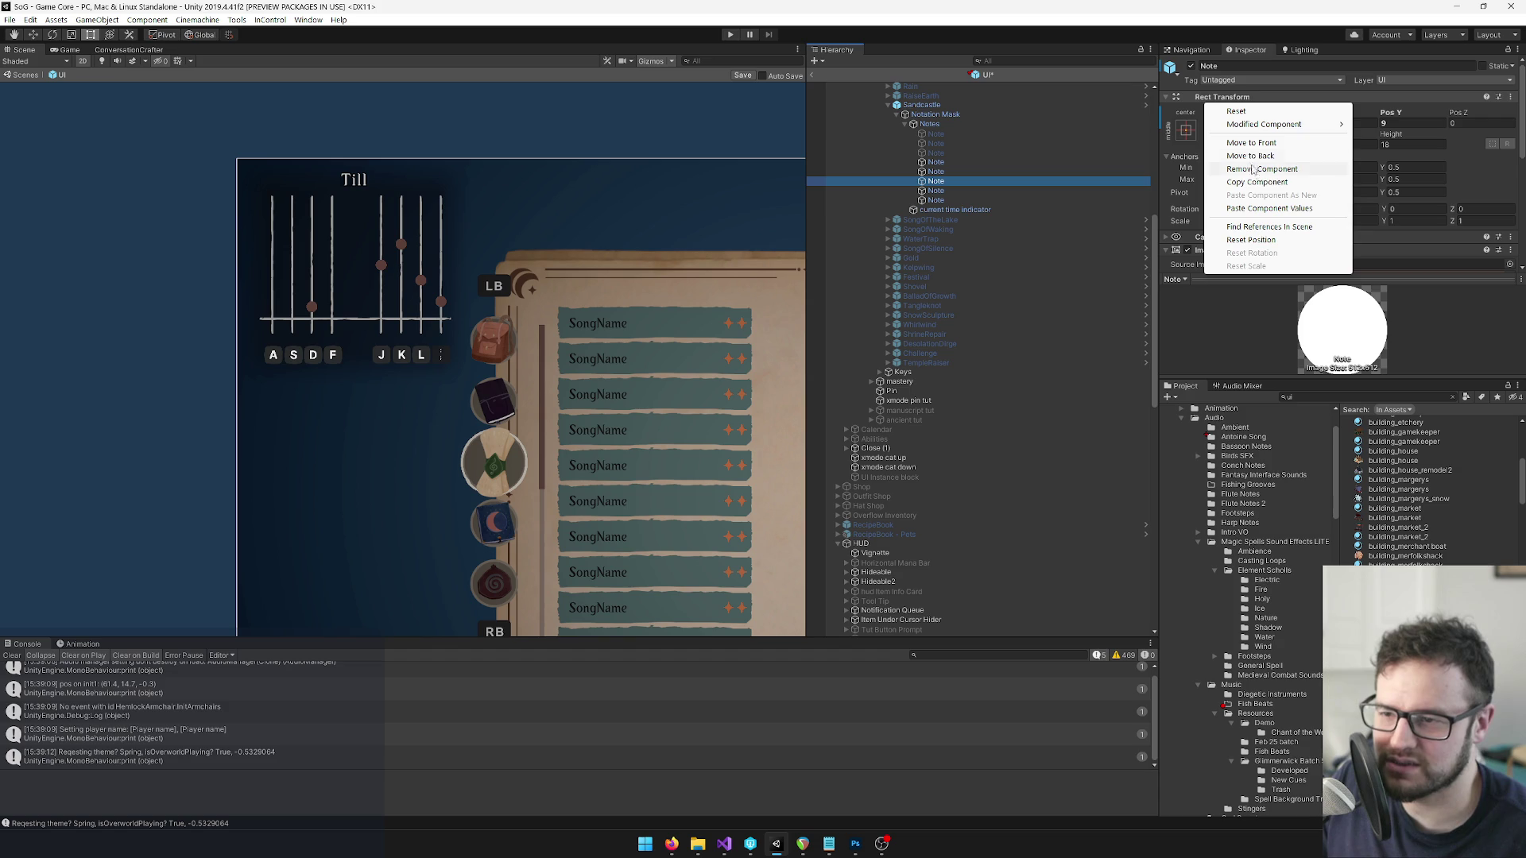
left_click(1254, 183)
scroll(998, 310, "up", 6)
left_click(922, 437)
right_click(1242, 98)
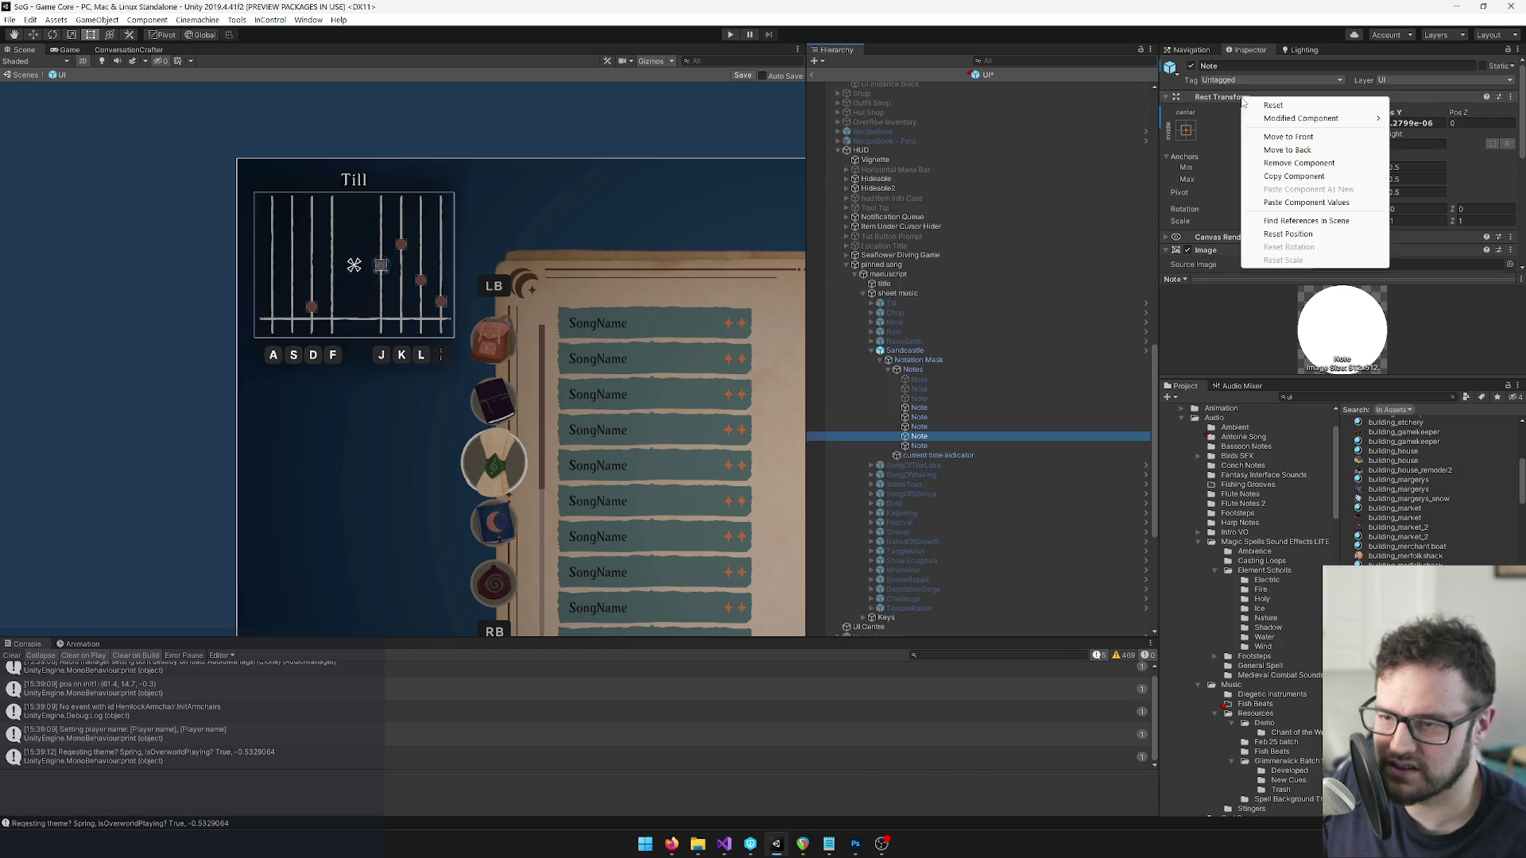
left_click(1299, 202)
Copy the last note's Rect Transform onto the pinned one at 109.3, 45.2, then check the fourth note.
scroll(978, 267, "up", 6)
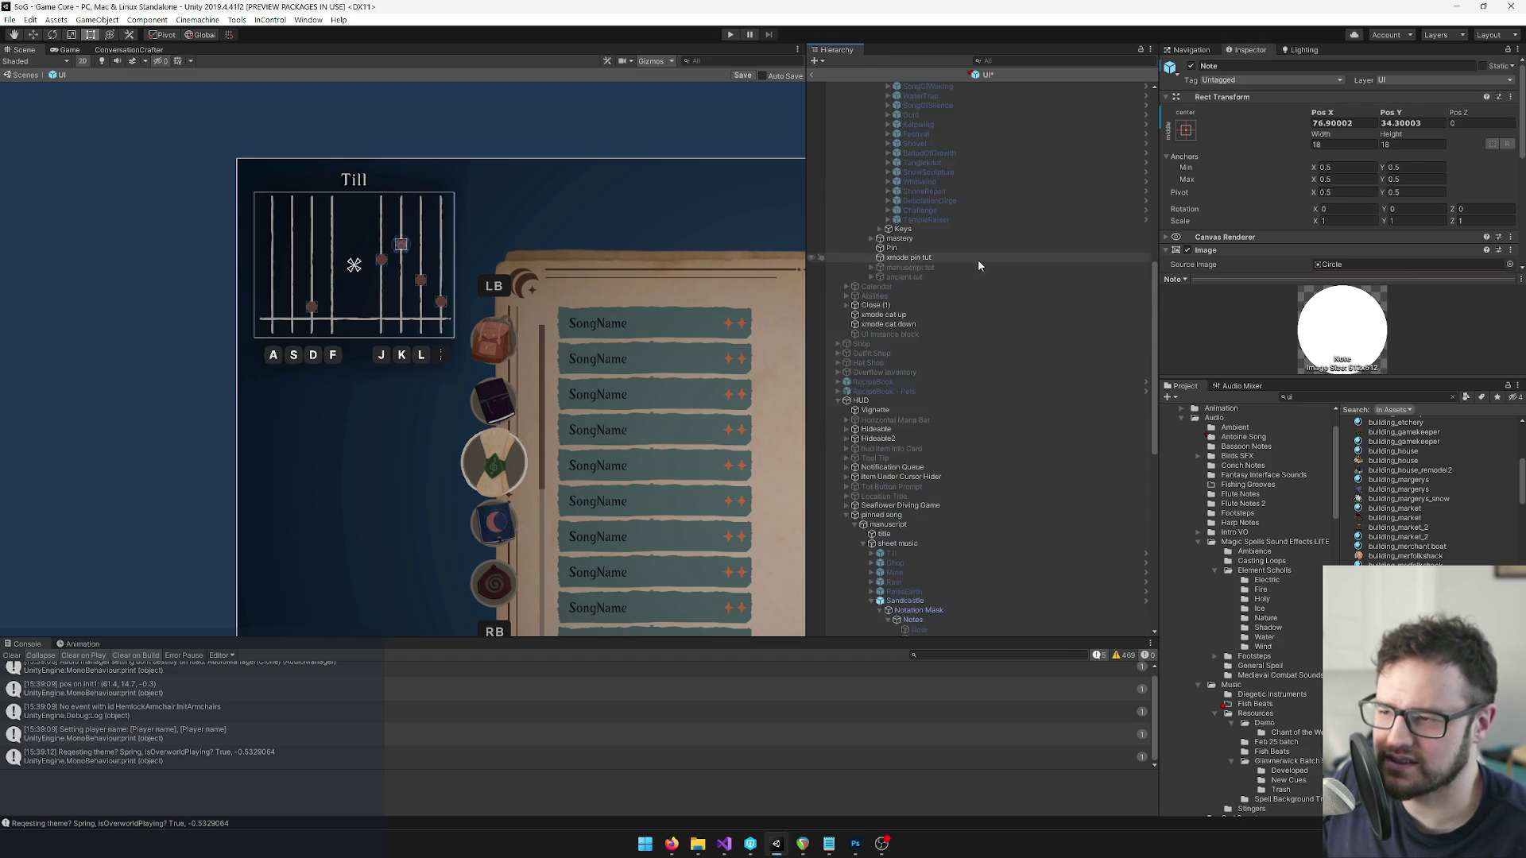
scroll(979, 261, "up", 4)
left_click(950, 235)
right_click(1236, 97)
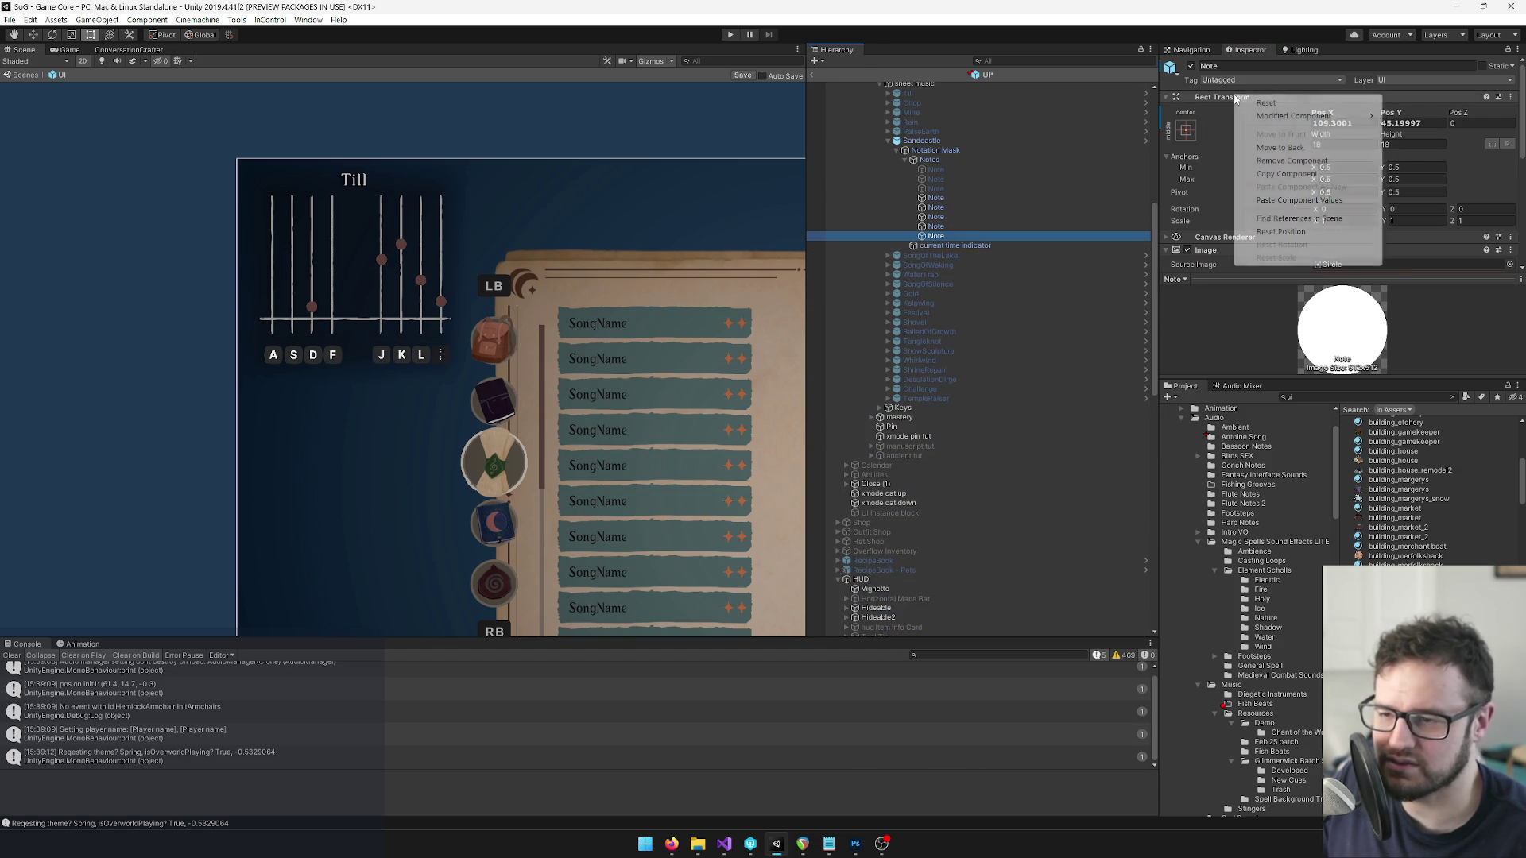
left_click(1284, 173)
scroll(943, 240, "up", 5)
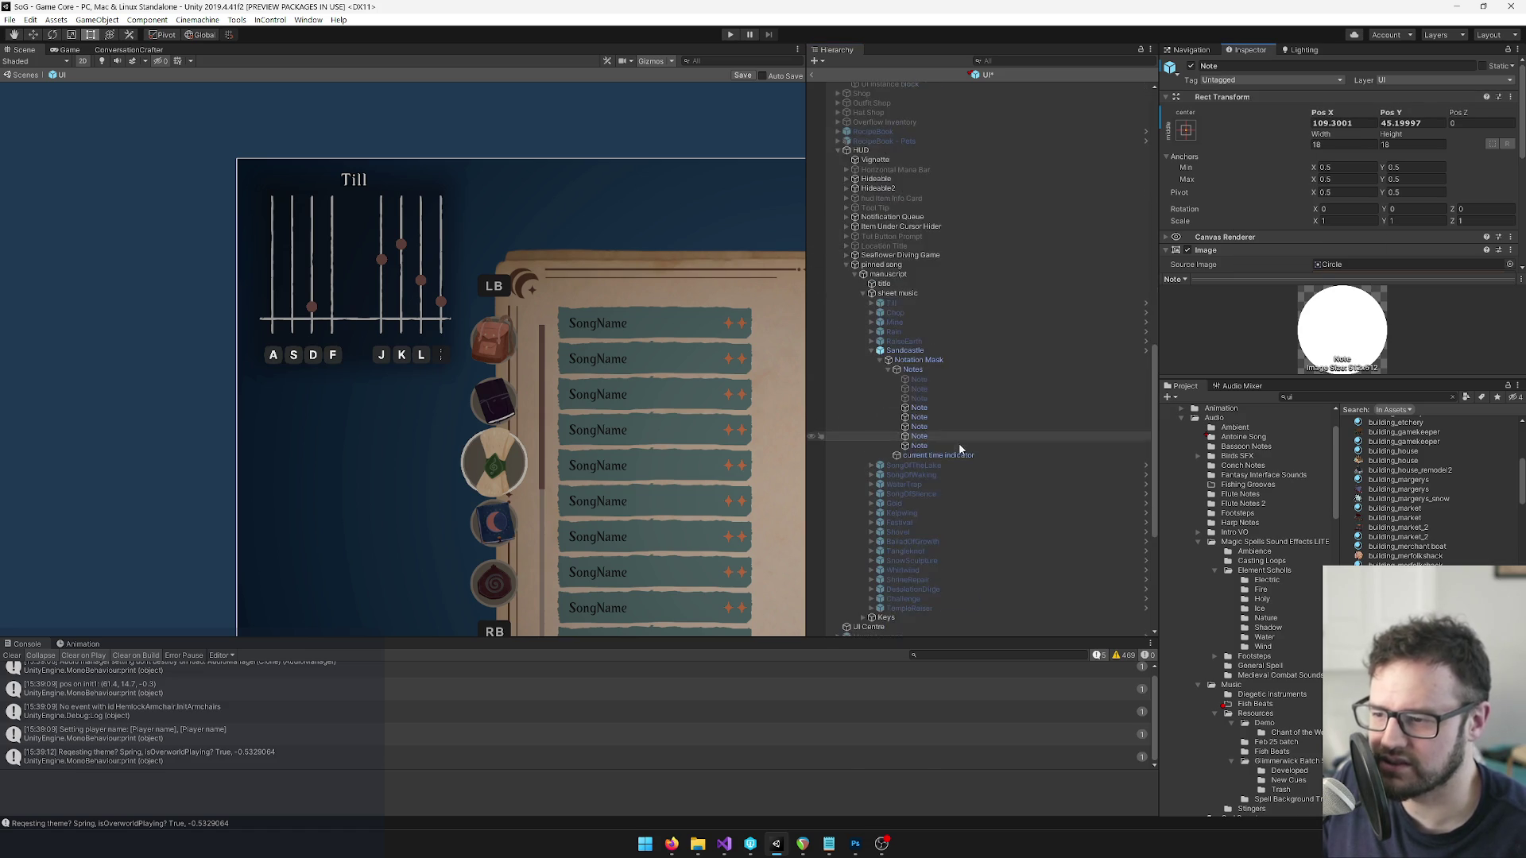
left_click(956, 445)
right_click(1235, 97)
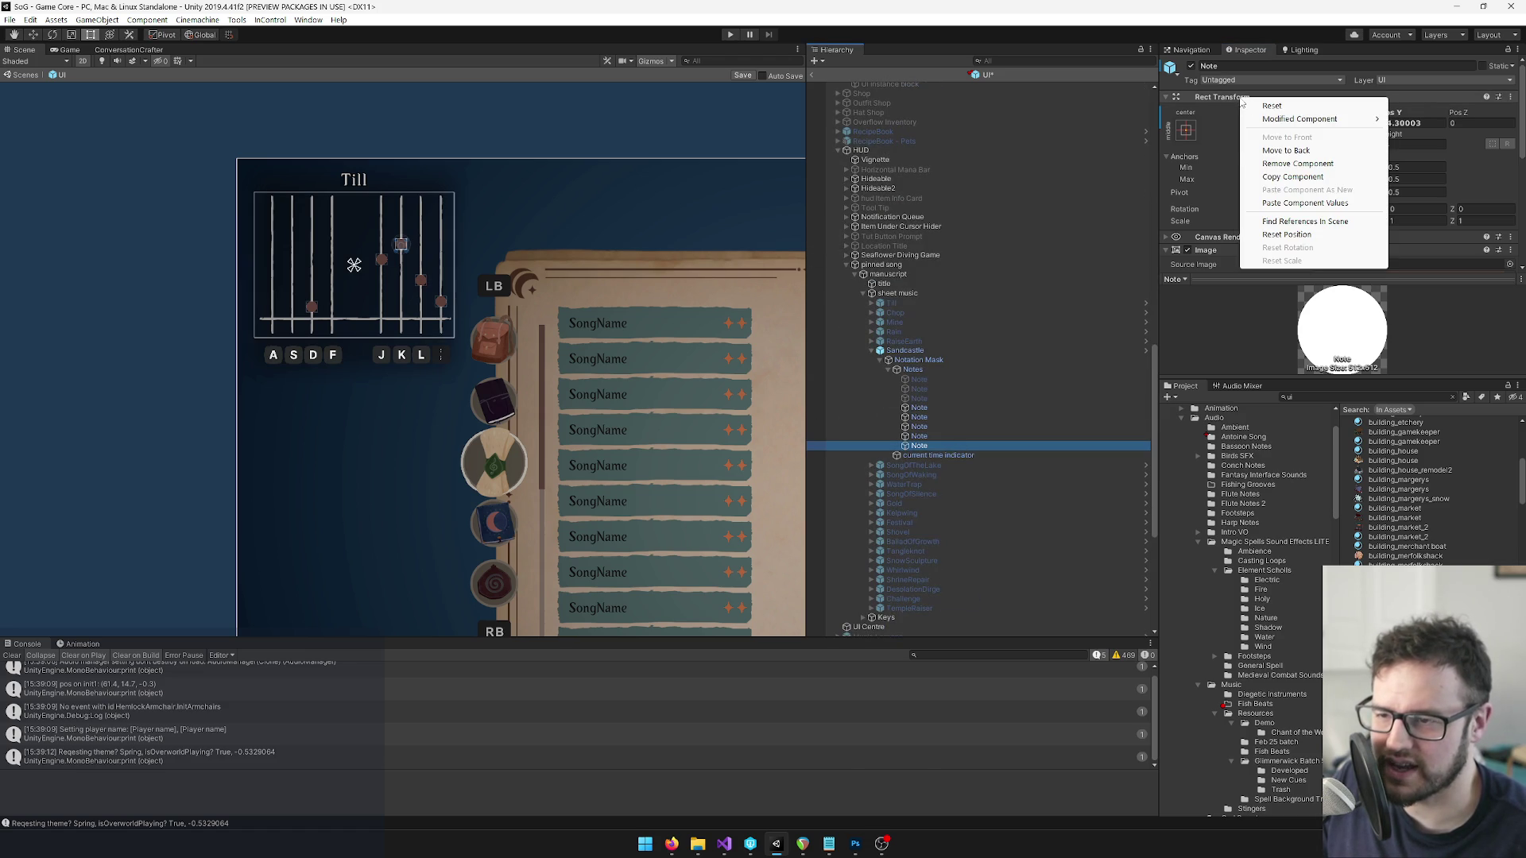
left_click(1300, 203)
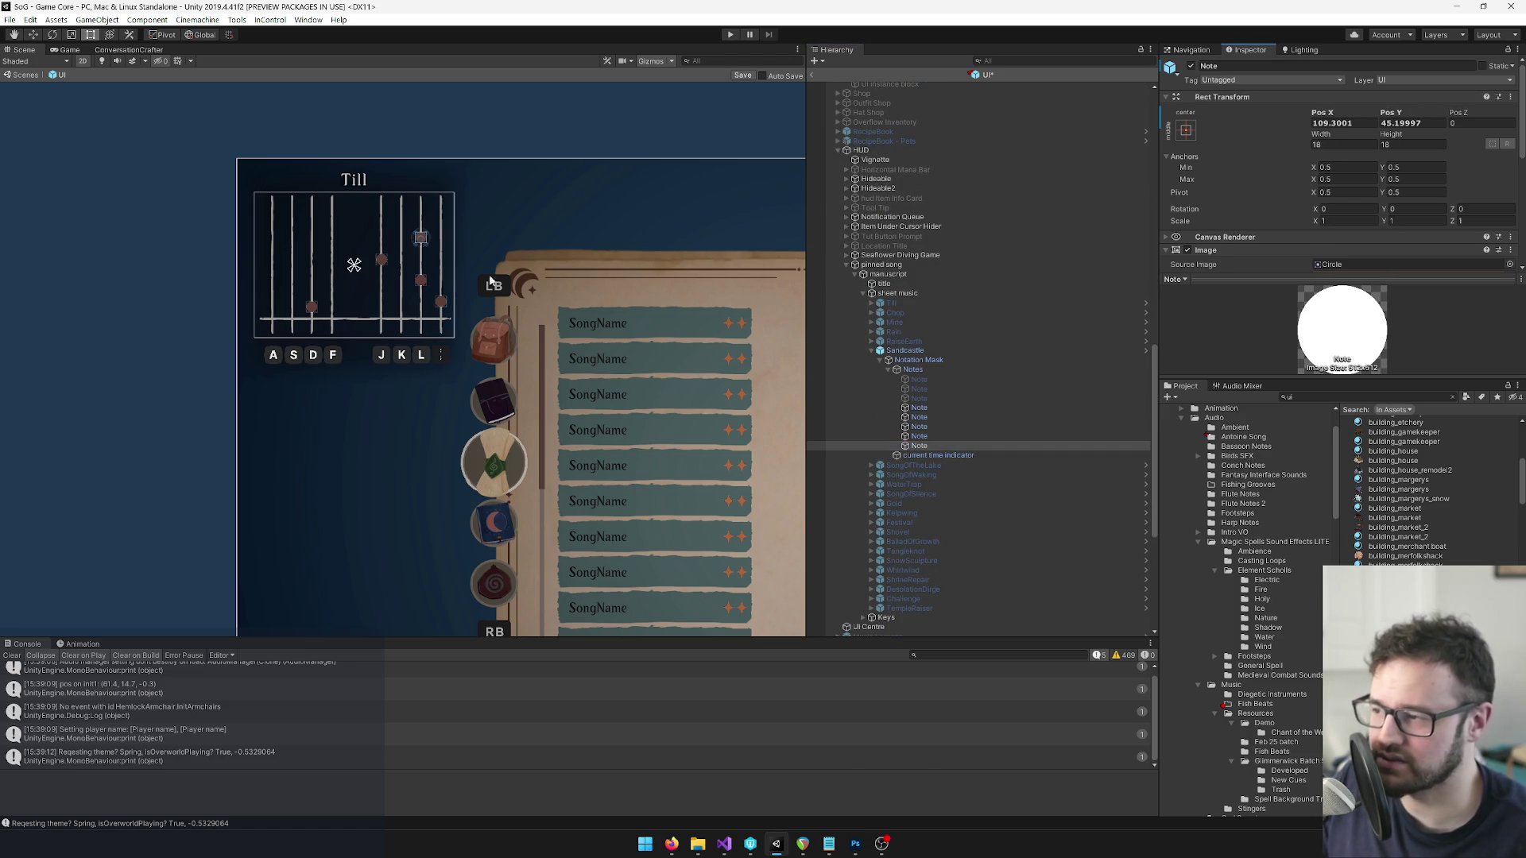
scroll(934, 366, "down", 7)
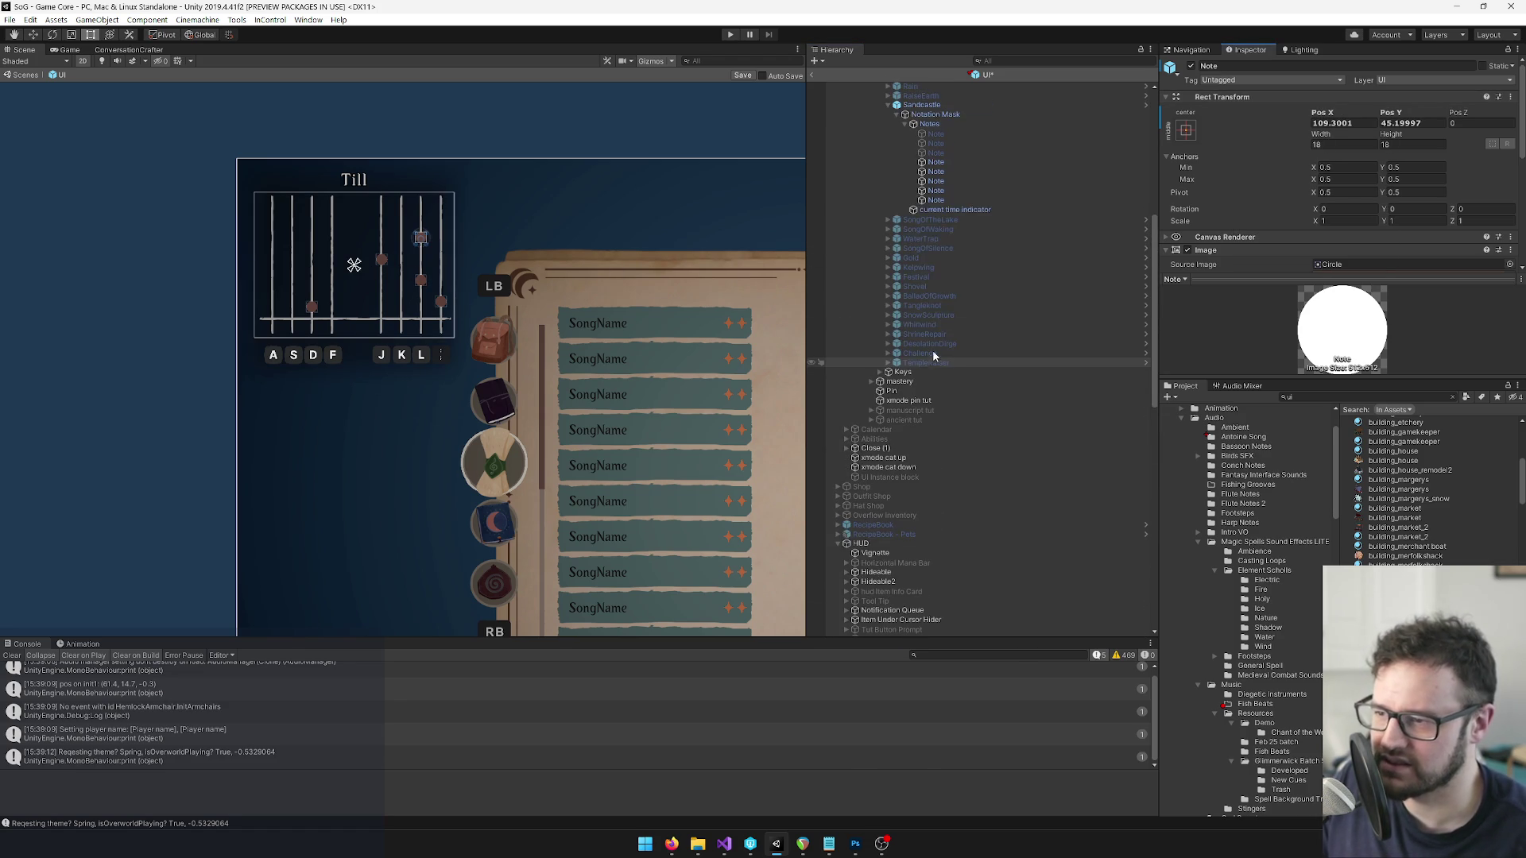
left_click(936, 162)
scroll(617, 279, "down", 3)
Step through the spellbook Sandcastle notes to check each note's position.
mouse_move(518, 204)
left_mouse_down()
mouse_move(379, 153)
mouse_move(421, 240)
mouse_move(474, 212)
left_mouse_up()
scroll(1005, 249, "up", 10)
left_click(928, 552)
left_click(926, 561)
left_click(928, 570)
left_click(926, 579)
left_click(922, 589)
scroll(1007, 342, "down", 8)
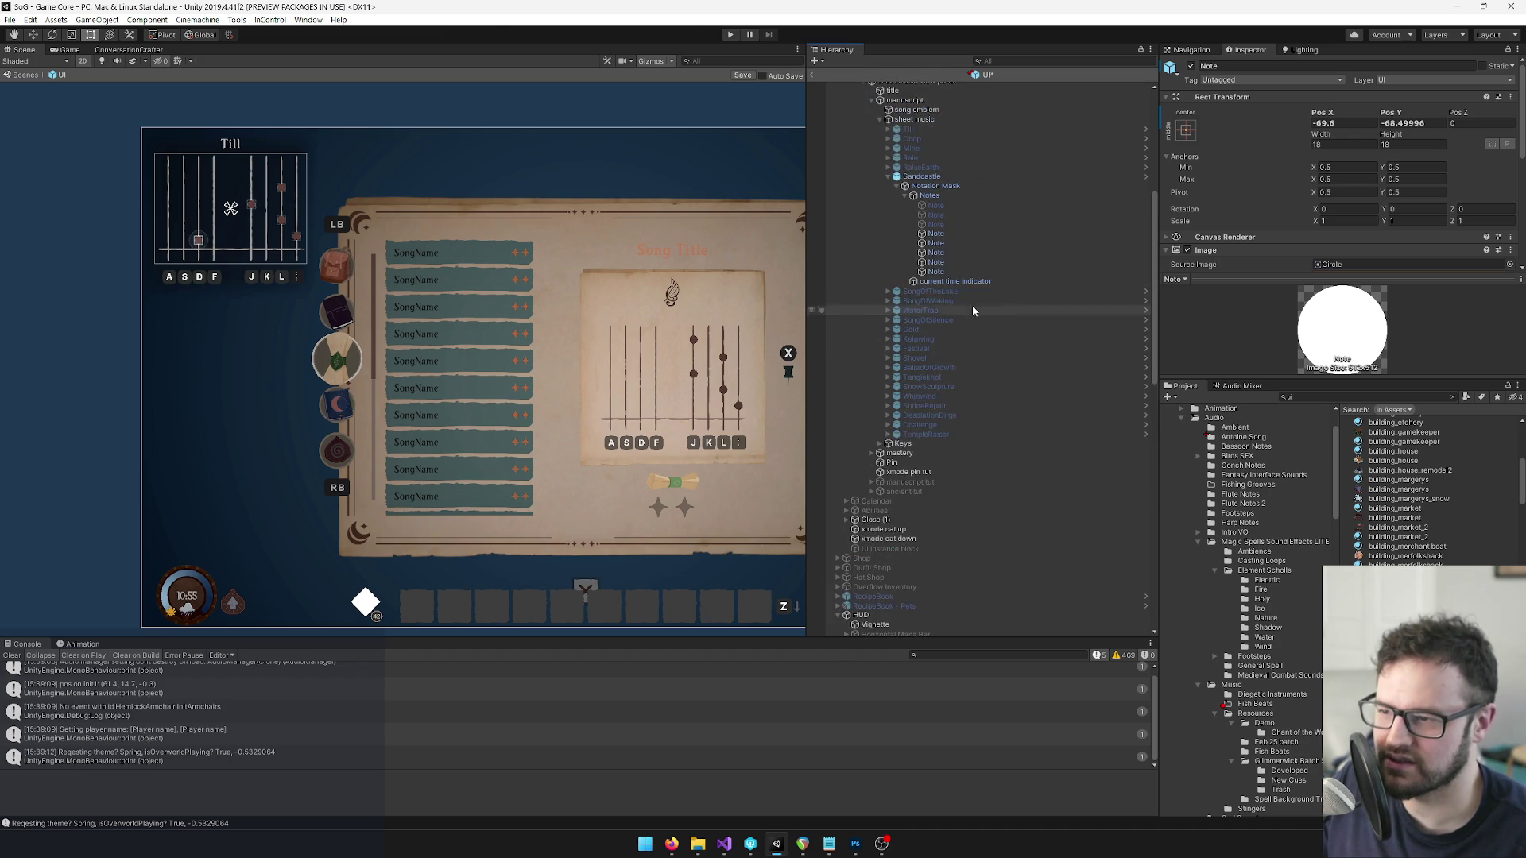
Copy the spellbook note's Rect Transform onto its matching pinned-song note, moving it to 45, 9.
left_click(936, 253)
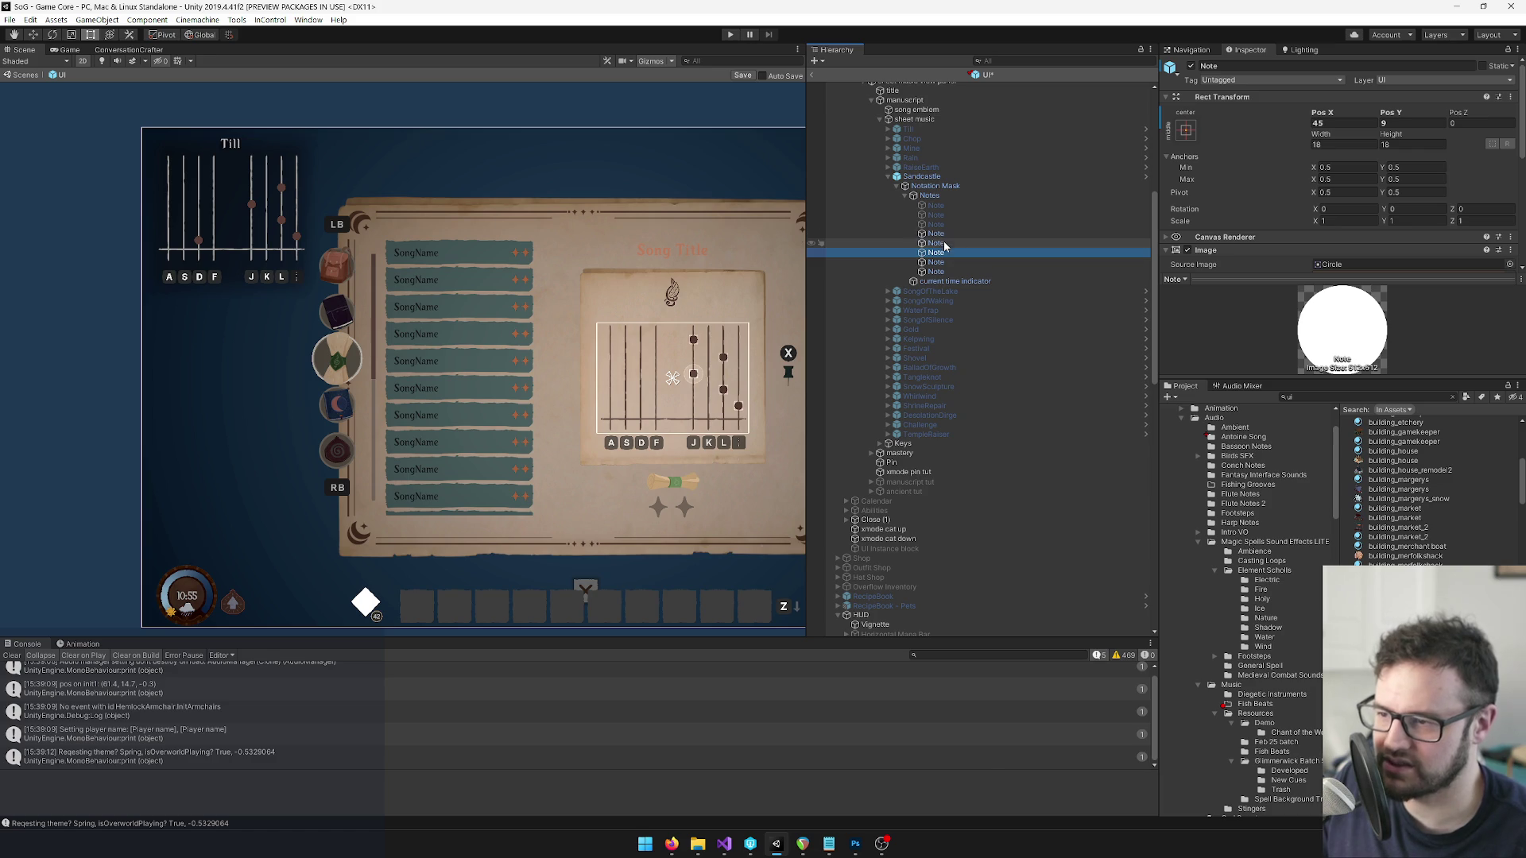
scroll(953, 273, "down", 8)
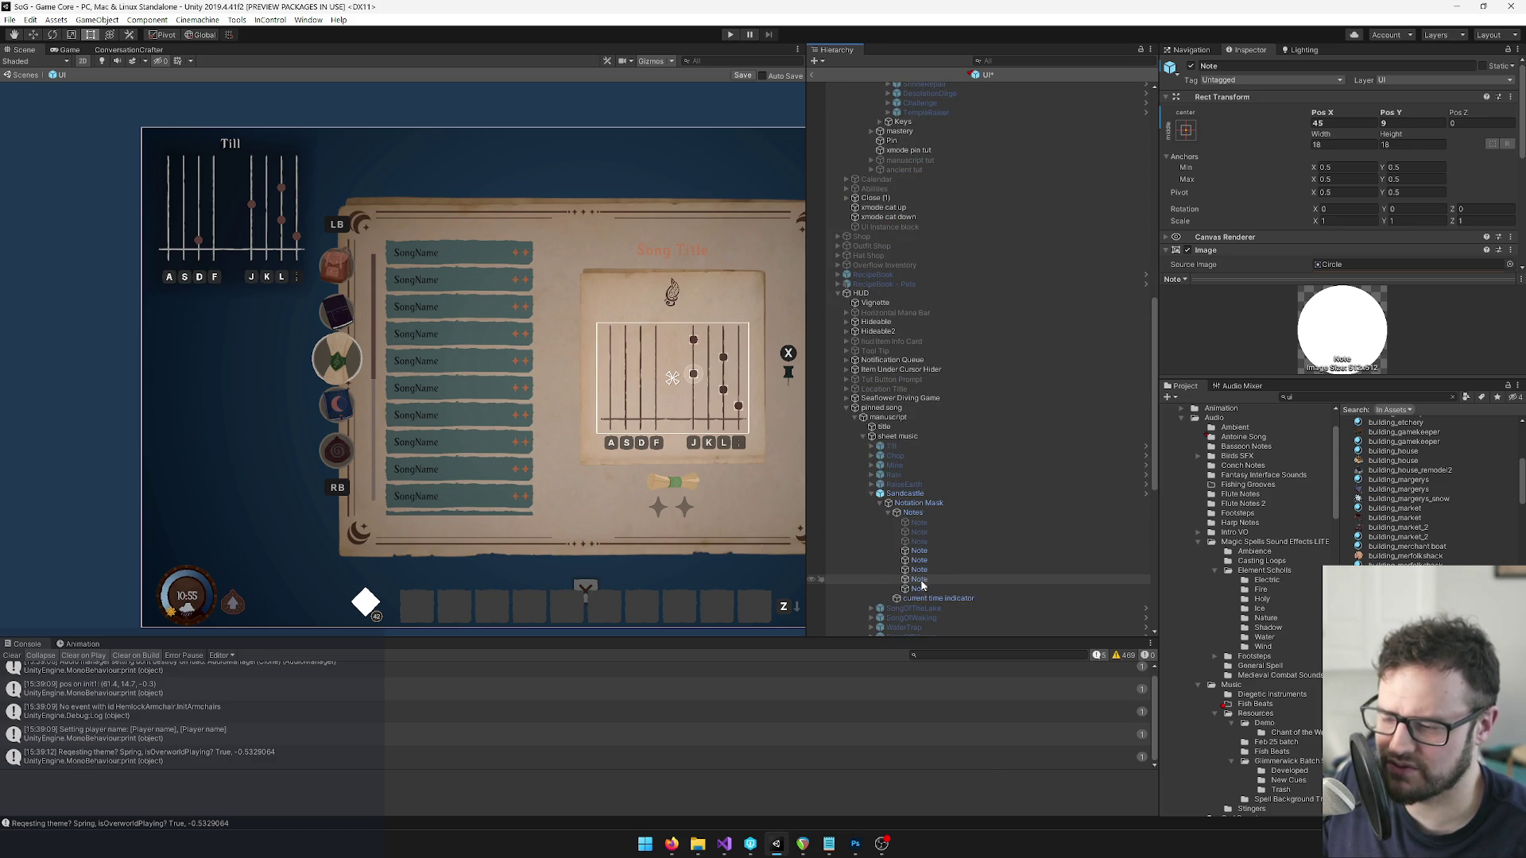
scroll(966, 427, "up", 5)
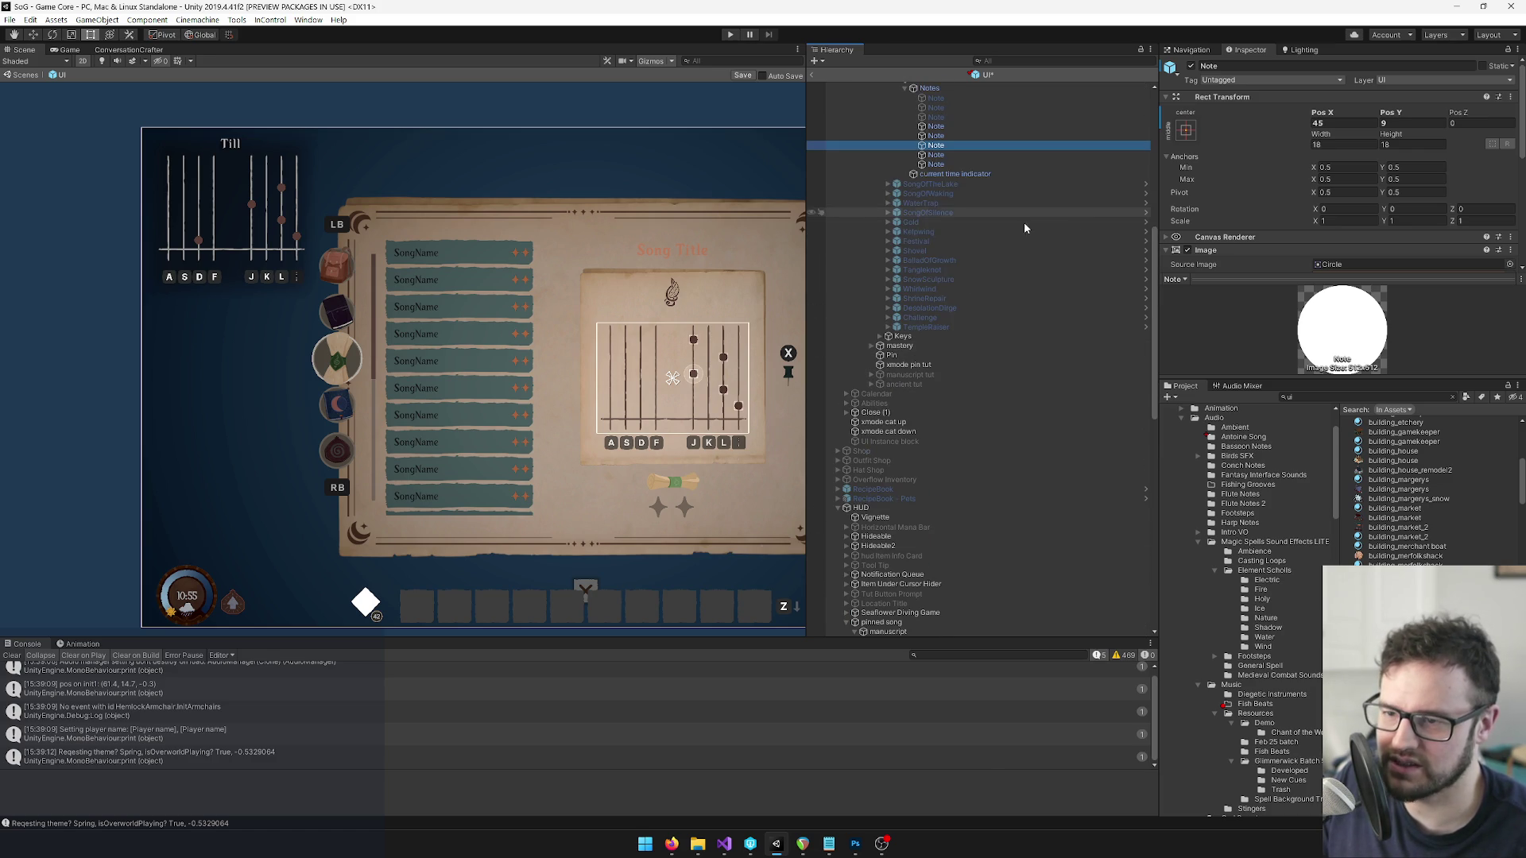
right_click(1241, 99)
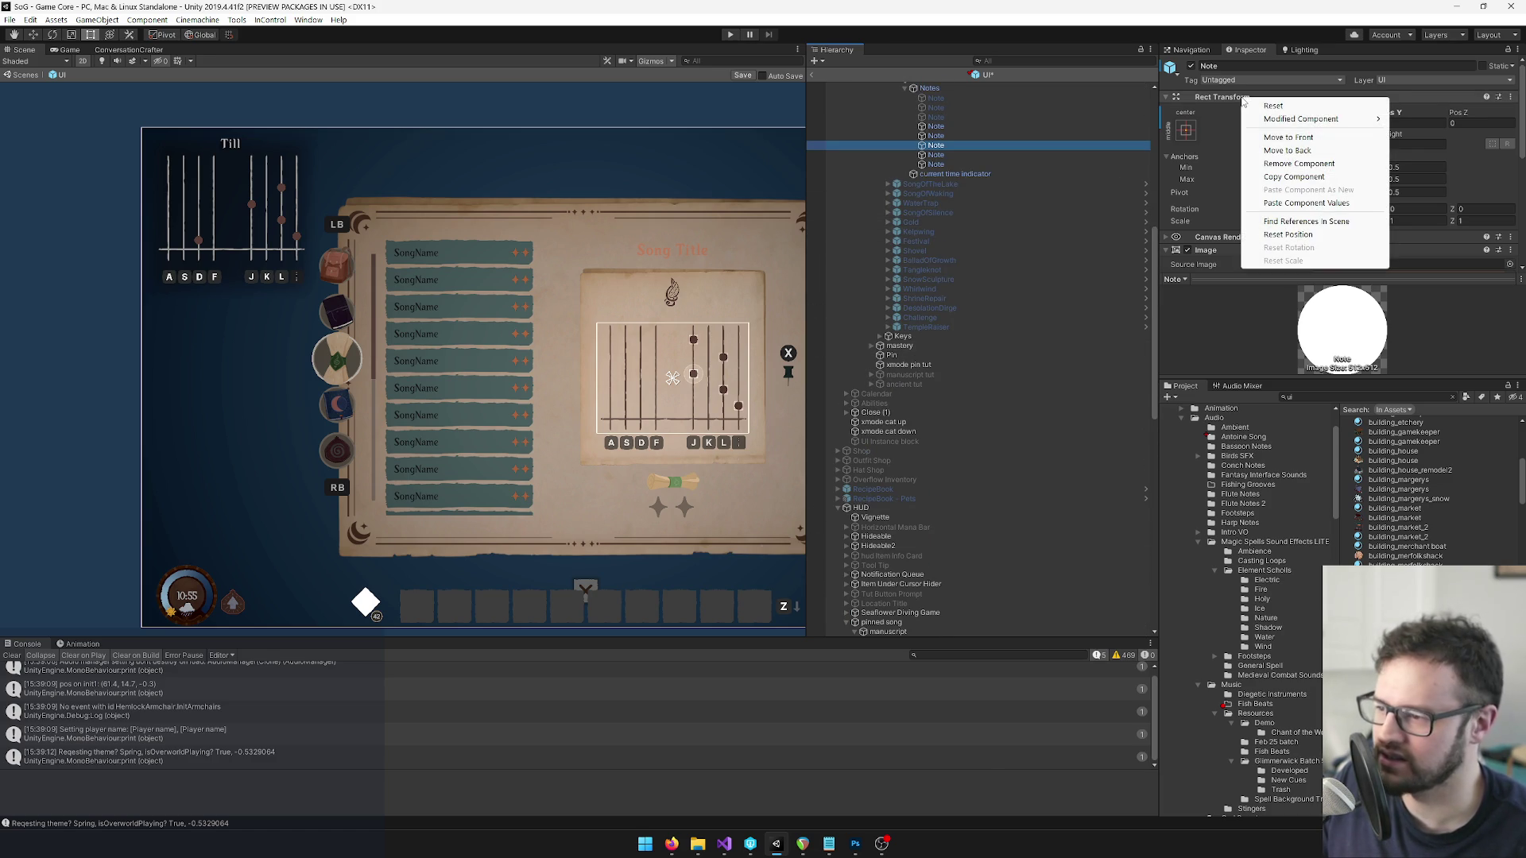
left_click(1290, 177)
scroll(960, 267, "down", 10)
left_click(930, 391)
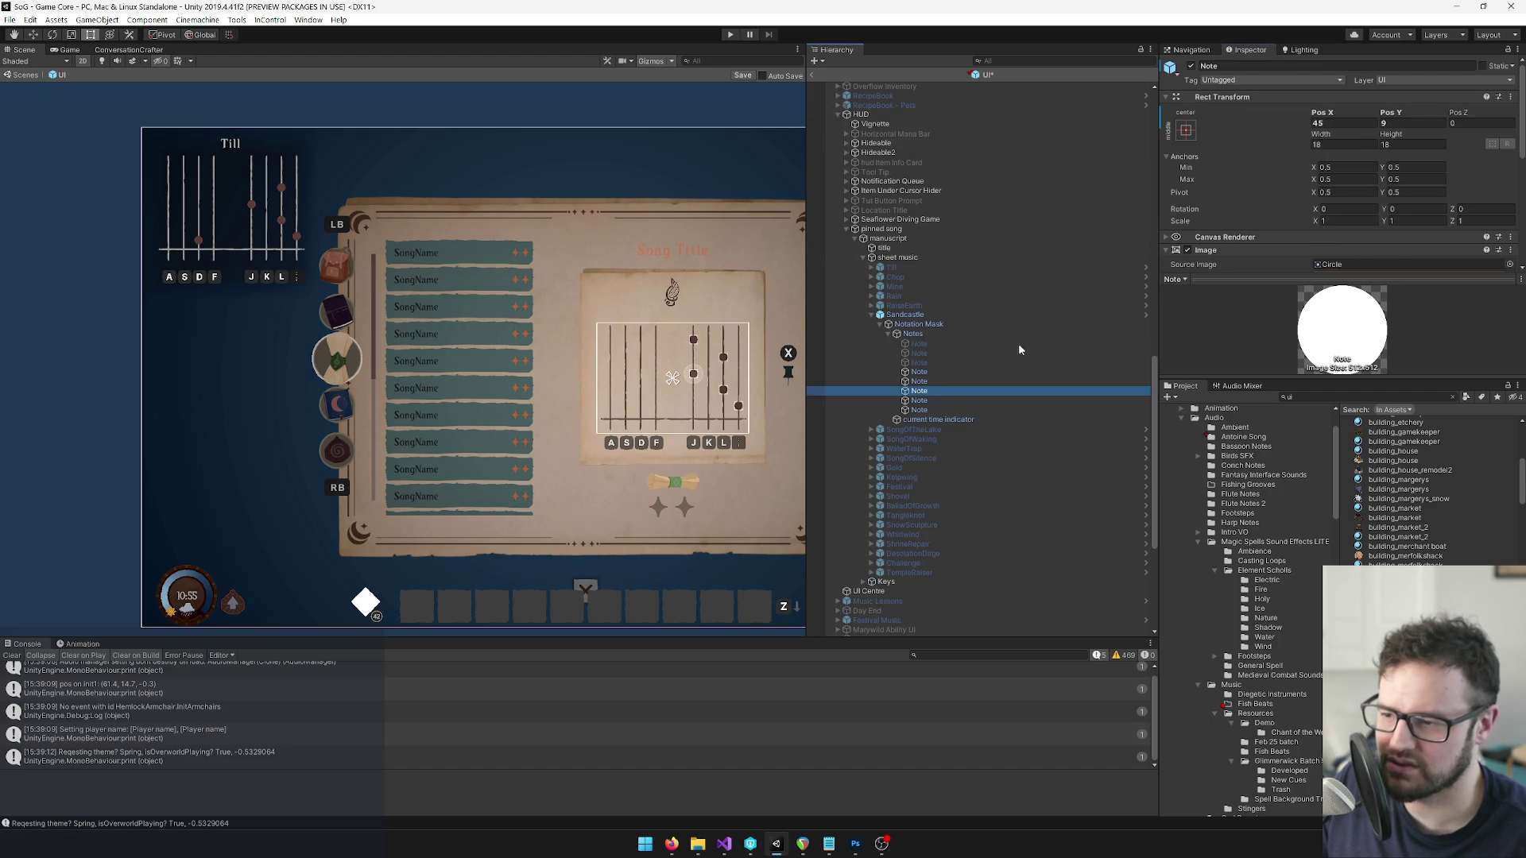
right_click(1221, 98)
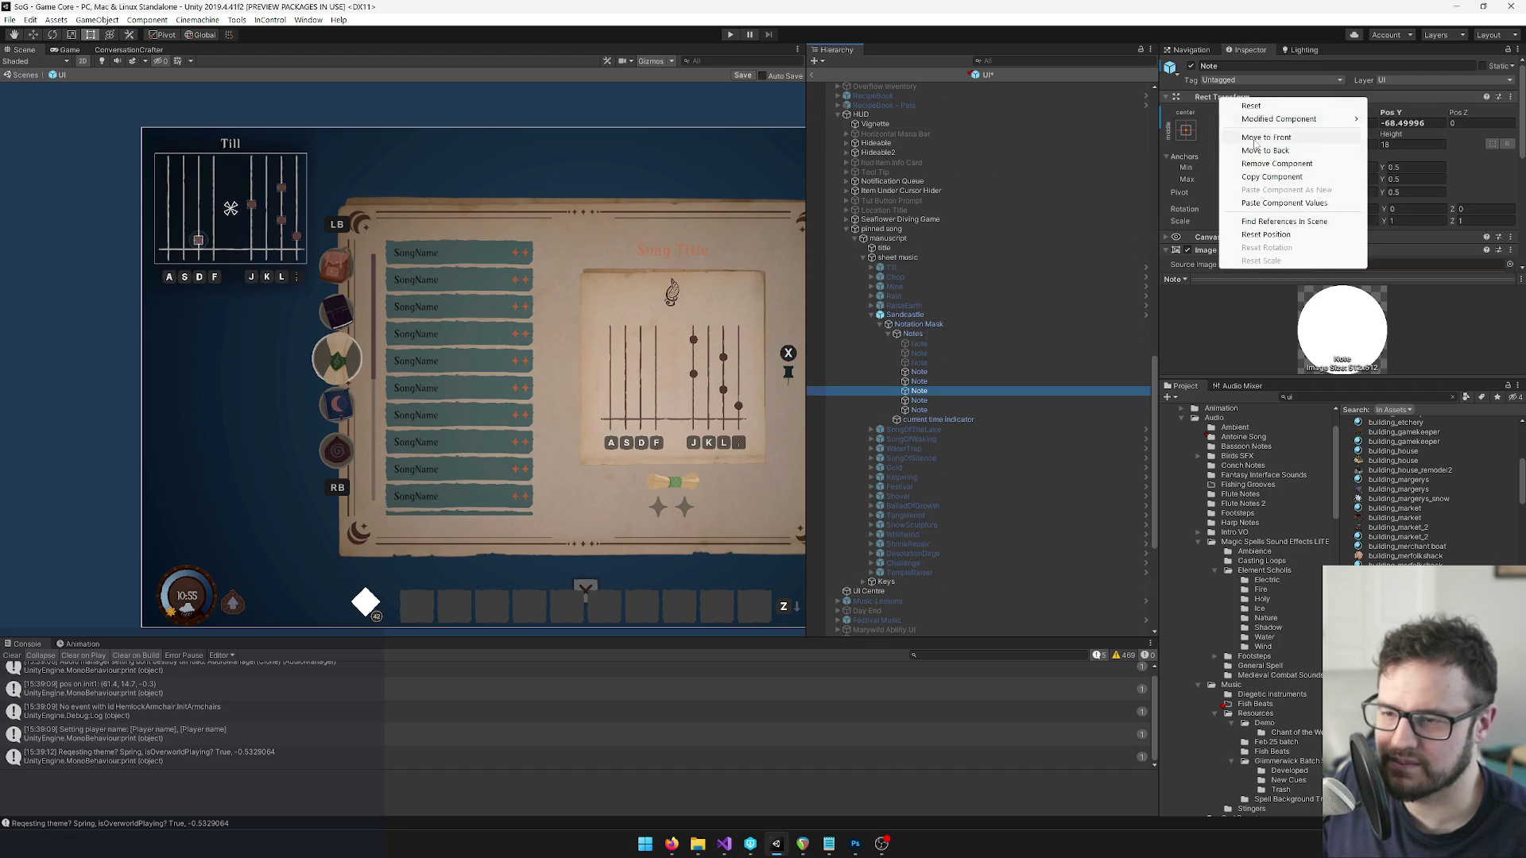
left_click(1280, 203)
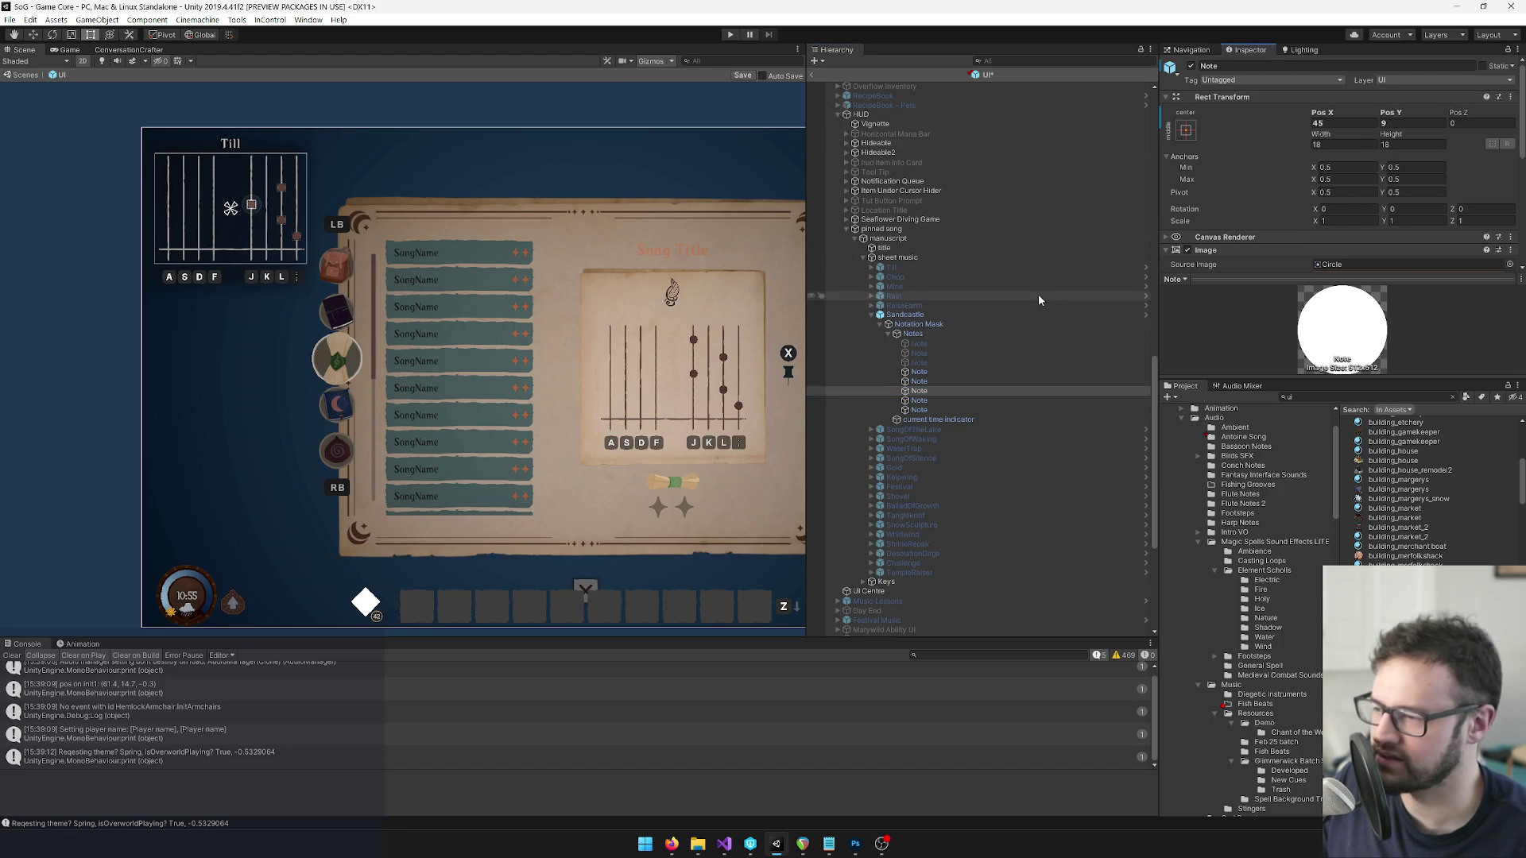
Copy the spellbook note at height 83.1 onto the matching pinned-song note's Rect Transform.
left_click(921, 402)
scroll(985, 351, "up", 5)
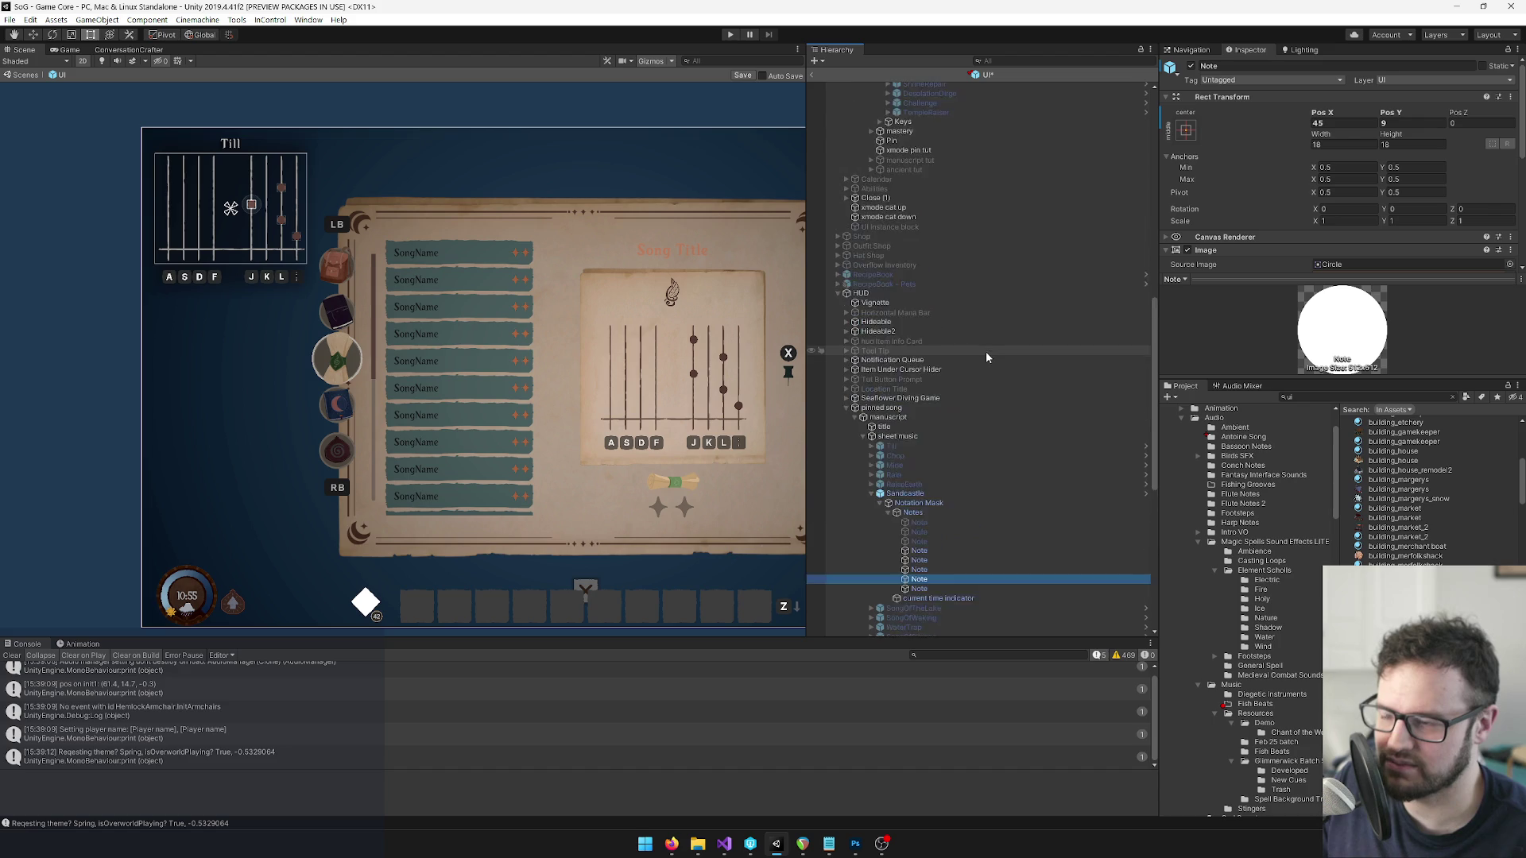
scroll(968, 313, "up", 4)
left_click(935, 190)
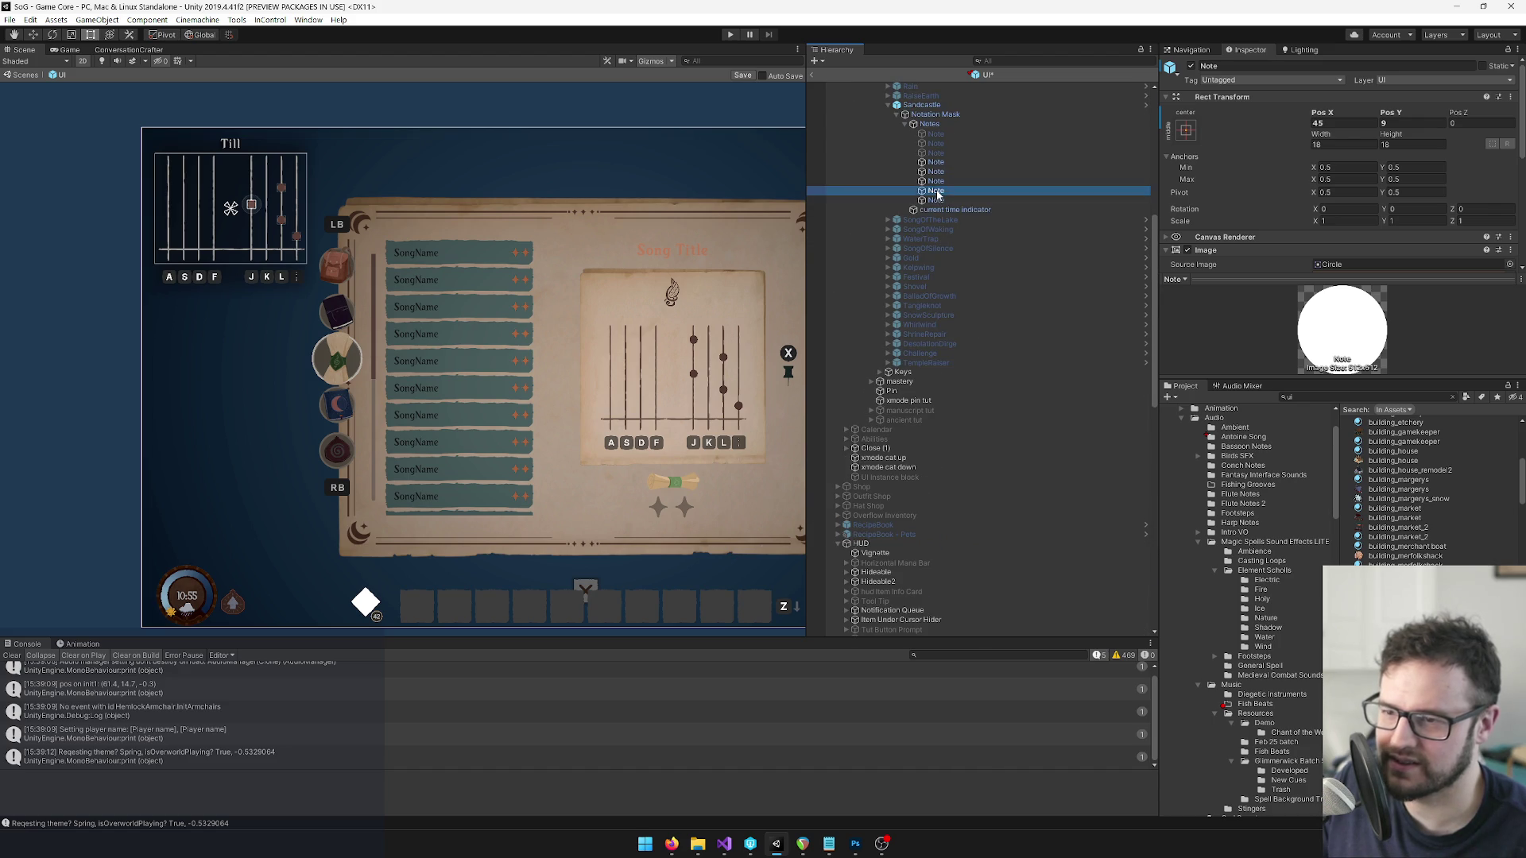
right_click(1216, 97)
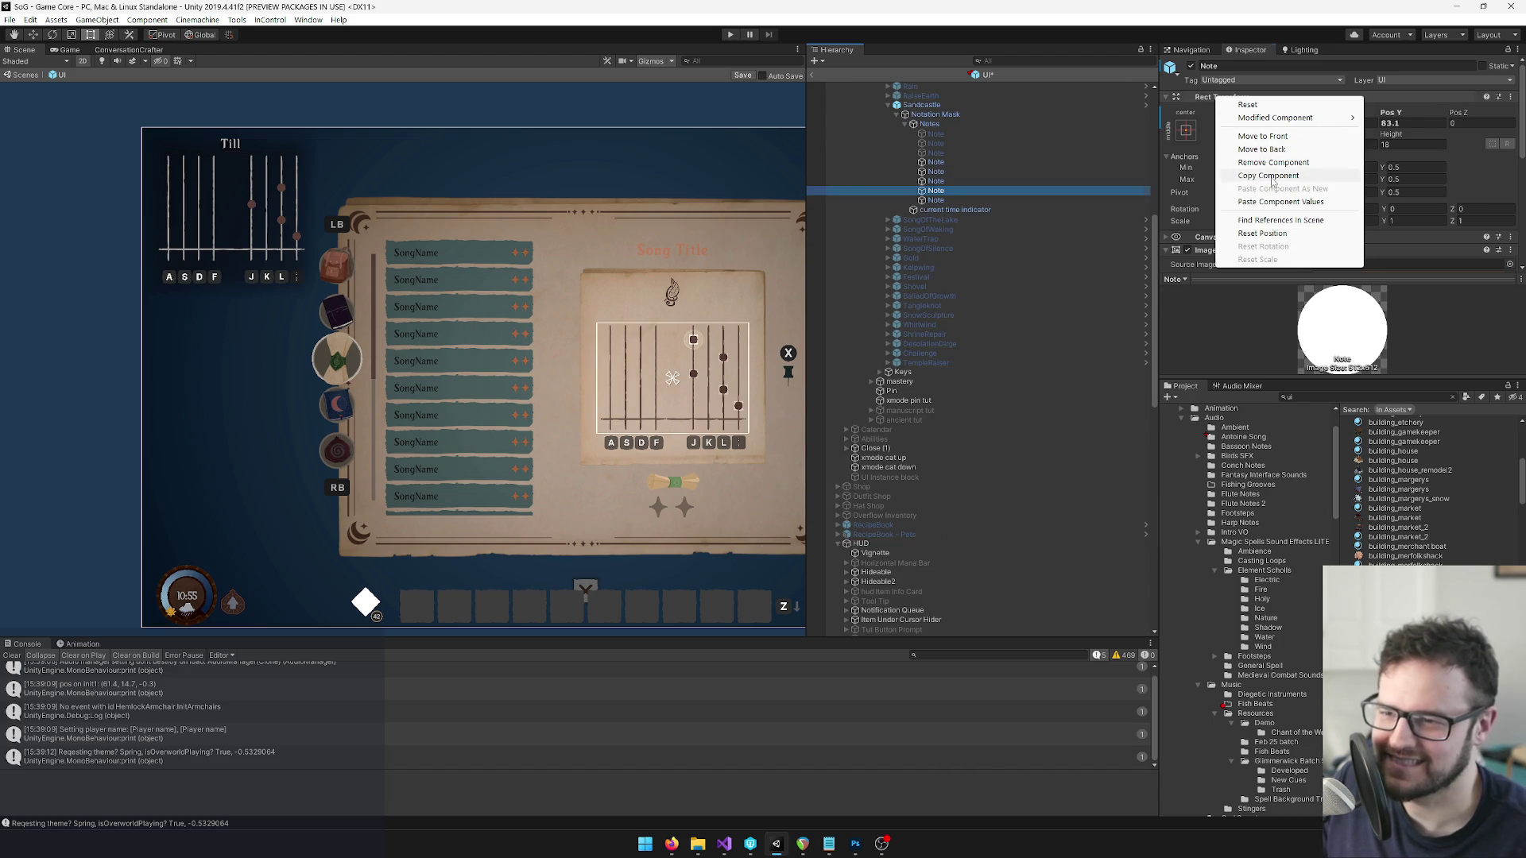
left_click(1303, 175)
scroll(1035, 321, "down", 4)
scroll(1033, 320, "down", 5)
left_click(947, 401)
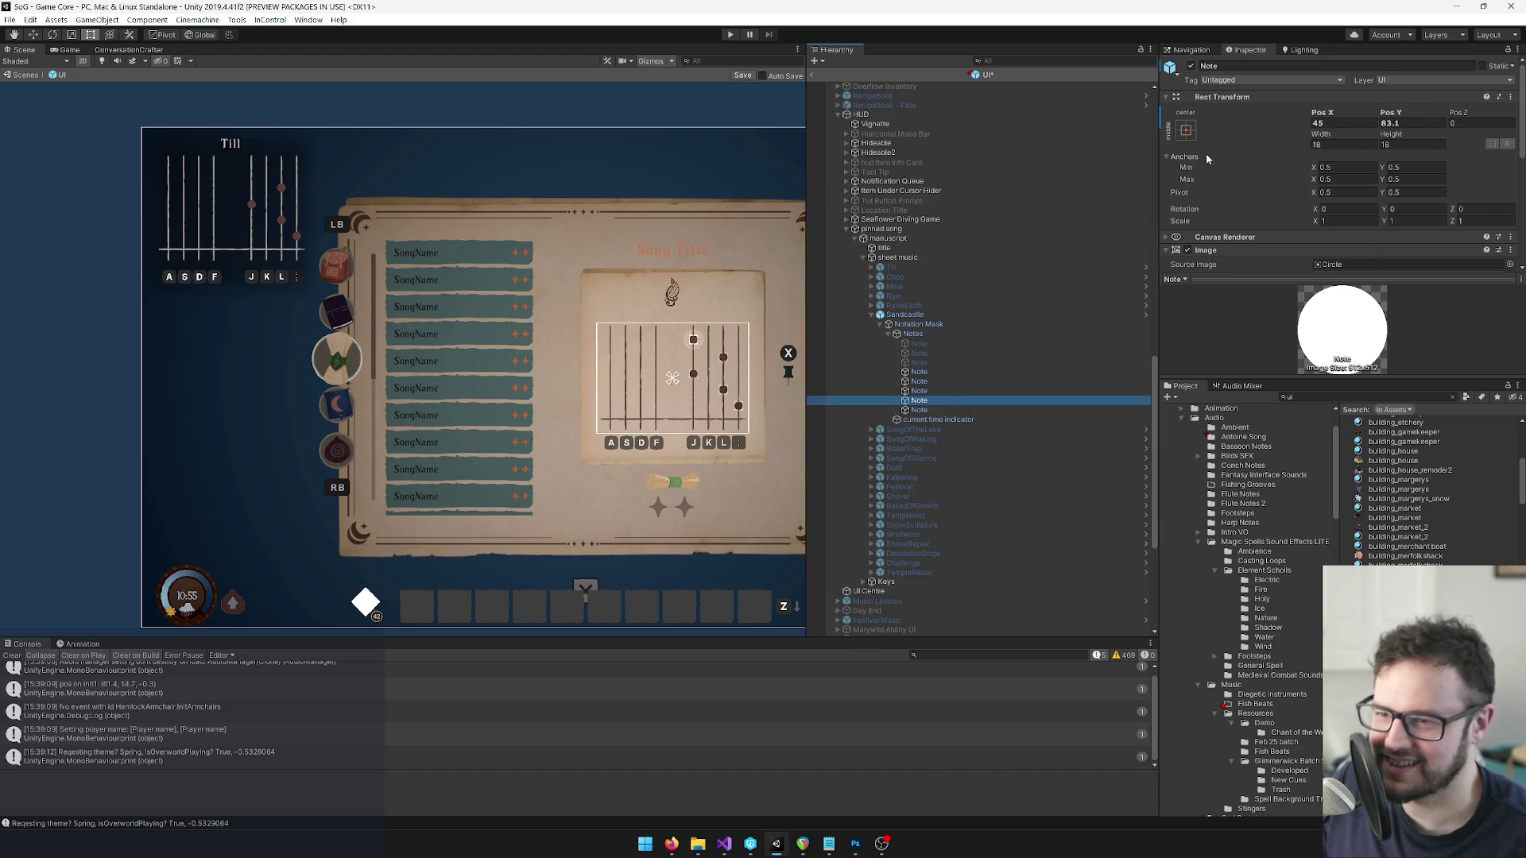
right_click(1222, 99)
left_click(1285, 203)
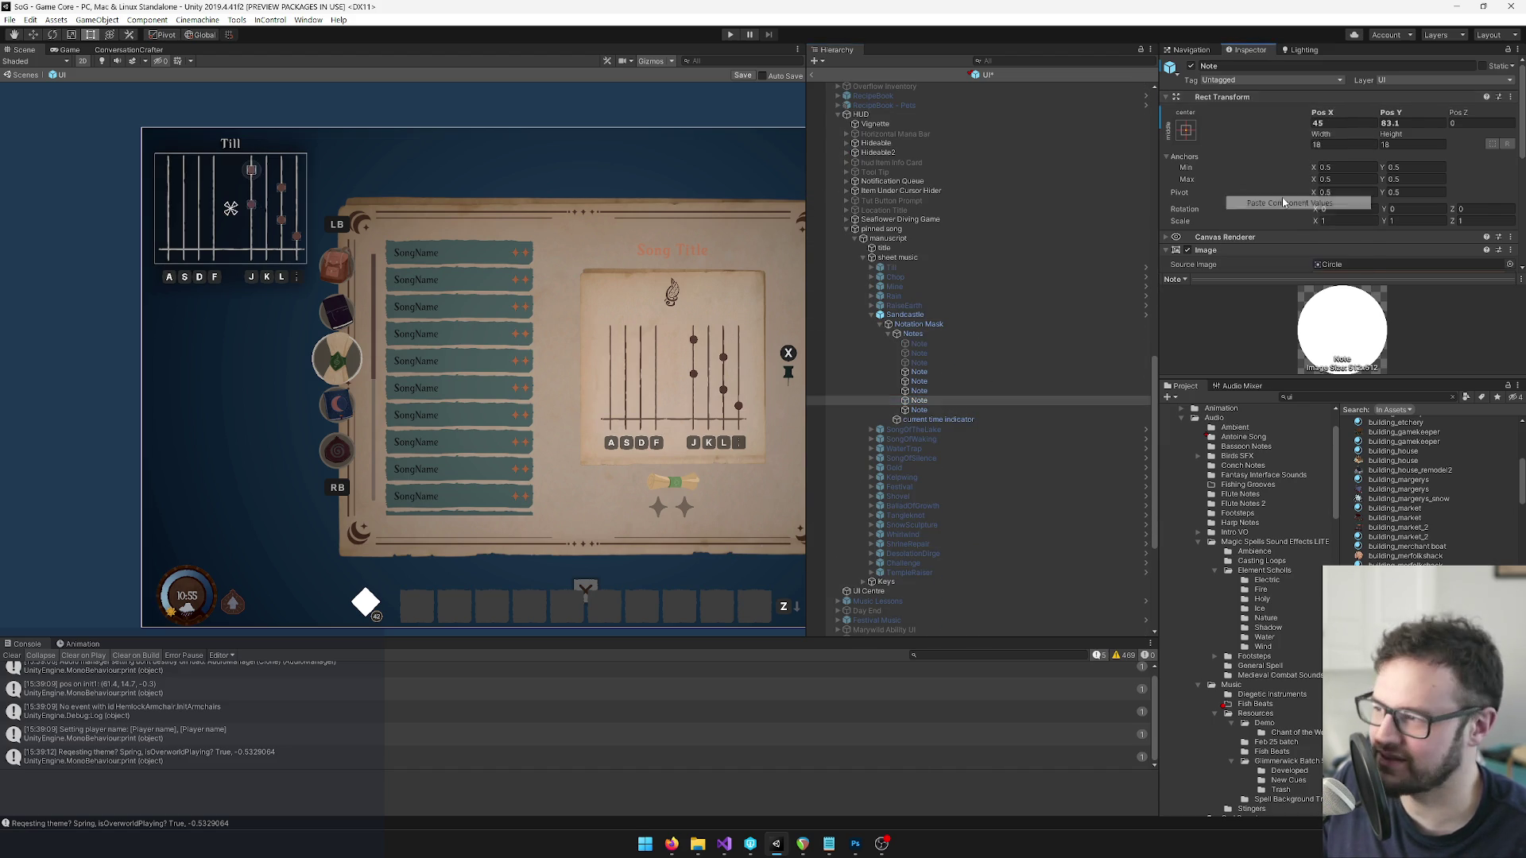
Expand SongOfTheLake to its Notation Mask, then reselect the pinned song's Sandcastle sheet.
scroll(963, 318, "up", 4)
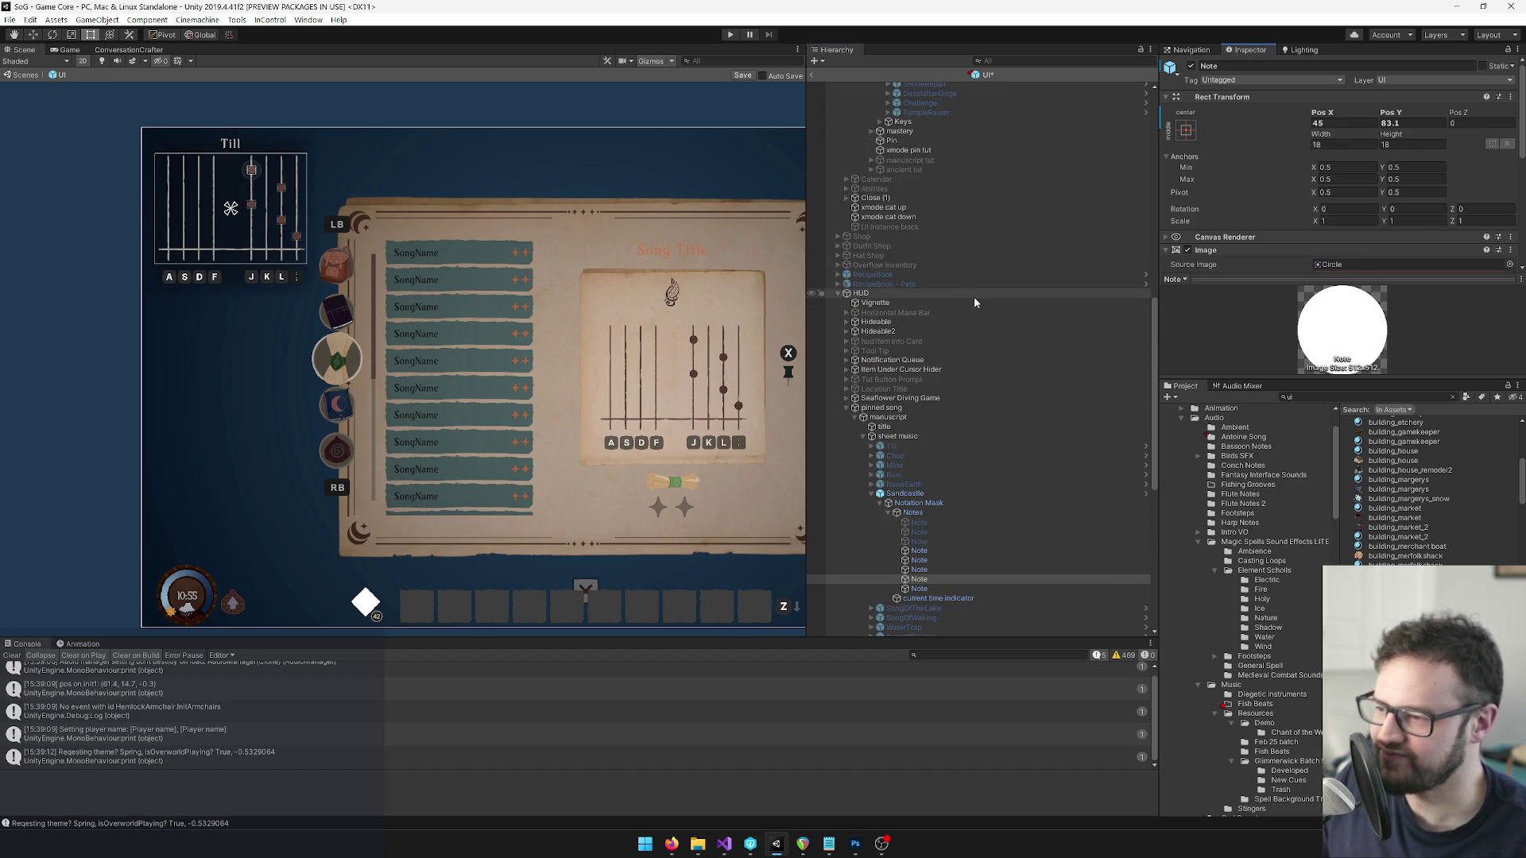
scroll(974, 302, "down", 5)
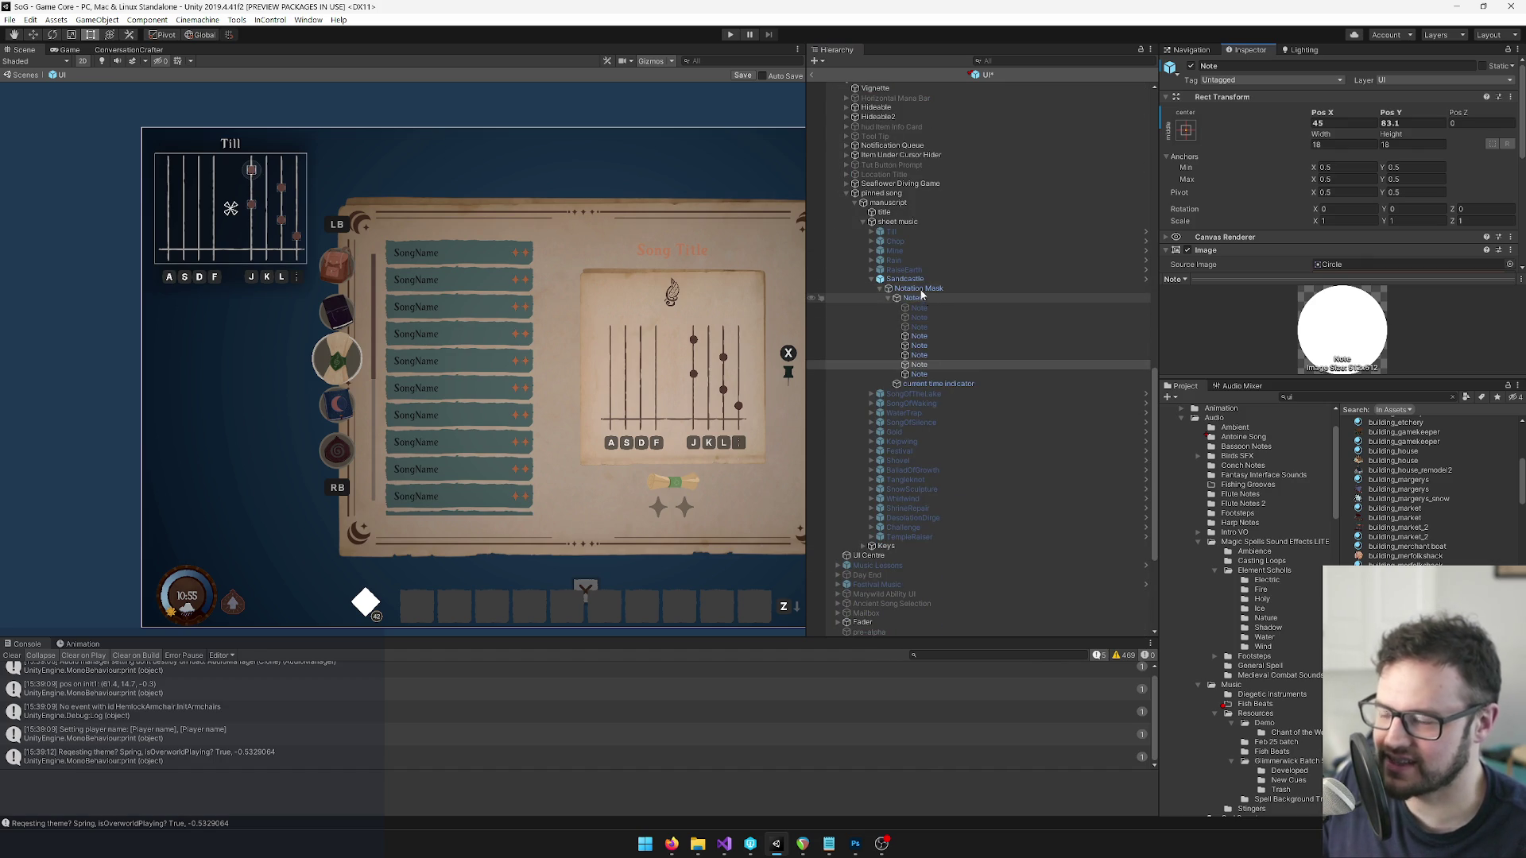
left_click(871, 394)
left_click(884, 403)
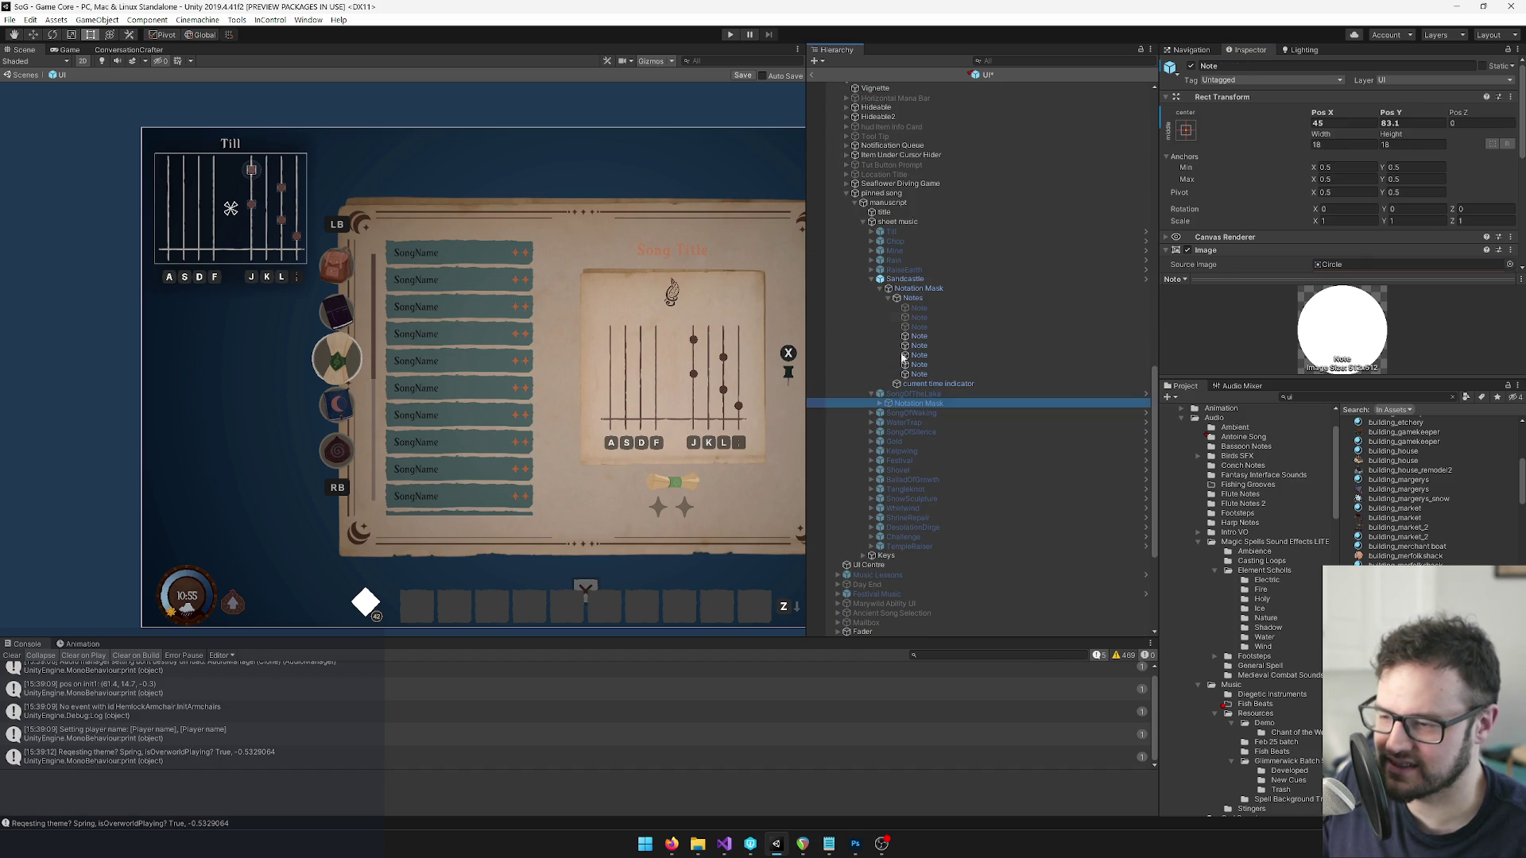
left_click(902, 279)
Hide the Sandcastle sheet and briefly preview SongOfTheLake's notes before hiding it again.
left_click(1189, 66)
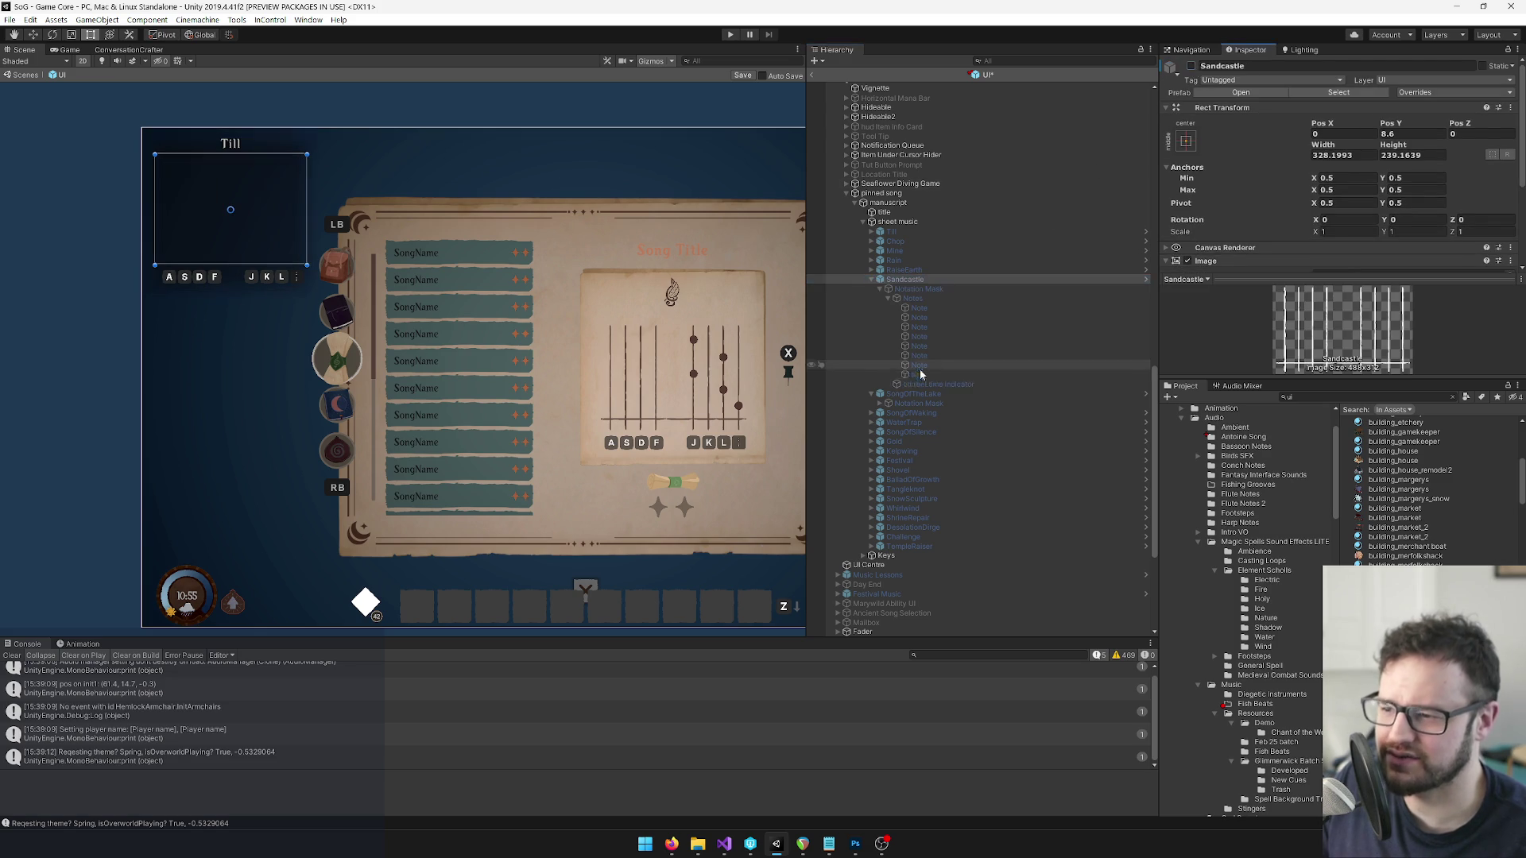
left_click(906, 394)
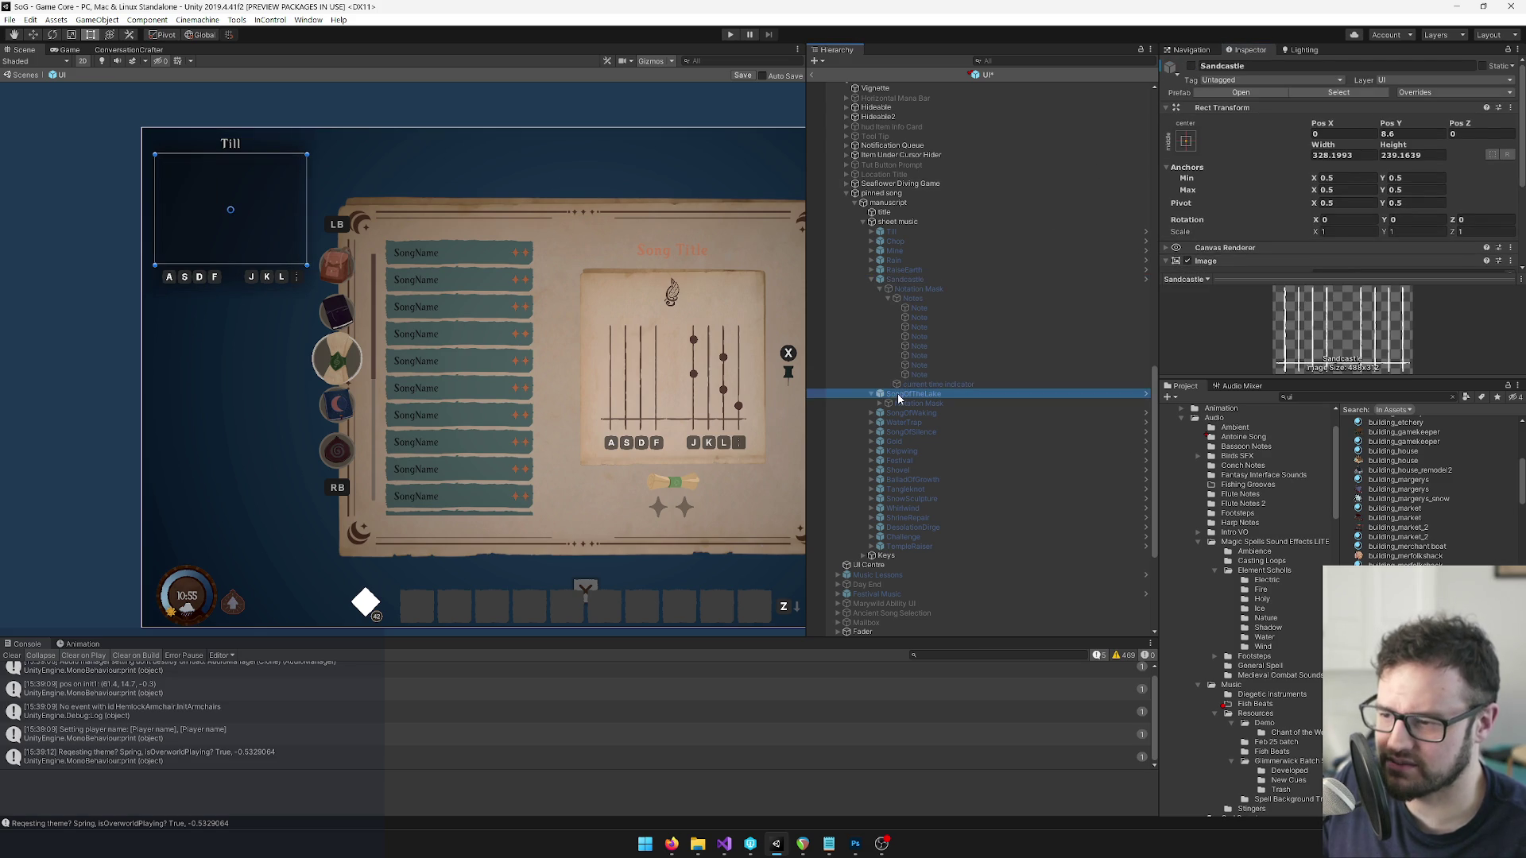
left_click(1189, 66)
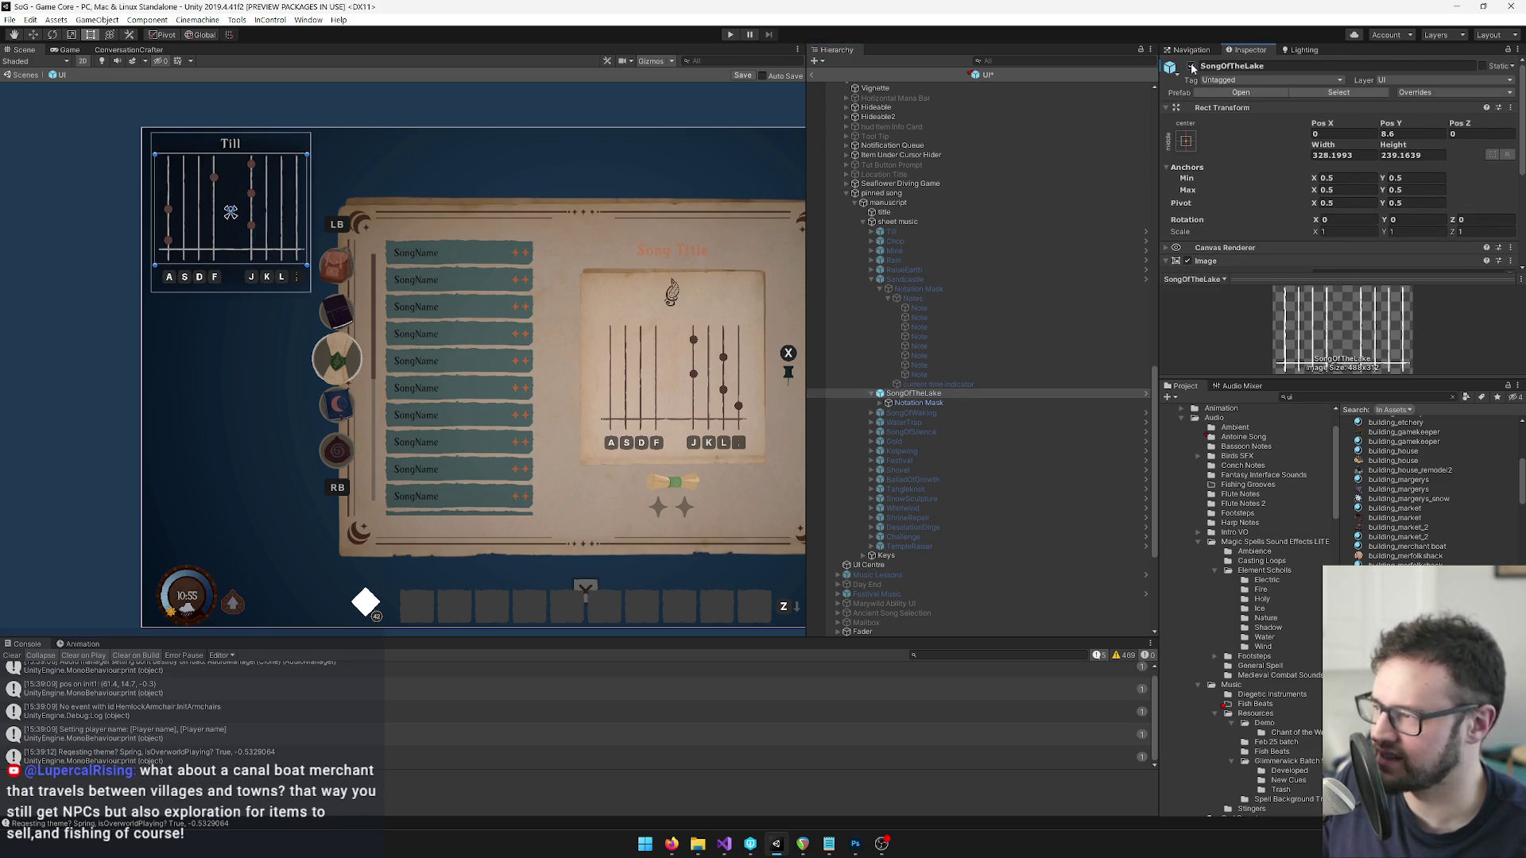
left_click(1190, 66)
Expand SongOfWaking and its Notation Mask, preview its notes, then hide it again.
left_click(870, 414)
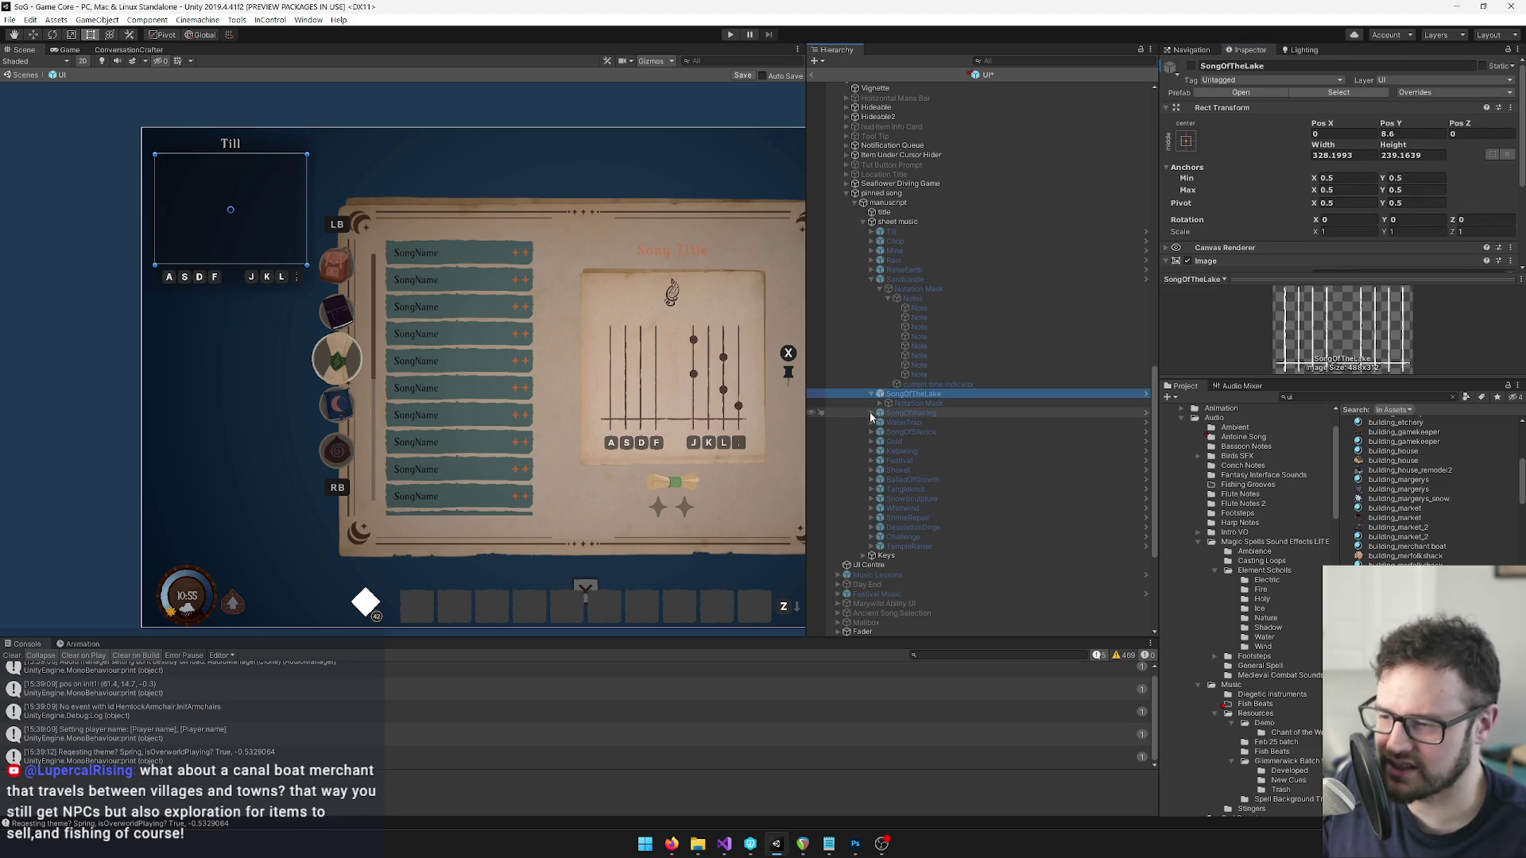
left_click(894, 414)
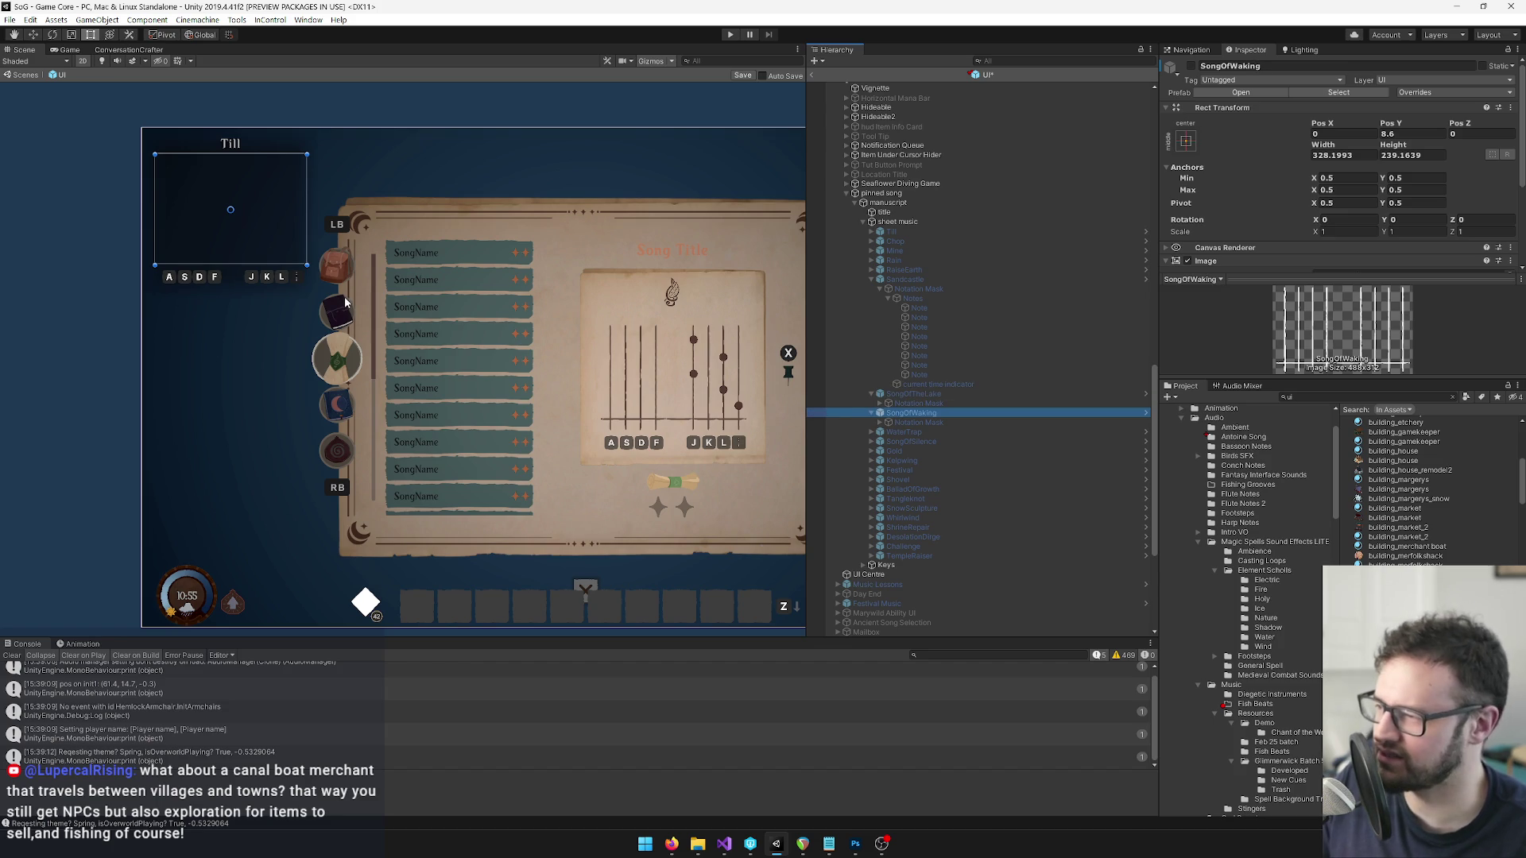
left_click(878, 424)
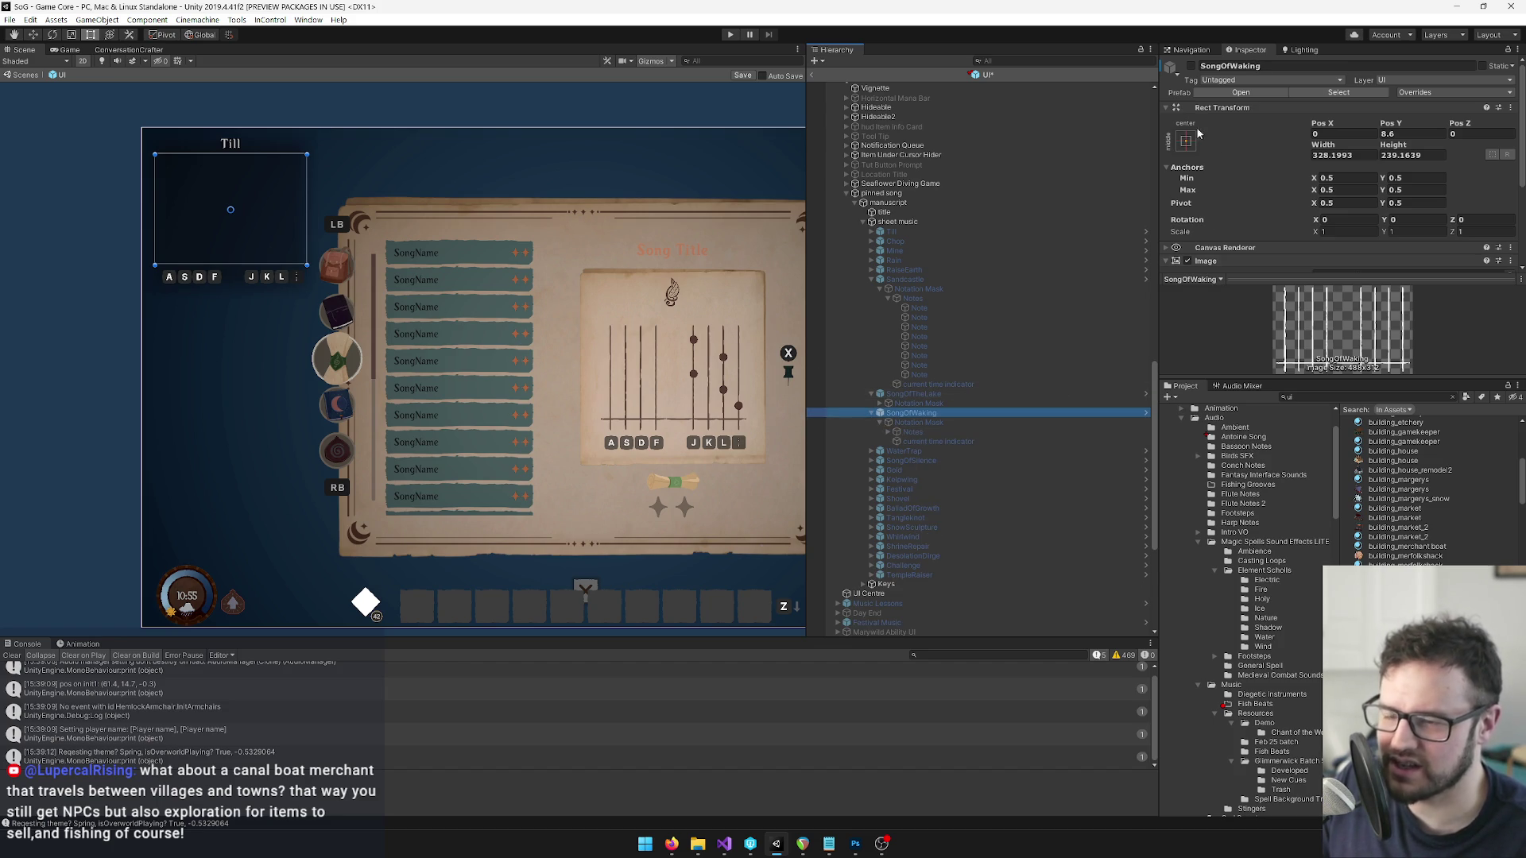
left_click(1189, 67)
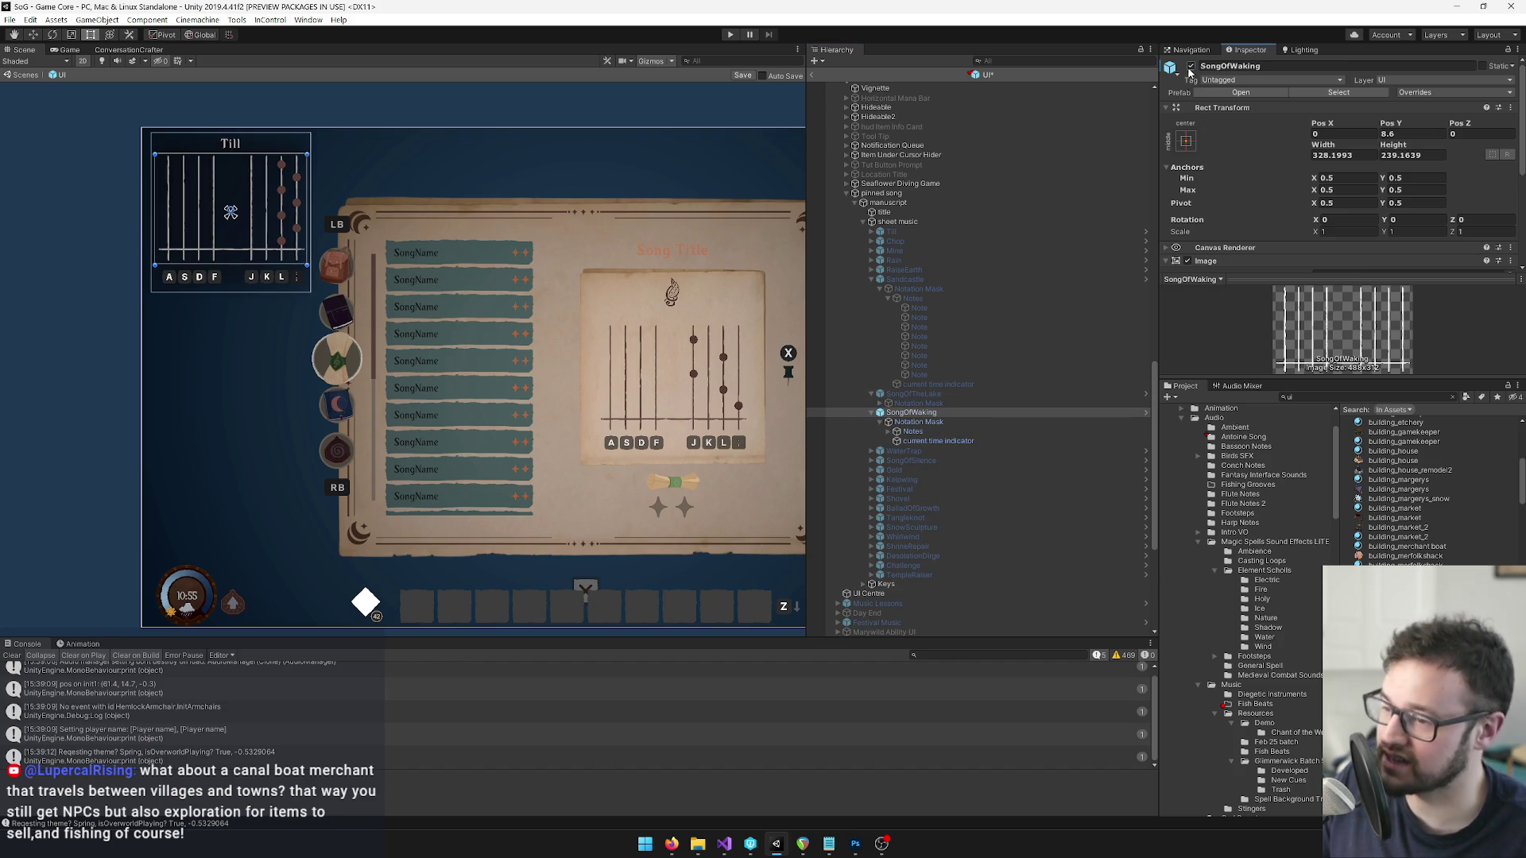
left_click(1190, 68)
Enable the WaterTrap sheet and deactivate the Sandcastle sheet music.
left_click(904, 451)
left_click(871, 451)
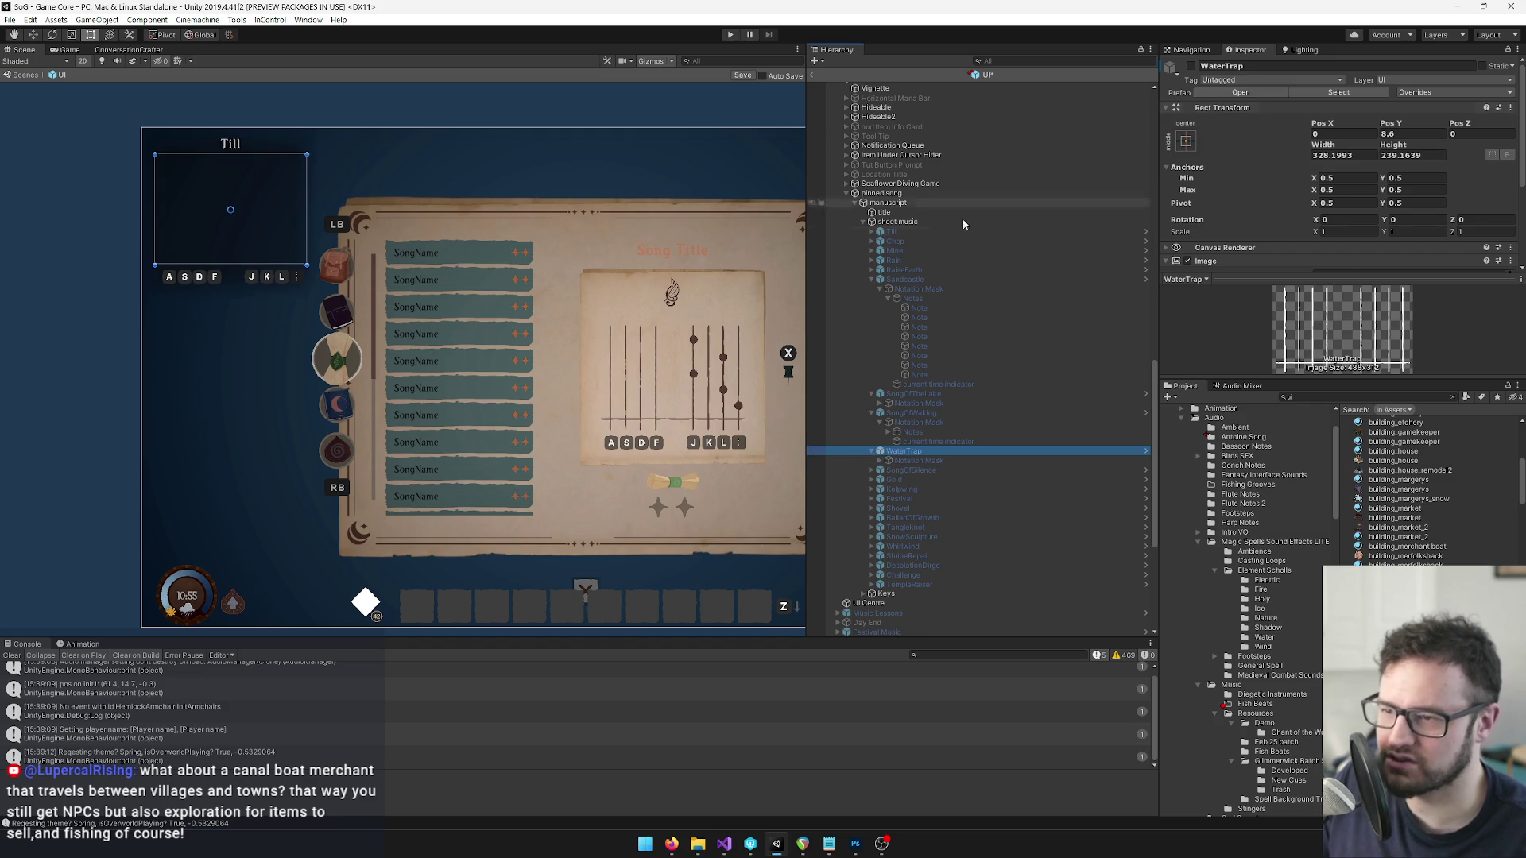
left_click(871, 279)
left_click(1189, 68)
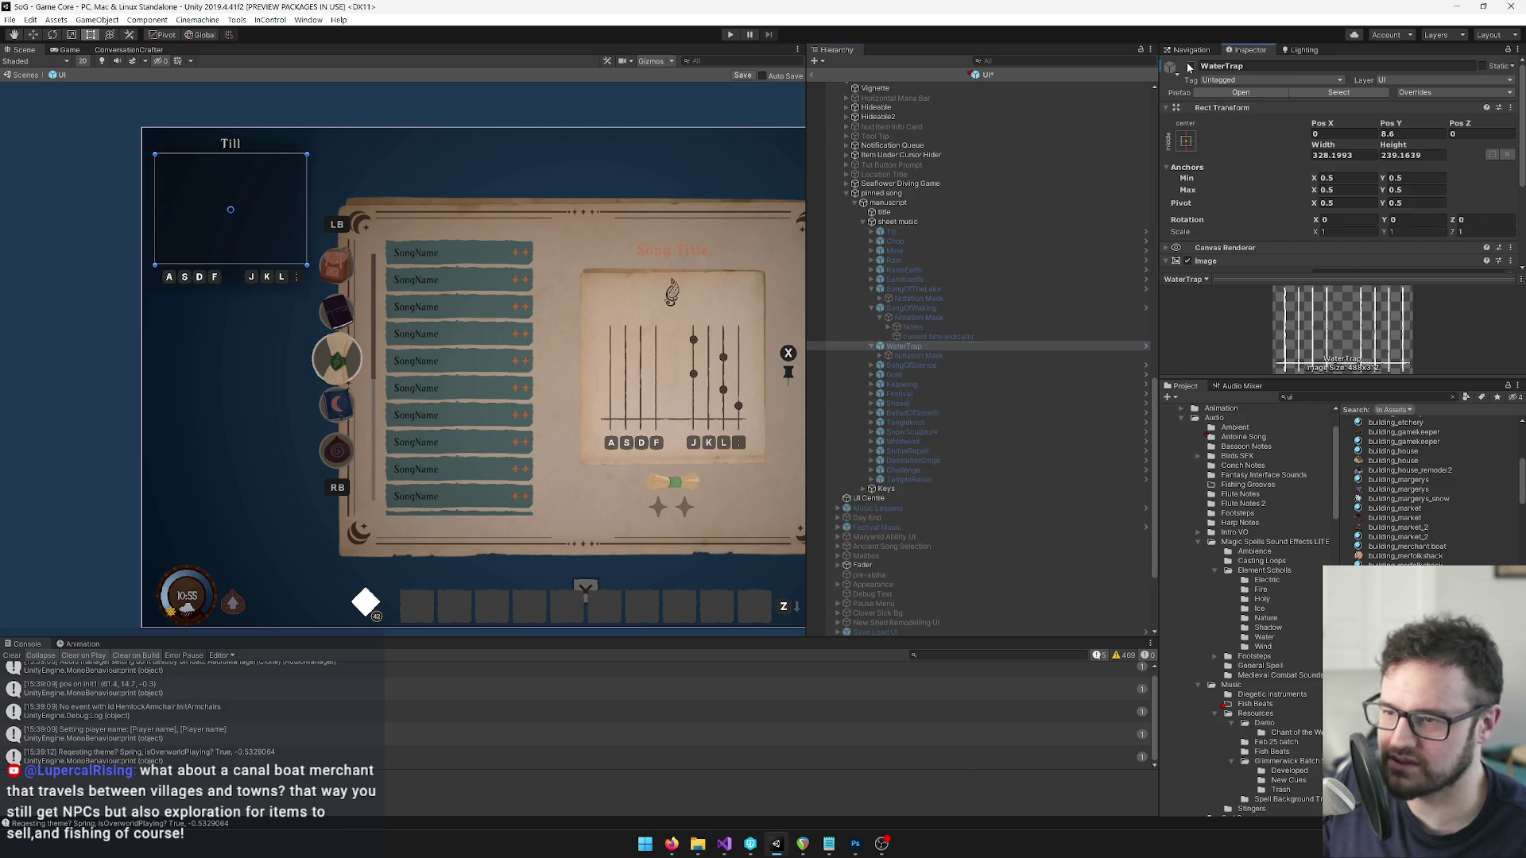
scroll(882, 425, "up", 5)
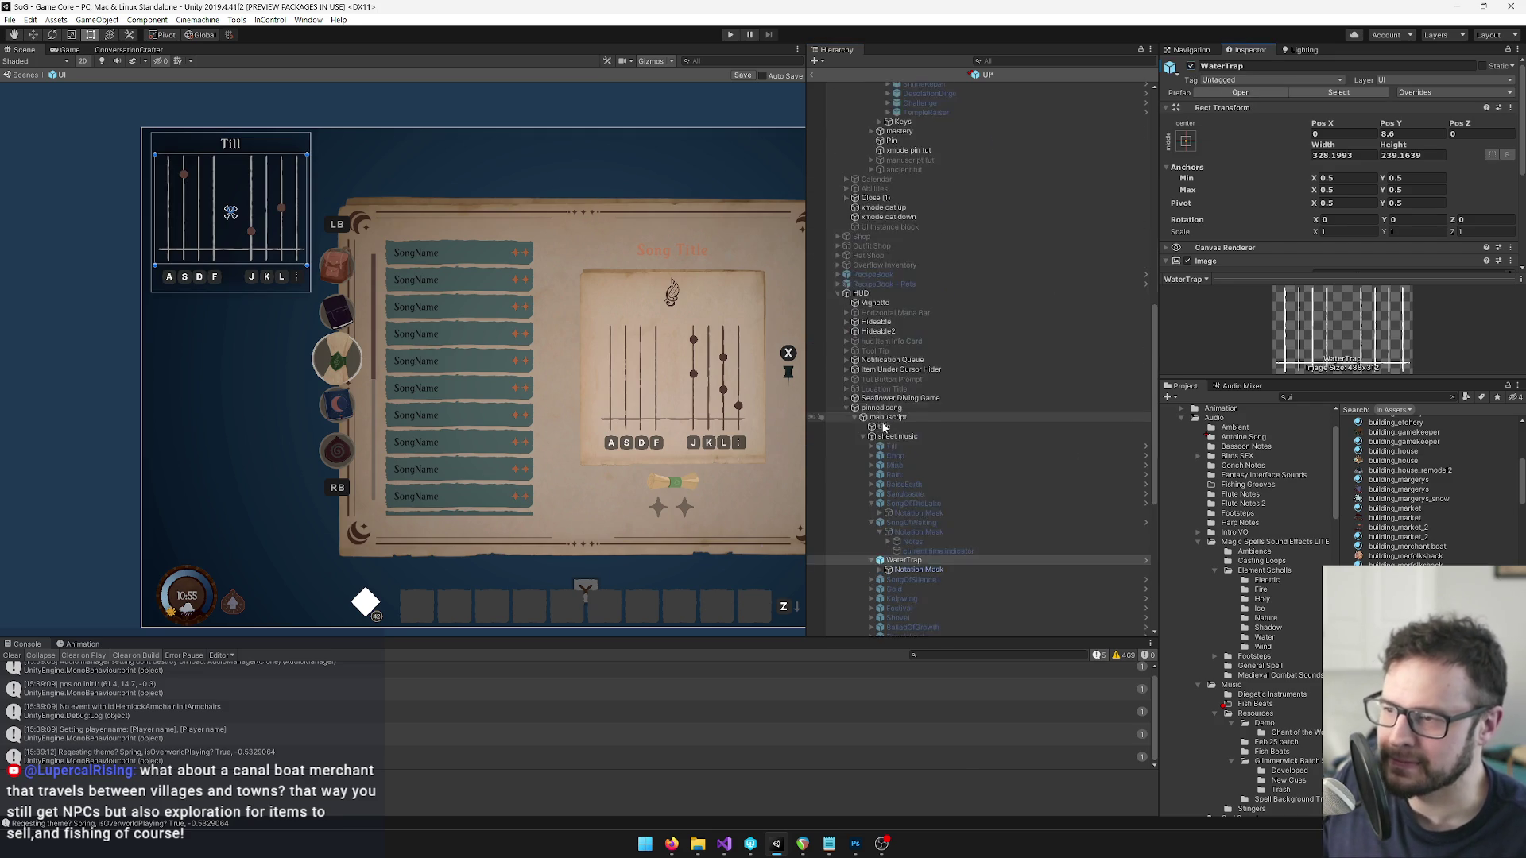
key("ctrl+z")
left_click(922, 140)
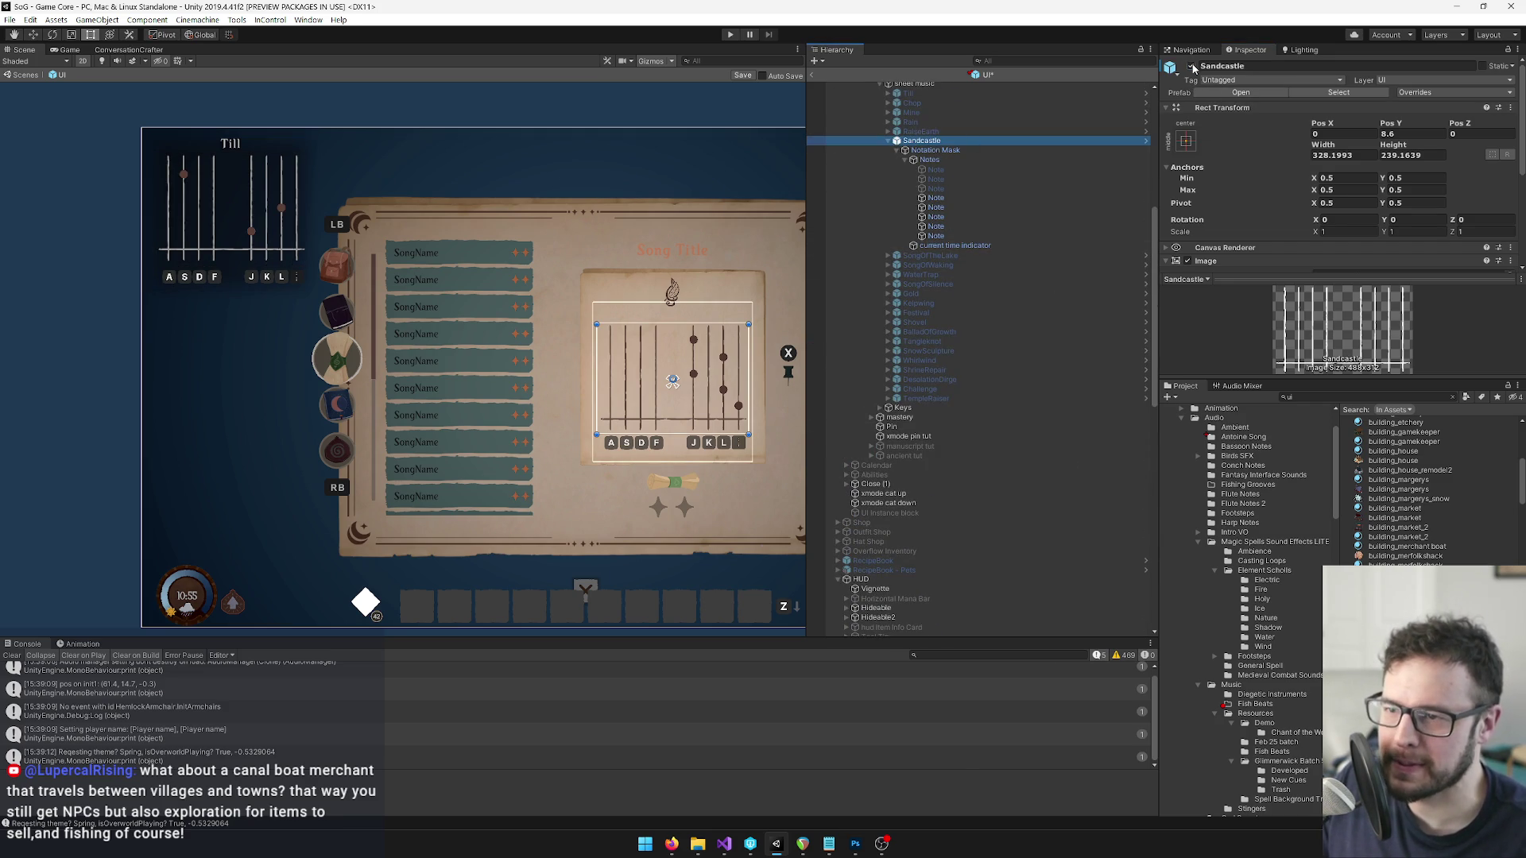
left_click(1190, 67)
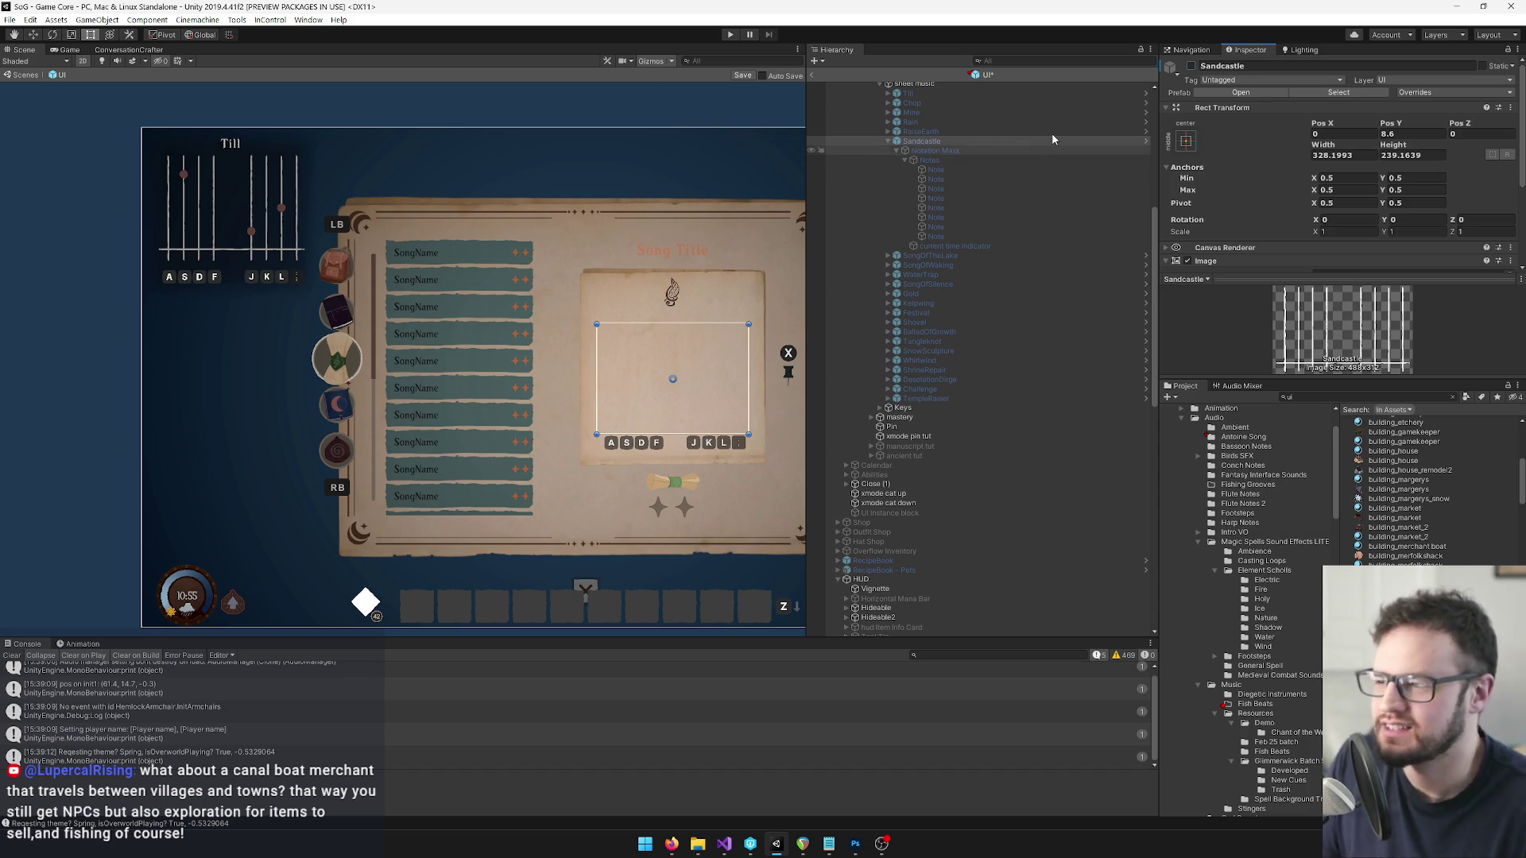
Select the WaterTrap sheet music in the list and activate it so its notes appear.
left_click(890, 143)
left_click(898, 150)
left_click(928, 160)
left_click(957, 168)
left_click(1189, 66)
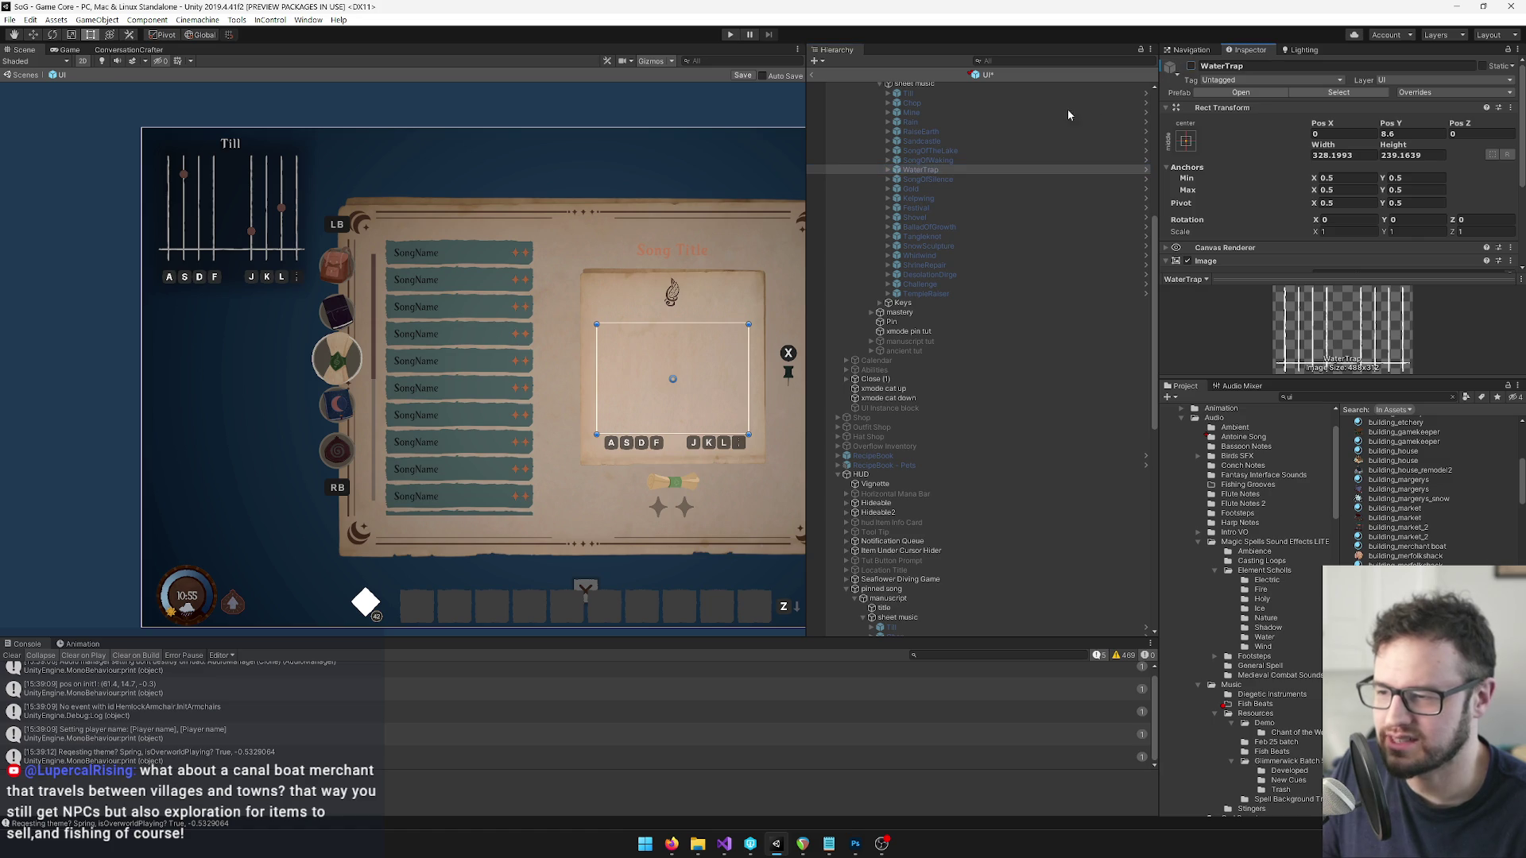
Expand WaterTrap > Notation Mask > Notes to reveal its individual Note objects.
left_click(889, 169)
left_click(895, 179)
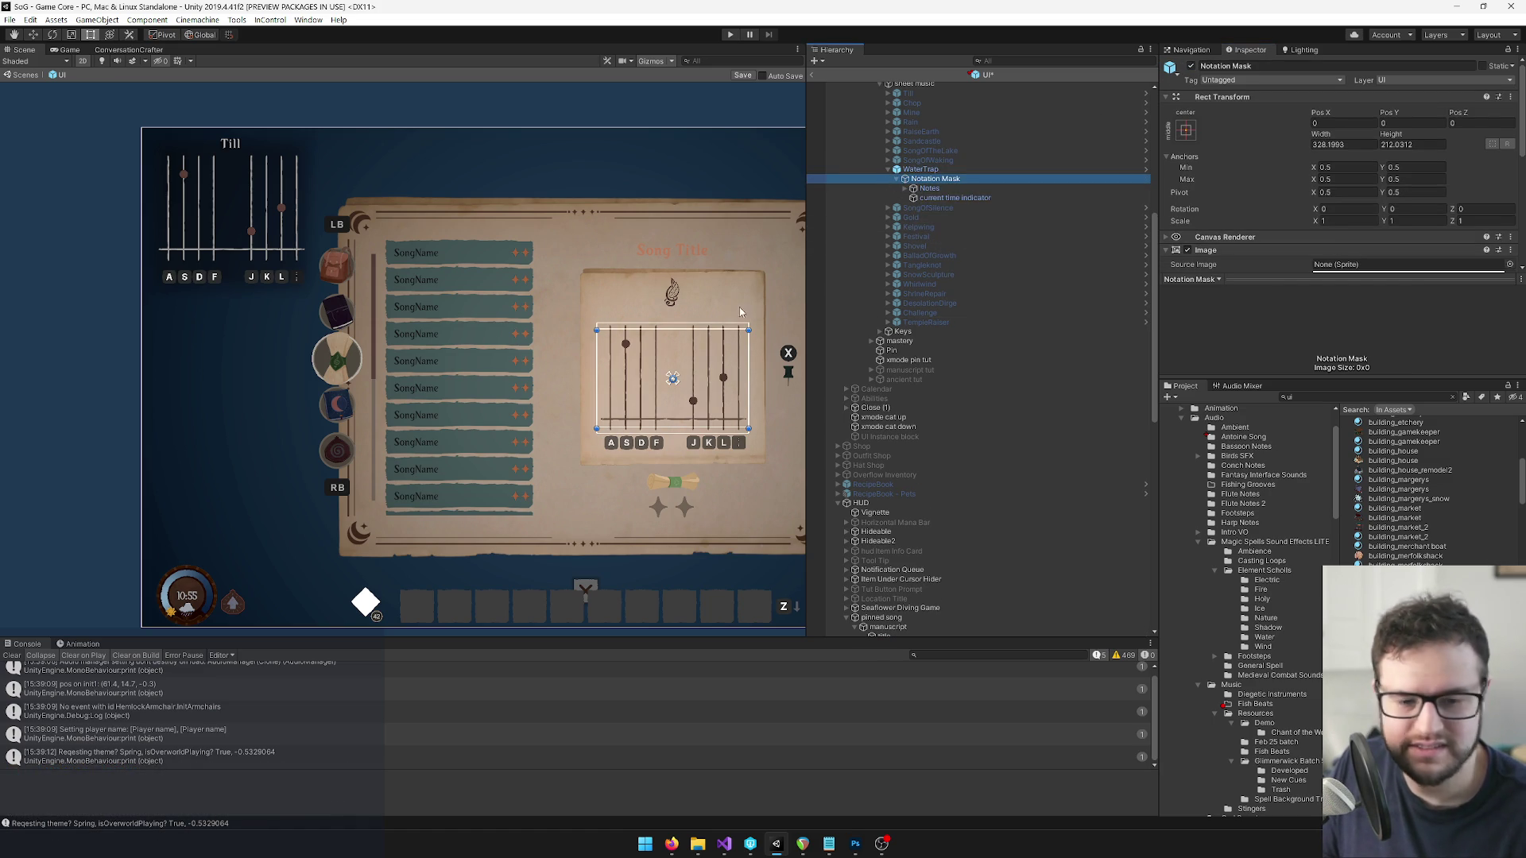
scroll(698, 332, "up", 3)
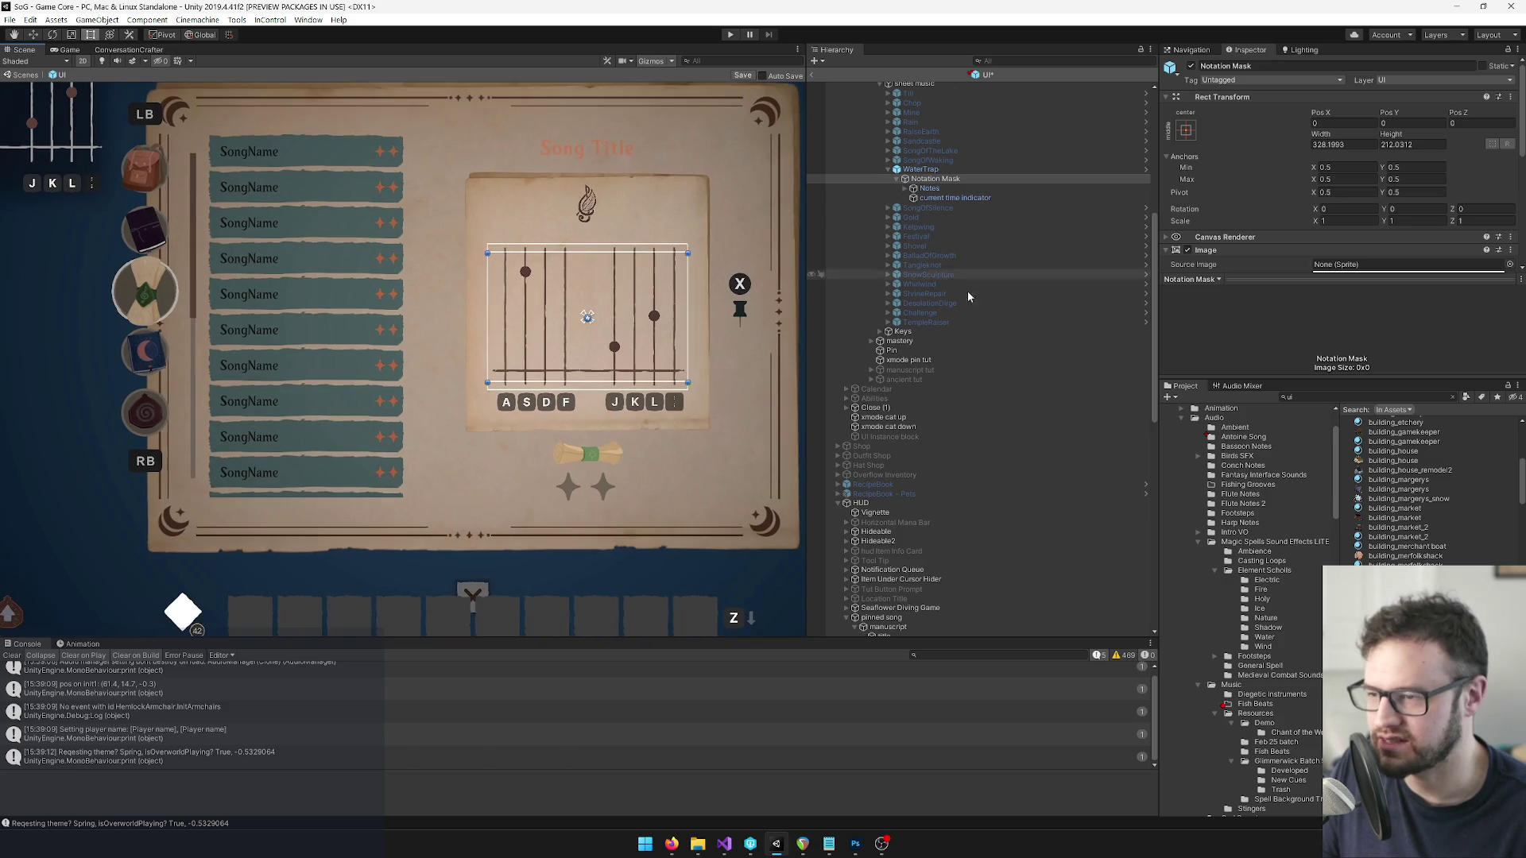
scroll(956, 269, "down", 10)
left_click(882, 351)
left_click(880, 352)
left_click(903, 361)
left_click(889, 361)
scroll(901, 364, "up", 15)
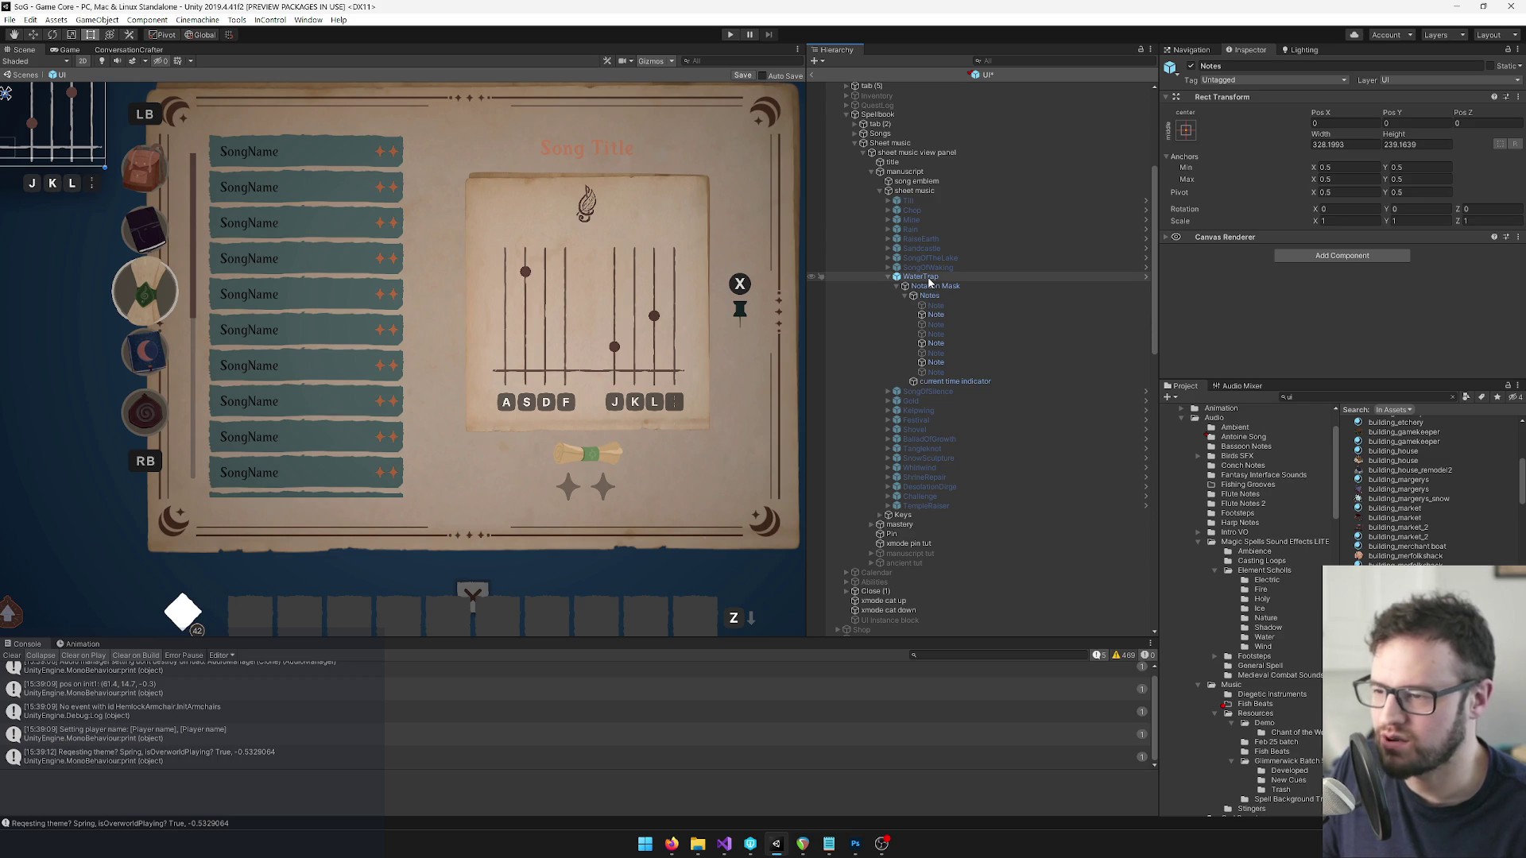
Search 'tra' in the Project panel and check the WaterTrap SongData Sequence elements 1 and 2.
left_click(1315, 395)
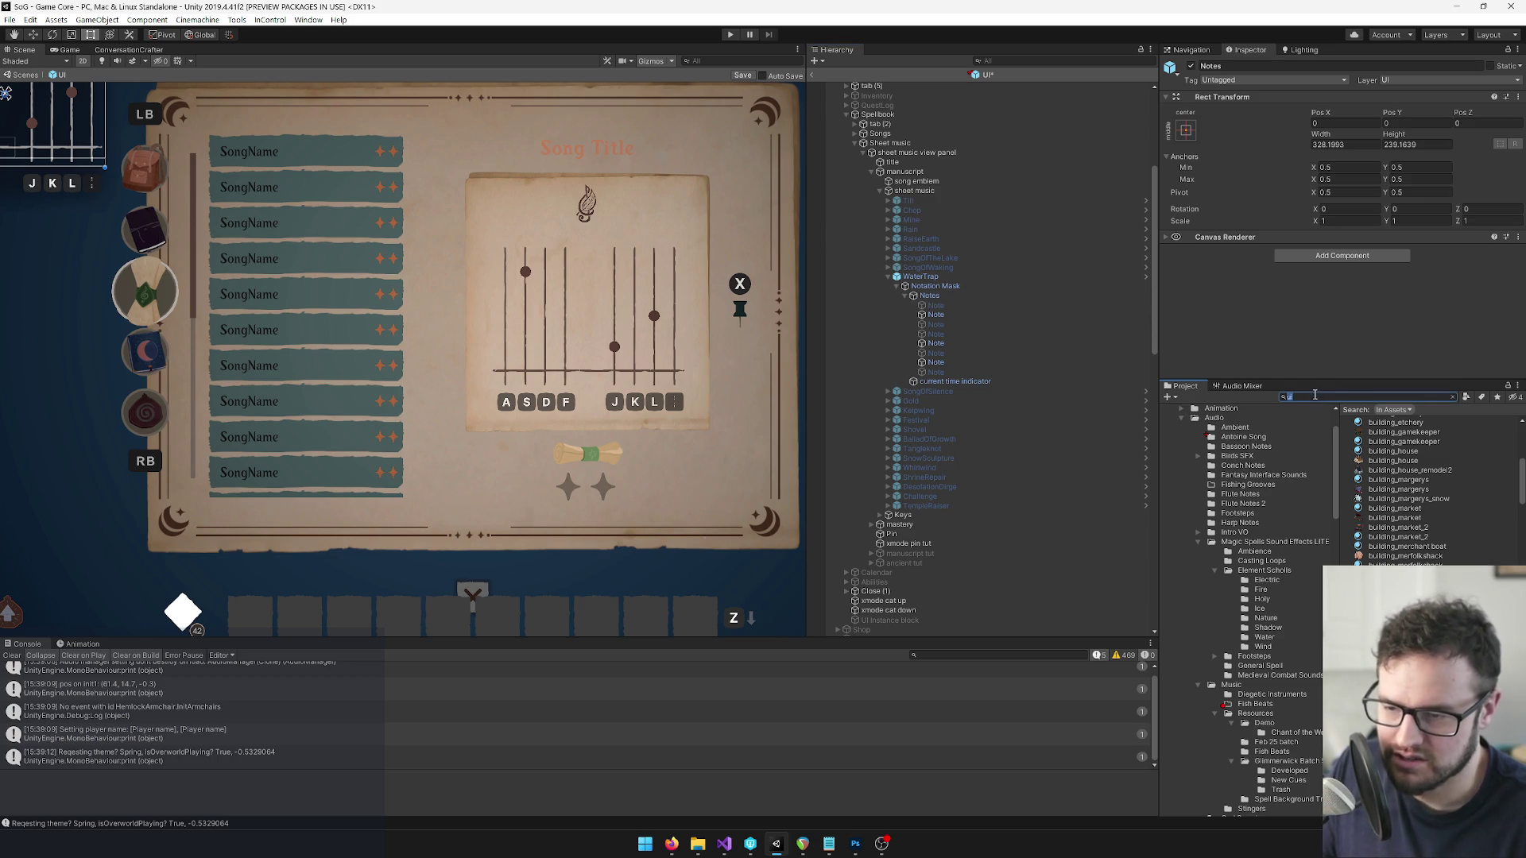
type("watertra")
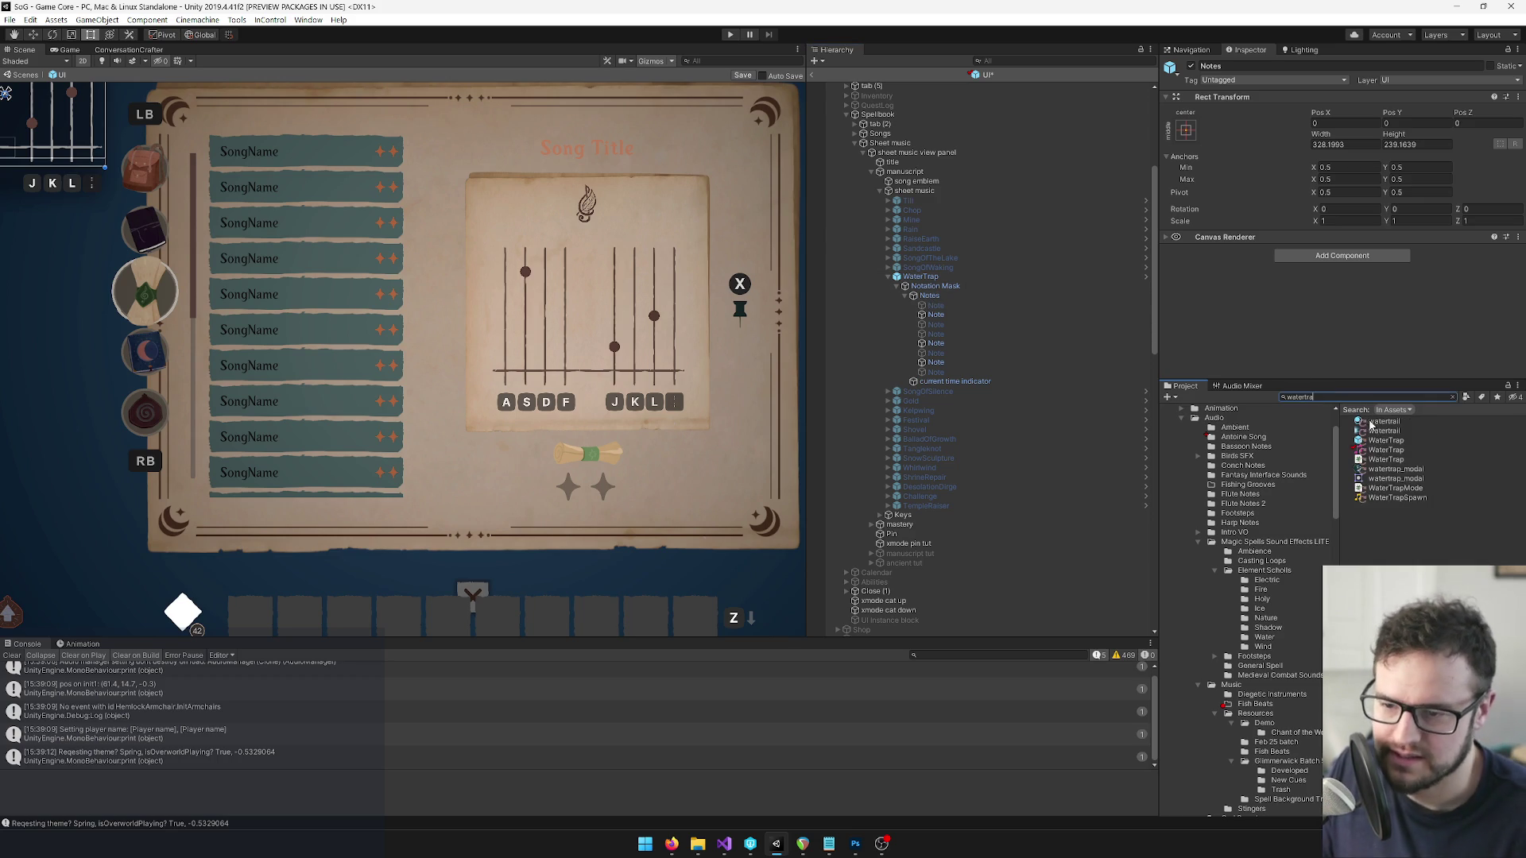
left_click(1374, 450)
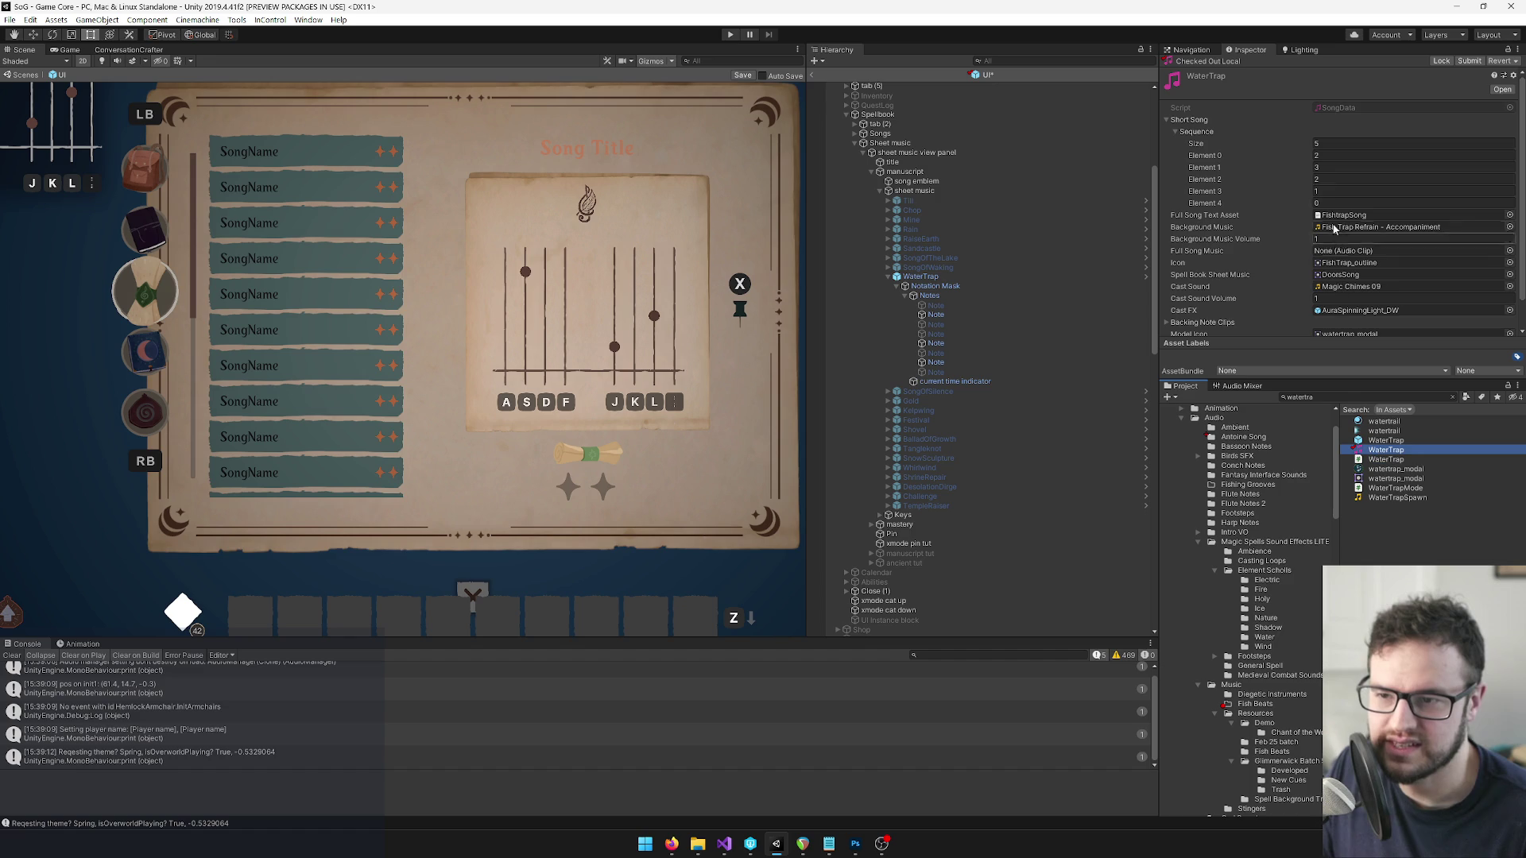
left_click(1323, 167)
left_click(1320, 178)
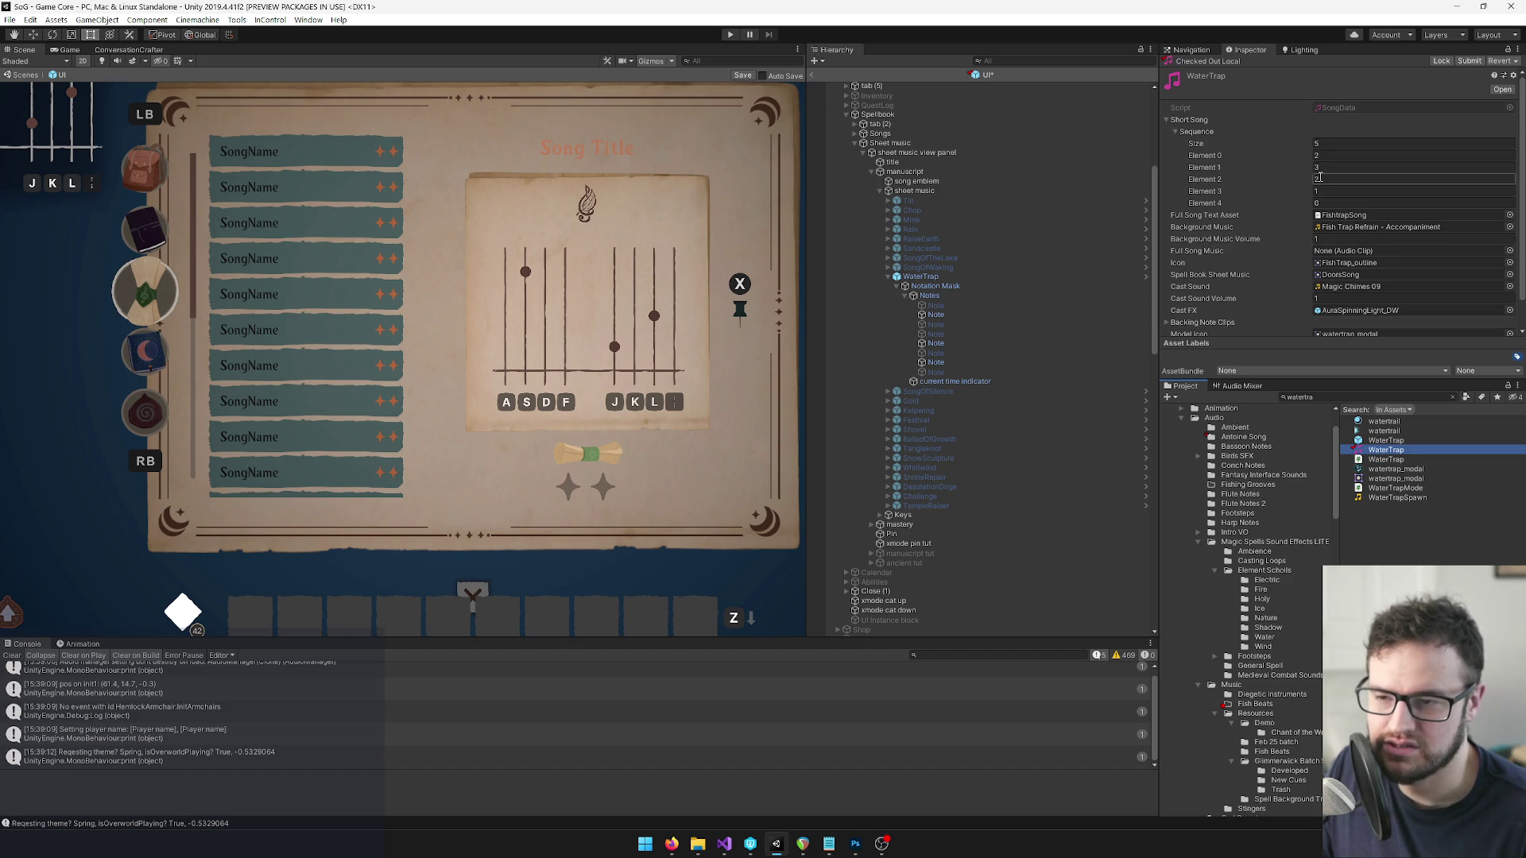
left_click(933, 315)
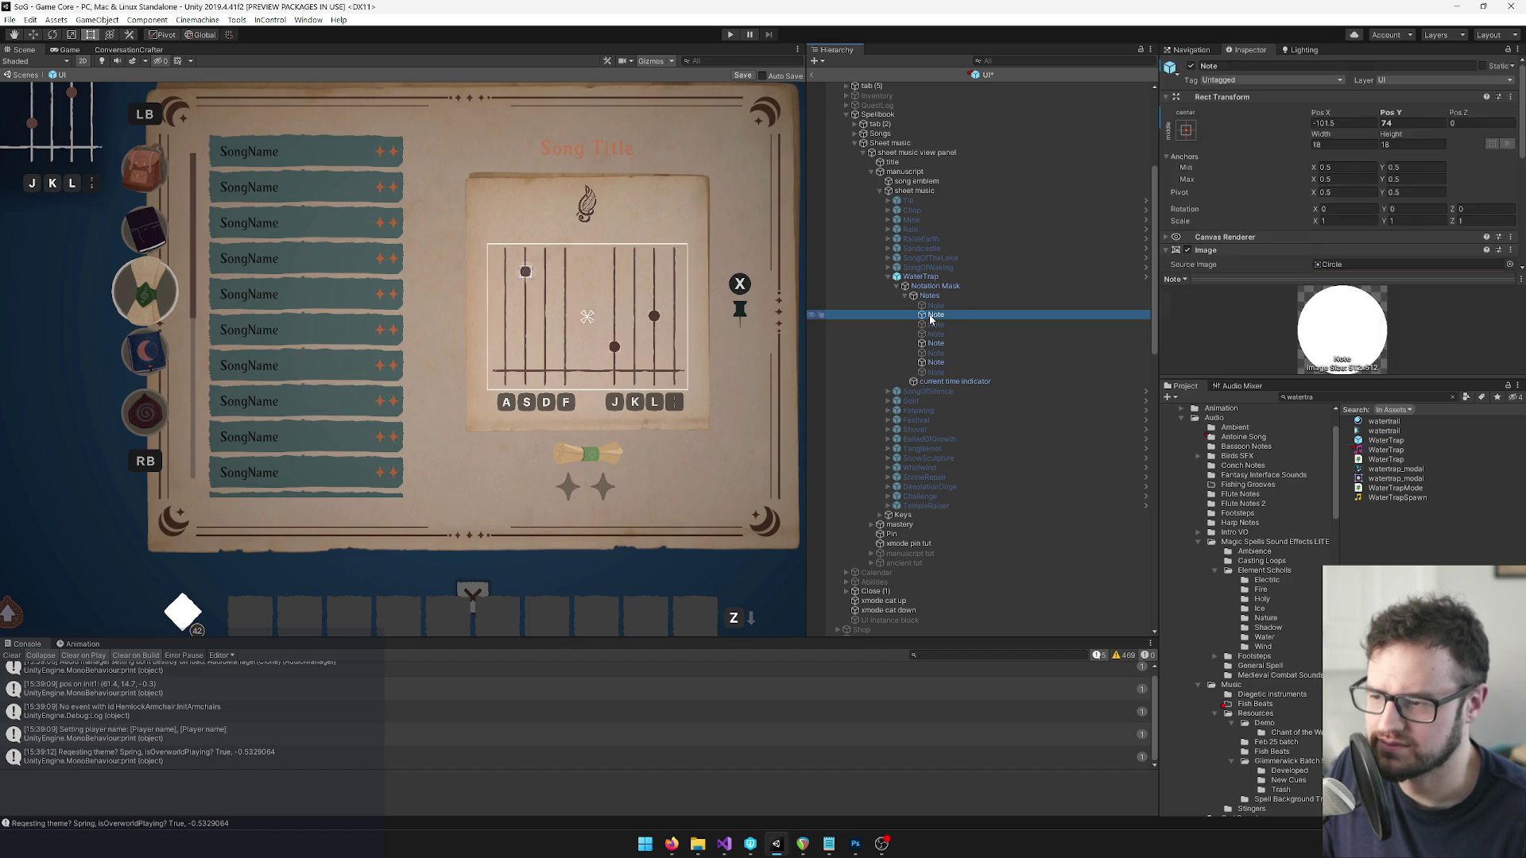
Deactivate the extra WaterTrap notes, leaving only the first note active.
left_click(1190, 67)
left_click(935, 343)
left_click(935, 362, "ctrl")
left_click(1190, 67)
left_click(935, 305)
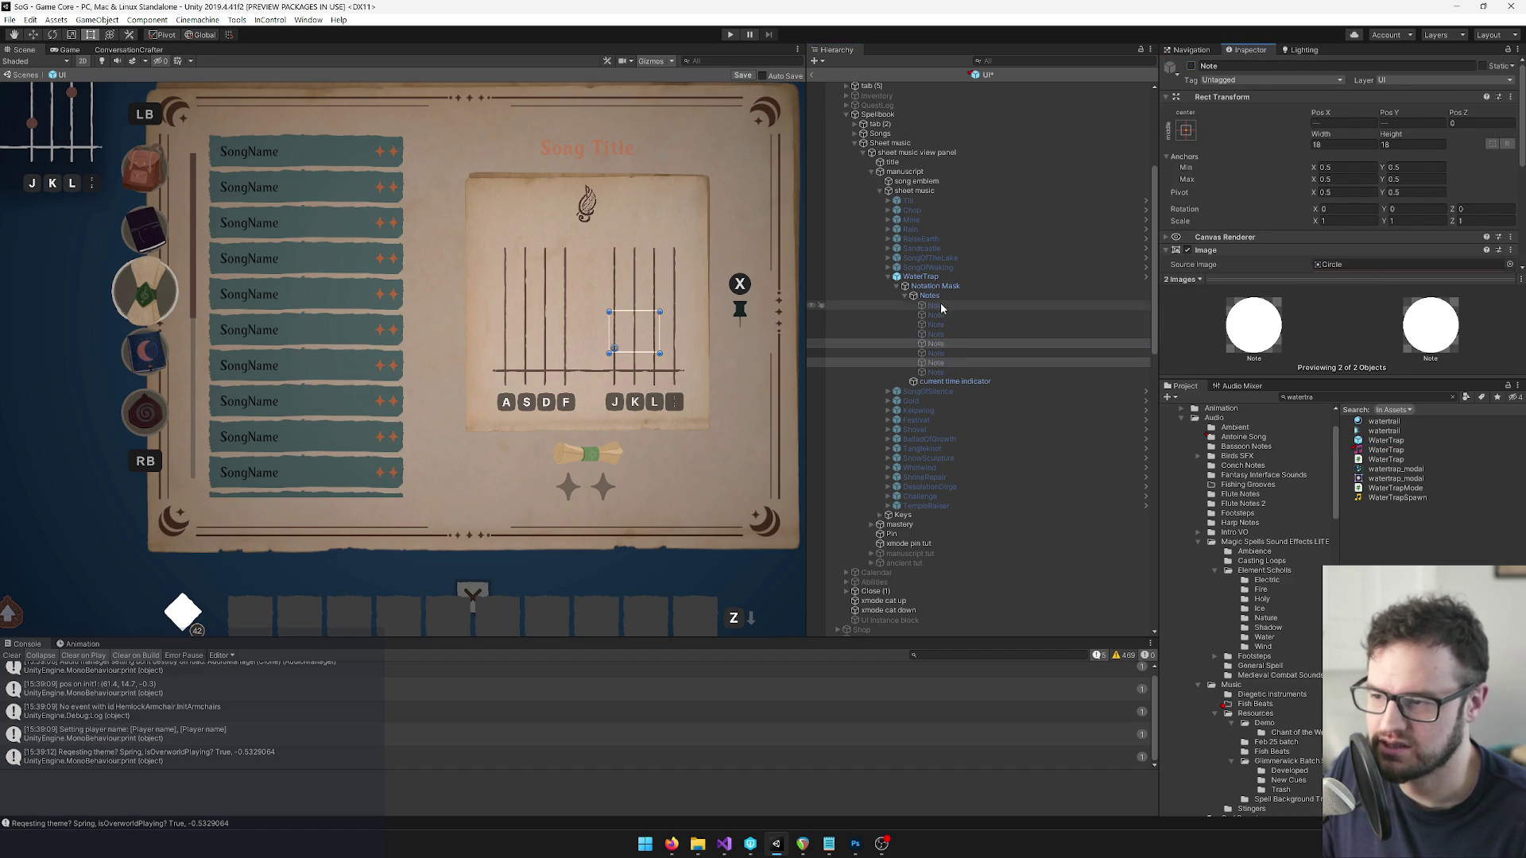
left_click(1190, 67)
Place the first note on the third staff line and activate the second note high on the second line.
scroll(565, 311, "up", 2)
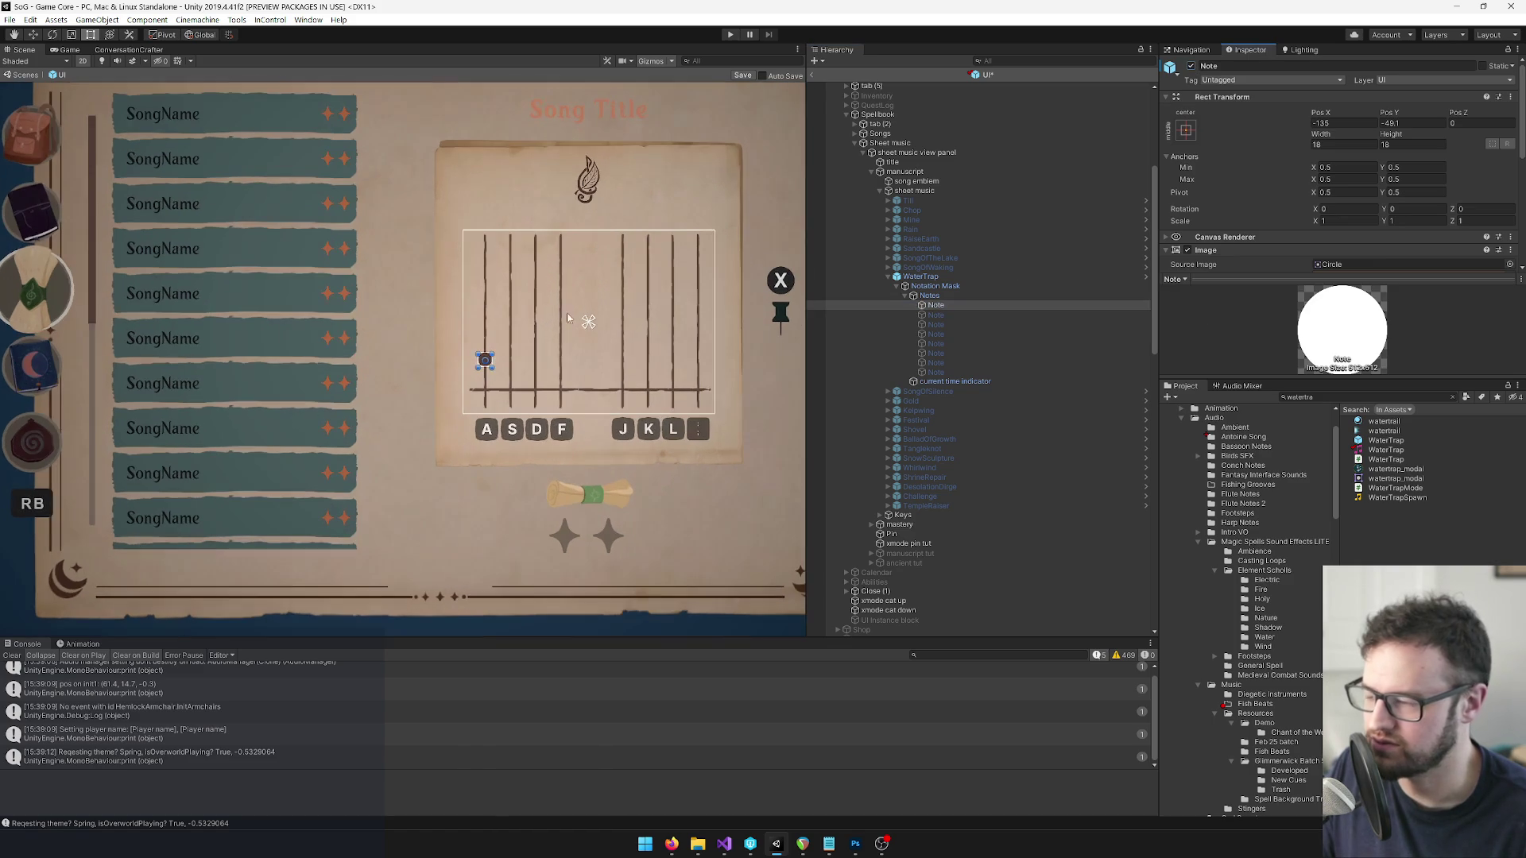
scroll(565, 334, "up", 2)
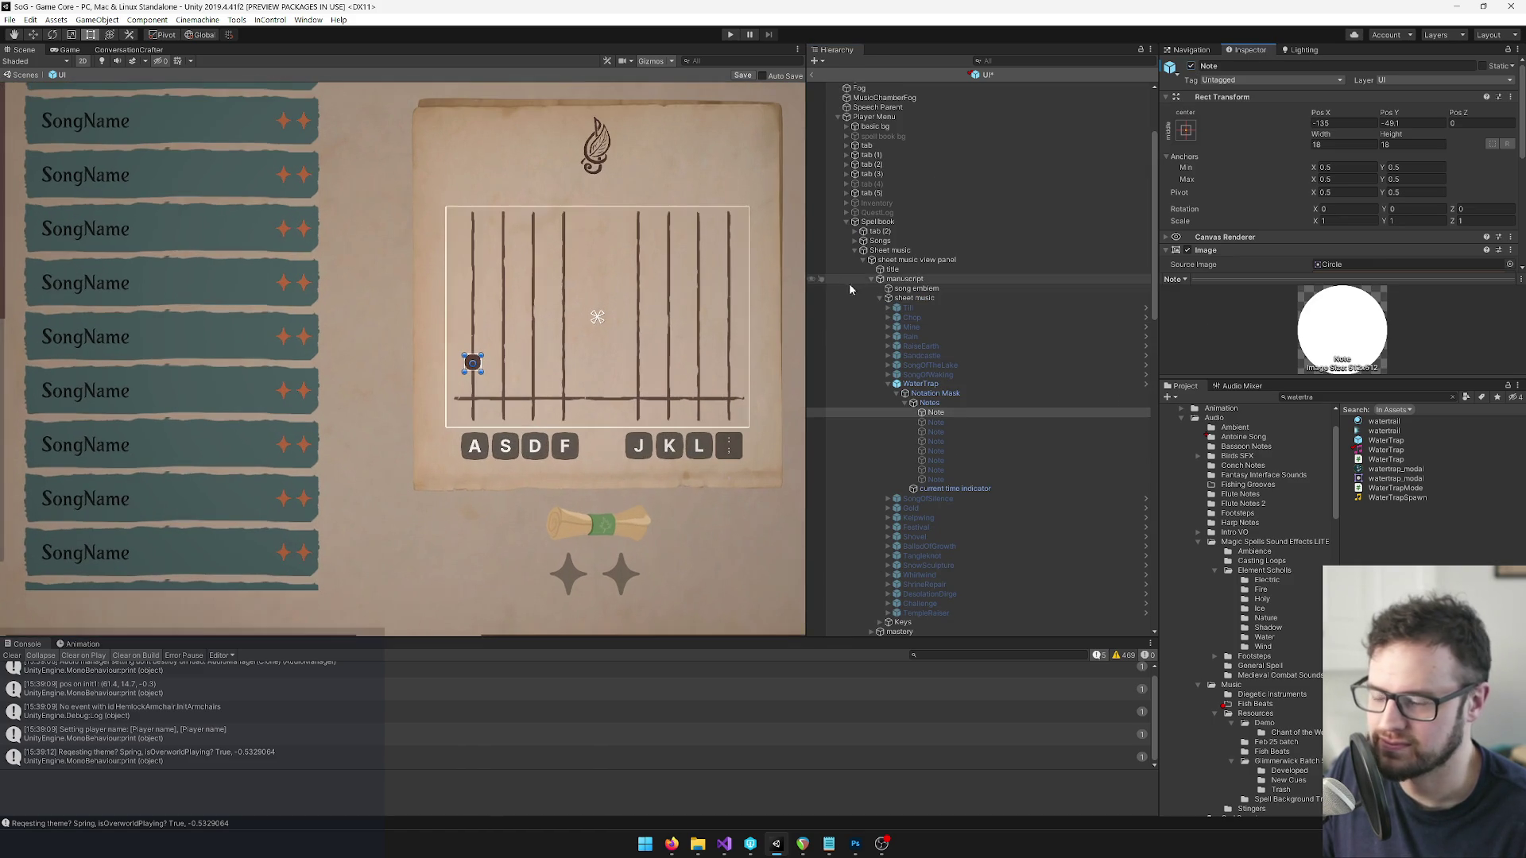
scroll(517, 346, "up", 1)
left_click_drag(472, 365, 545, 378)
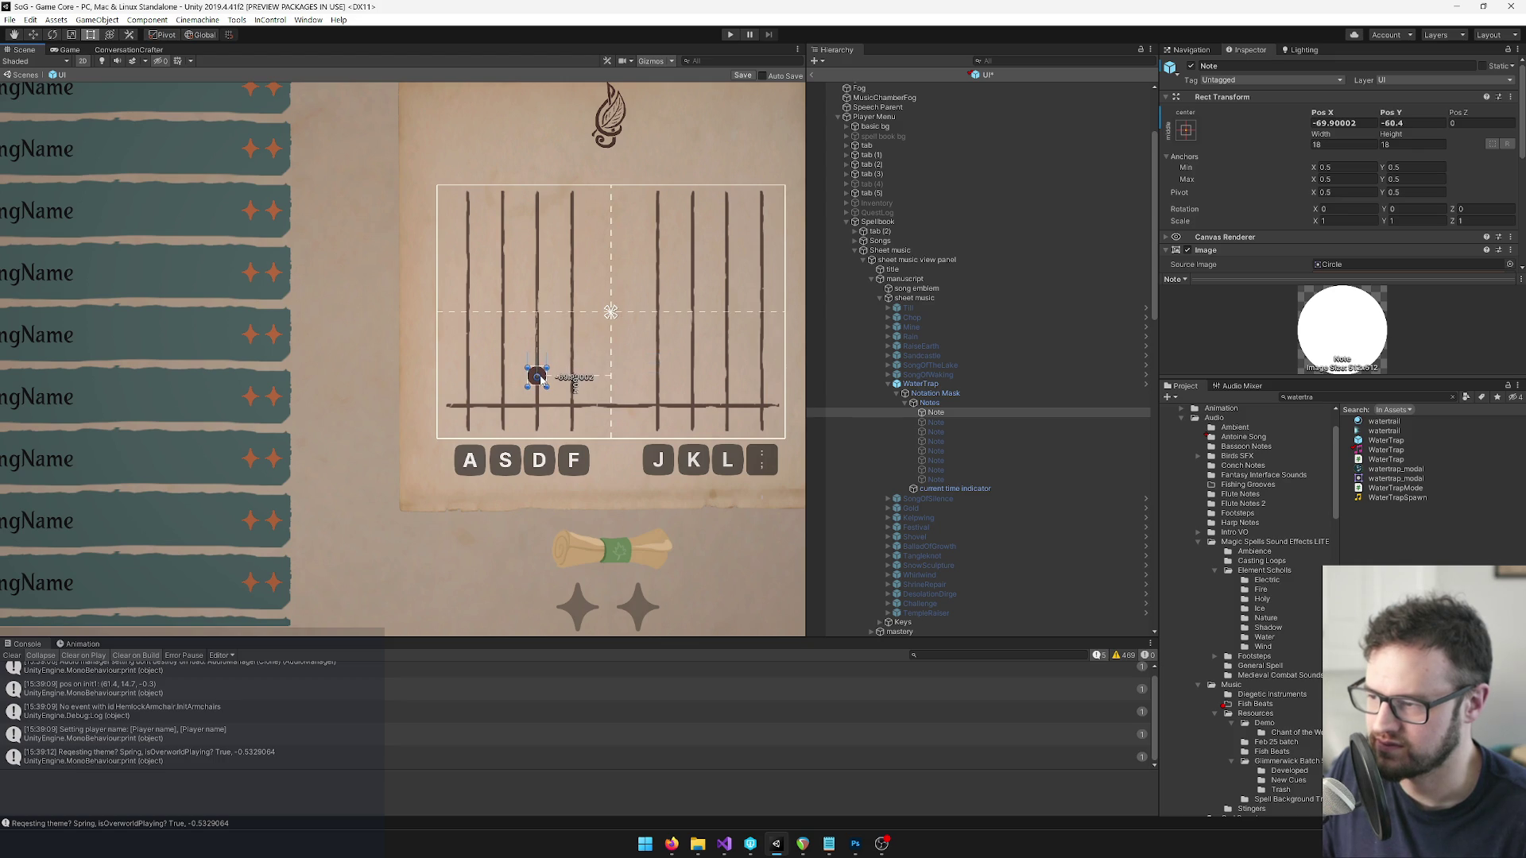
left_click(951, 423)
left_click(1191, 67)
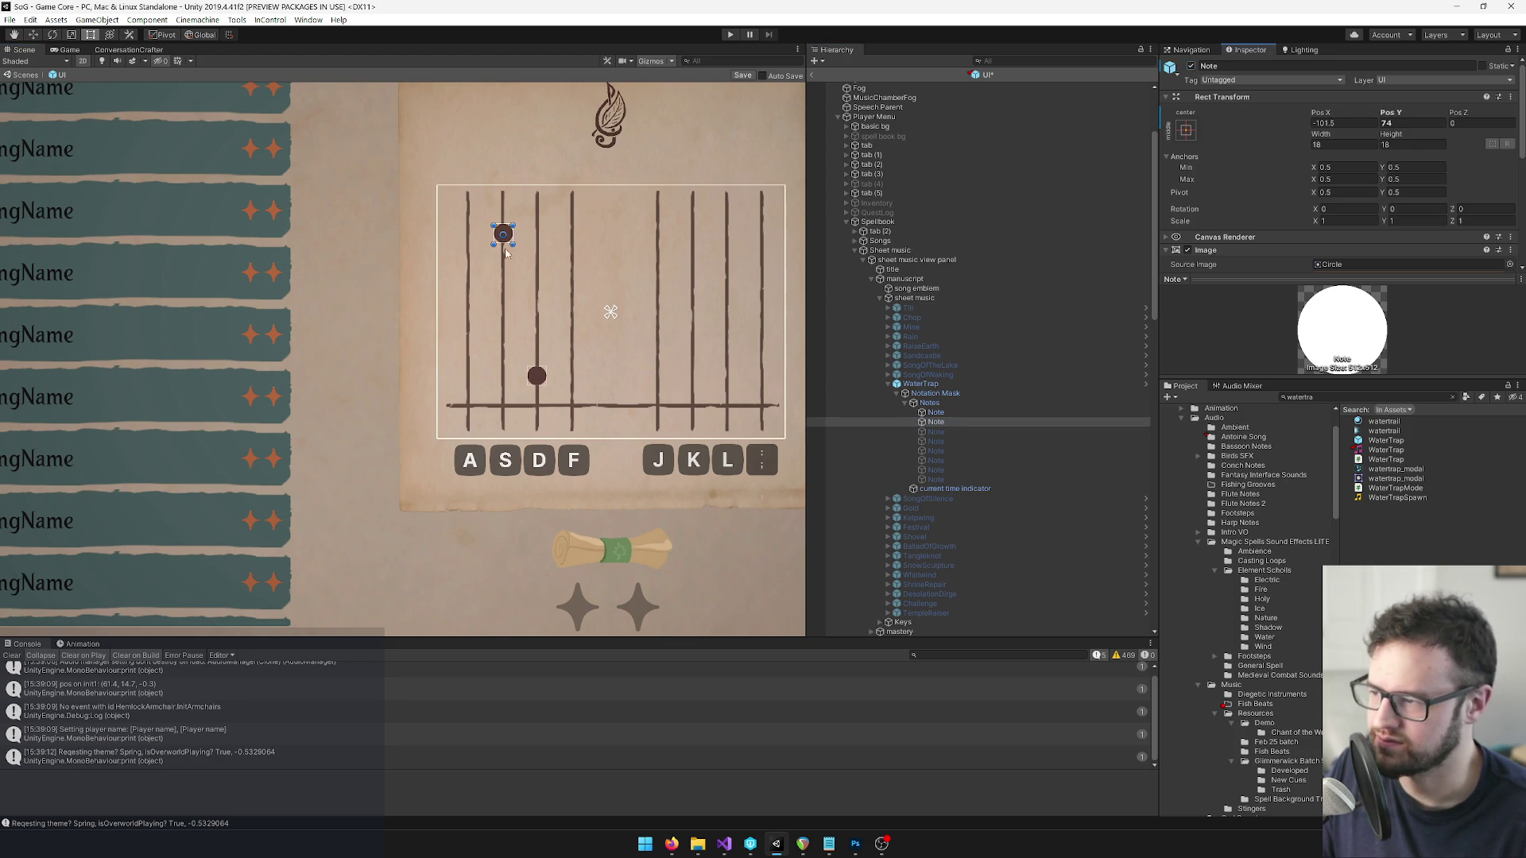
mouse_move(561, 293)
left_mouse_down()
mouse_move(501, 225)
mouse_move(564, 274)
mouse_move(583, 336)
left_mouse_up()
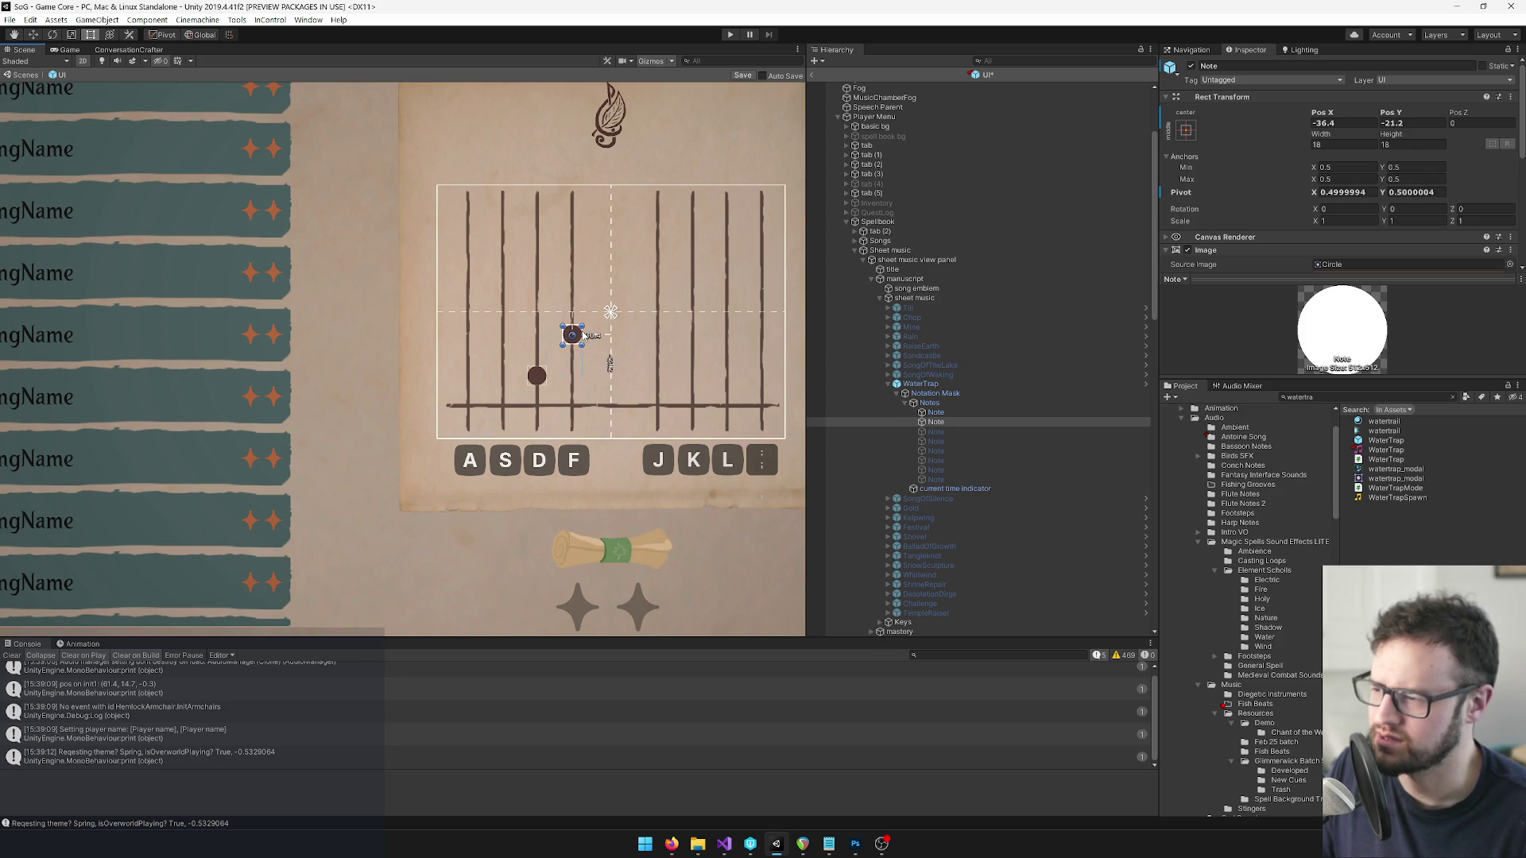
Activate and position notes three to five: staff centre, second line, and top of first line.
left_click(936, 431)
left_click(1190, 66)
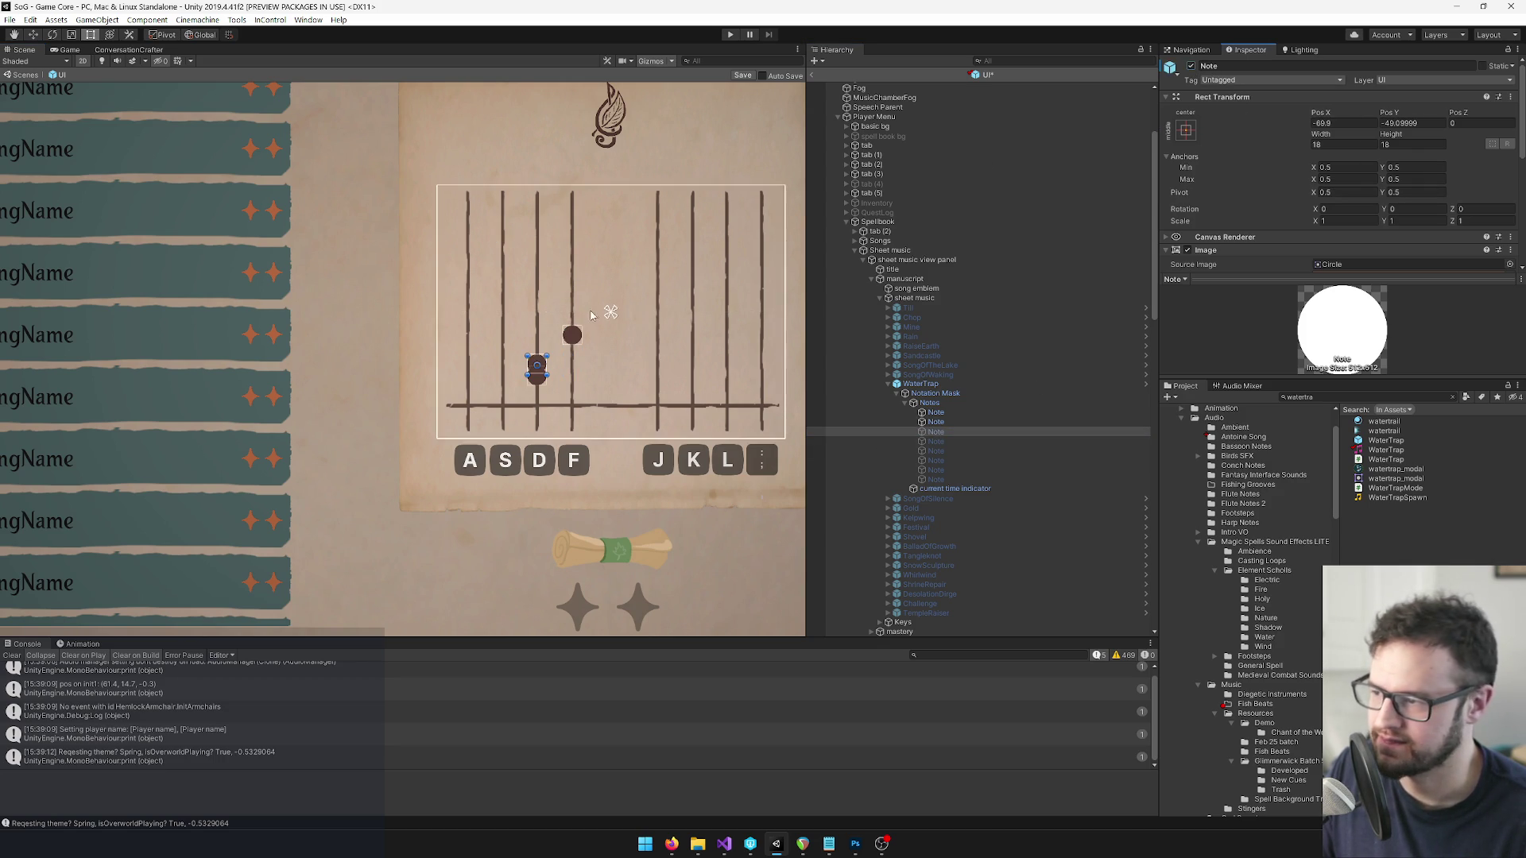
left_click_drag(543, 364, 545, 312)
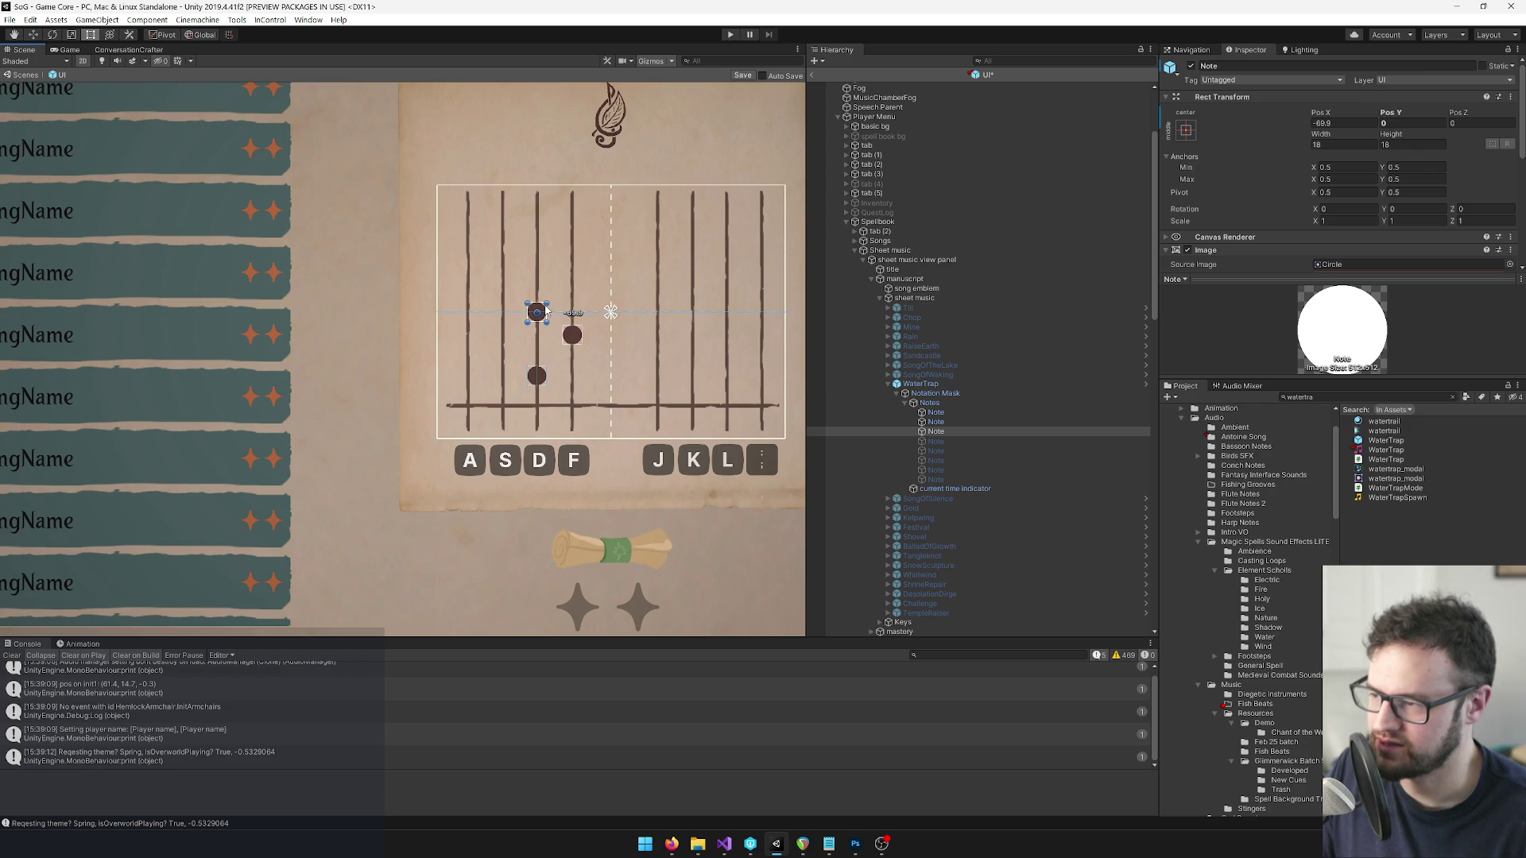
left_click(842, 441)
key("alt+shift+a")
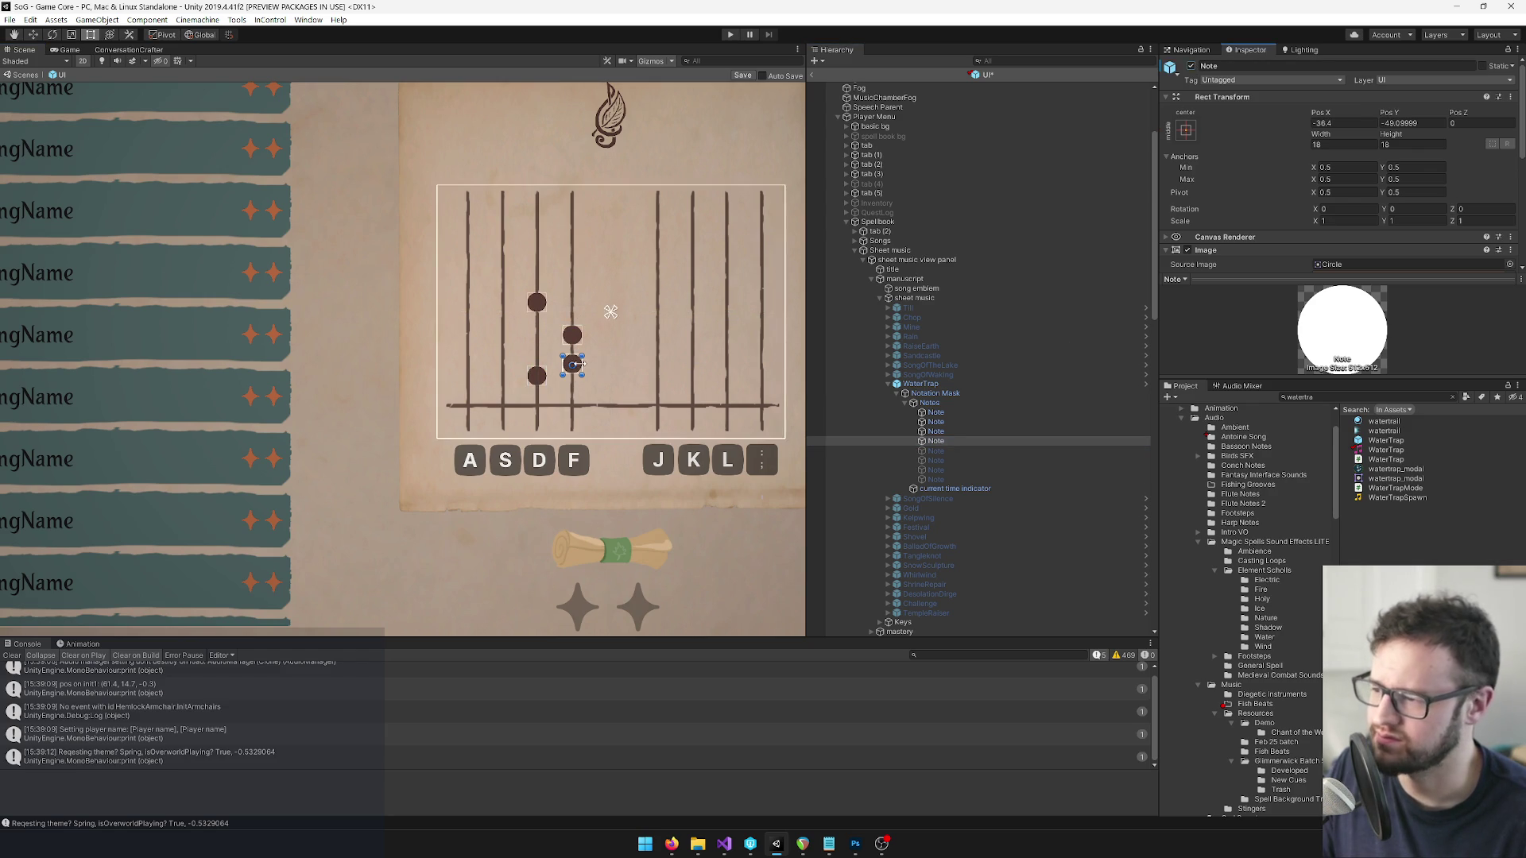
left_click_drag(580, 367, 507, 259)
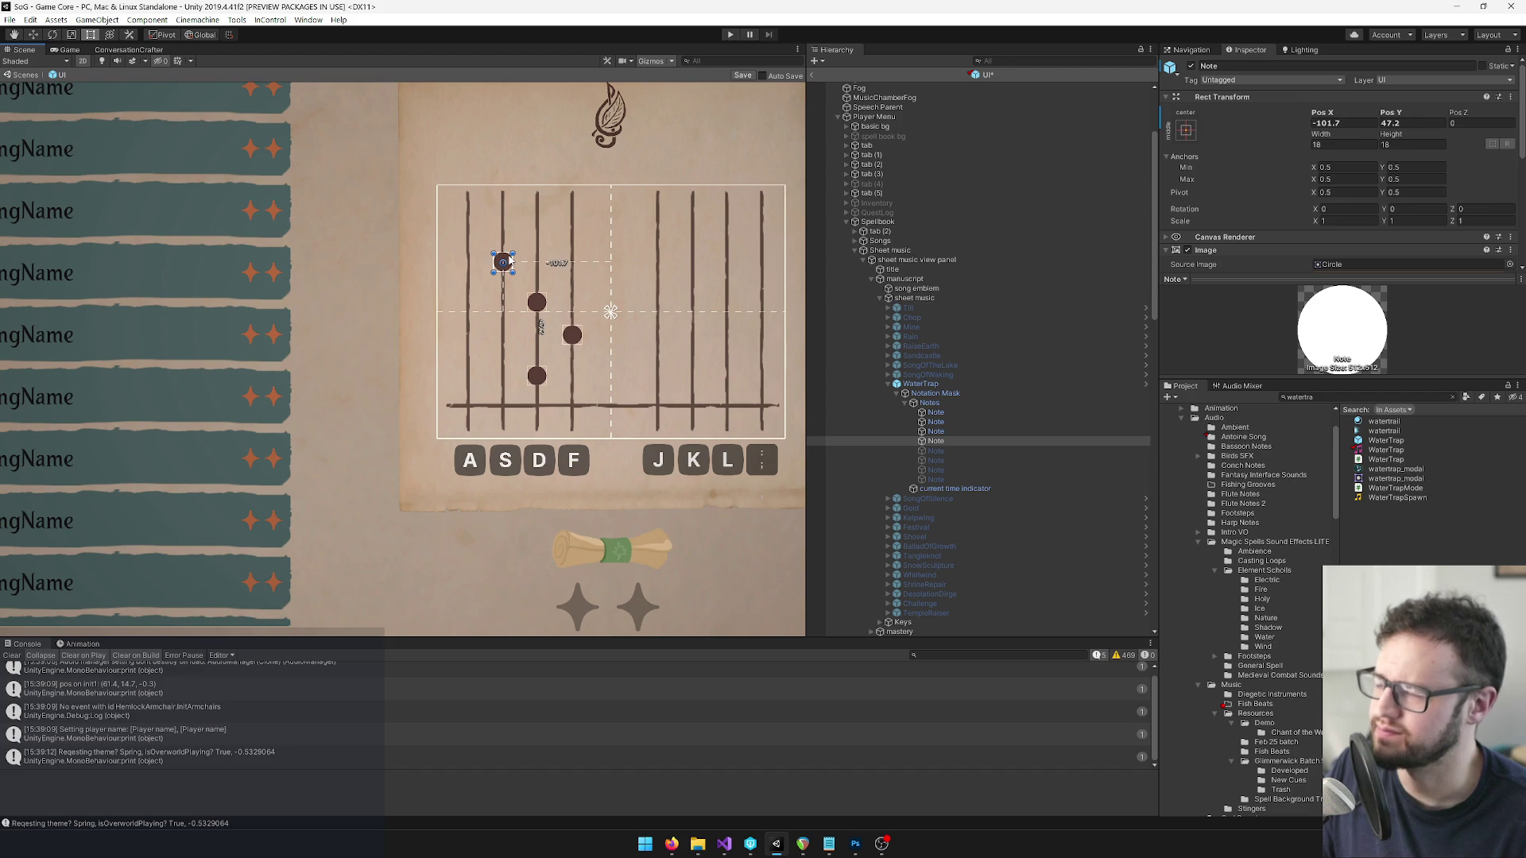
left_click(930, 450)
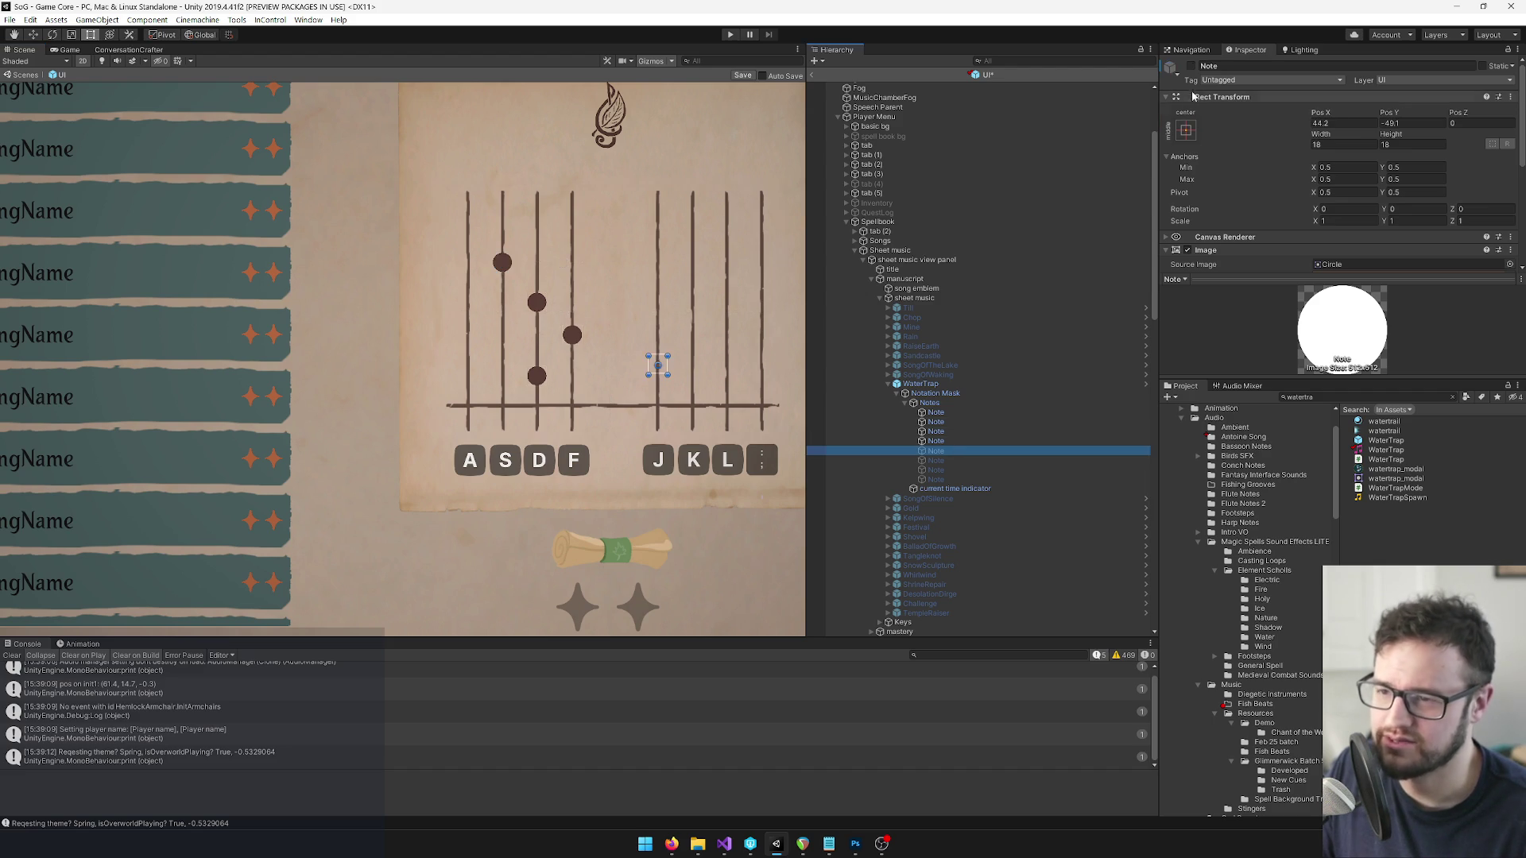
left_click(1190, 67)
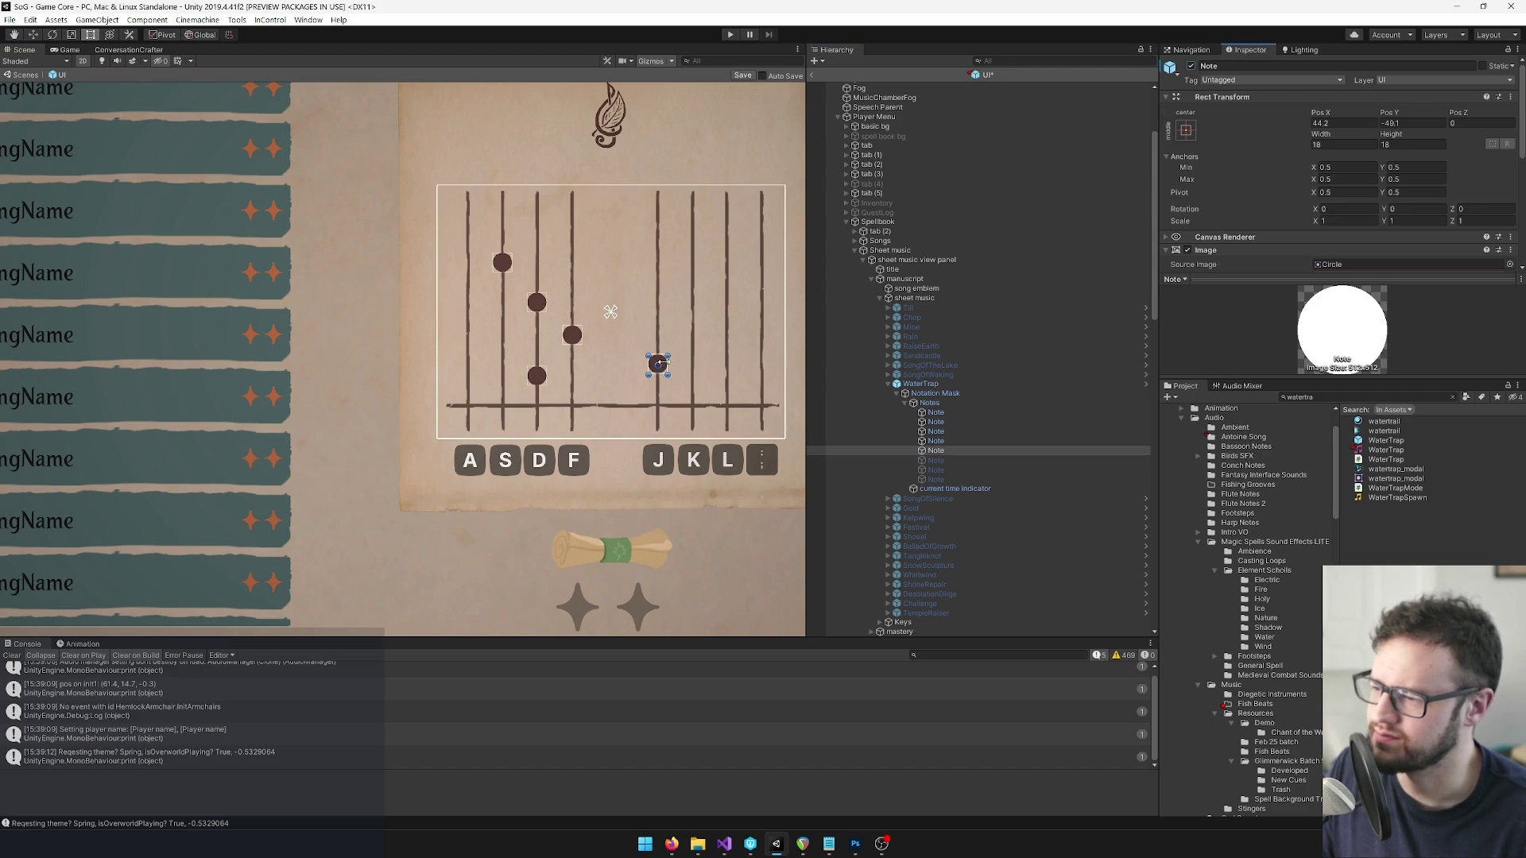
mouse_move(583, 295)
left_mouse_down()
mouse_move(464, 210)
mouse_move(471, 221)
left_mouse_up()
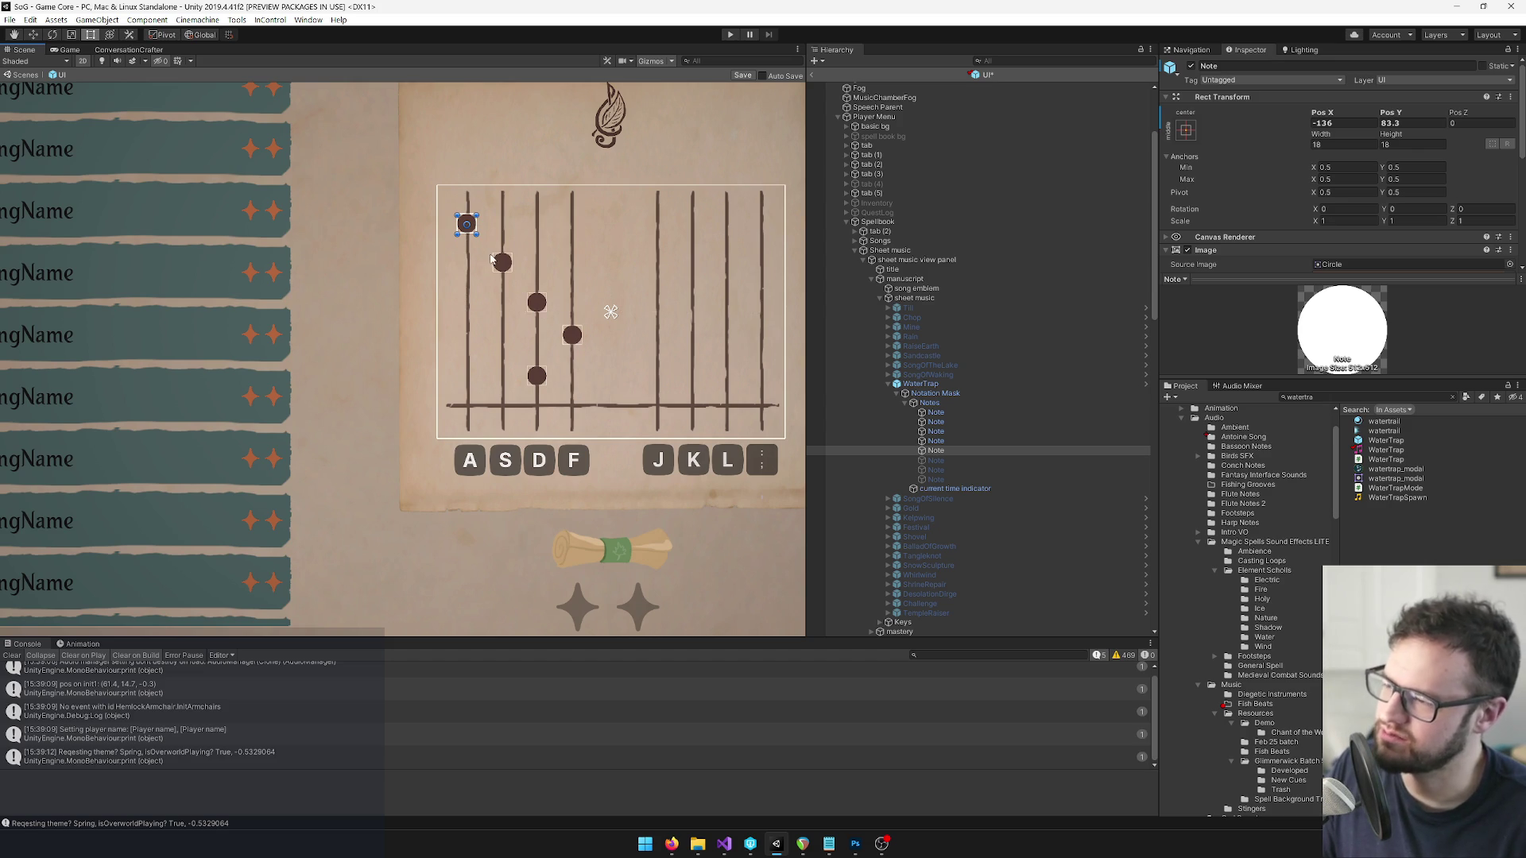
Toggle the active state of the pinned WaterTrap's first five notes and bring the Till staff into view.
key("q")
scroll(622, 371, "down", 3)
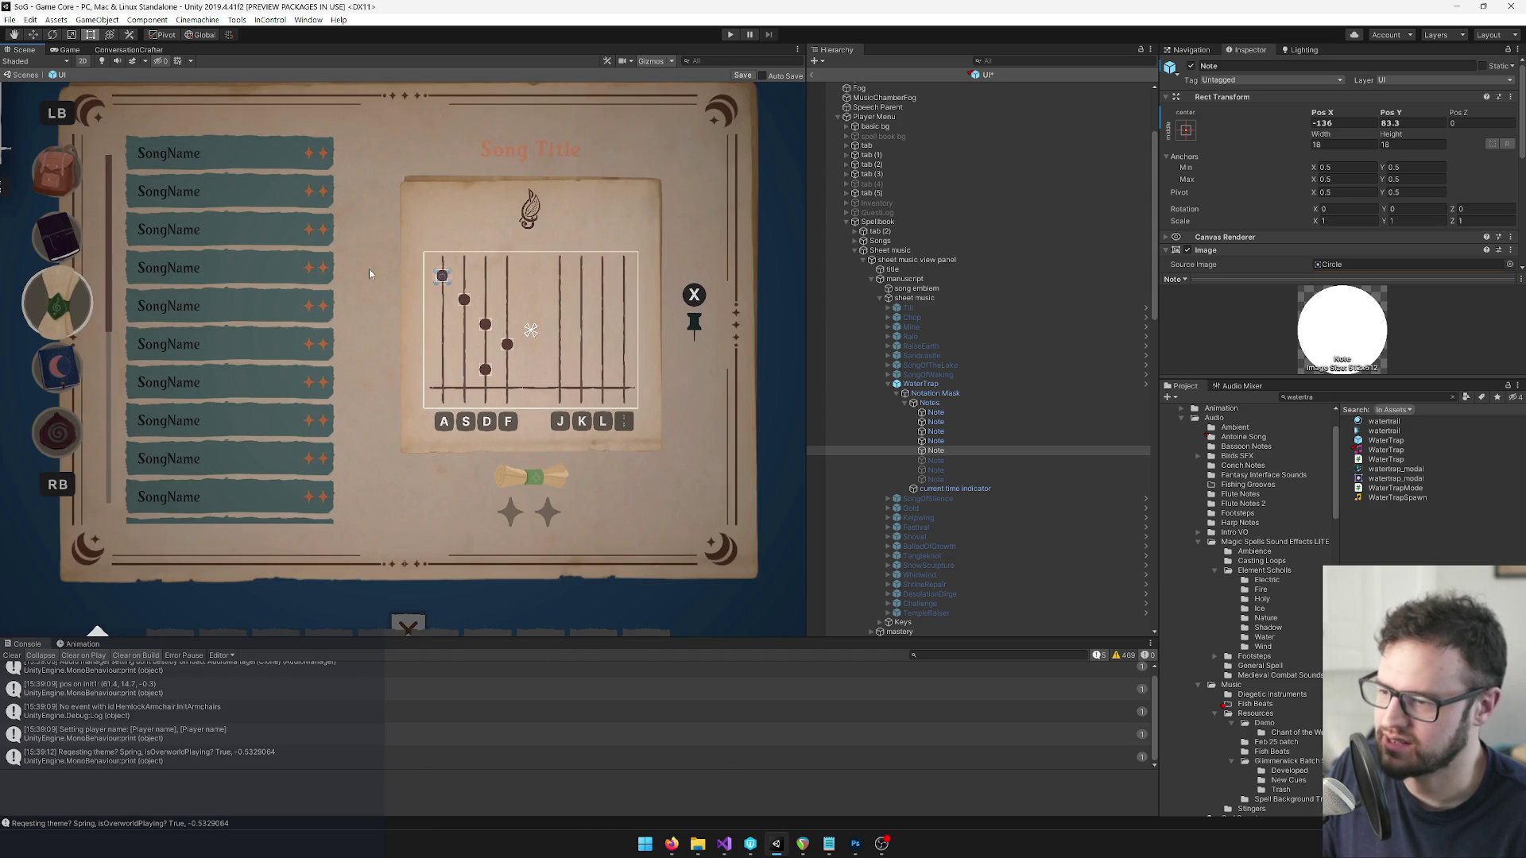
scroll(980, 440, "down", 10)
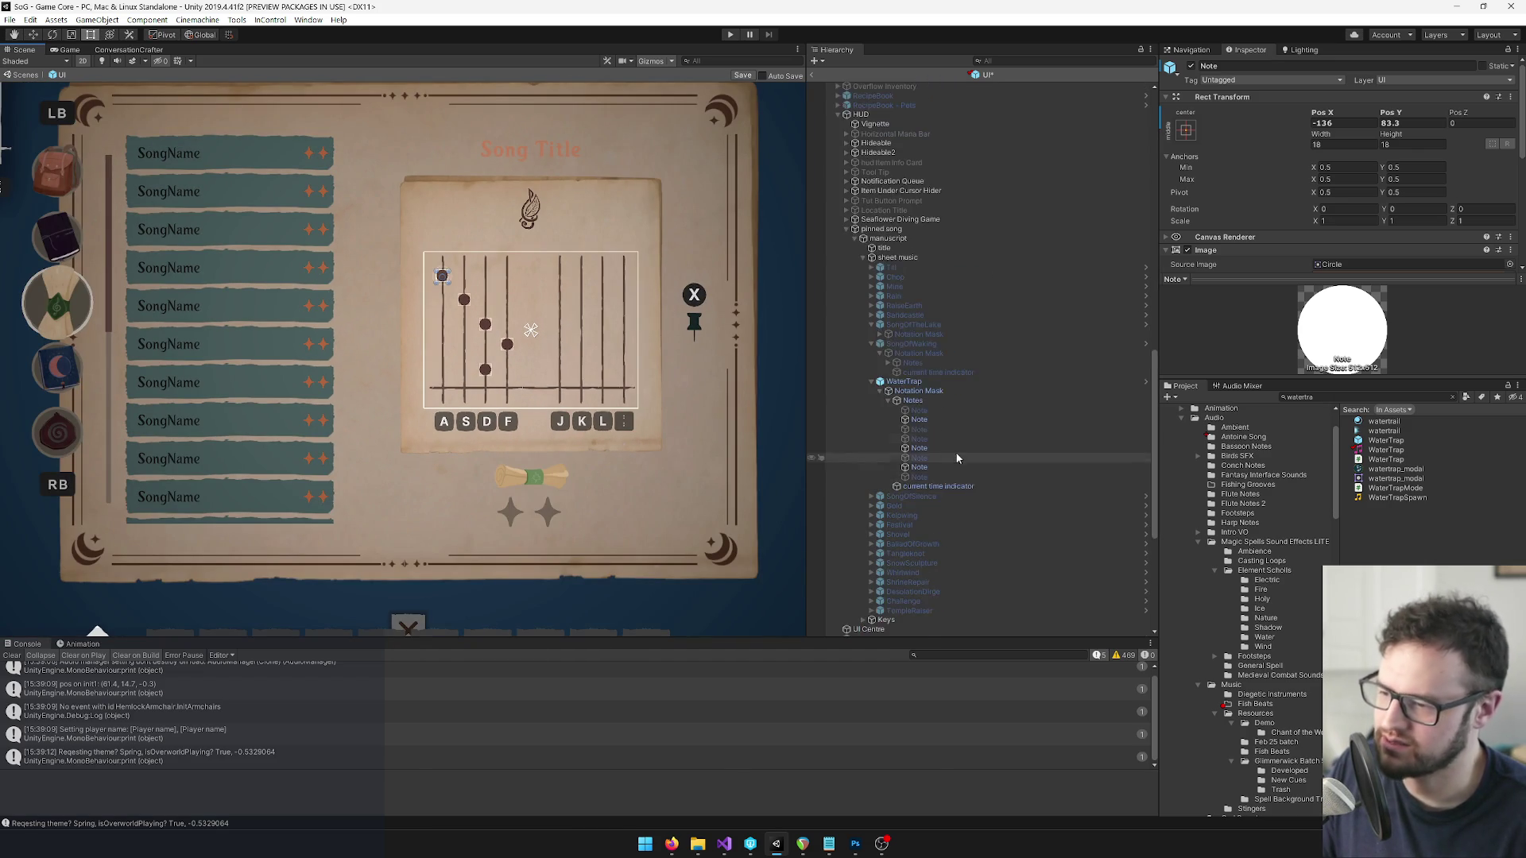
left_click(920, 468)
left_click(919, 448, "ctrl")
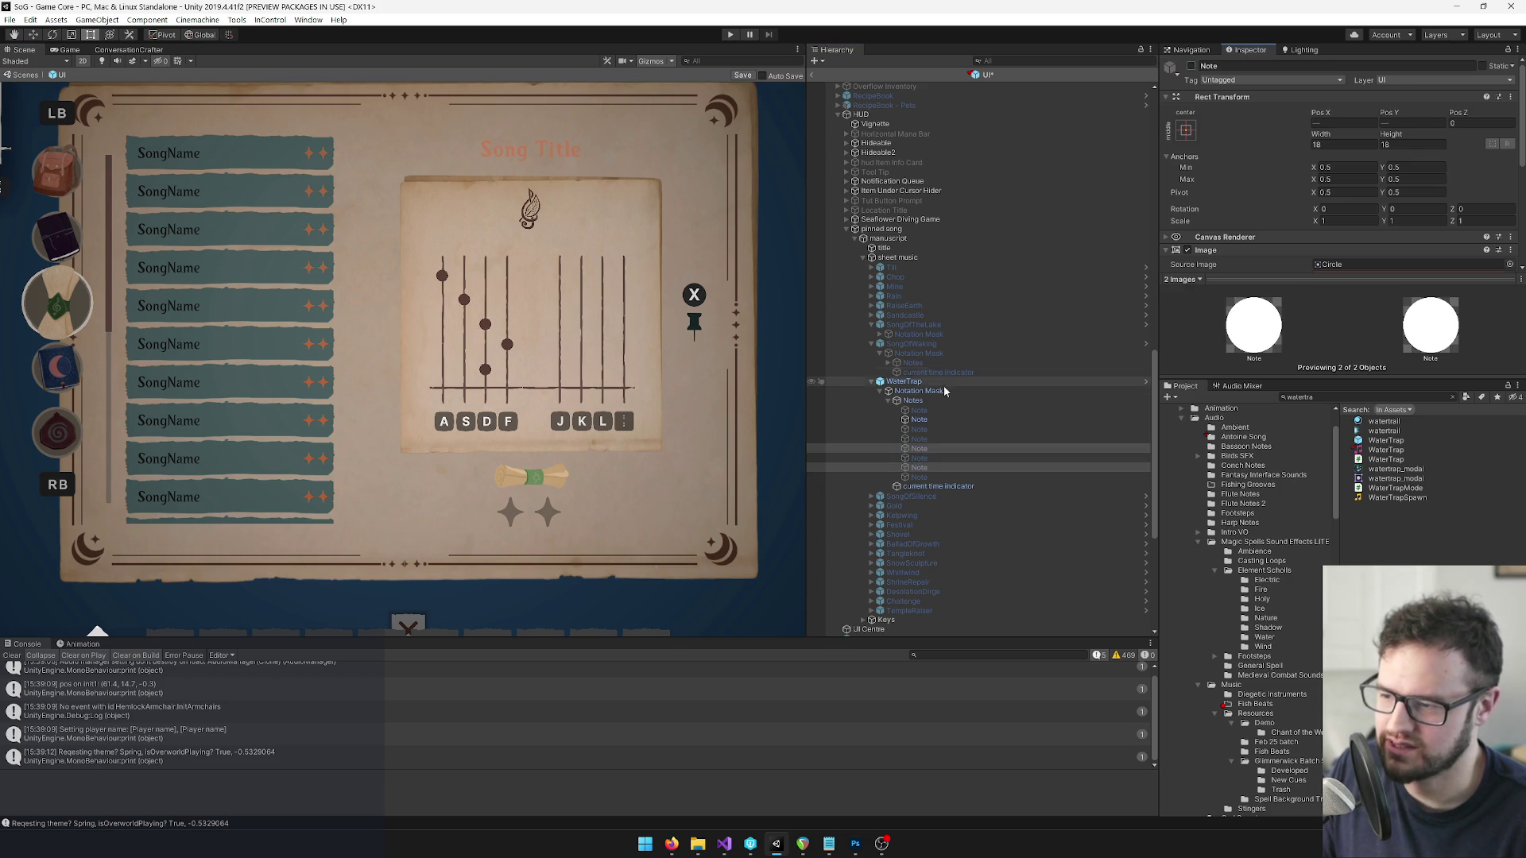
left_click(919, 410)
left_click(920, 448, "shift")
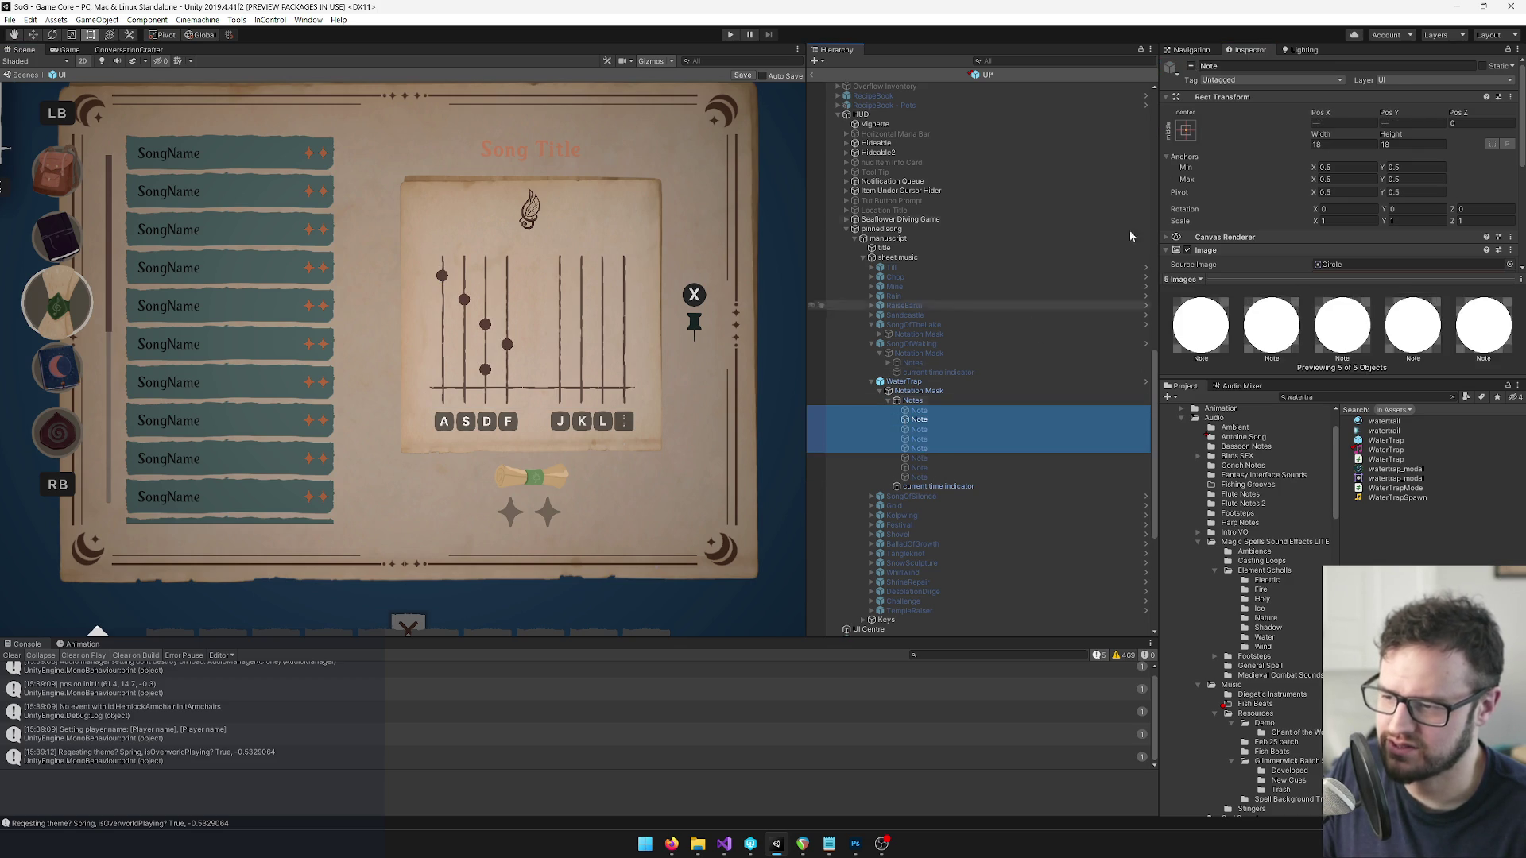
left_click(1191, 66)
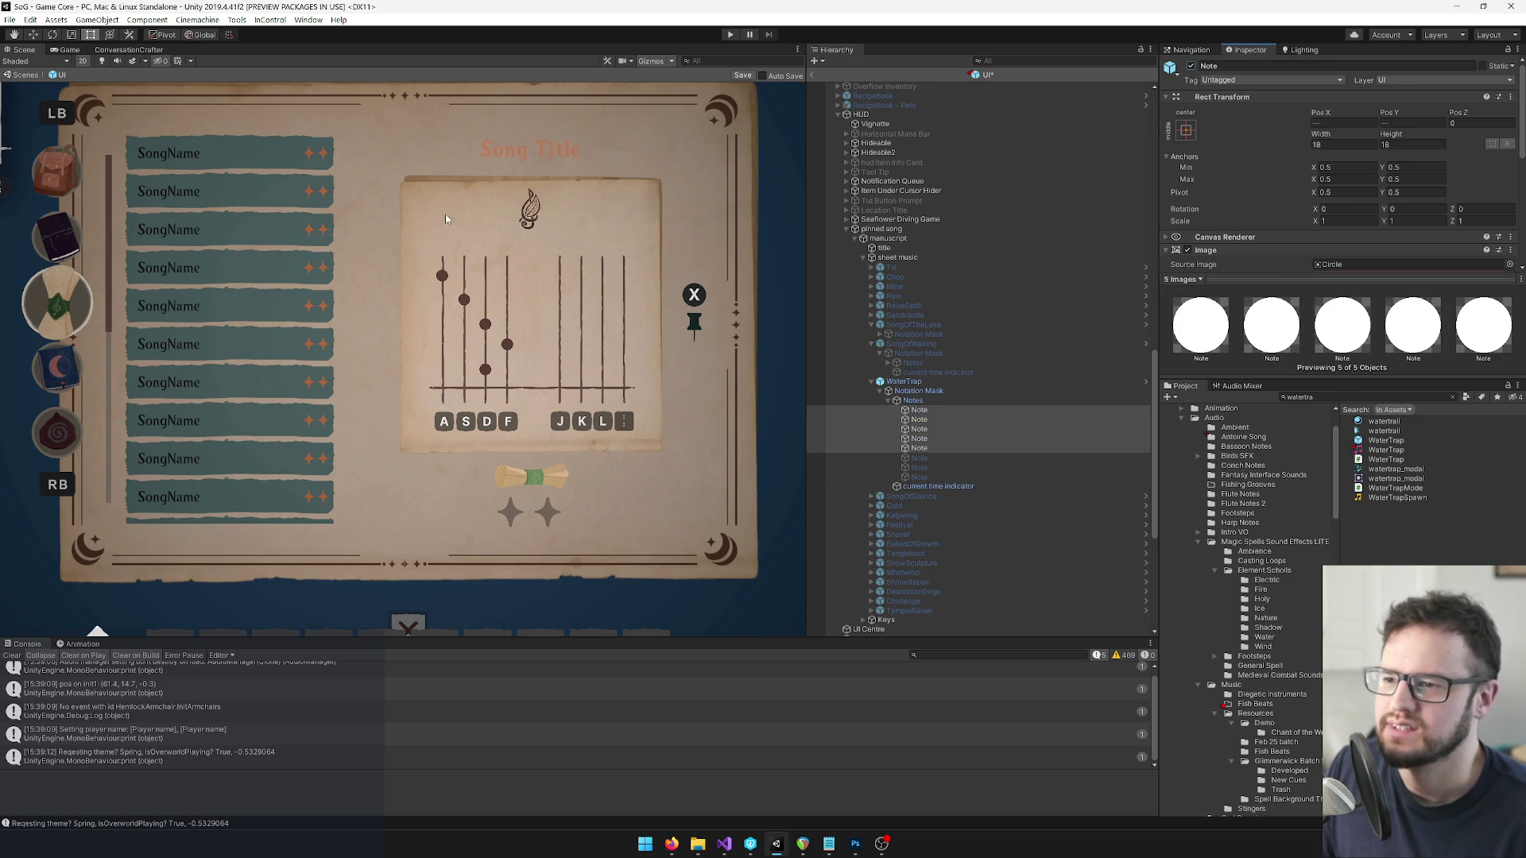
scroll(470, 206, "down", 3)
mouse_move(402, 210)
left_mouse_down()
mouse_move(607, 398)
mouse_move(678, 375)
mouse_move(466, 329)
left_mouse_up()
Paste the copied Rect Transform values onto the pinned song's first WaterTrap note.
scroll(960, 397, "up", 3)
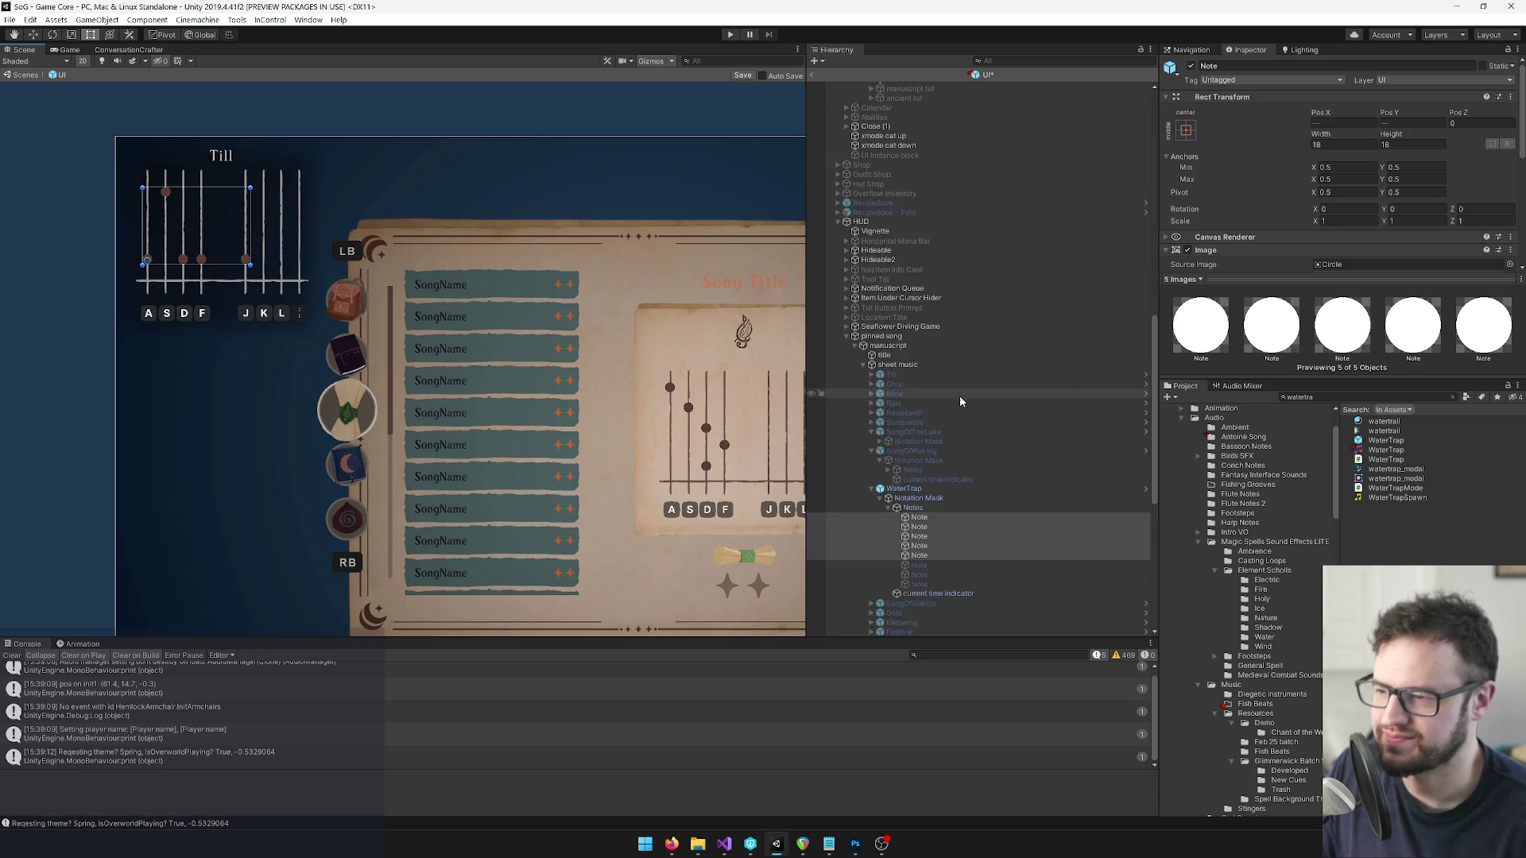
scroll(959, 396, "up", 9)
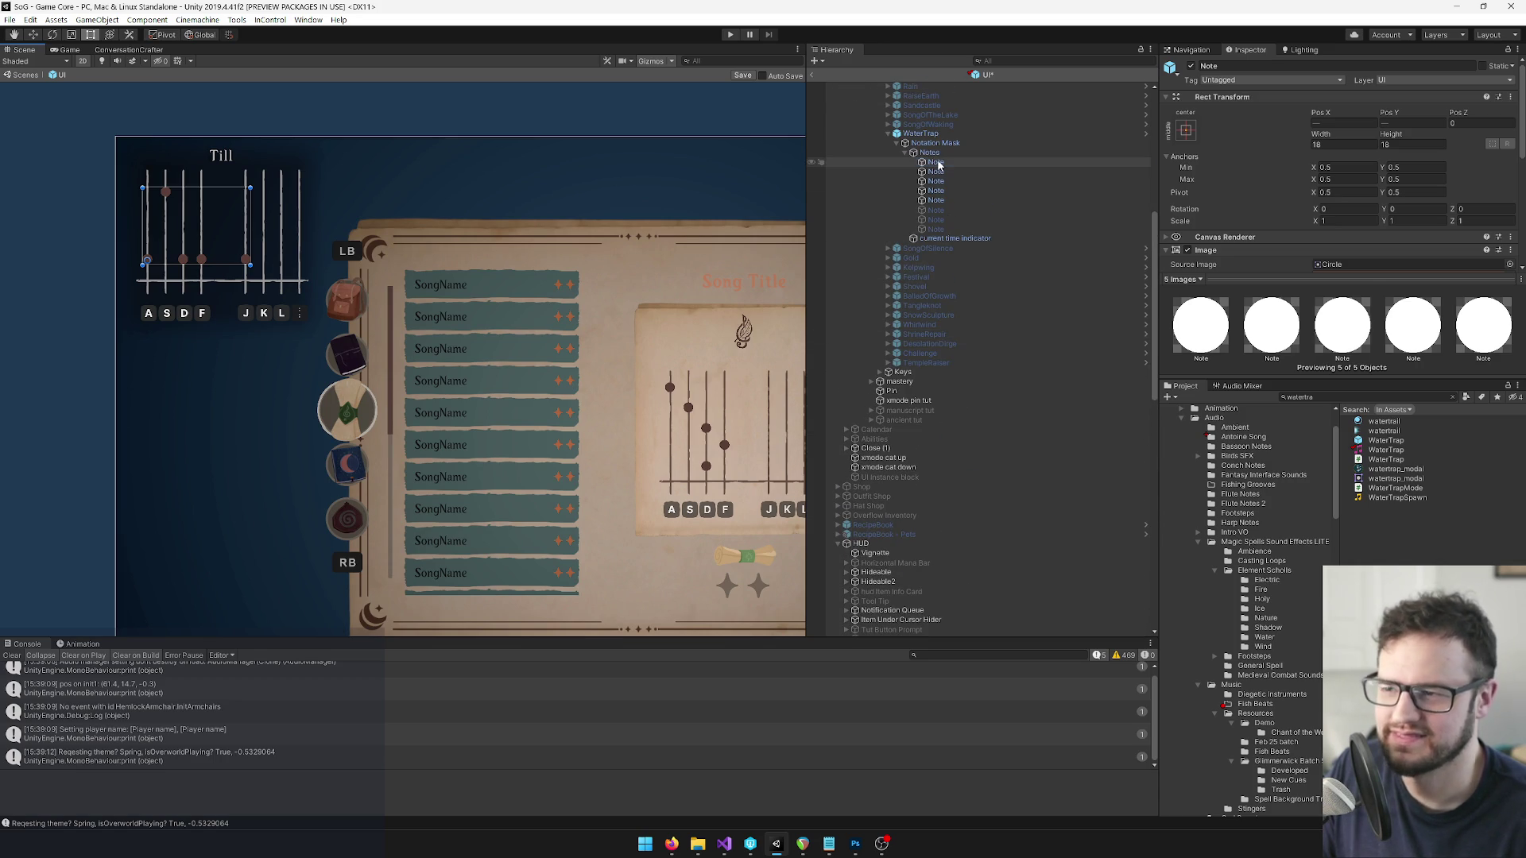
left_click(936, 162)
right_click(1216, 100)
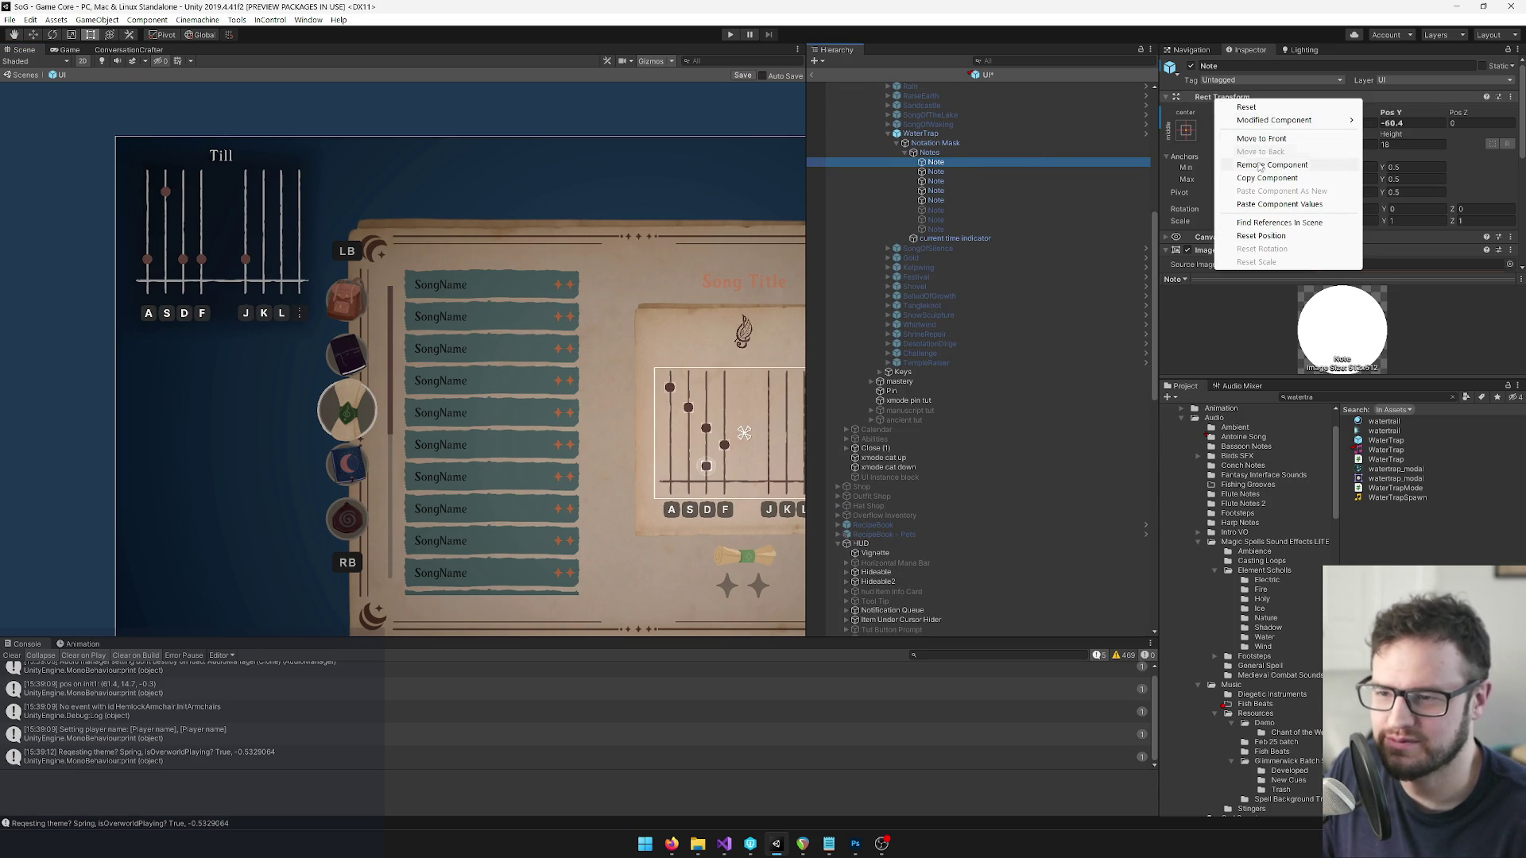
key("Escape")
scroll(928, 477, "down", 8)
left_click(919, 553)
right_click(1224, 97)
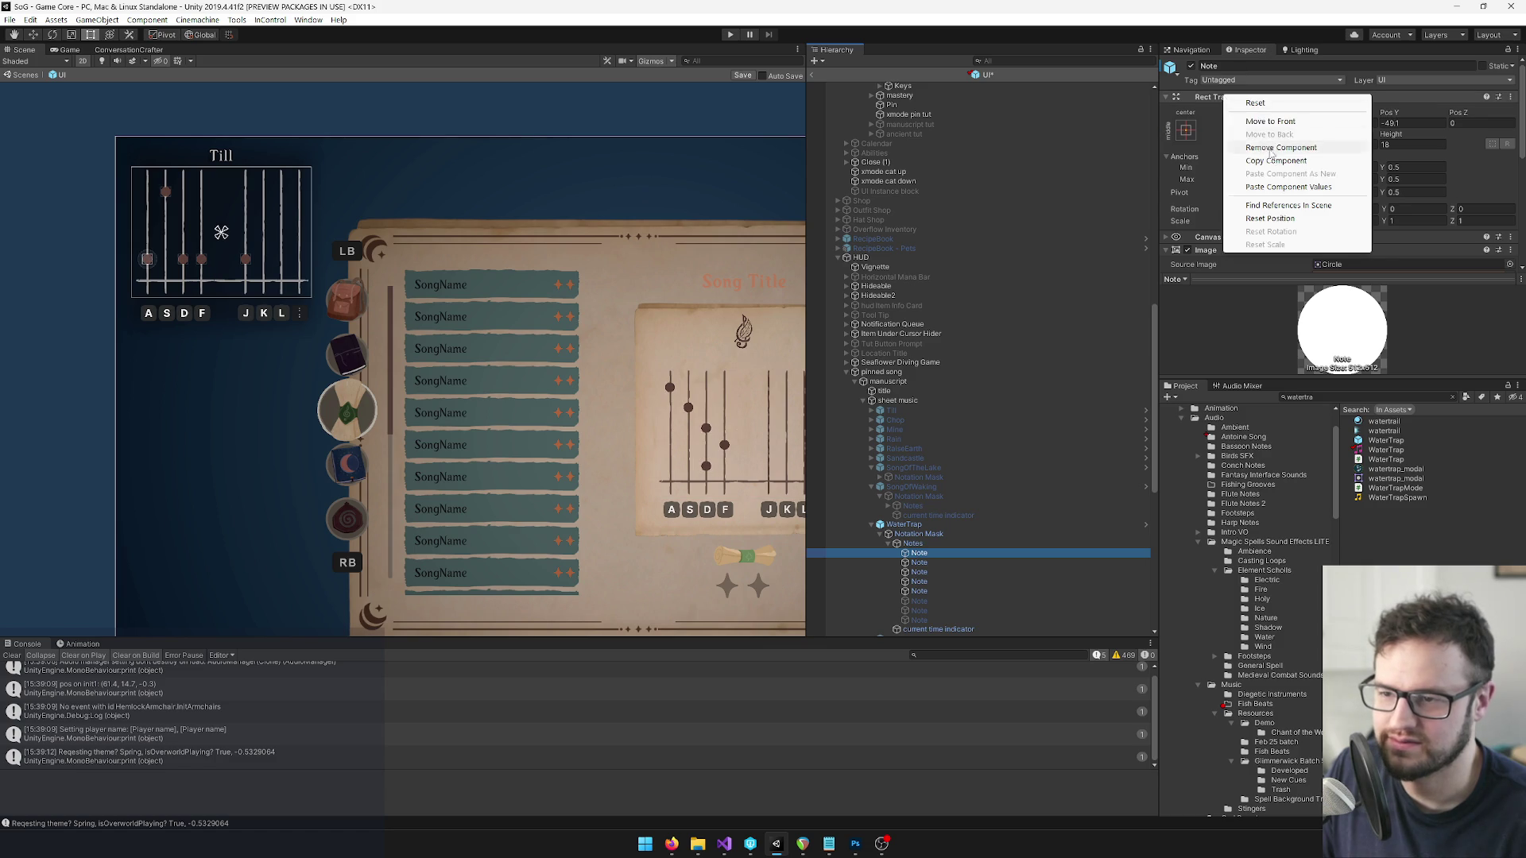
left_click(1287, 186)
Try opening Rect Transform actions on four spellbook WaterTrap notes selected at once.
scroll(922, 166, "up", 7)
left_click(936, 136)
left_click(935, 164, "shift")
right_click(1221, 97)
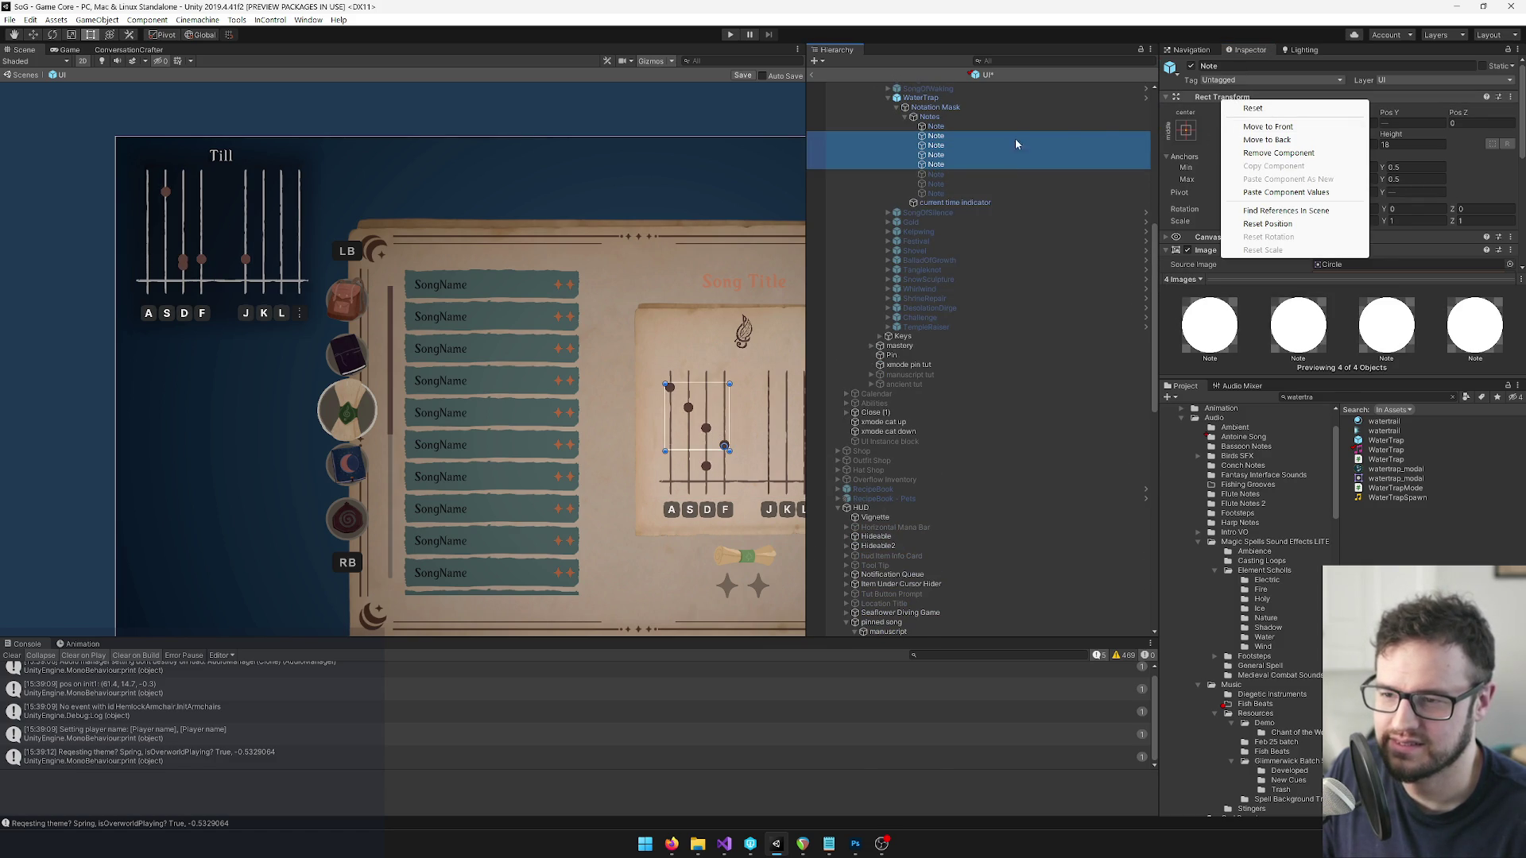
left_click(1285, 192)
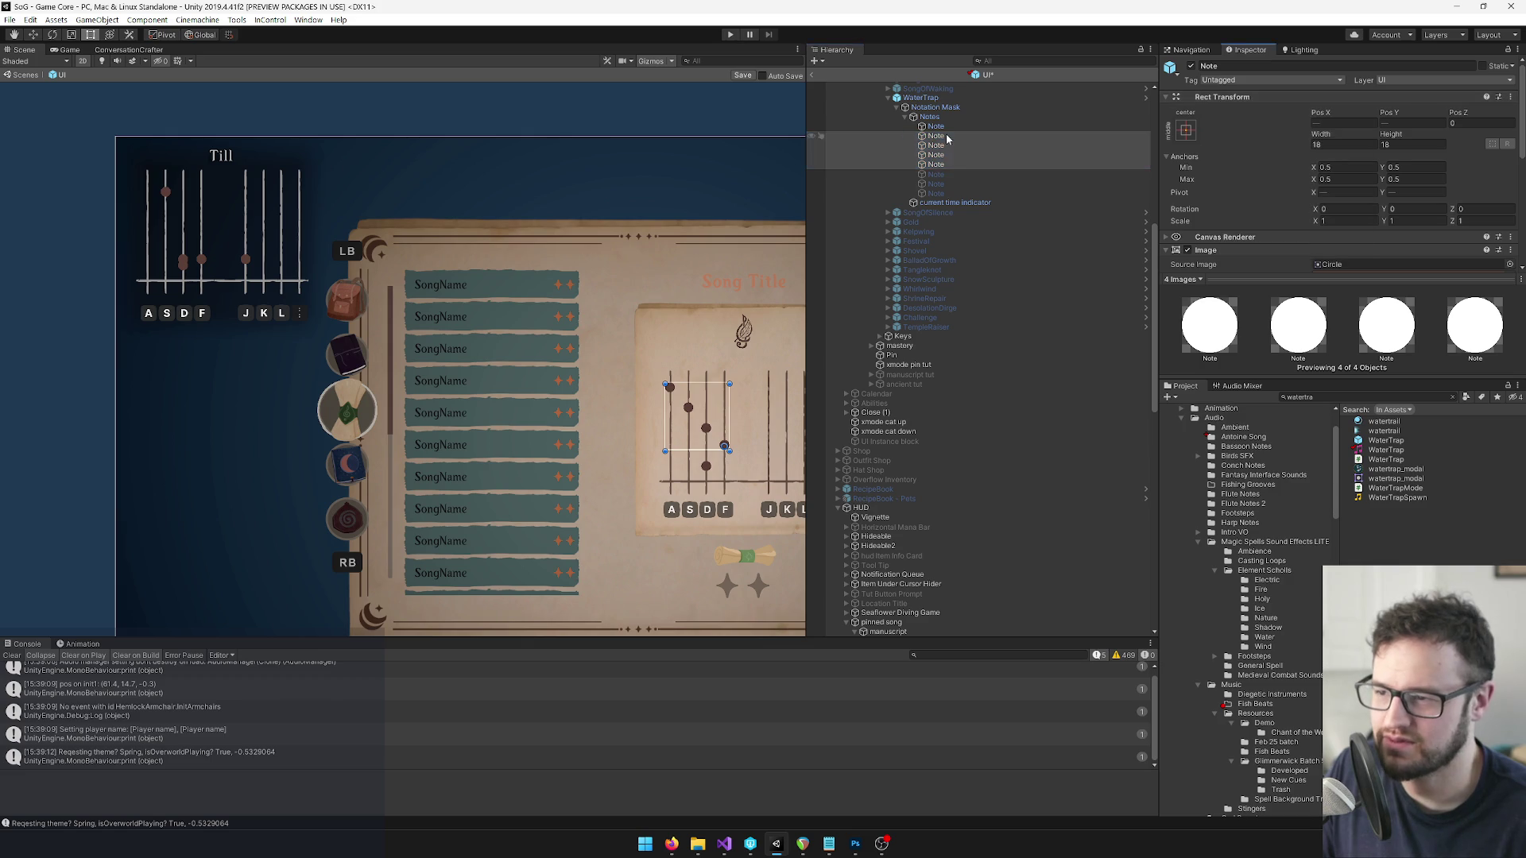
Copy the second spellbook WaterTrap note's Rect Transform onto the pinned second note.
left_click(944, 136)
right_click(1225, 101)
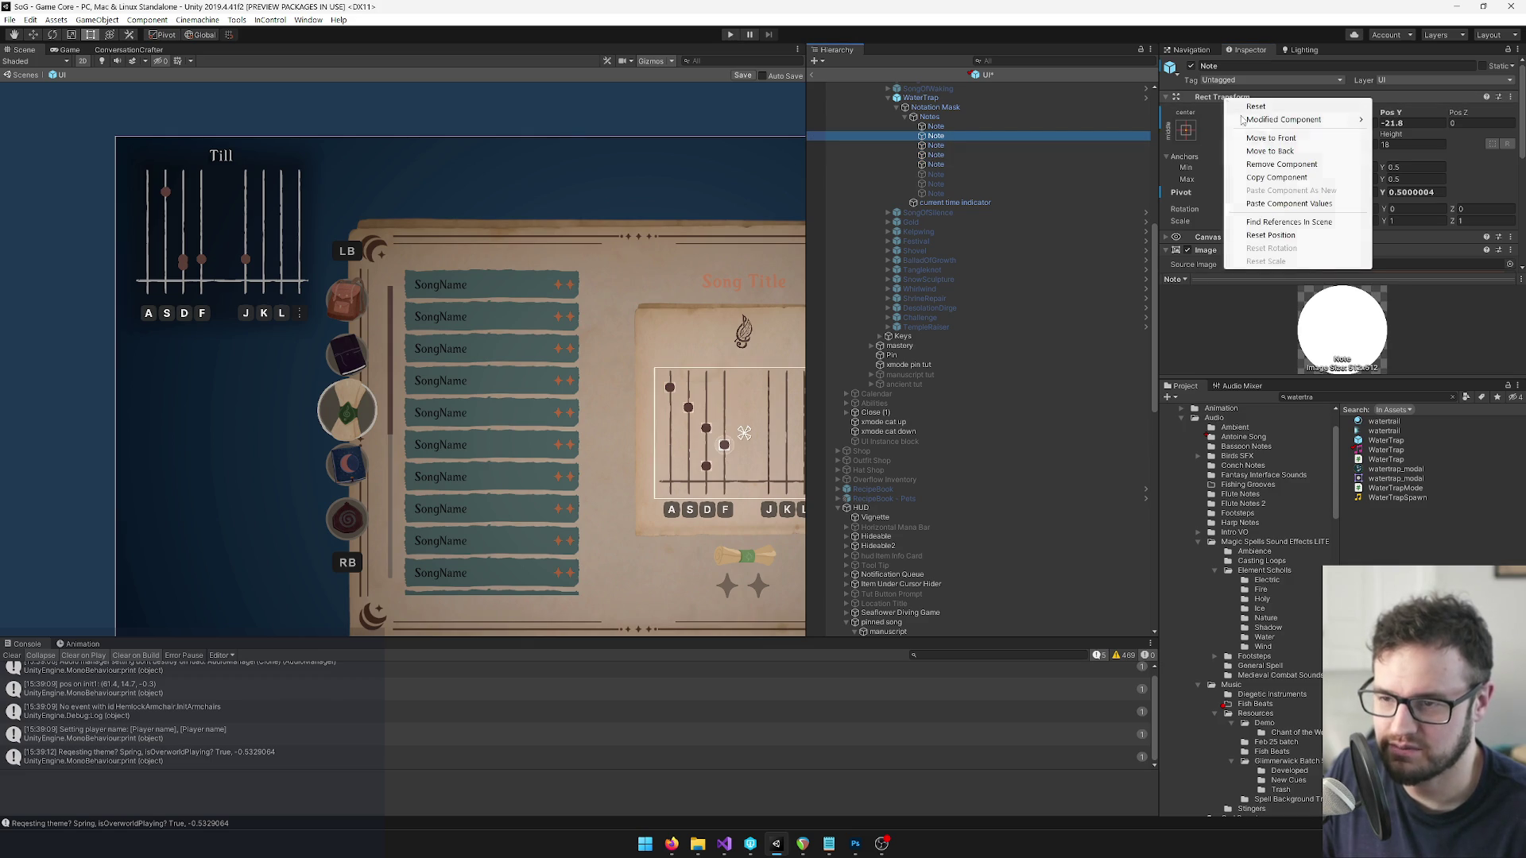
left_click(1275, 177)
scroll(1033, 238, "down", 10)
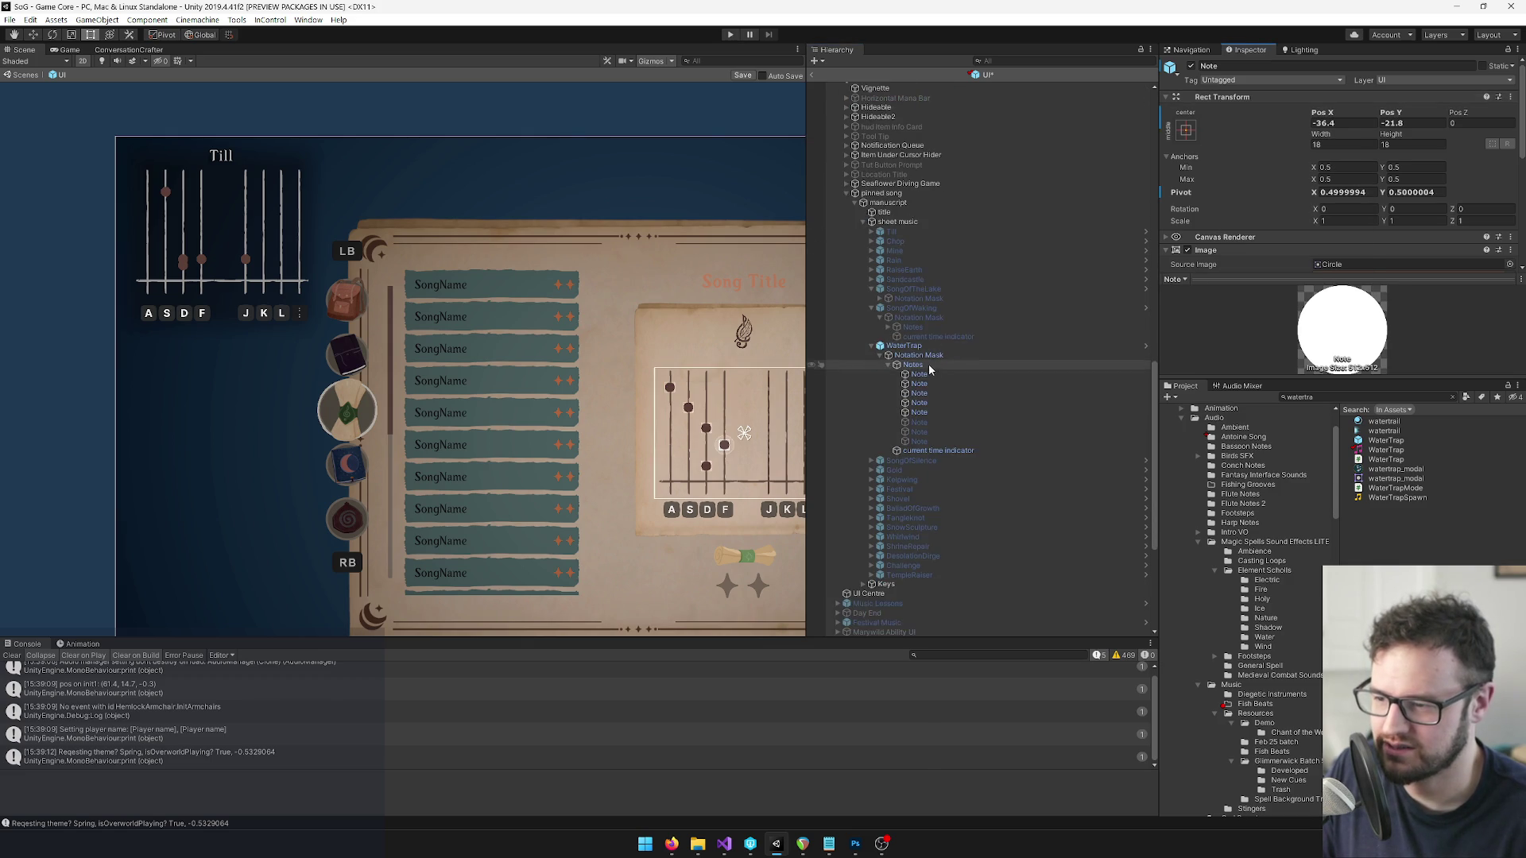
left_click(920, 384)
right_click(1225, 99)
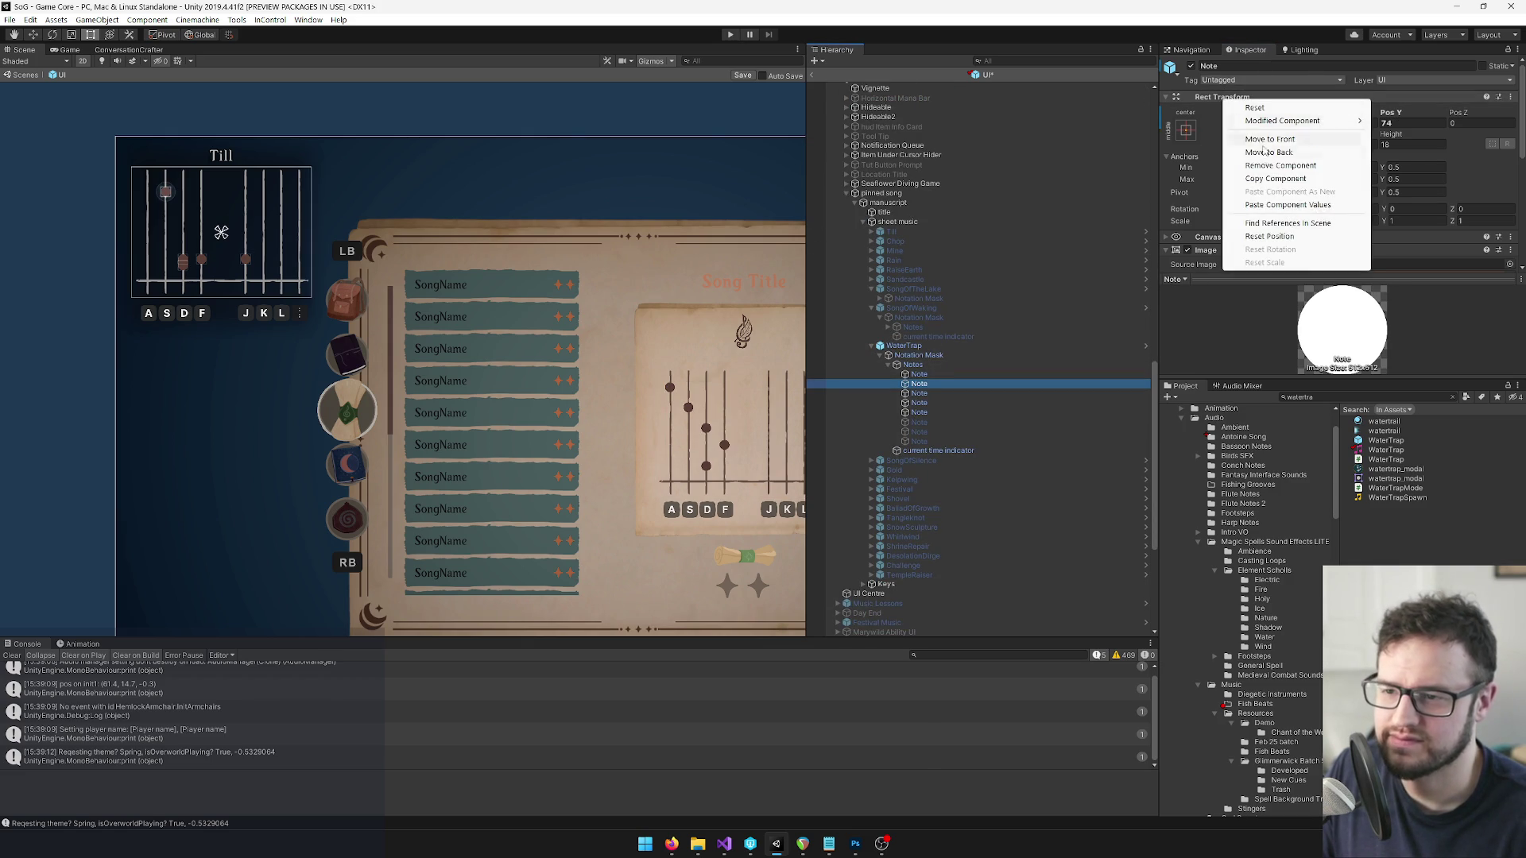
left_click(1285, 192)
Copy the third spellbook WaterTrap note's Rect Transform onto the pinned third note.
scroll(1001, 247, "down", 5)
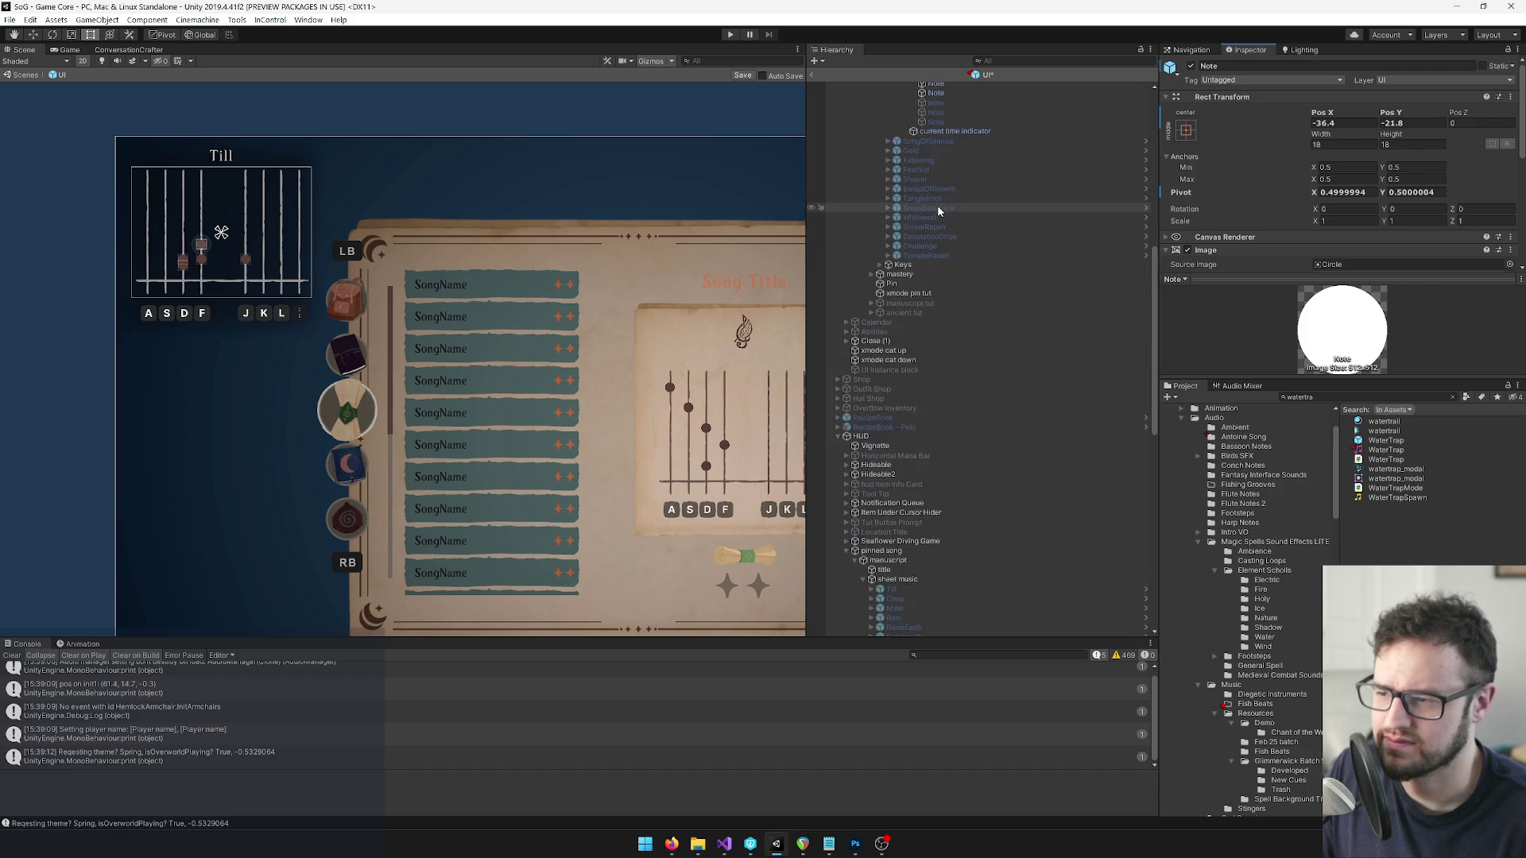
left_click(993, 181)
right_click(1247, 97)
left_click(1286, 191)
scroll(978, 278, "down", 5)
scroll(977, 279, "down", 5)
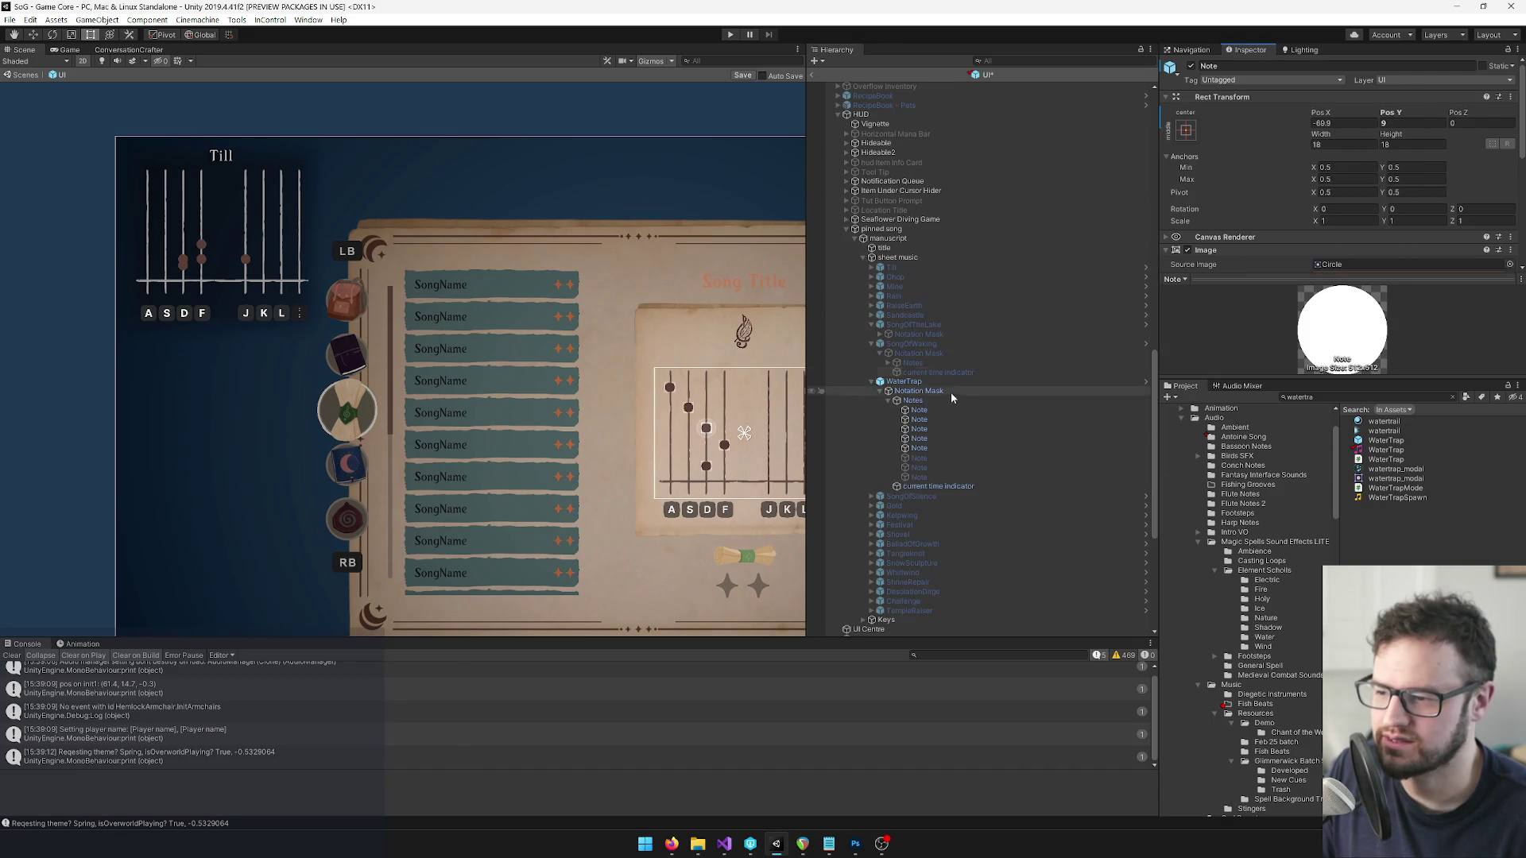
left_click(930, 430)
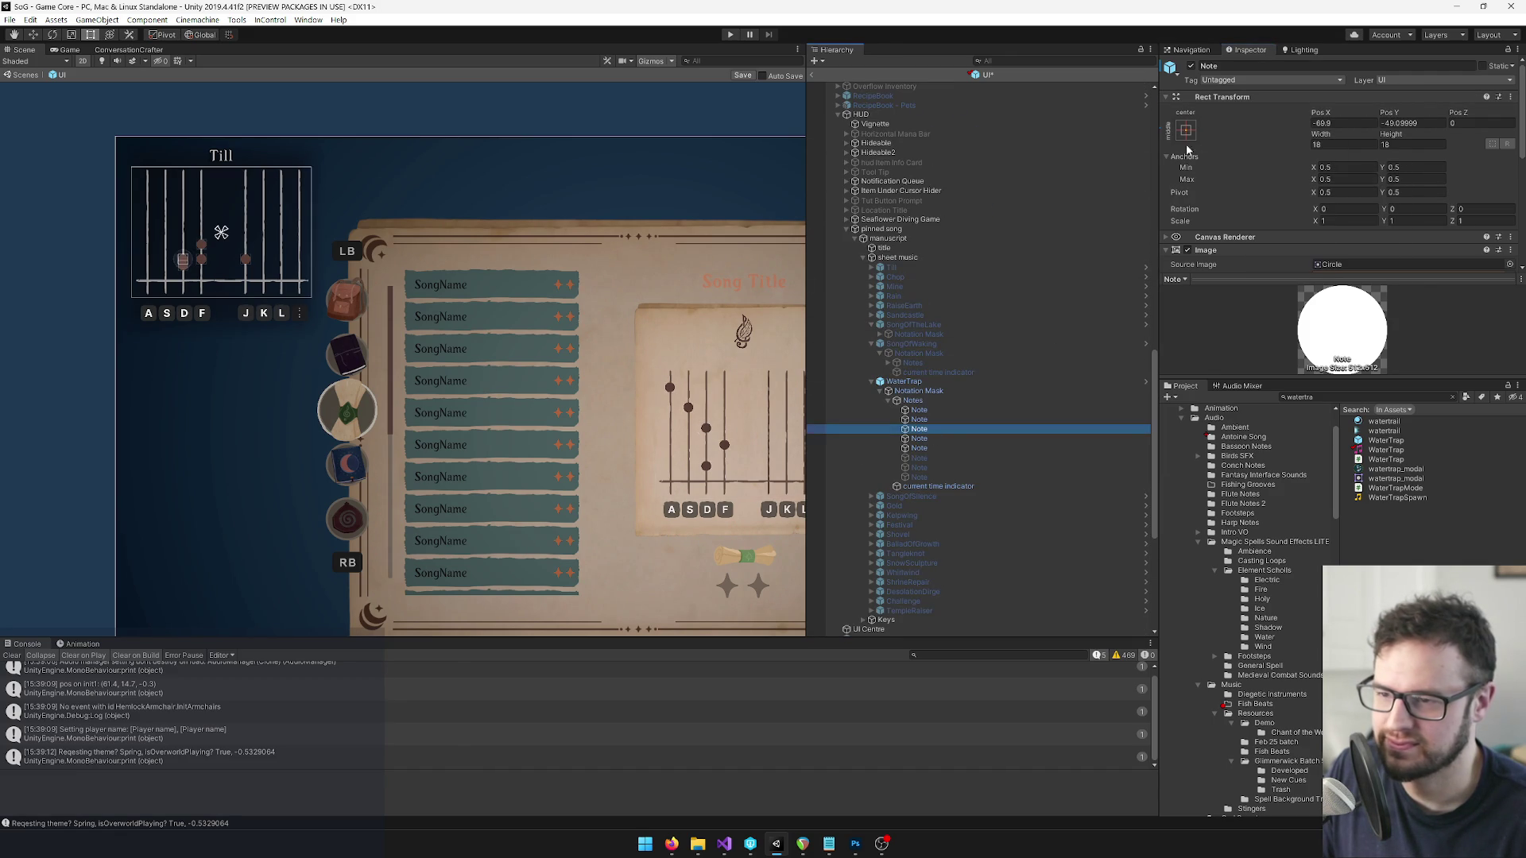
right_click(1232, 97)
left_click(1295, 192)
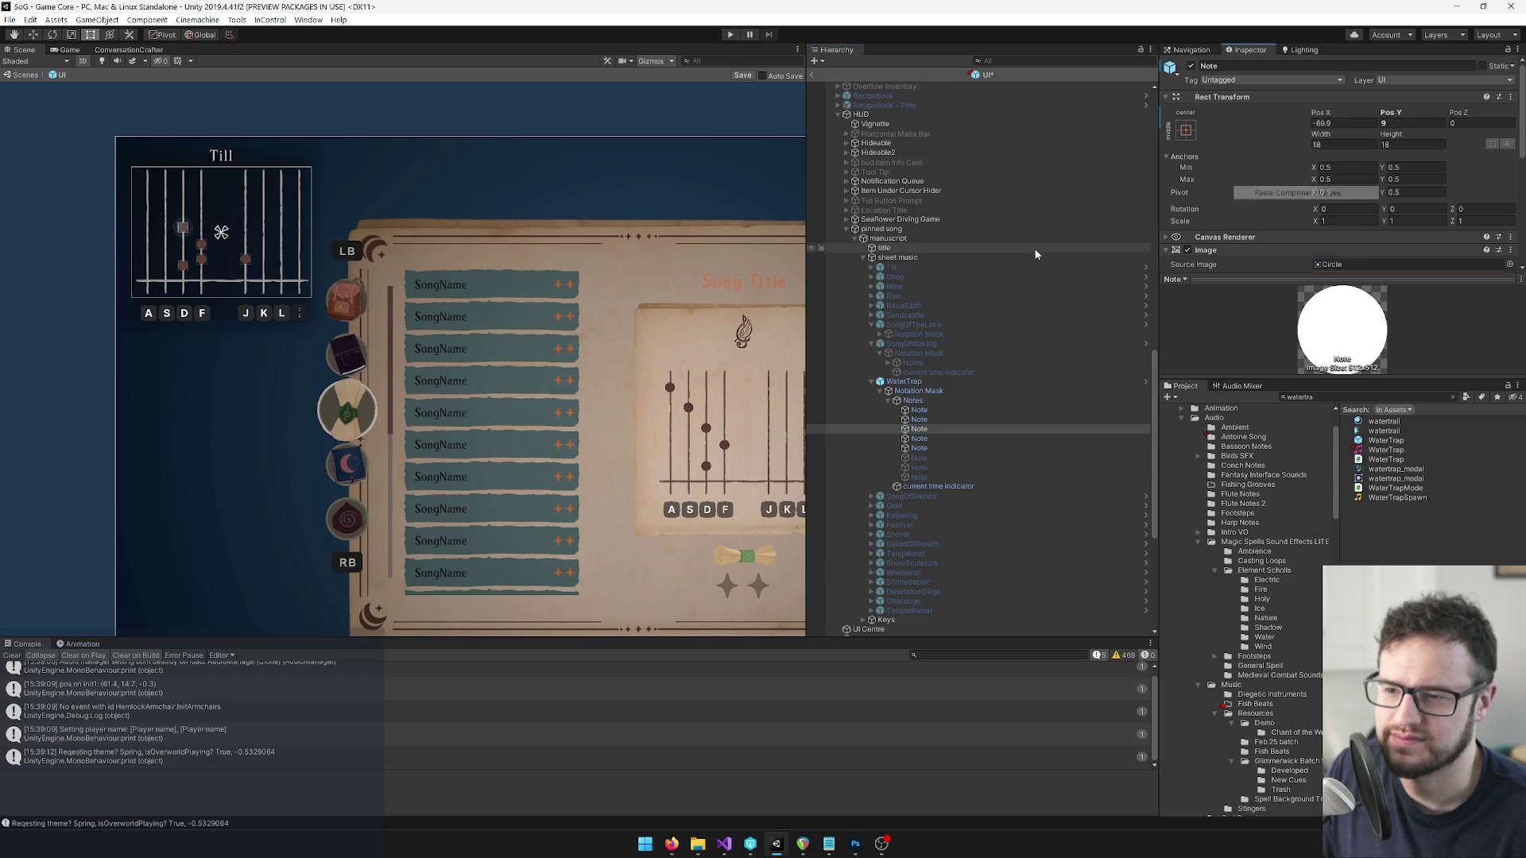
Copy the next spellbook WaterTrap note's Rect Transform onto the matching pinned note.
scroll(945, 198, "down", 9)
left_click(938, 191)
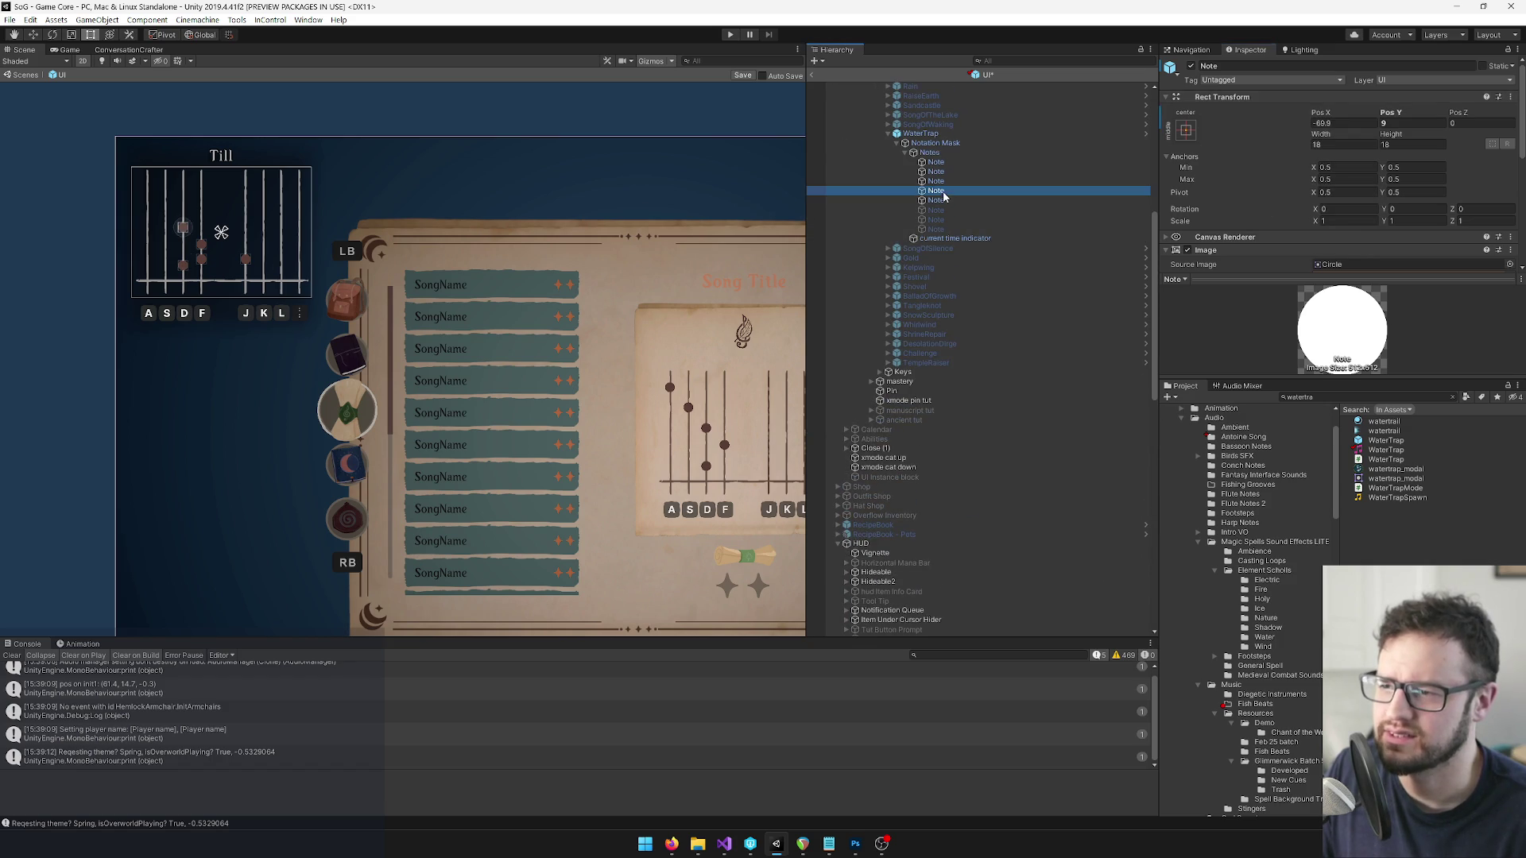
right_click(1240, 97)
left_click(1297, 174)
scroll(930, 357, "up", 9)
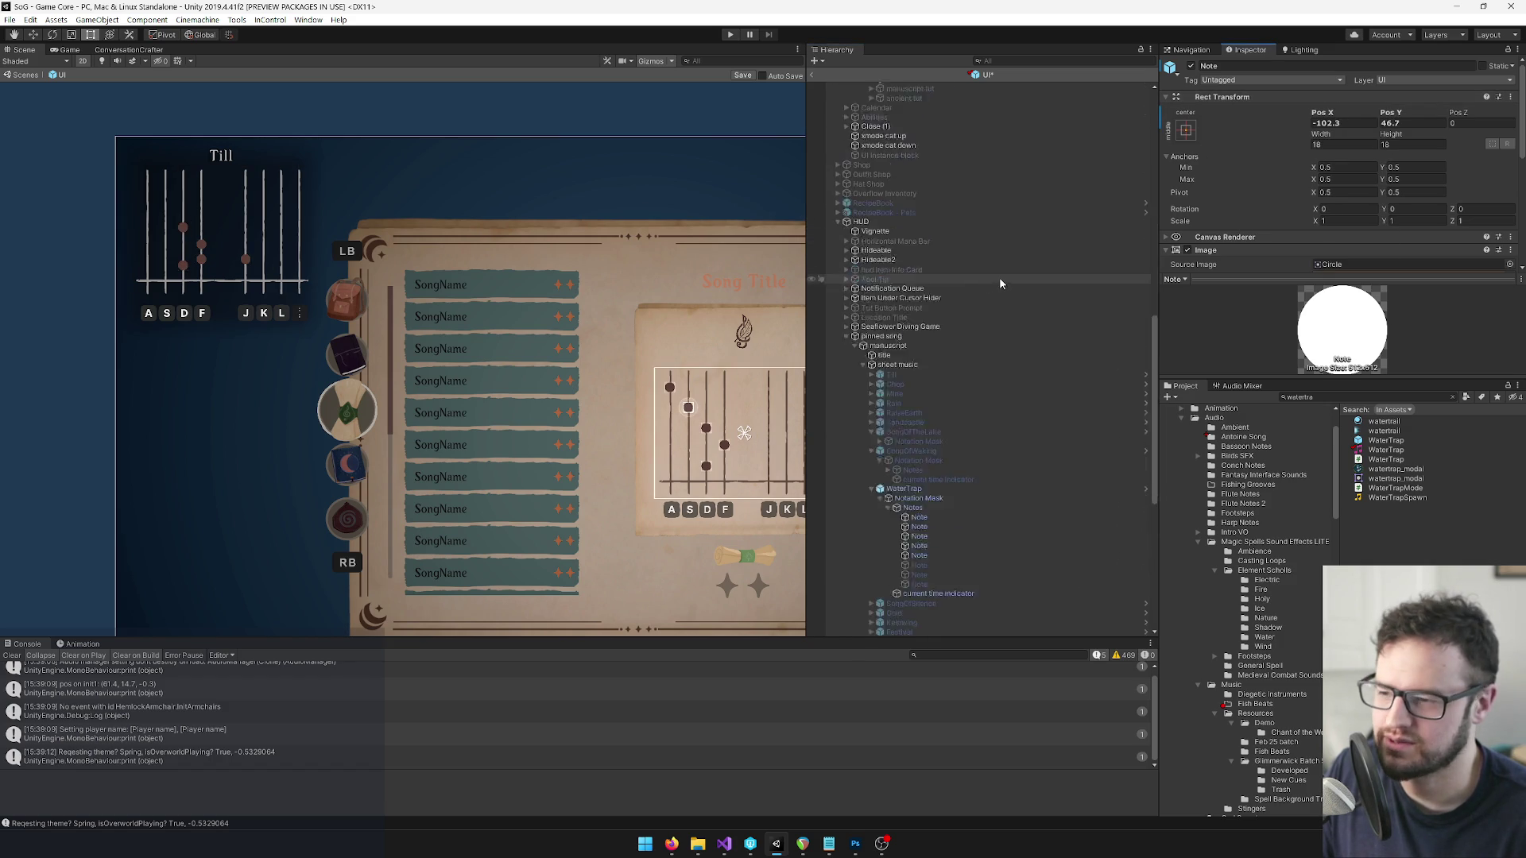
left_click(930, 447)
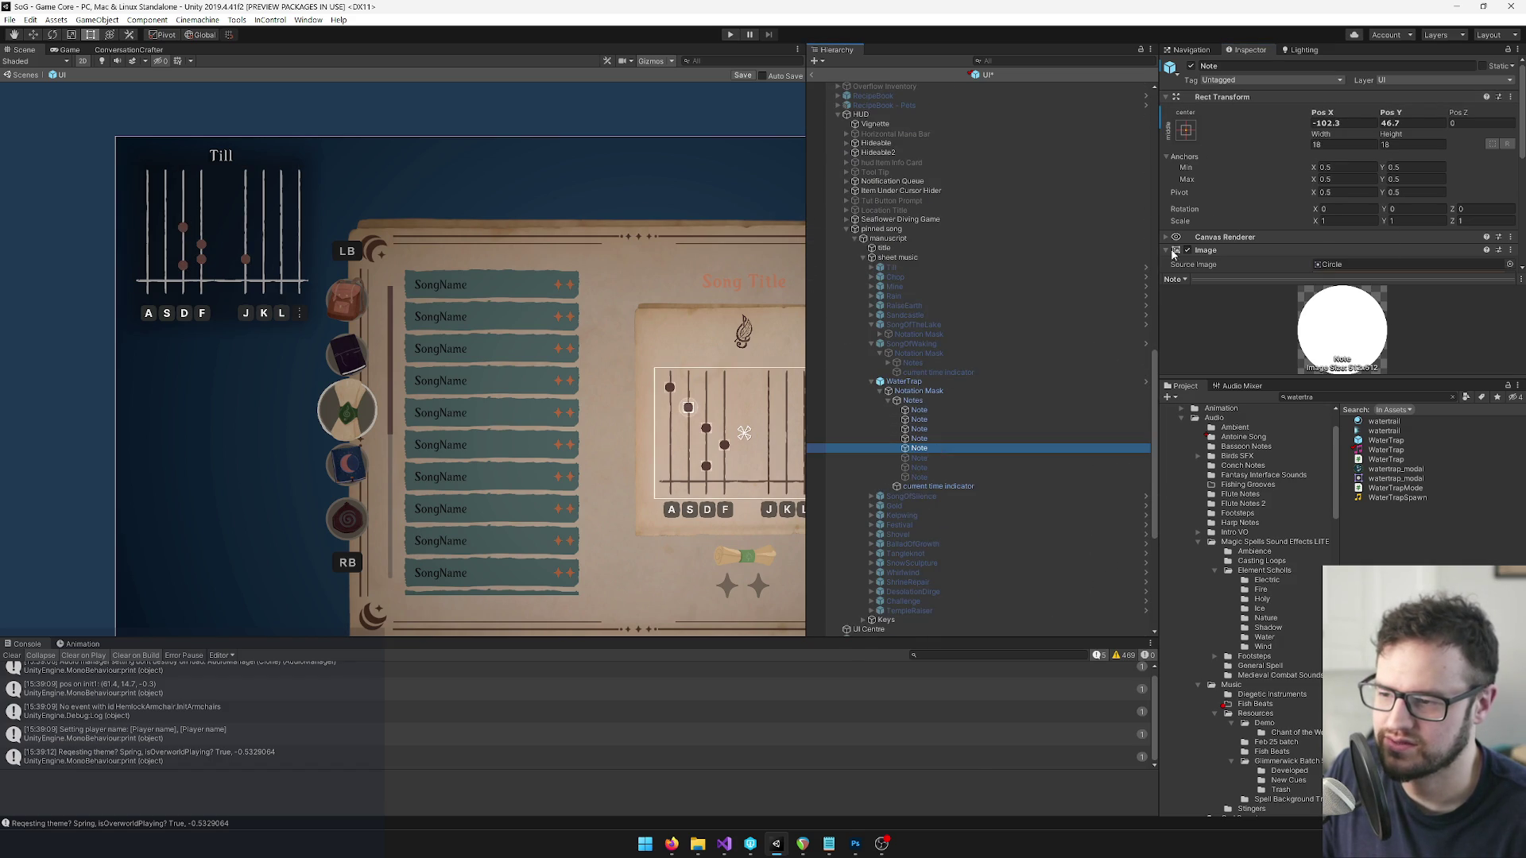
right_click(1232, 97)
left_click(1295, 188)
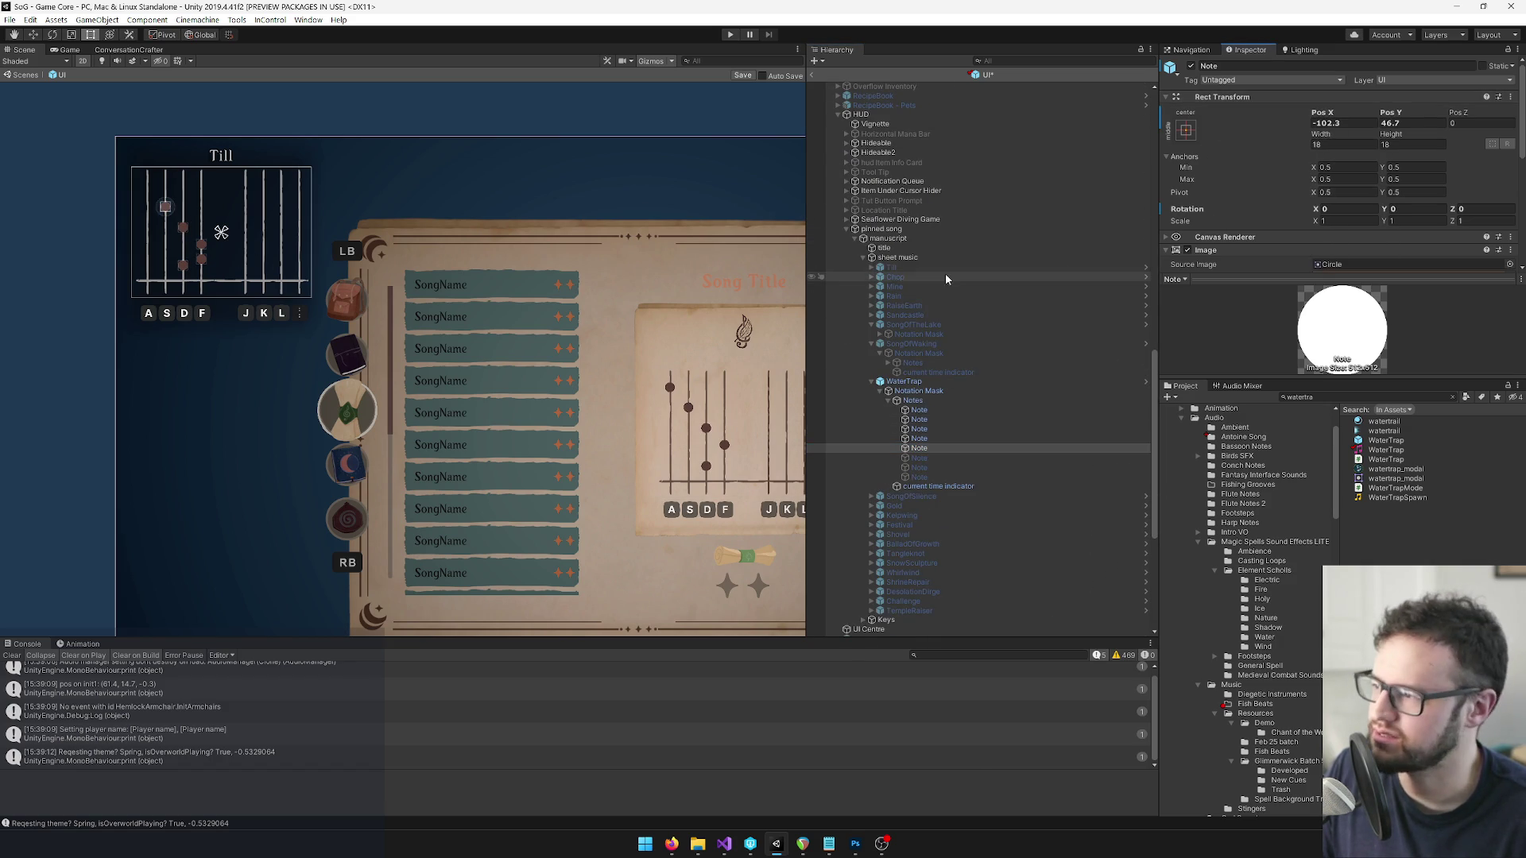
Inspect the Till staff and check the pinned WaterTrap notes' positions.
left_click_drag(395, 204, 495, 203)
scroll(986, 304, "down", 8)
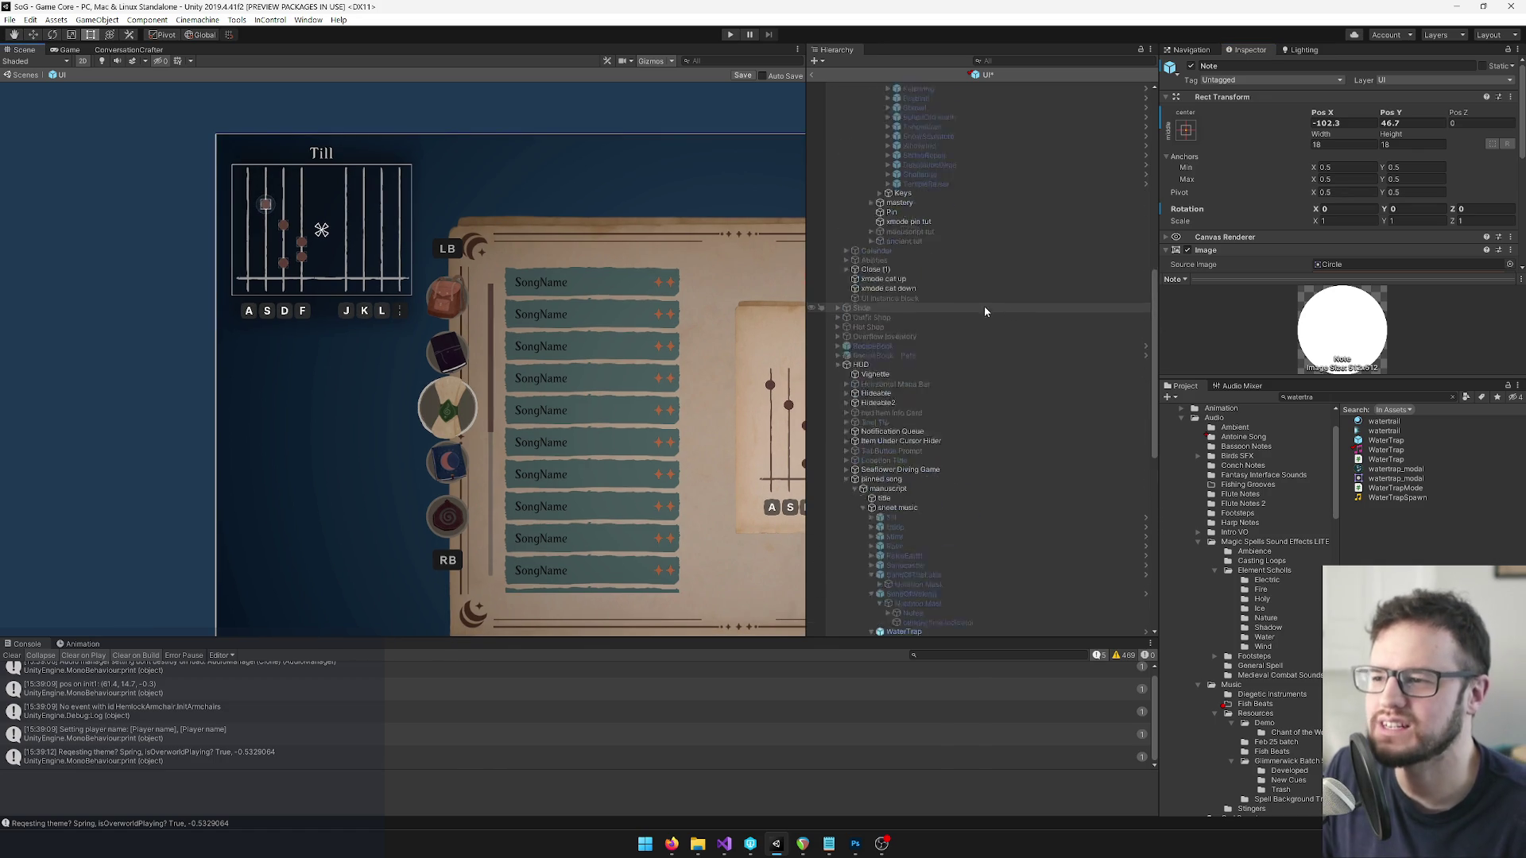
left_click_drag(545, 374, 459, 313)
scroll(1060, 387, "down", 5)
scroll(1060, 387, "down", 5)
left_click(920, 589)
left_click(922, 598)
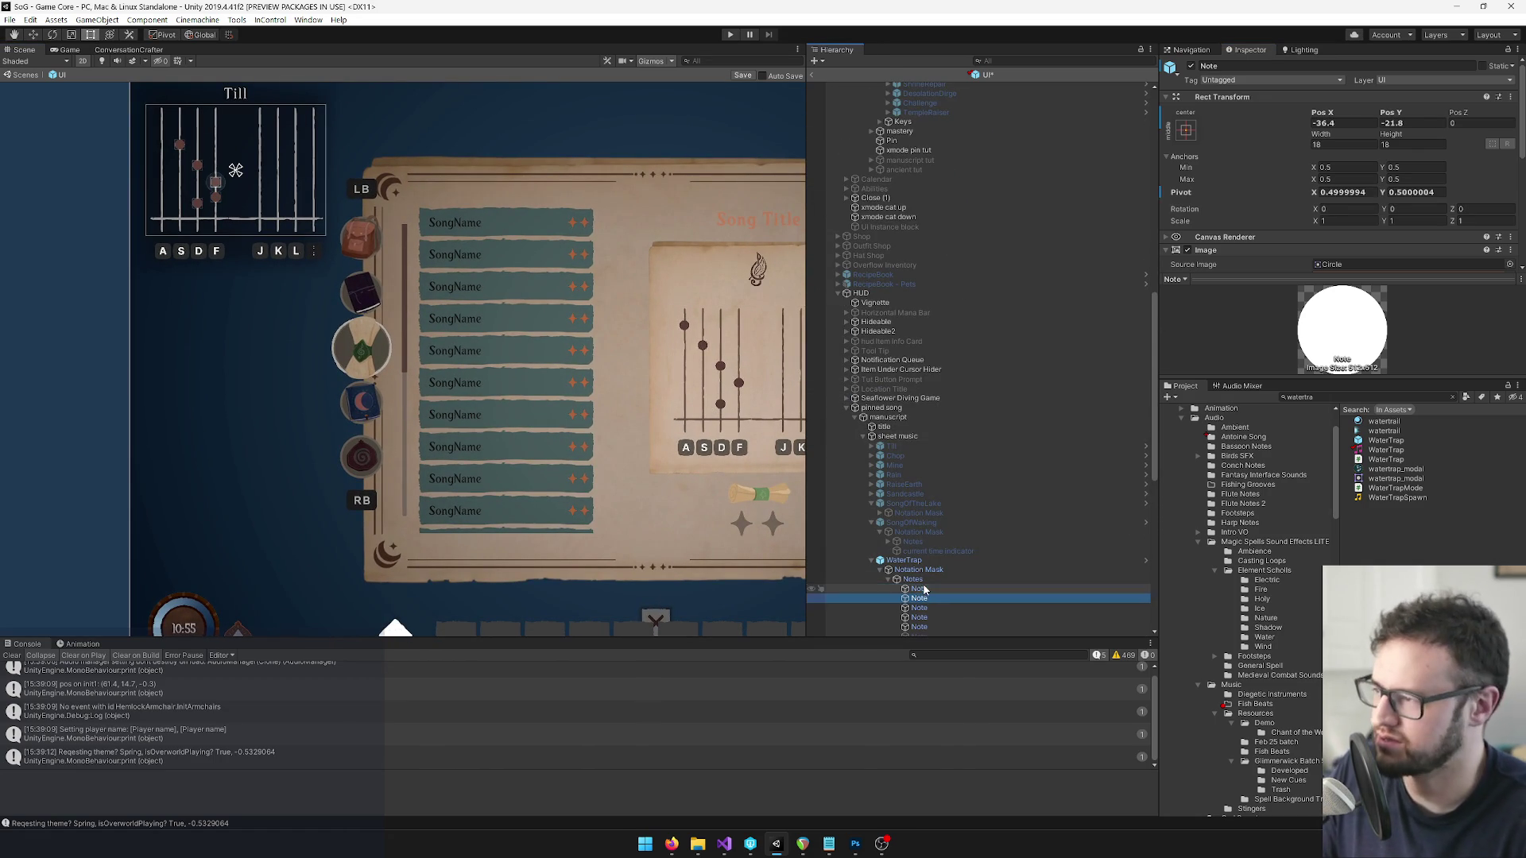
left_click(927, 607)
left_click(926, 617)
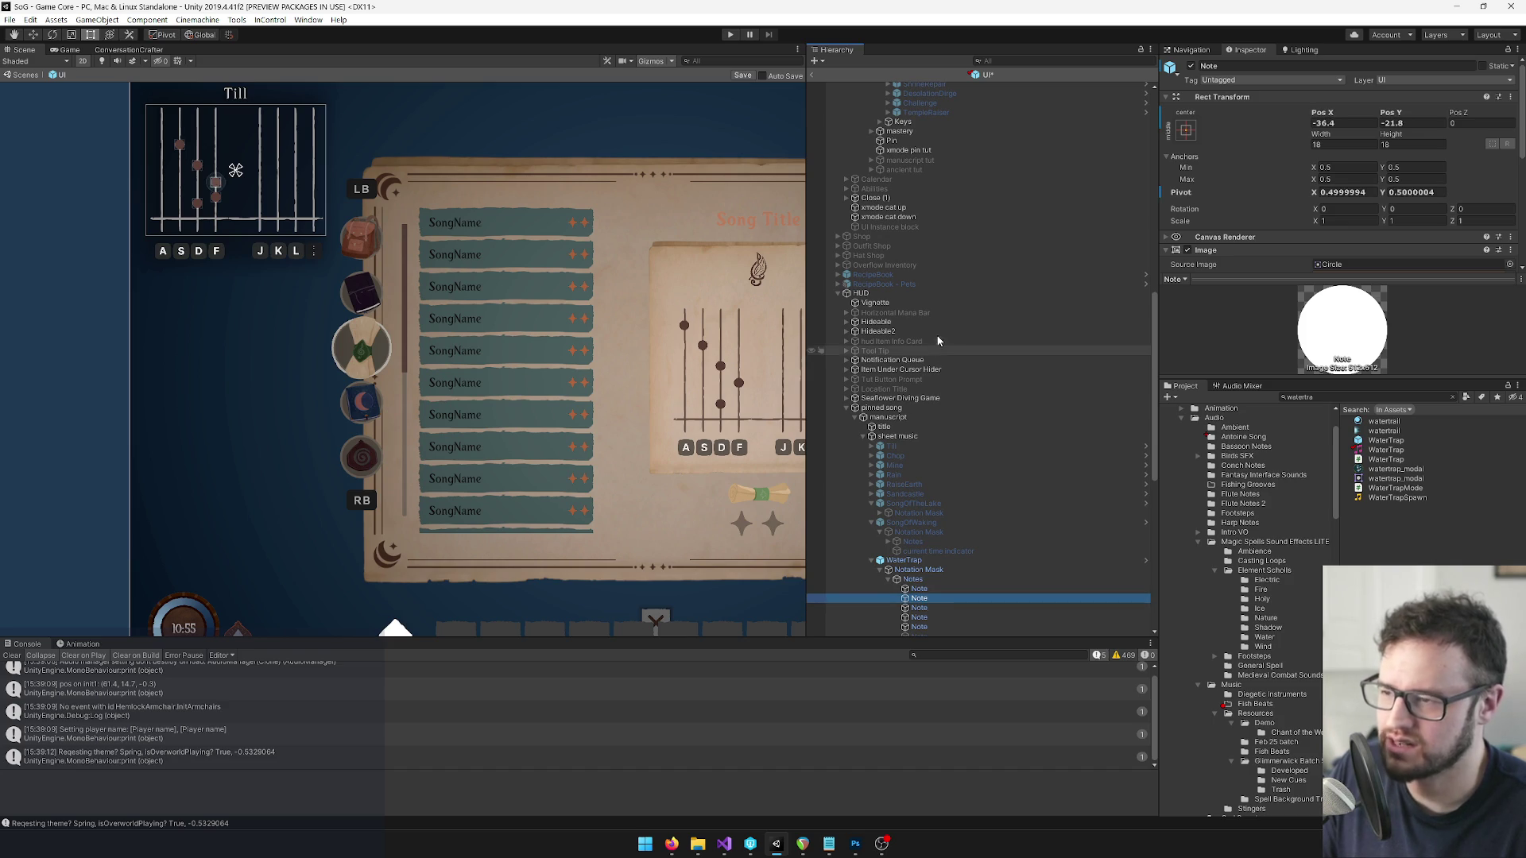
Recopy the second spellbook note's Rect Transform and check pinned notes two through four.
scroll(944, 342, "up", 10)
left_click(938, 402)
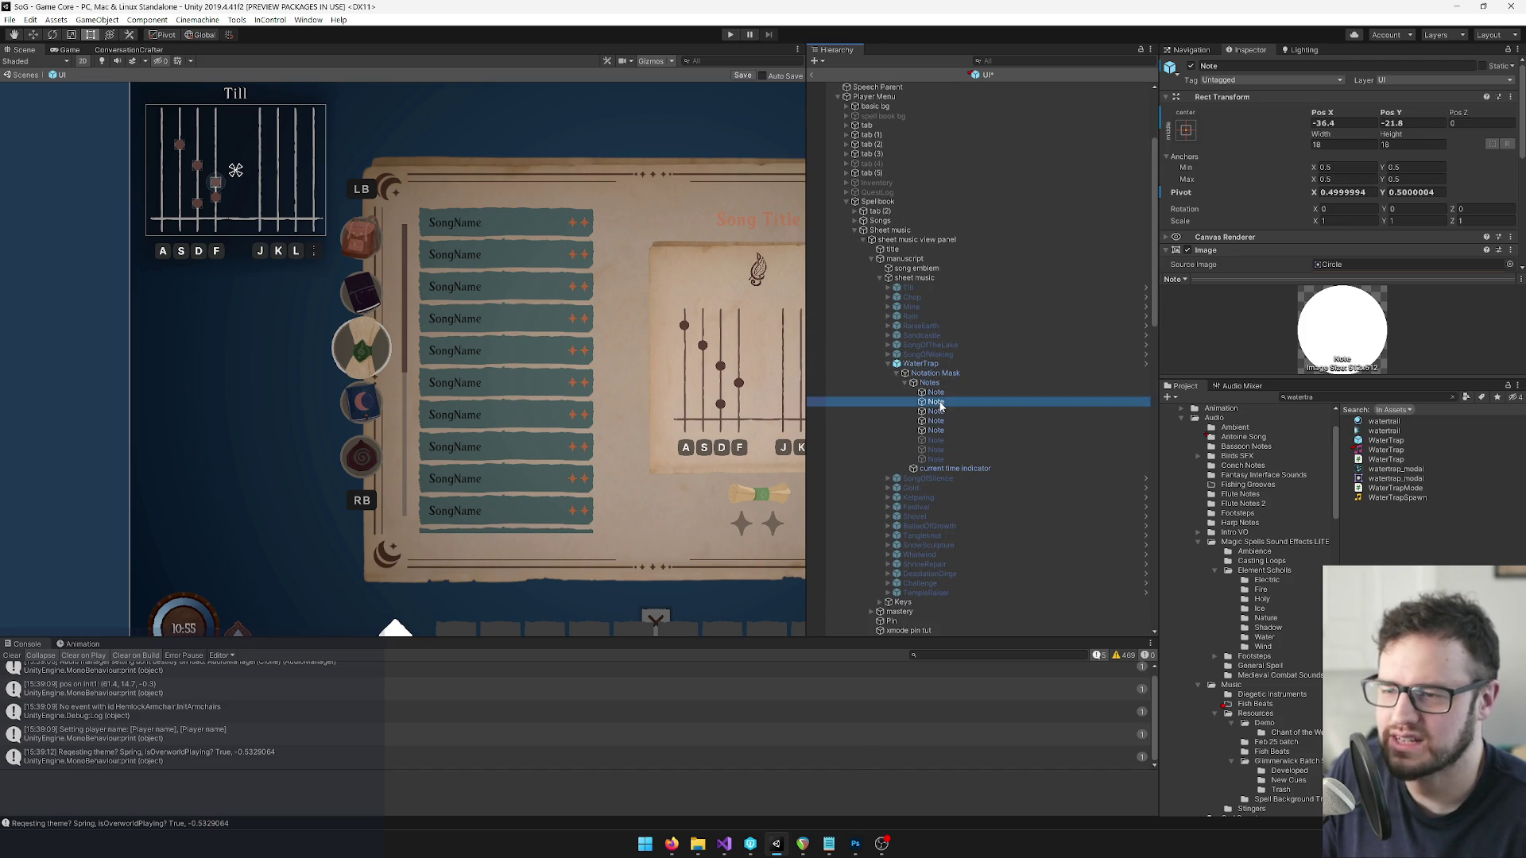
right_click(1226, 104)
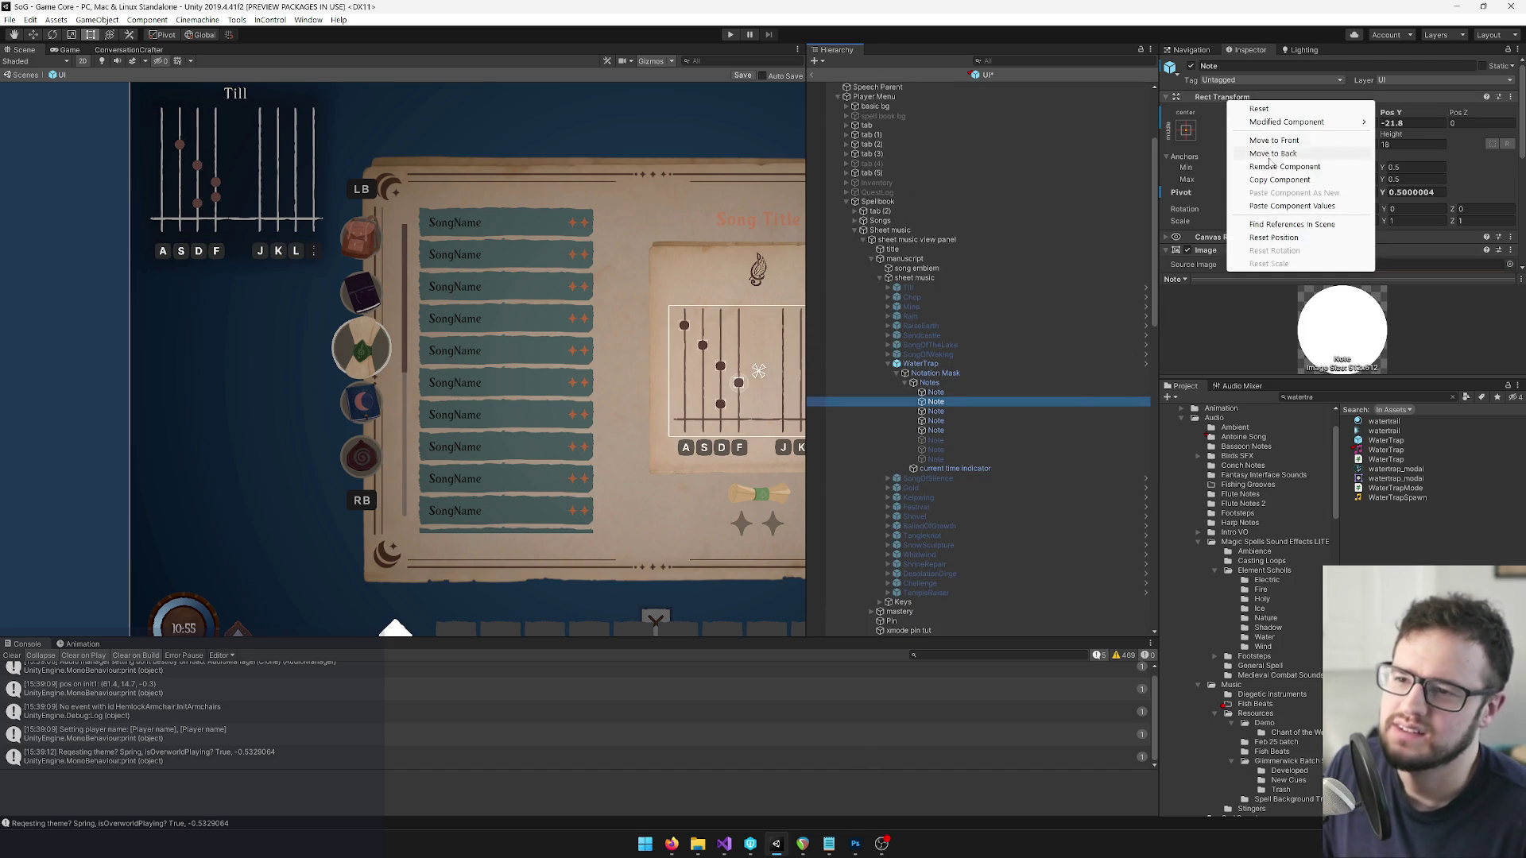
left_click(1292, 176)
scroll(938, 372, "down", 10)
scroll(952, 478, "down", 2)
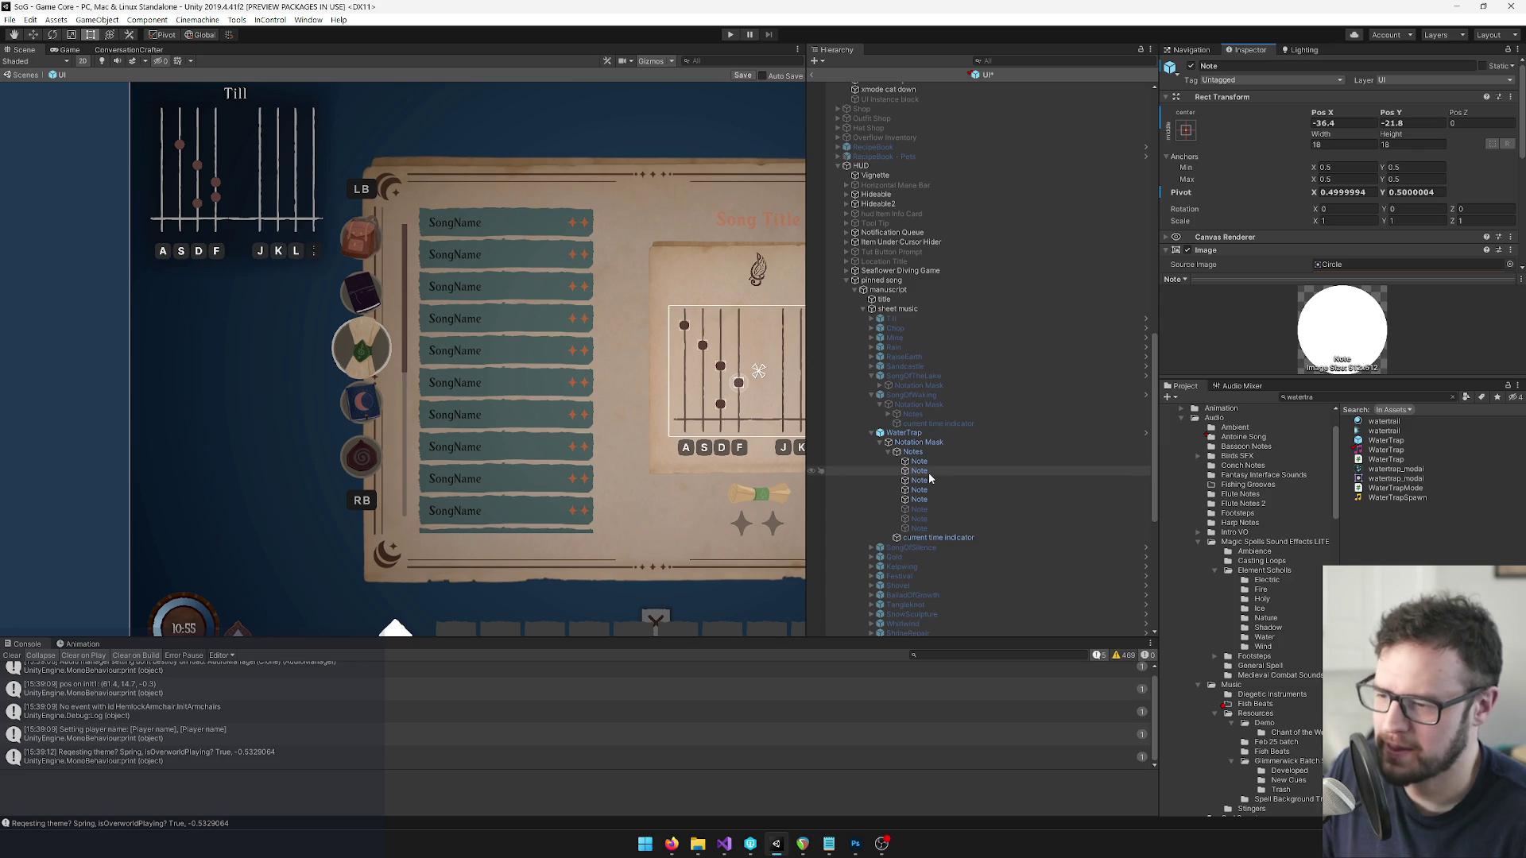
left_click(930, 476)
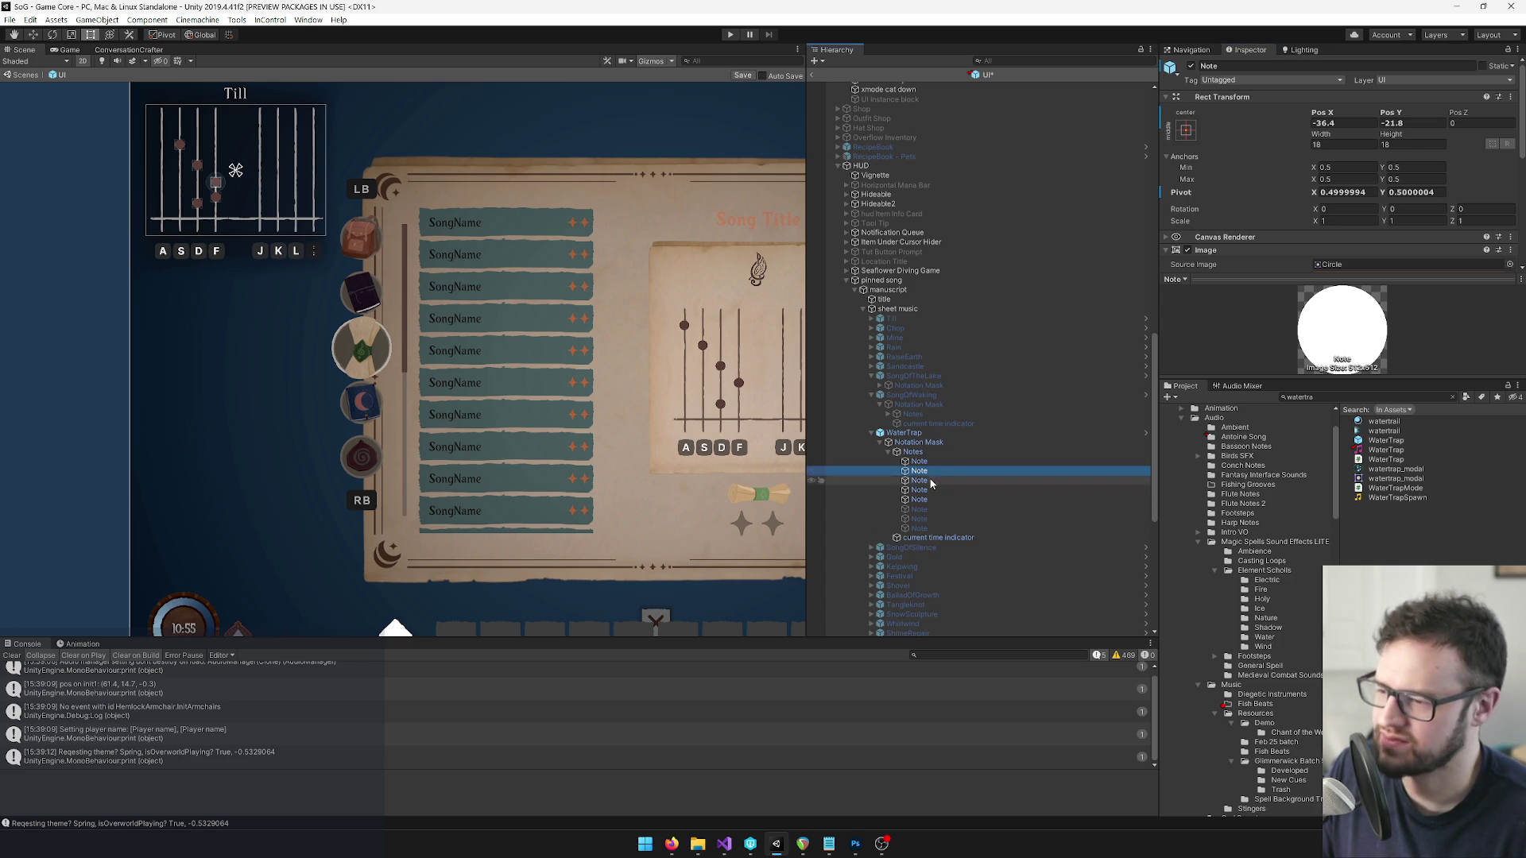
left_click(929, 481)
left_click(929, 492)
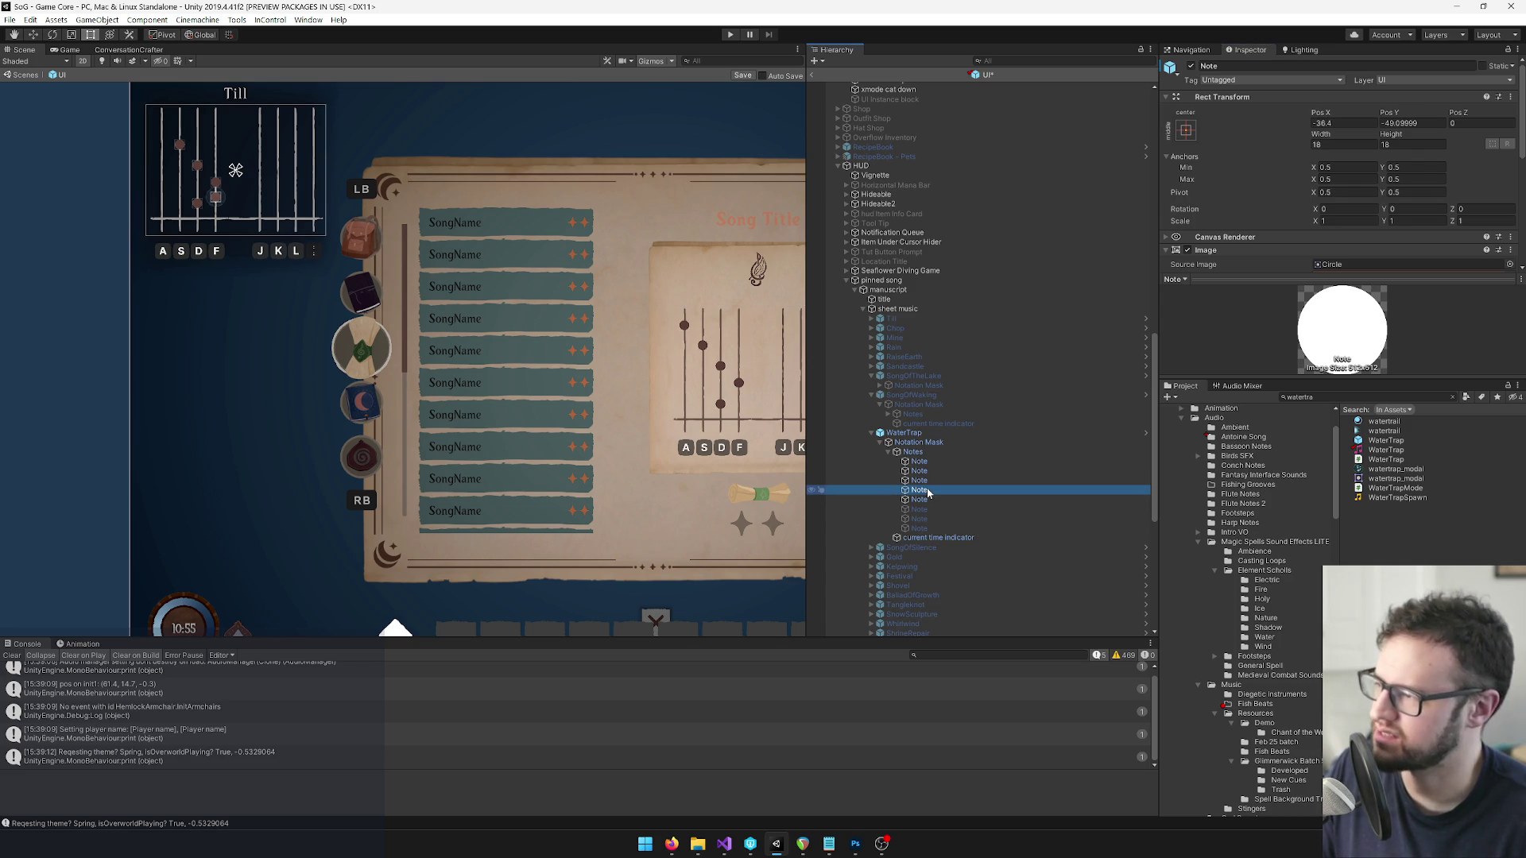
Copy the fourth spellbook WaterTrap note's Rect Transform onto the pinned fourth note.
scroll(928, 494, "up", 14)
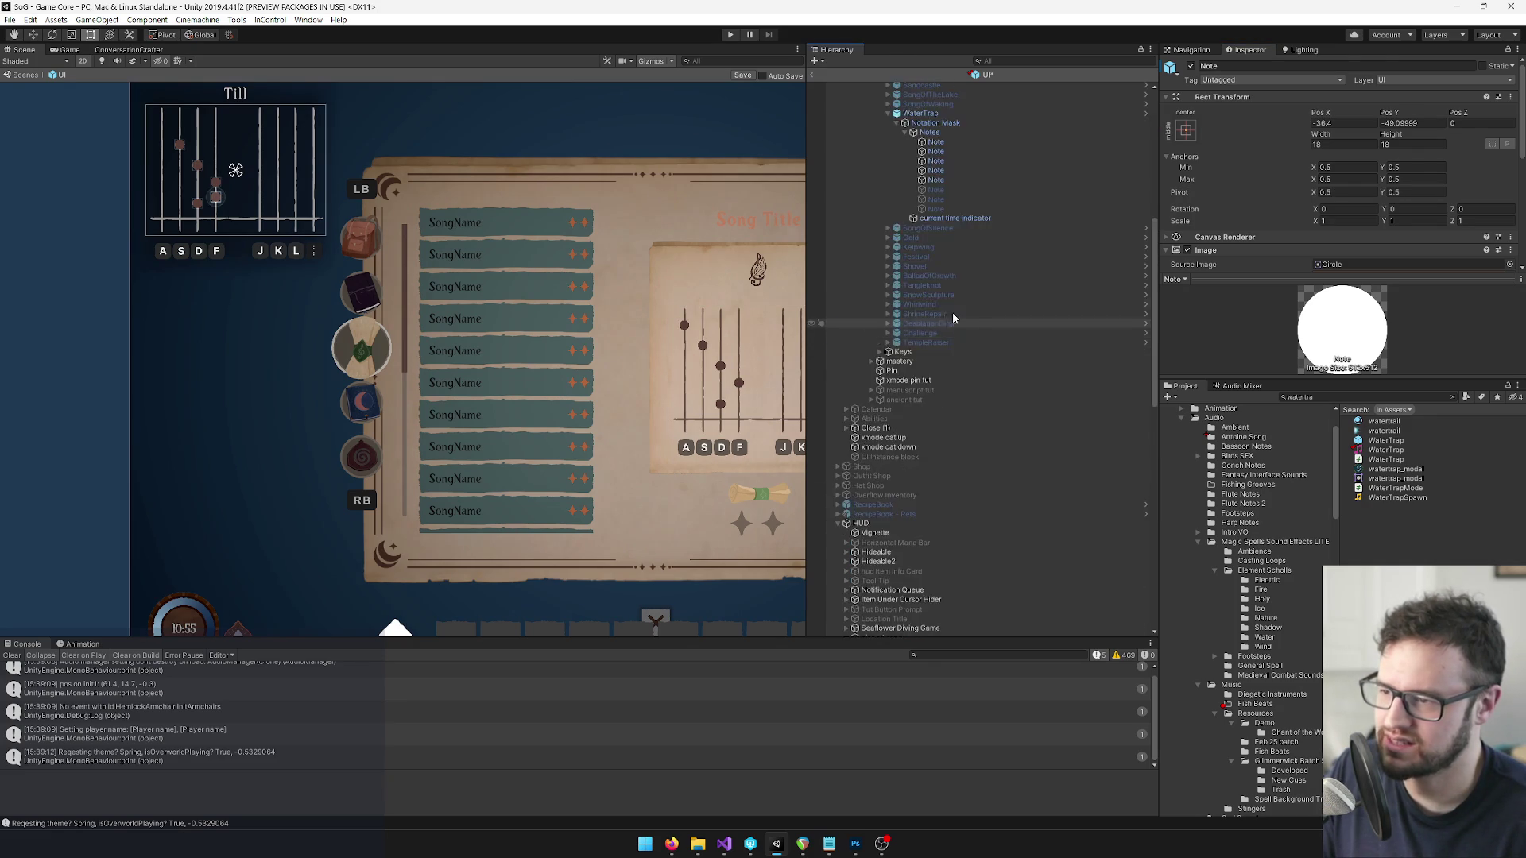
left_click(936, 314)
right_click(1217, 97)
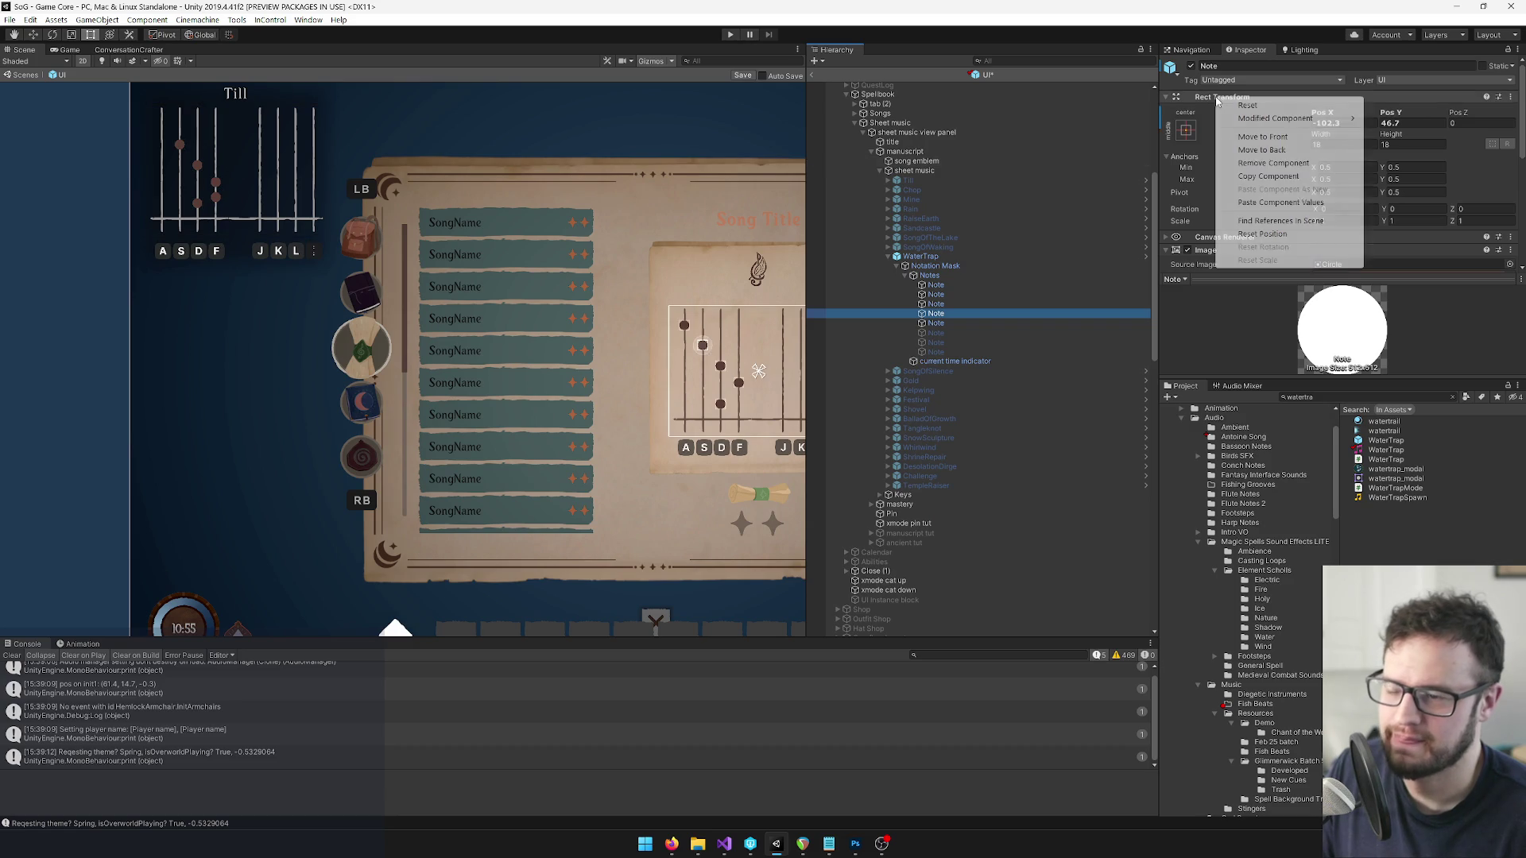
left_click(1258, 176)
scroll(922, 358, "down", 14)
left_click(920, 490)
right_click(1240, 96)
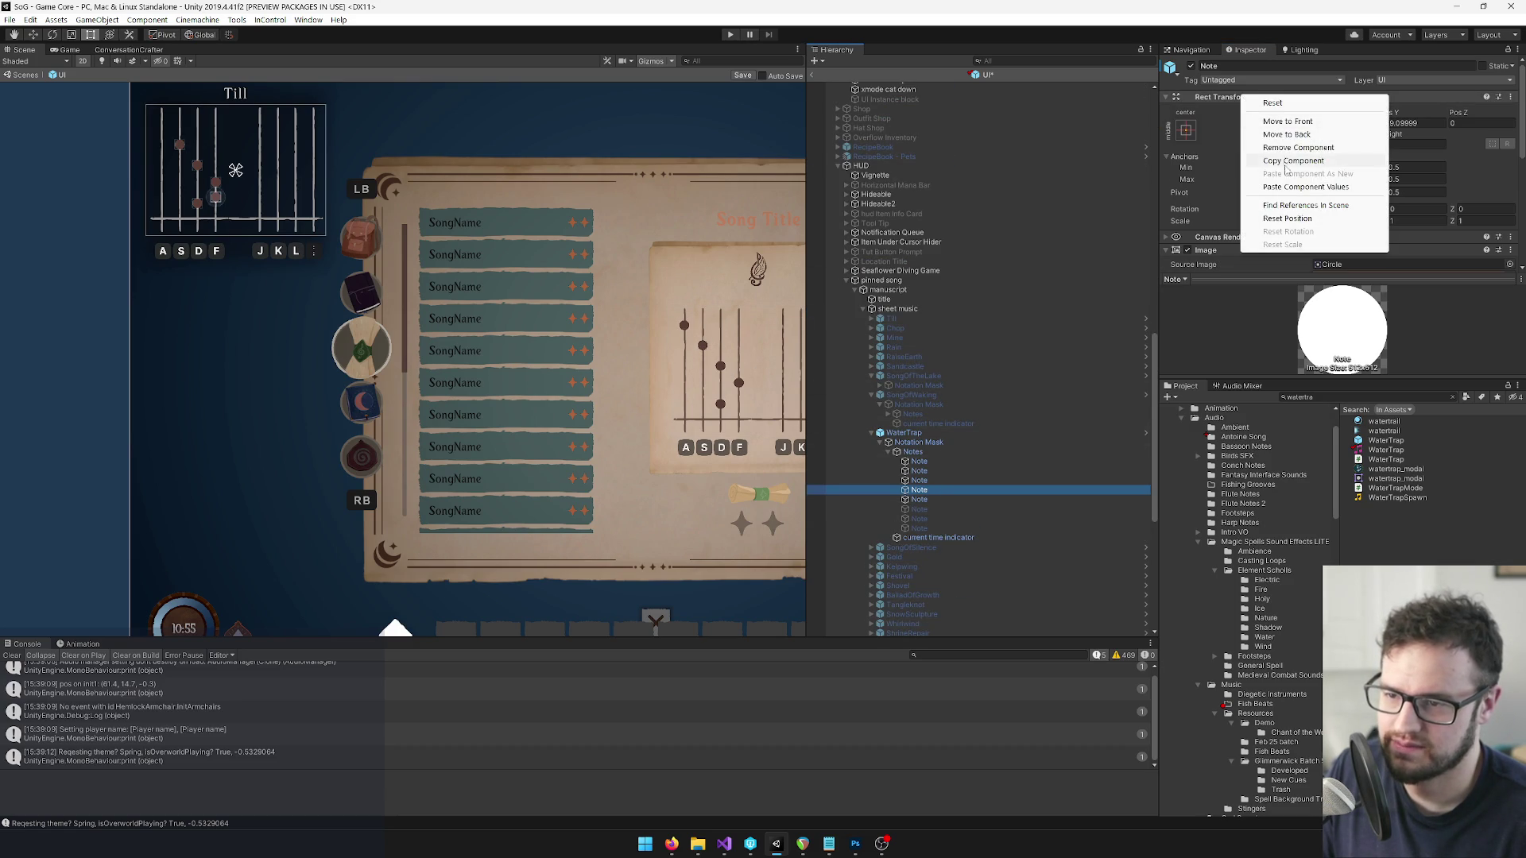
left_click(1289, 186)
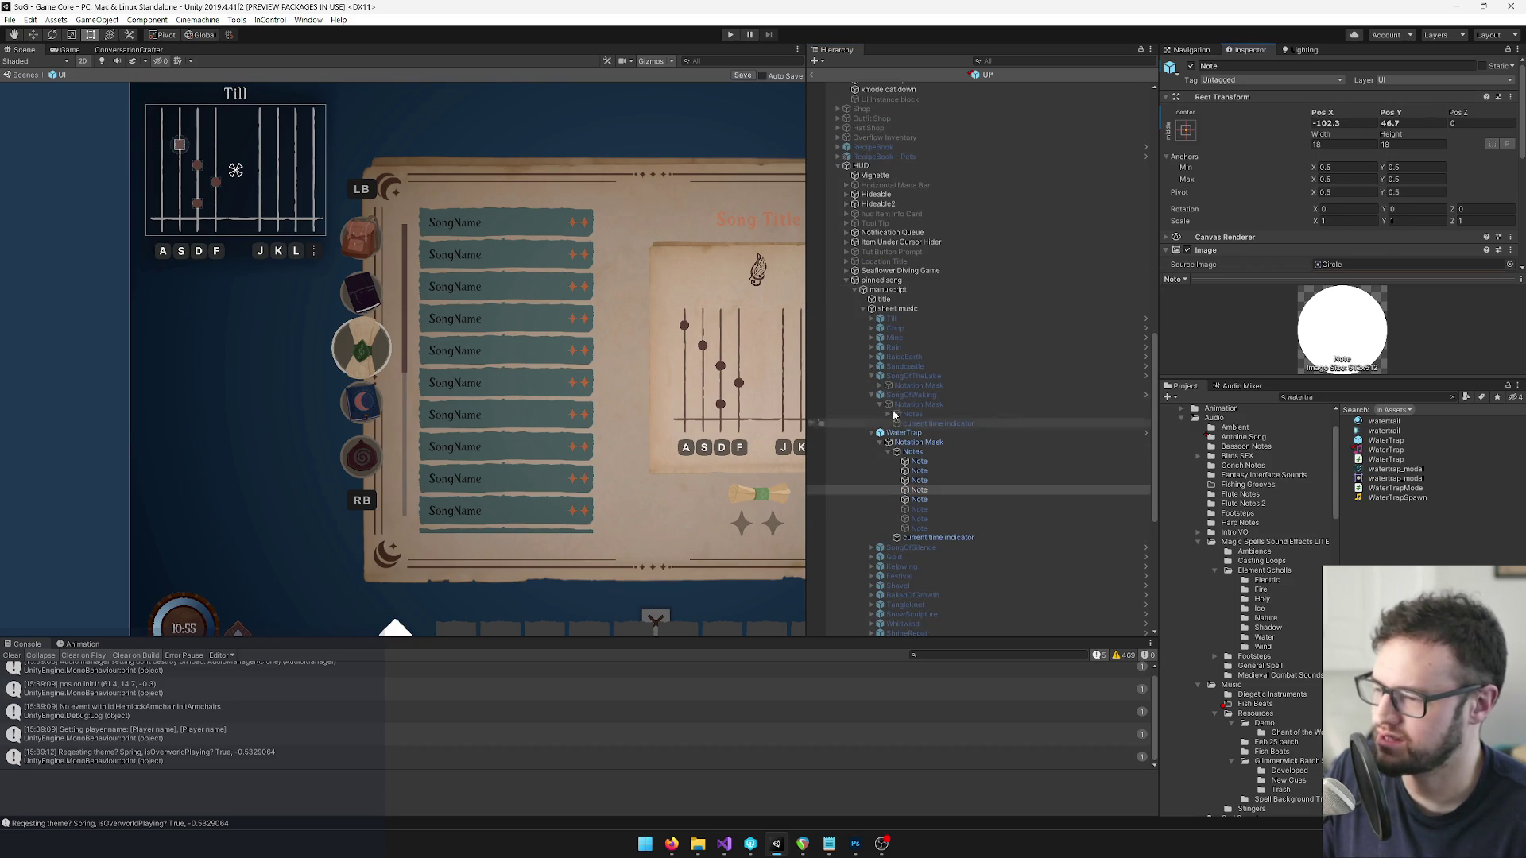
Paste the copied position values onto the fifth and next pinned-song notes.
scroll(921, 347, "down", 10)
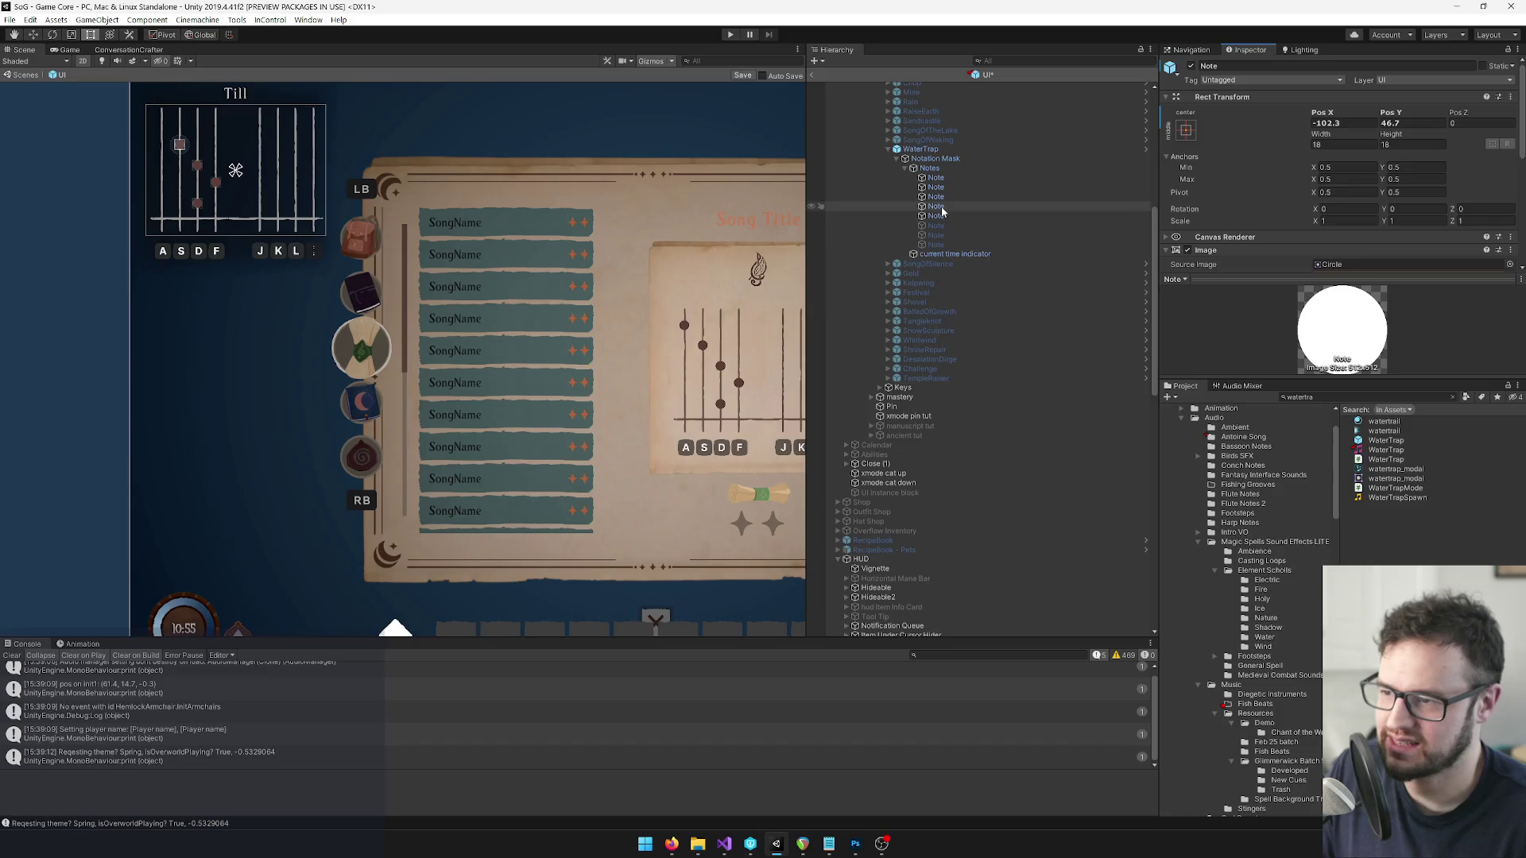
left_click(936, 216)
right_click(1210, 97)
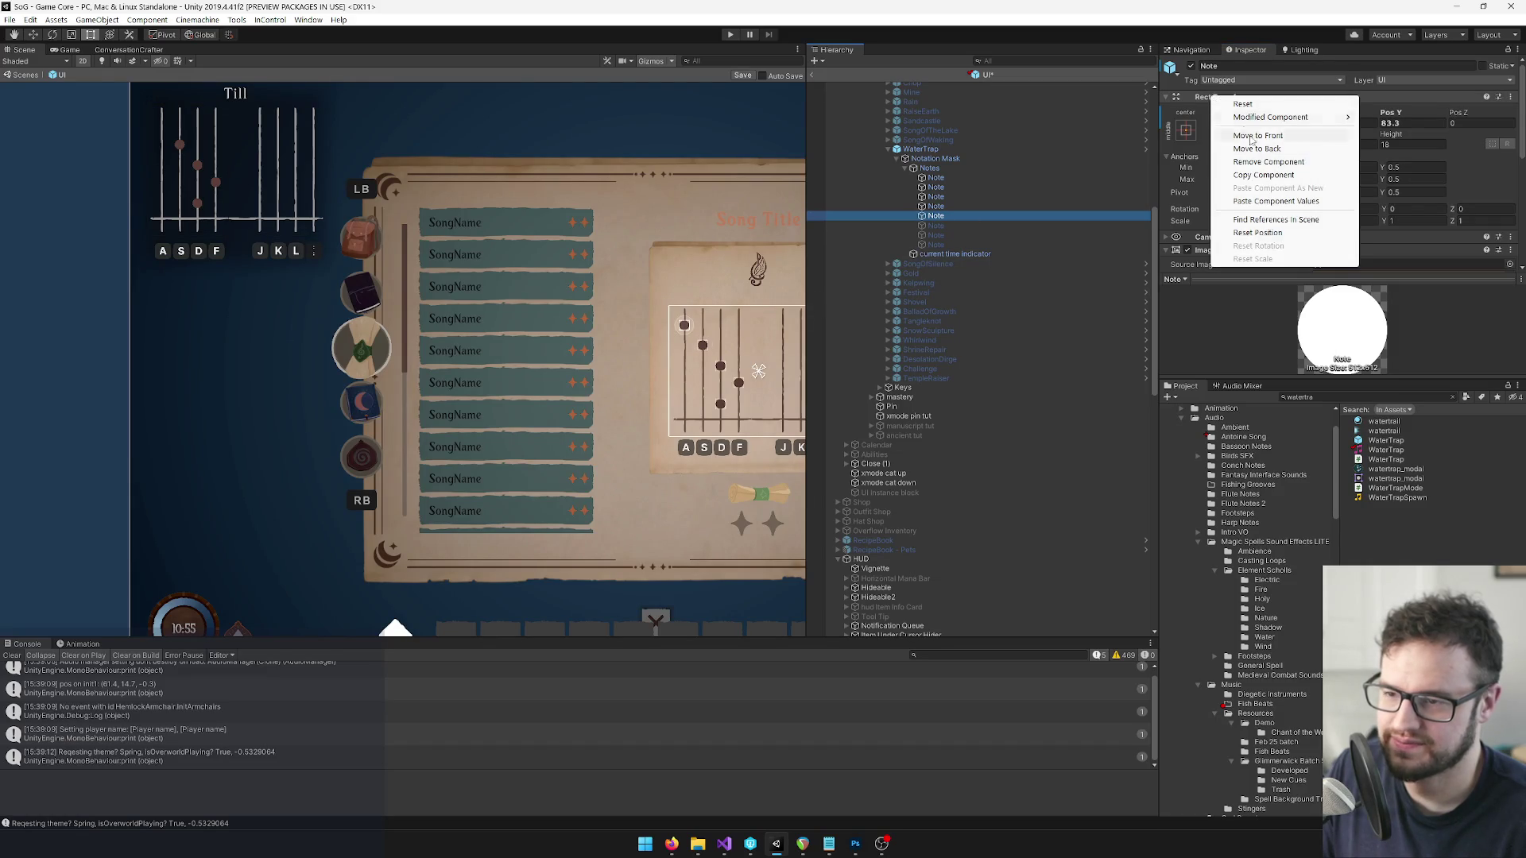
left_click(1275, 201)
scroll(926, 405, "down", 12)
left_click(920, 393)
right_click(1235, 98)
left_click(1290, 205)
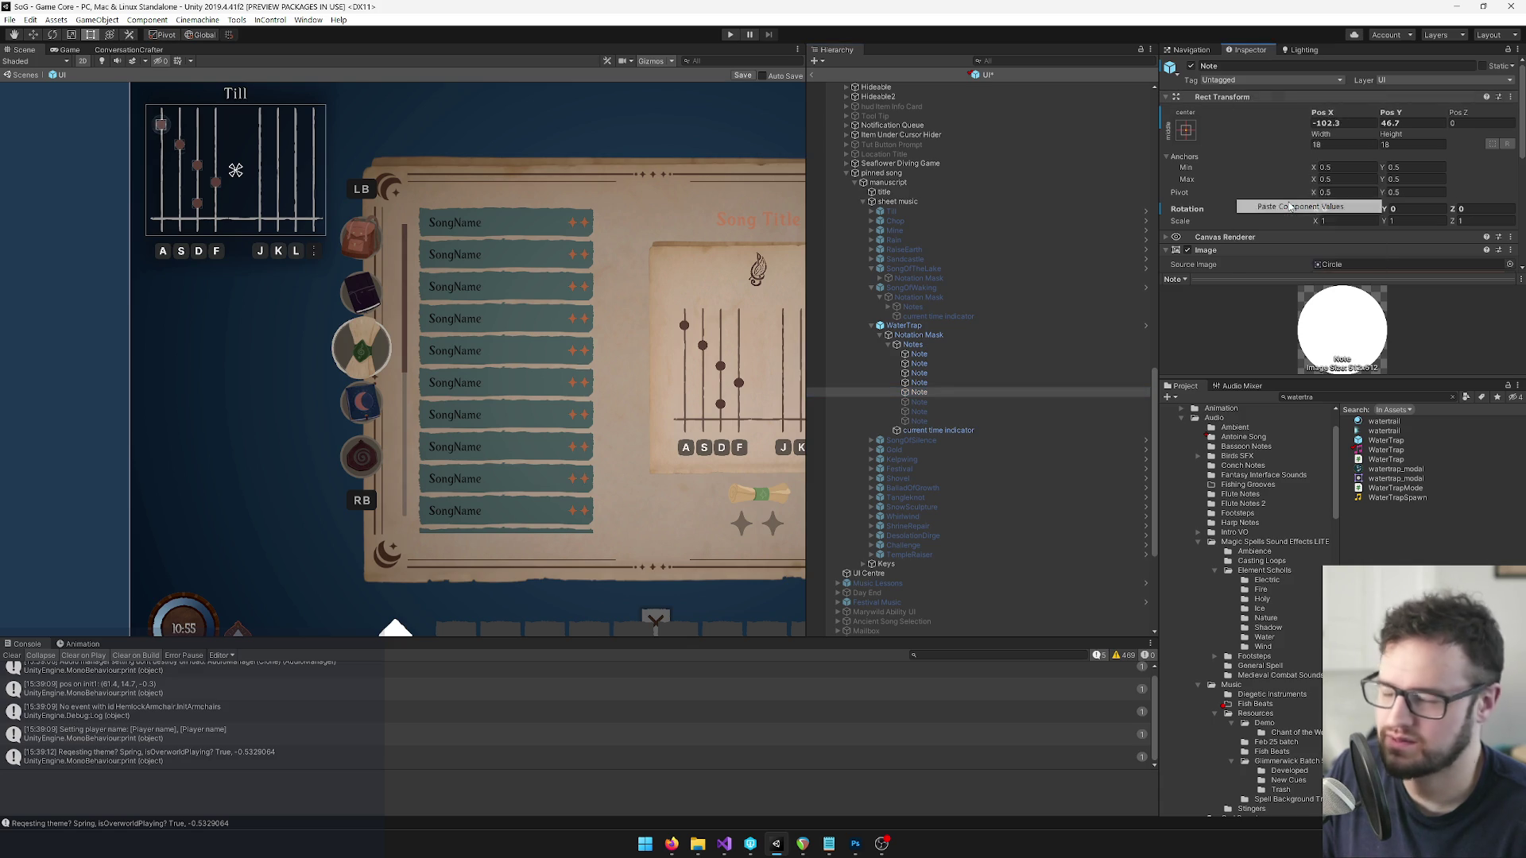
Deactivate the WaterTrap sheet music in the HUD panel.
scroll(962, 327, "up", 1)
left_click(954, 362)
left_click(1190, 66)
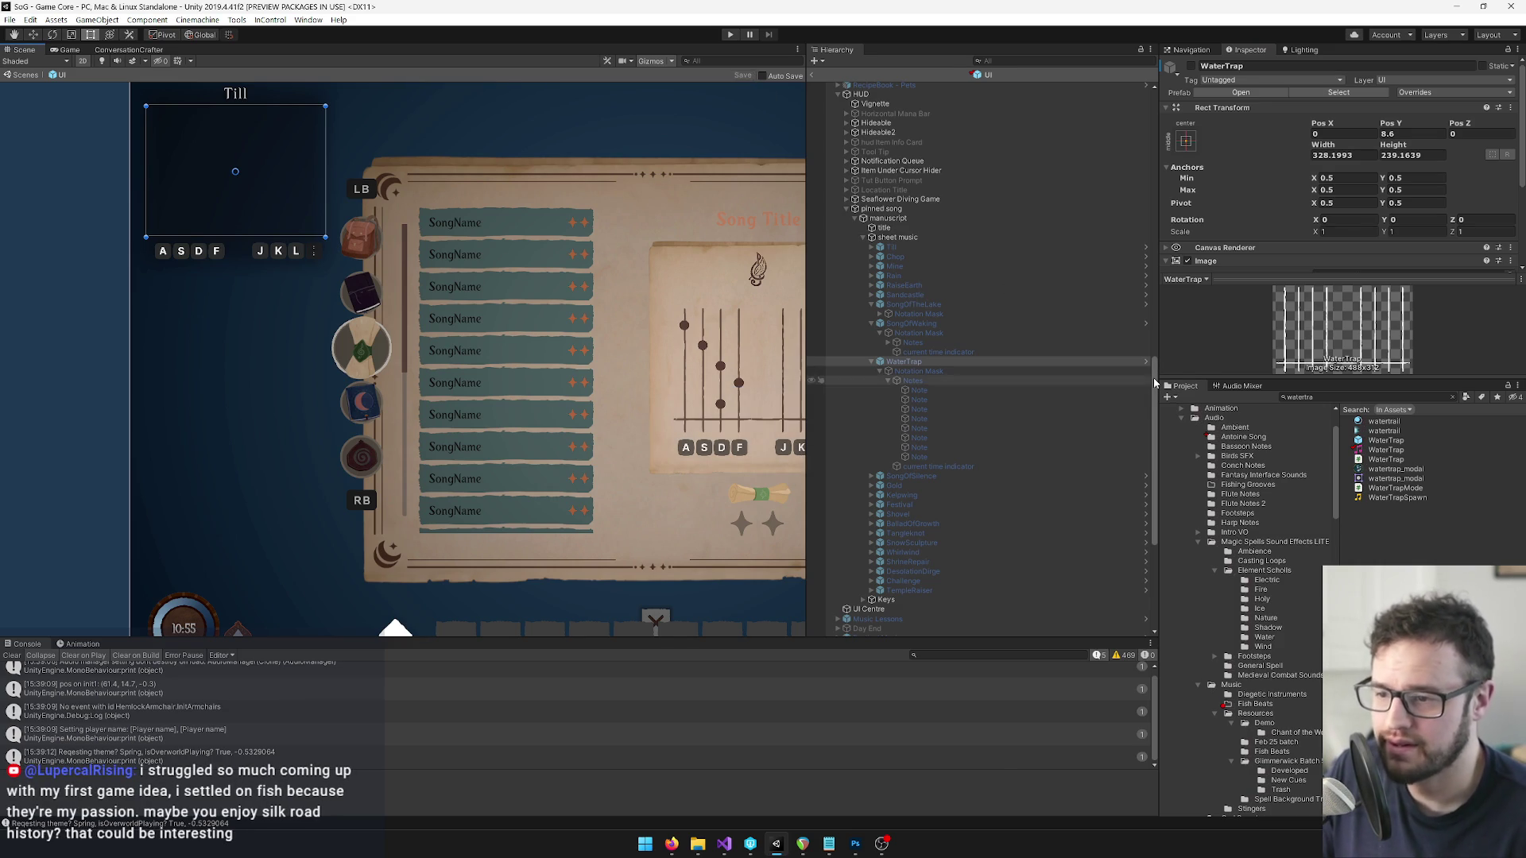
Deactivate the spellbook's WaterTrap sheet music.
left_click_drag(1154, 384, 1153, 205)
left_click(922, 225)
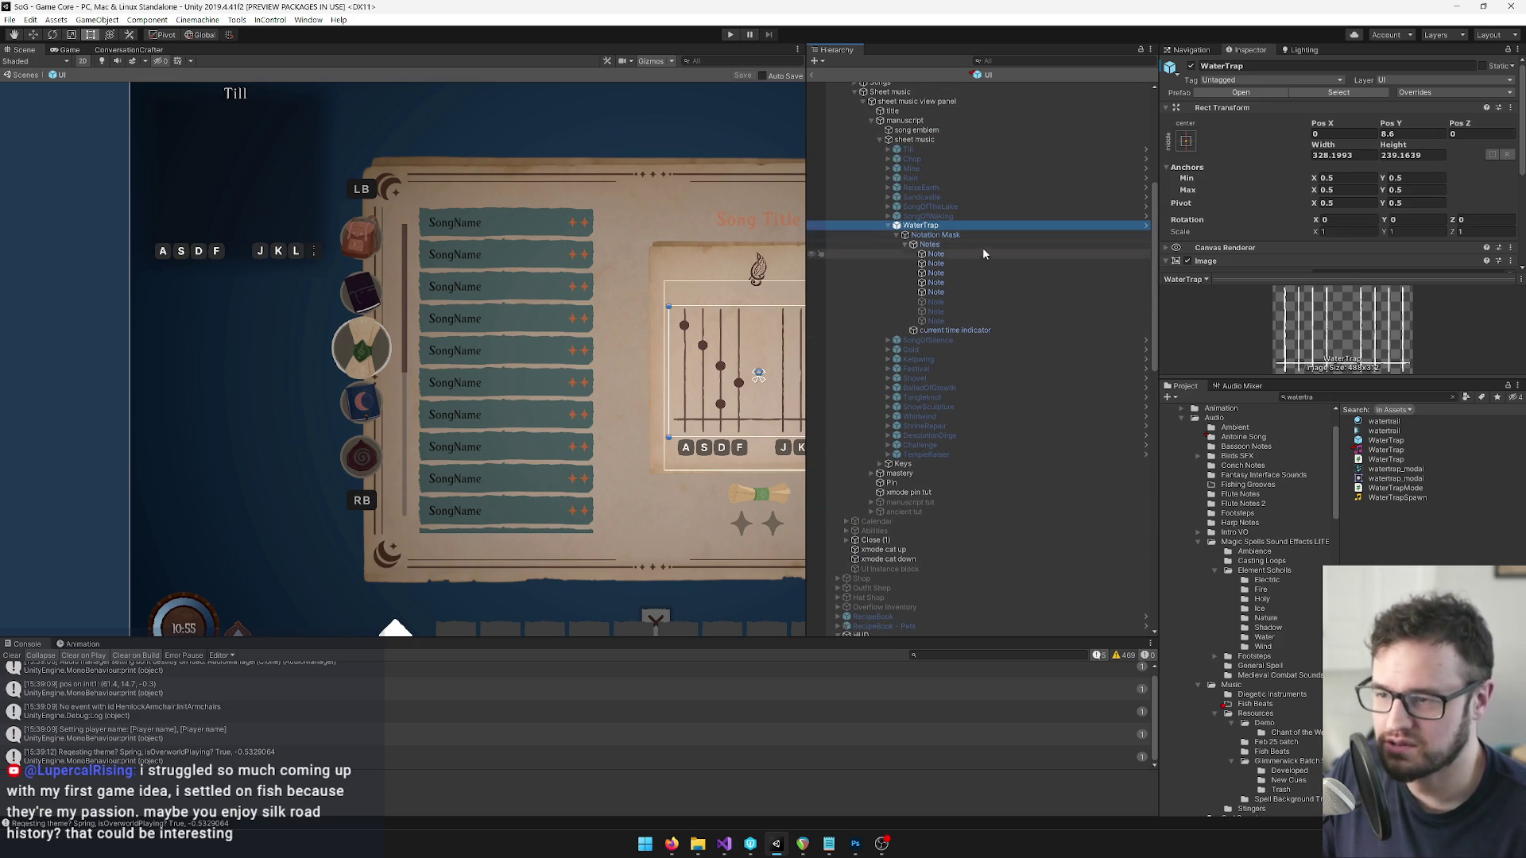
left_click(1191, 66)
Expand SongOfSilence, Gold, Kelpwing and Festival, activate Festival's sheet music, and search the project for festival.
left_click(887, 341)
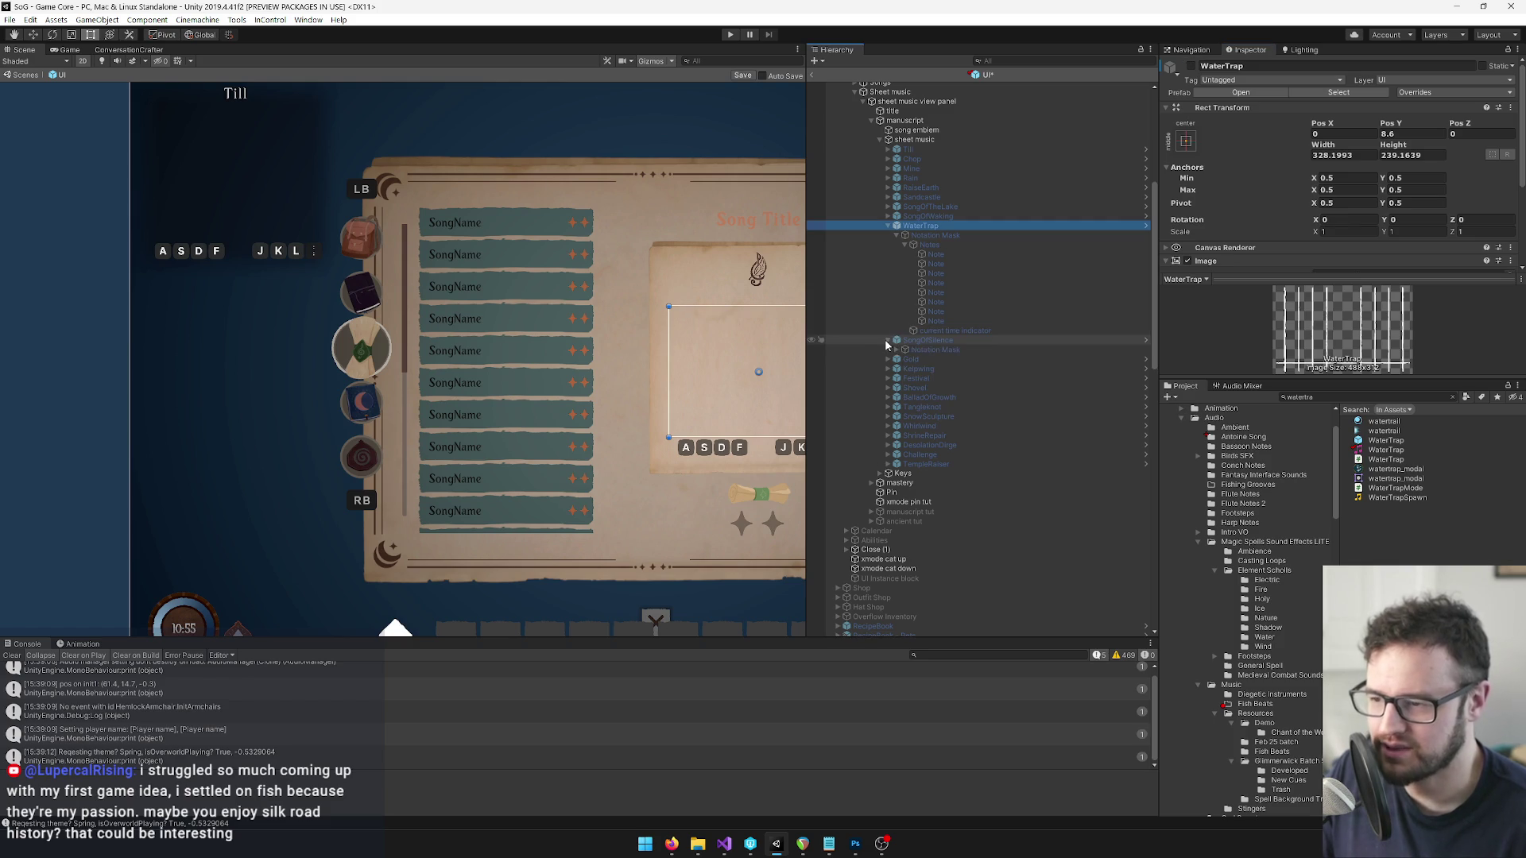
left_click(905, 342)
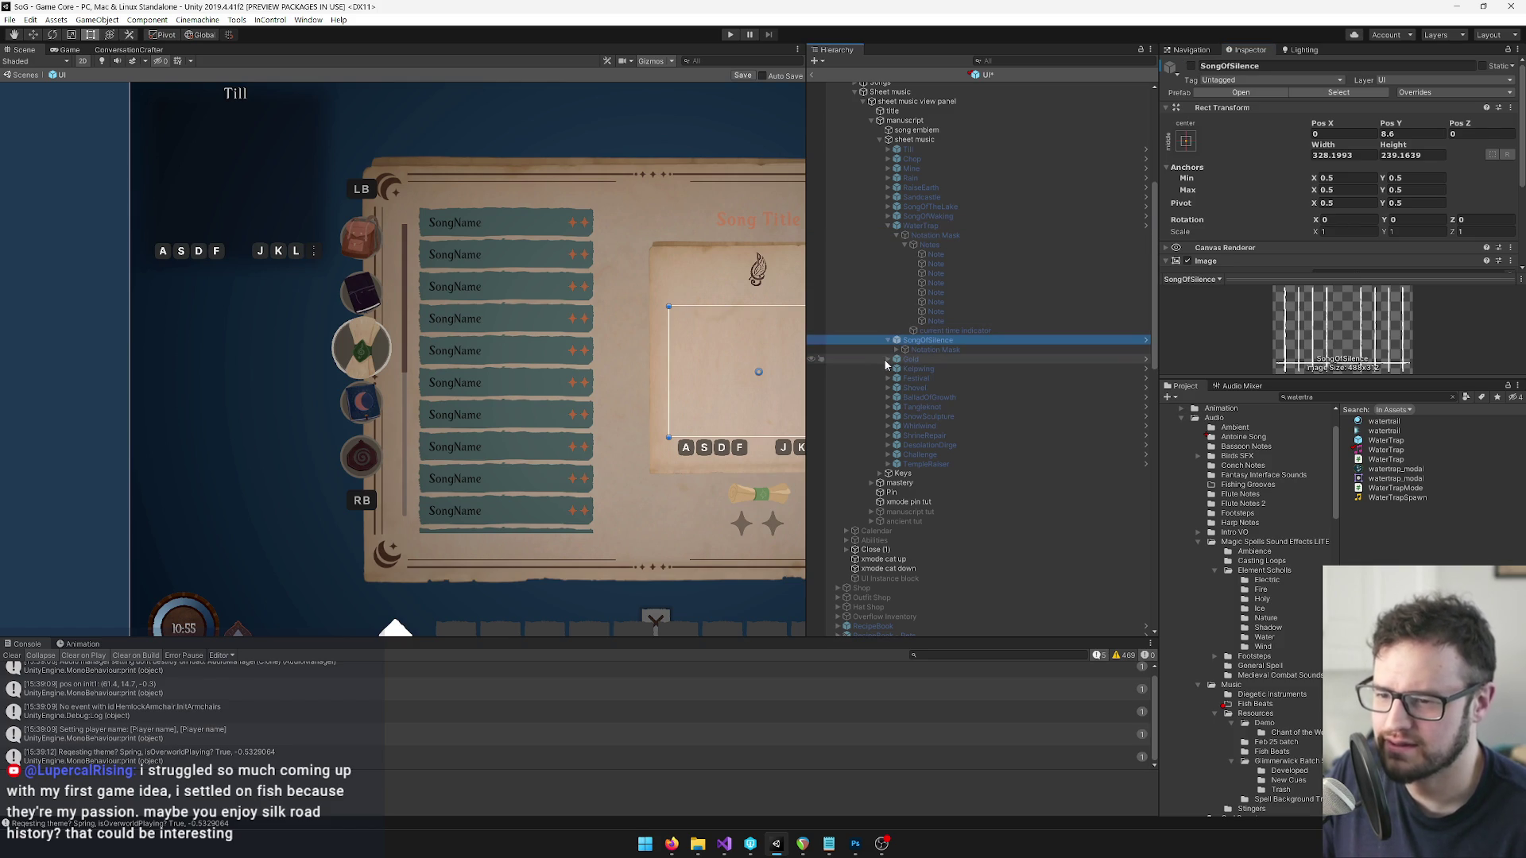
left_click(887, 360)
left_click(910, 362)
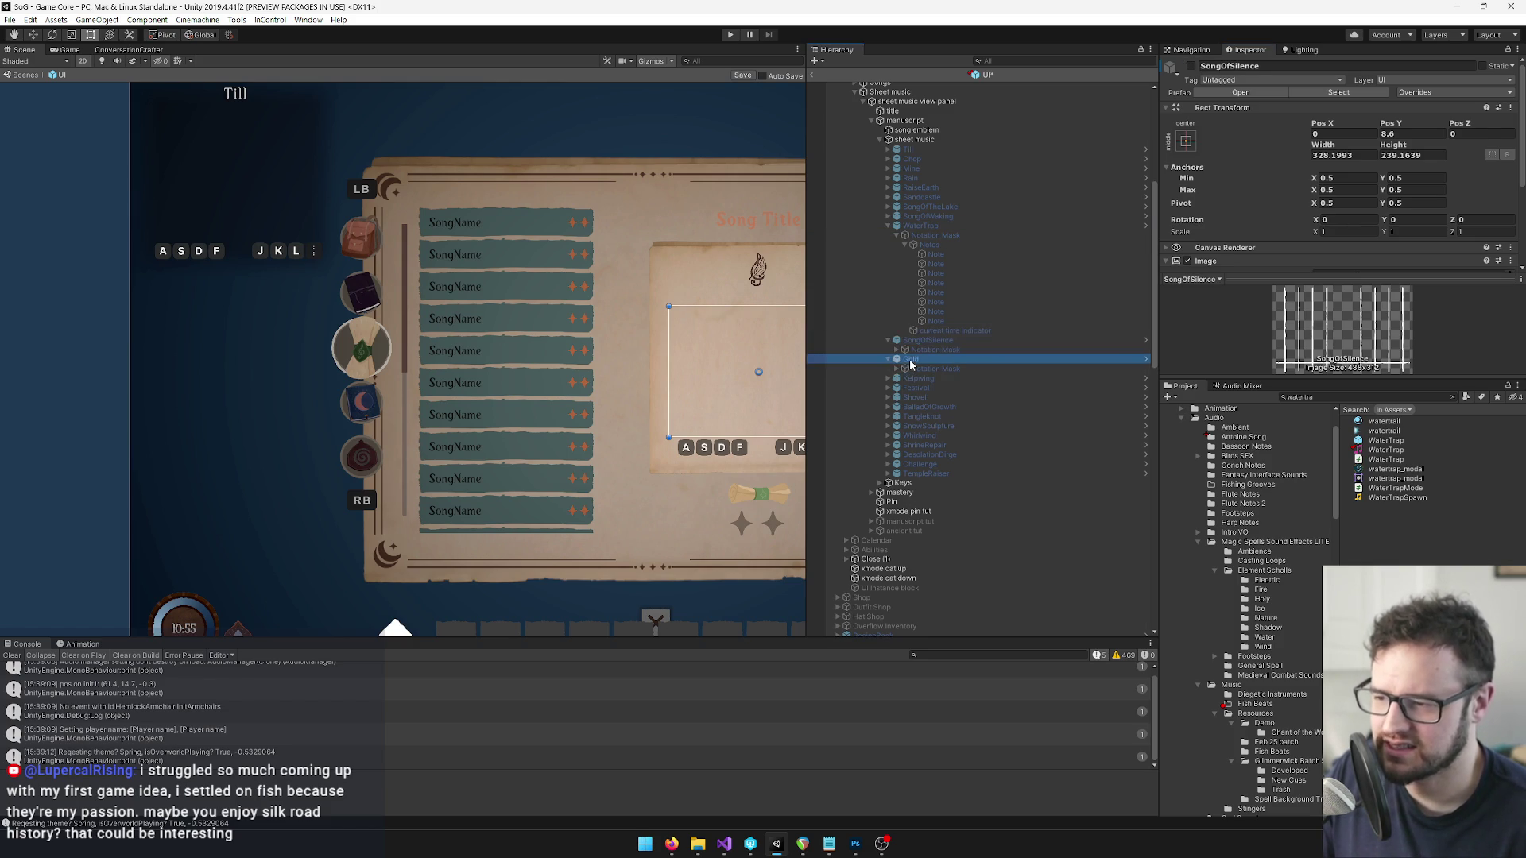
left_click(888, 380)
left_click(918, 380)
left_click(888, 398)
left_click(915, 397)
left_click(1191, 66)
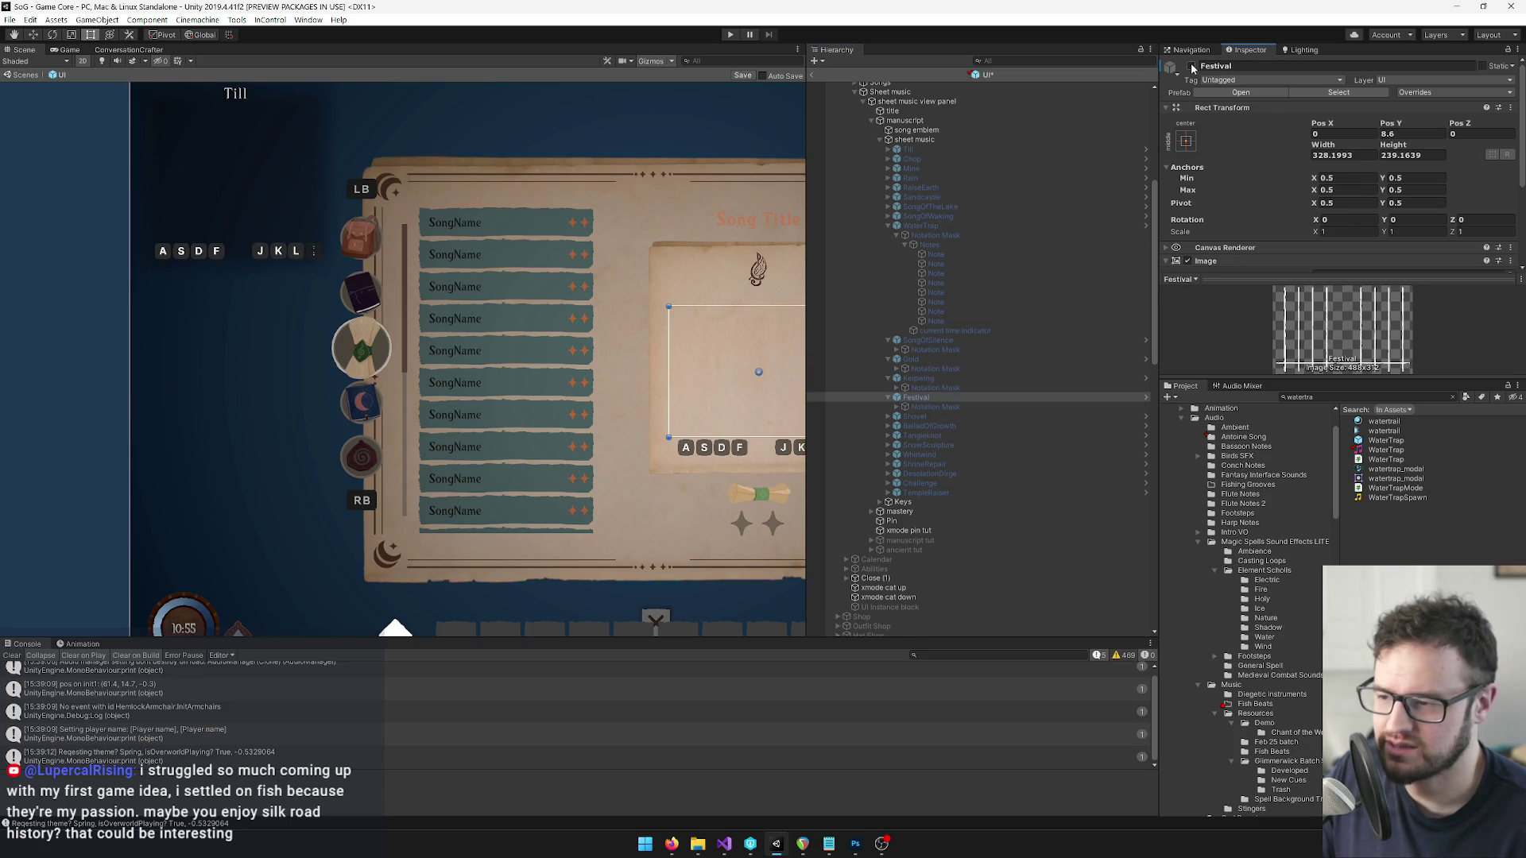
left_click(1191, 67)
left_click(897, 407)
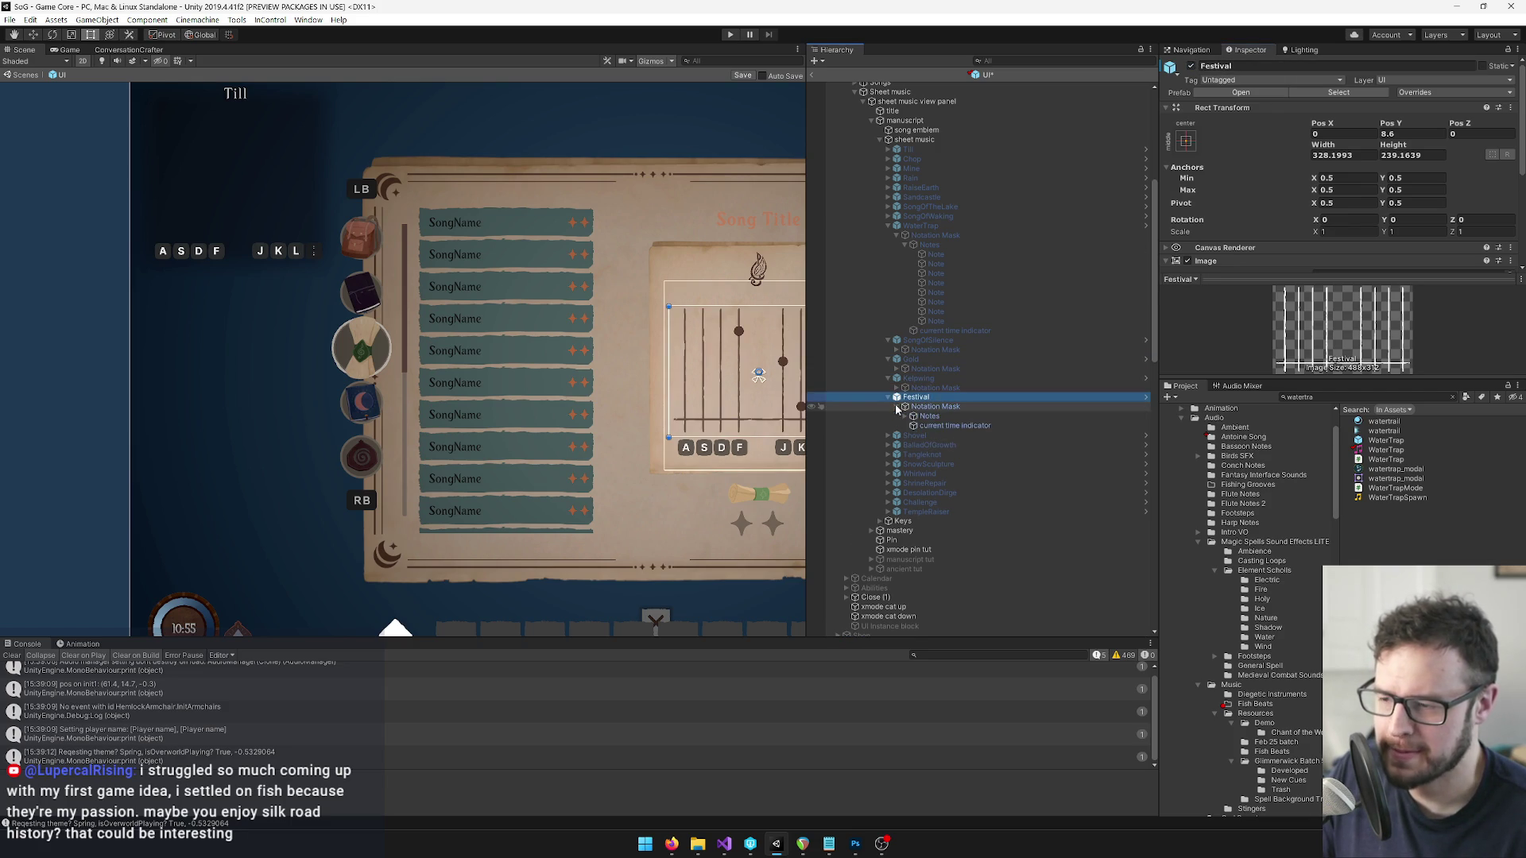
left_click(1379, 397)
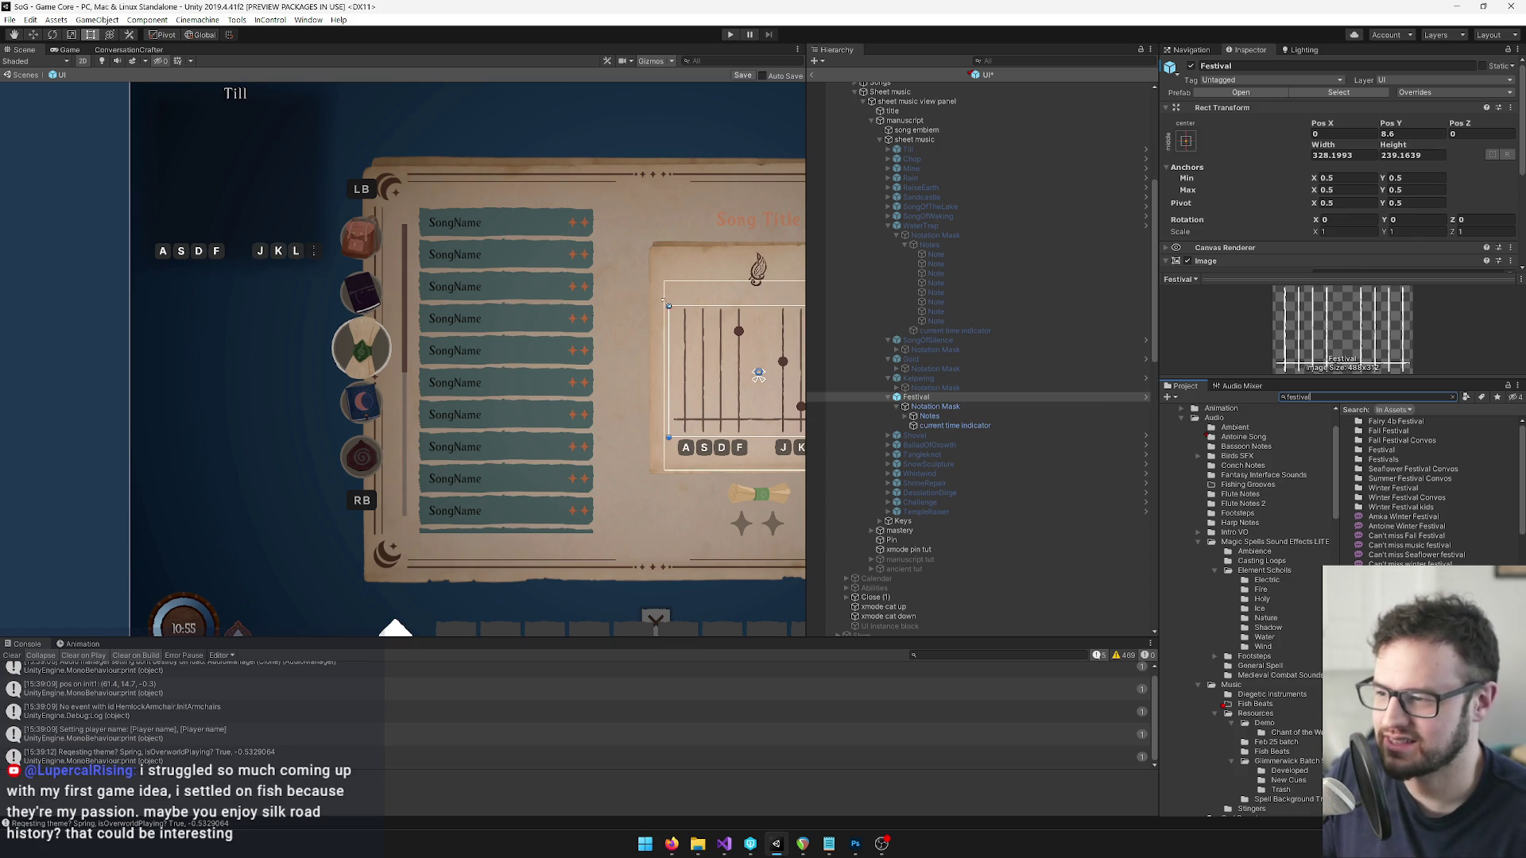
Reveal Festival's eight notes, select its SongData asset and open FestivalSong for editing.
scroll(449, 279, "up", 3)
left_click_drag(449, 280, 439, 278)
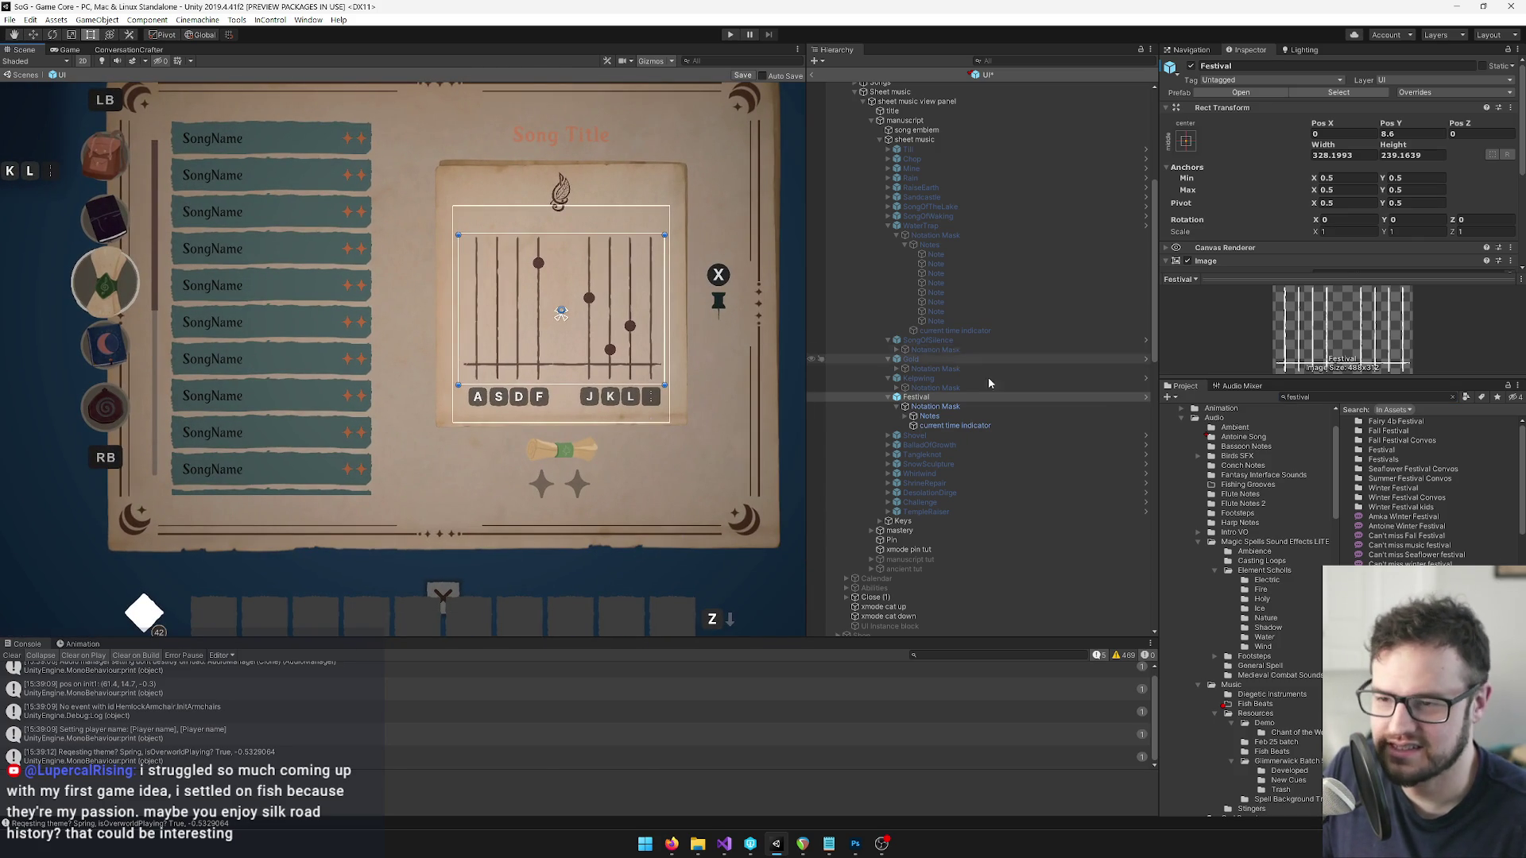
left_click(906, 418)
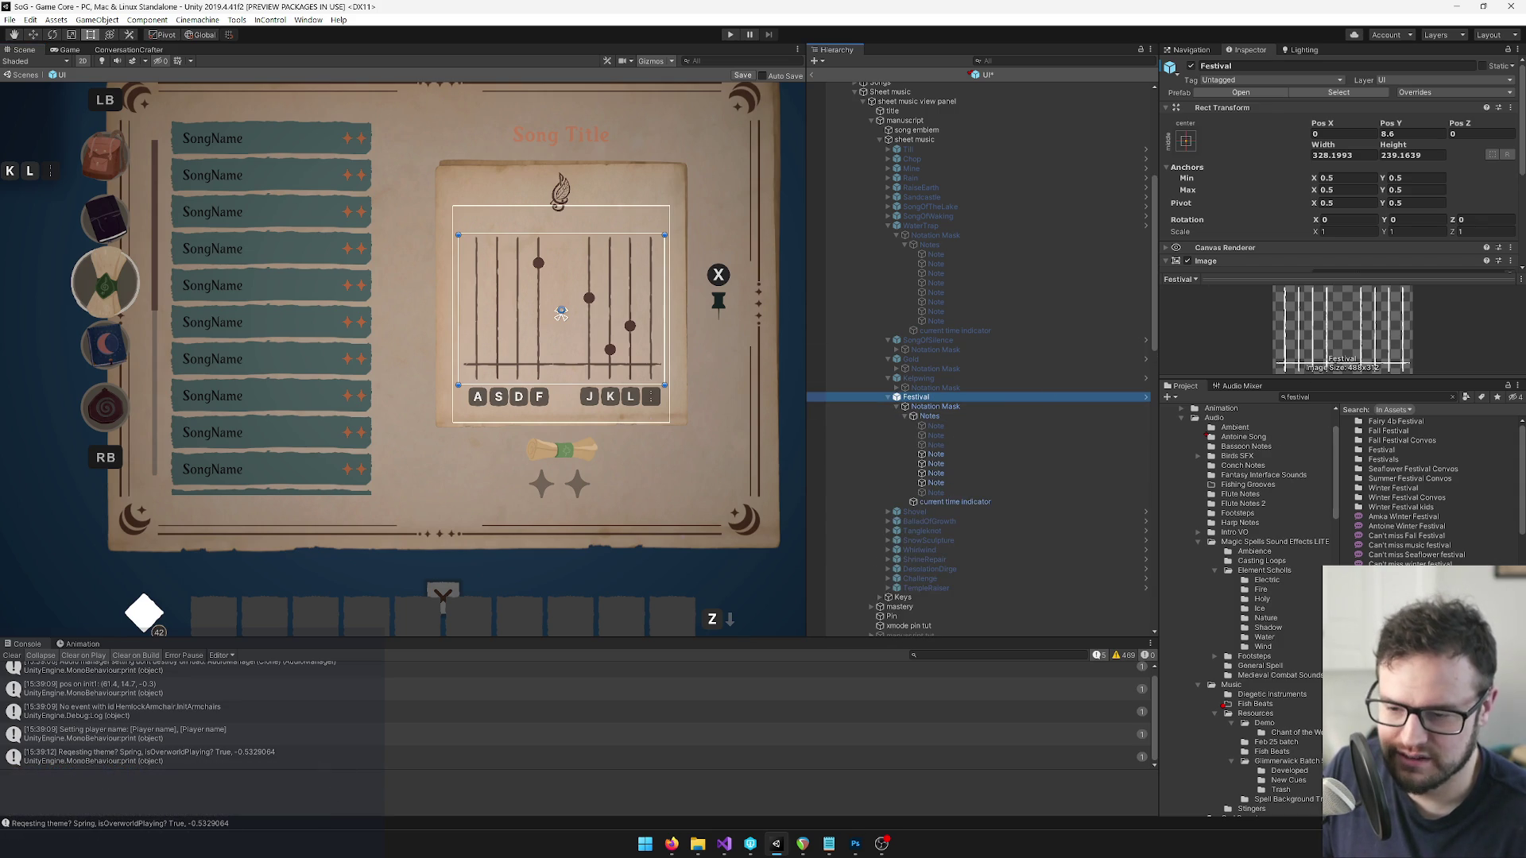
scroll(1422, 489, "down", 5)
scroll(1422, 489, "down", 5)
left_click(1383, 493)
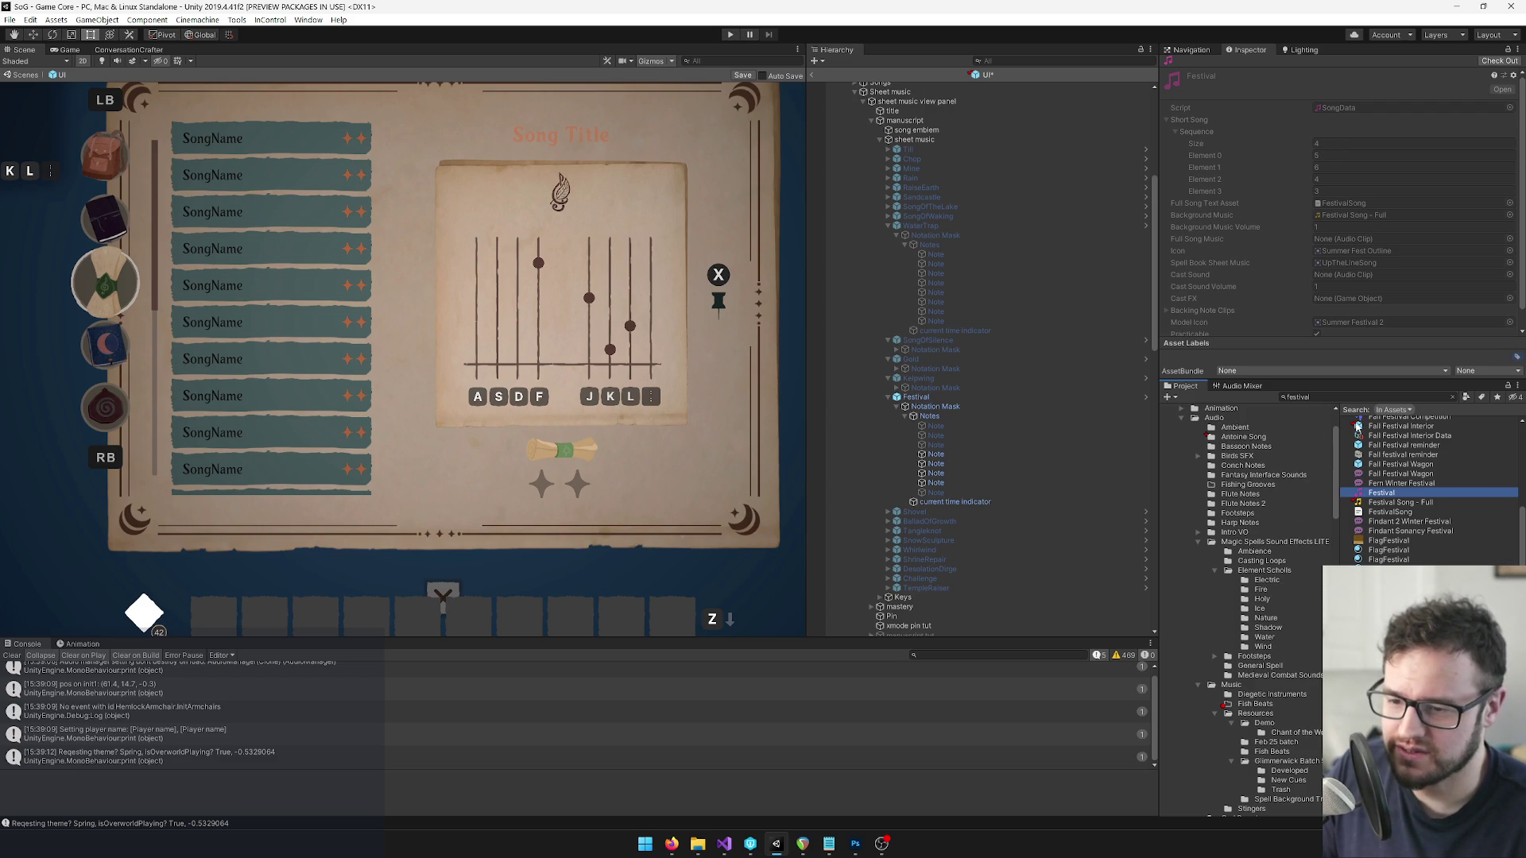
left_click(1343, 204)
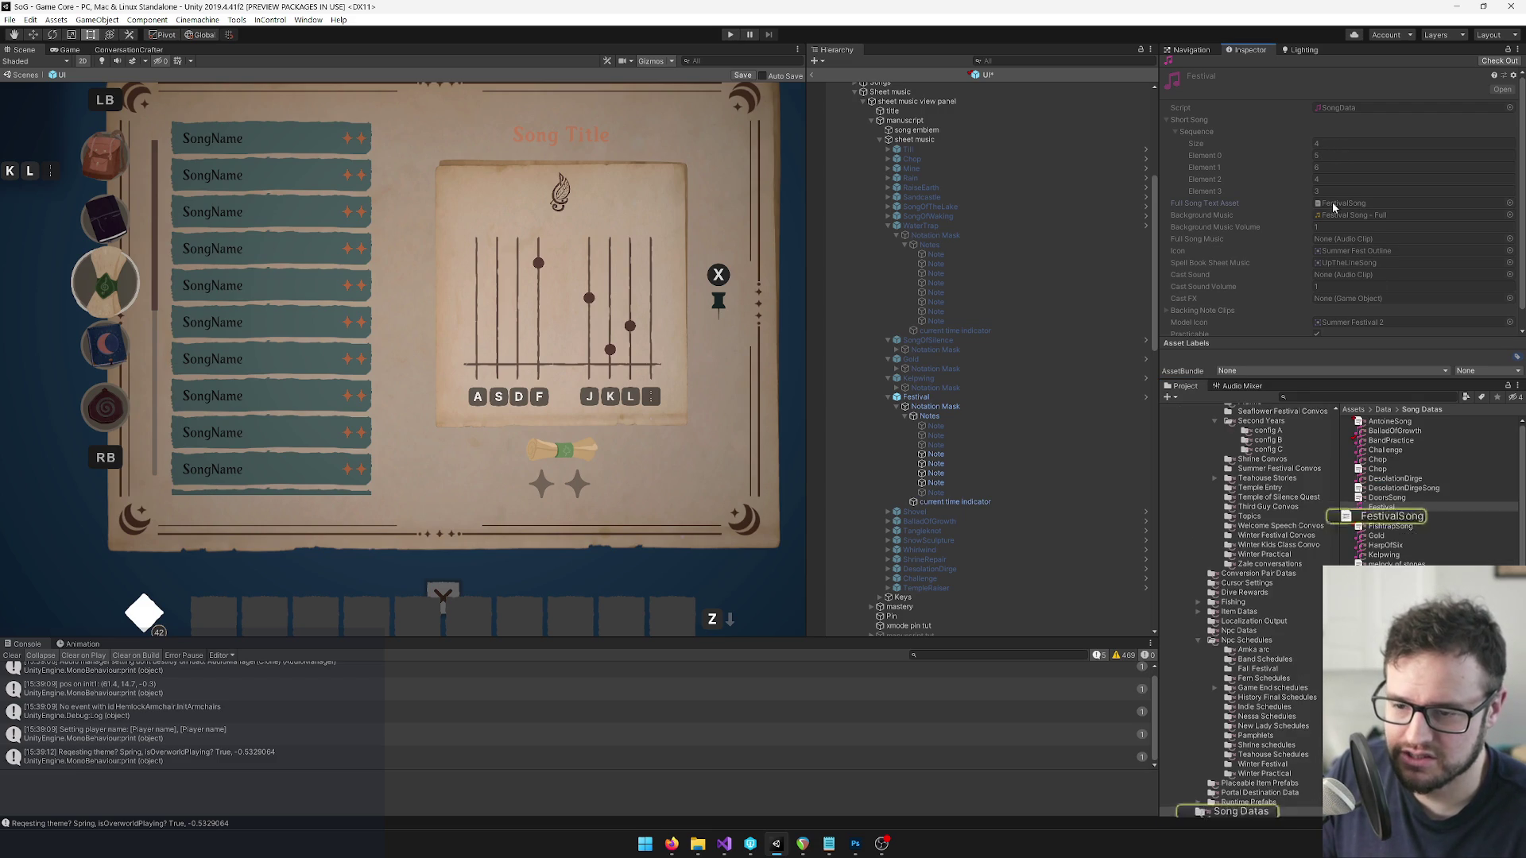
left_click(1389, 517)
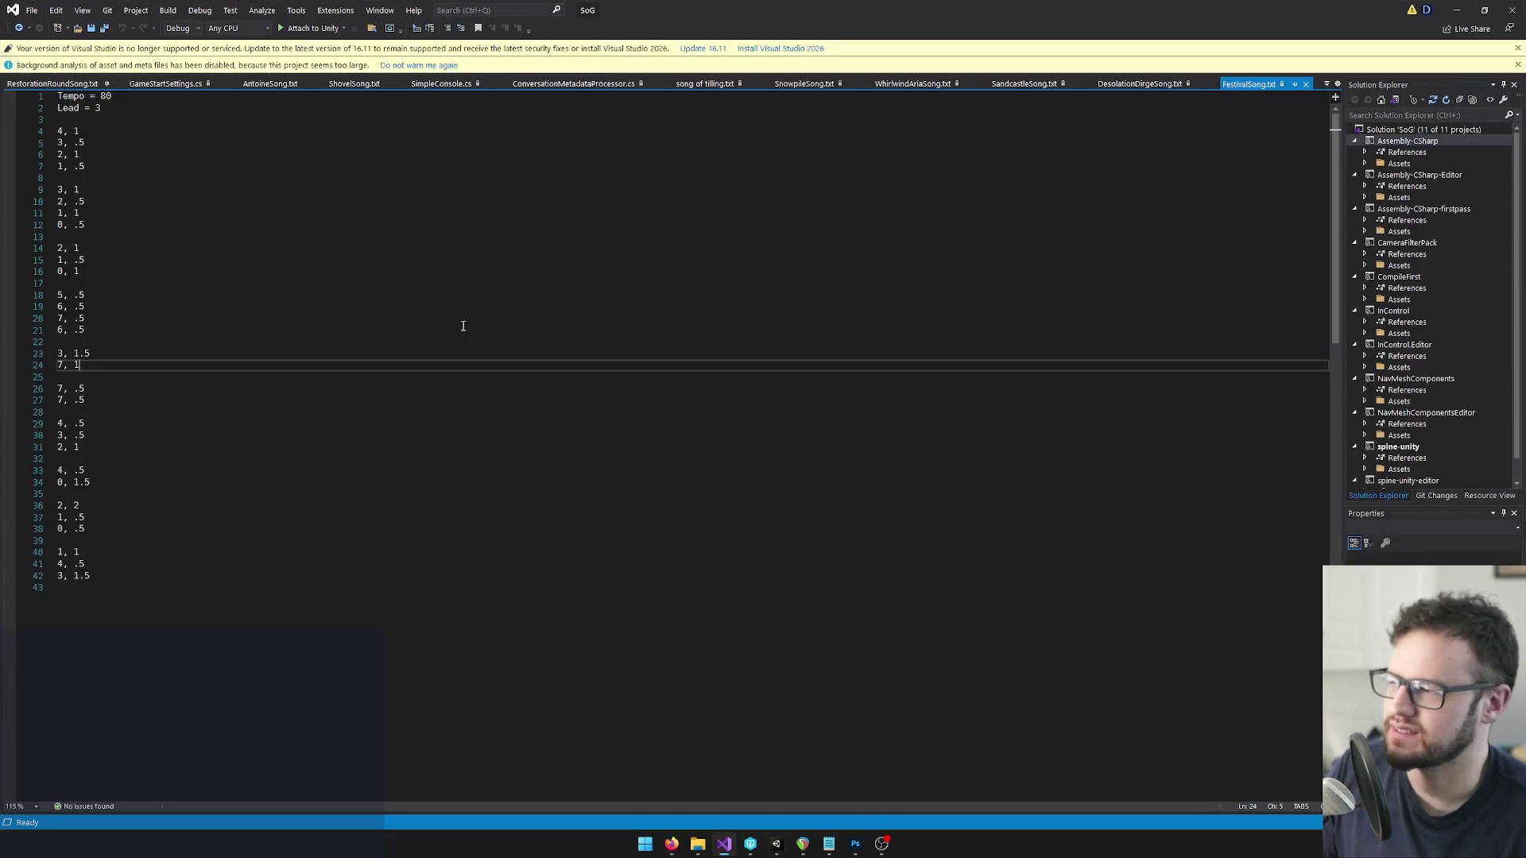
Read through the FestivalSong.txt note lines down to line 9.
left_click(121, 155)
left_click(118, 134)
left_click(111, 156)
left_click(100, 167)
left_click(89, 190)
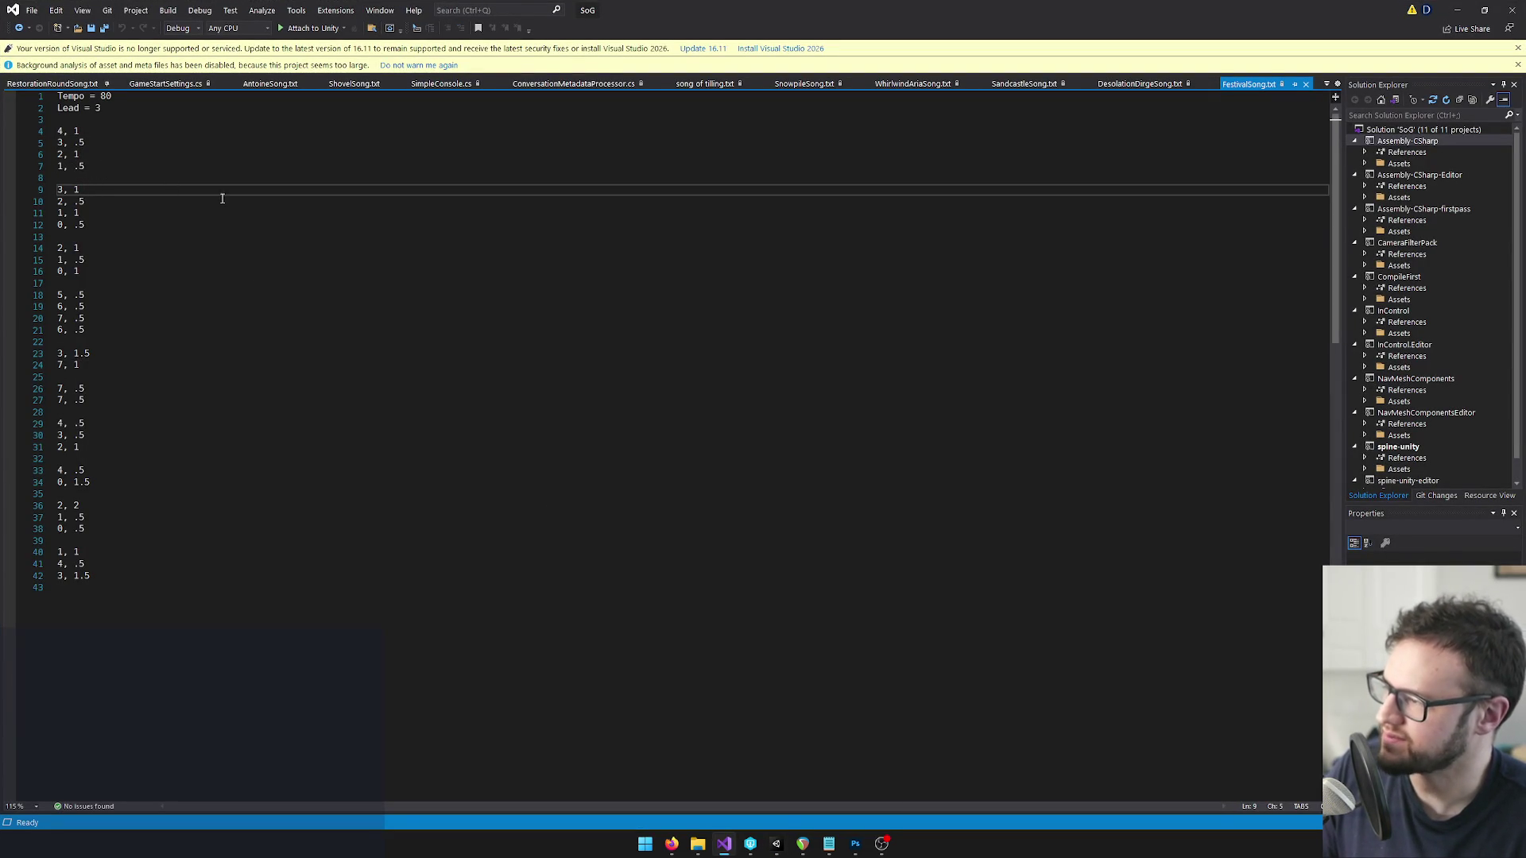
Compare the FestivalSong notes against the Festival SongData asset in Unity.
key("alt+Tab")
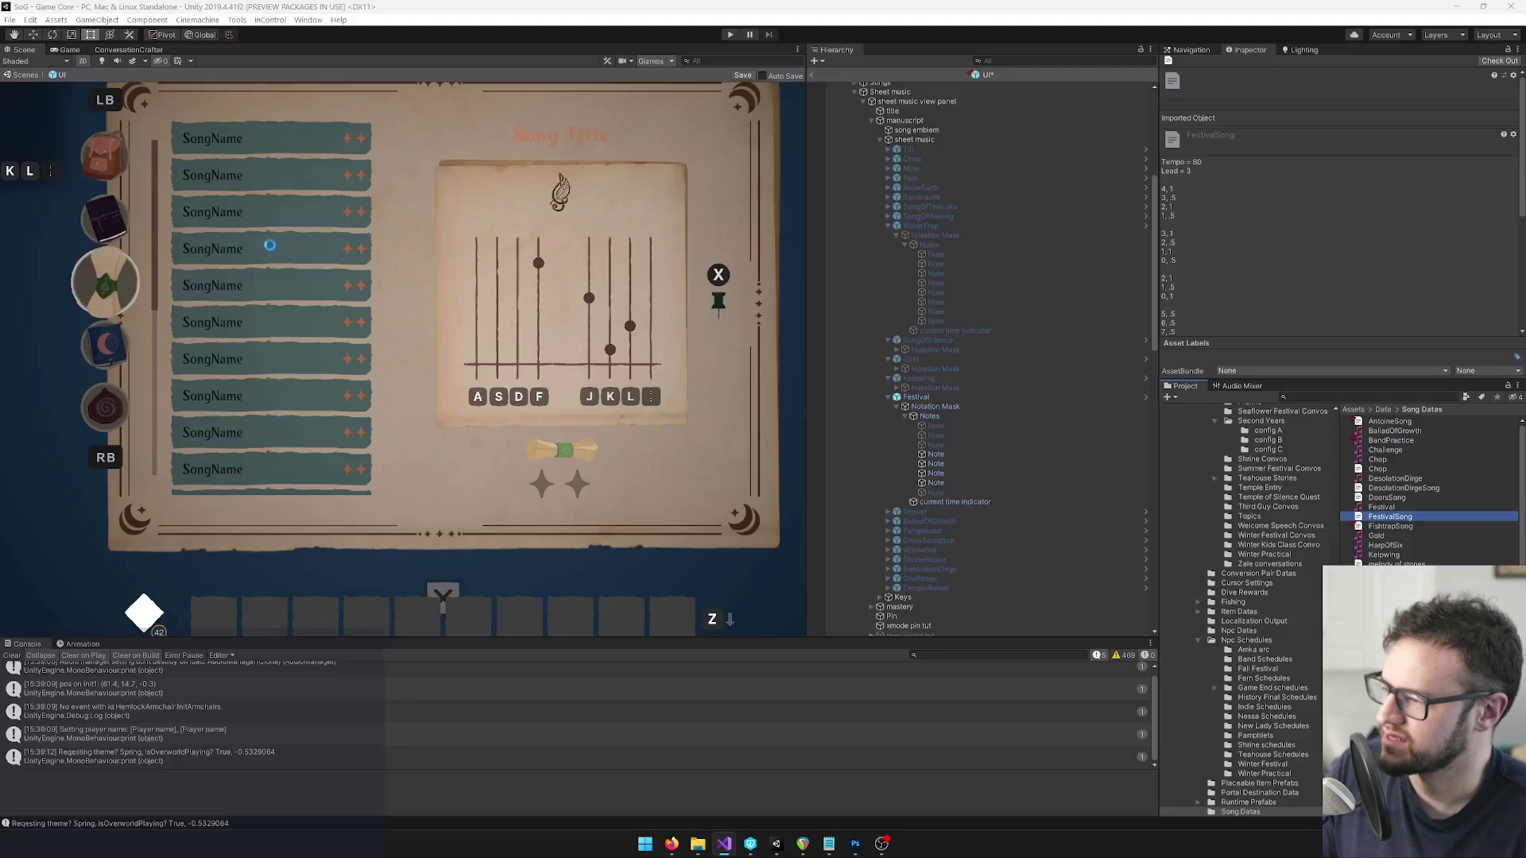
left_click(1395, 509)
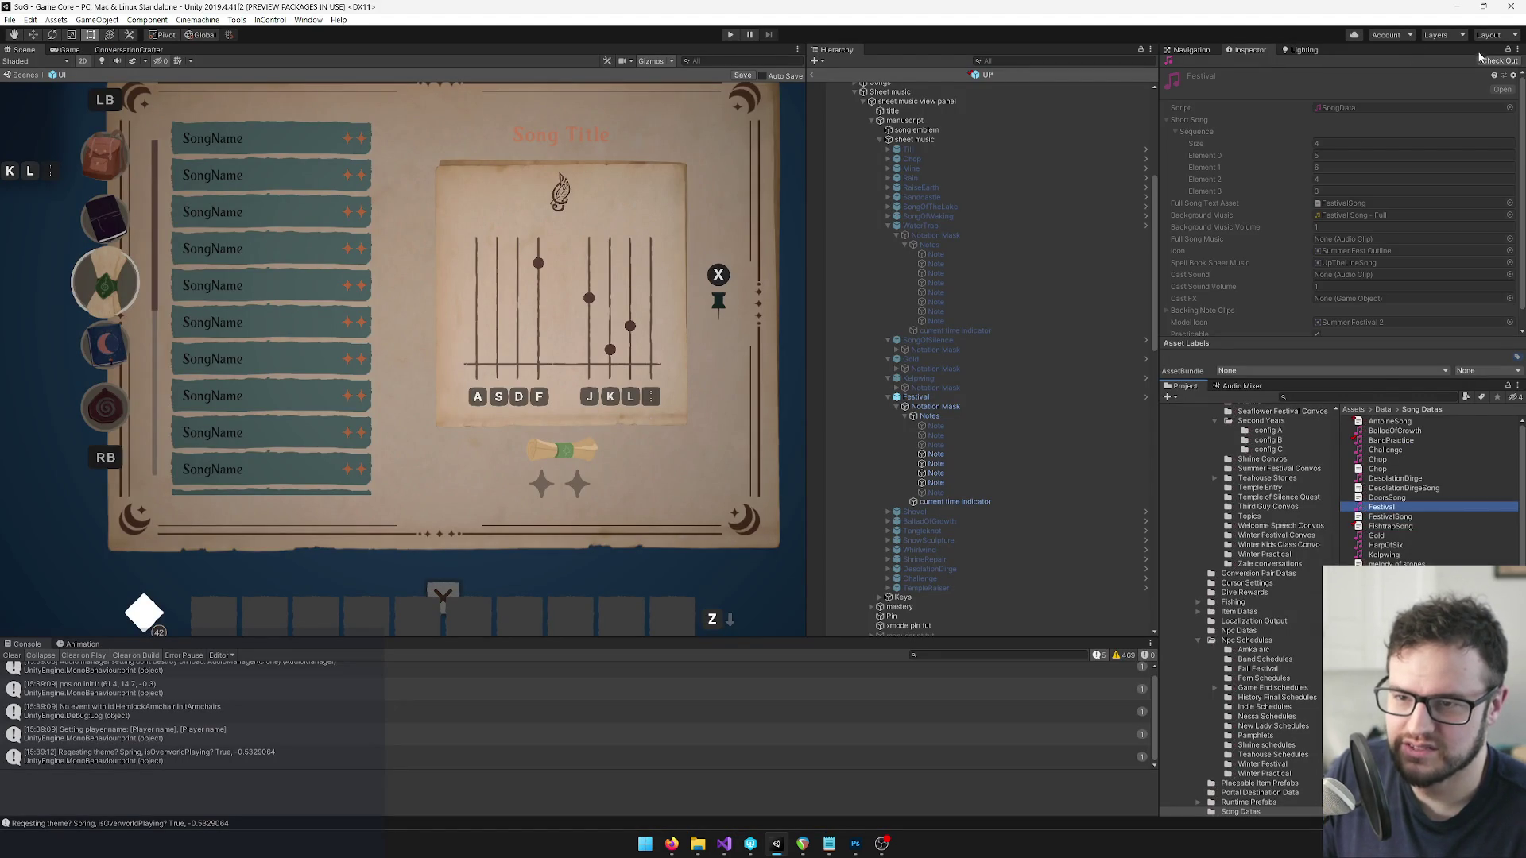
key("alt+Tab")
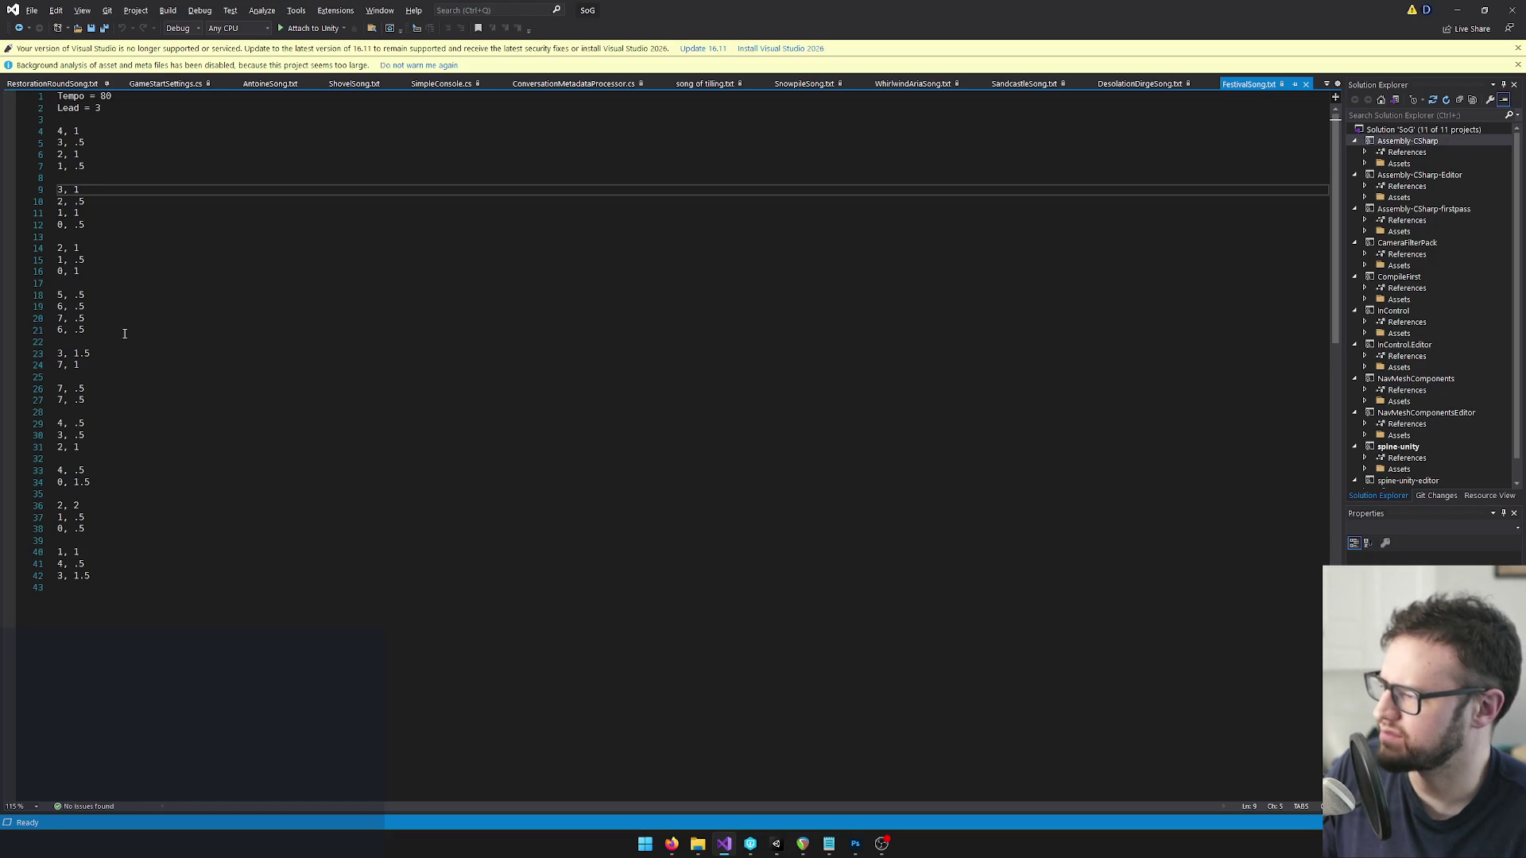
key("alt+Tab")
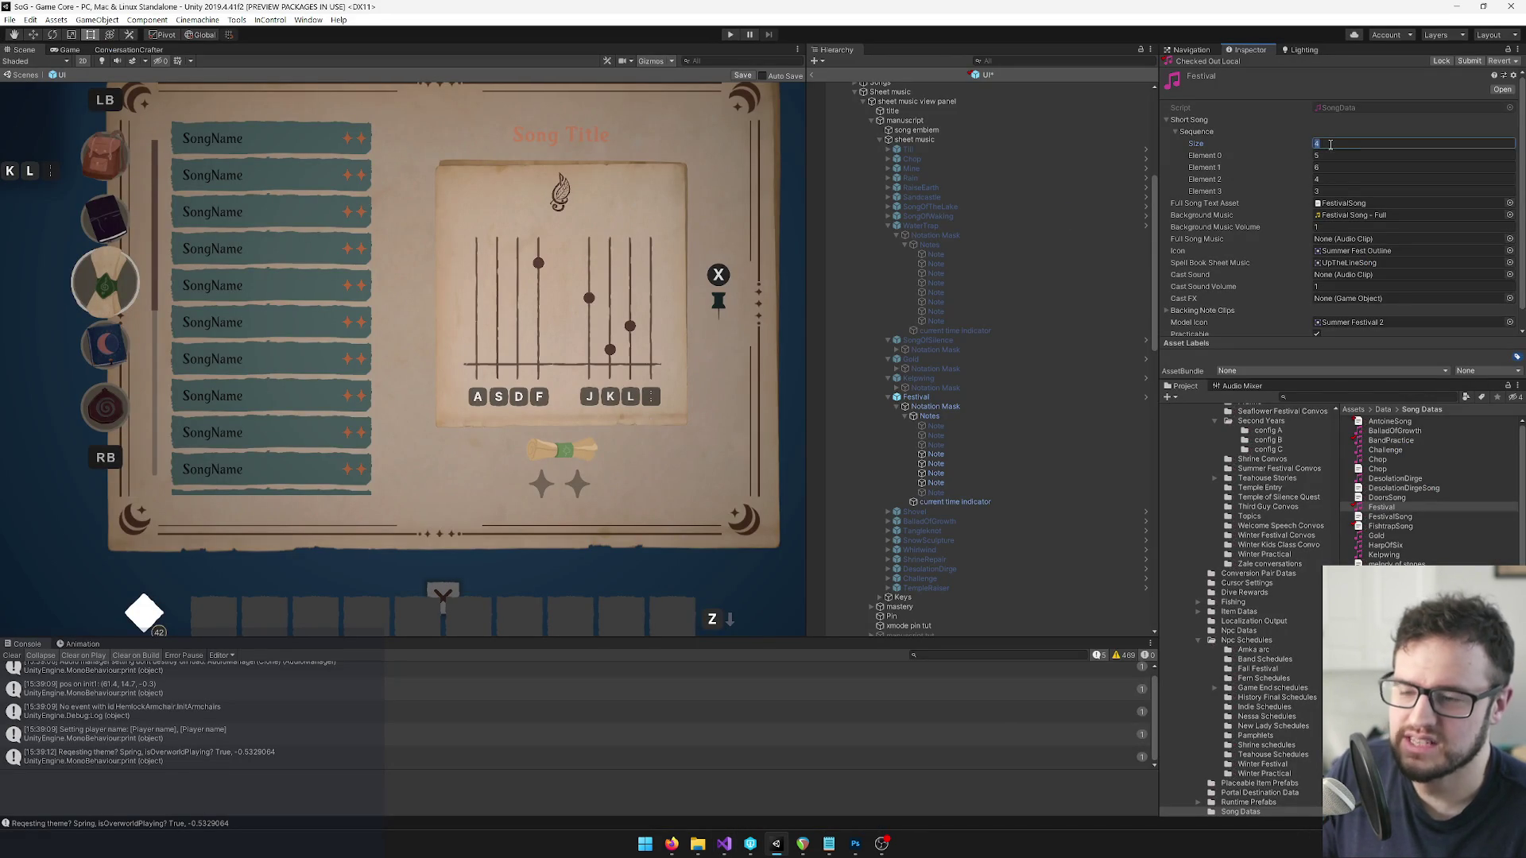
key("alt+Tab")
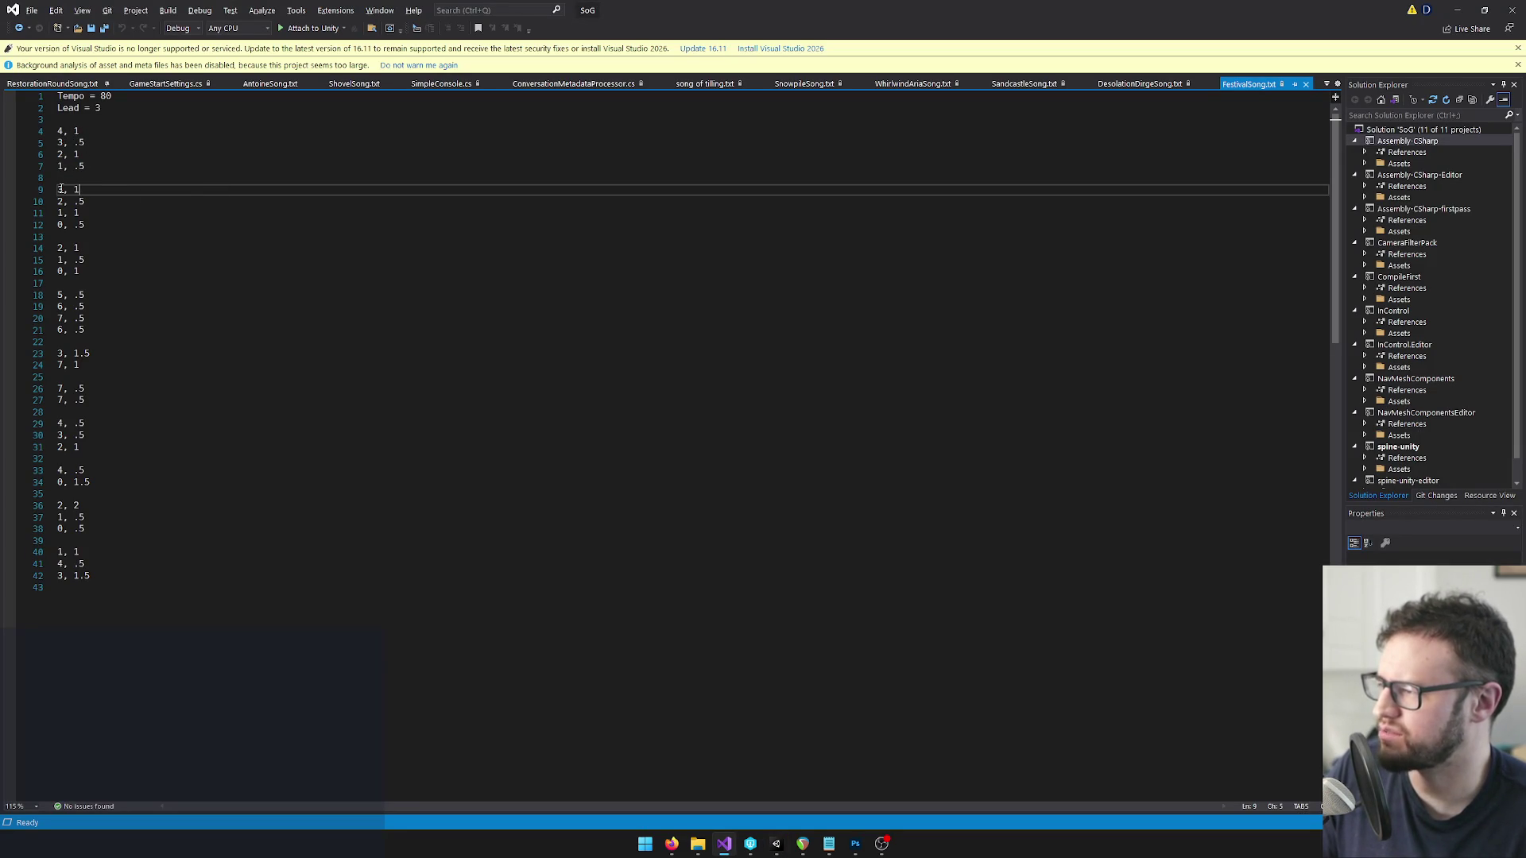
key("alt+Tab")
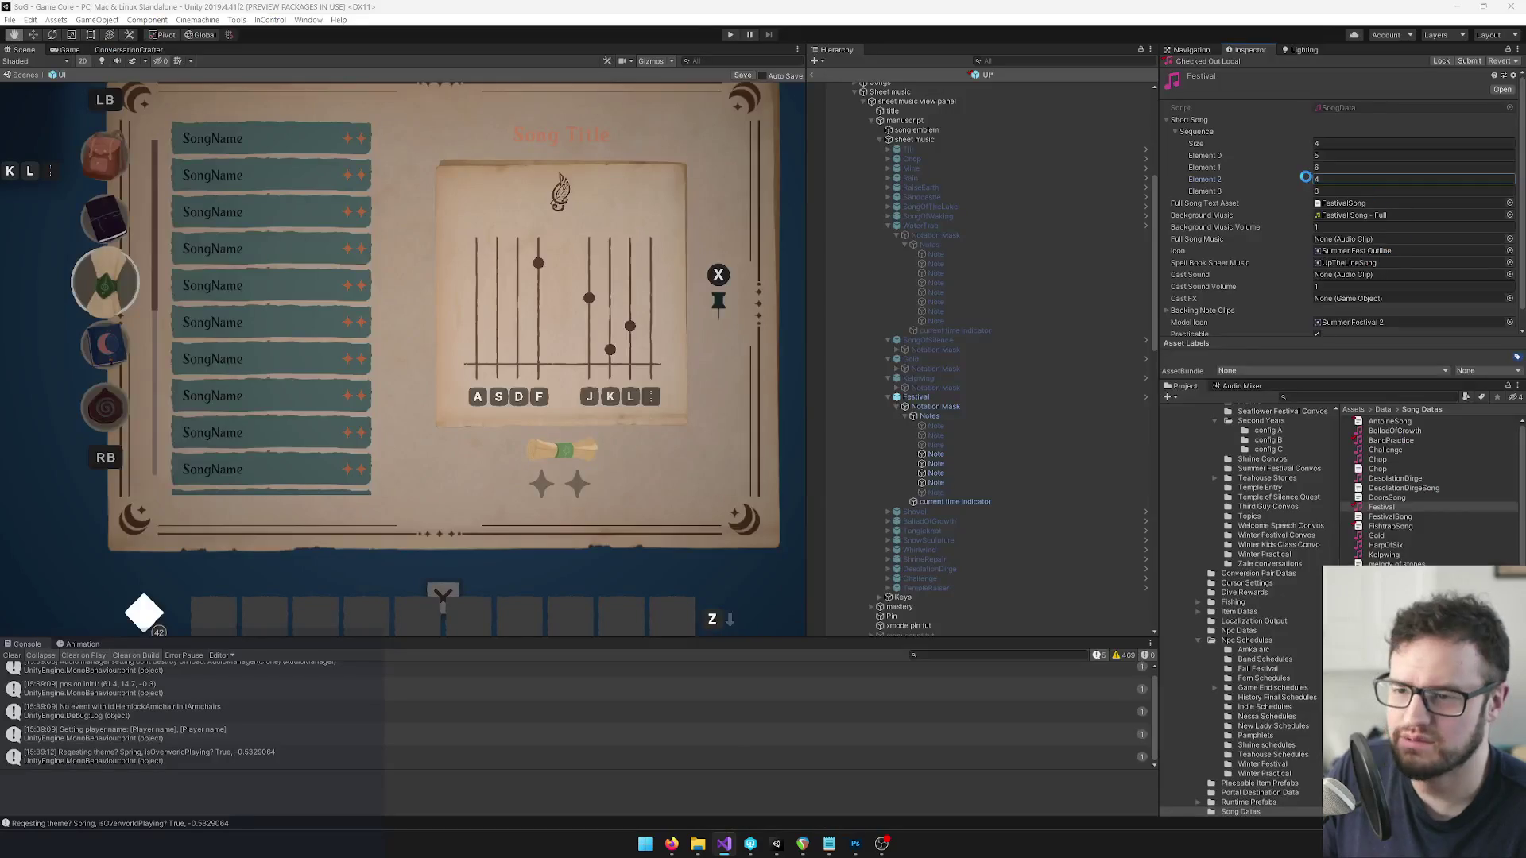
Resize Festival's short-song sequence to 5 elements with values 4, unchanged, 2, 1, 3.
type("5")
key("Return")
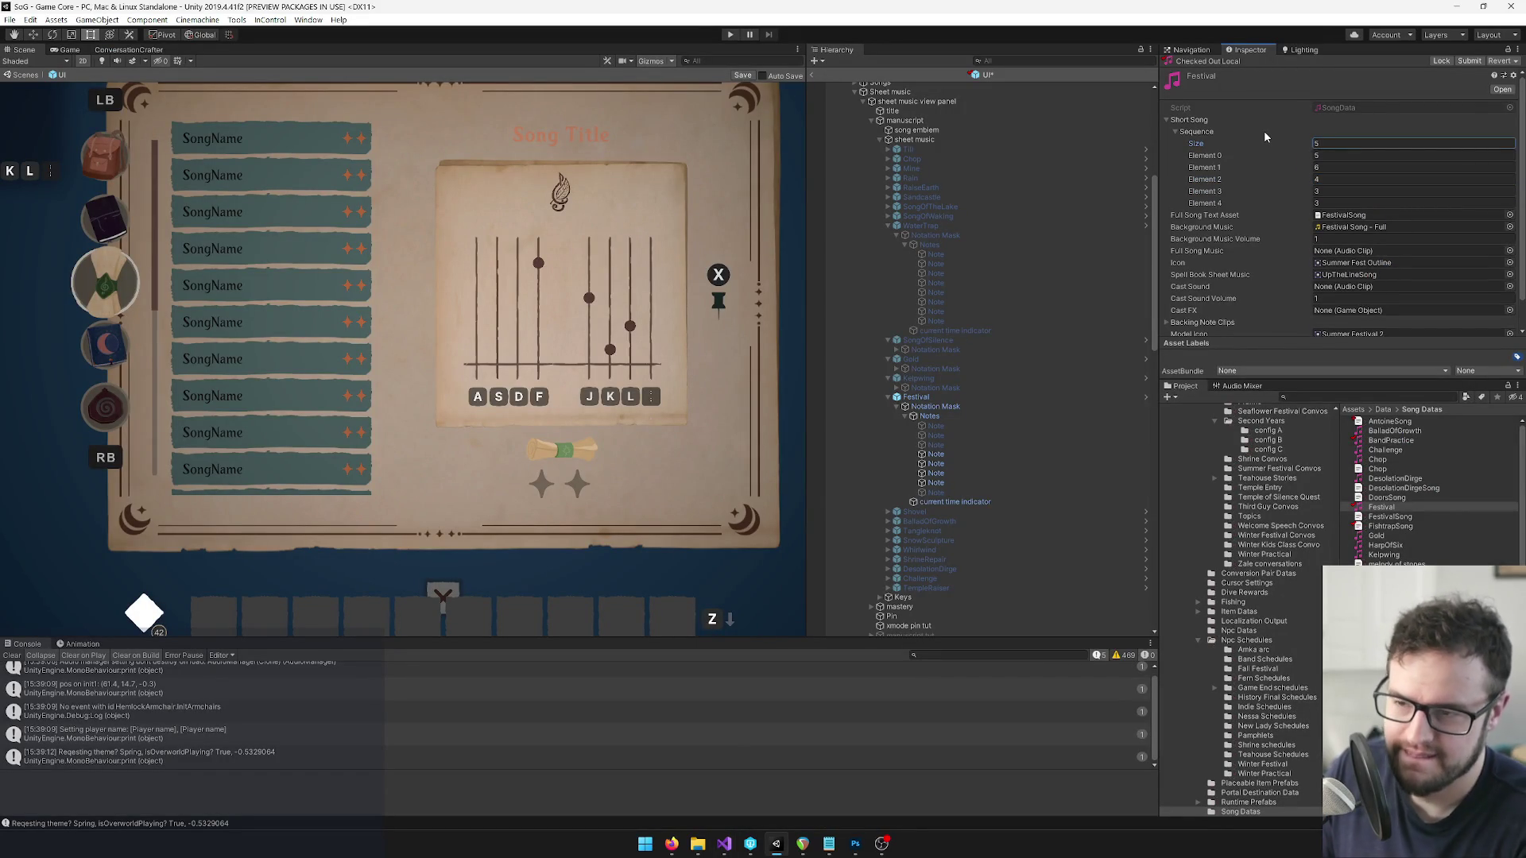
left_click(1273, 155)
type("4")
key("Tab")
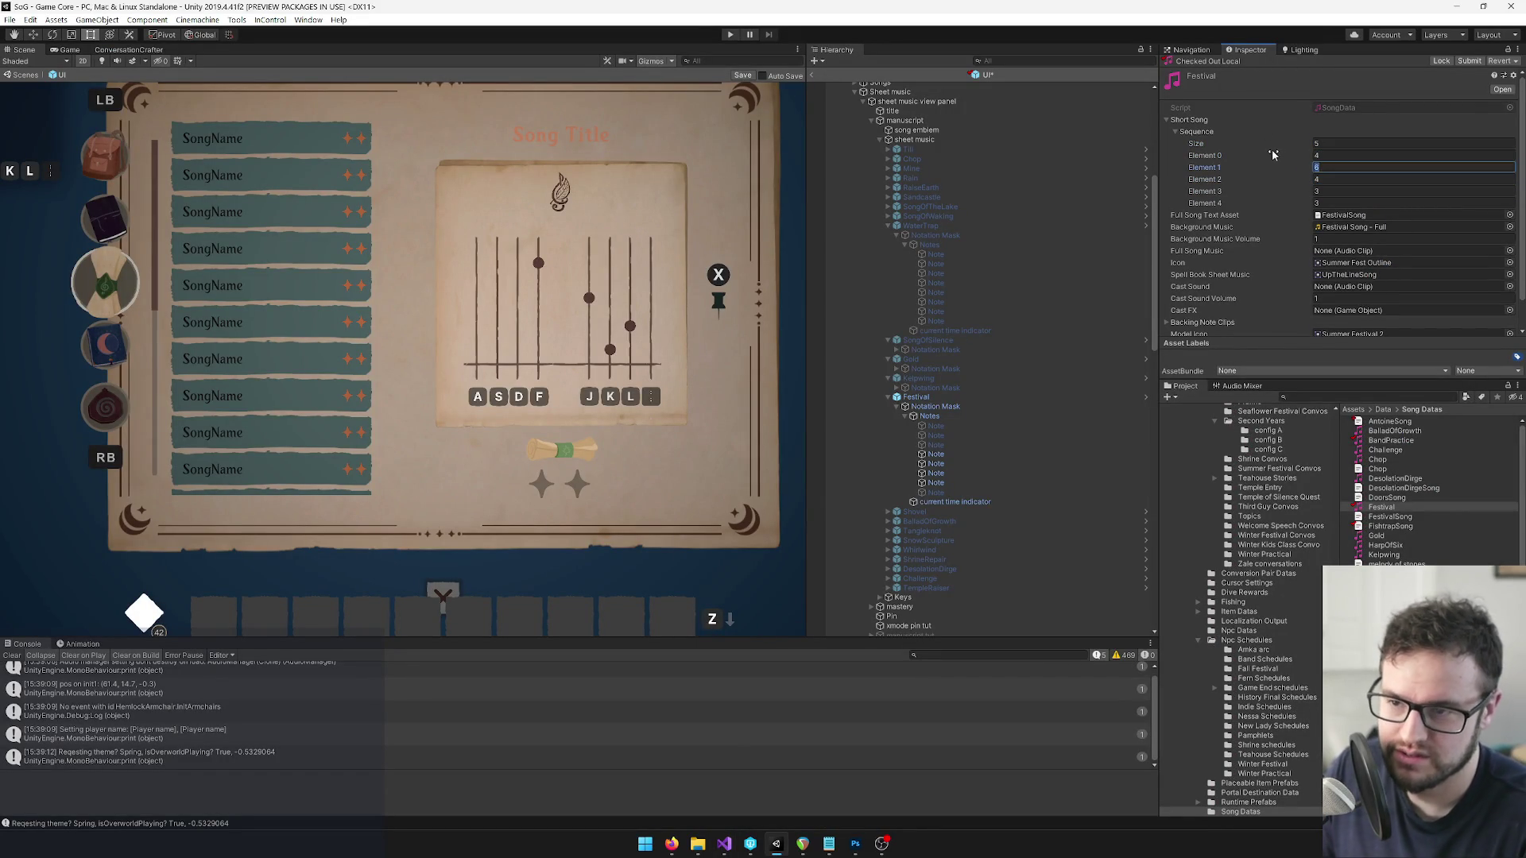
type("3")
key("Tab")
type("2")
key("Tab")
type("1")
key("Tab")
type("3")
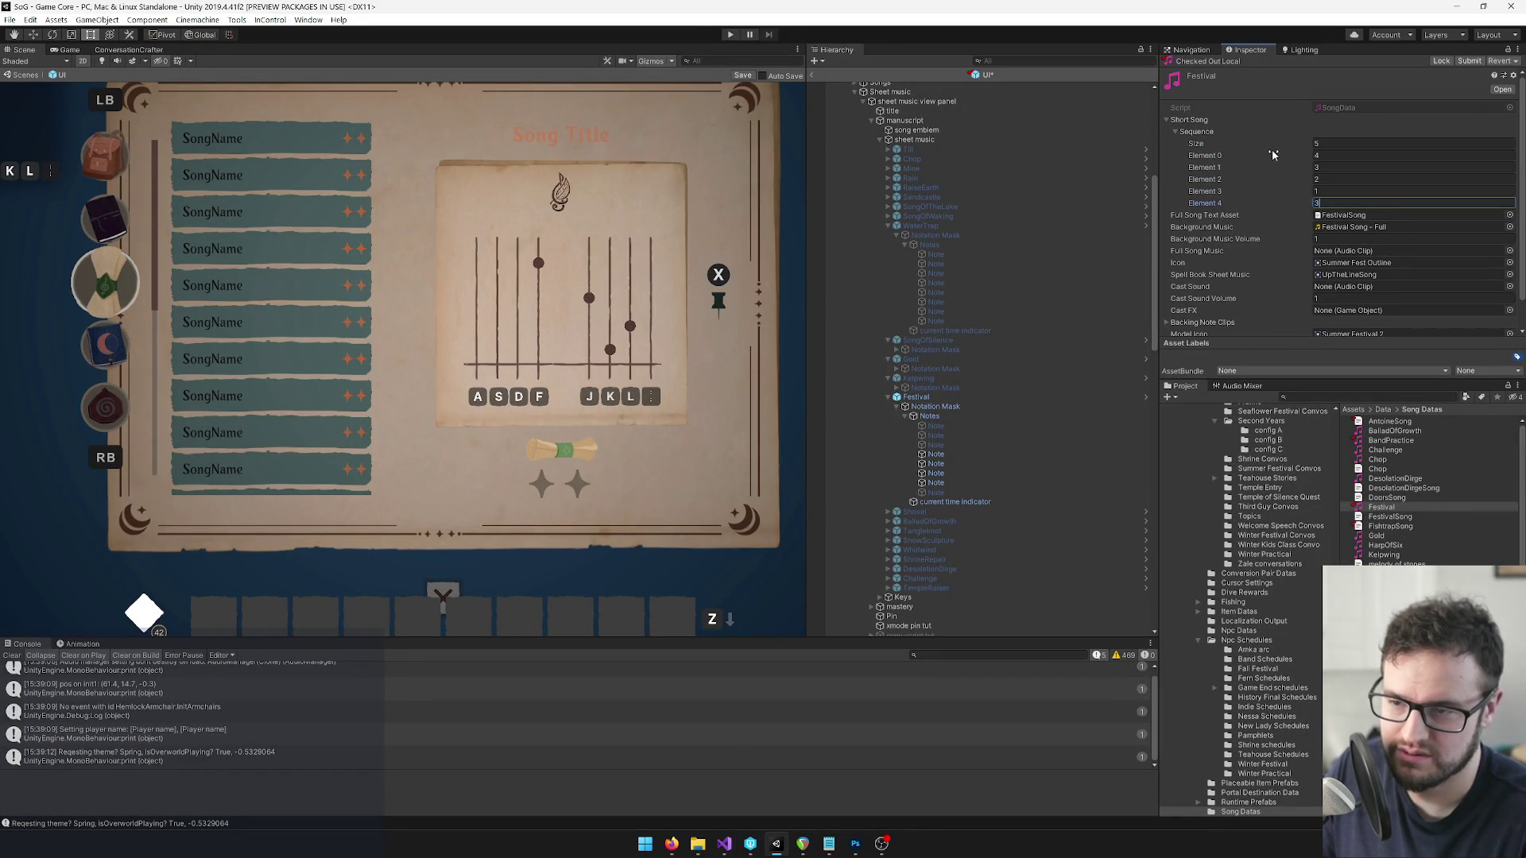
left_click(1334, 156)
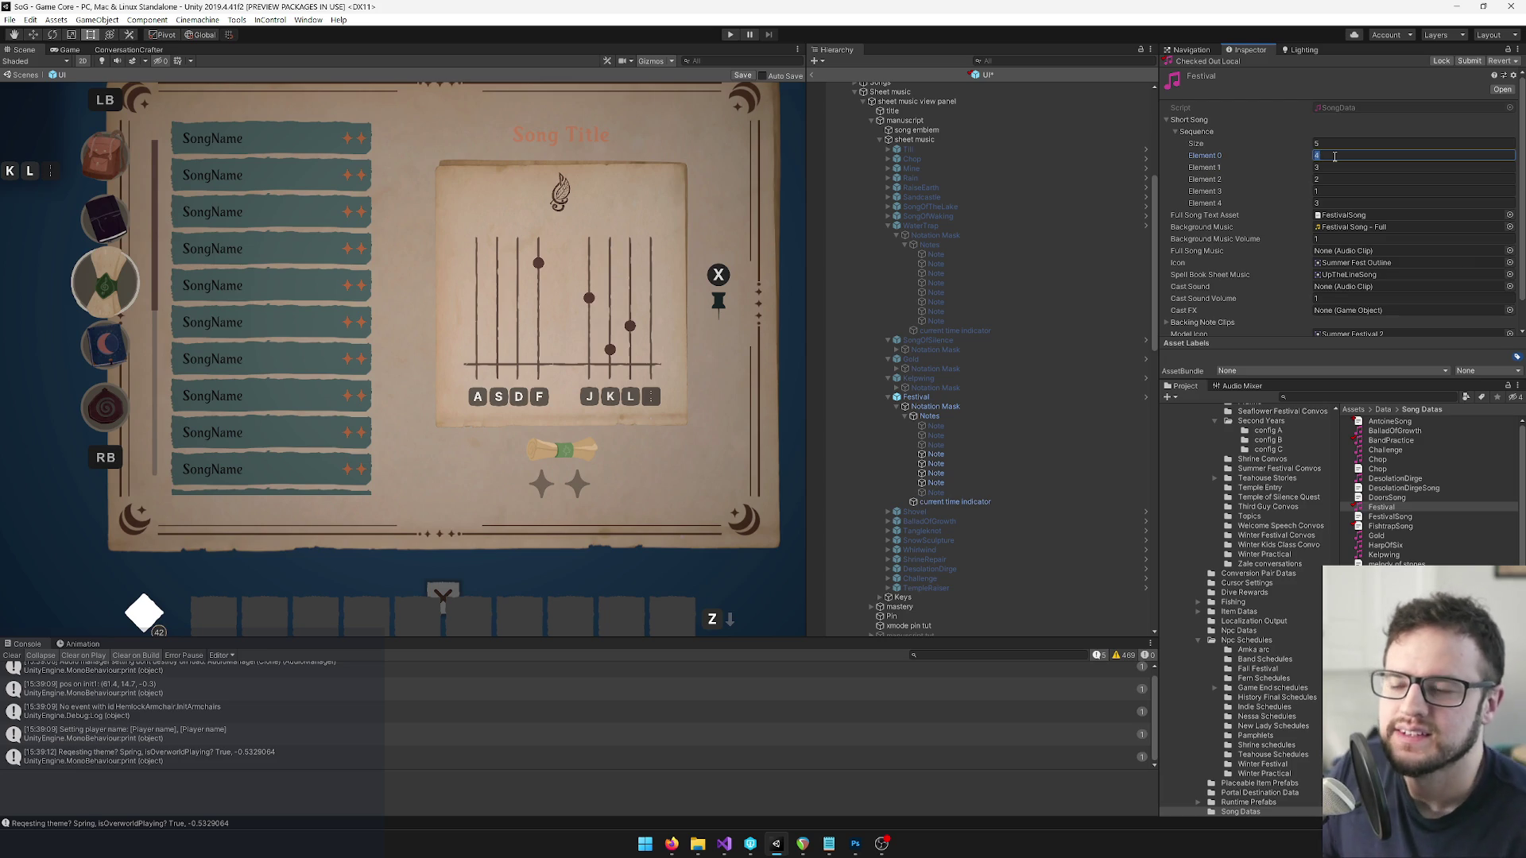
Check line 10 of FestivalSong.txt in Visual Studio against the sequence.
key("alt+Tab")
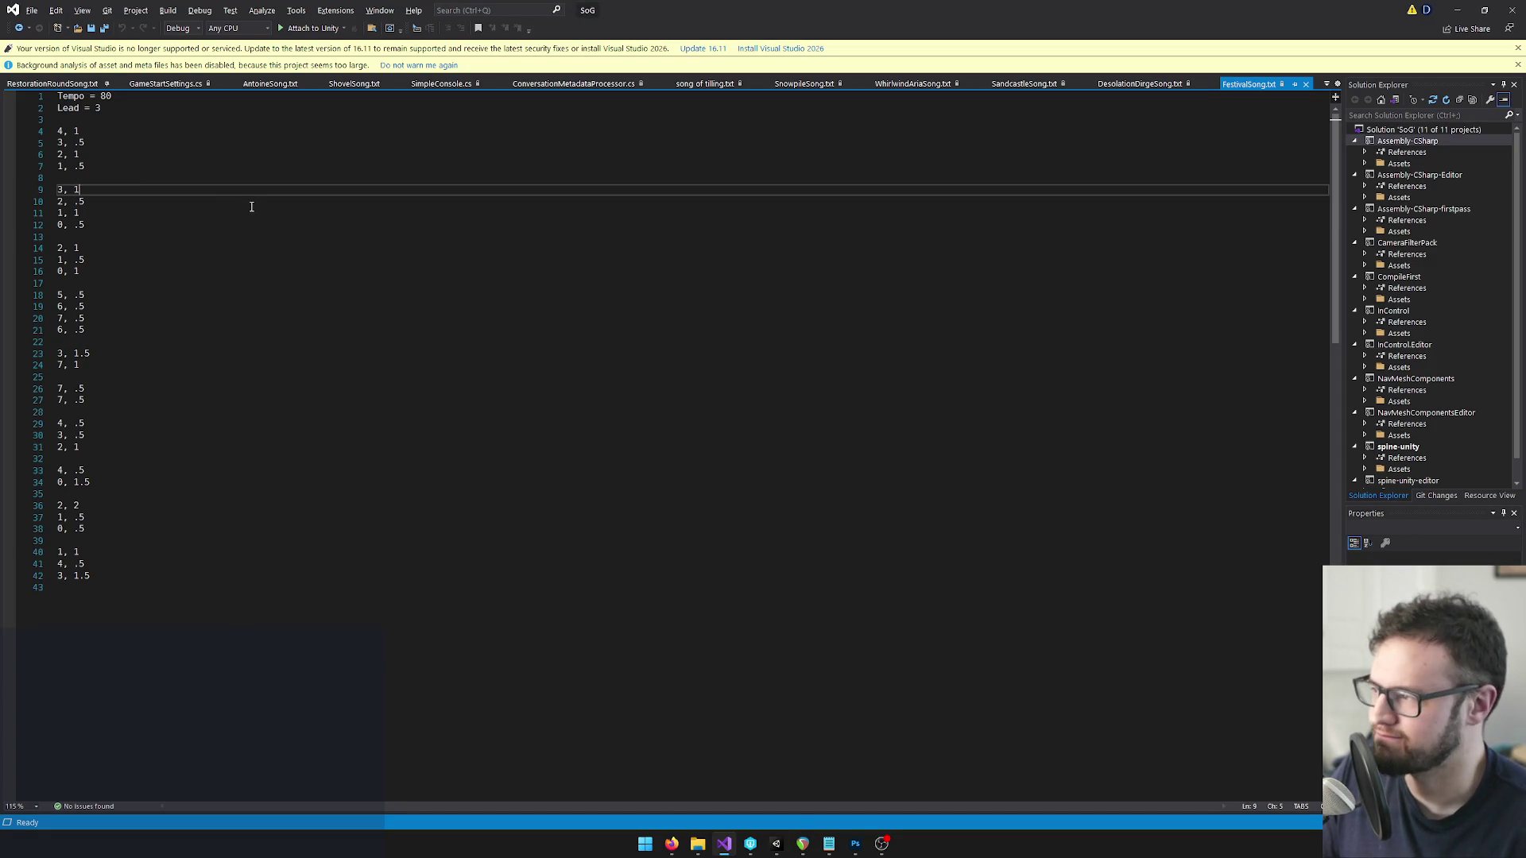
left_click(90, 201)
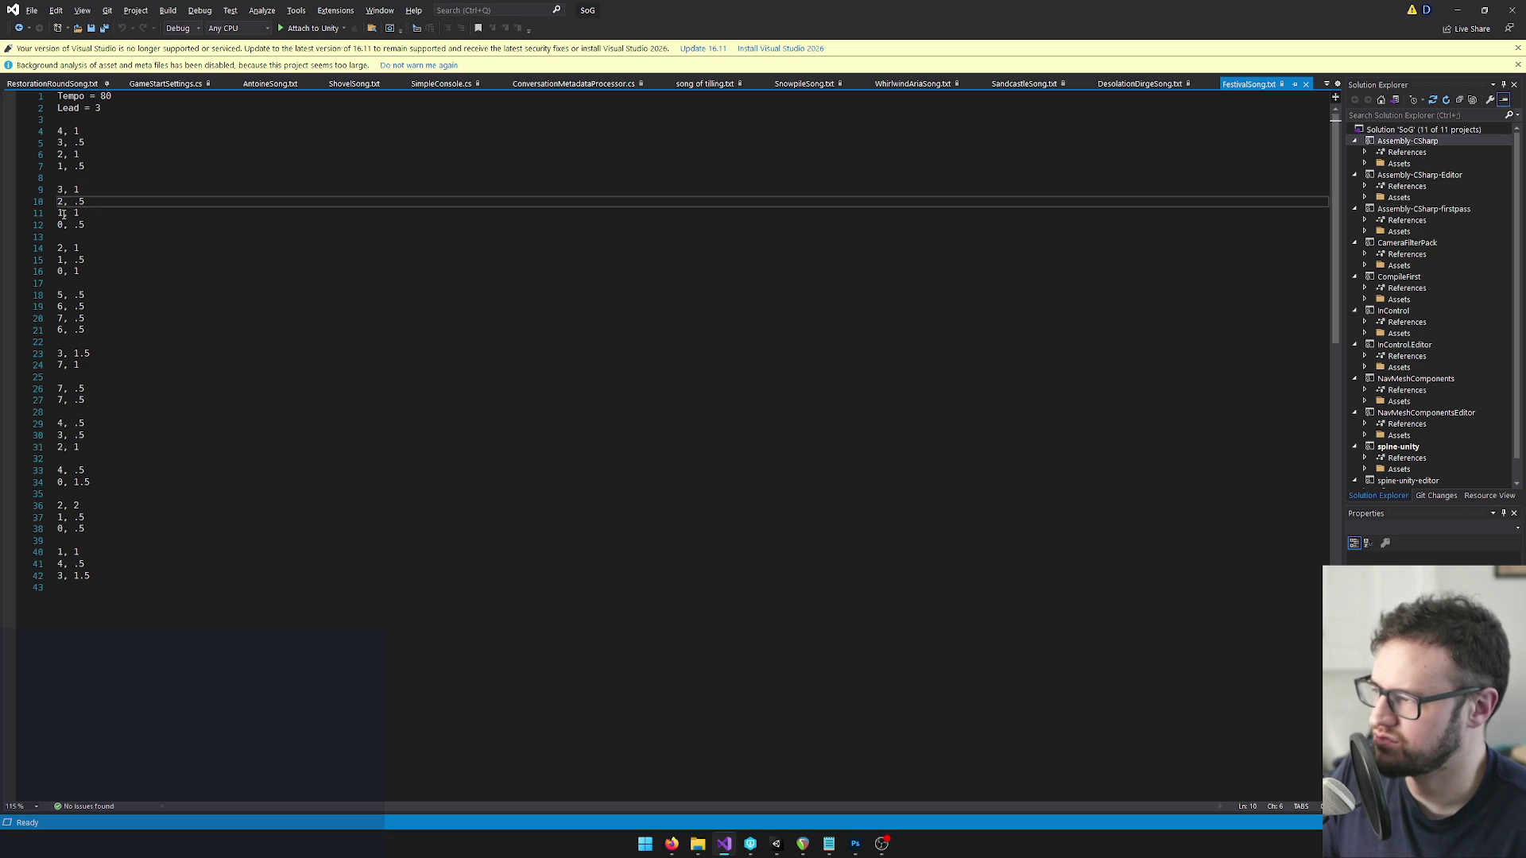
key("alt+Tab")
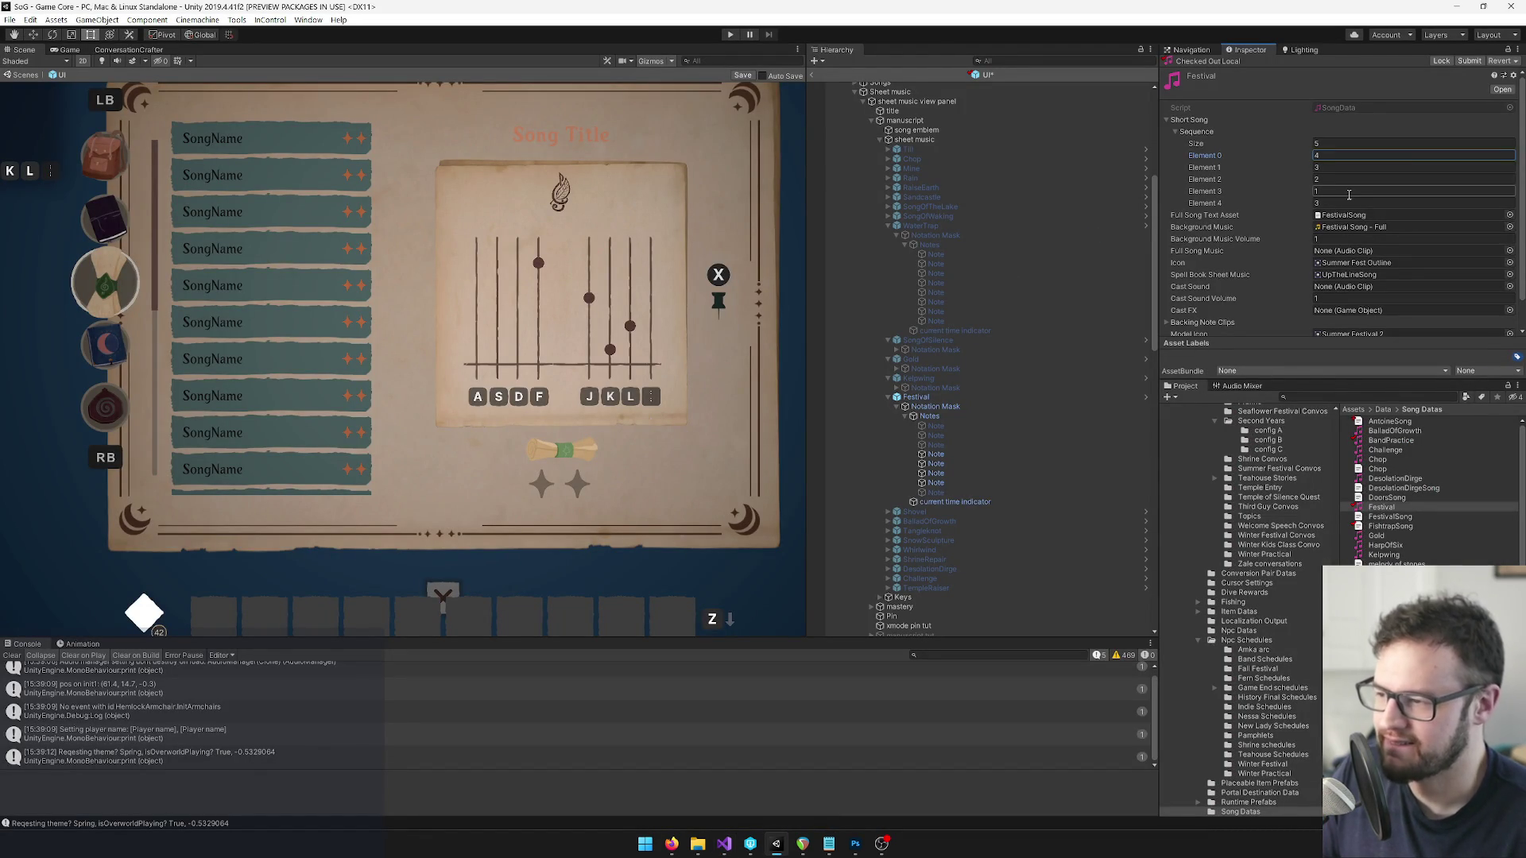
Hide the spellbook's Festival sheet music and save the UI prefab.
left_click(930, 402)
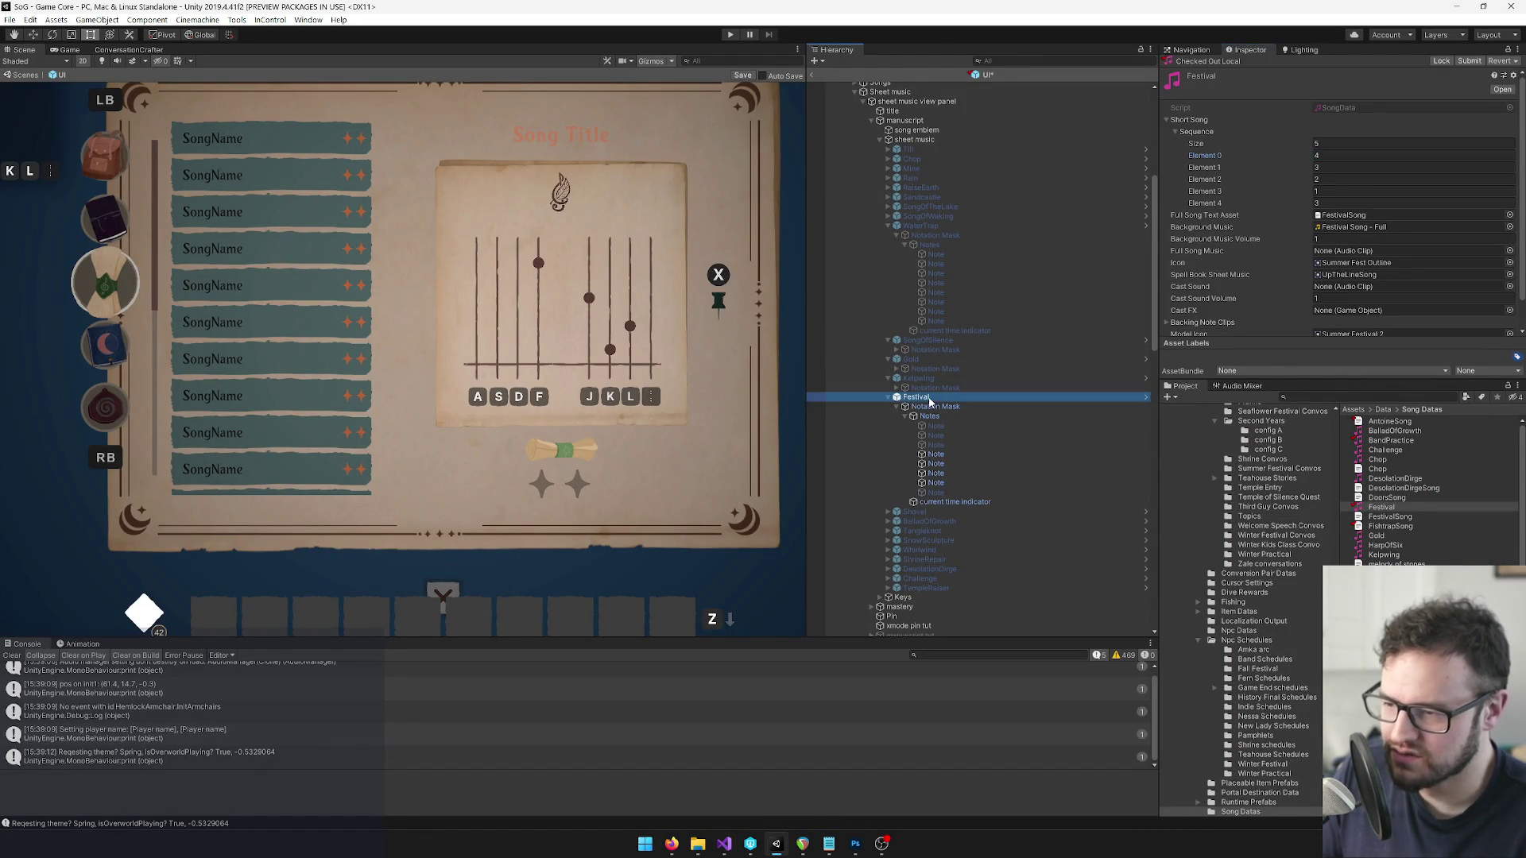
left_click(1191, 68)
left_click(1191, 67)
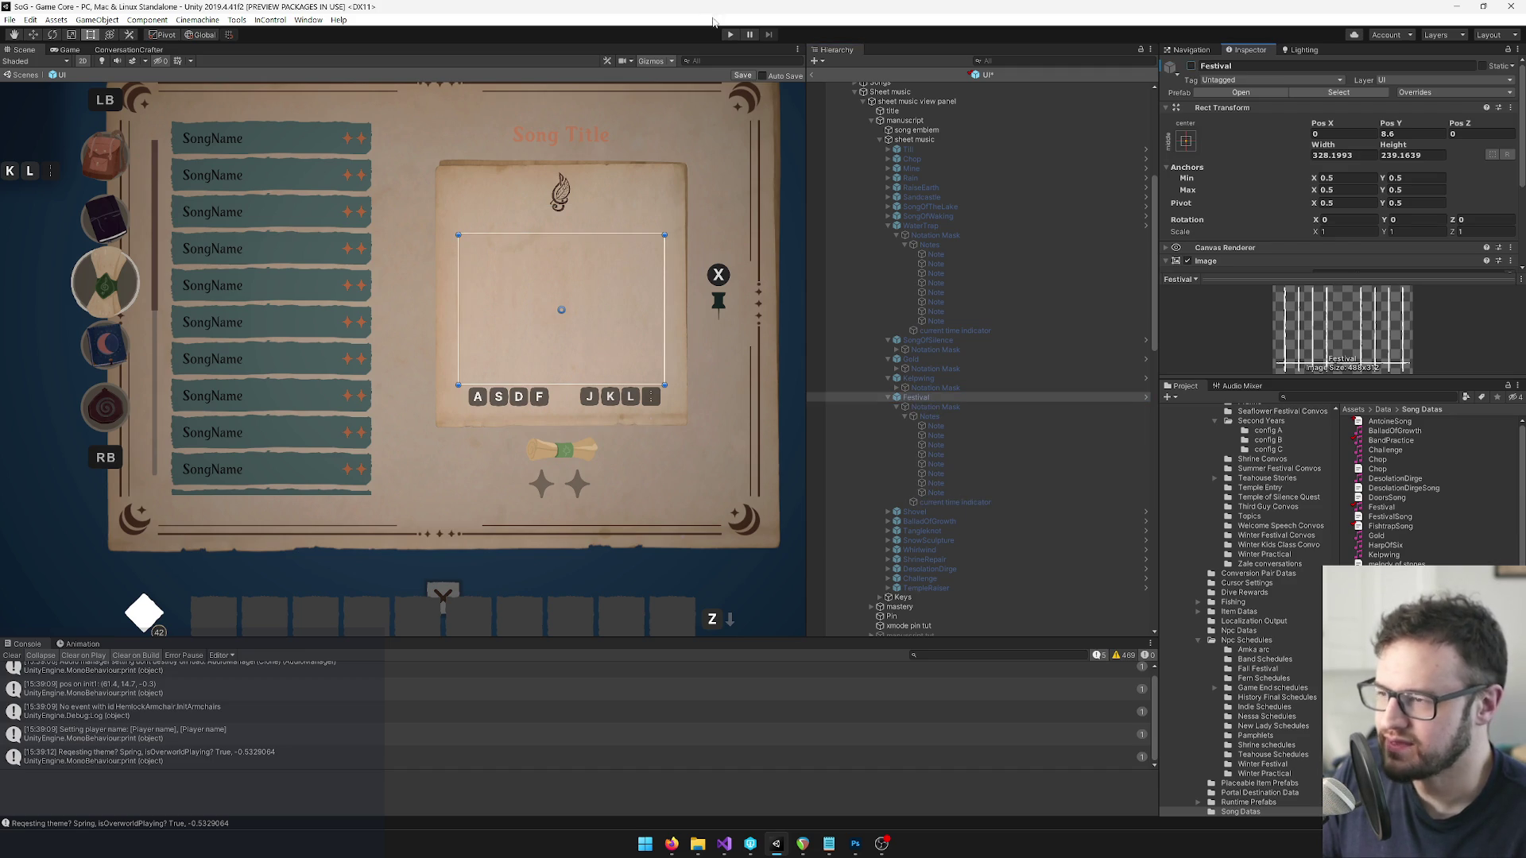
left_click(748, 77)
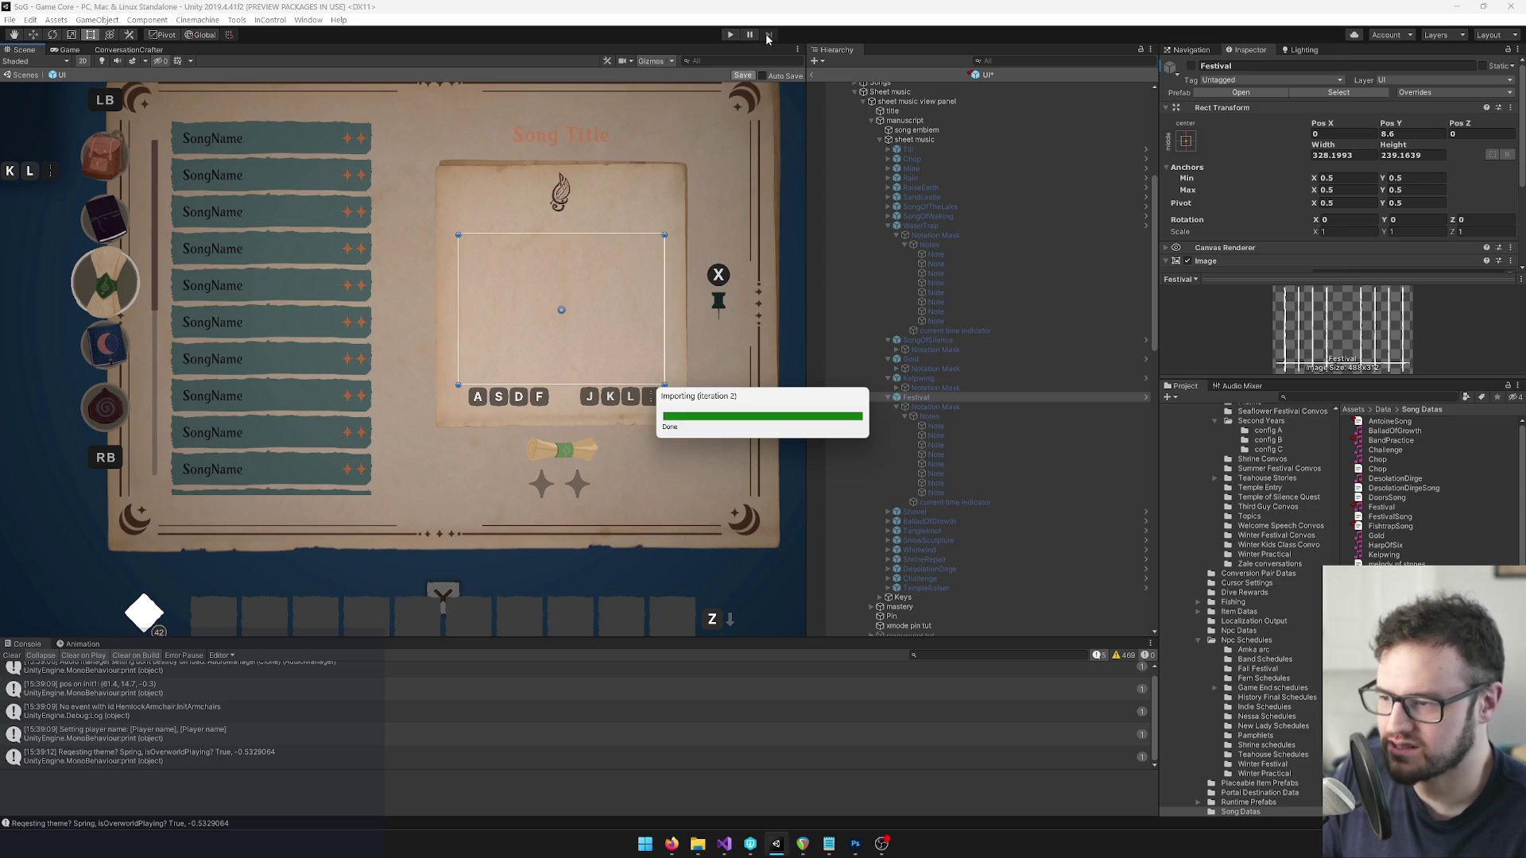
Play the game, open the spellbook songs list, view Festival Song's notes and practice mode, then exit.
left_click(730, 35)
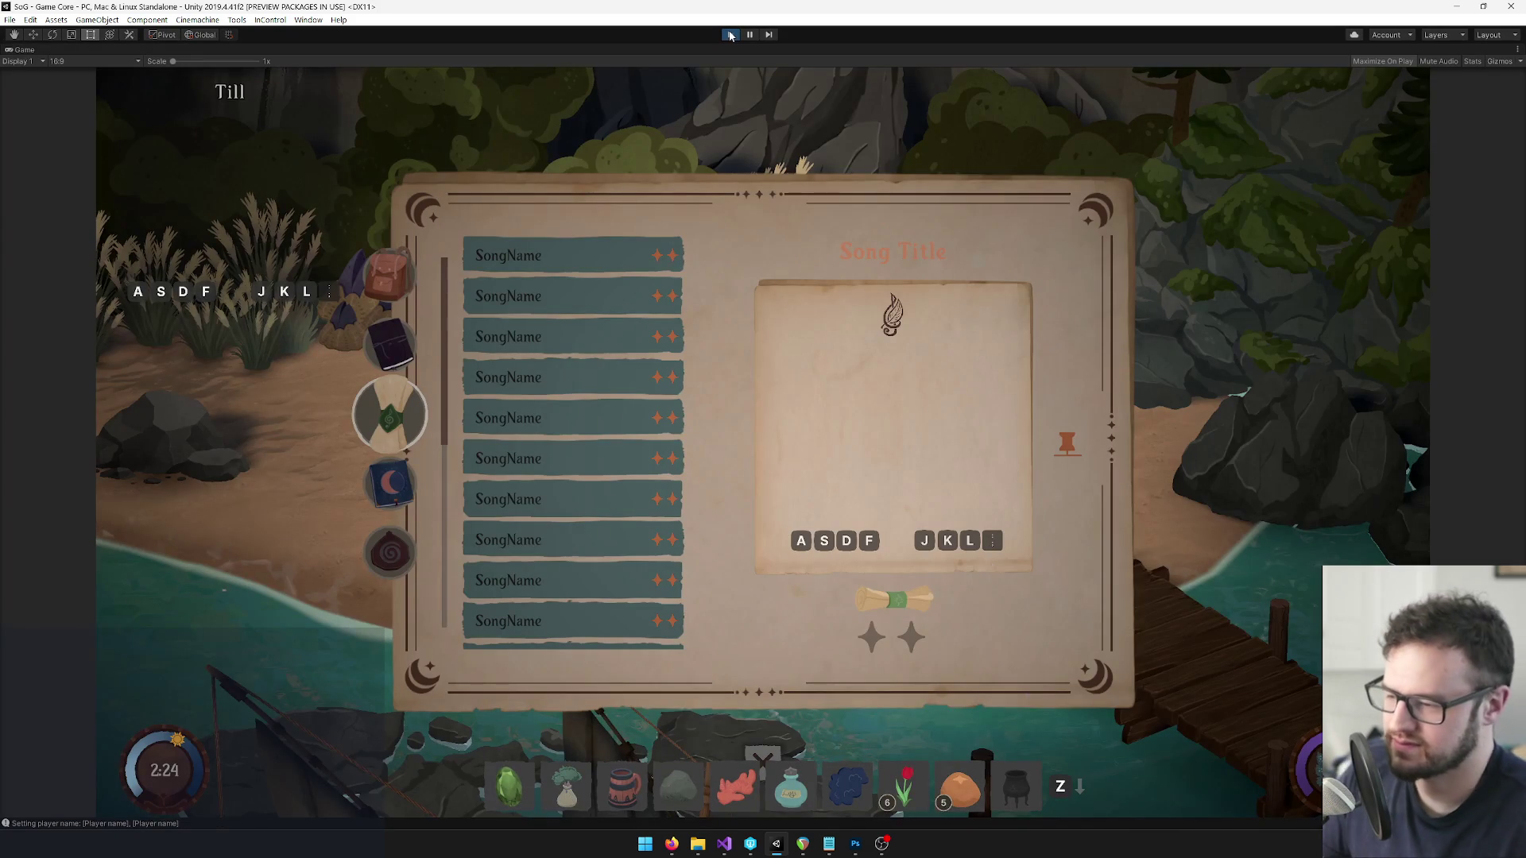
key("Return")
key("Return")
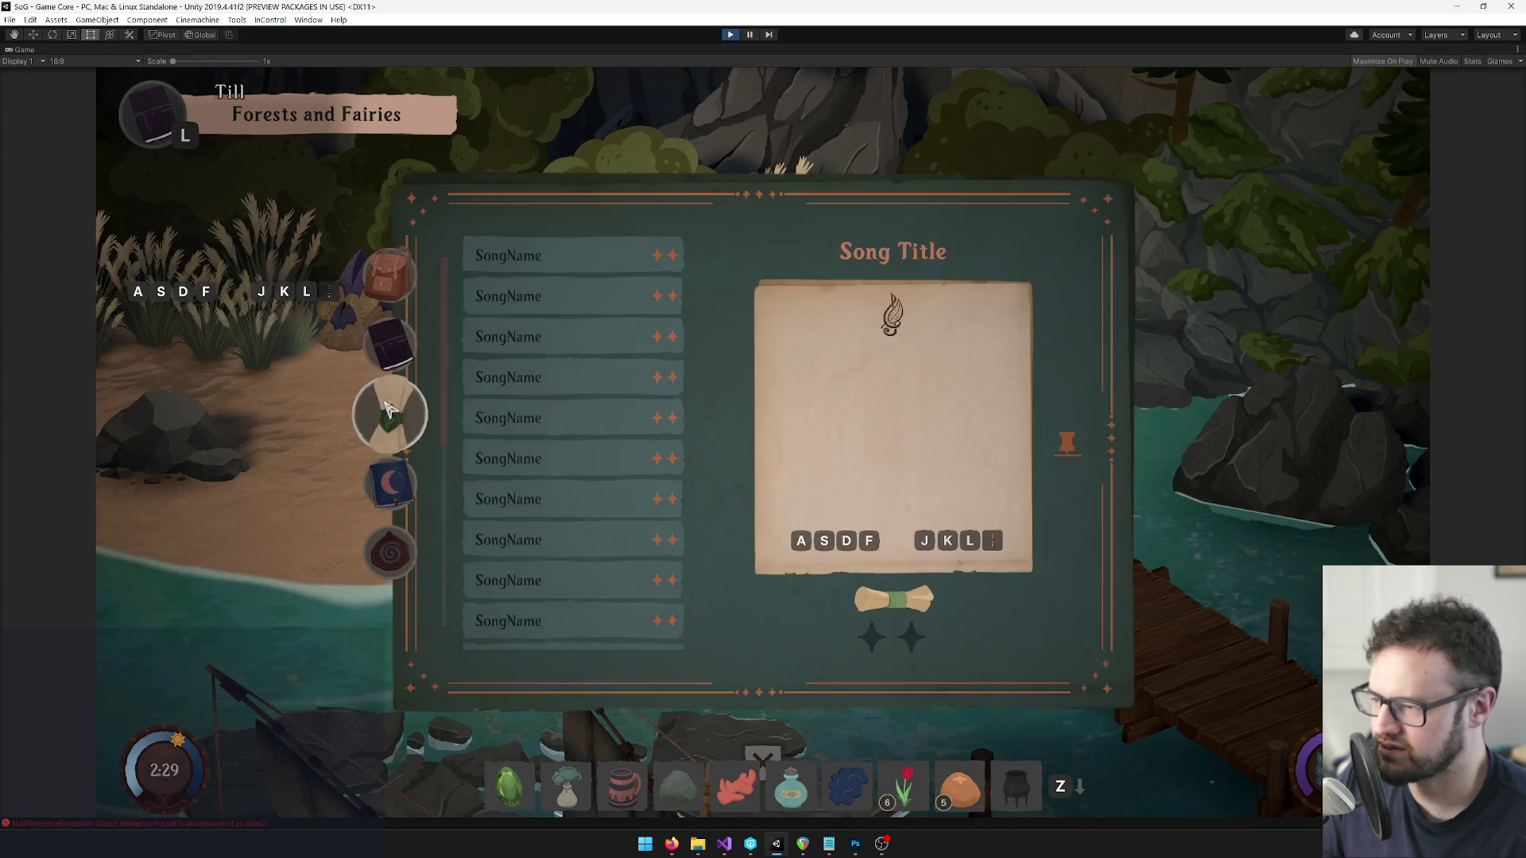
left_click(771, 757)
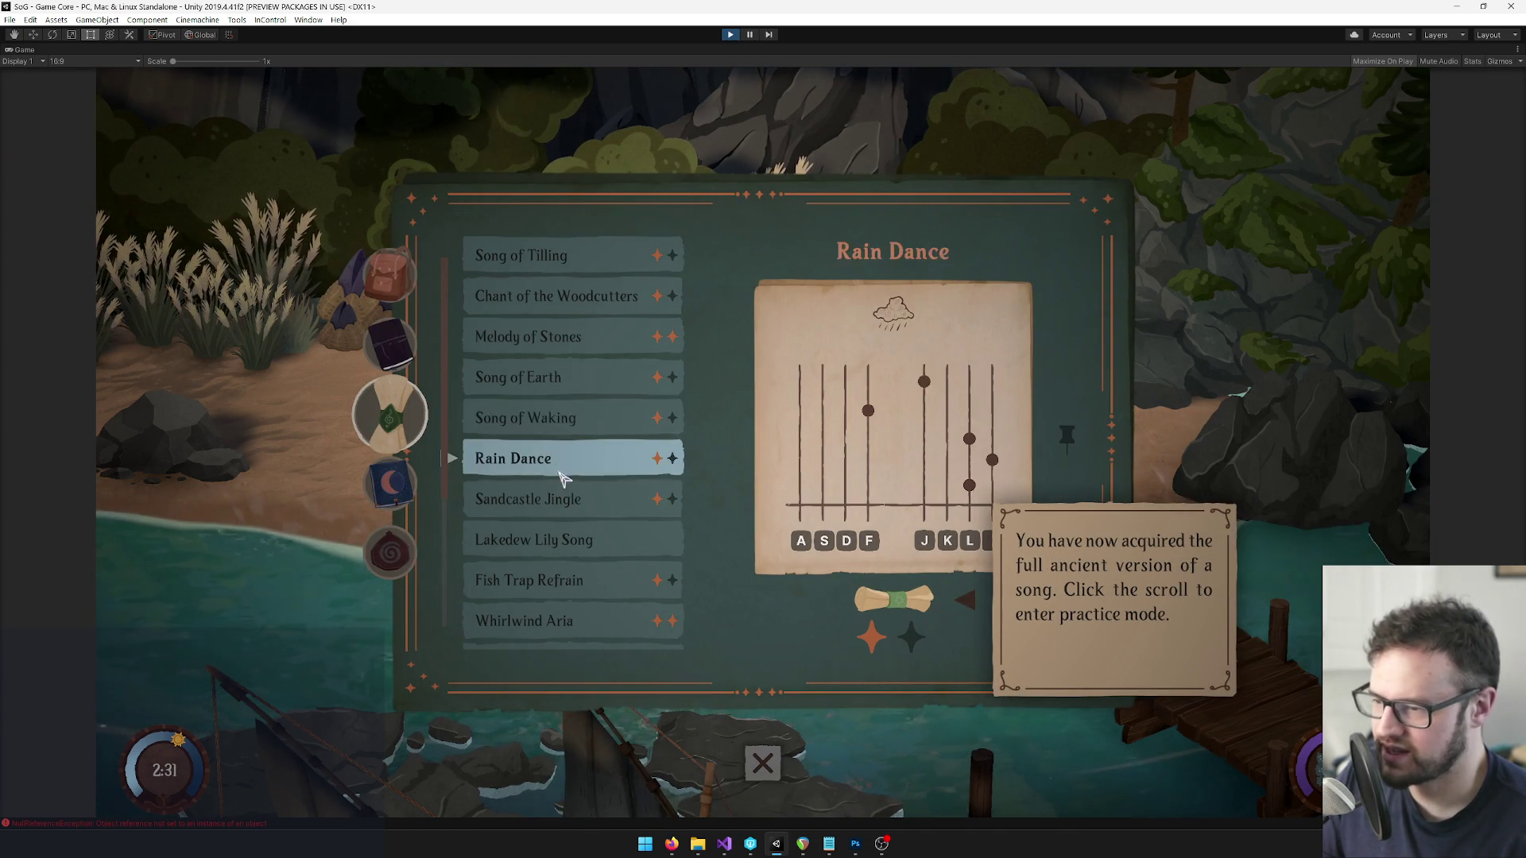
scroll(578, 520, "down", 1)
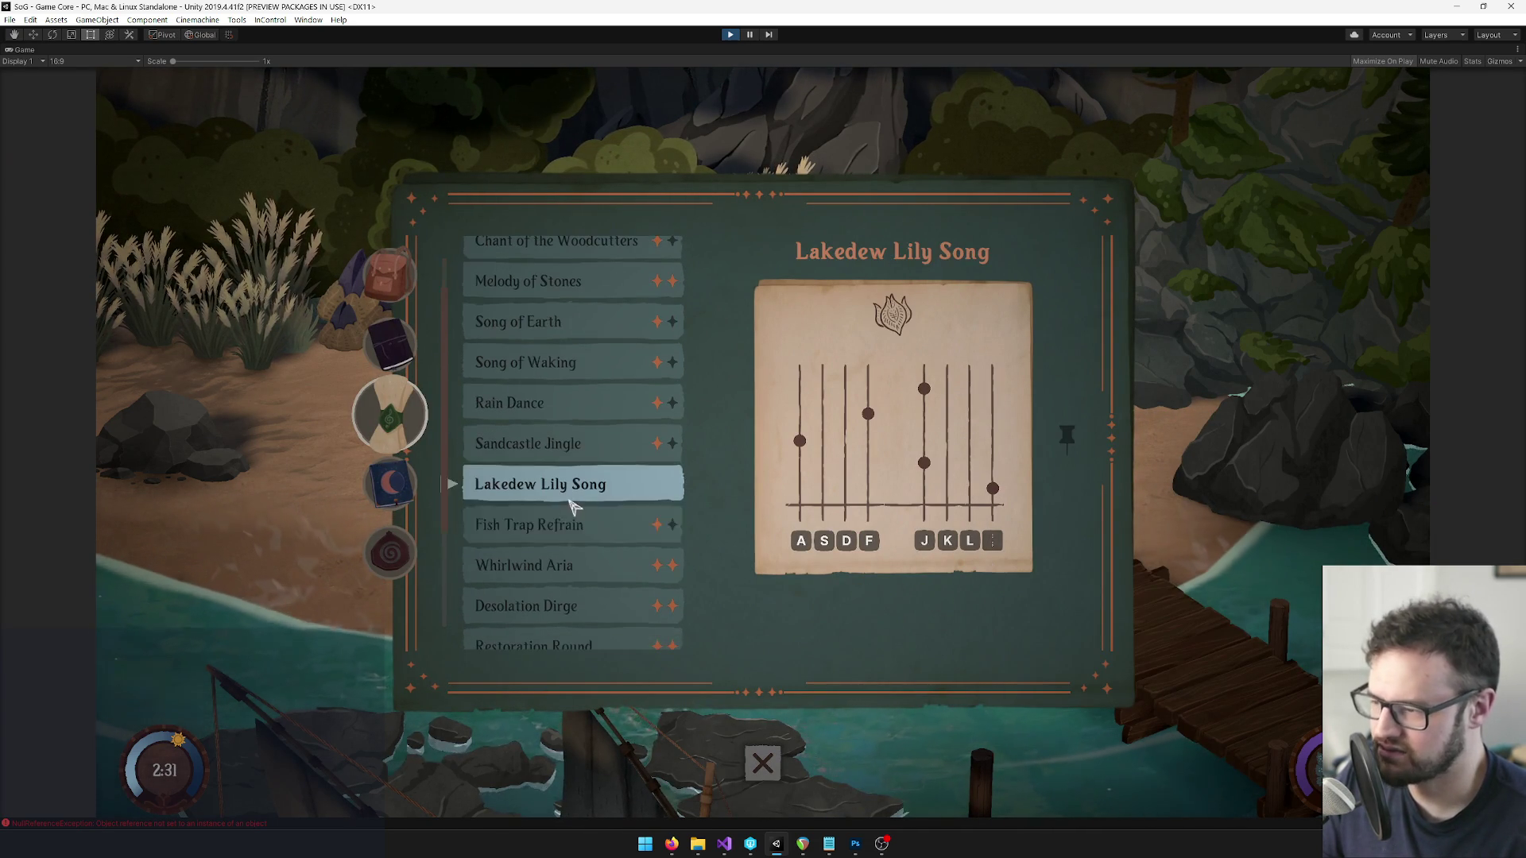
scroll(582, 540, "down", 3)
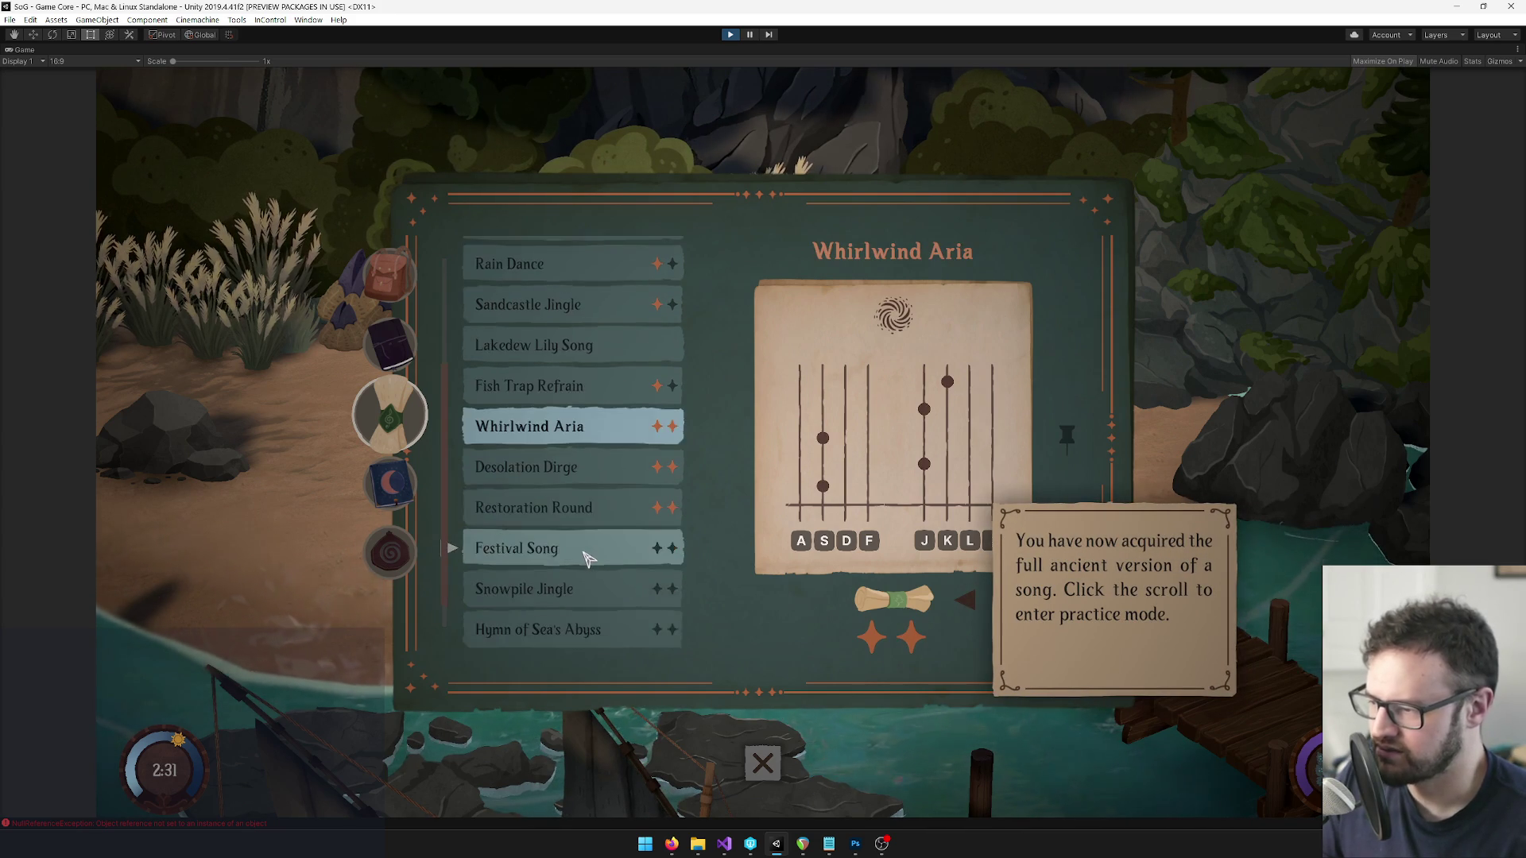
scroll(586, 558, "down", 1)
left_click(579, 524)
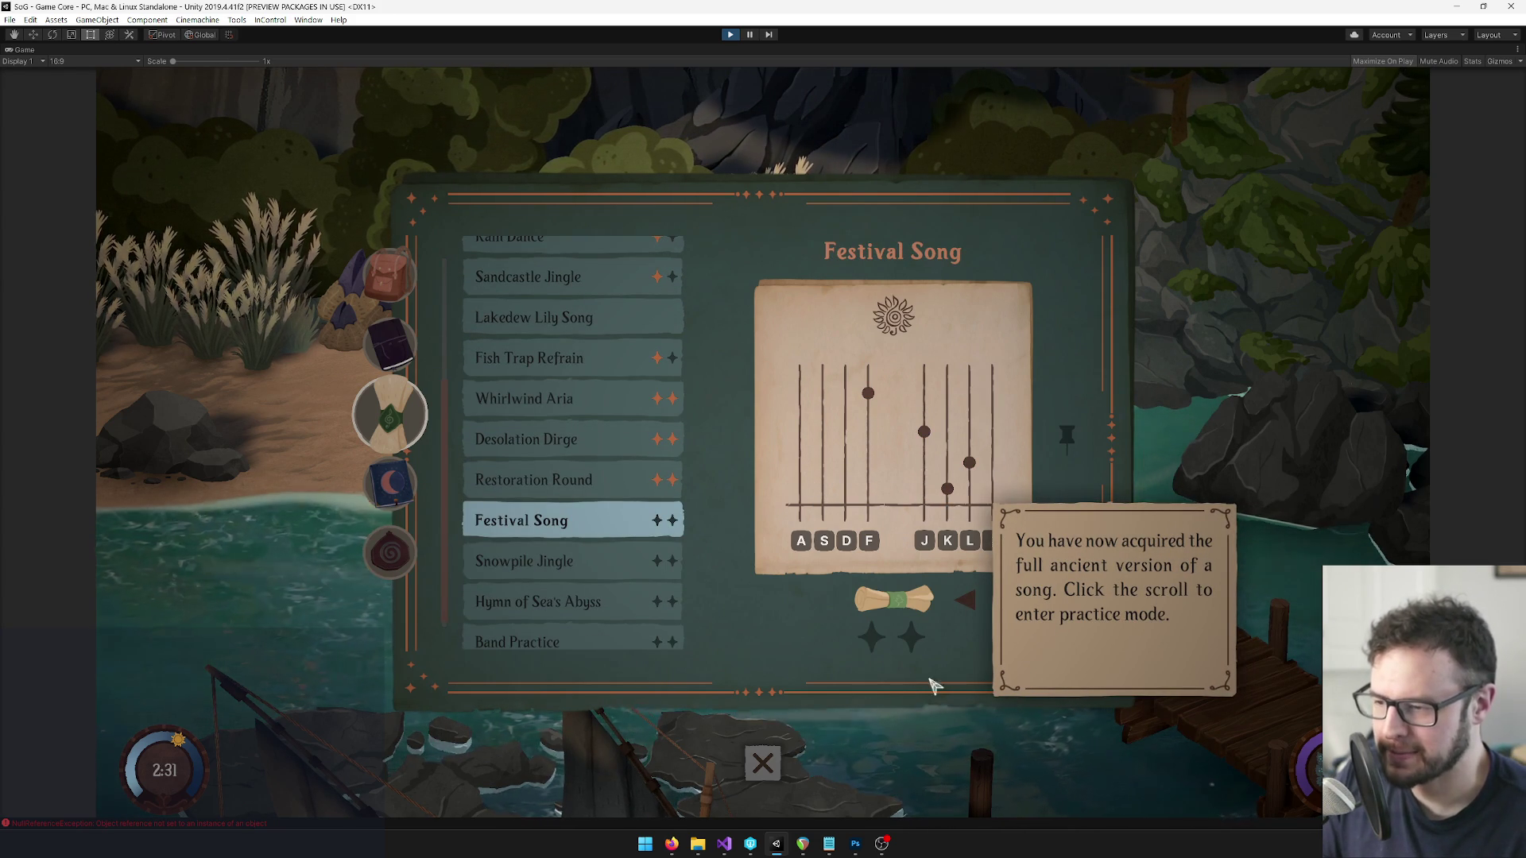
left_click(913, 604)
key("Escape")
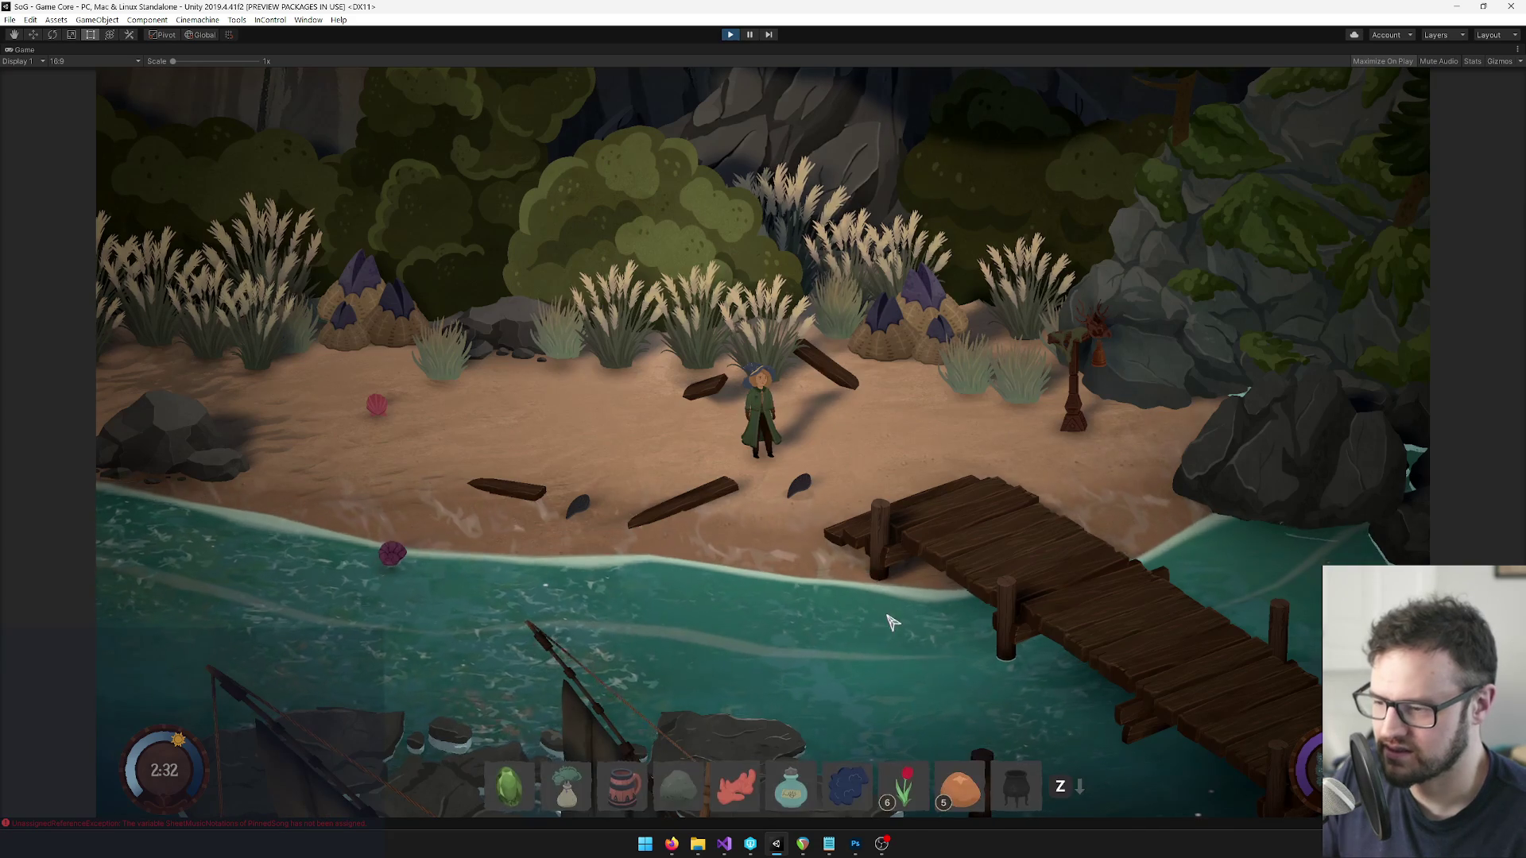
Close the song book, walk the character right and left along the beach, then exit play mode.
left_click(763, 761)
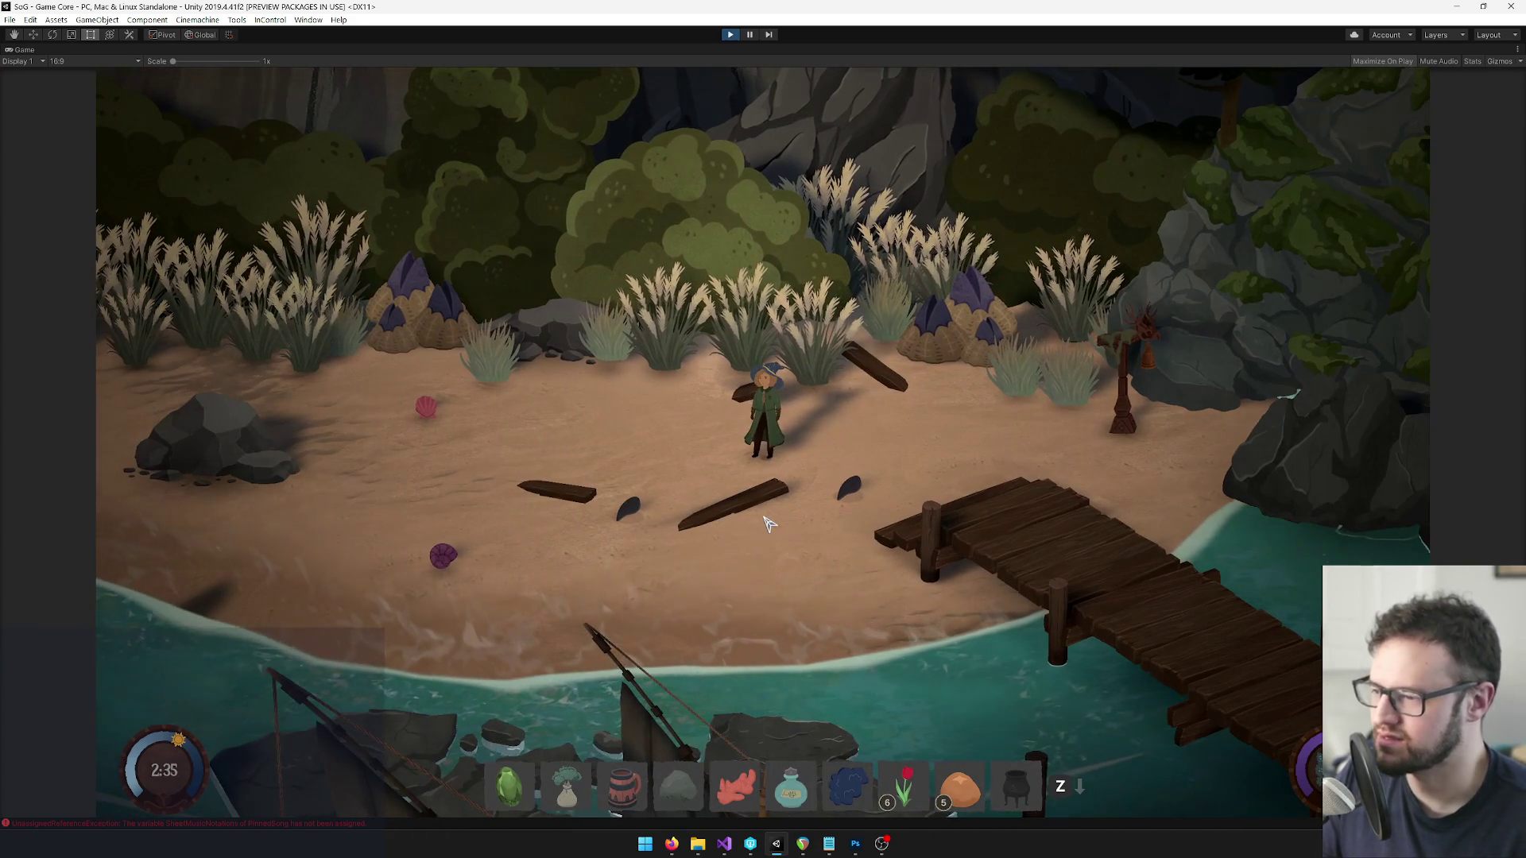
key("d")
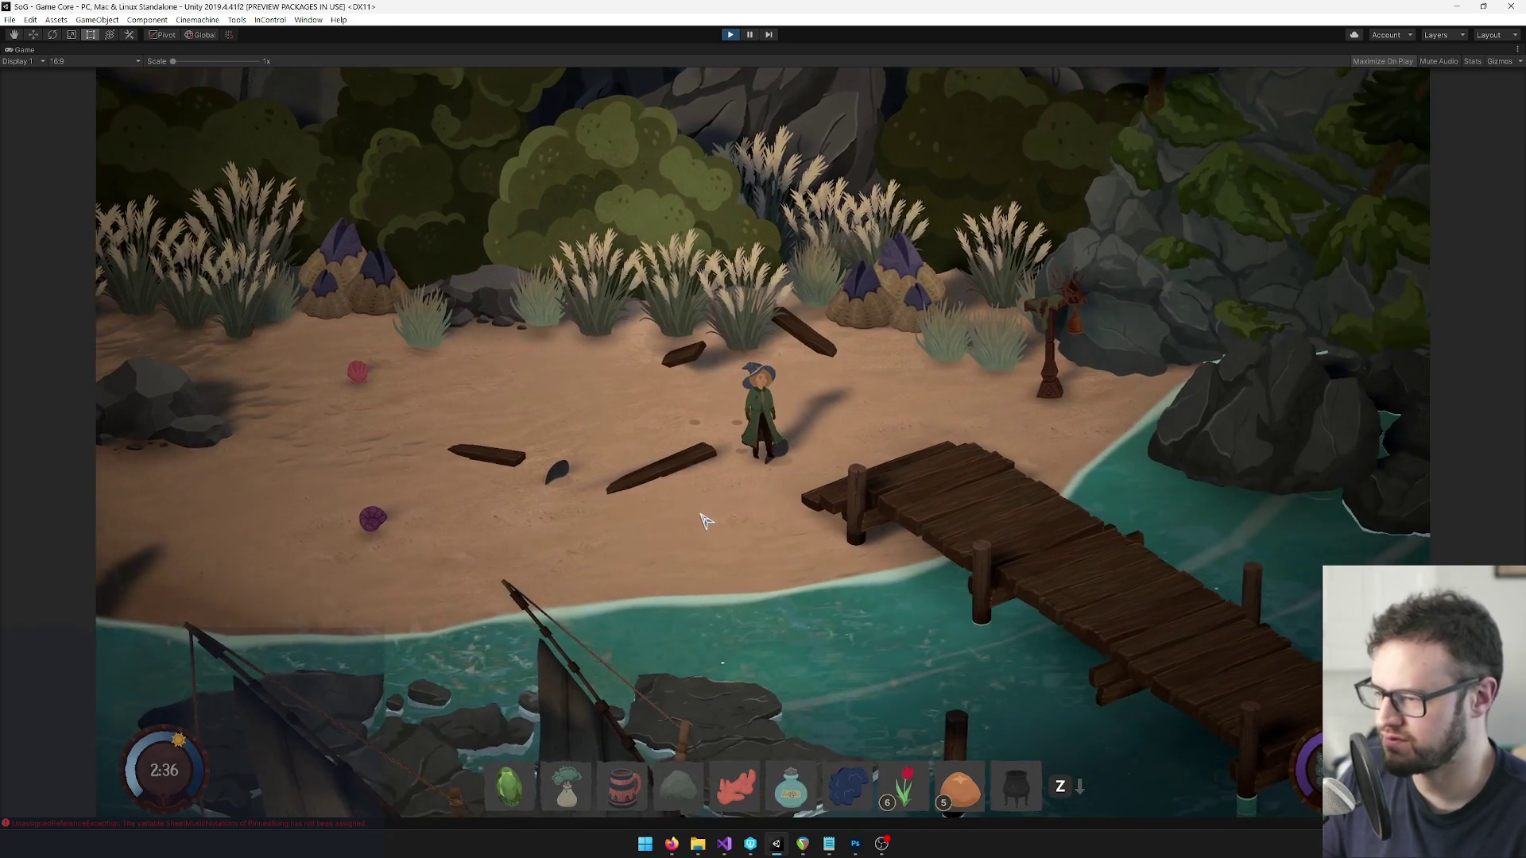
key("a")
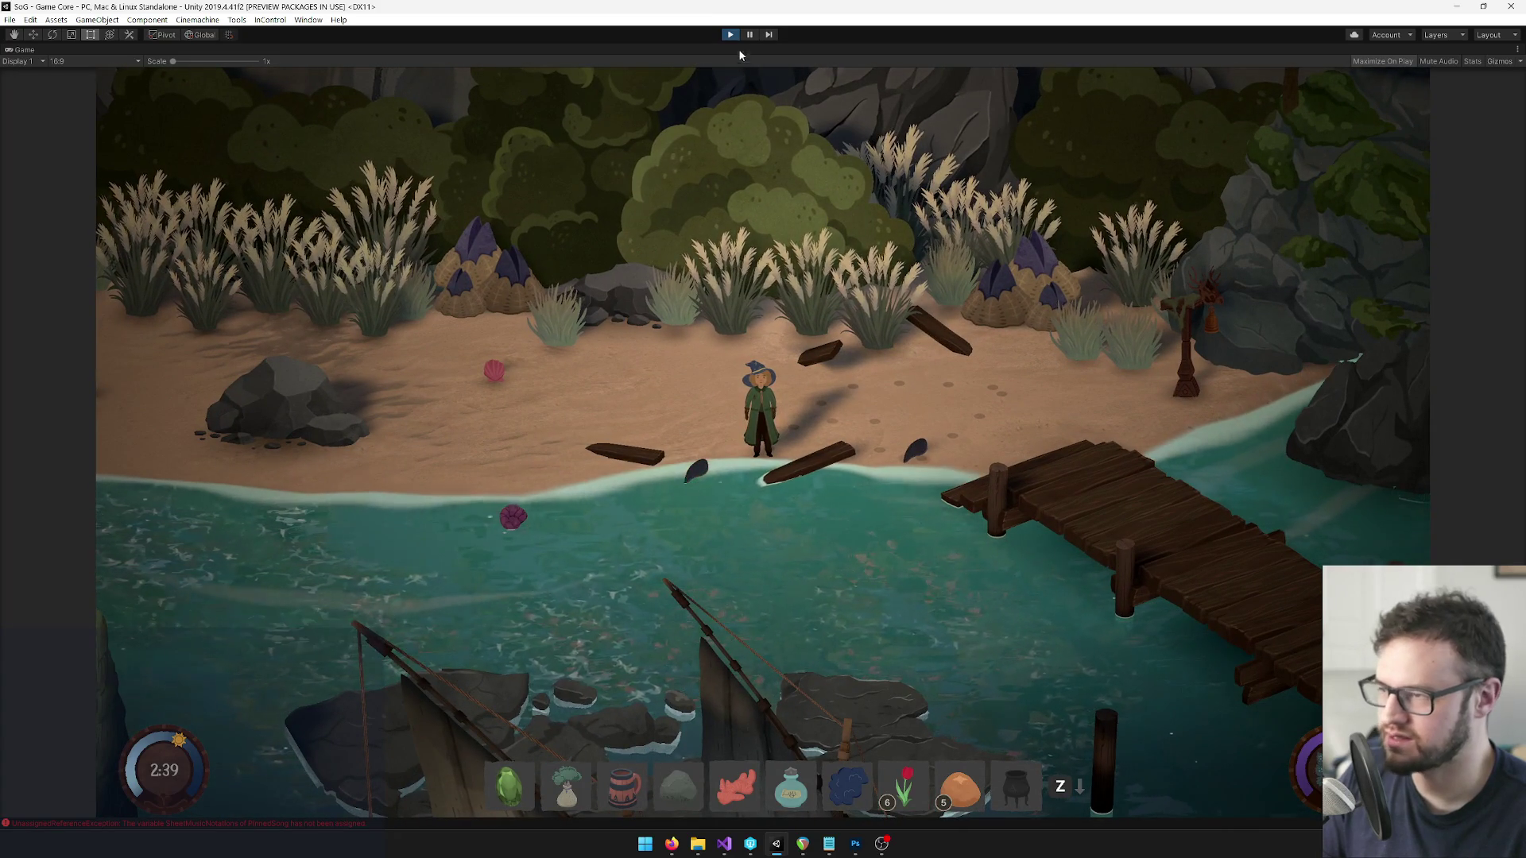
left_click(731, 36)
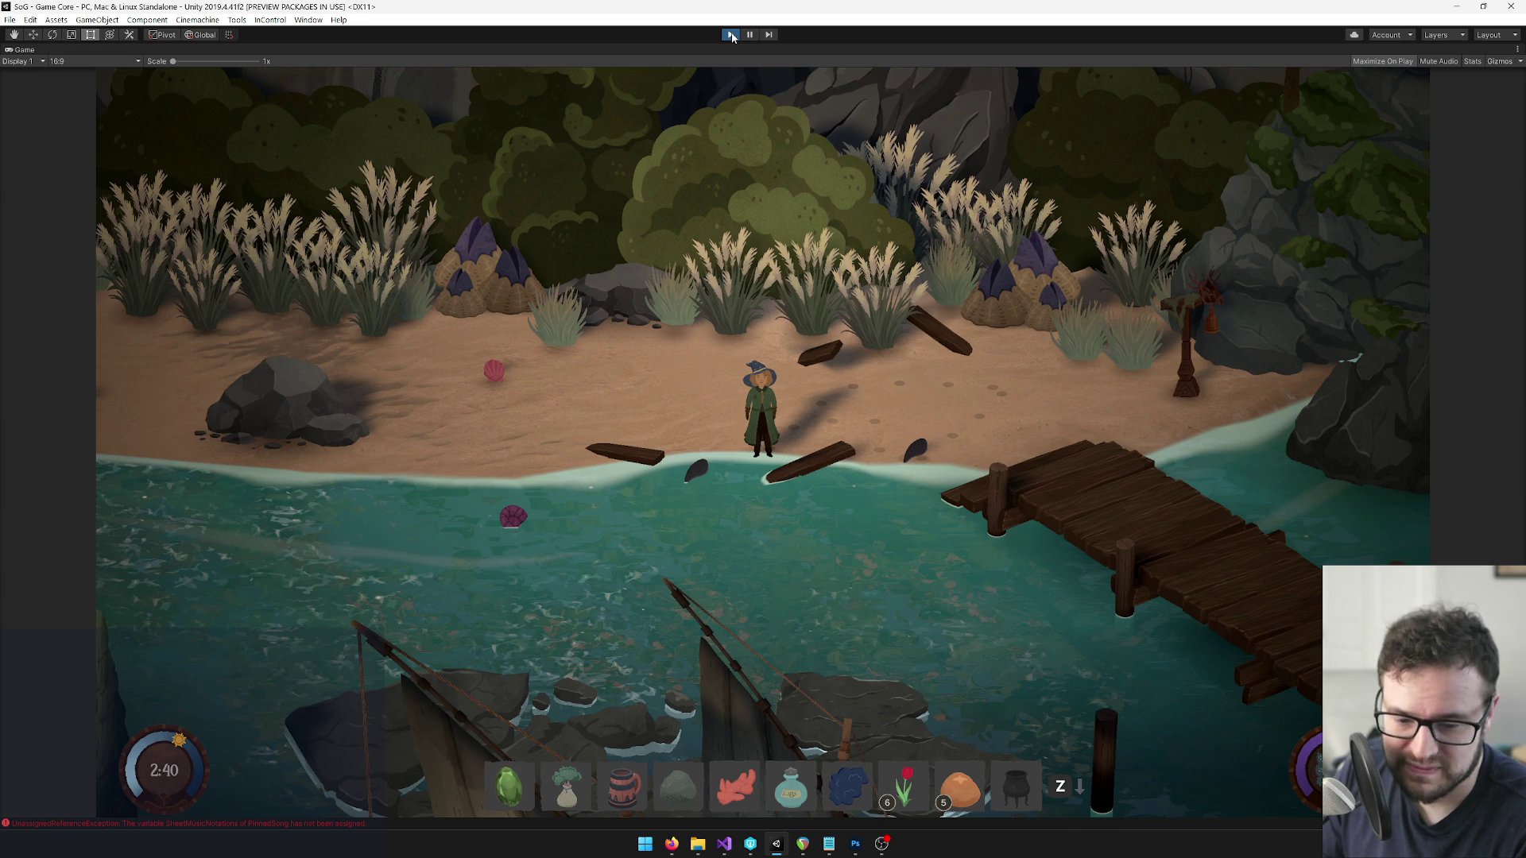
left_click(730, 35)
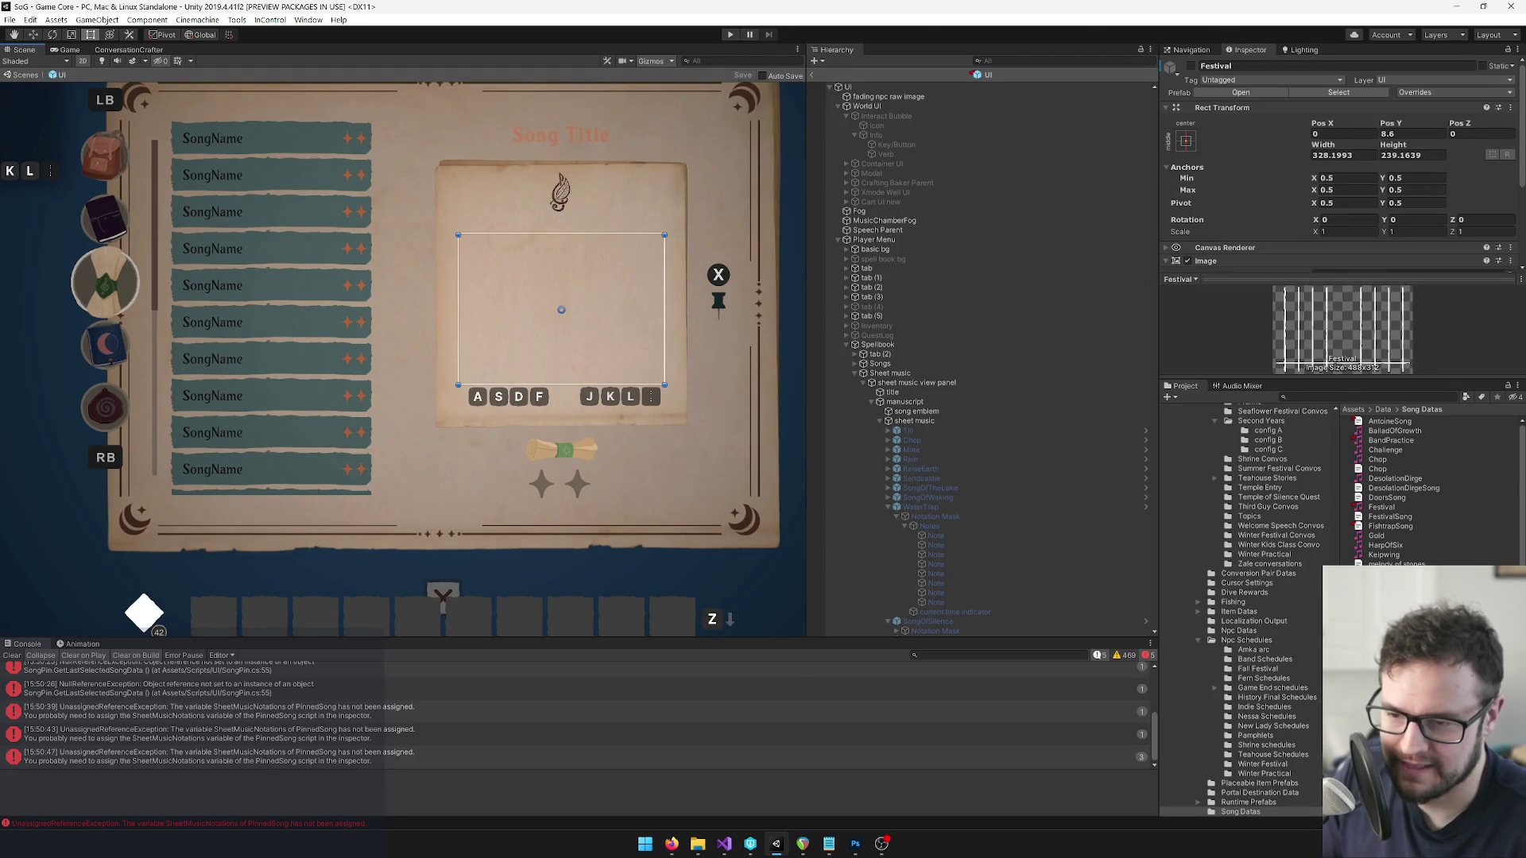
Open the Festival SongData asset and check its Location and Background Music Volume settings.
left_click(1349, 395)
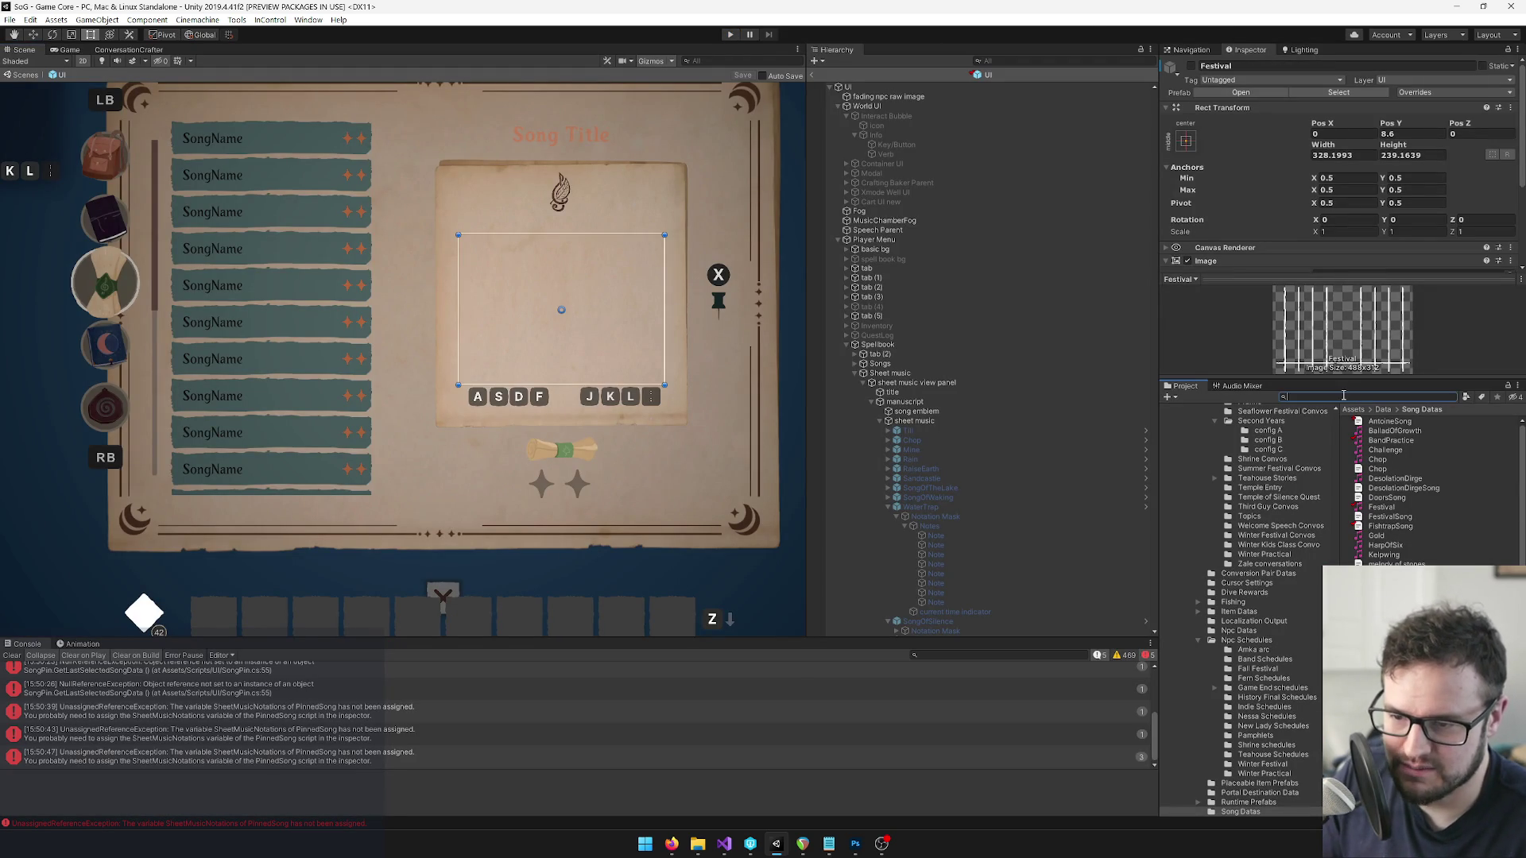
left_click(1381, 507)
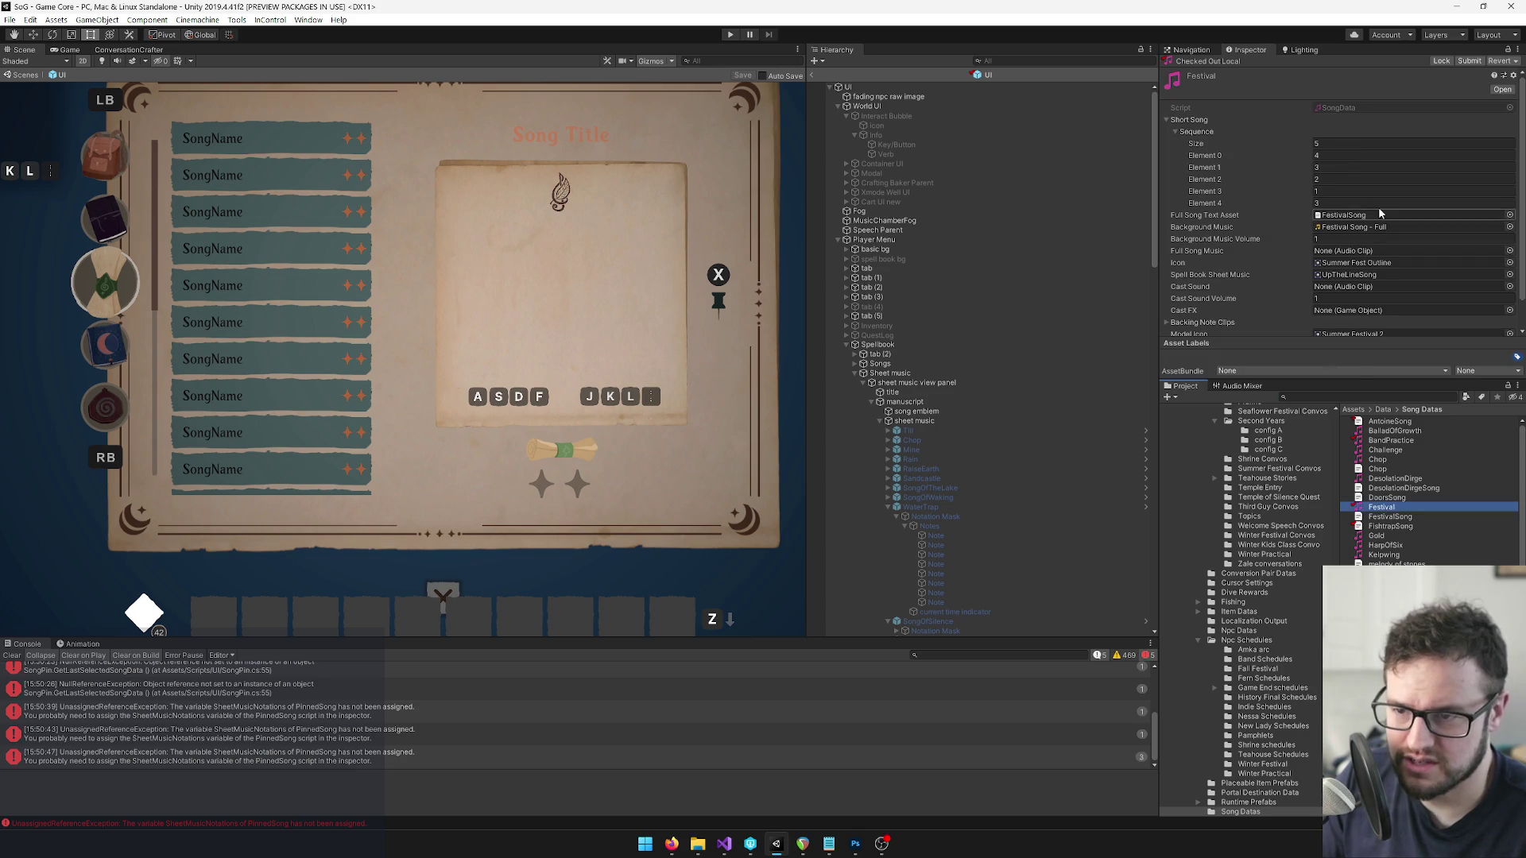
scroll(1373, 212, "down", 1)
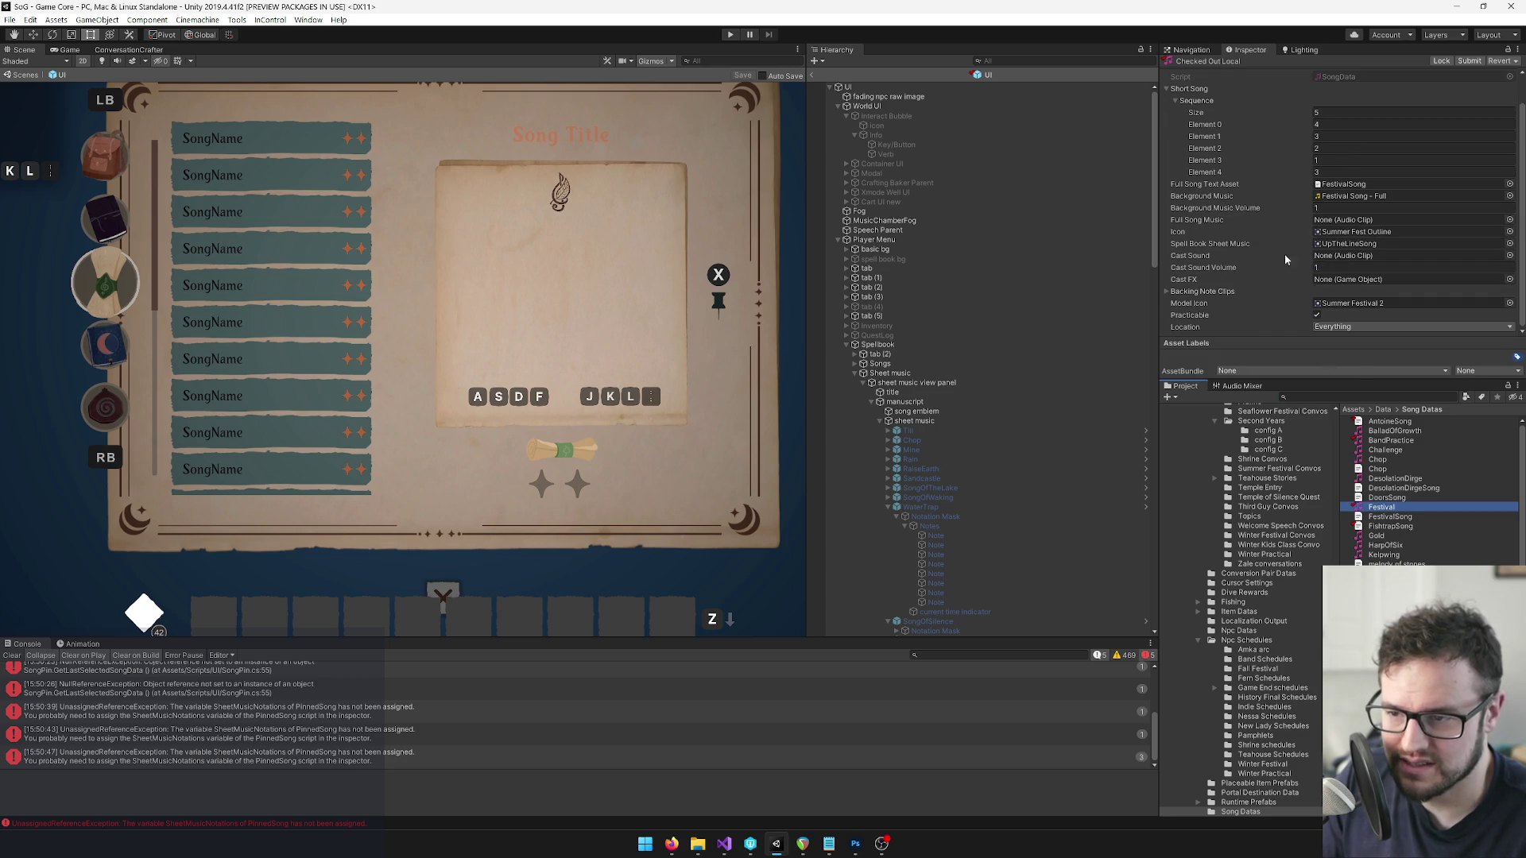
left_click(1351, 328)
left_click(1231, 332)
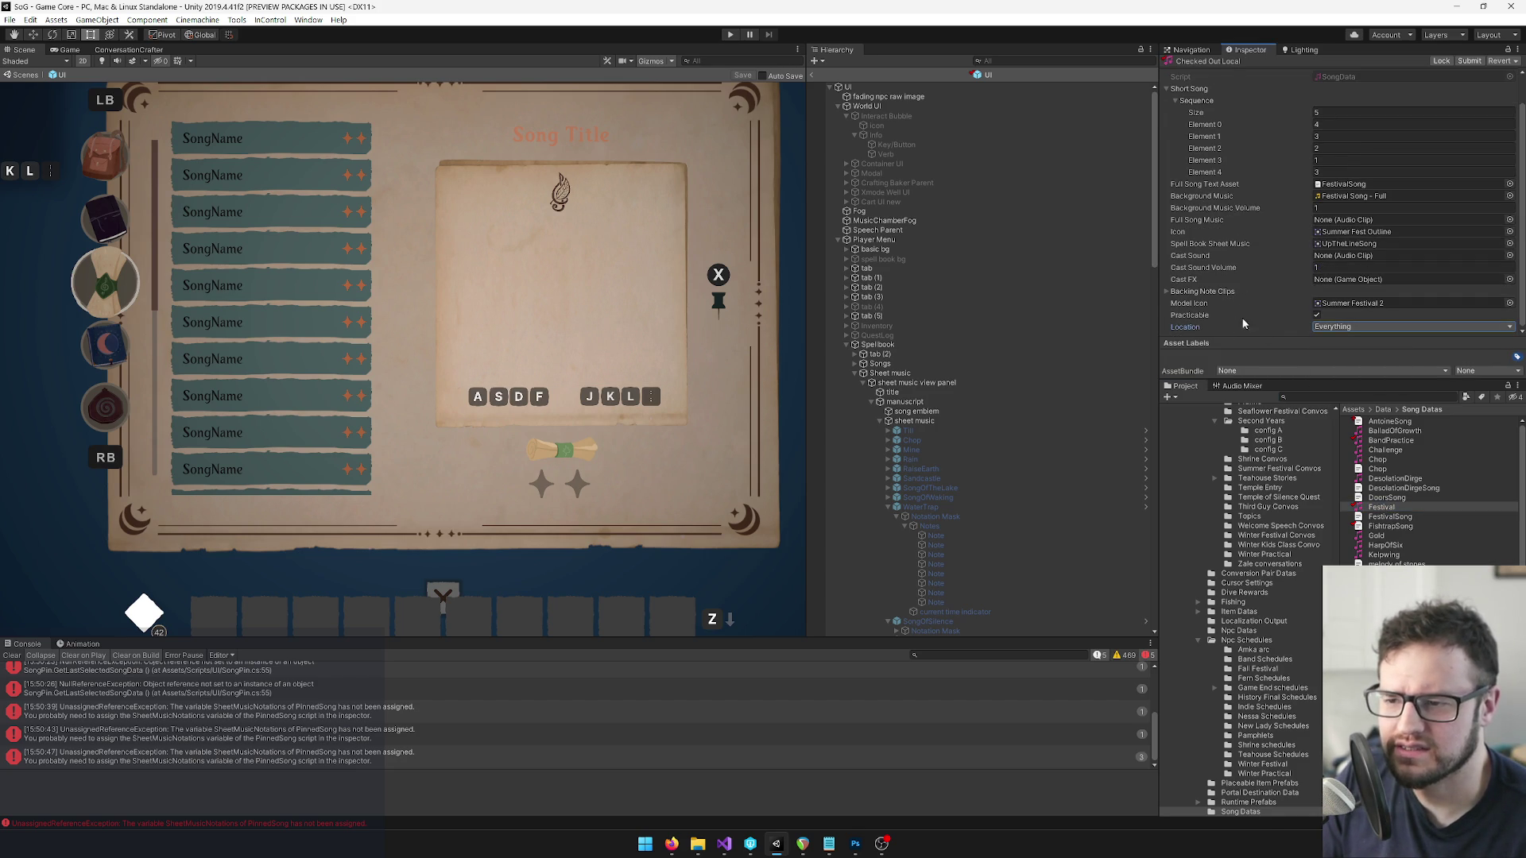
scroll(1242, 278, "up", 1)
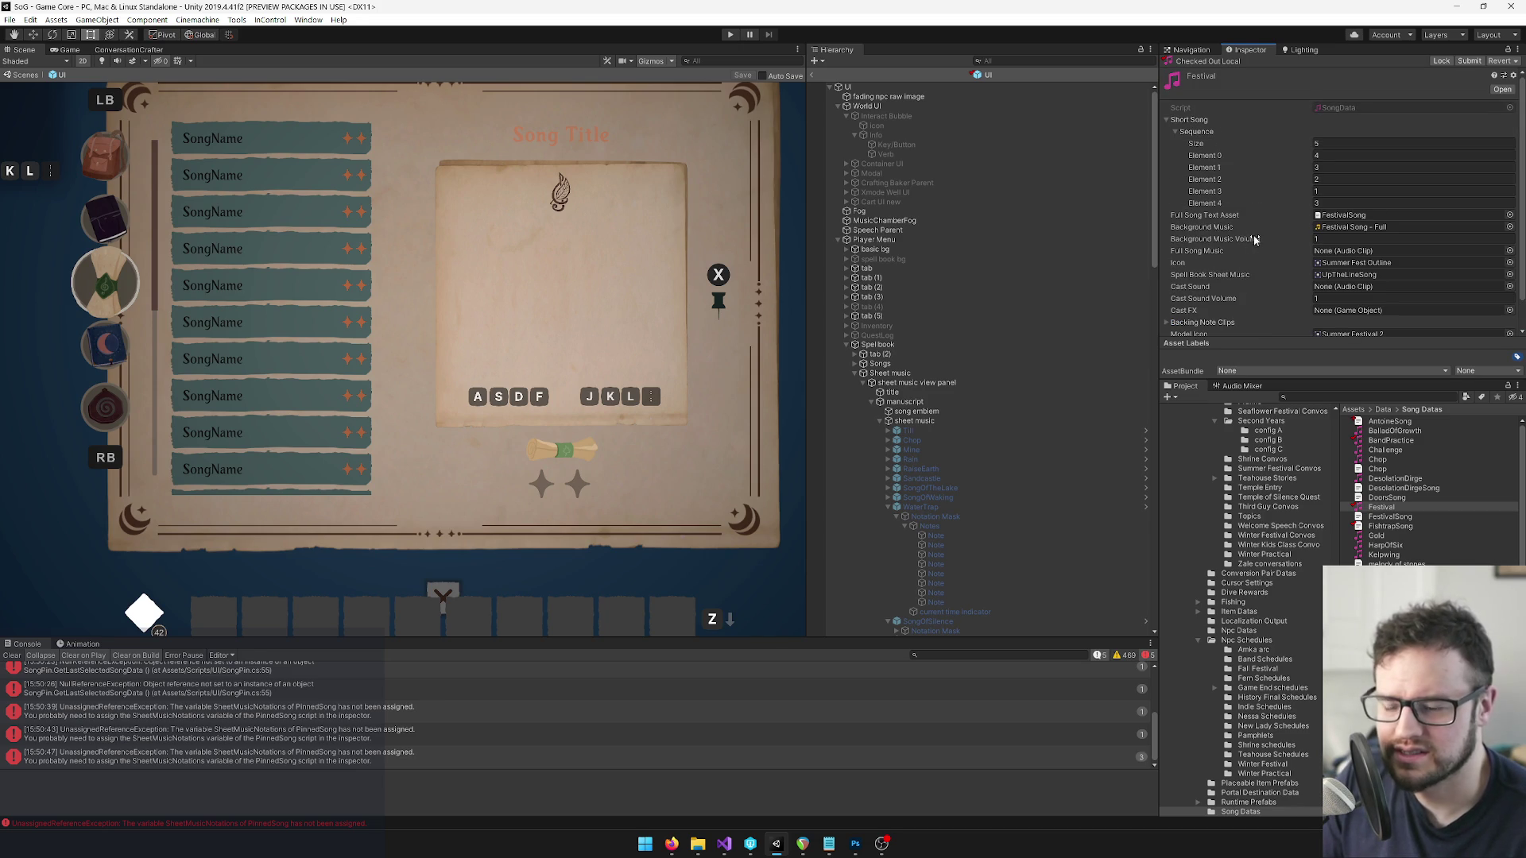
left_click(1304, 238)
key("BackSpace")
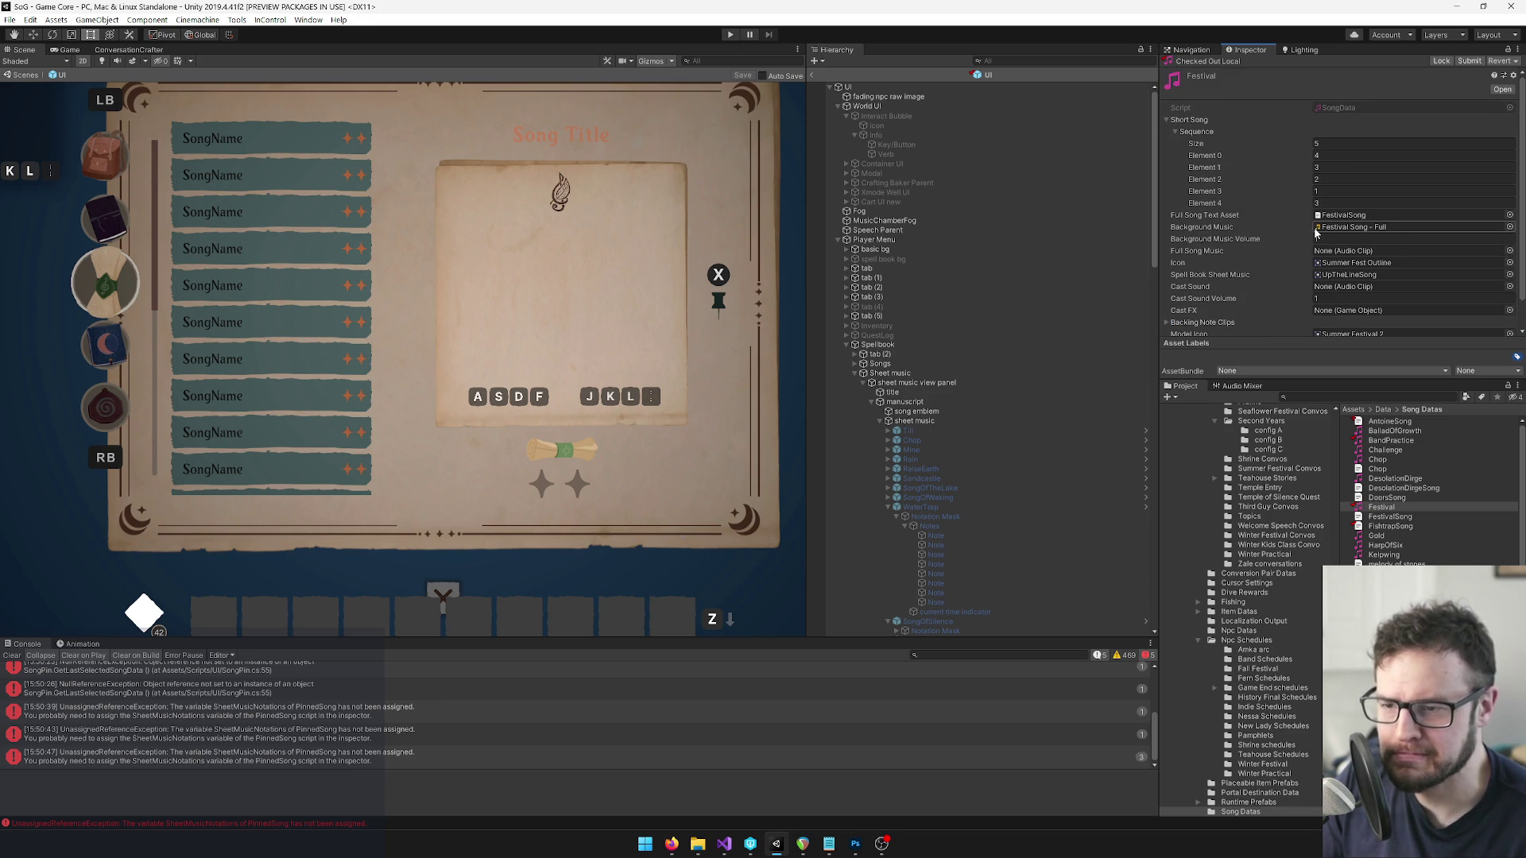
Inspect the Festival song's Sequence note values, including Elements 1 and 4.
scroll(1315, 232, "down", 1)
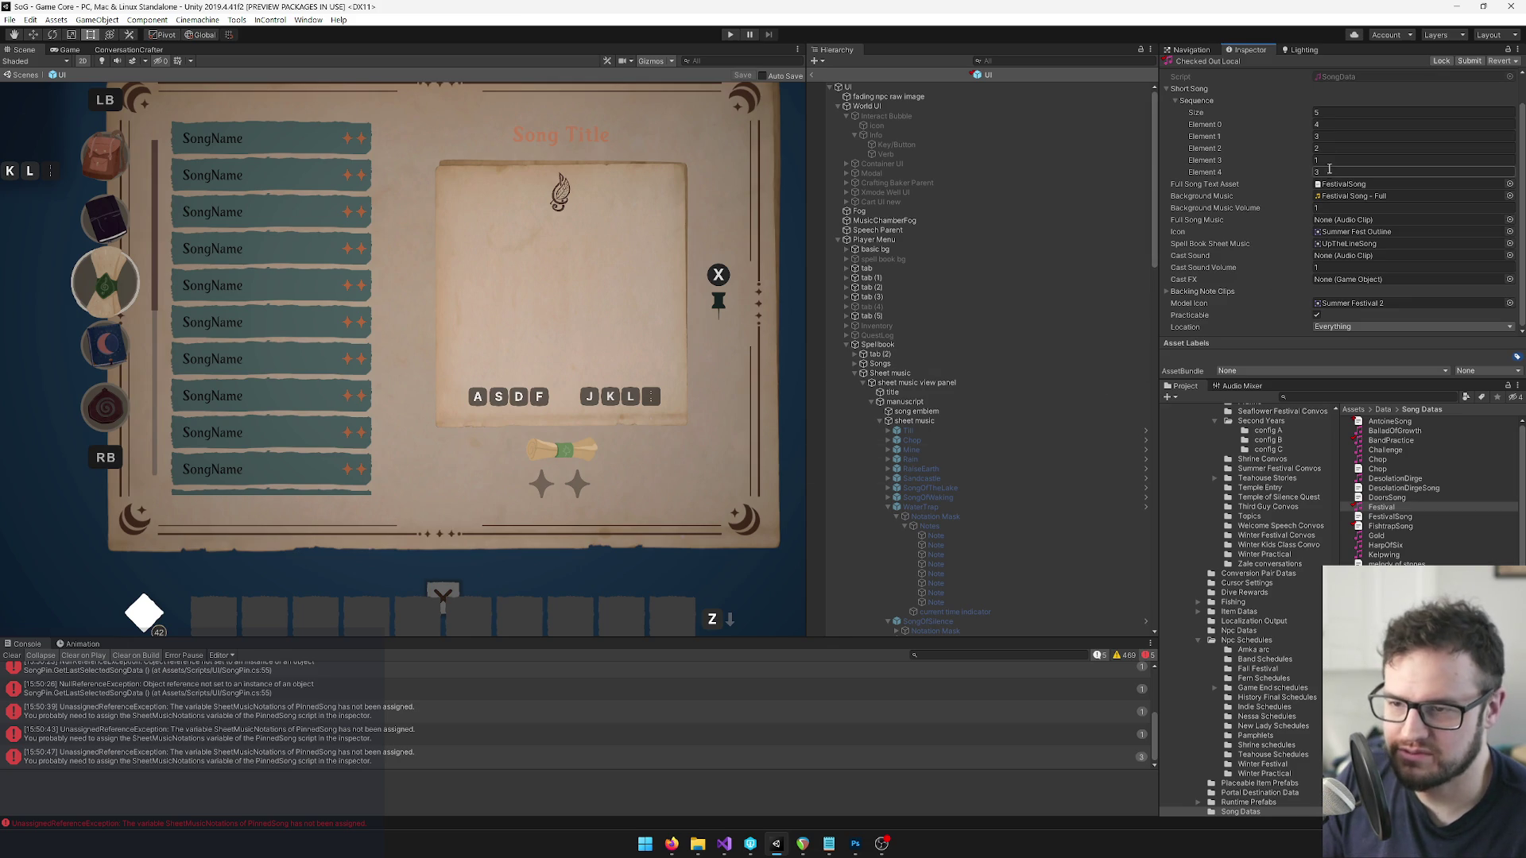
left_click(1328, 136)
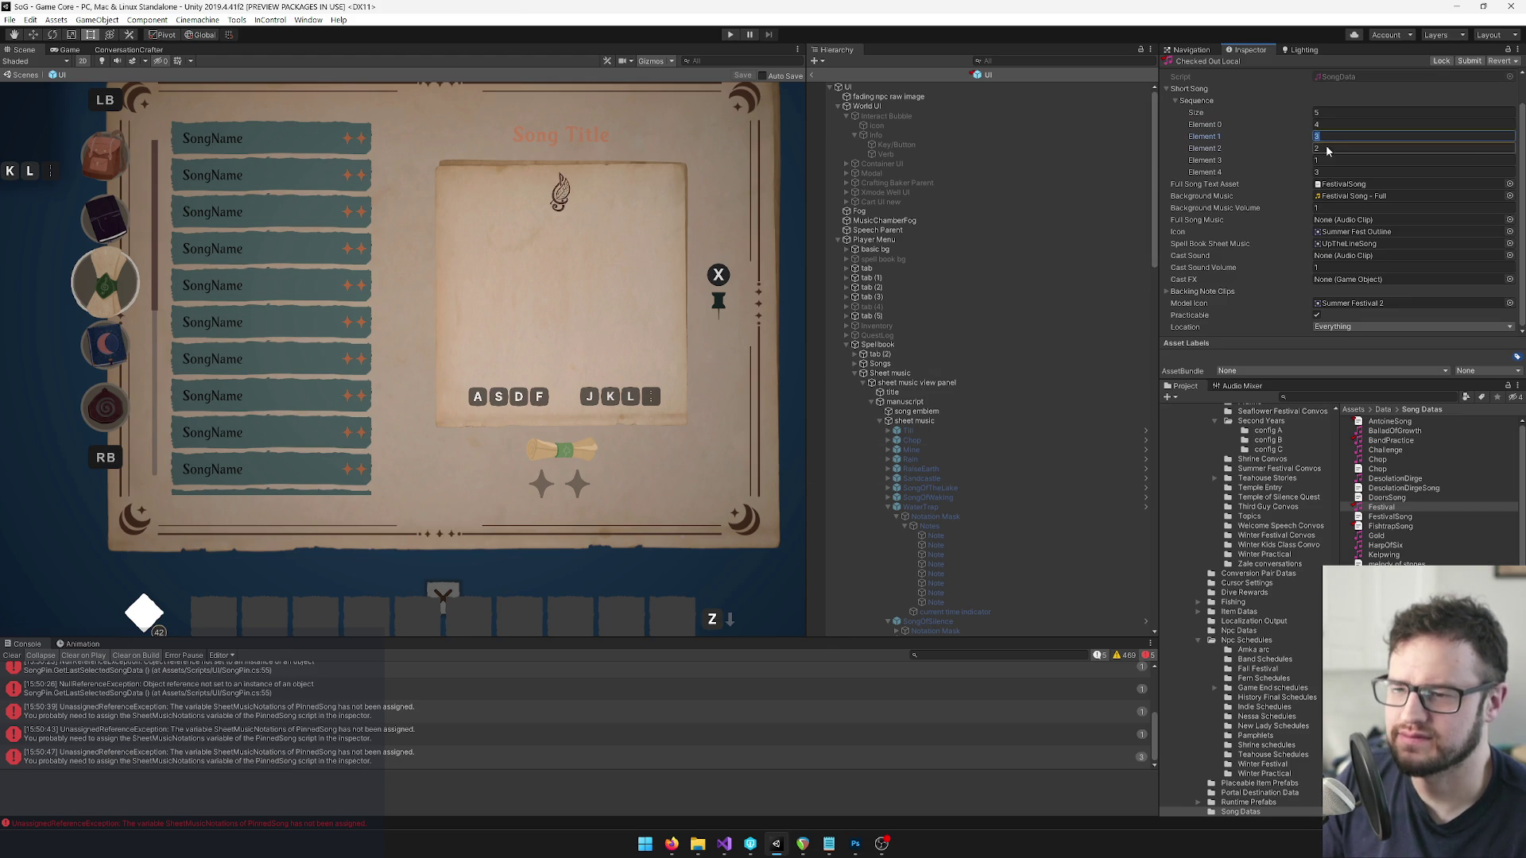
left_click(1323, 171)
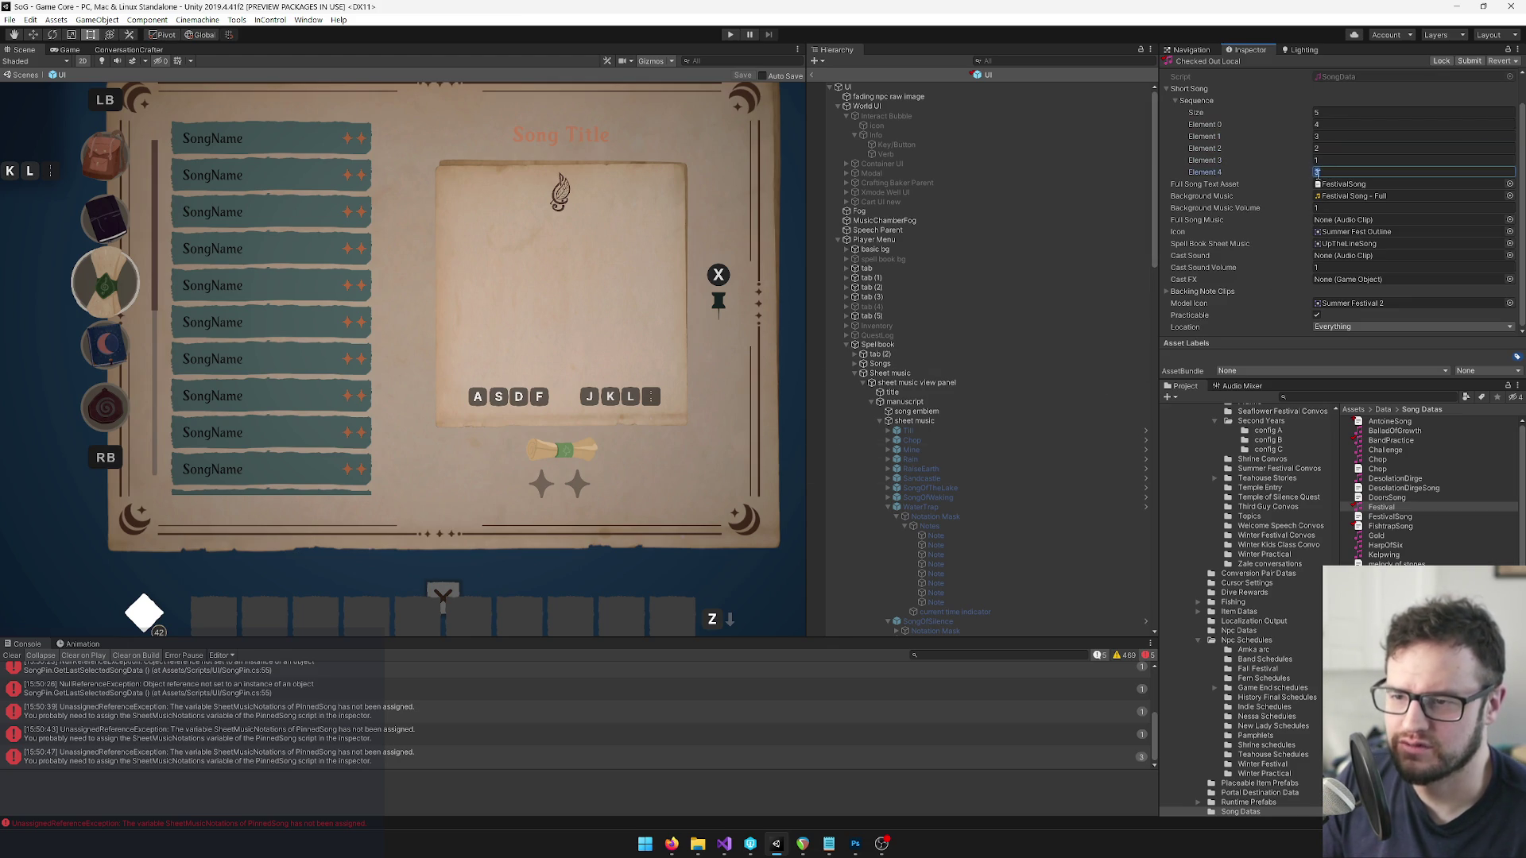
scroll(971, 398, "down", 8)
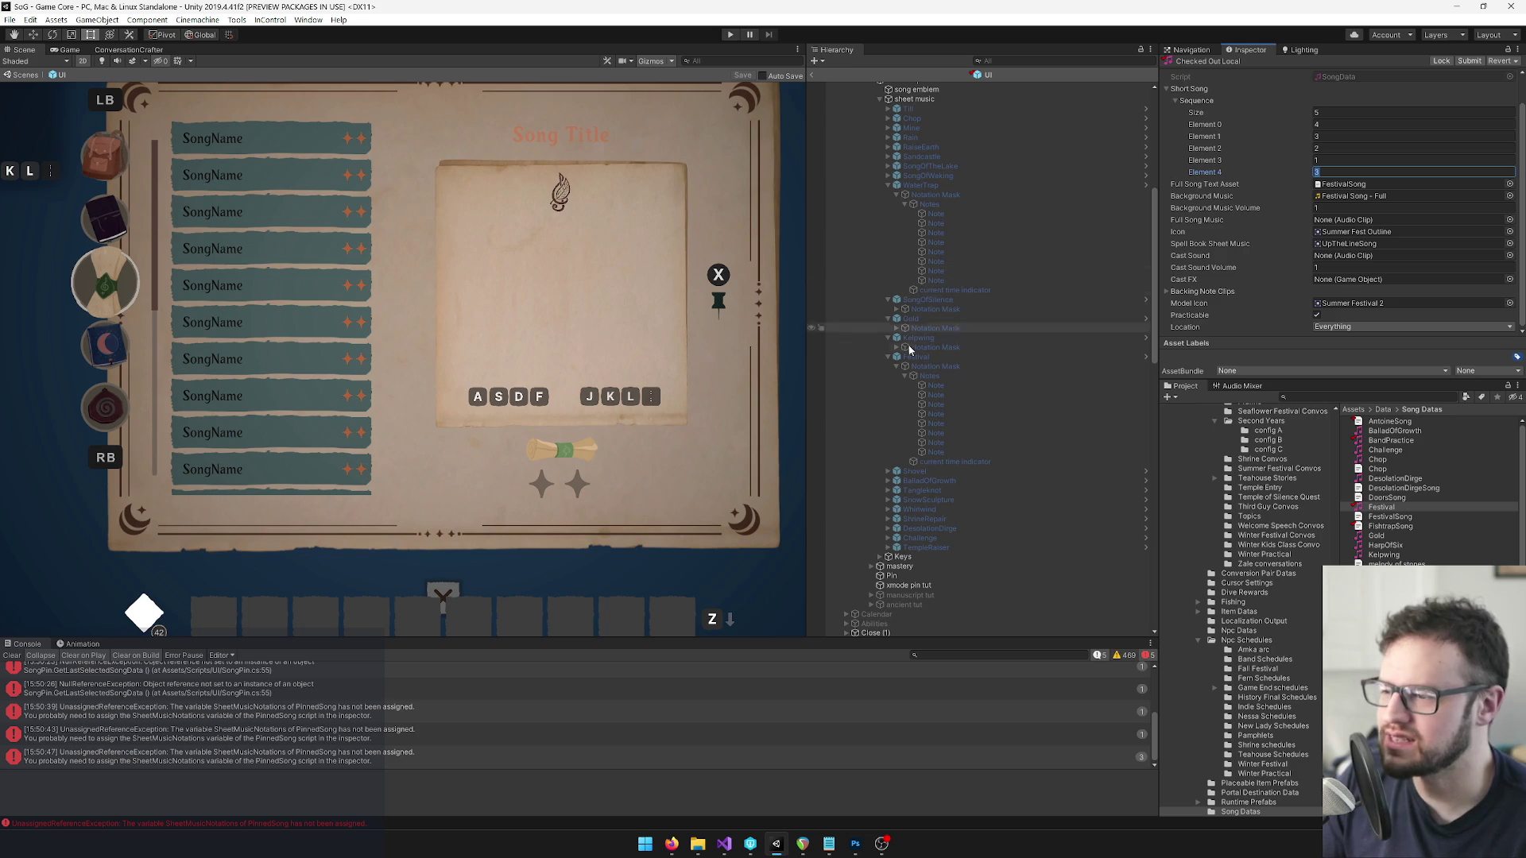
scroll(938, 357, "down", 5)
scroll(951, 356, "up", 9)
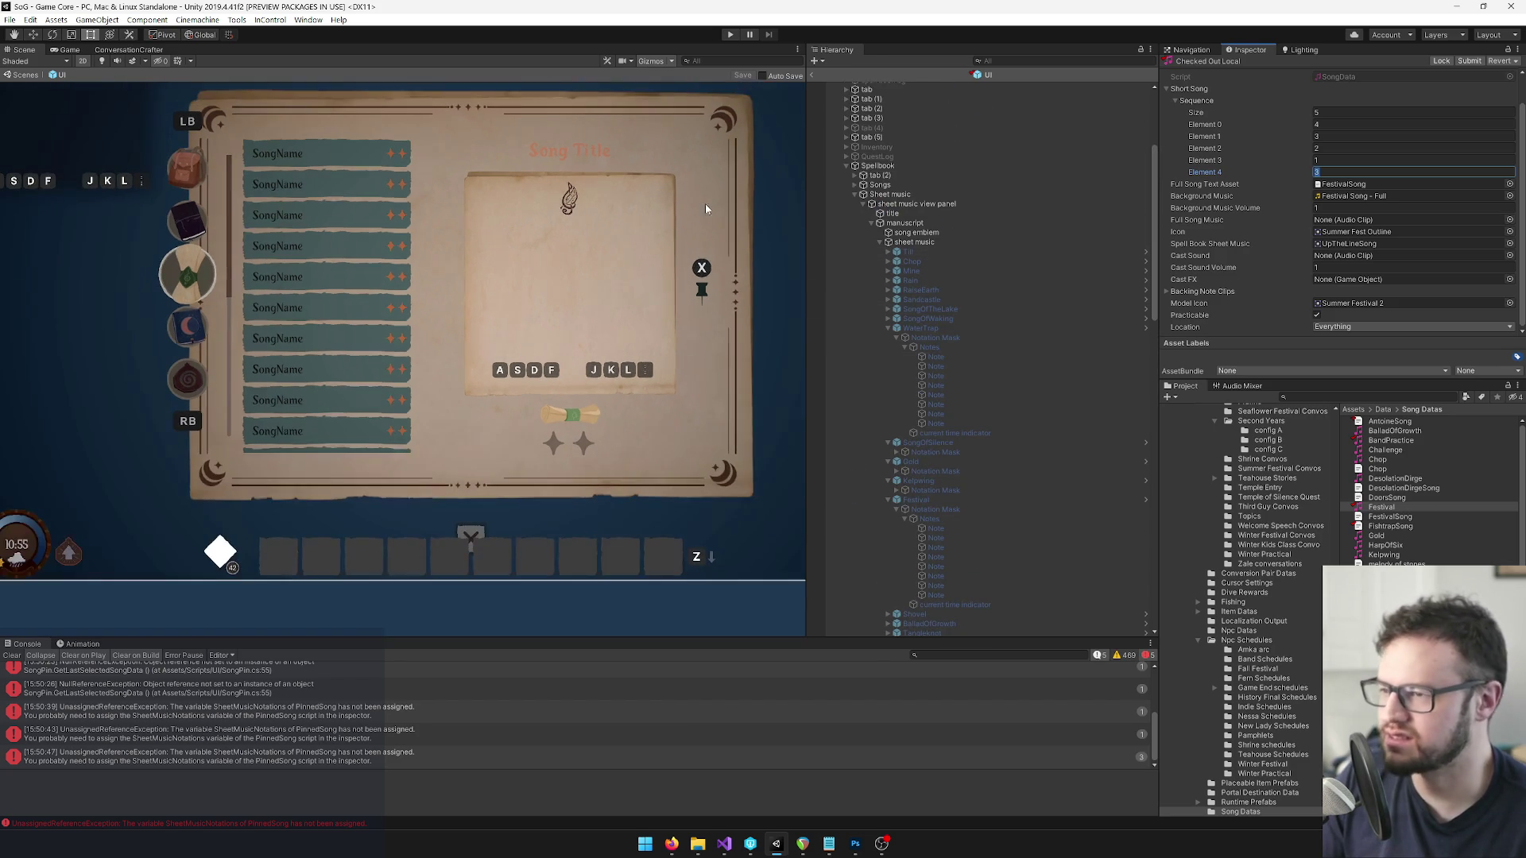
scroll(927, 259, "up", 5)
Filter the Hierarchy for 'ui' and select the UI root object to show its properties.
left_click(1008, 58)
type("ui")
left_click(882, 87)
left_click(1152, 60)
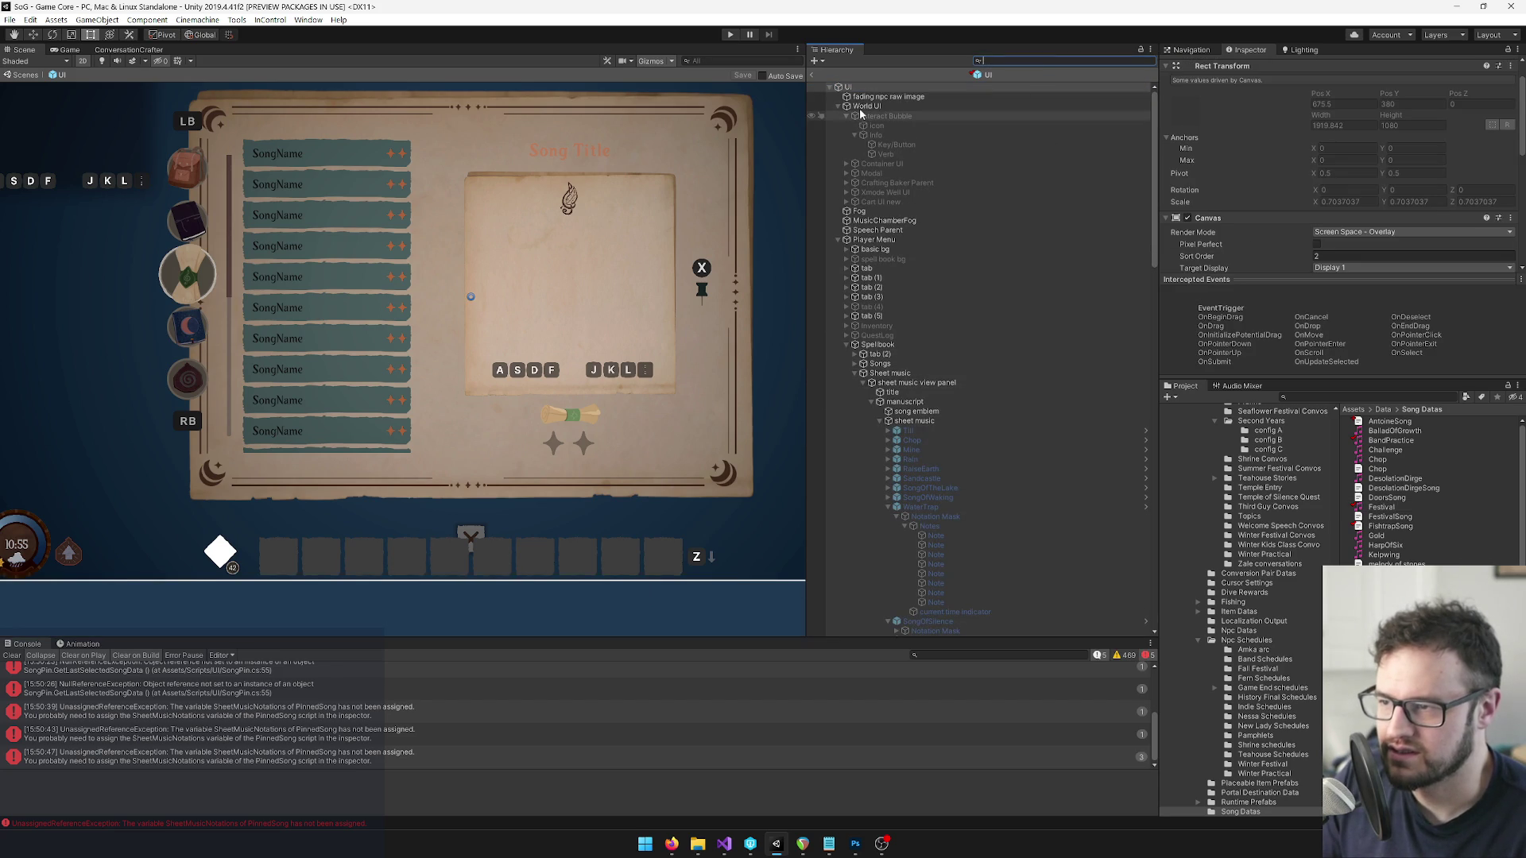
Hide the spellbook's sheet music image, then make it visible again.
left_click(888, 421)
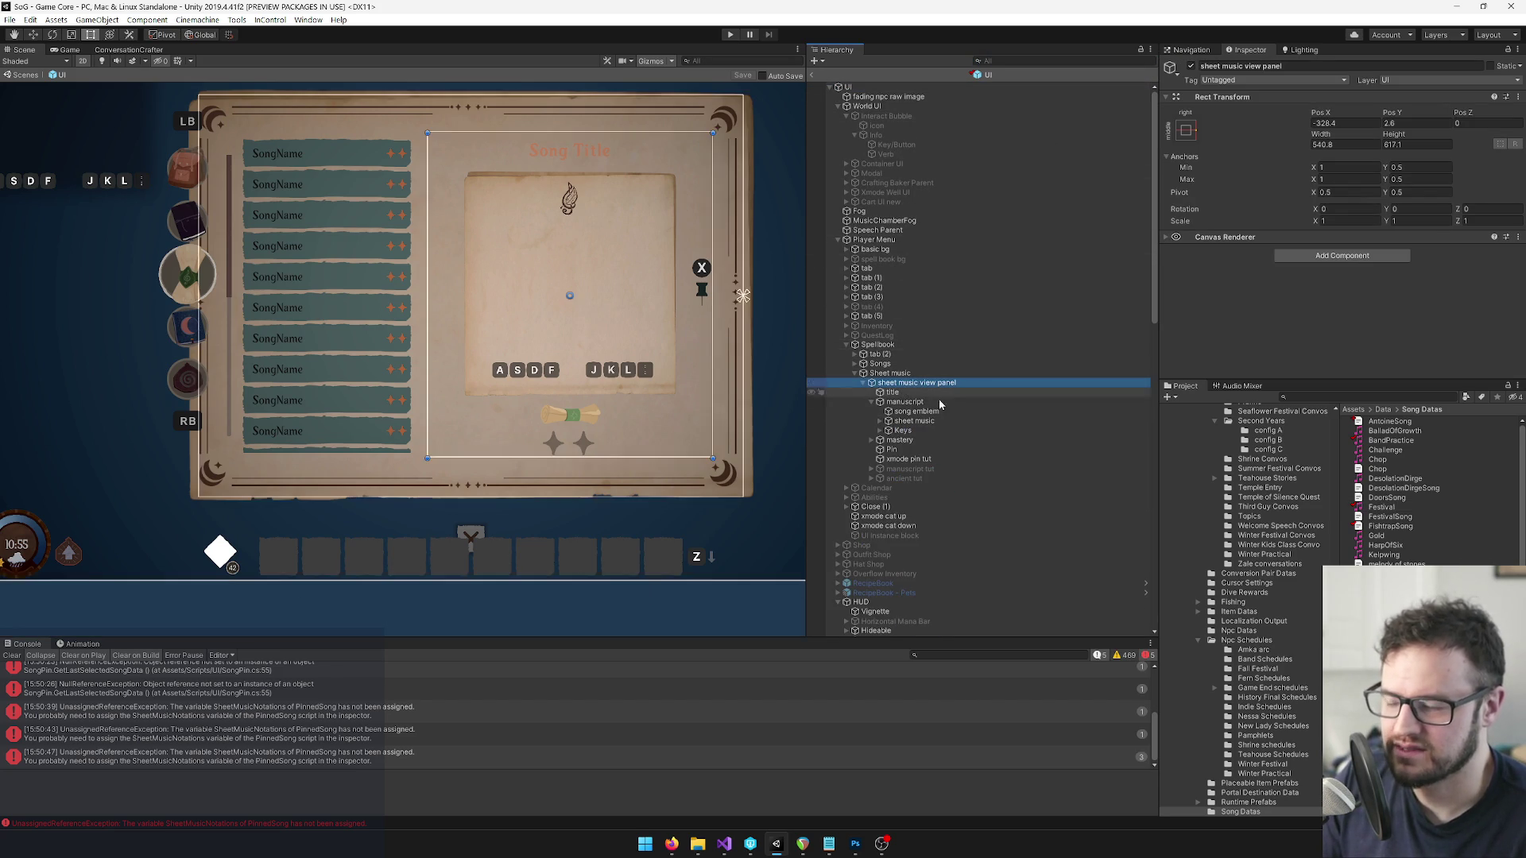
left_click(880, 421)
left_click(914, 420)
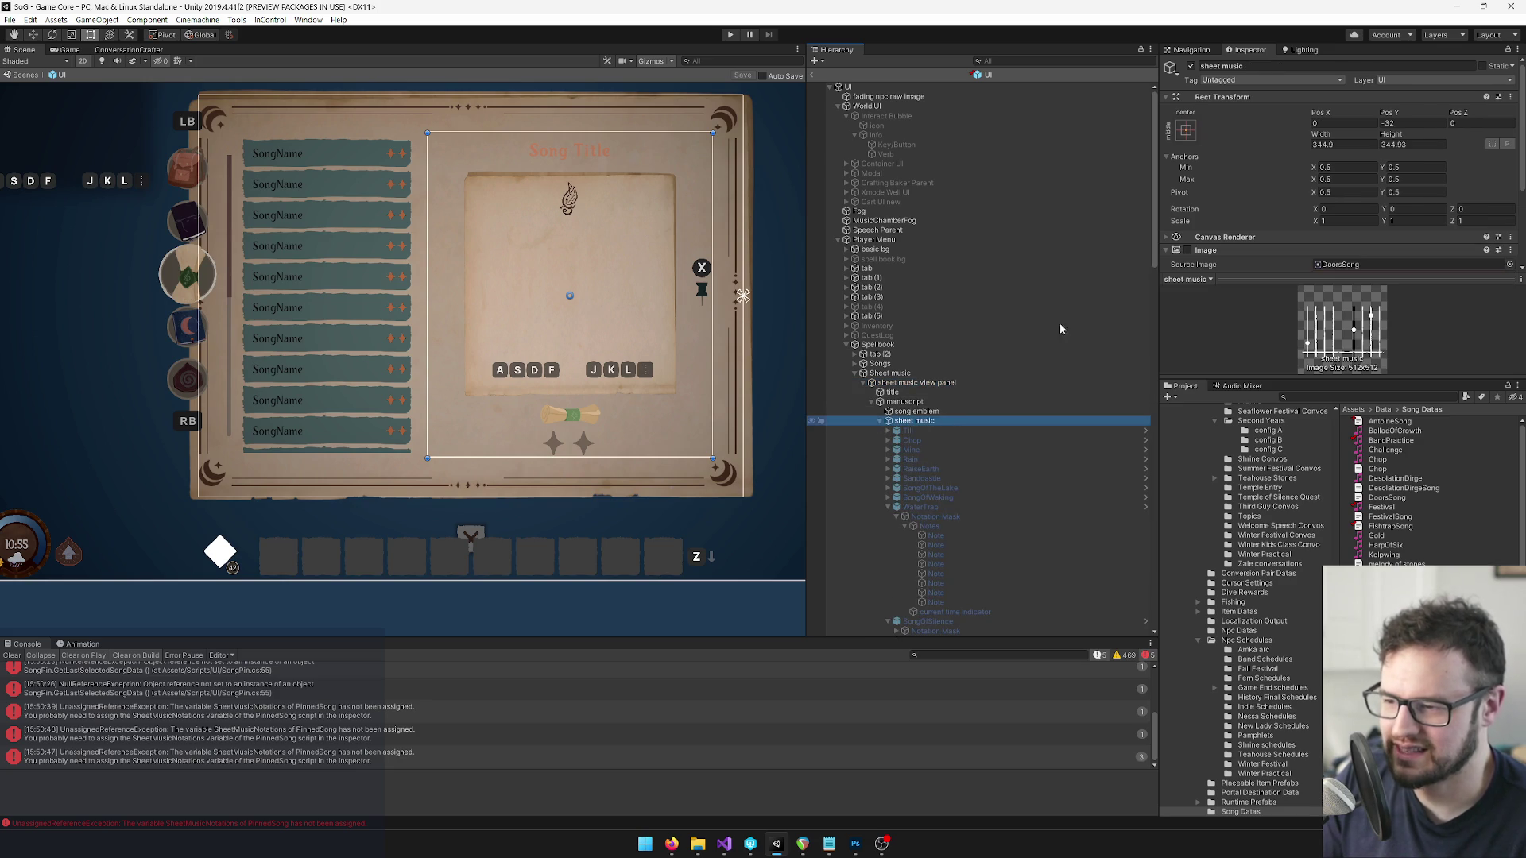
left_click(1191, 67)
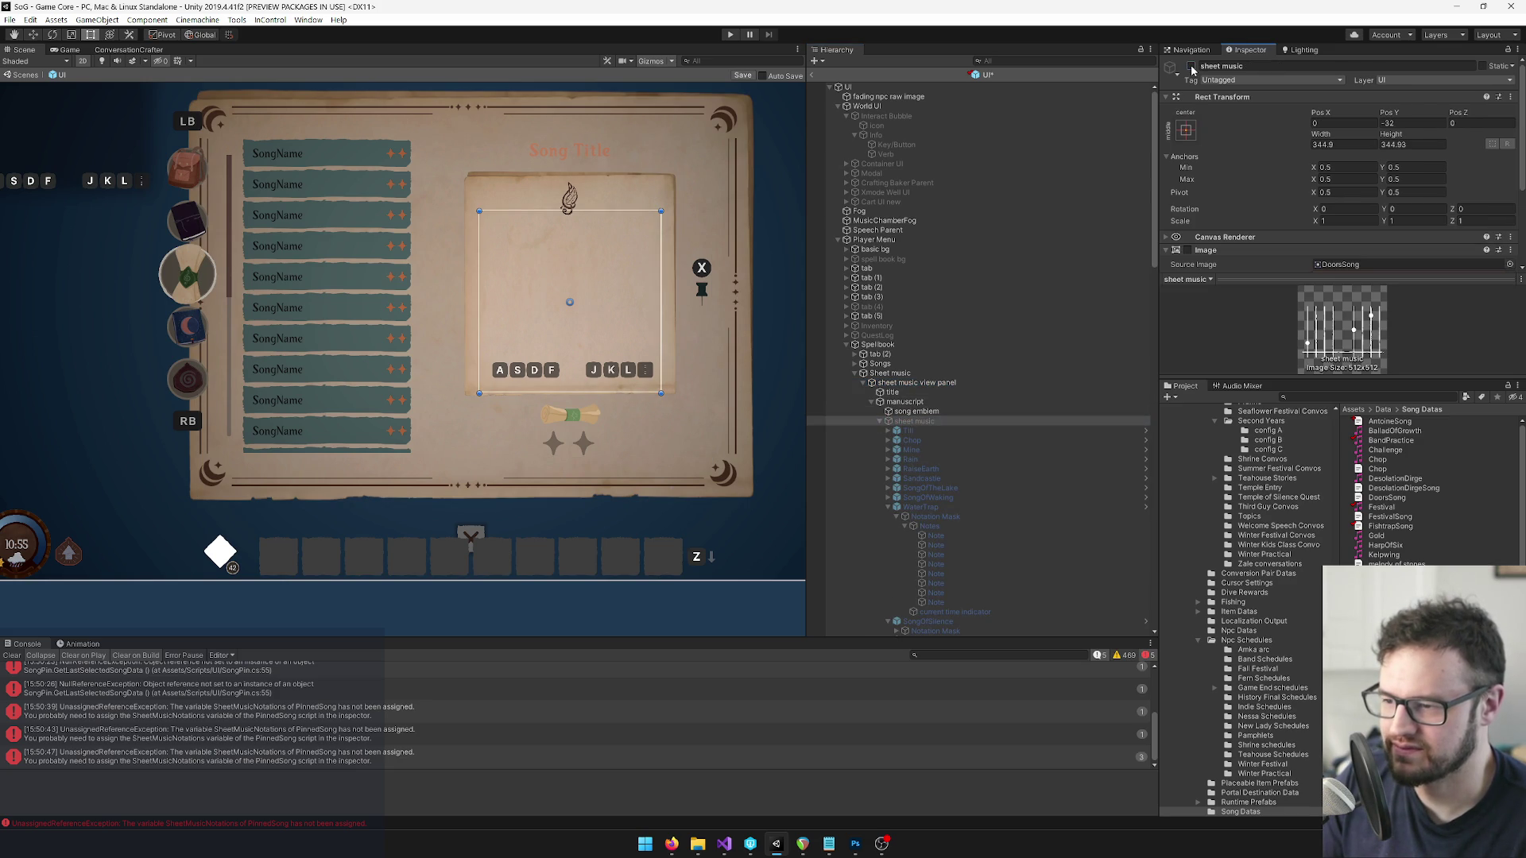
left_click(879, 420)
left_click(891, 384)
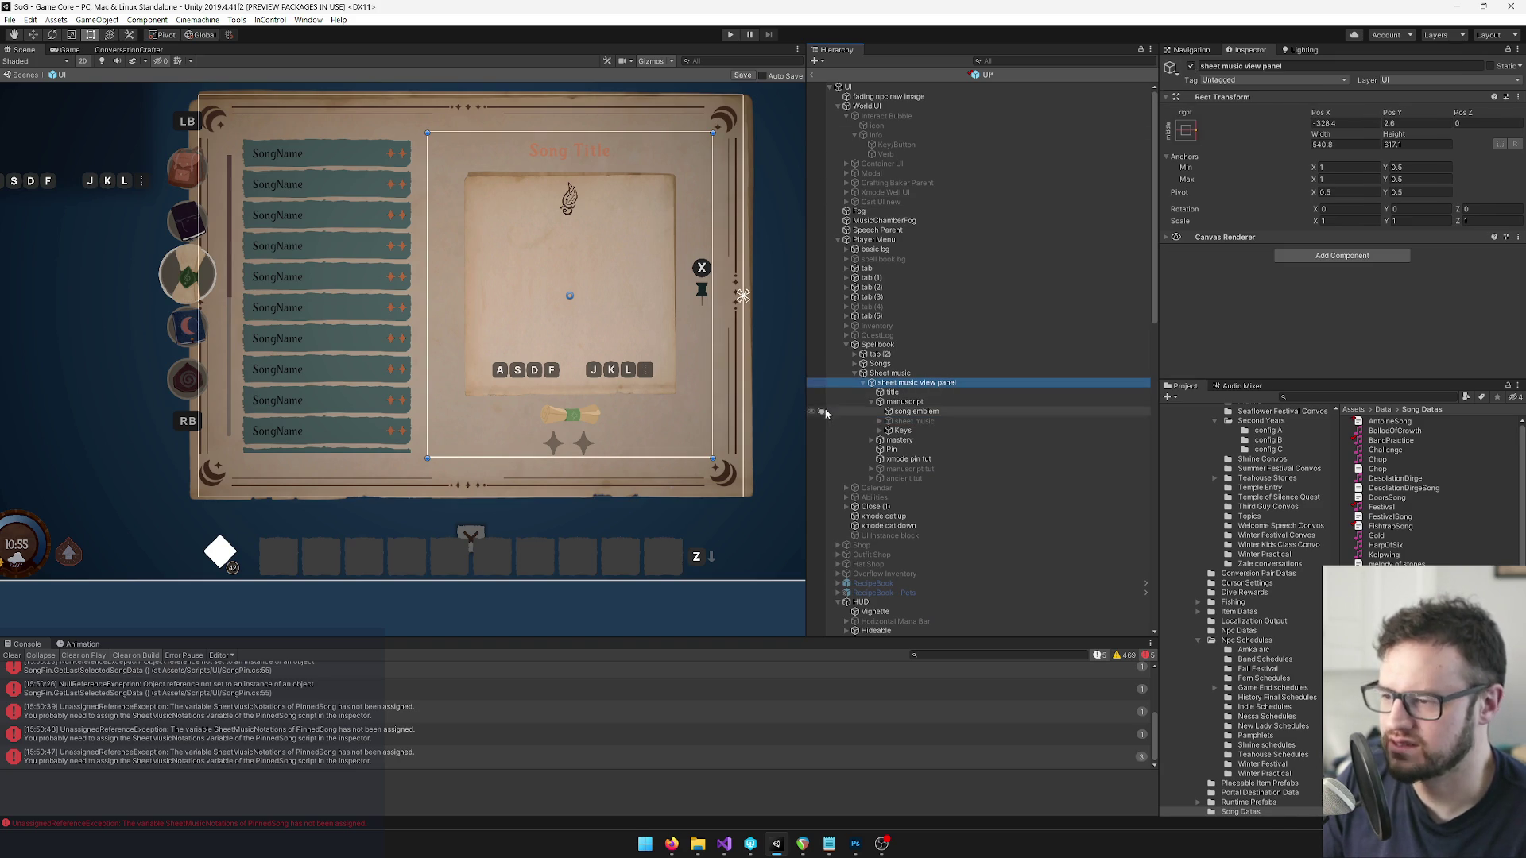
left_click(879, 421)
left_click(914, 421)
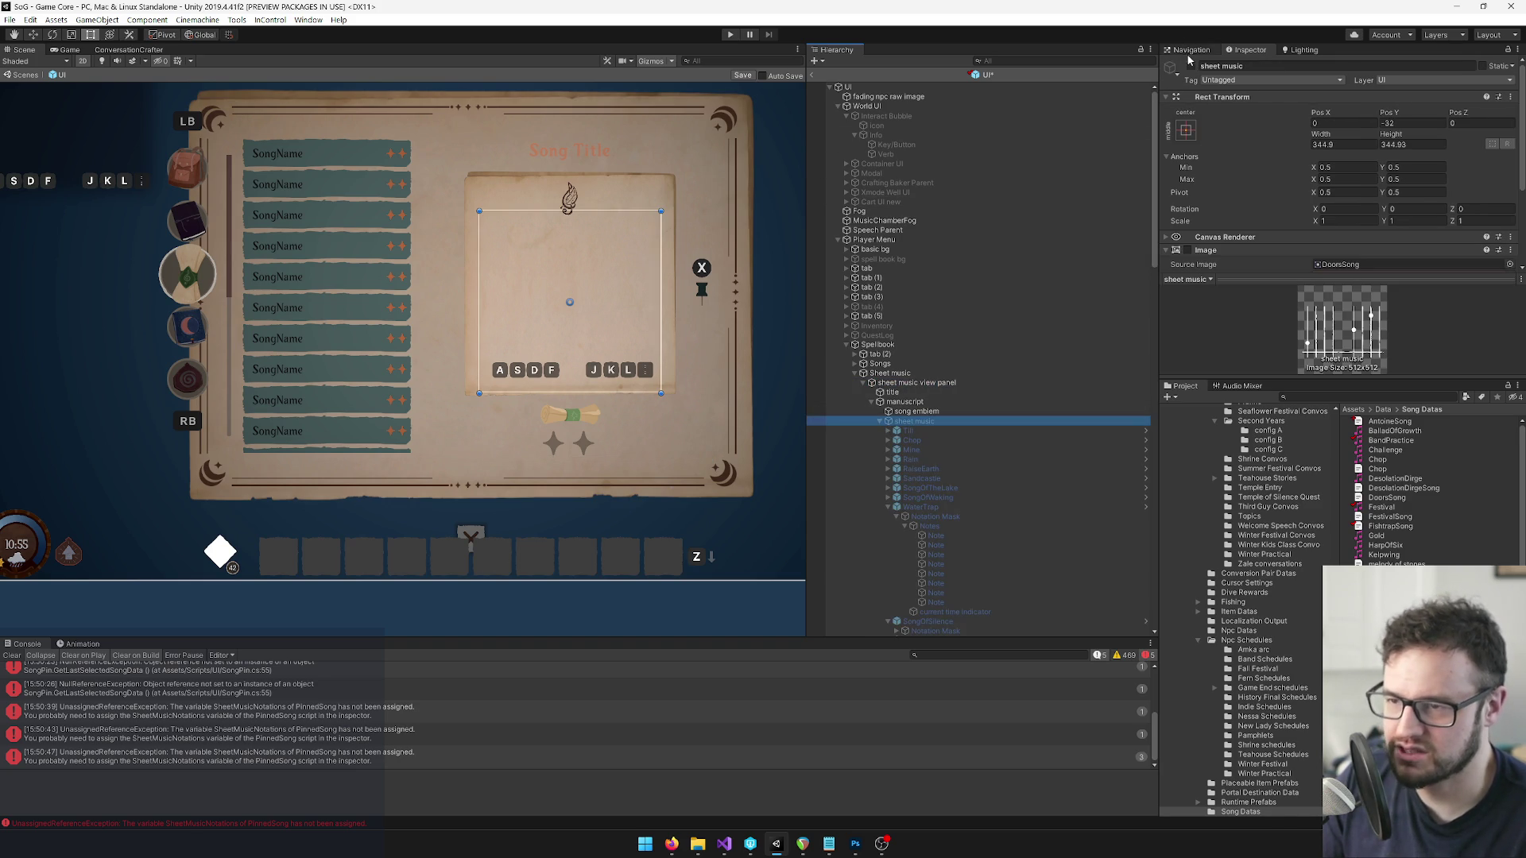
left_click(1191, 67)
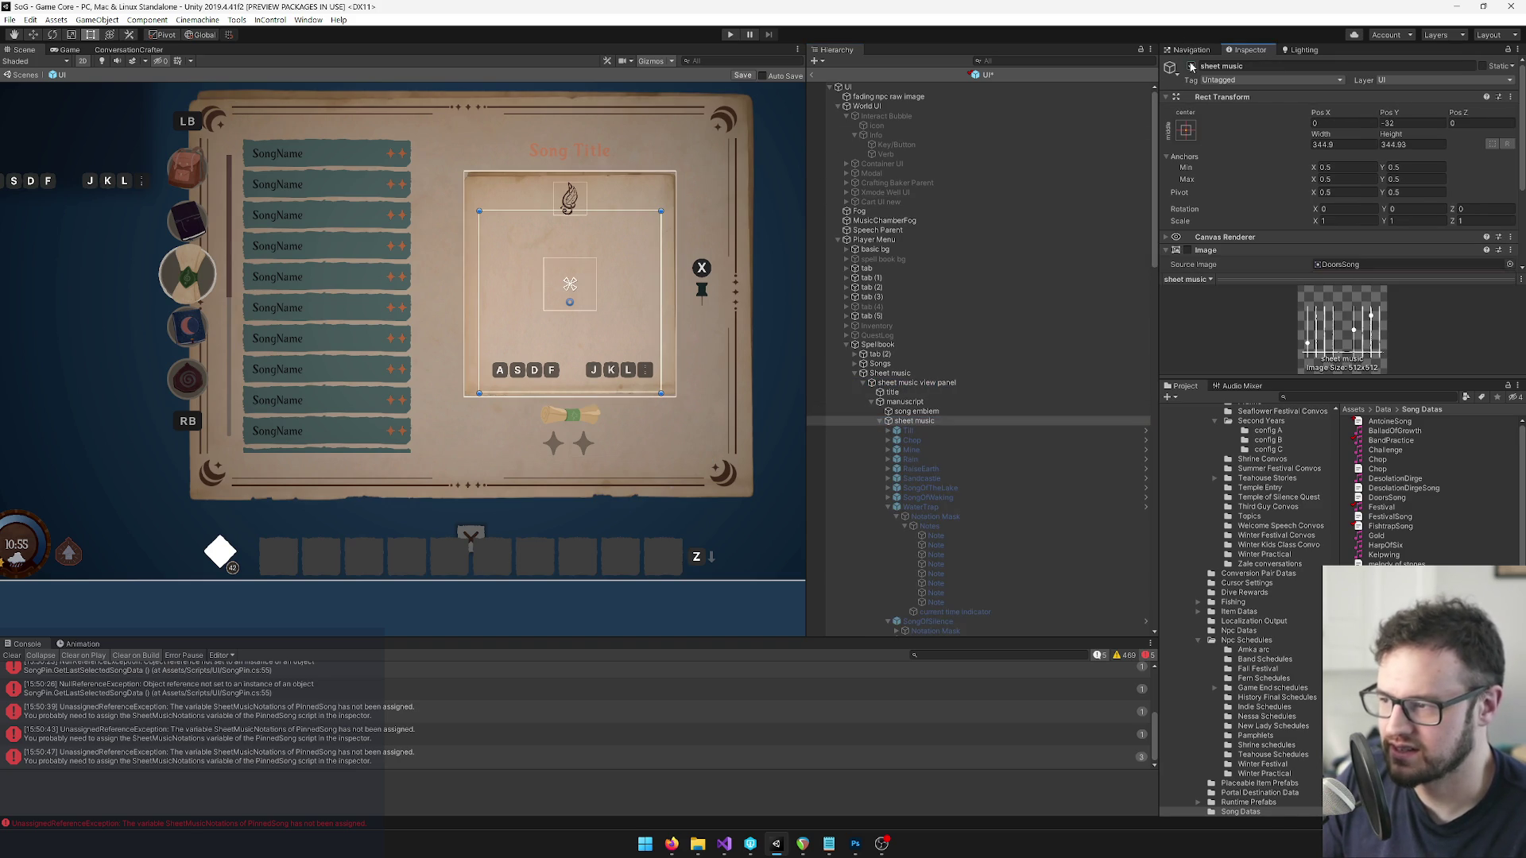
left_click(880, 422)
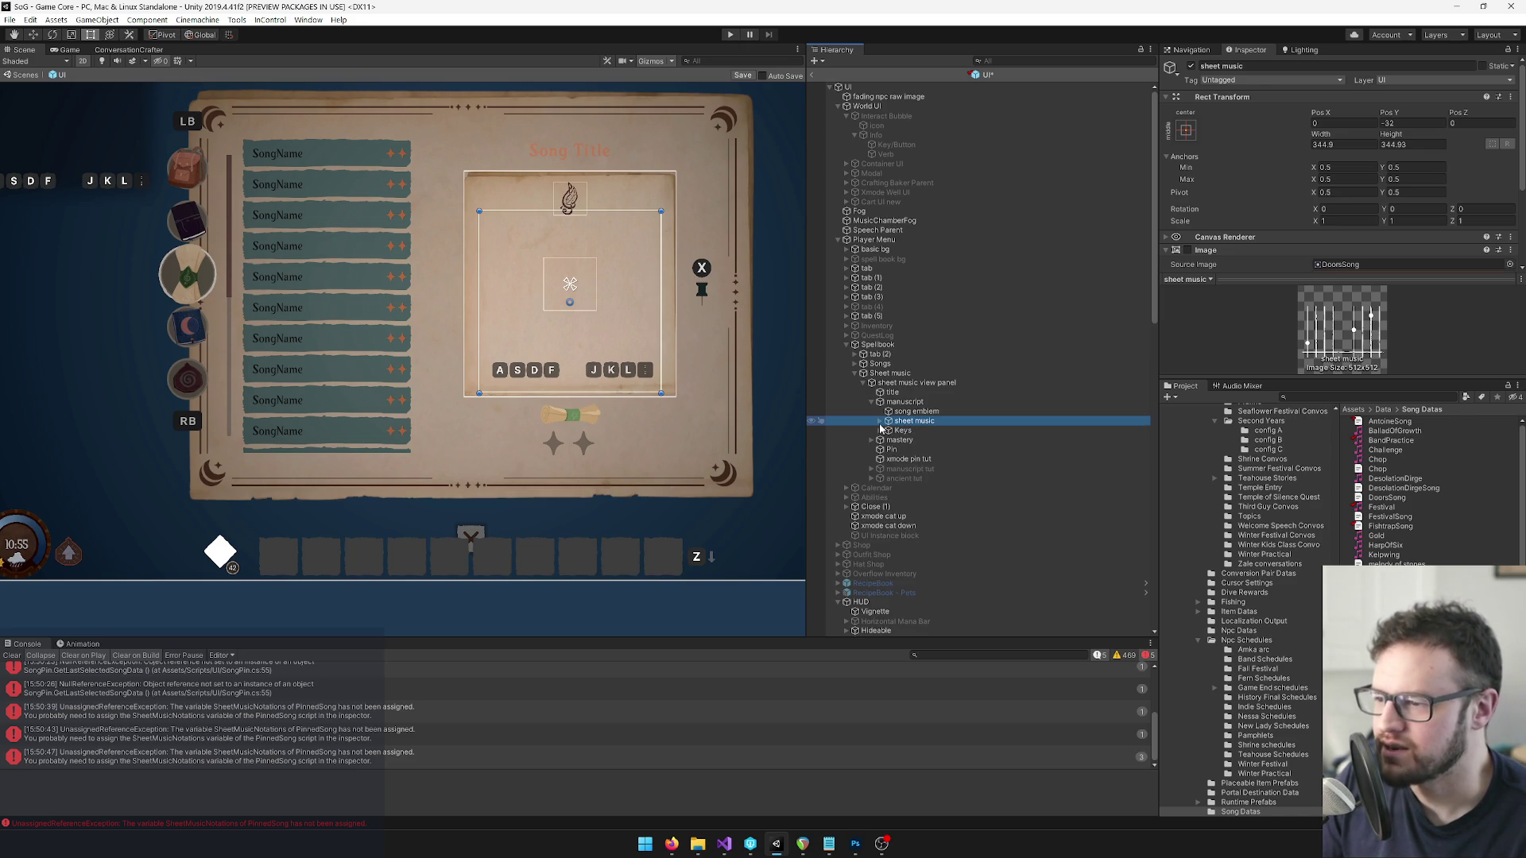
left_click(879, 422)
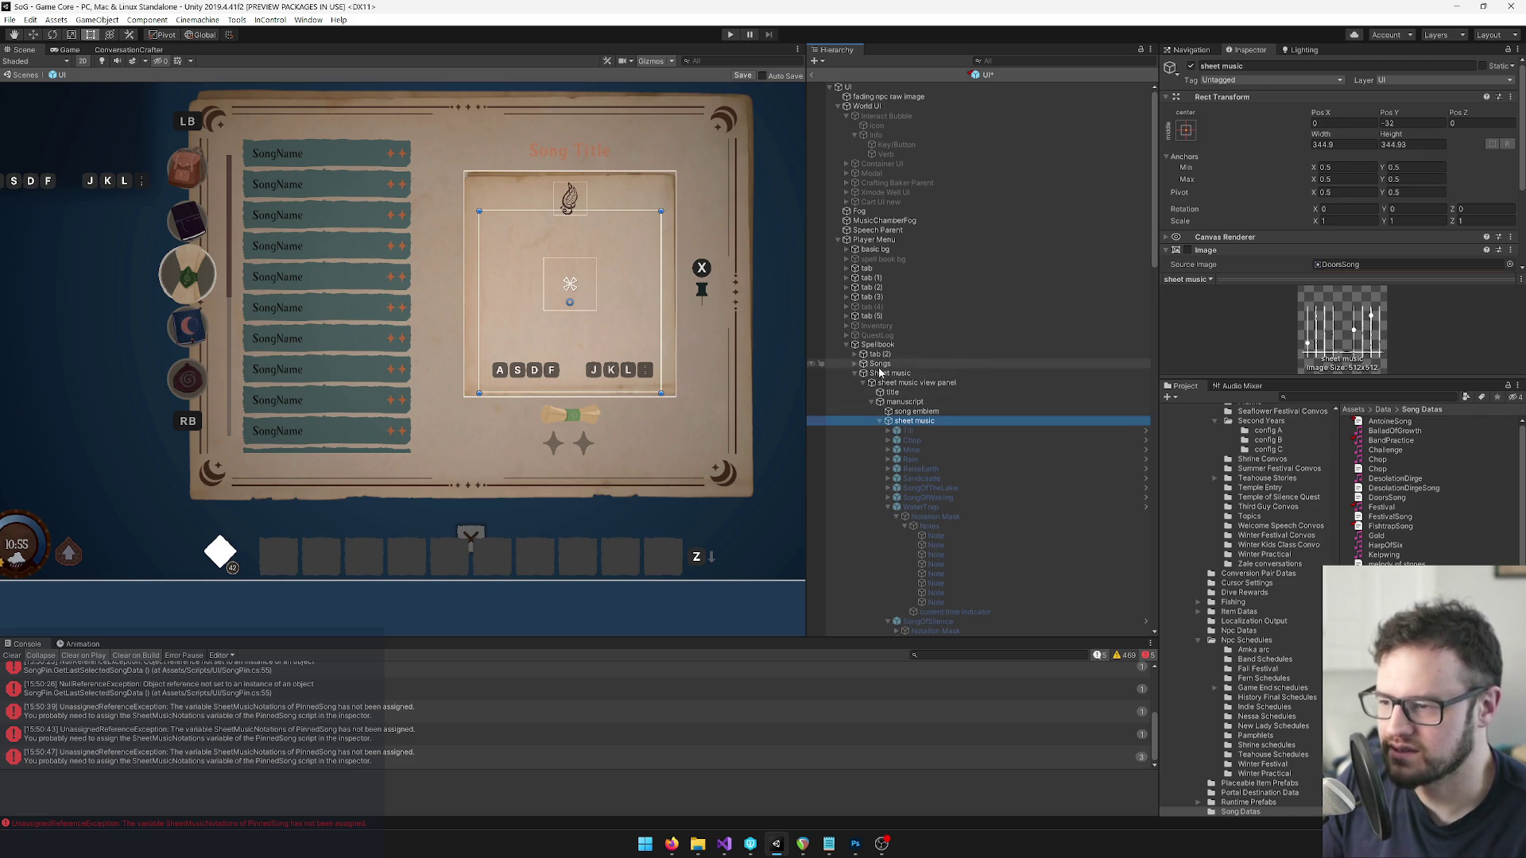
Deactivate the sheet music view panel, Spellbook, Player Menu and pinned song HUD, activating Inventory.
left_click(882, 384)
left_click(1191, 66)
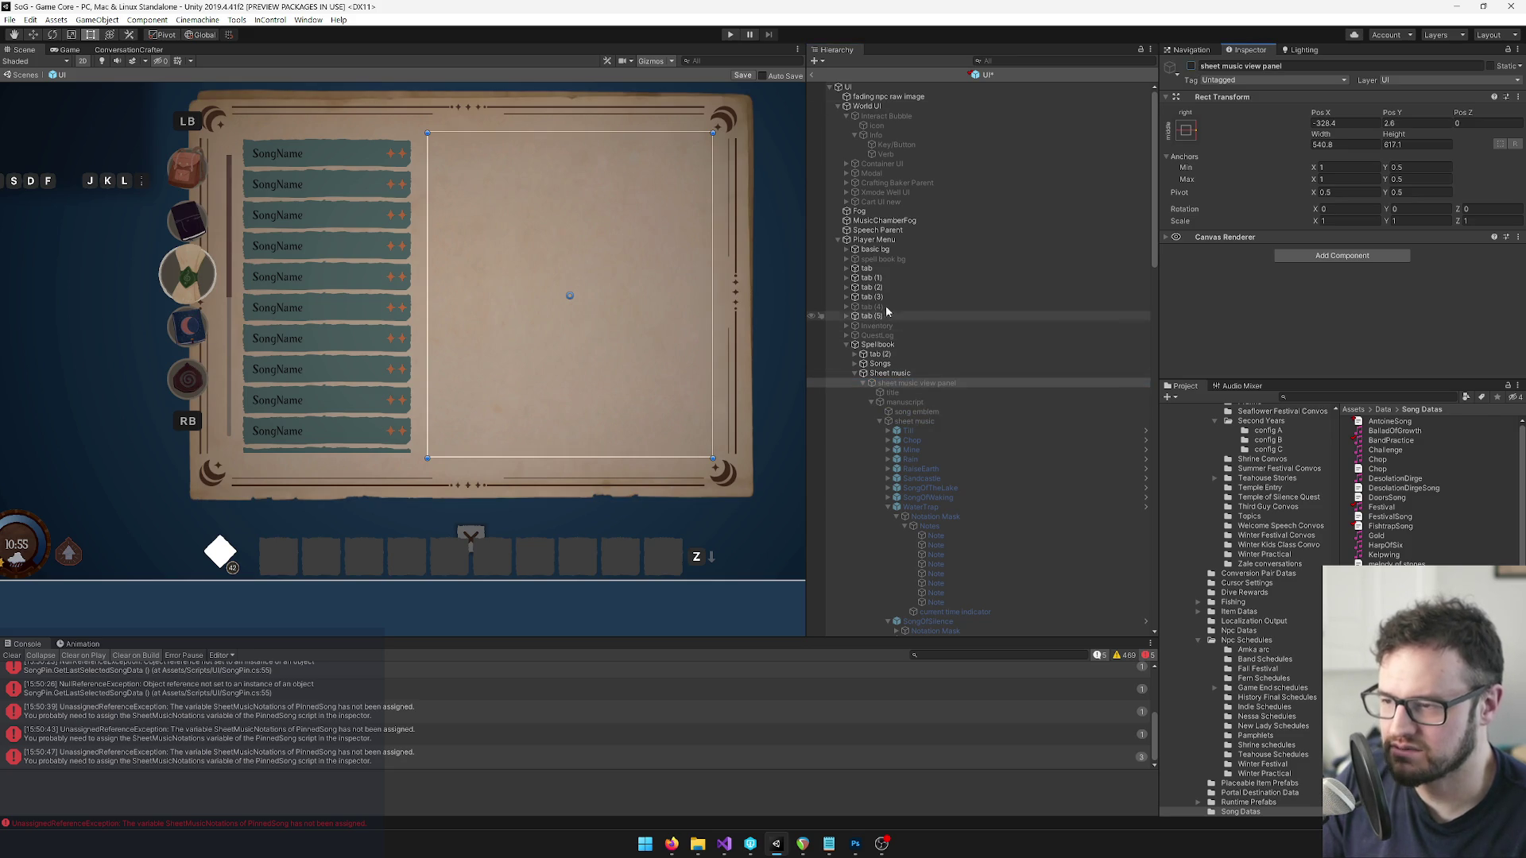
left_click(873, 346)
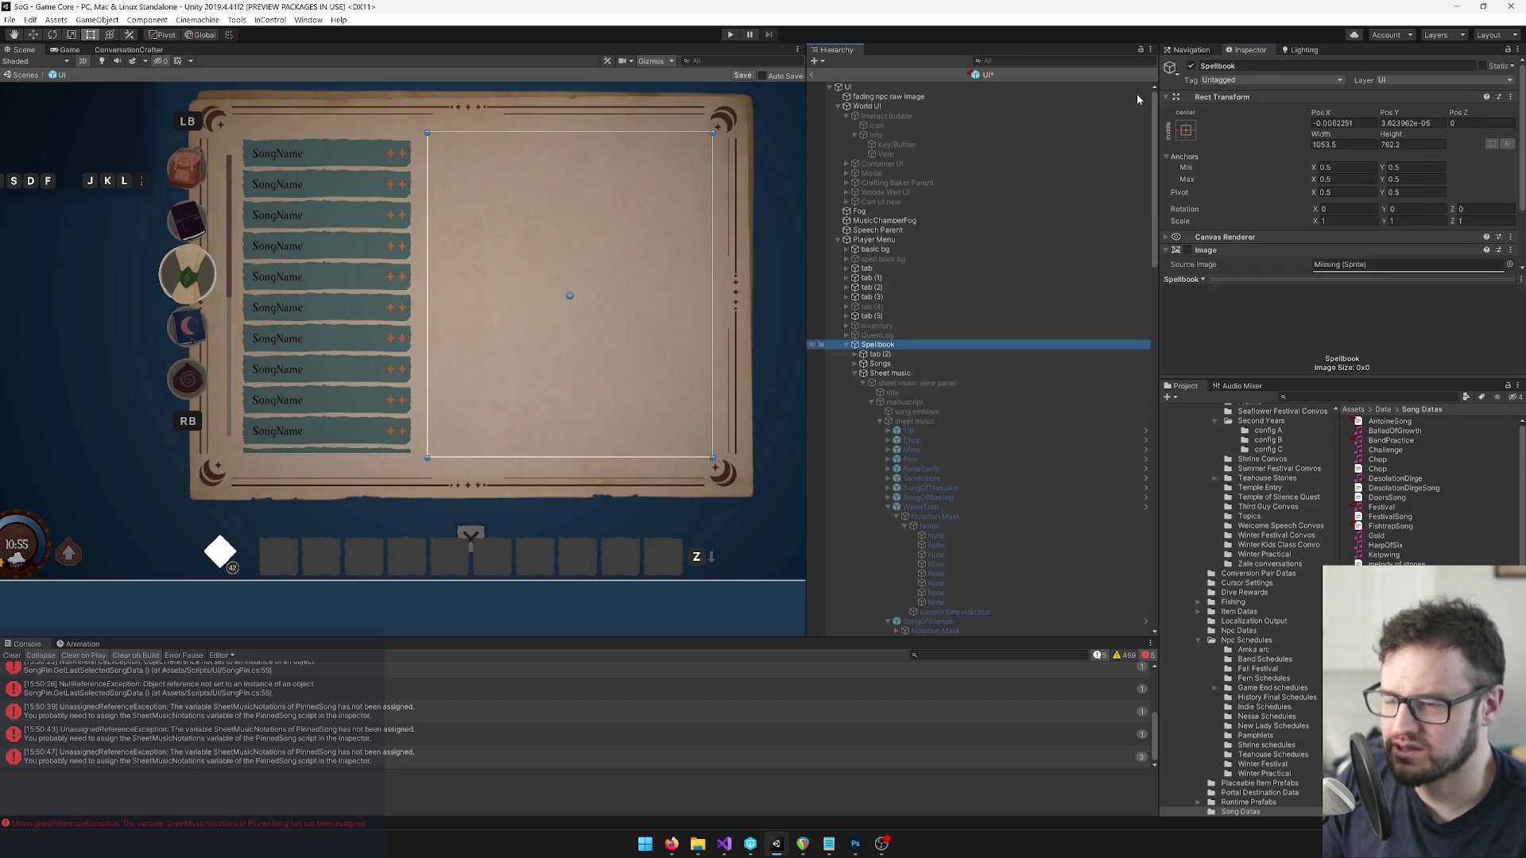
left_click(1191, 67)
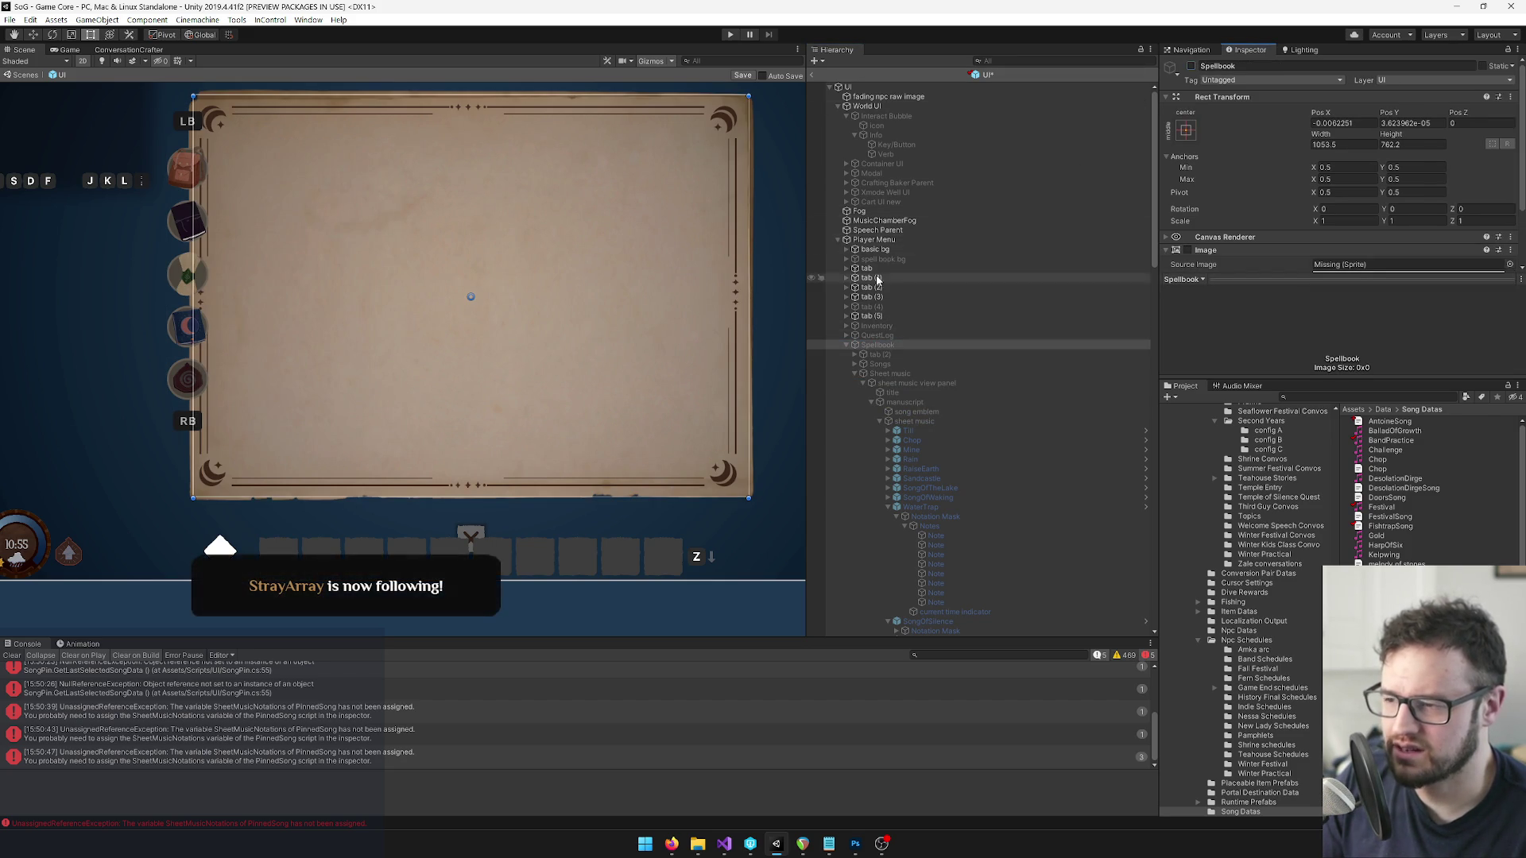
left_click(875, 327)
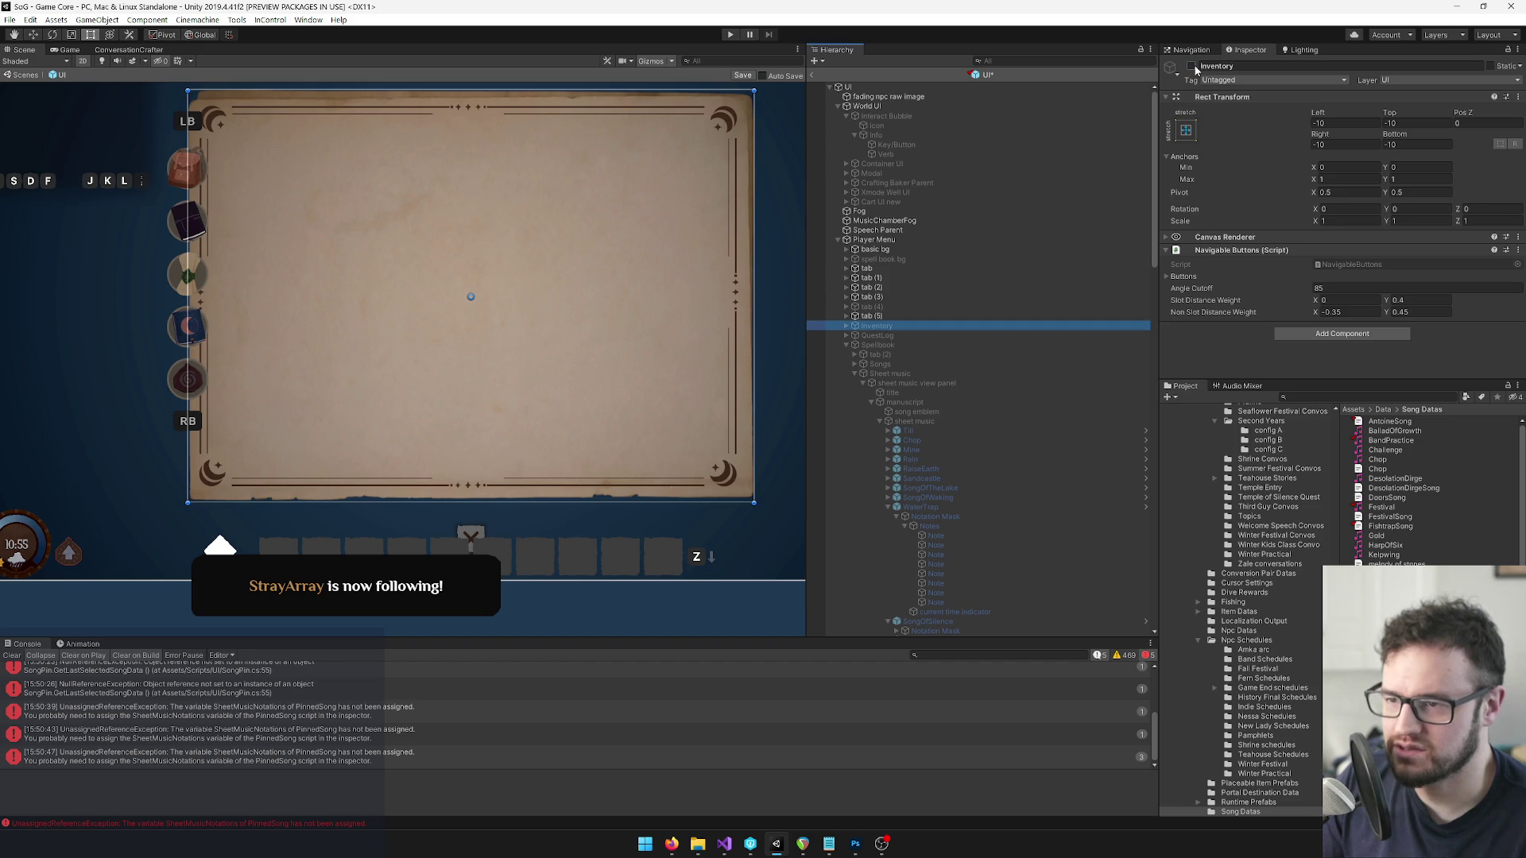
left_click(1191, 67)
left_click(874, 240)
left_click(1191, 67)
left_click(837, 240)
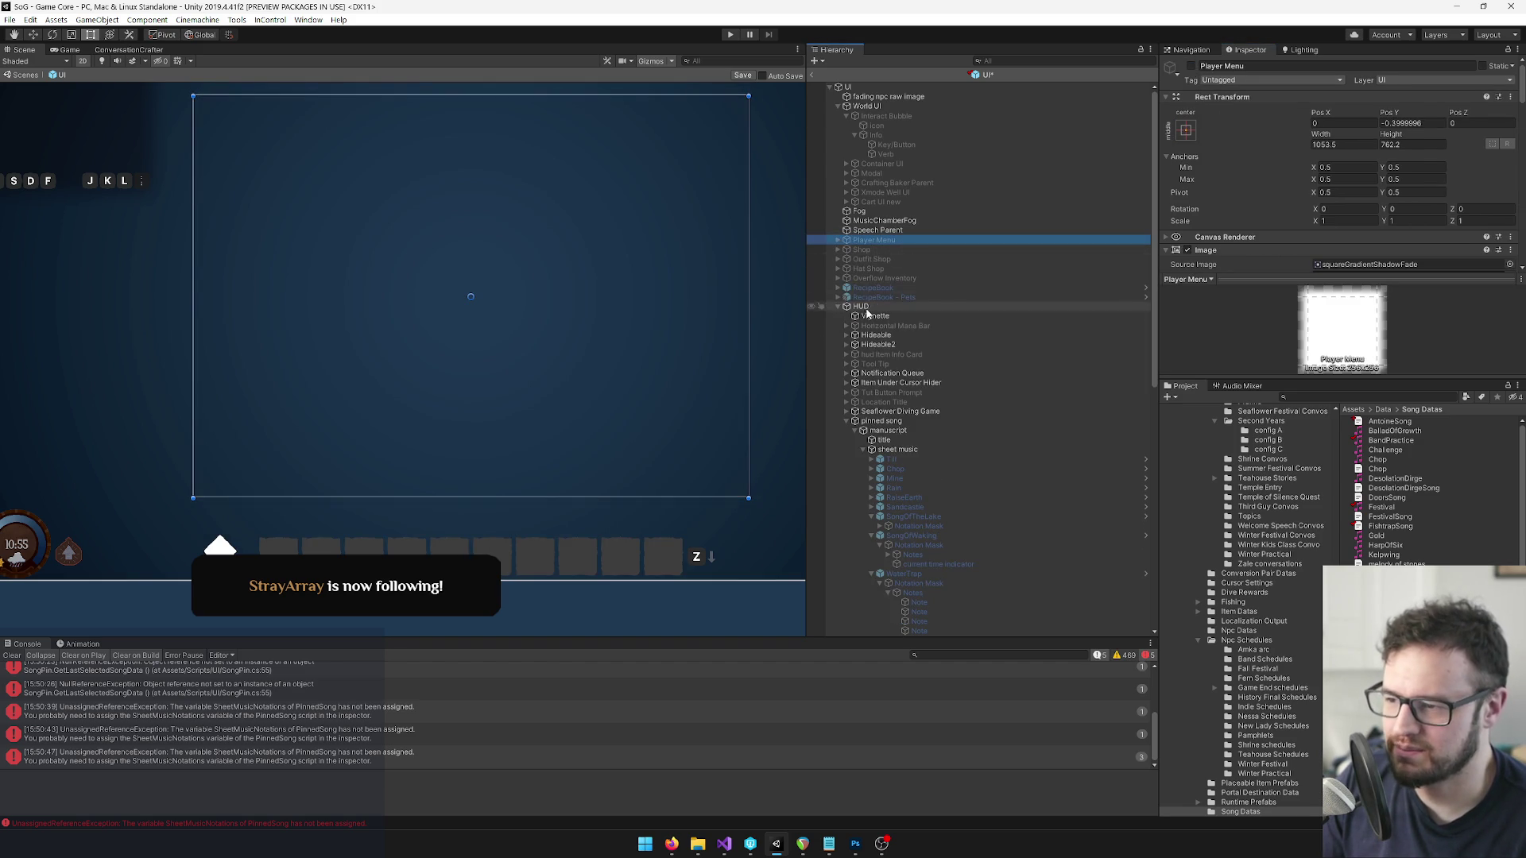
scroll(890, 318, "down", 5)
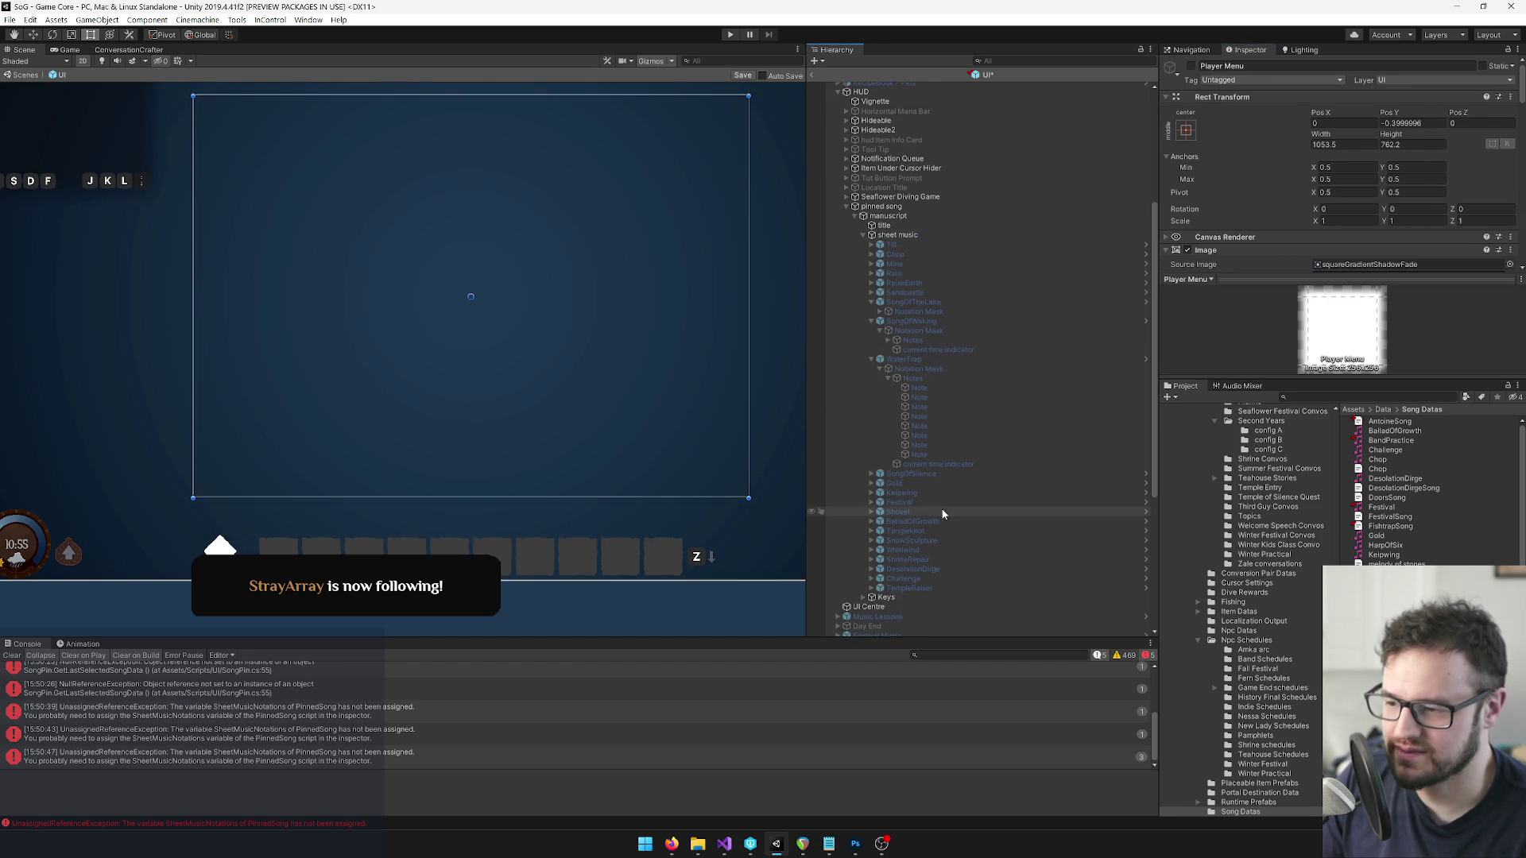
left_click(898, 207)
left_click(1191, 67)
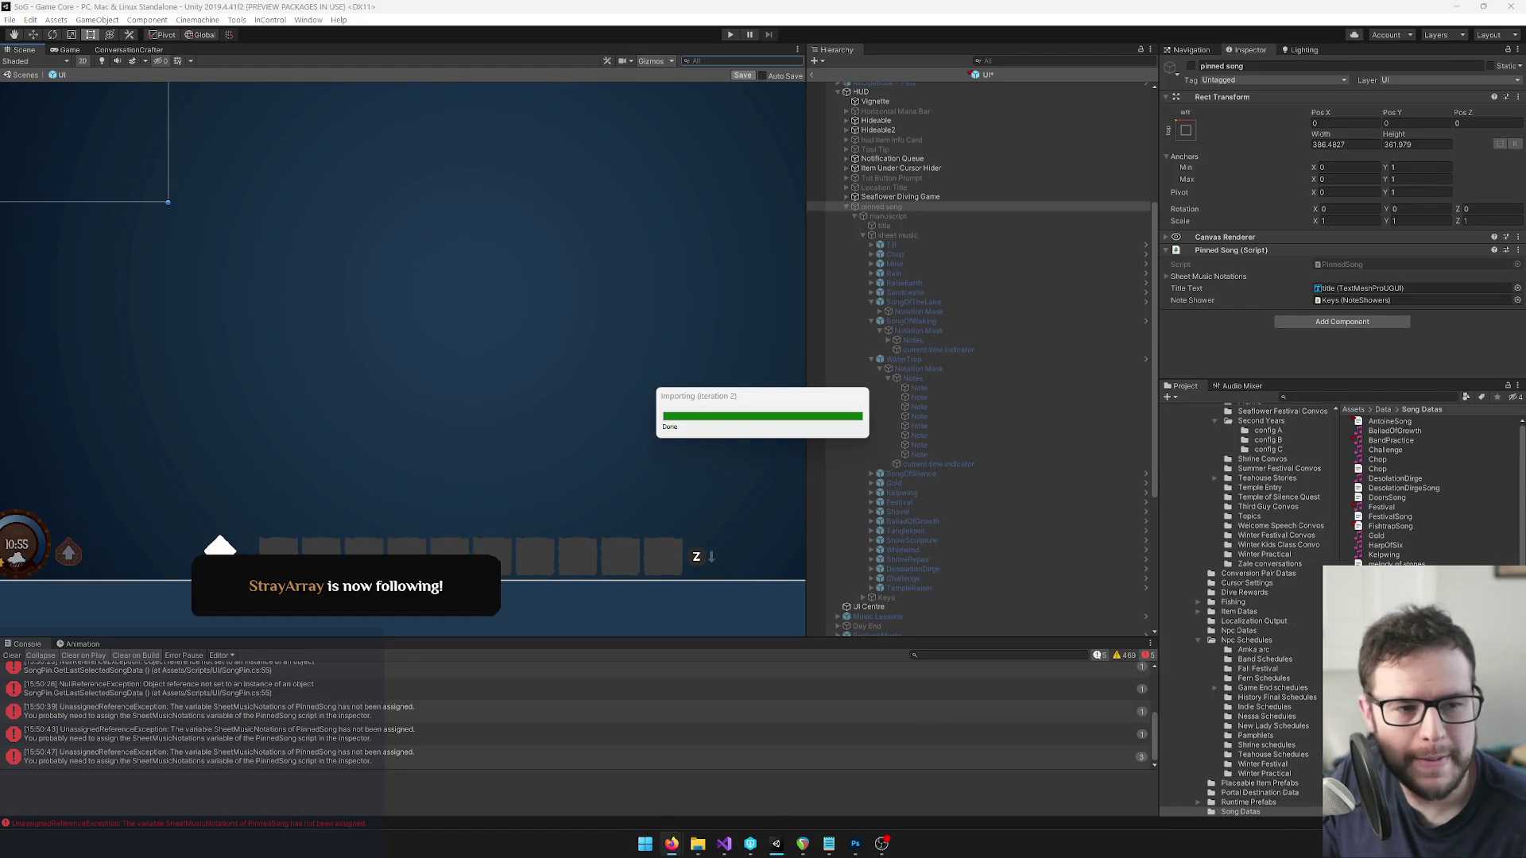
Check the code editor, then return to Unity's Game view.
key("alt+Tab")
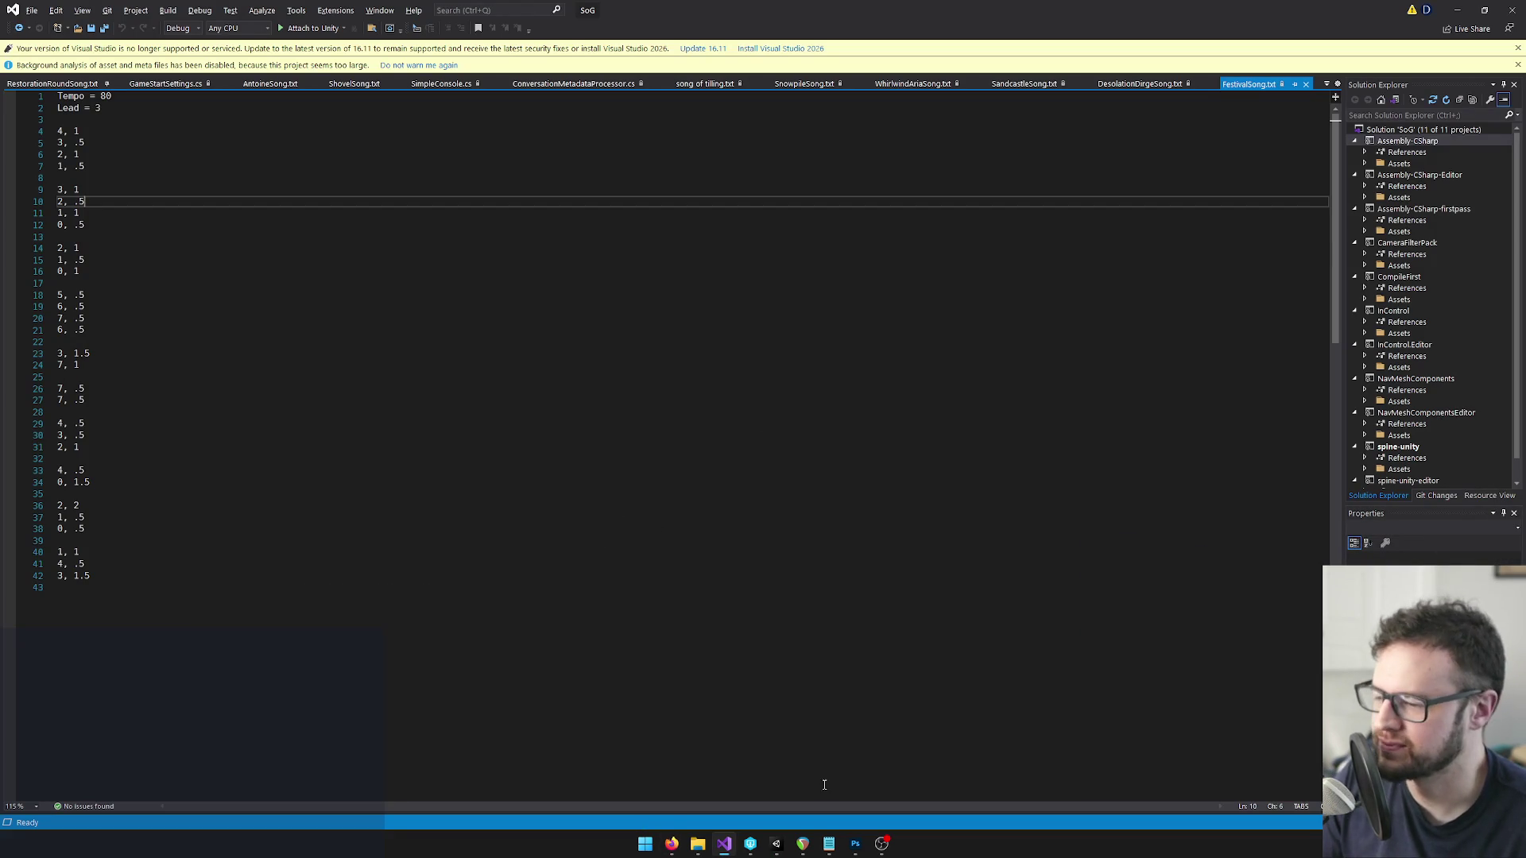
left_click(777, 843)
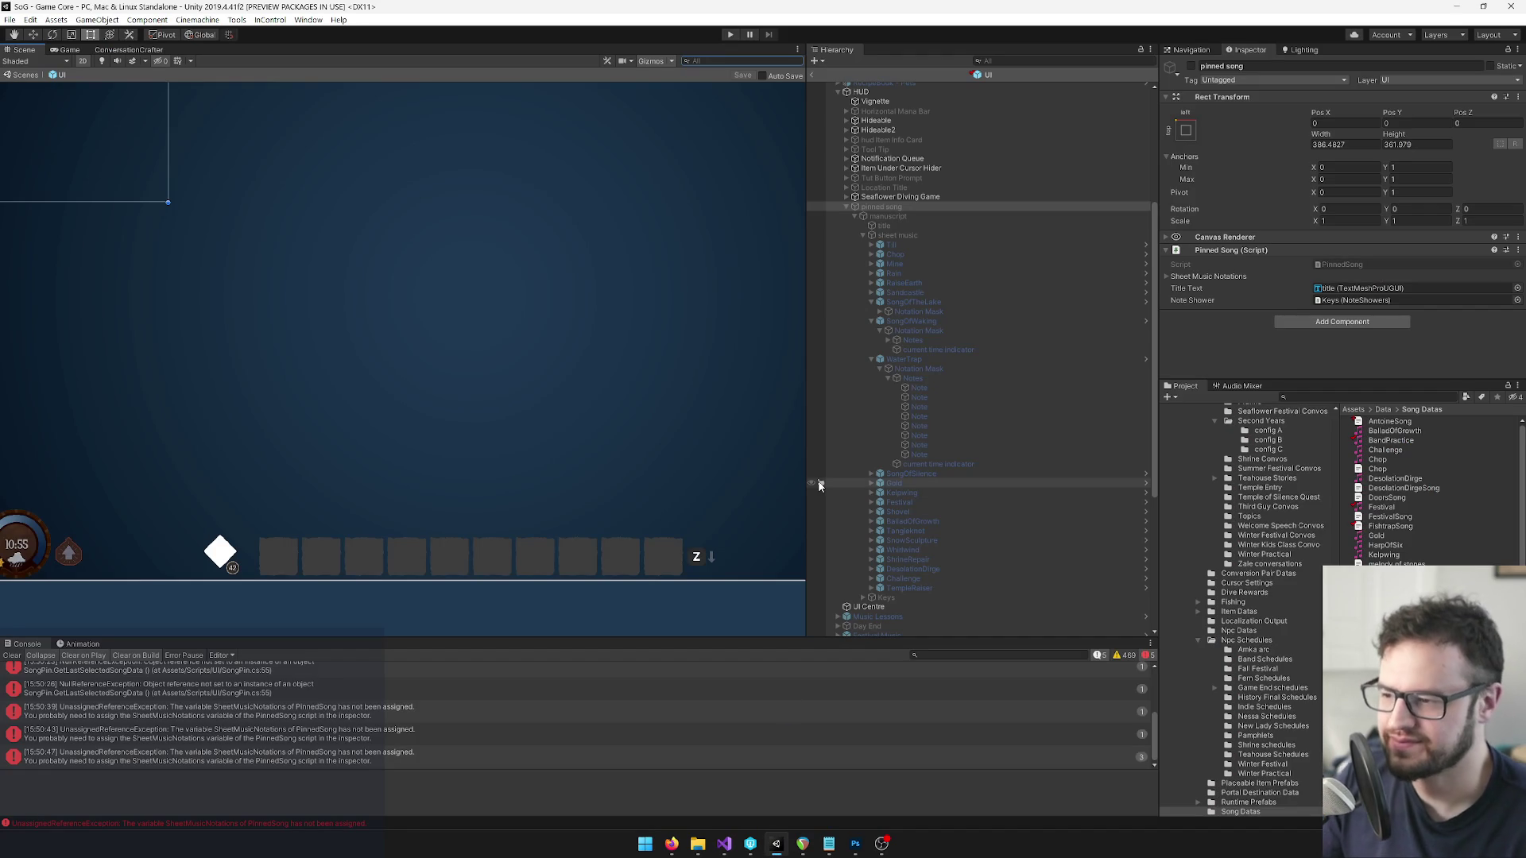
left_click(68, 49)
Start play mode, glance at the console, and dismiss the two new-instrument notices.
left_click(726, 34)
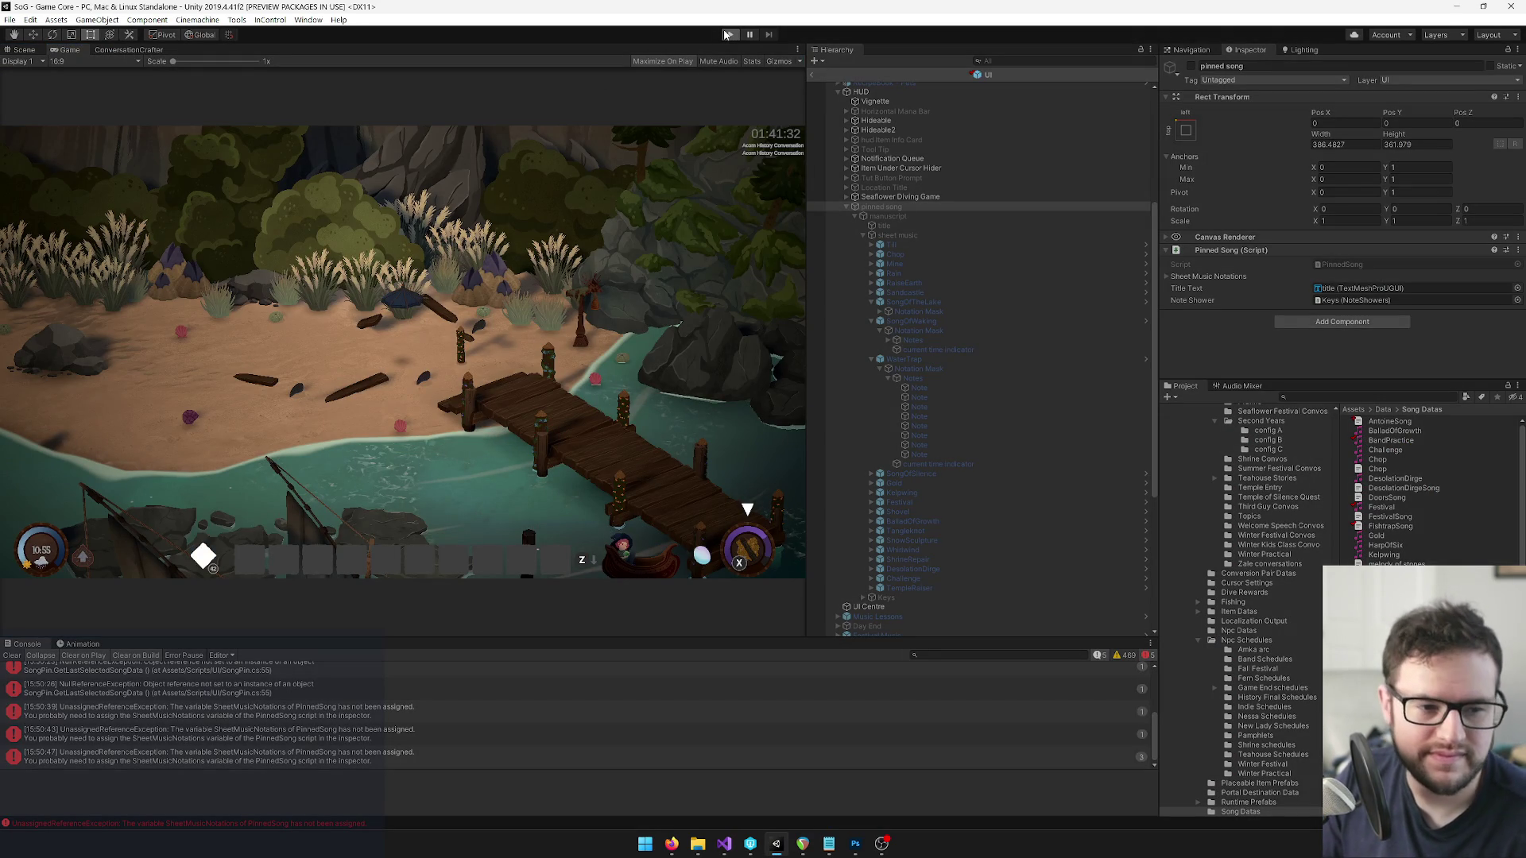
left_click(726, 34)
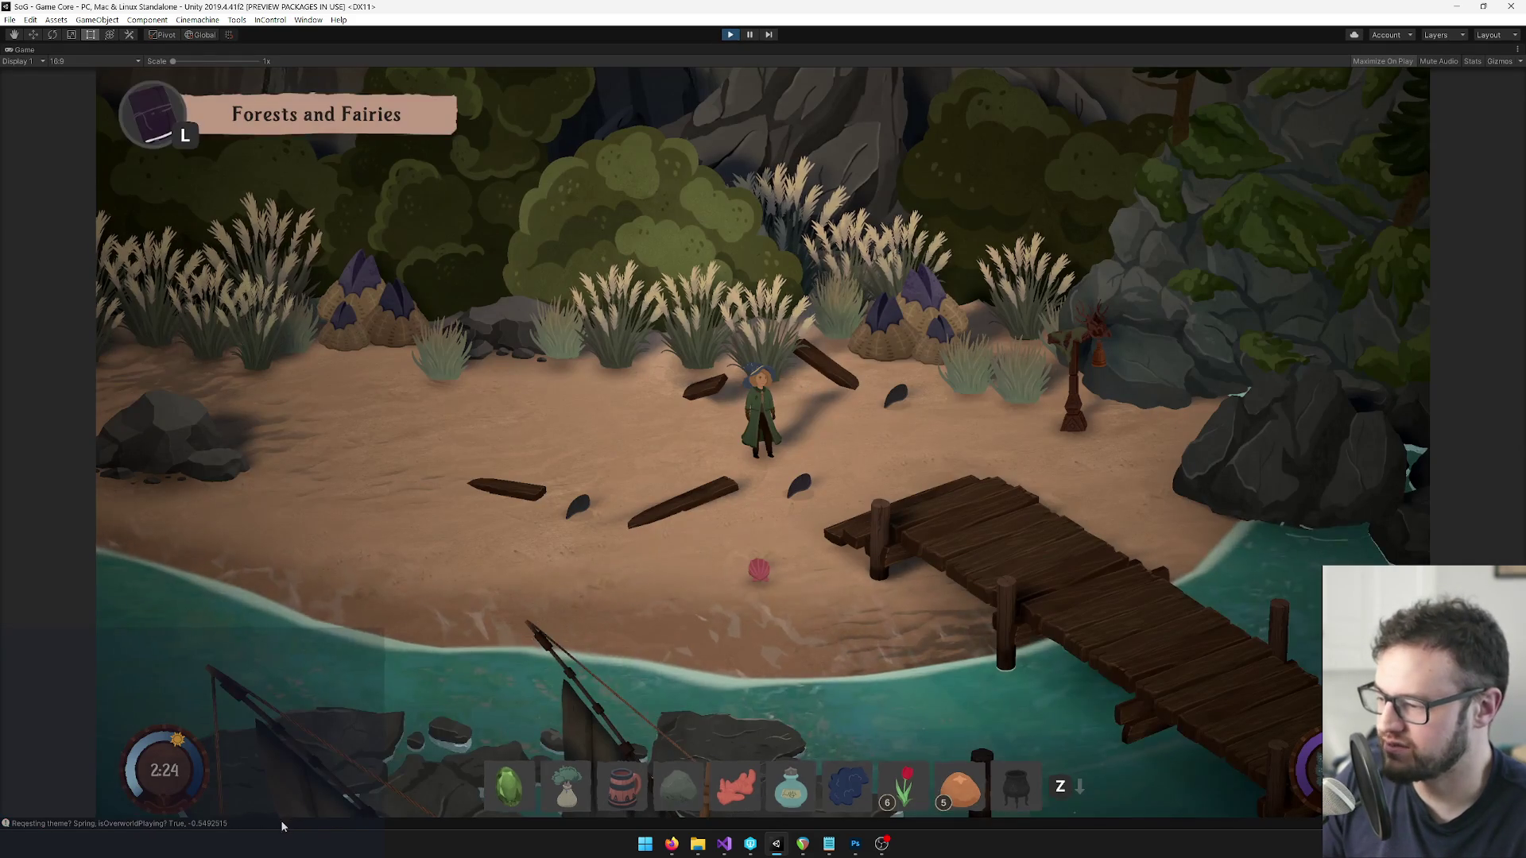
left_click(316, 824)
left_click(334, 424)
left_click(238, 823)
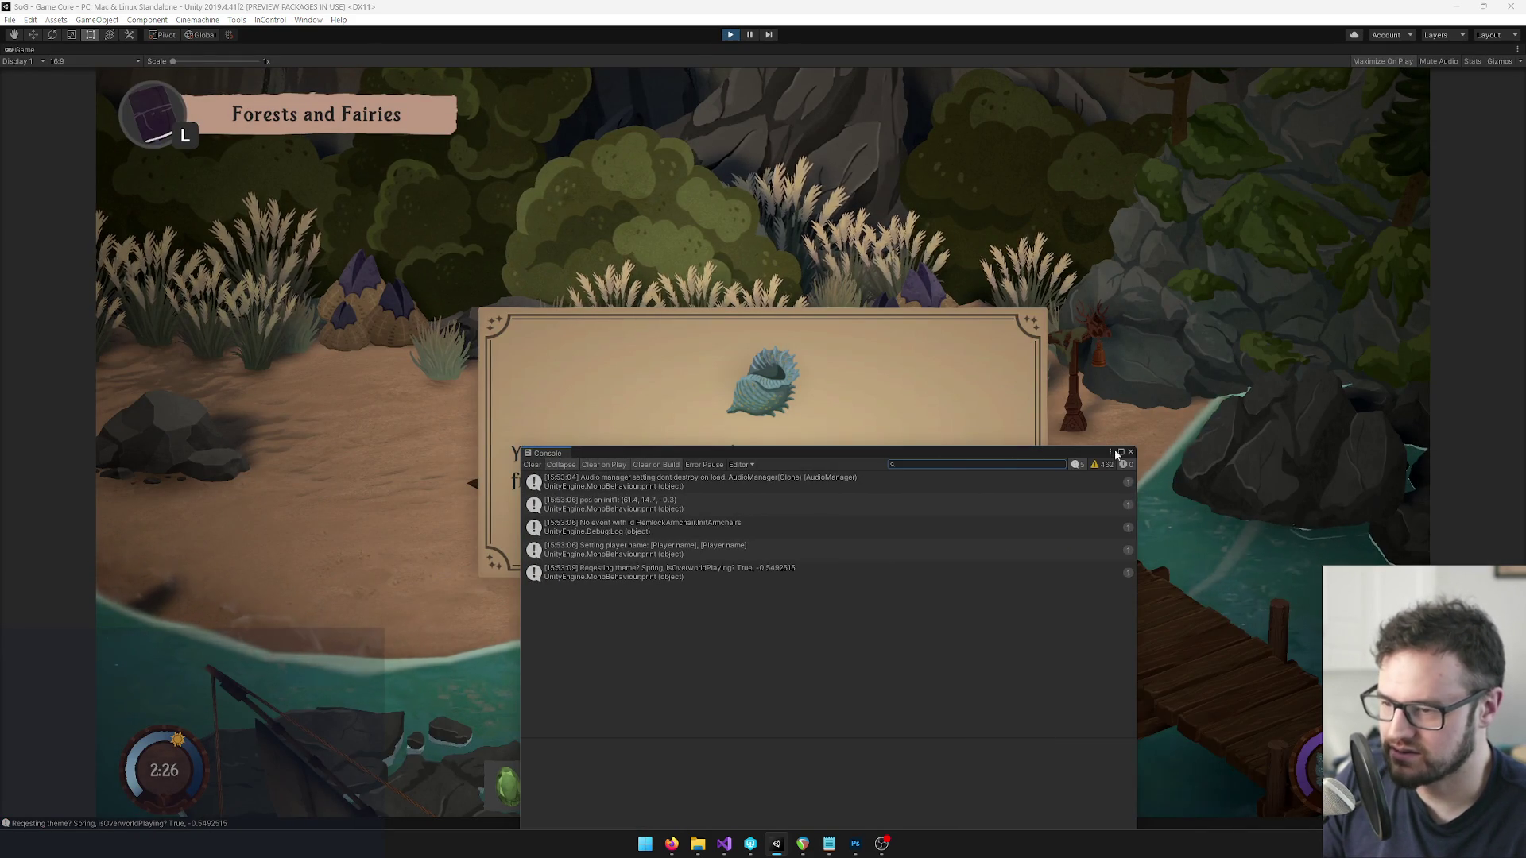
left_click(759, 532)
left_click(759, 534)
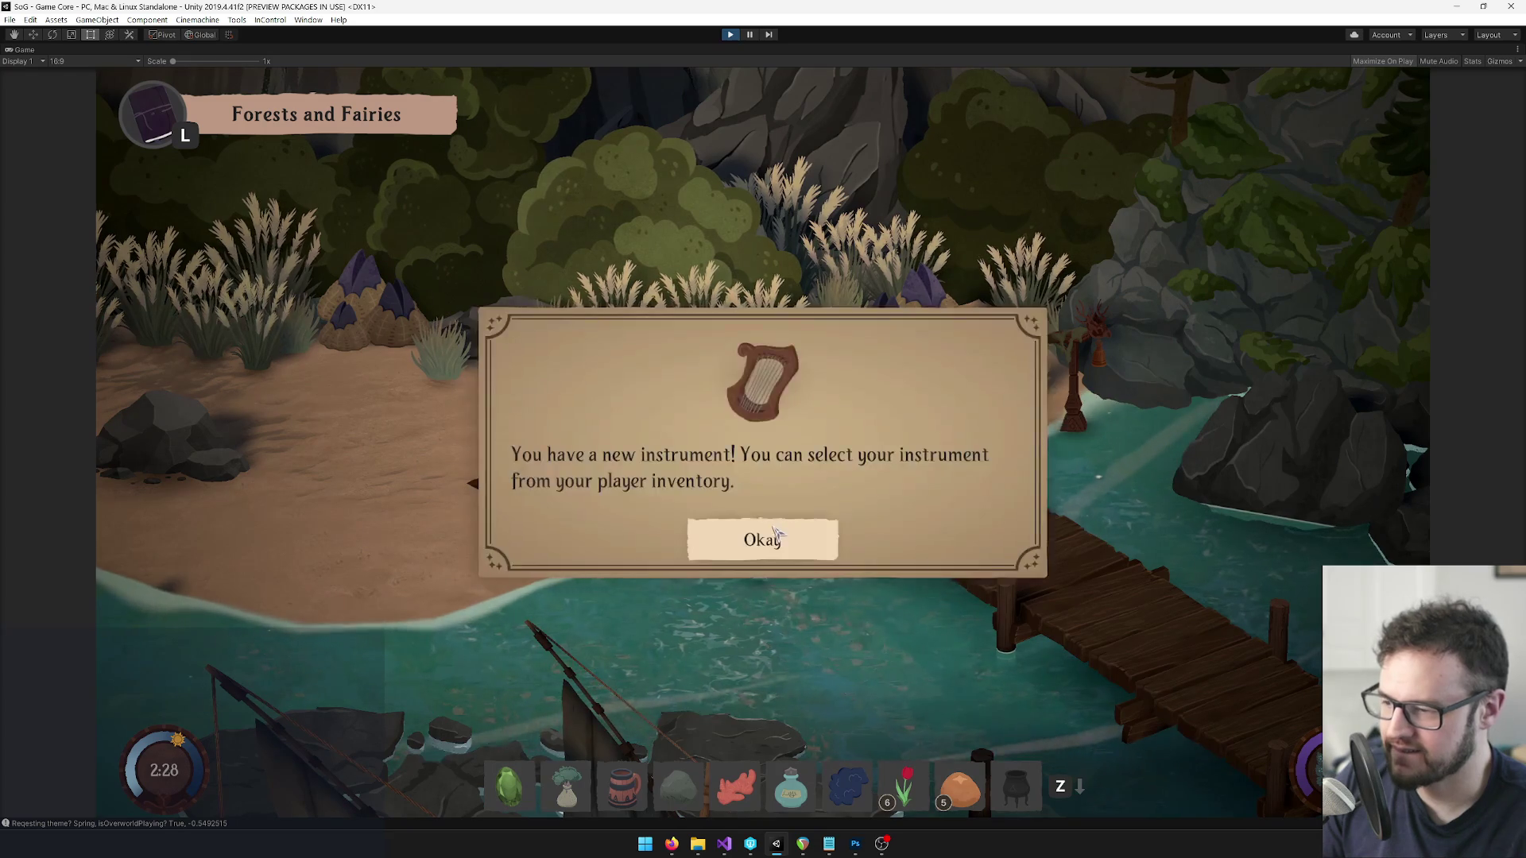
left_click(761, 538)
Open the inventory's songbook page and pin Festival Song to the HUD.
key("i")
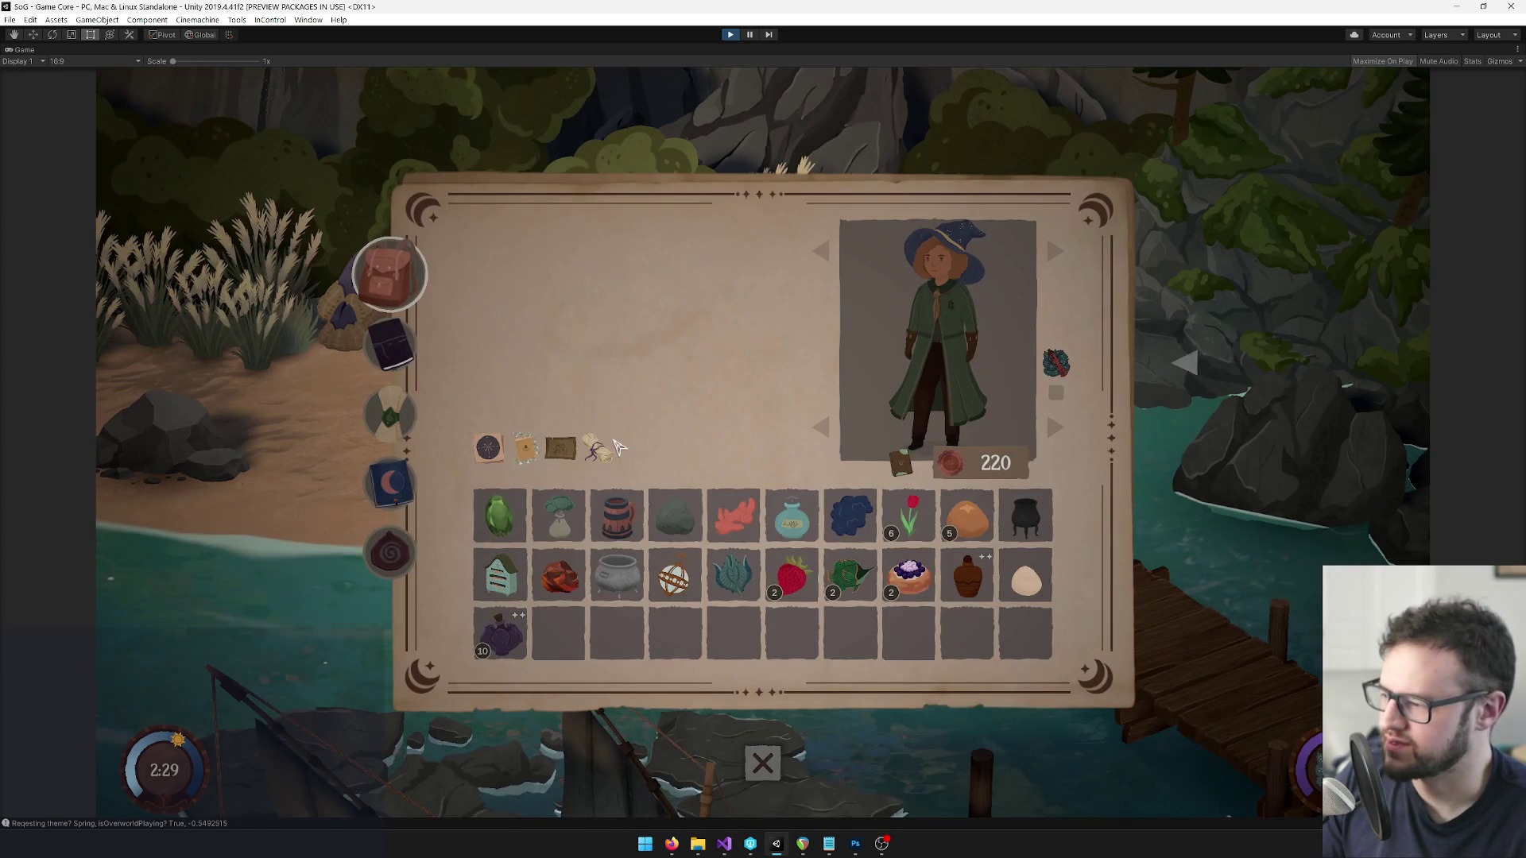
left_click(414, 427)
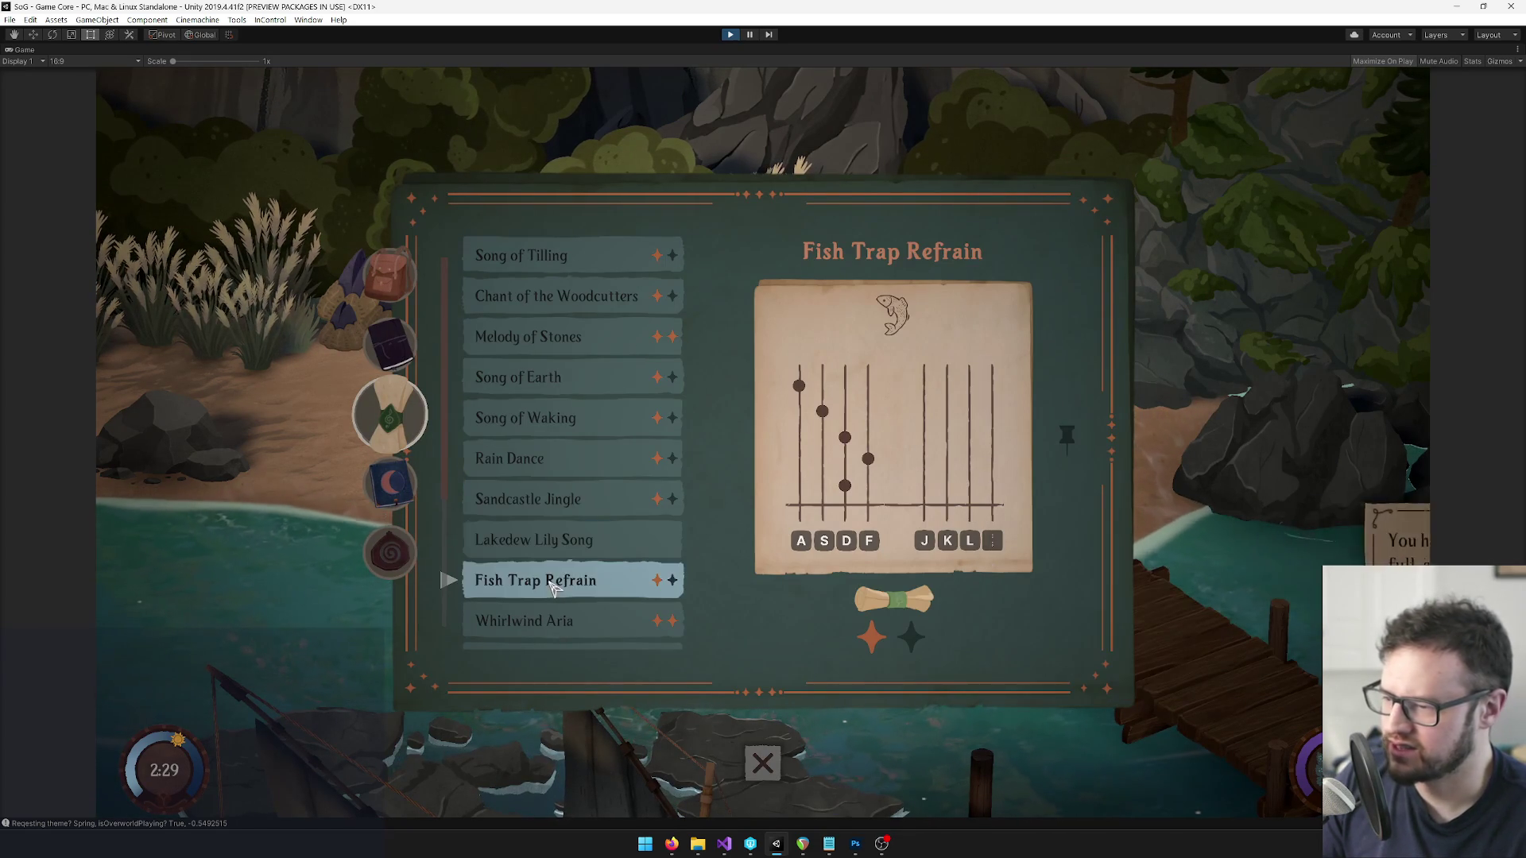
scroll(576, 580, "down", 1)
scroll(576, 584, "down", 3)
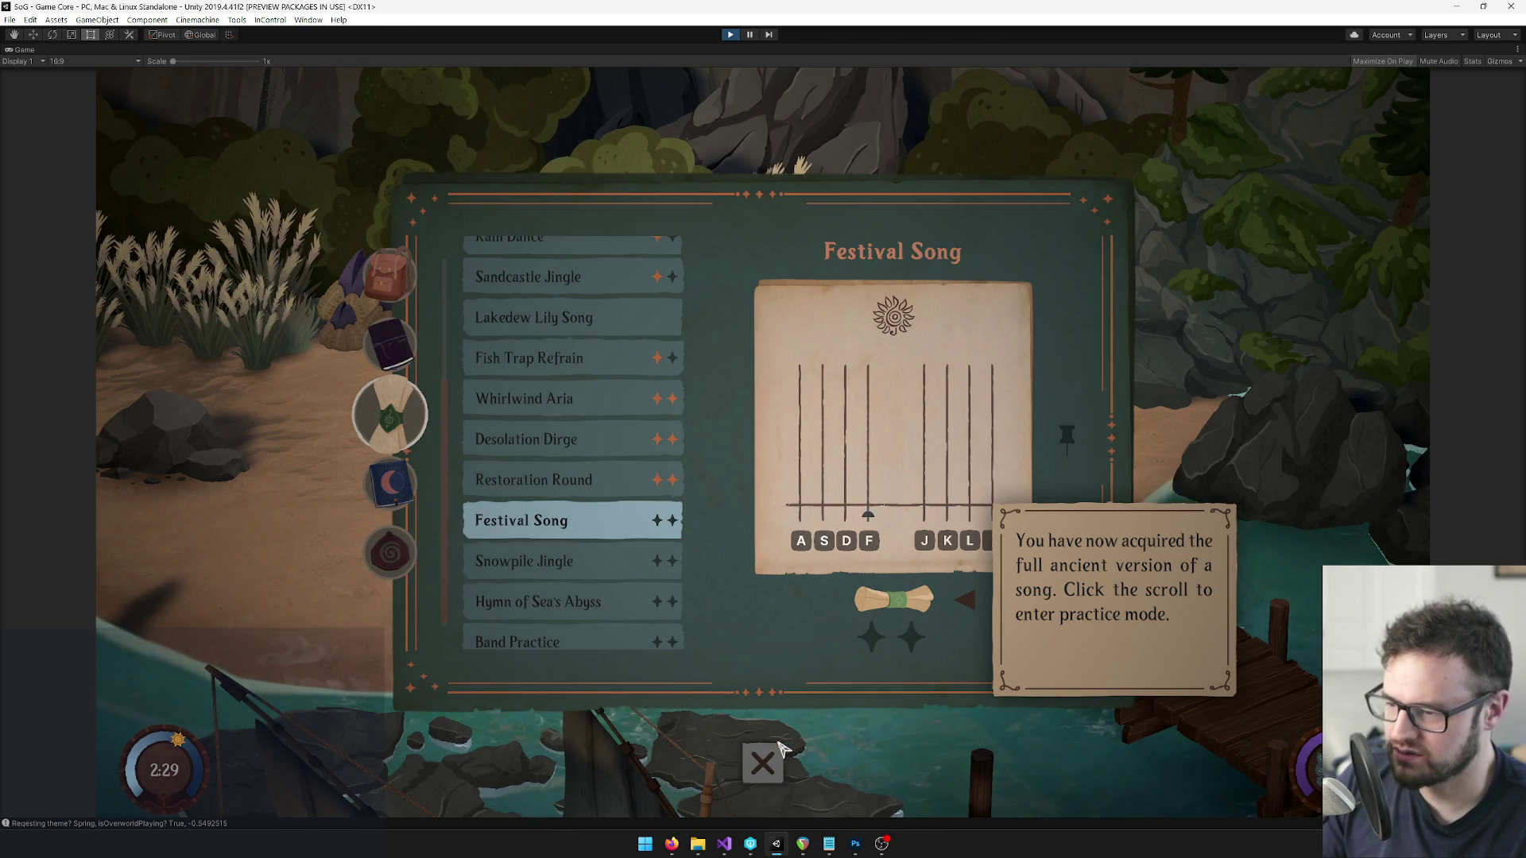
left_click(1066, 436)
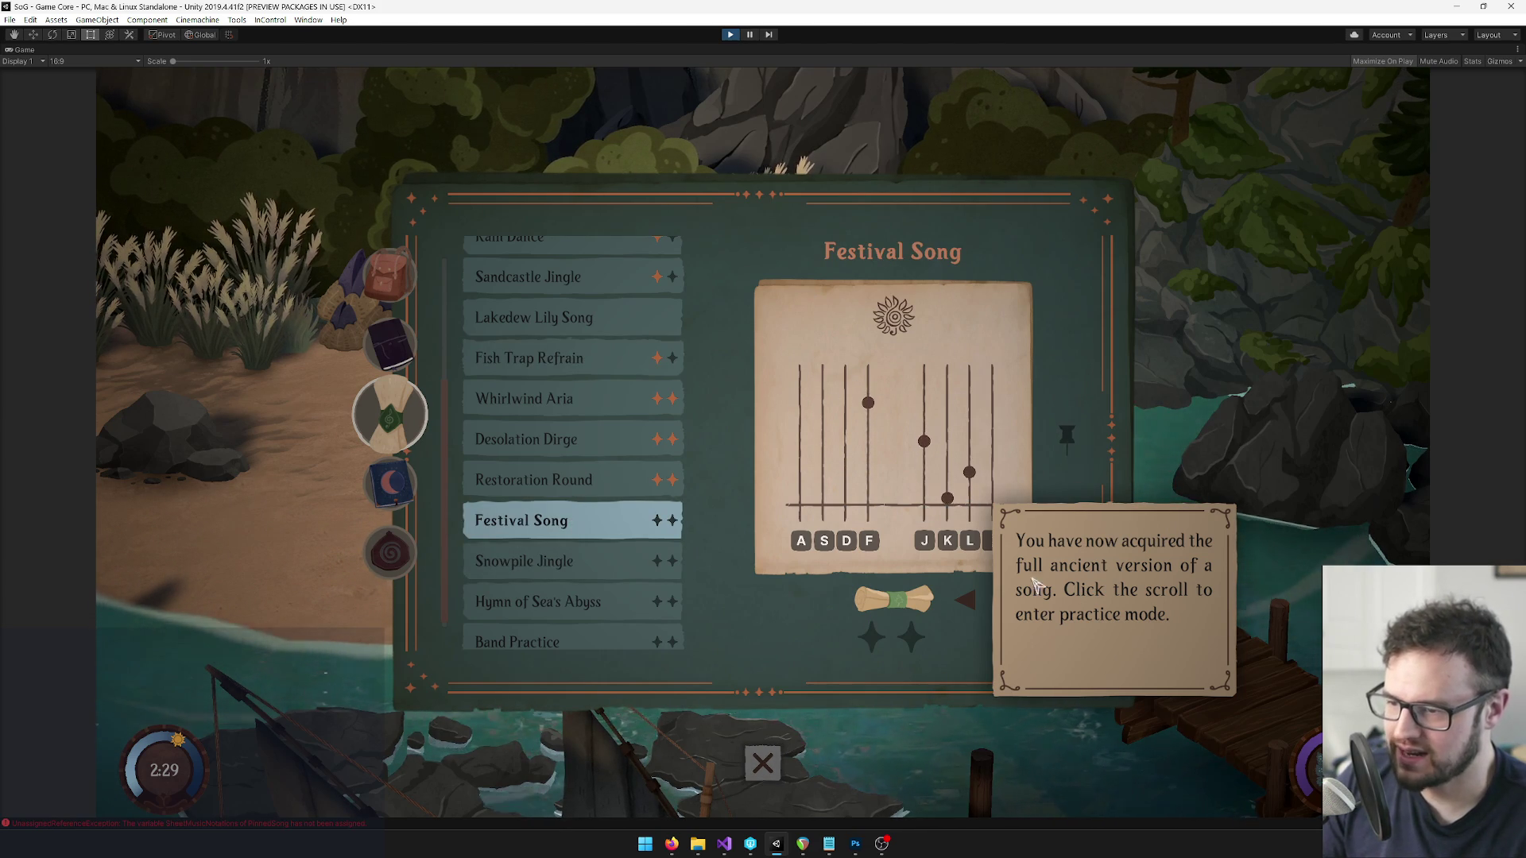
Browse Restoration Round, Fish Trap Refrain, Lakedew Lily, Song of Waking and Woodcutters notations, then close the songbook.
left_click(613, 491)
key("Up")
key("Up")
key("Up")
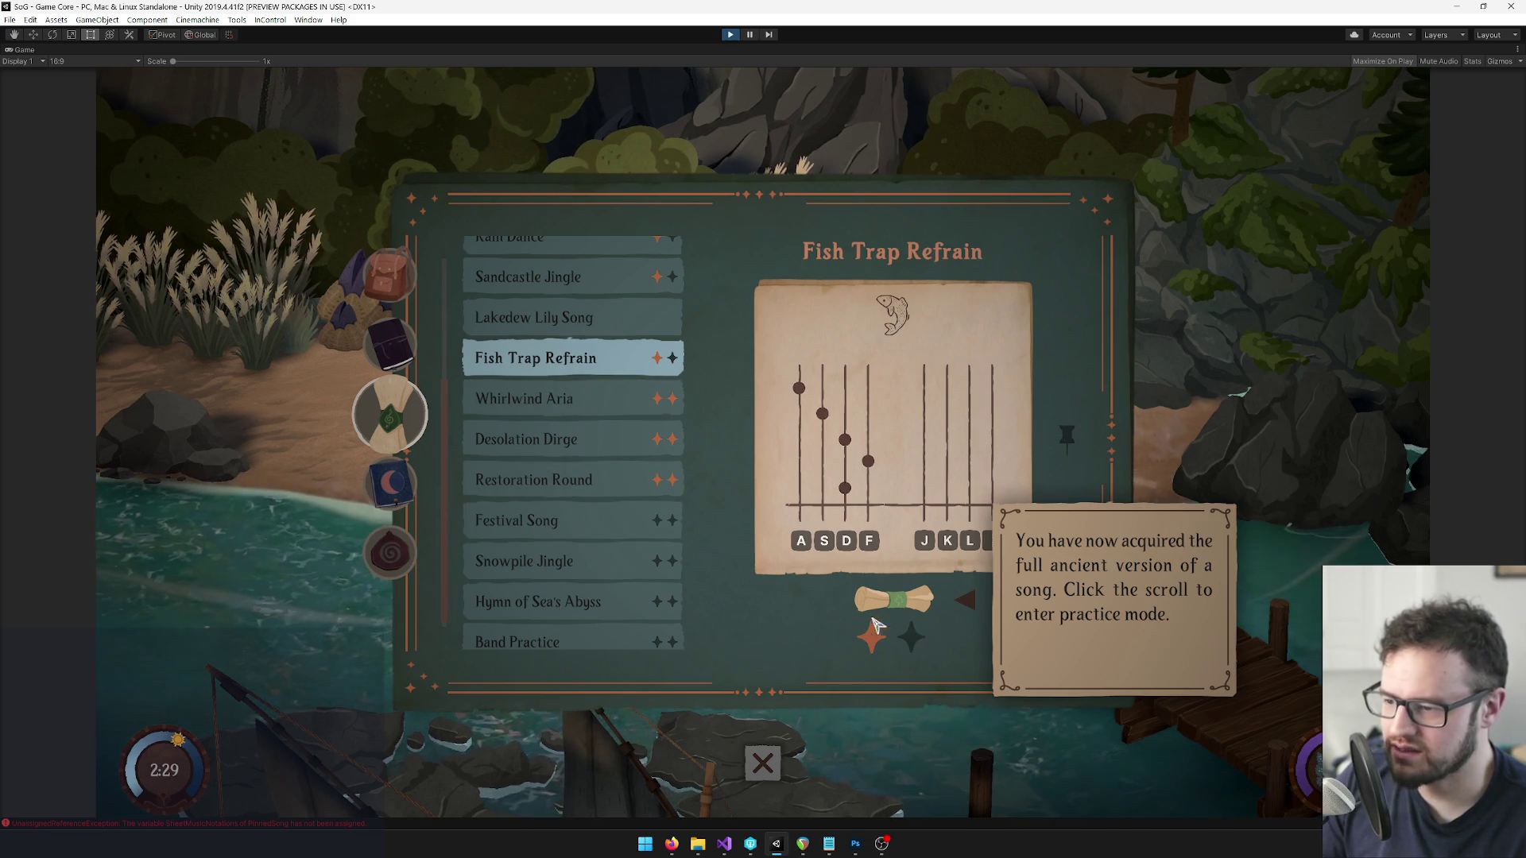
key("Up")
scroll(604, 381, "up", 3)
left_click(580, 370)
scroll(540, 309, "up", 1)
left_click(540, 310)
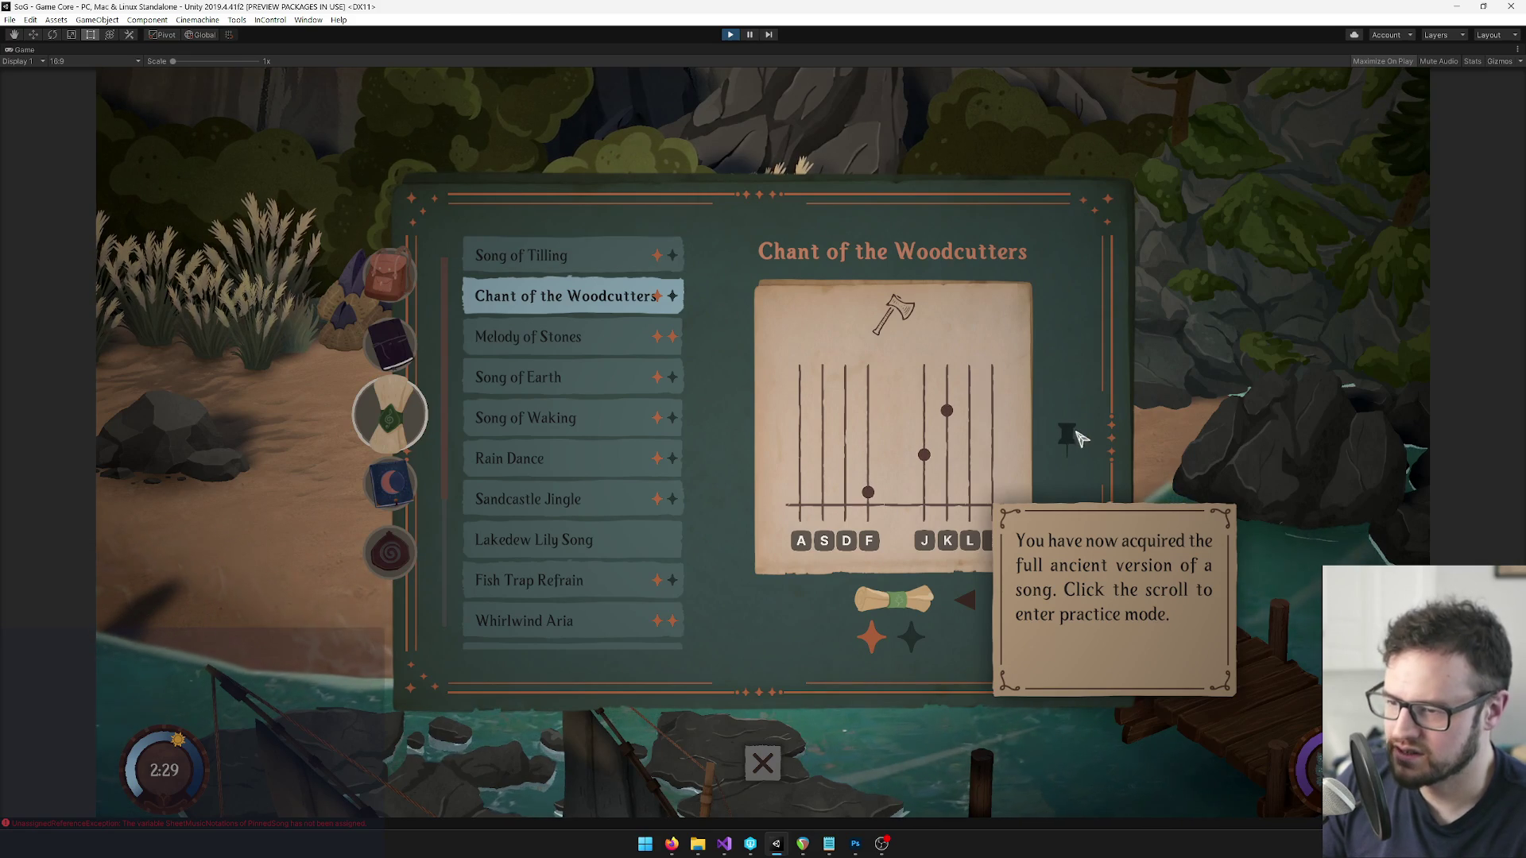
key("Escape")
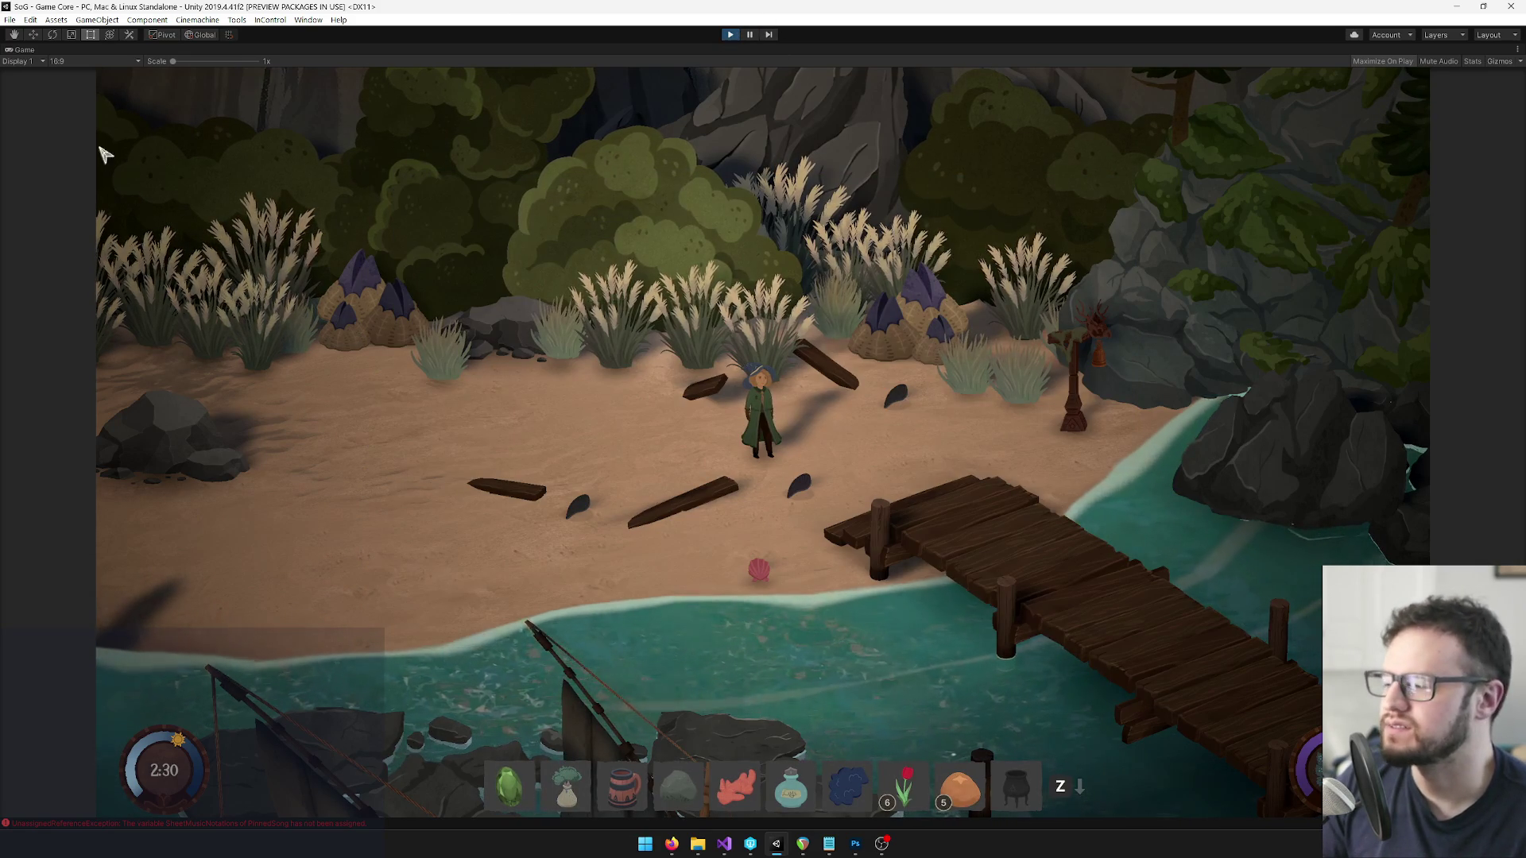
right_click(28, 49)
Restore the editor layout and drag the Sandcastle notation into the empty Element 5 slot.
left_click(63, 89)
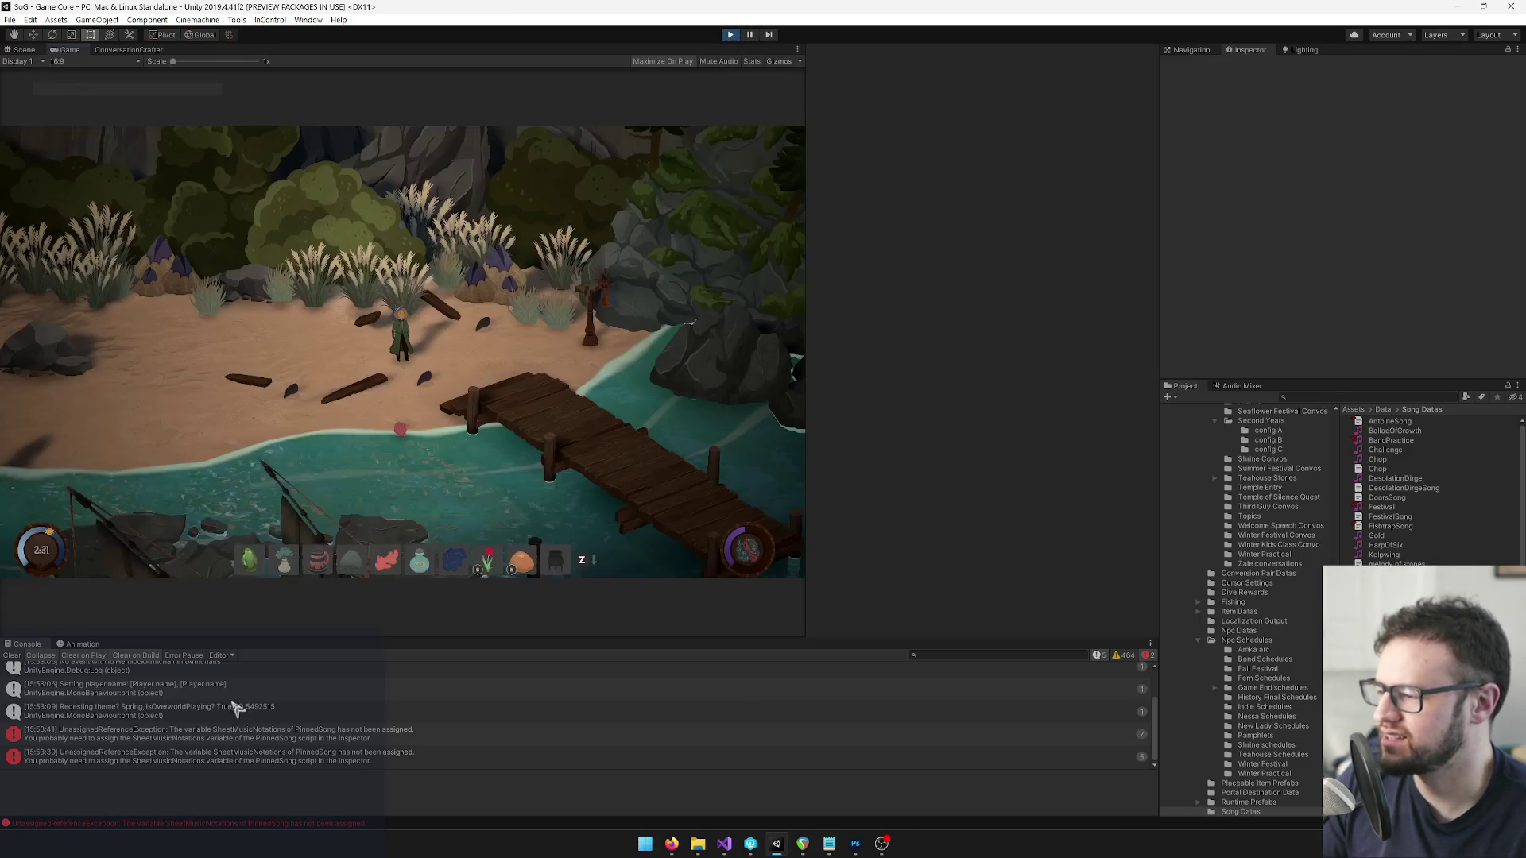
left_click(127, 727)
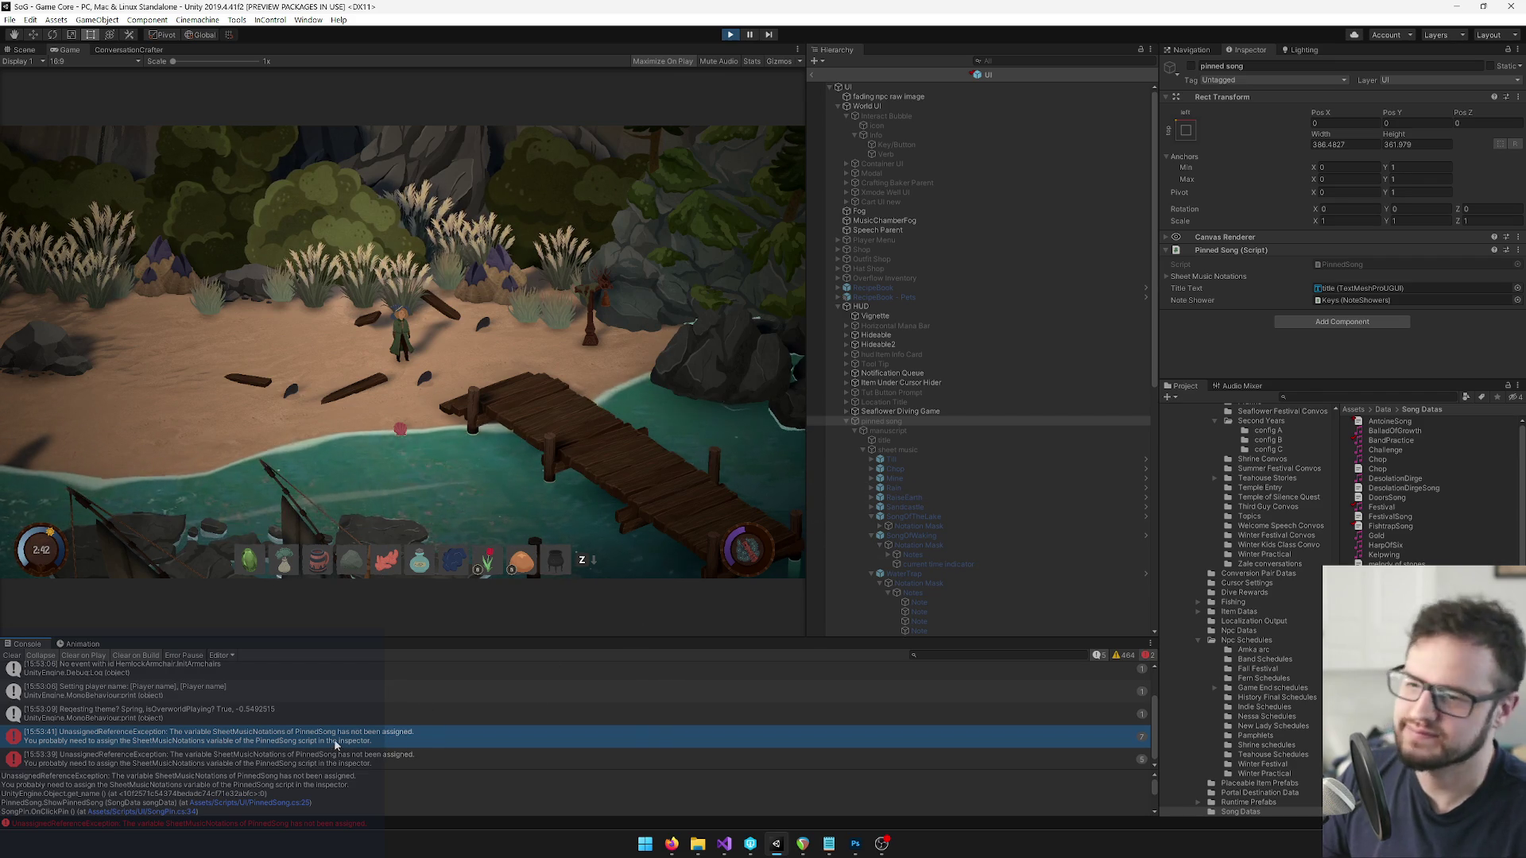
left_click(1166, 277)
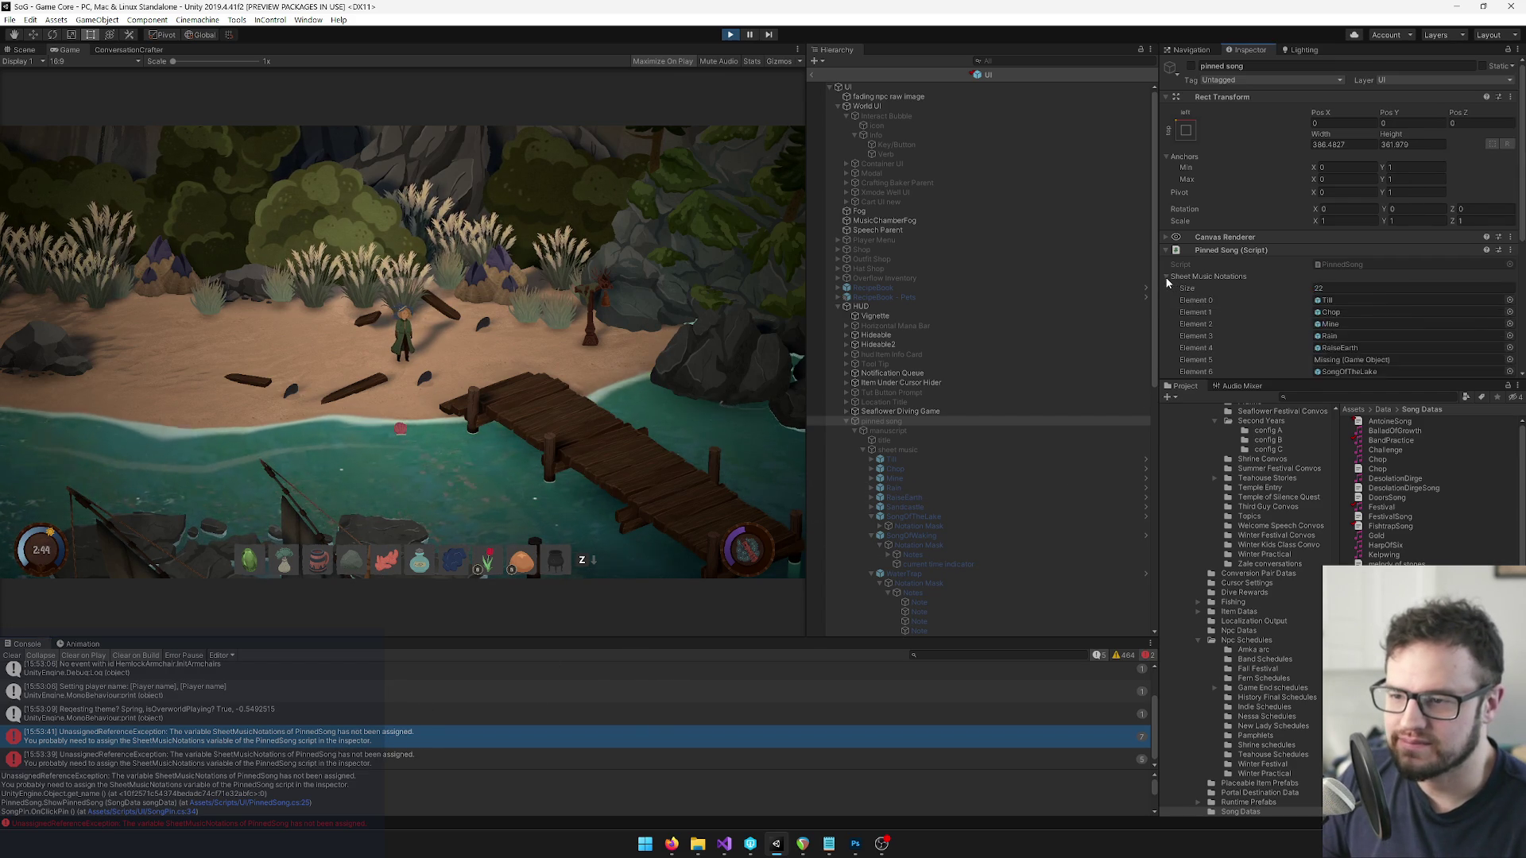
scroll(1180, 262, "down", 3)
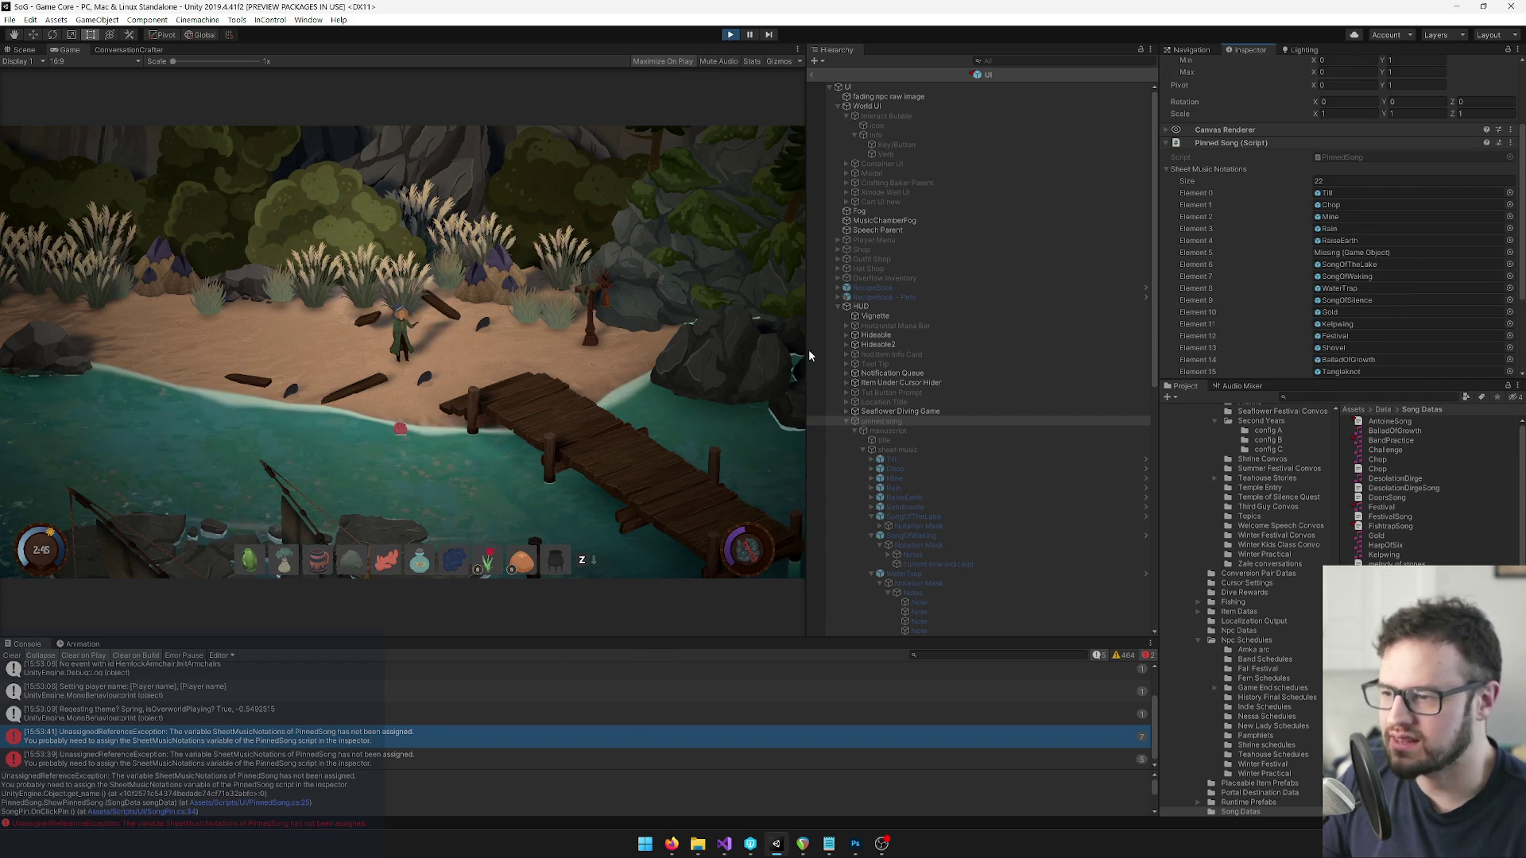
scroll(928, 473, "down", 3)
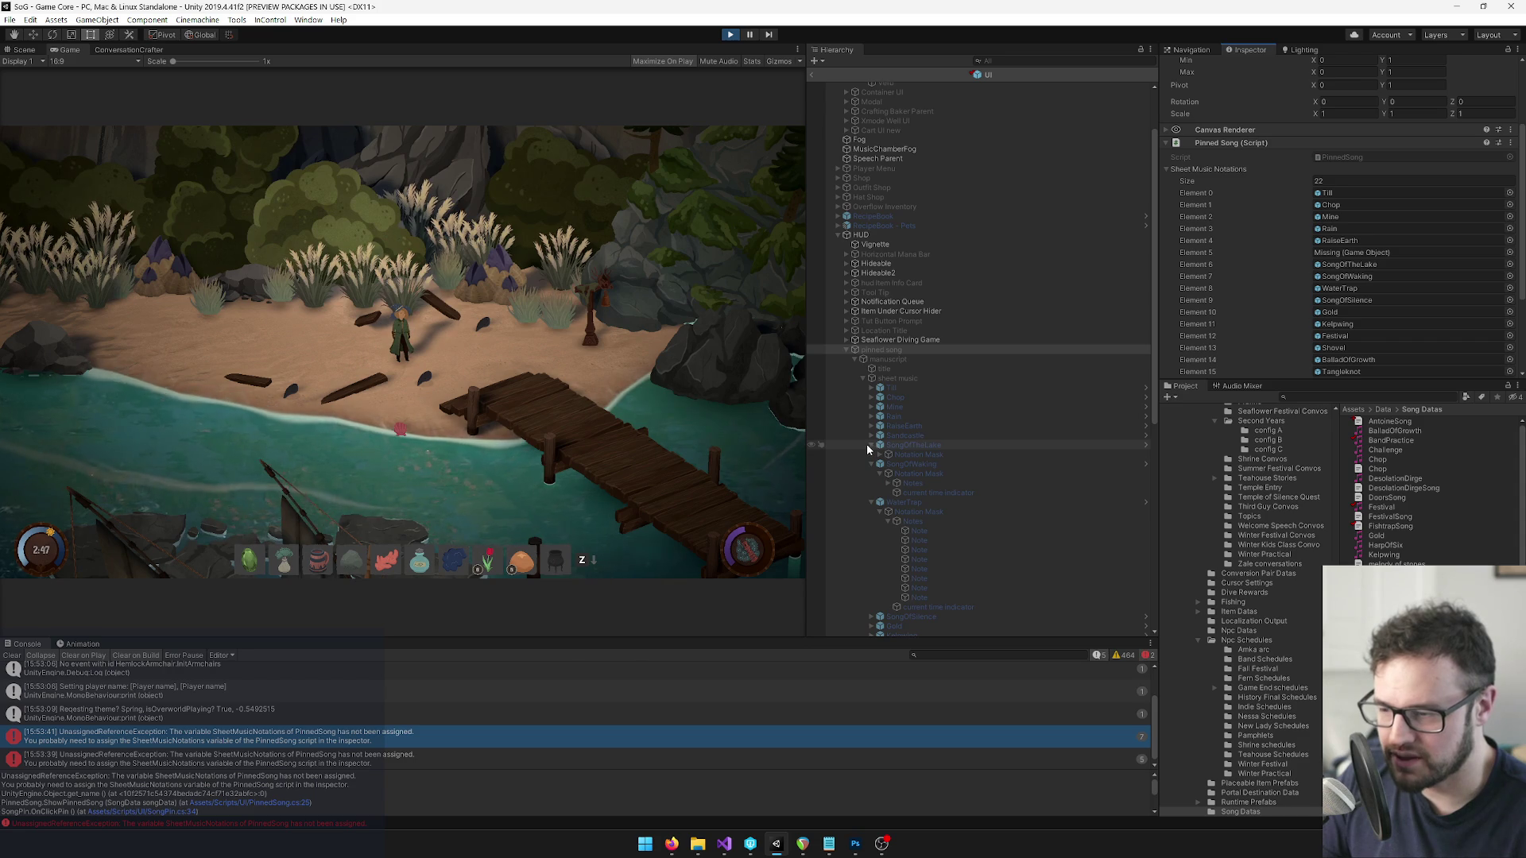
mouse_move(881, 349)
left_mouse_down()
mouse_move(1237, 326)
mouse_move(1351, 252)
left_mouse_up()
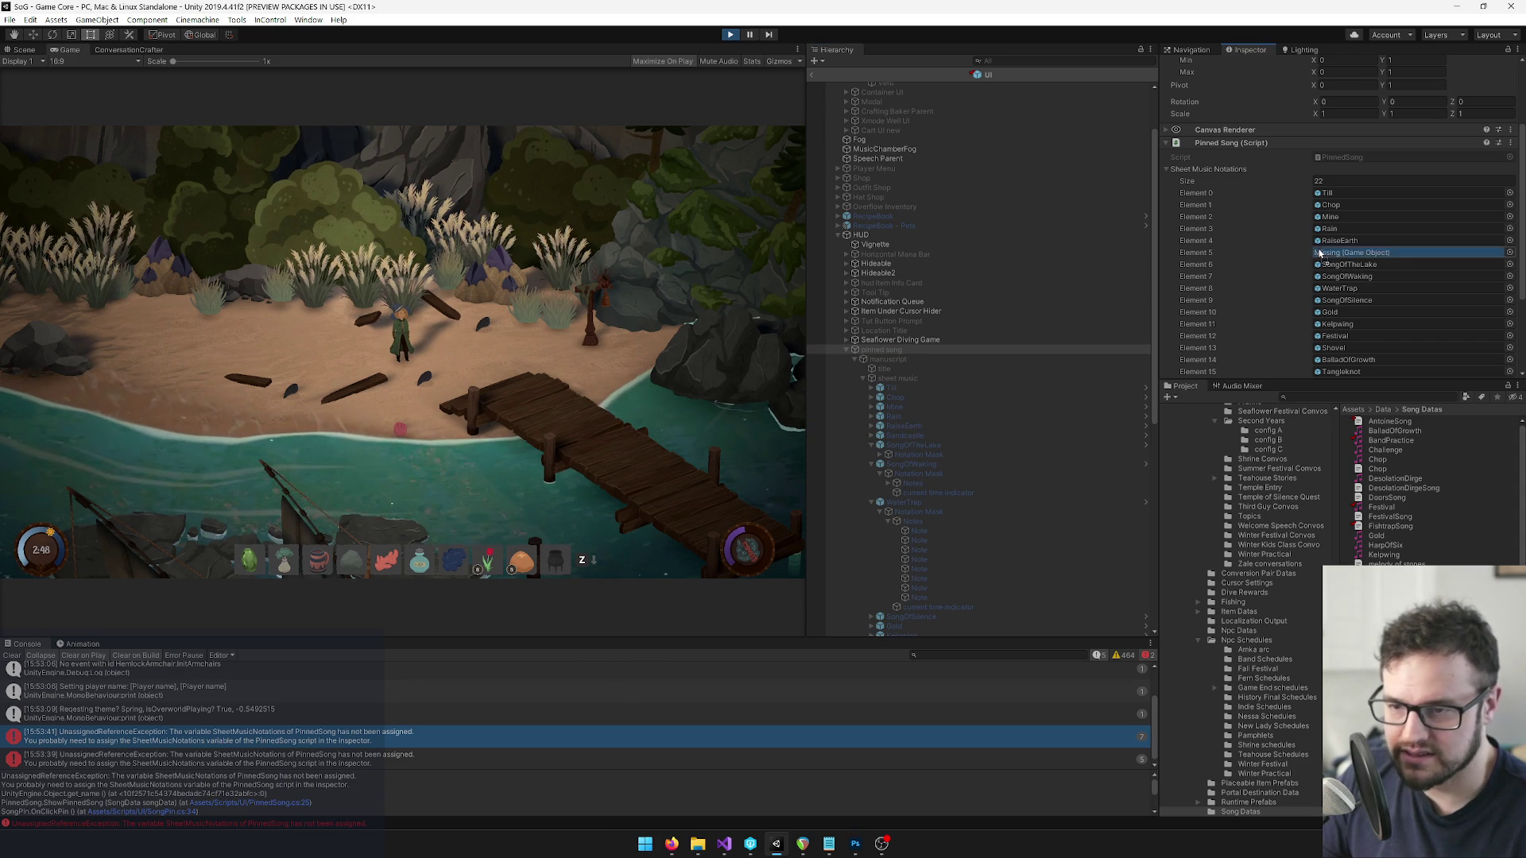
Clear the console and open the error's PinnedSong.cs:25 line in Visual Studio.
left_click(246, 214)
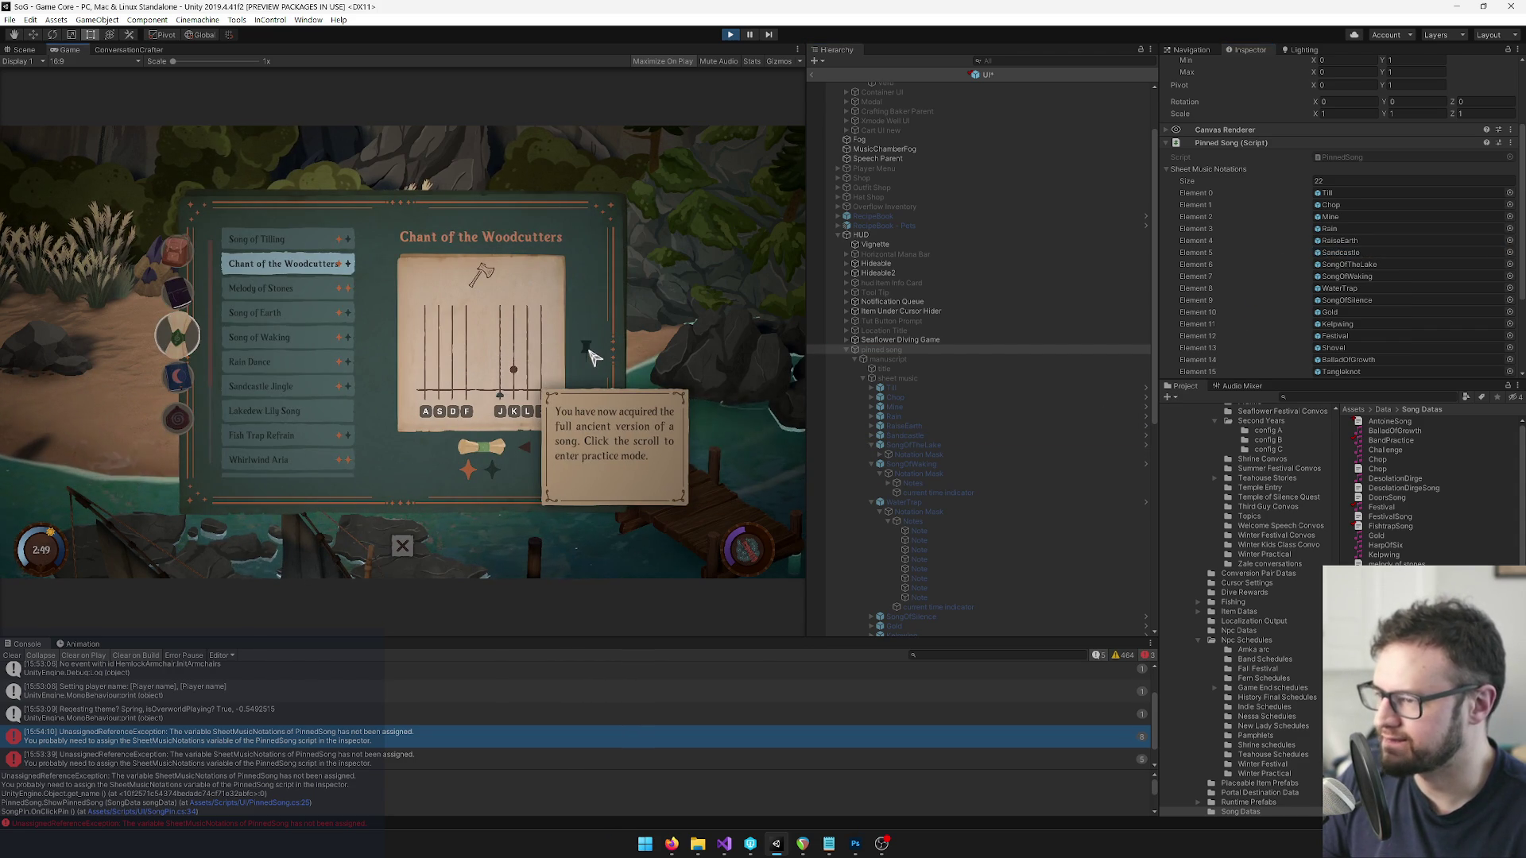
left_click(10, 656)
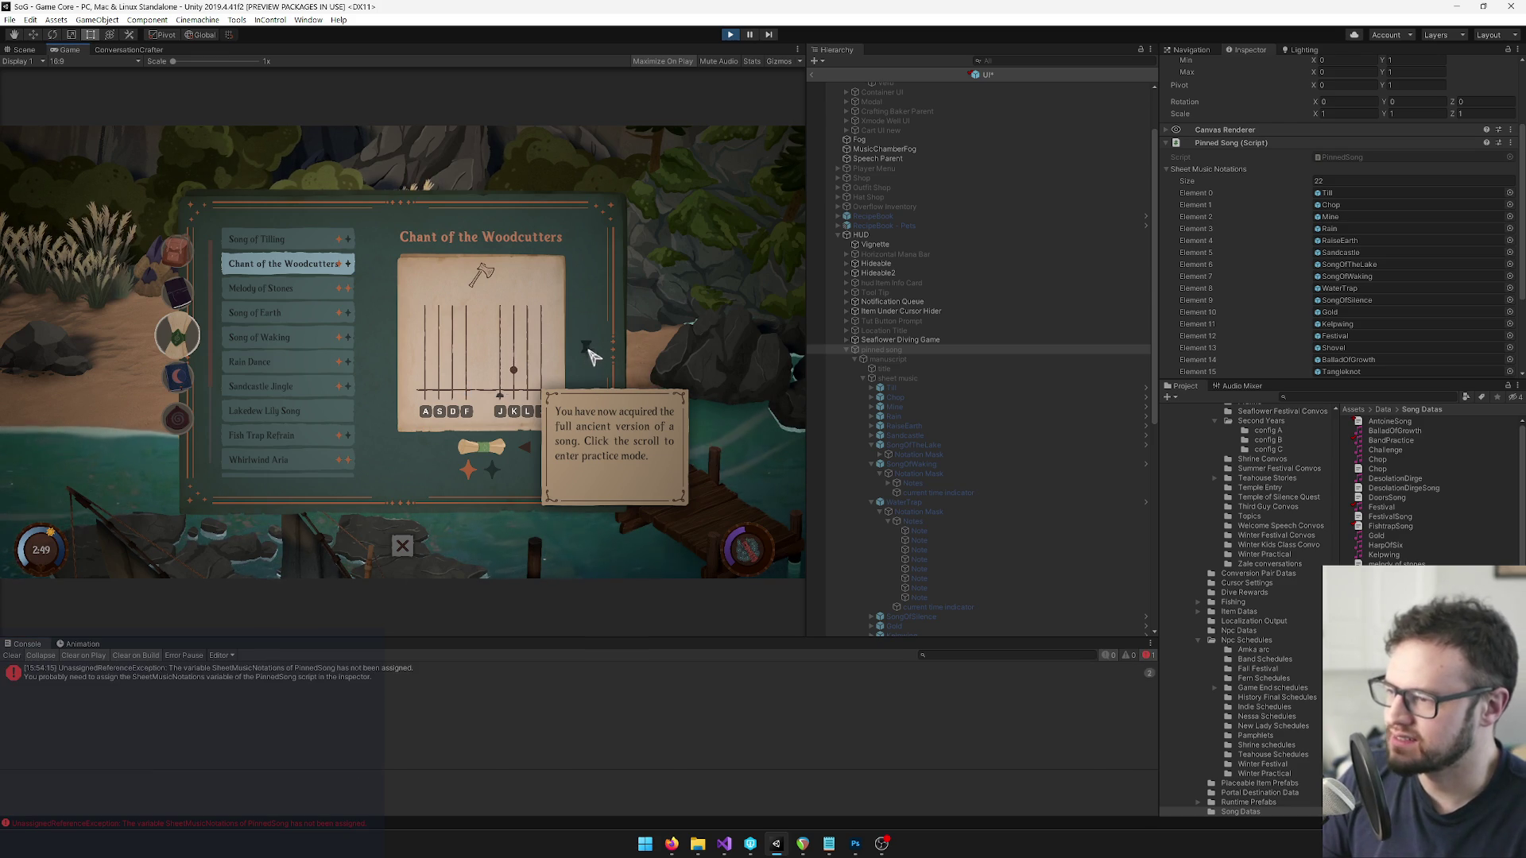
left_click(185, 673)
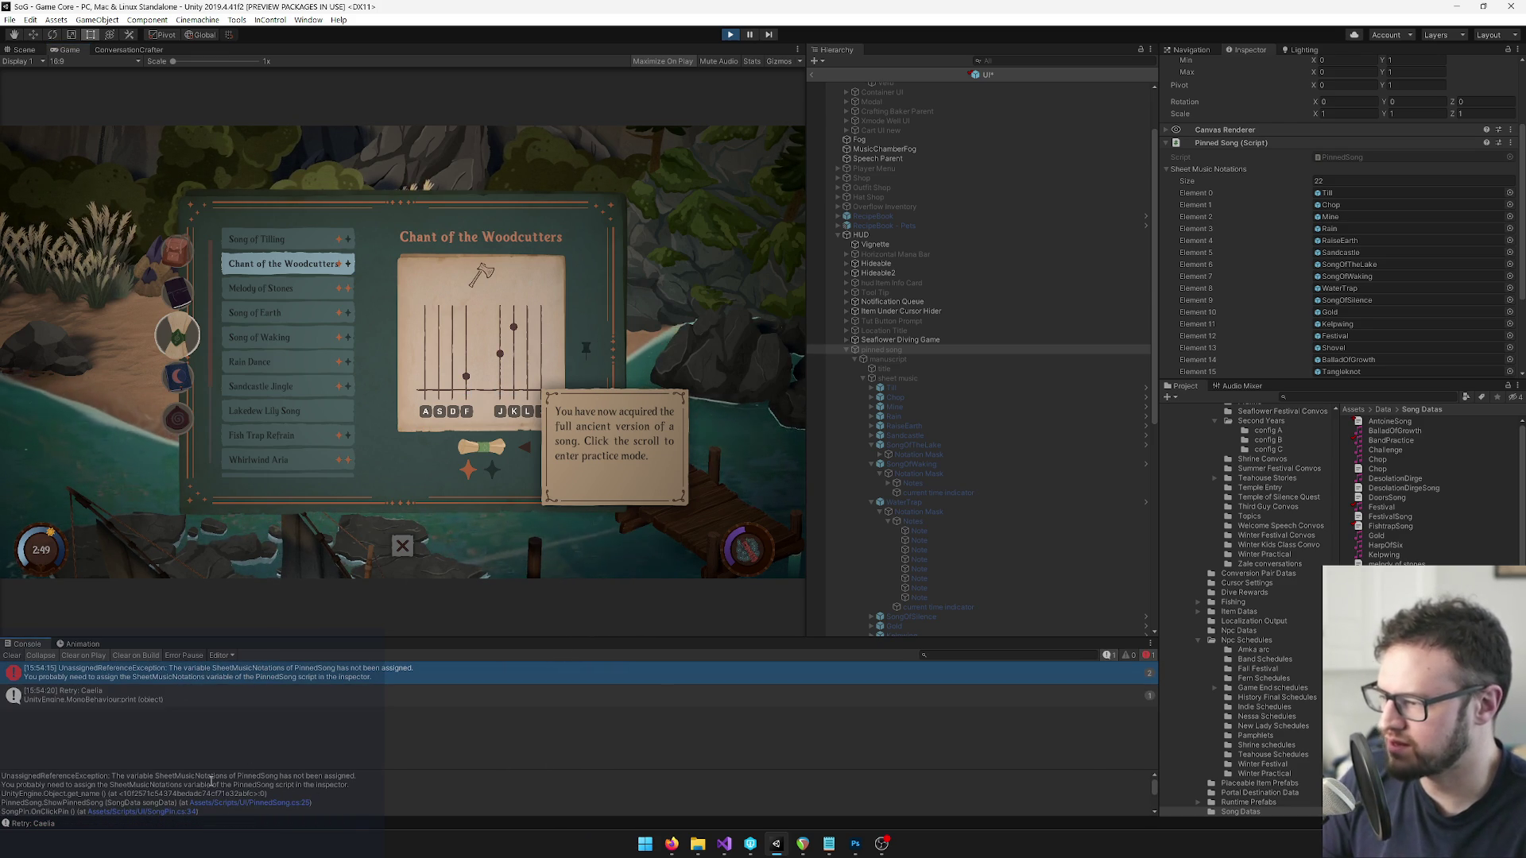
left_click(290, 801)
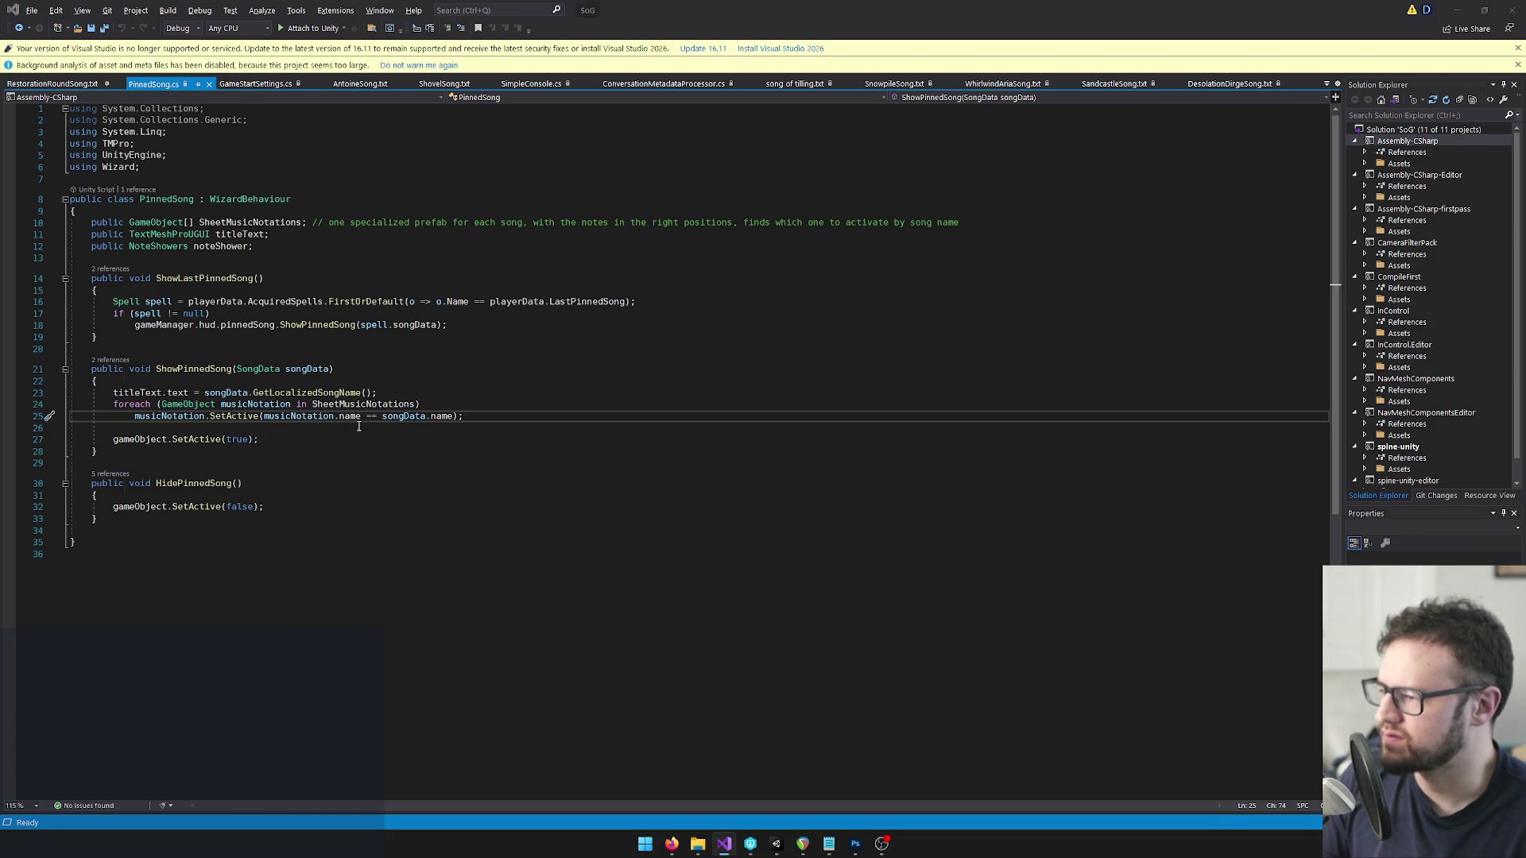
Back in Unity, scroll the Pinned Song Inspector and stop play mode.
key("alt+Tab")
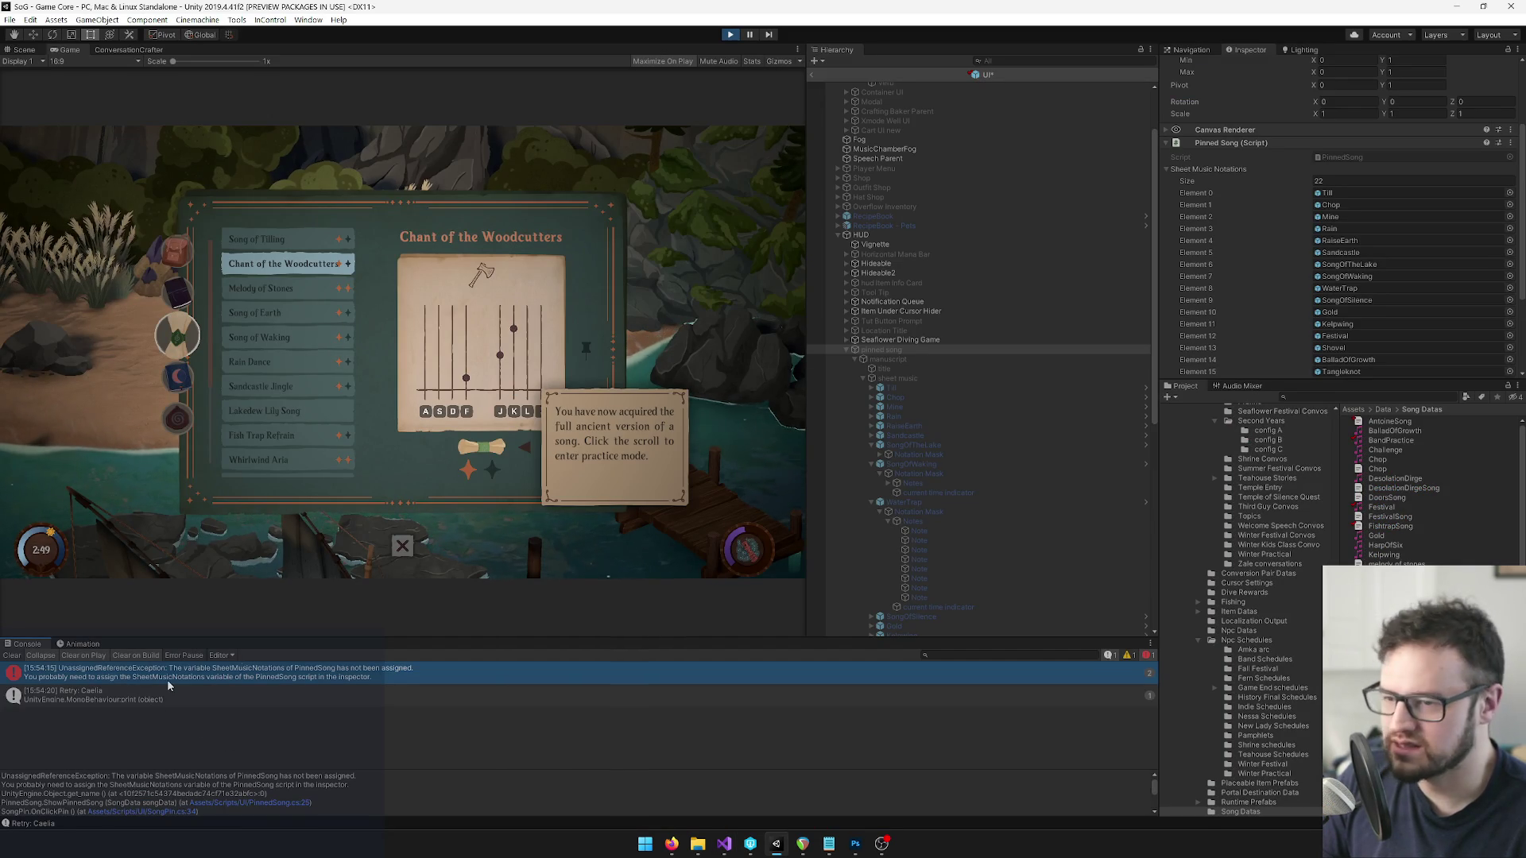
scroll(1342, 312, "down", 3)
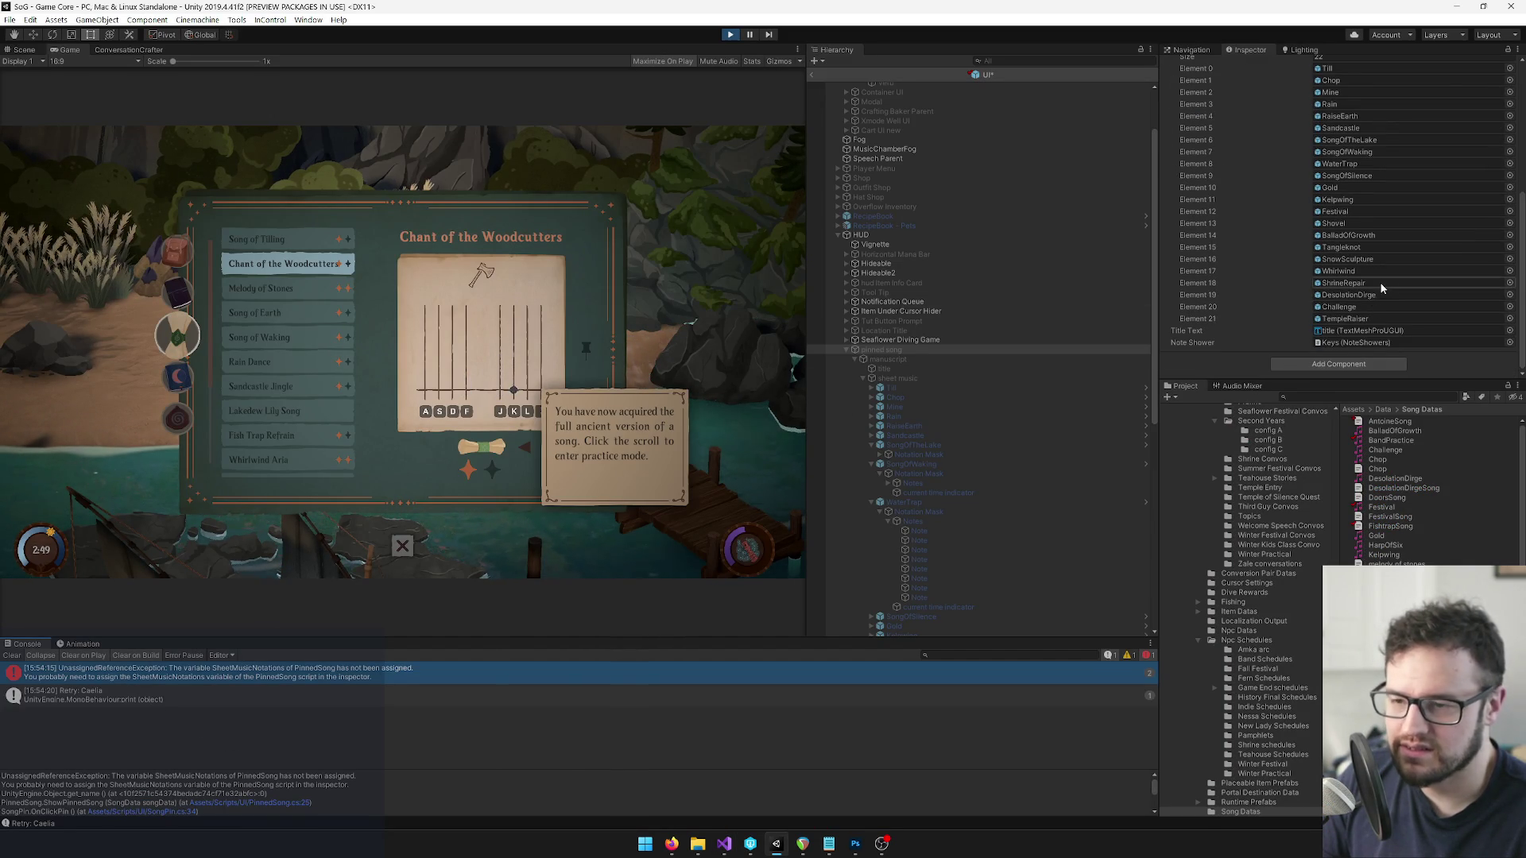
scroll(1381, 278, "up", 3)
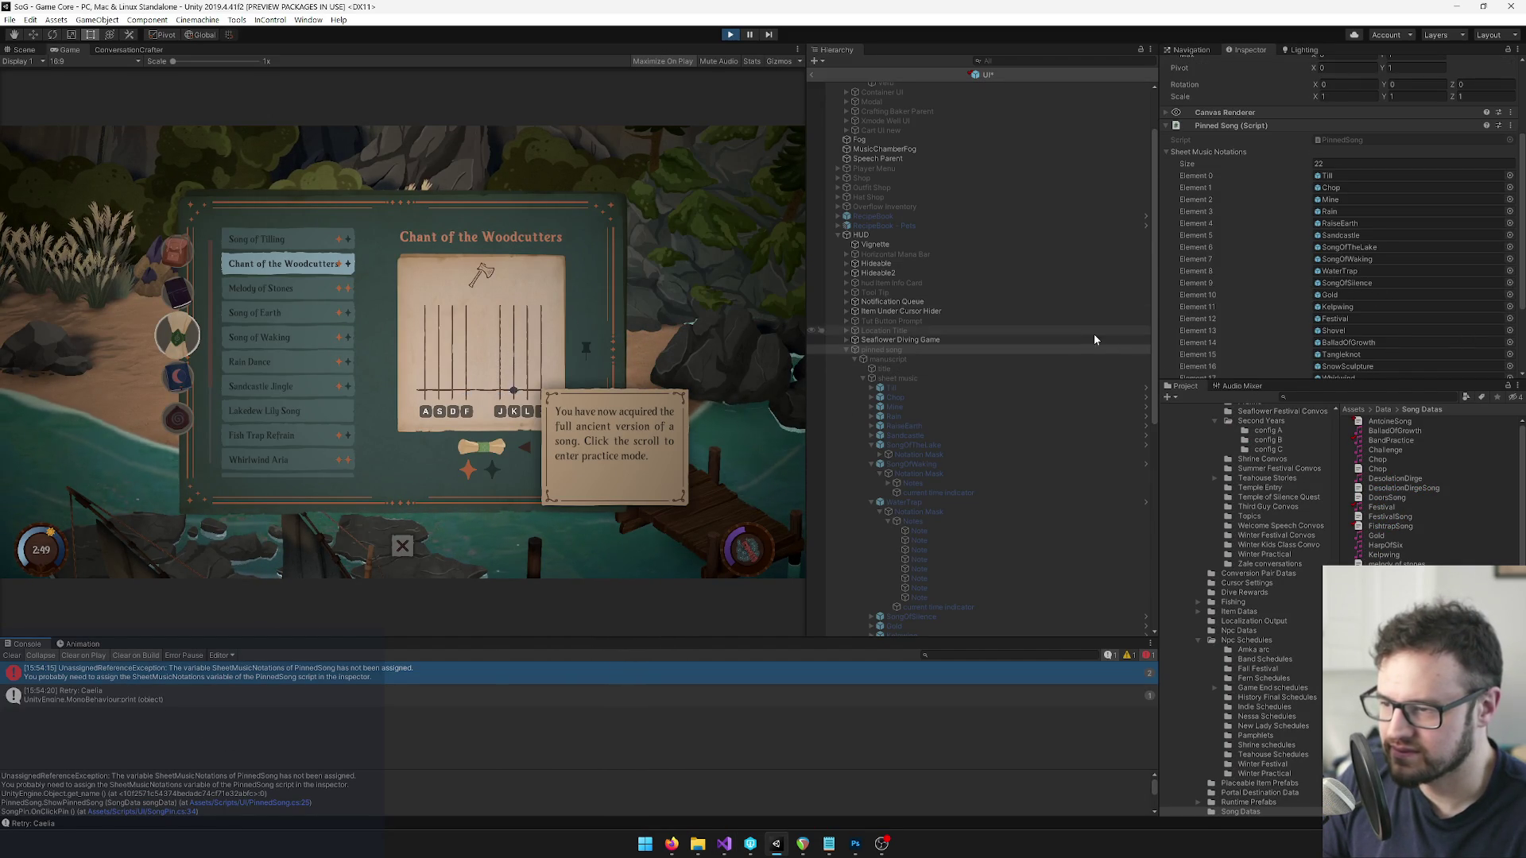
left_click(729, 36)
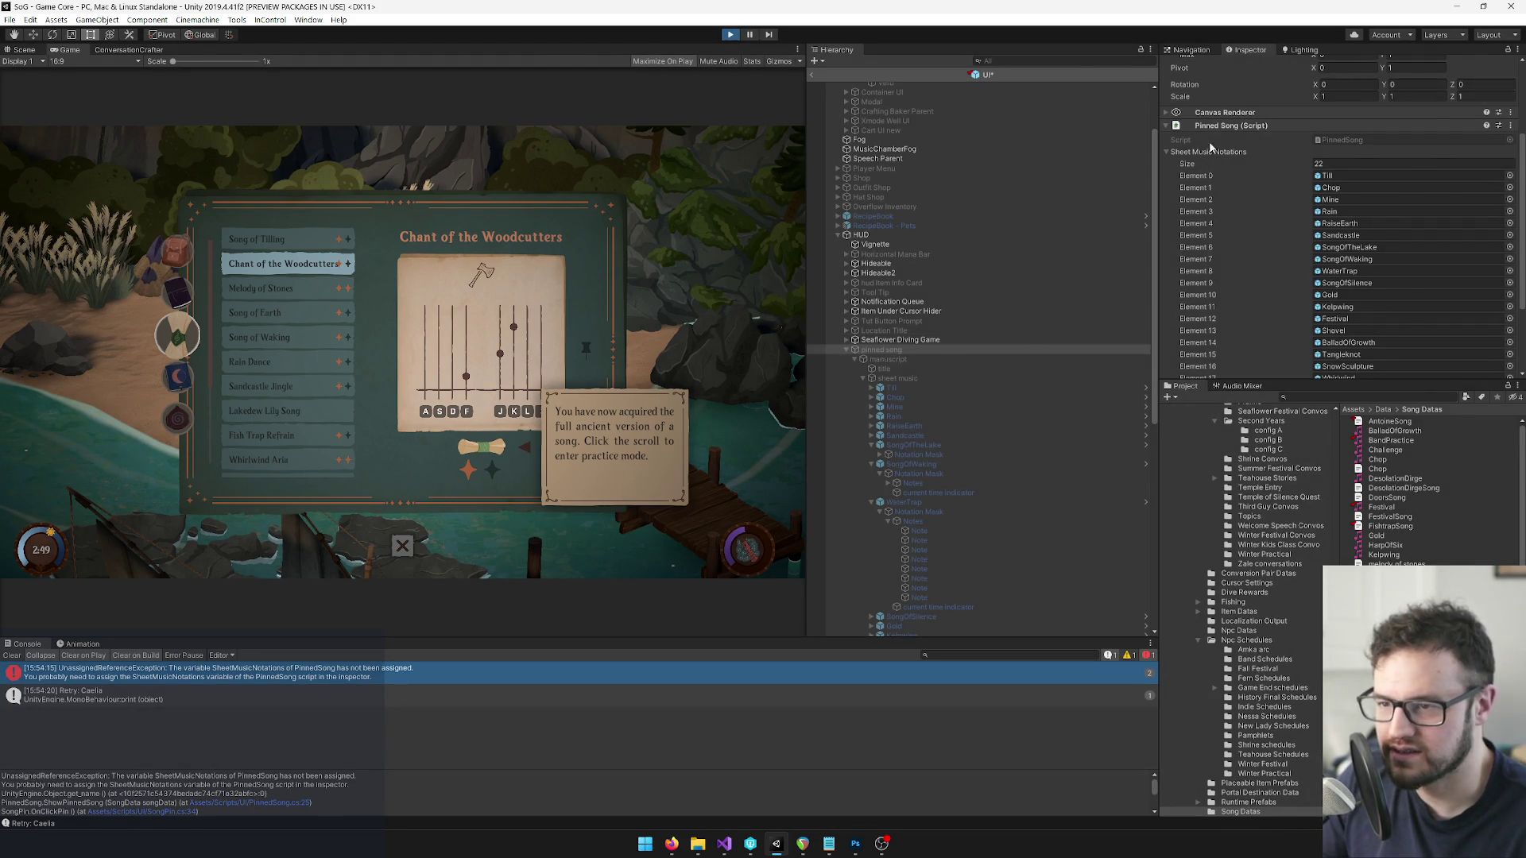
Review PinnedSong.cs's line-25 song-name comparison and title-text line, then return to Unity.
key("alt+Tab")
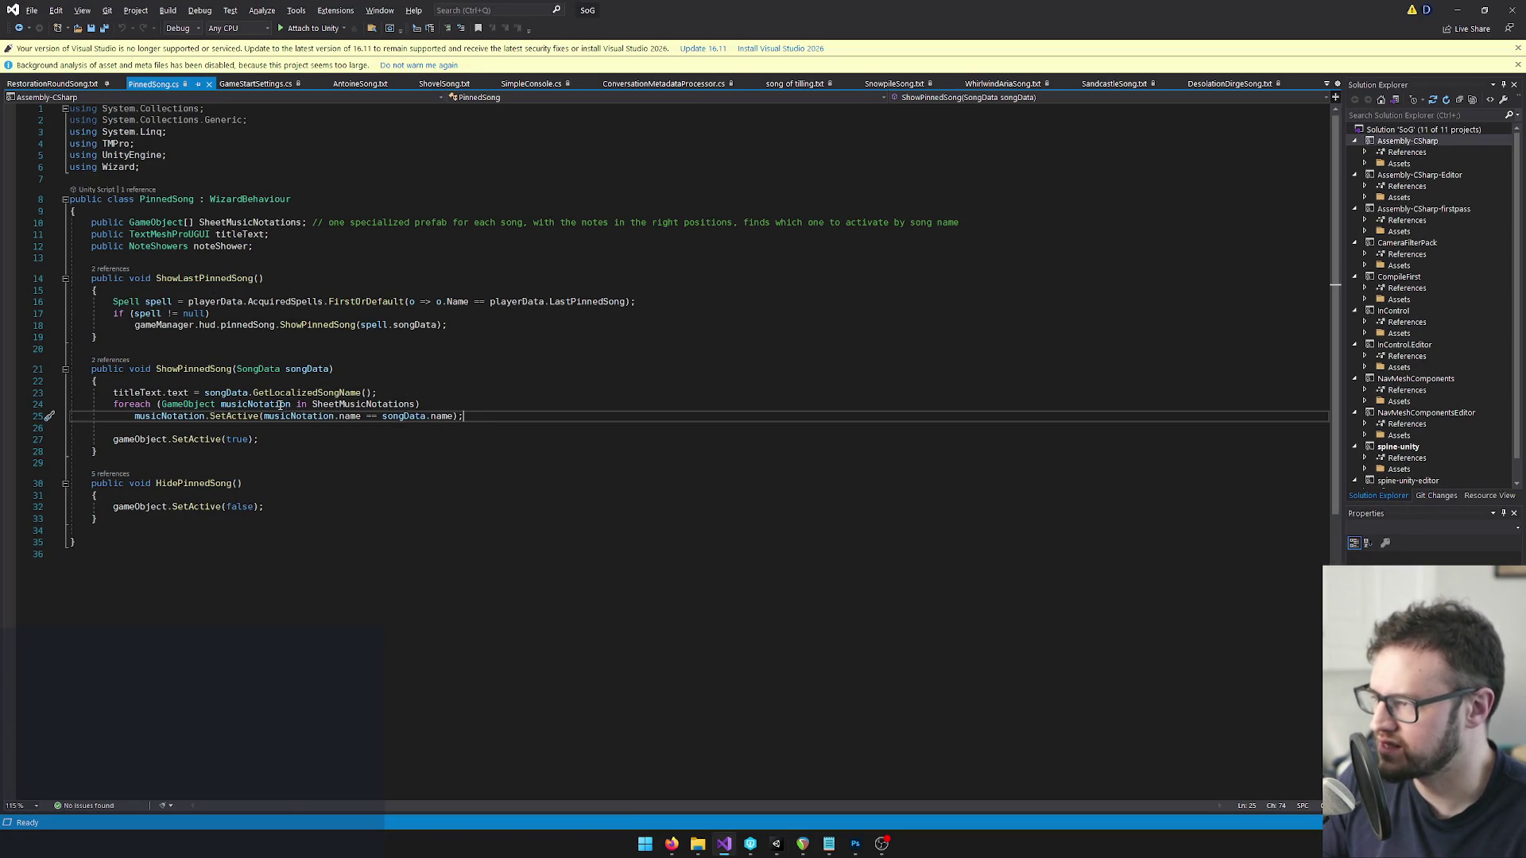
left_click(387, 415)
left_click(419, 395)
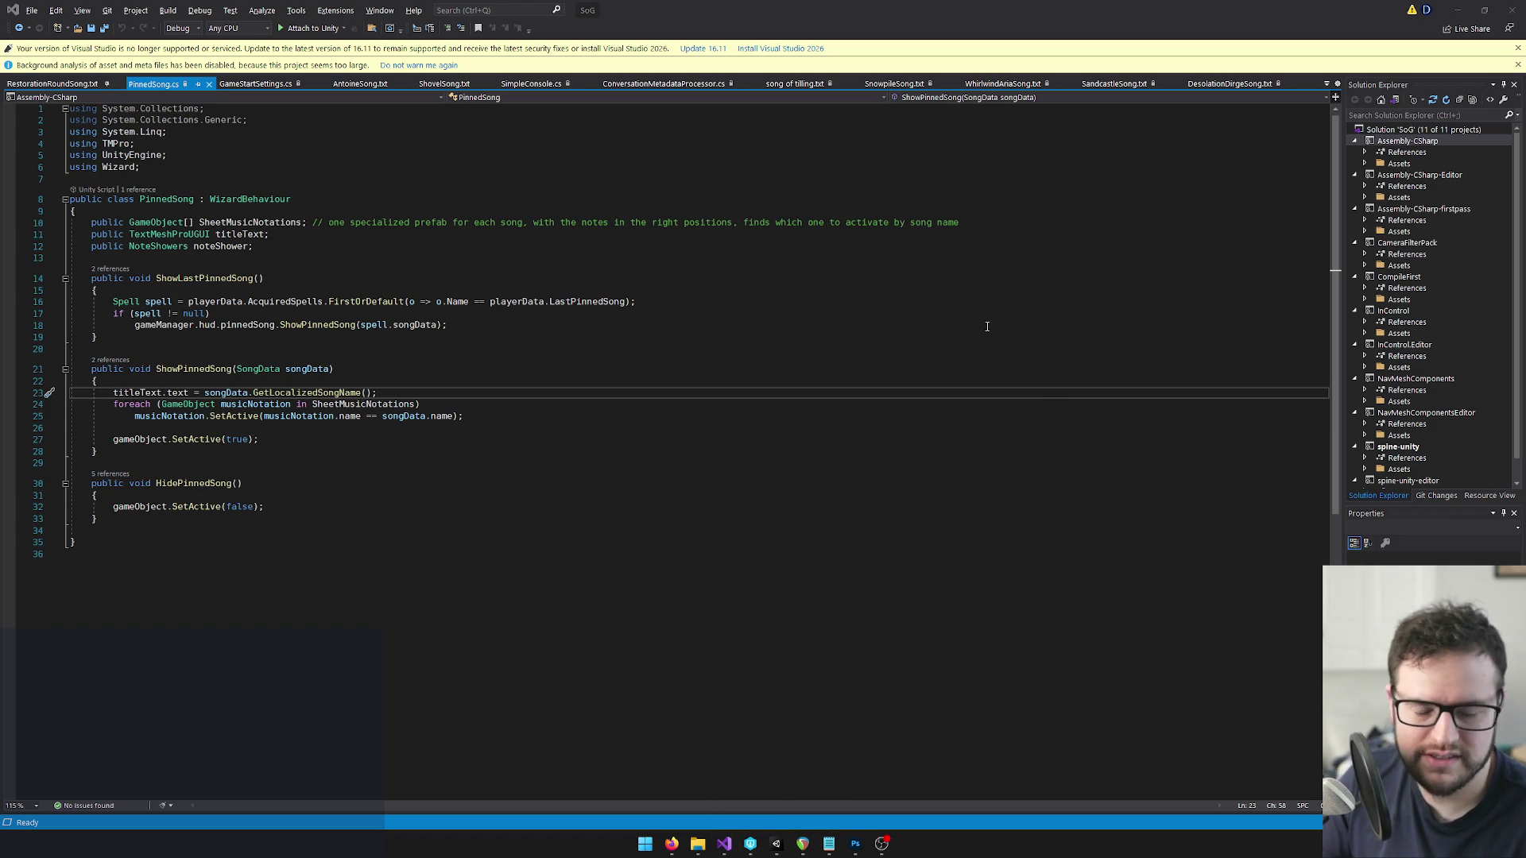
key("alt+Tab")
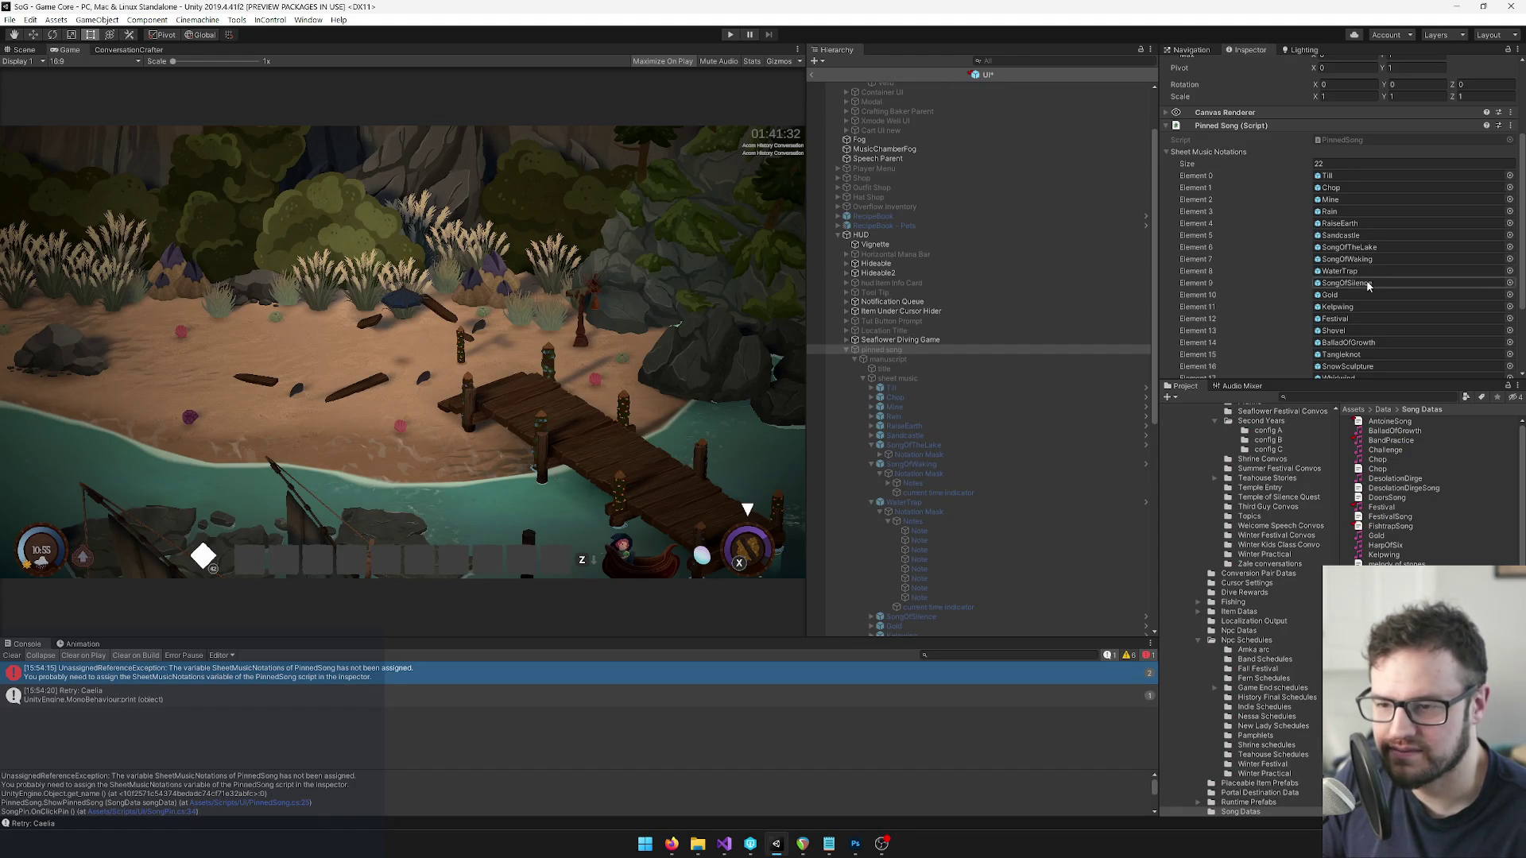
Save the UI prefab from the Scene view, clear the console, and start Play mode from the Game view.
scroll(1381, 256, "down", 3)
scroll(904, 82, "up", 3)
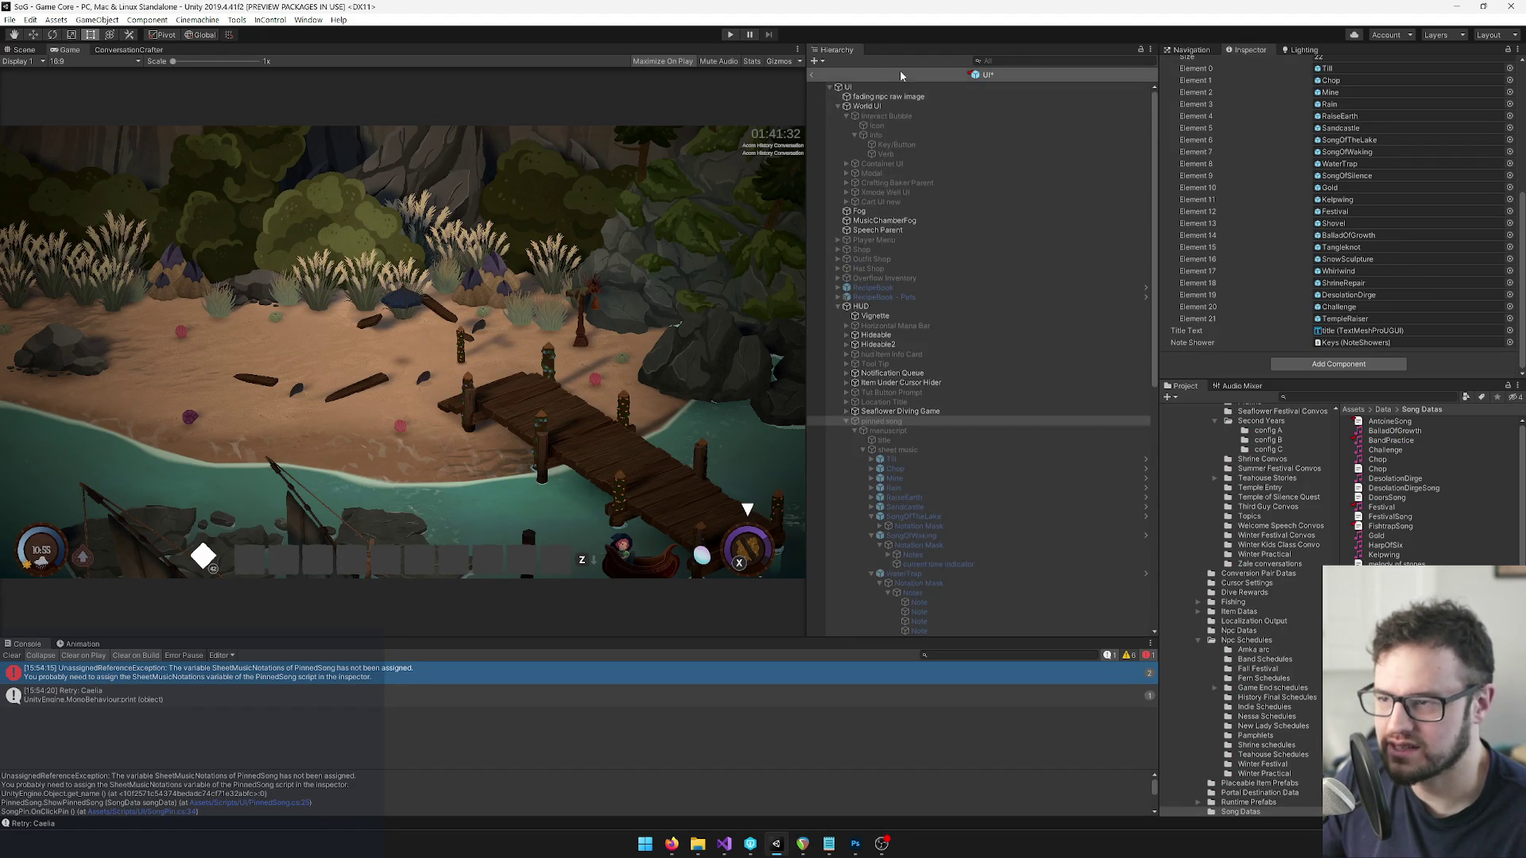
left_click(18, 50)
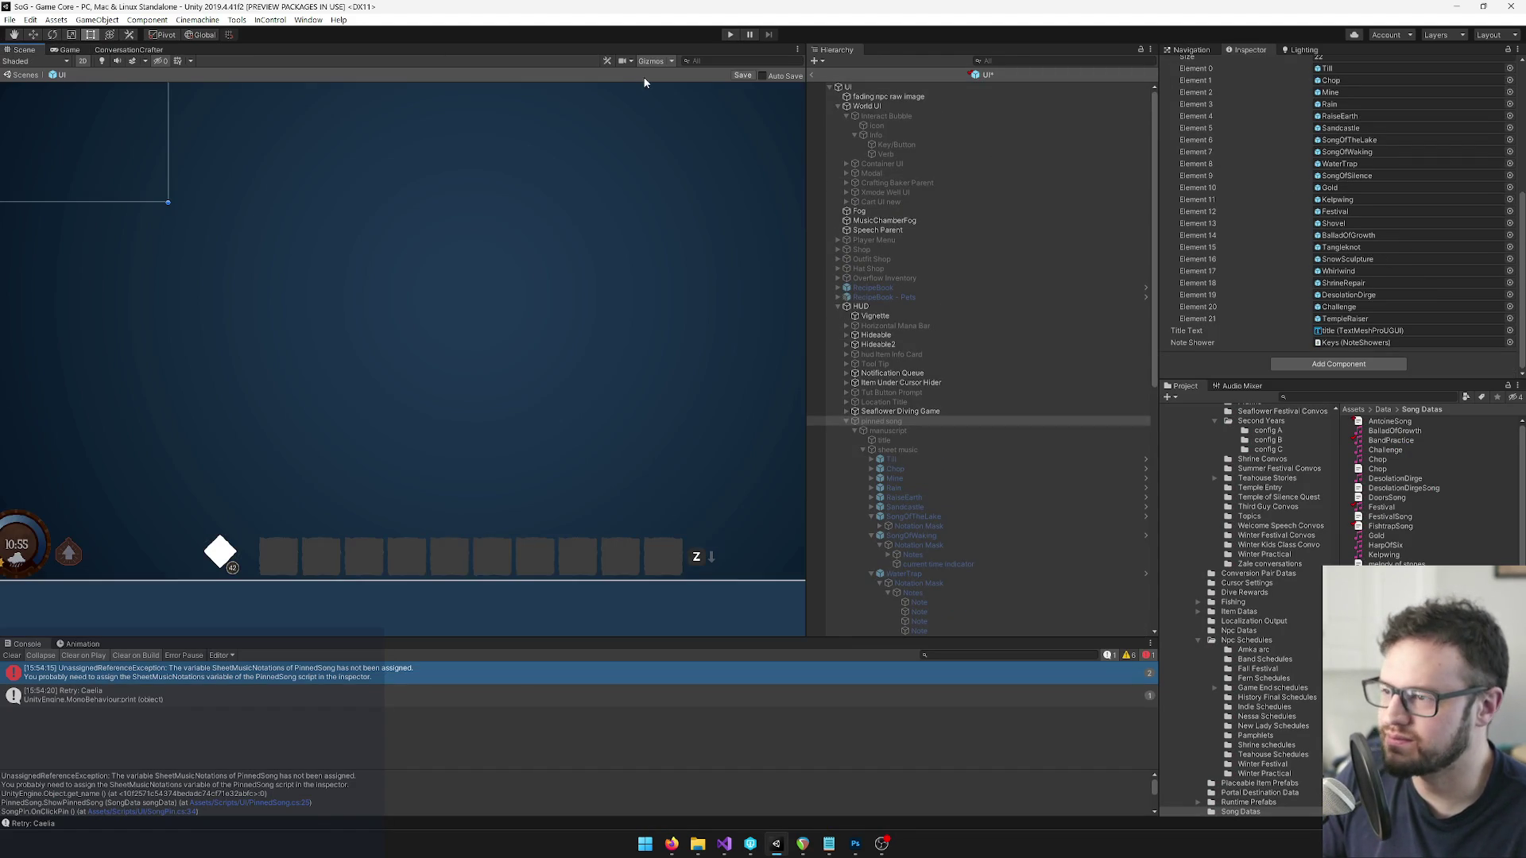
left_click(751, 71)
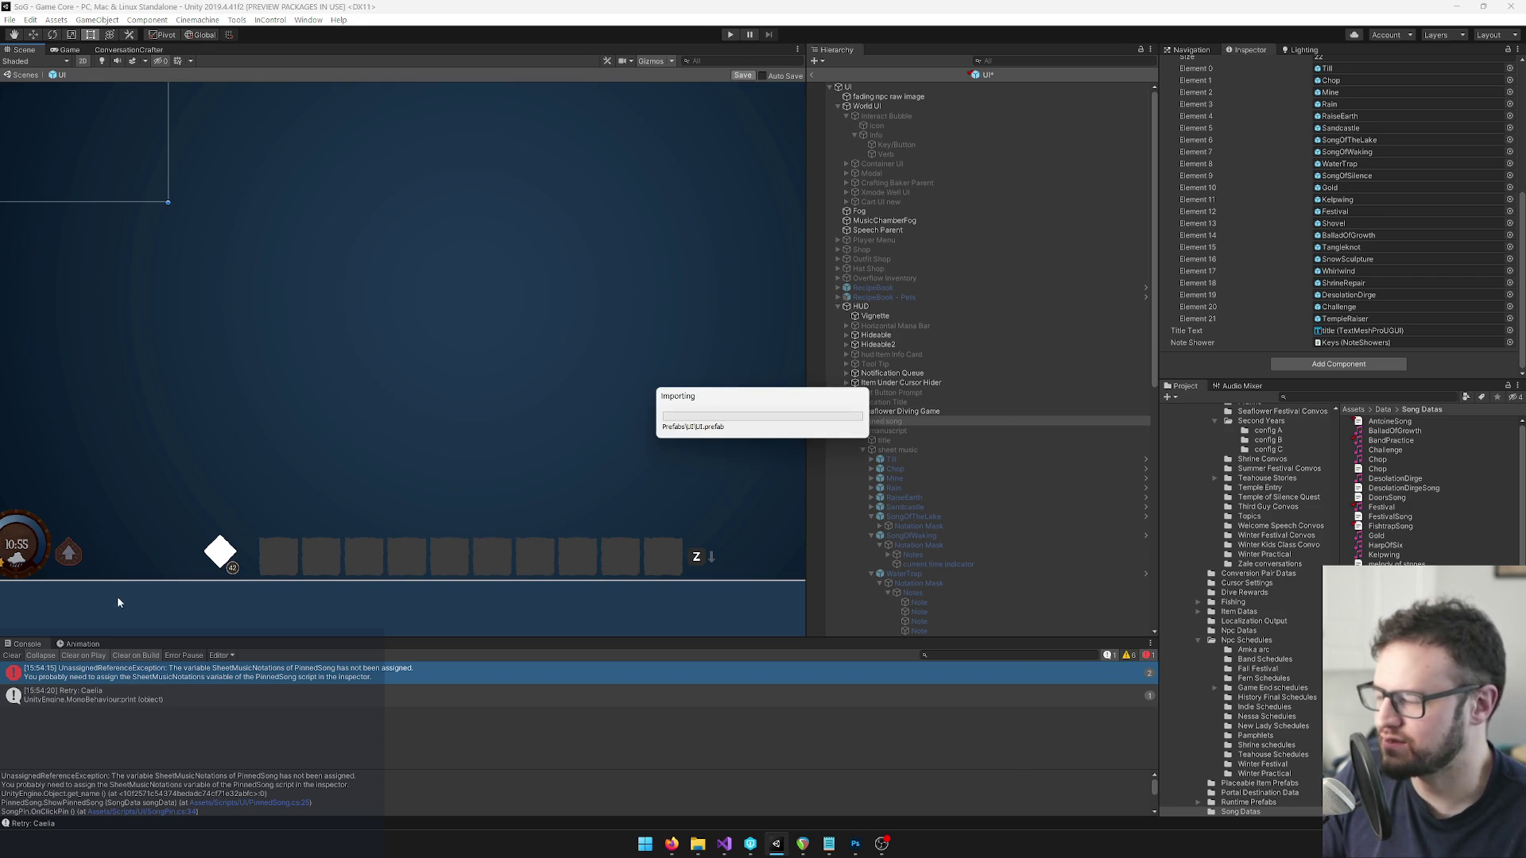
left_click(12, 657)
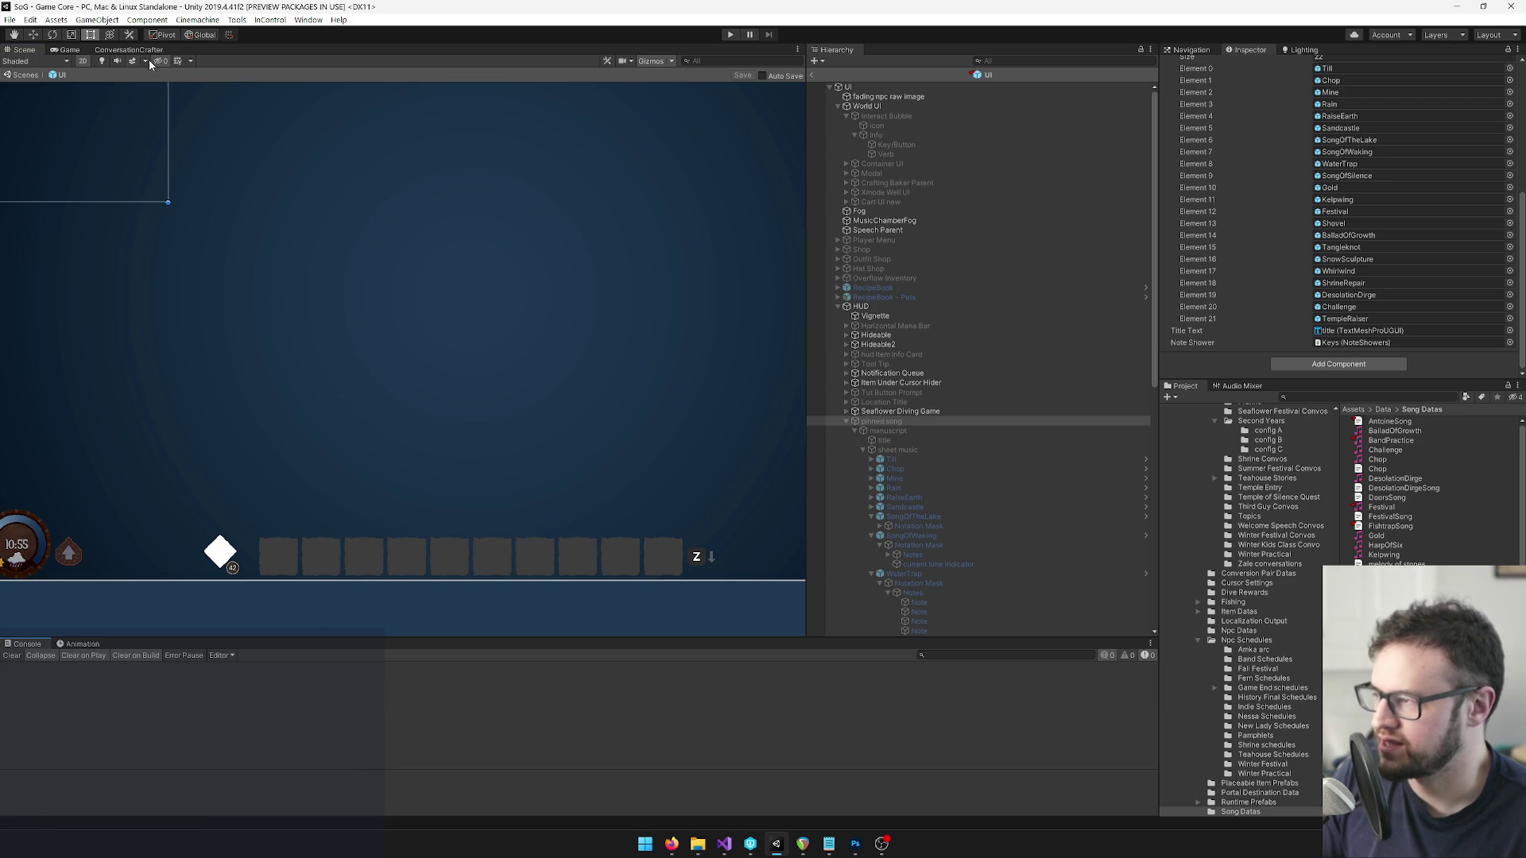
left_click(67, 50)
left_click(729, 35)
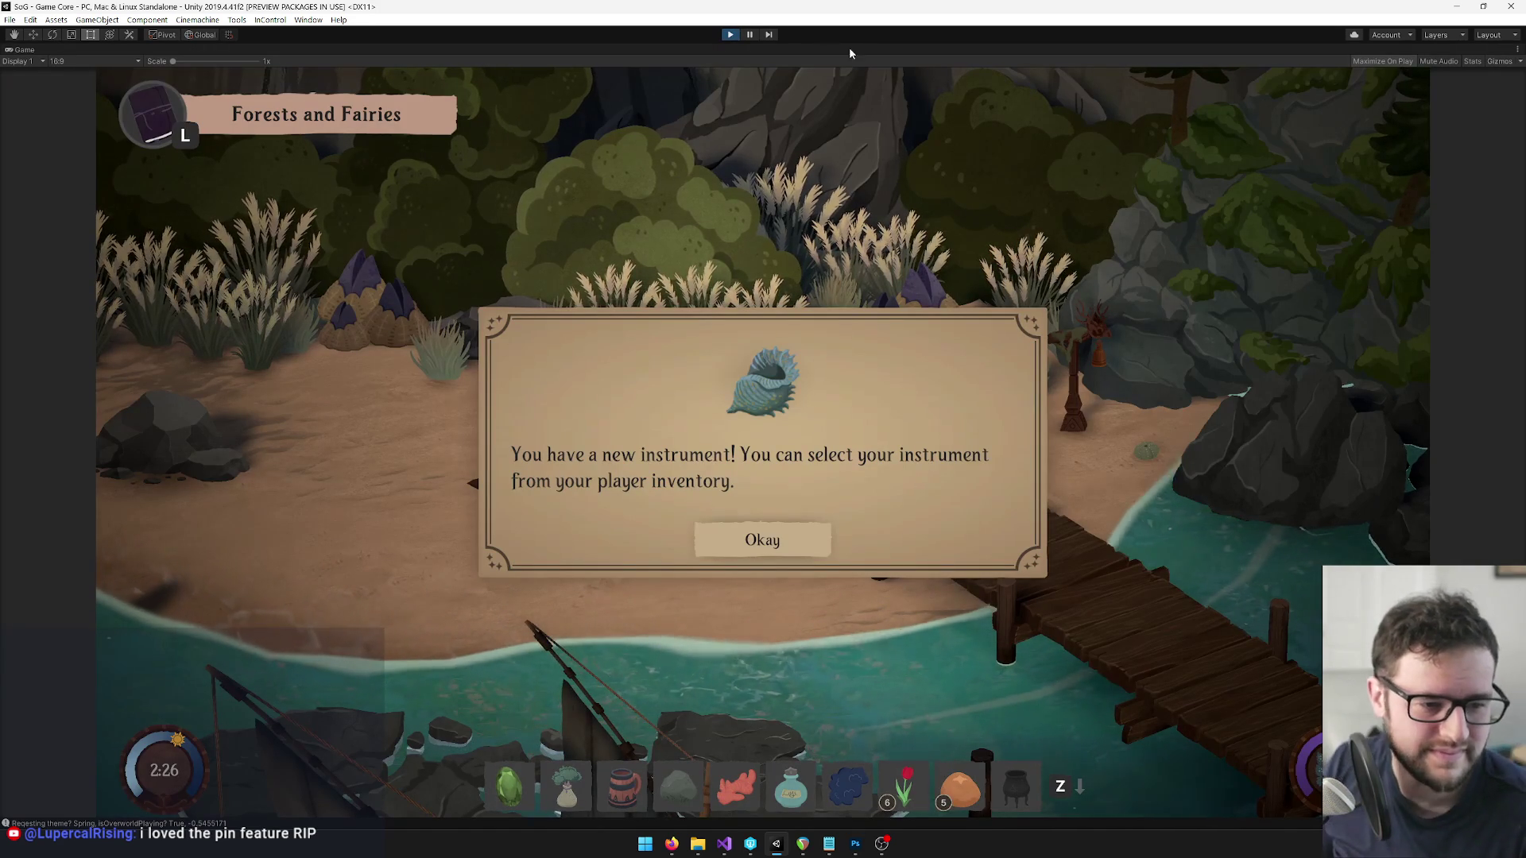
Dismiss the three instrument notices, open the inventory's songs page, and pin Festival Song.
left_click(759, 541)
left_click(759, 540)
left_click(762, 539)
key("i")
left_click(389, 413)
left_click(389, 346)
left_click(390, 413)
left_click(554, 476)
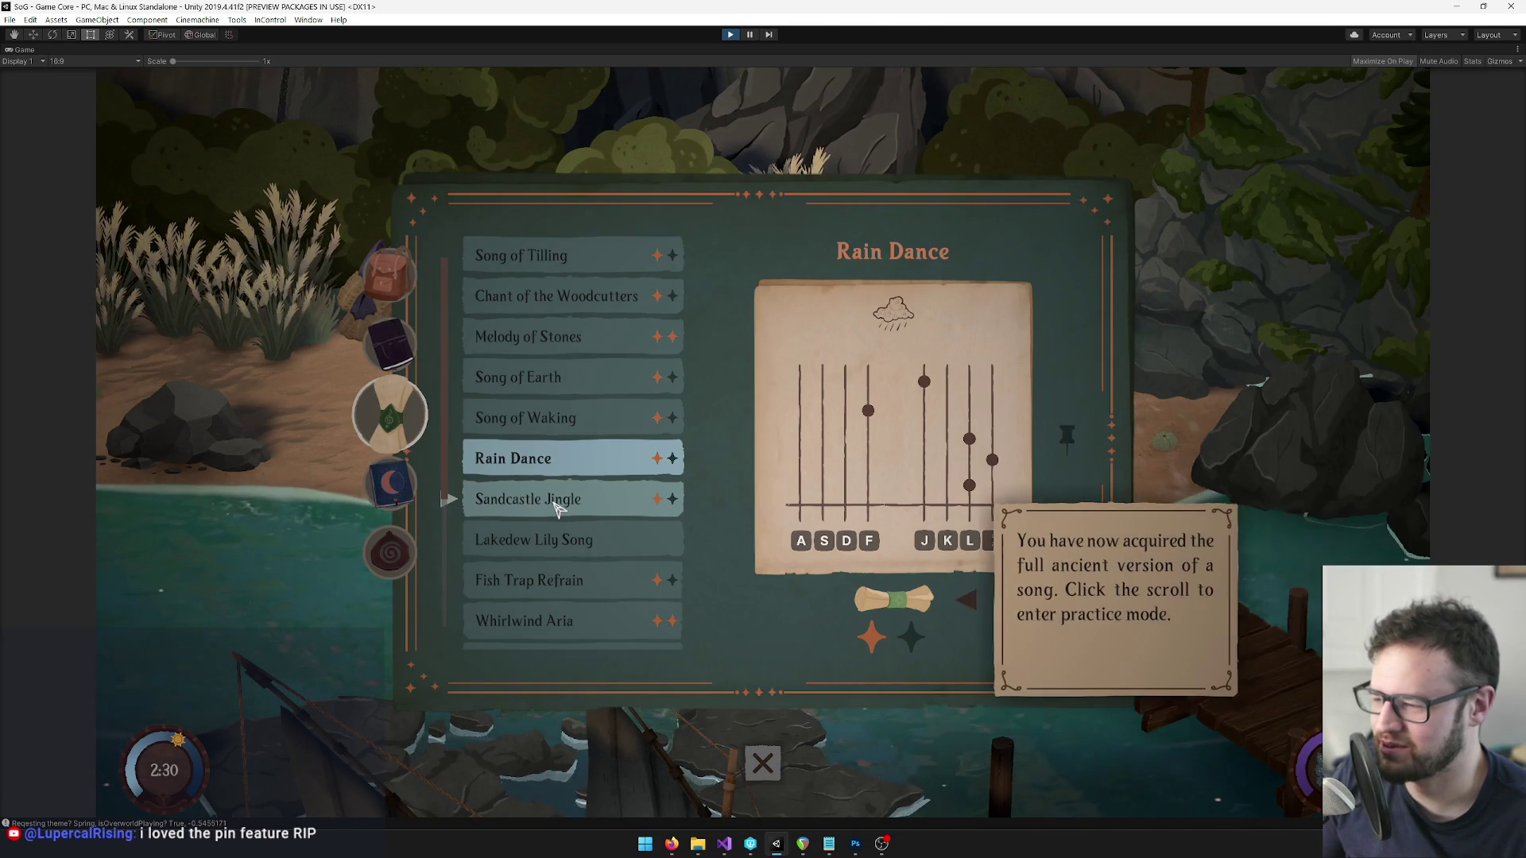
scroll(559, 430, "down", 5)
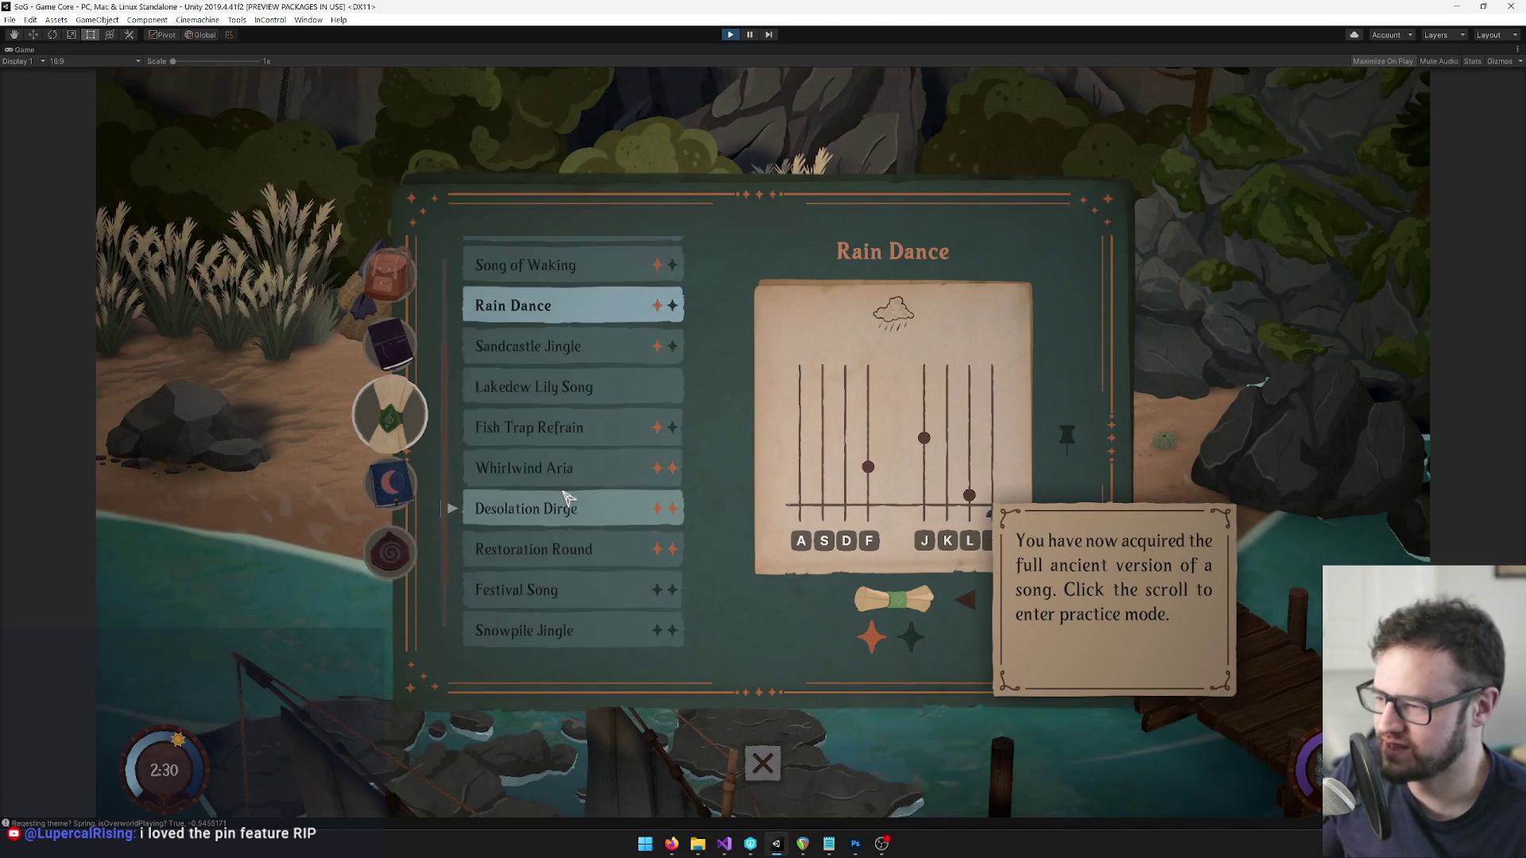
left_click(556, 534)
left_click(1069, 433)
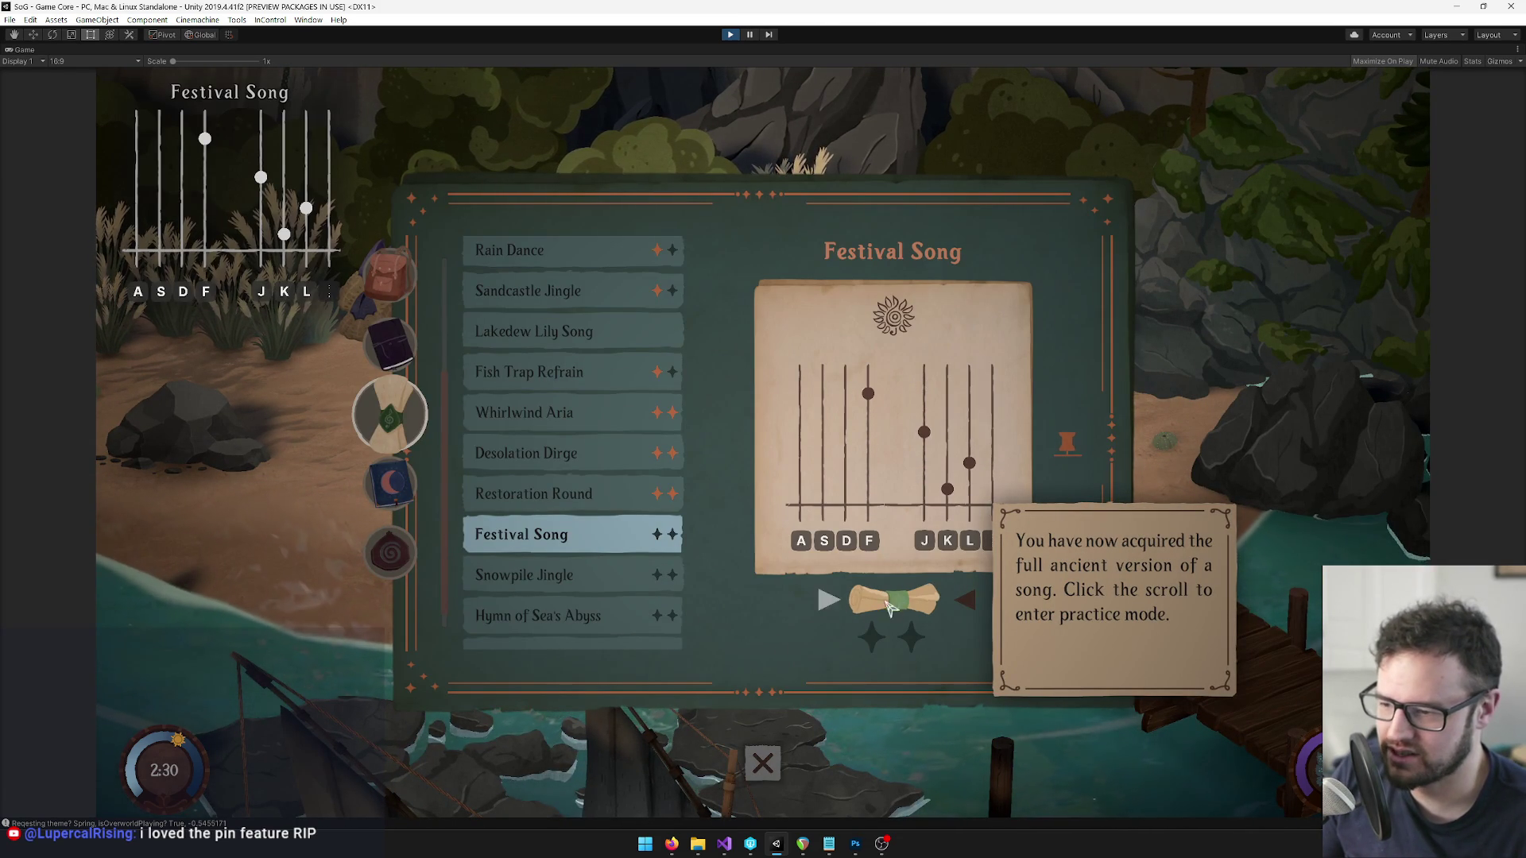
Close the inventory, take out the flute to test the HUD notes, and reopen the songbook.
left_click(763, 763)
key("z")
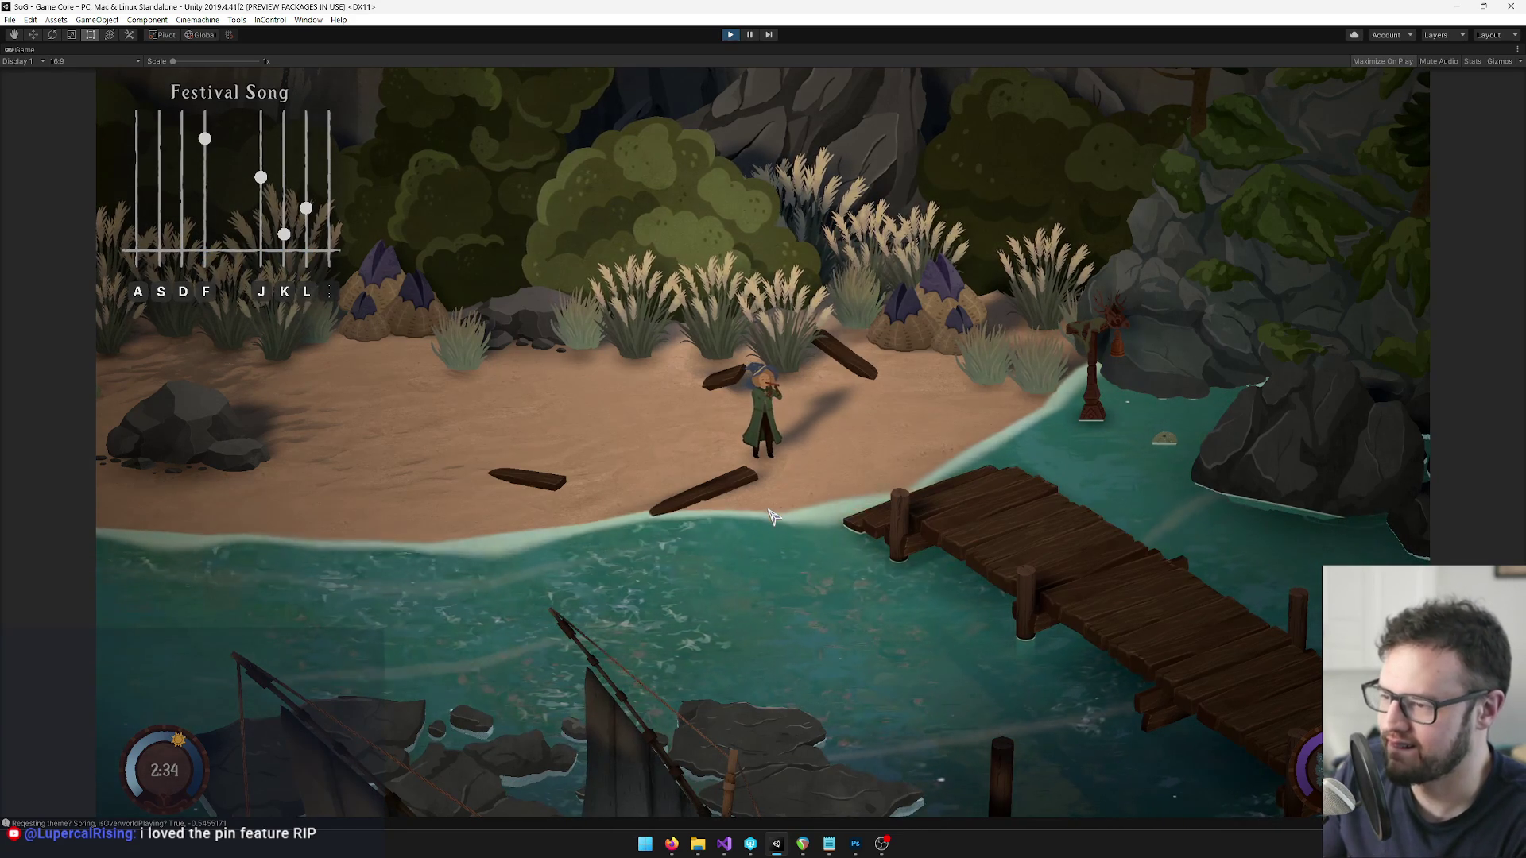
key("Tab")
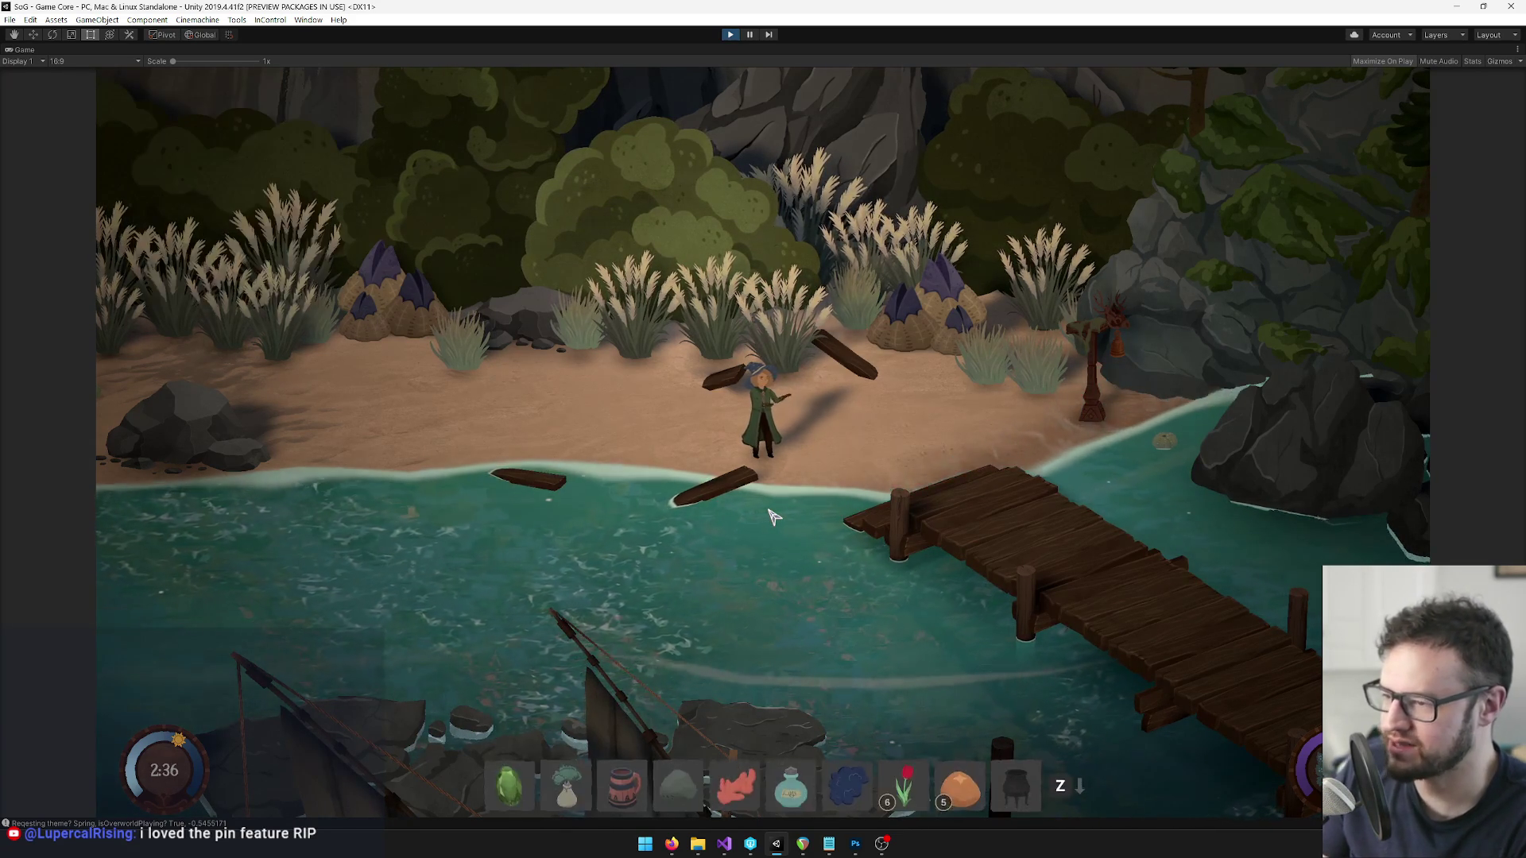
right_click(24, 49)
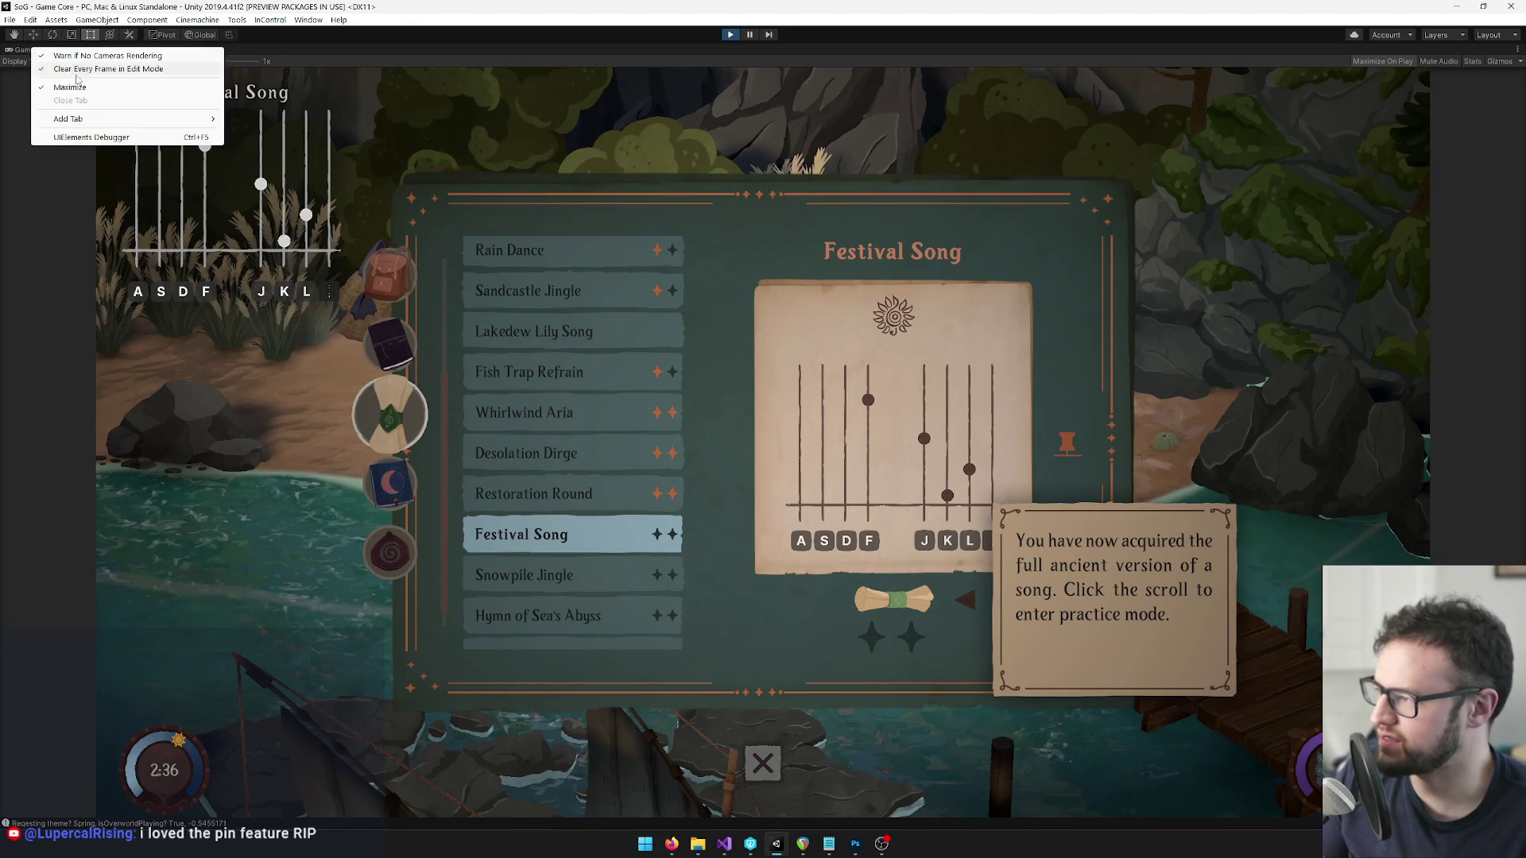
Un-maximize the Game view, select the Festival SongData via a 'festival' search, close the songbook, stop play.
left_click(92, 97)
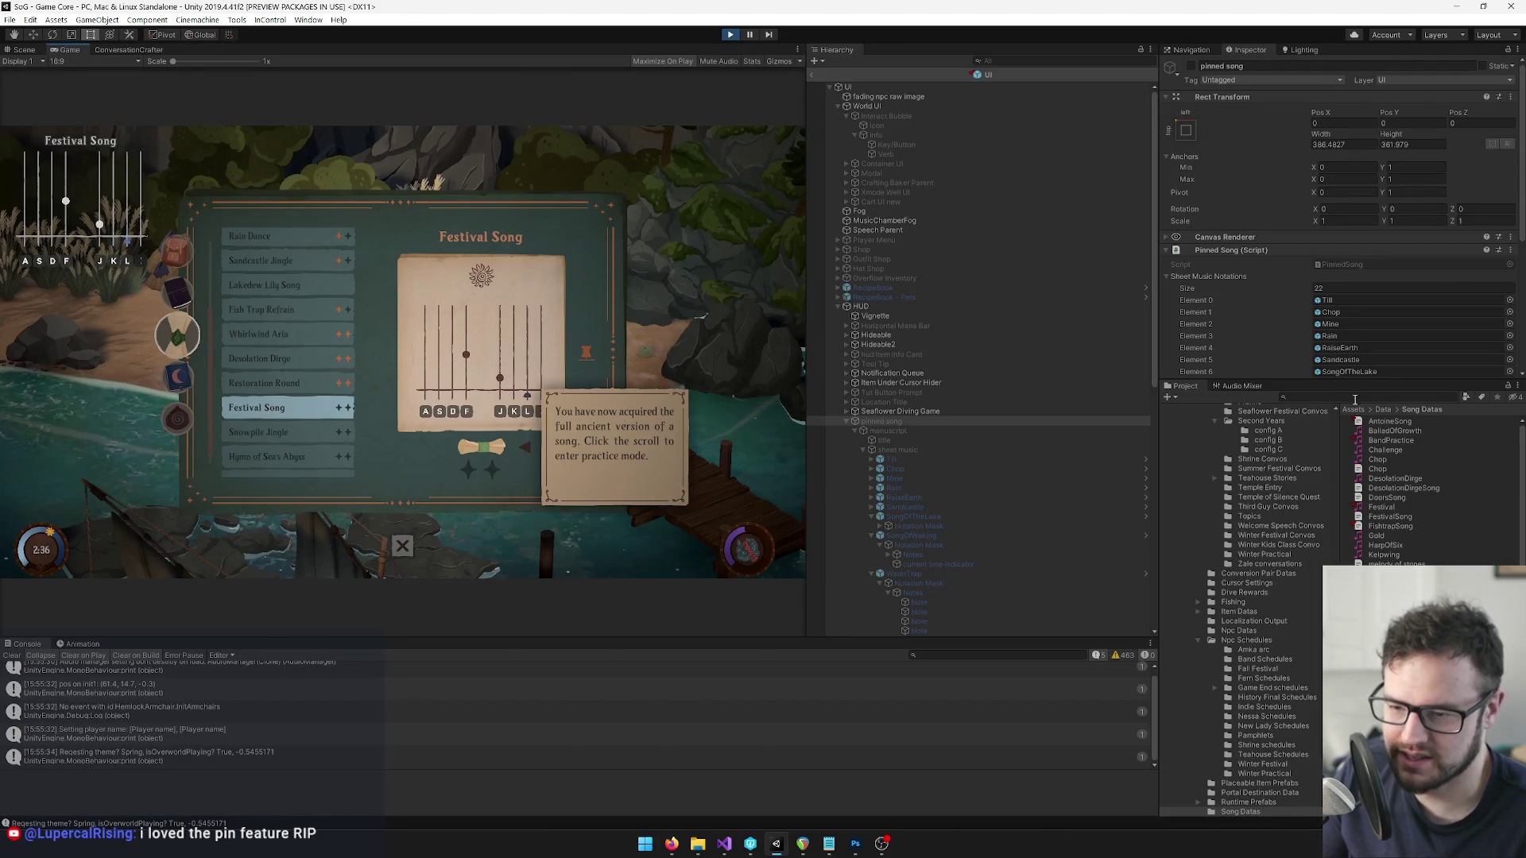
left_click(1355, 397)
type("festival")
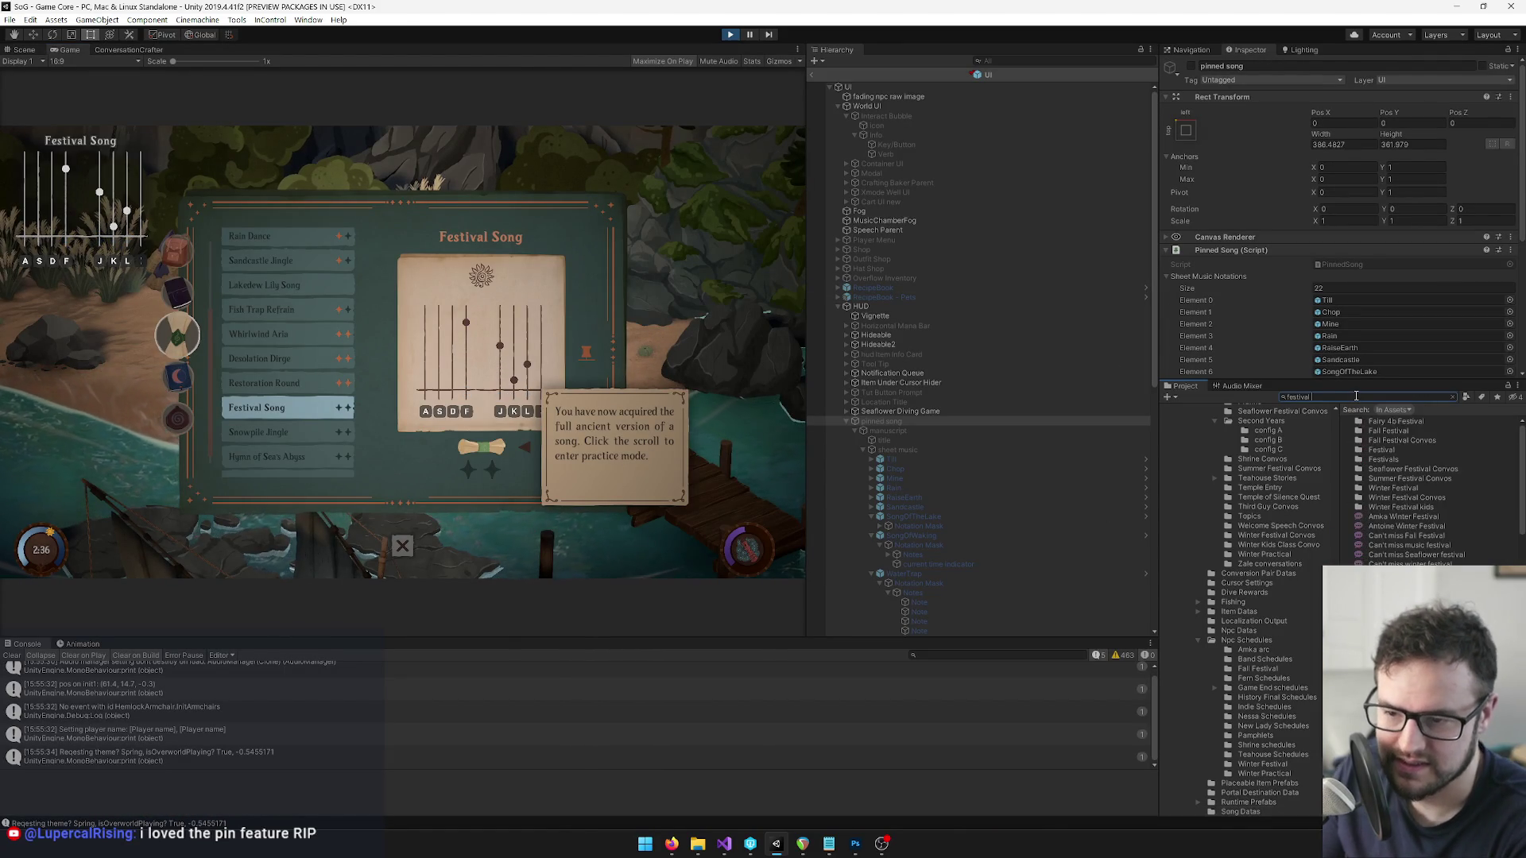
scroll(1431, 493, "down", 5)
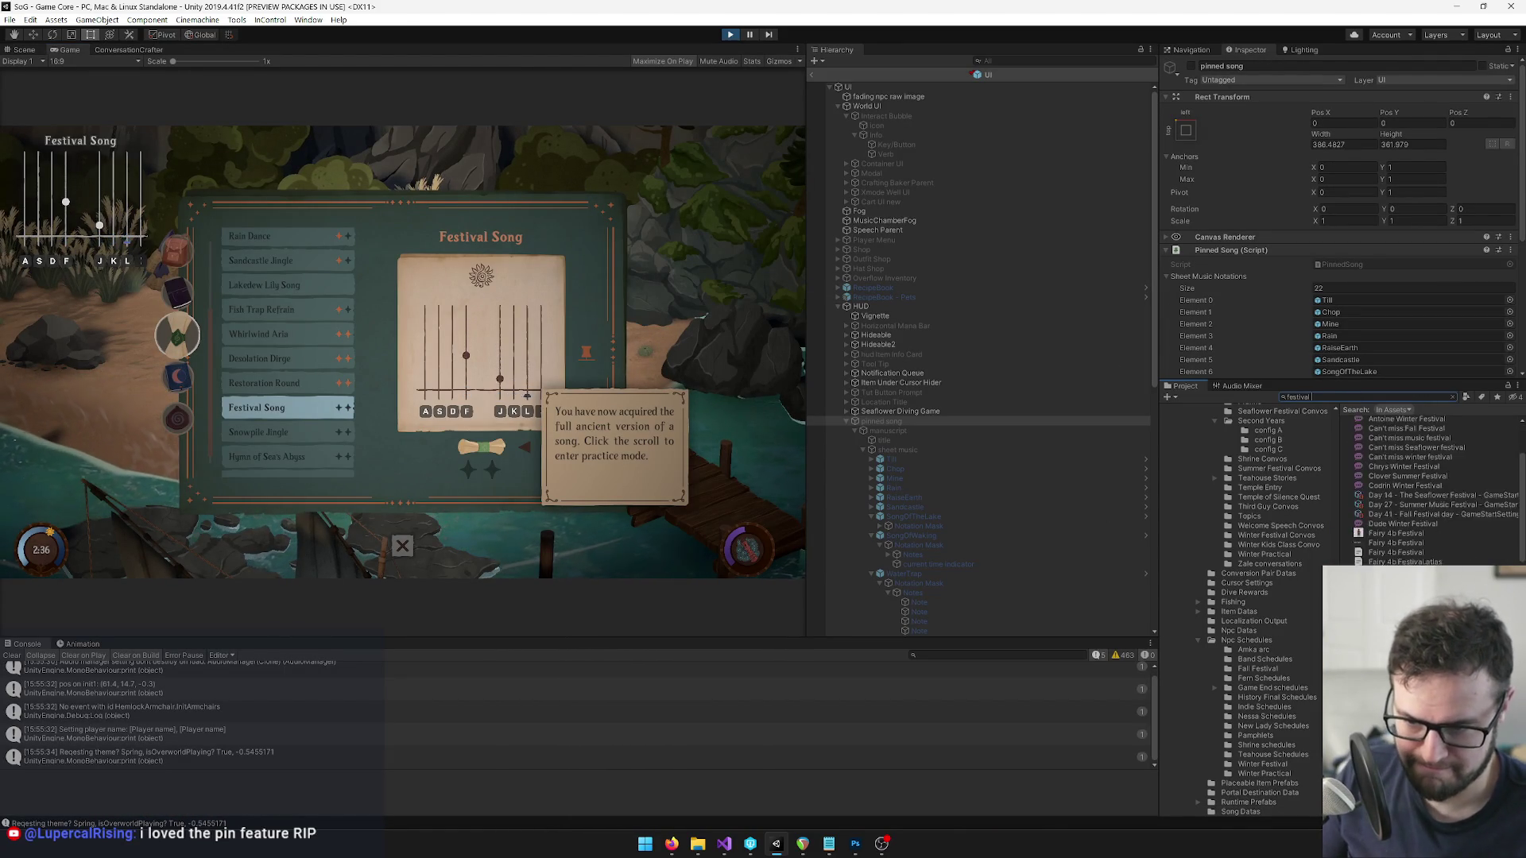
left_click(1391, 574)
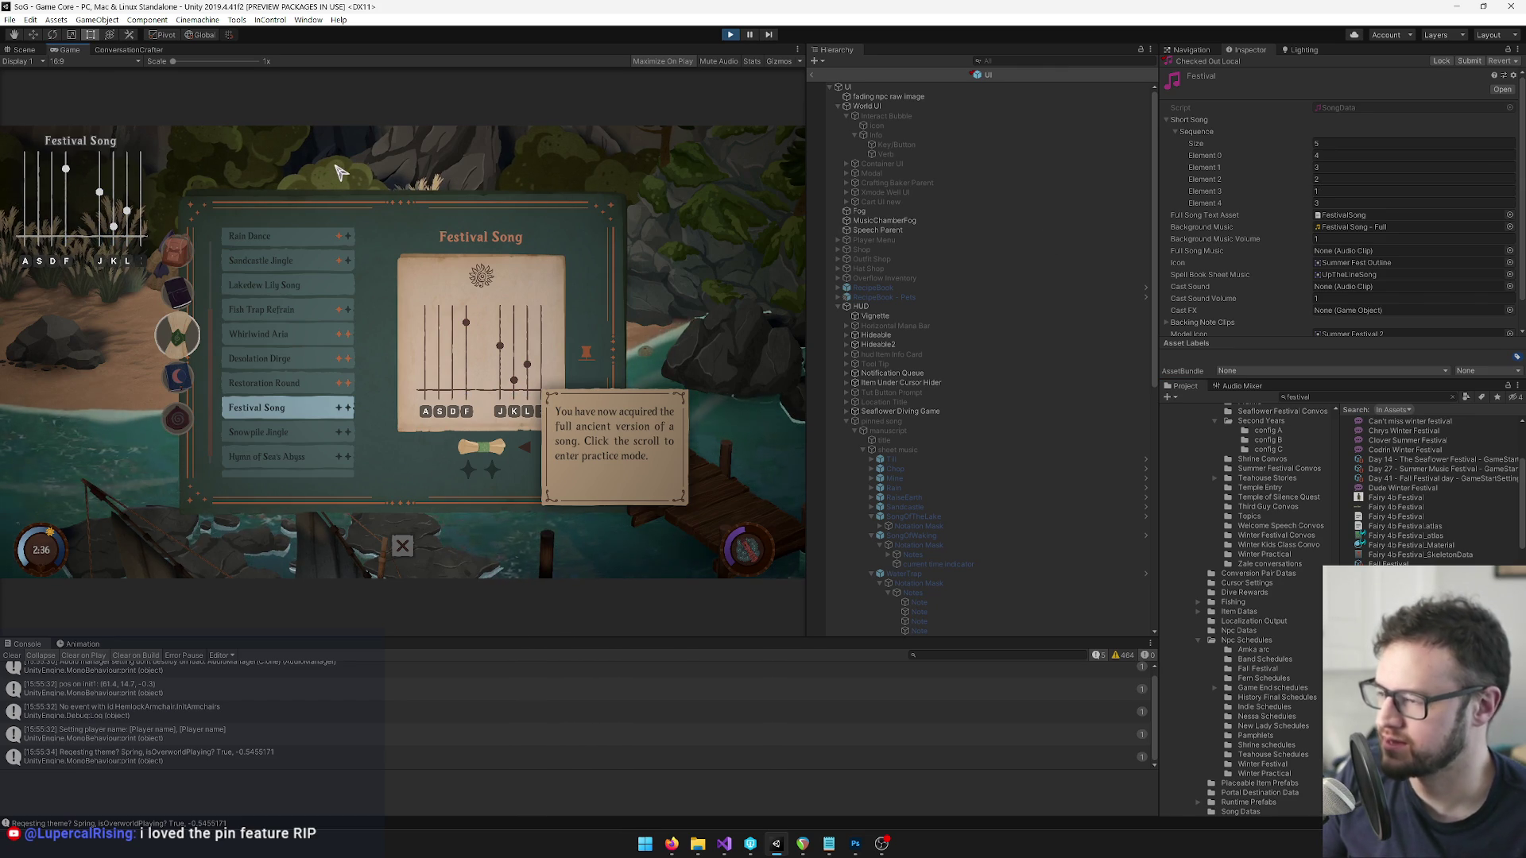
left_click(404, 545)
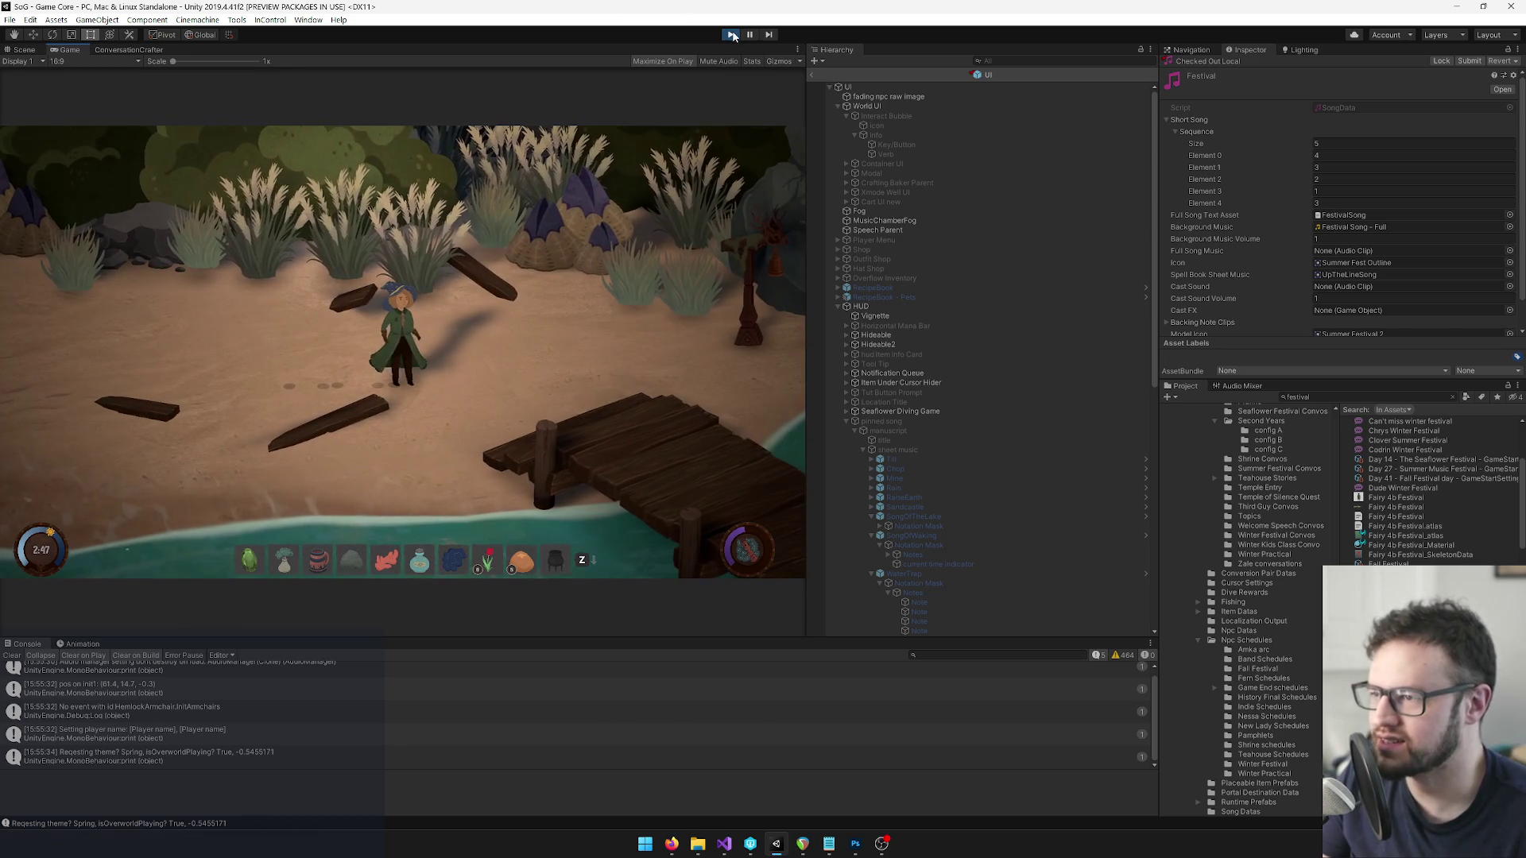
left_click(732, 35)
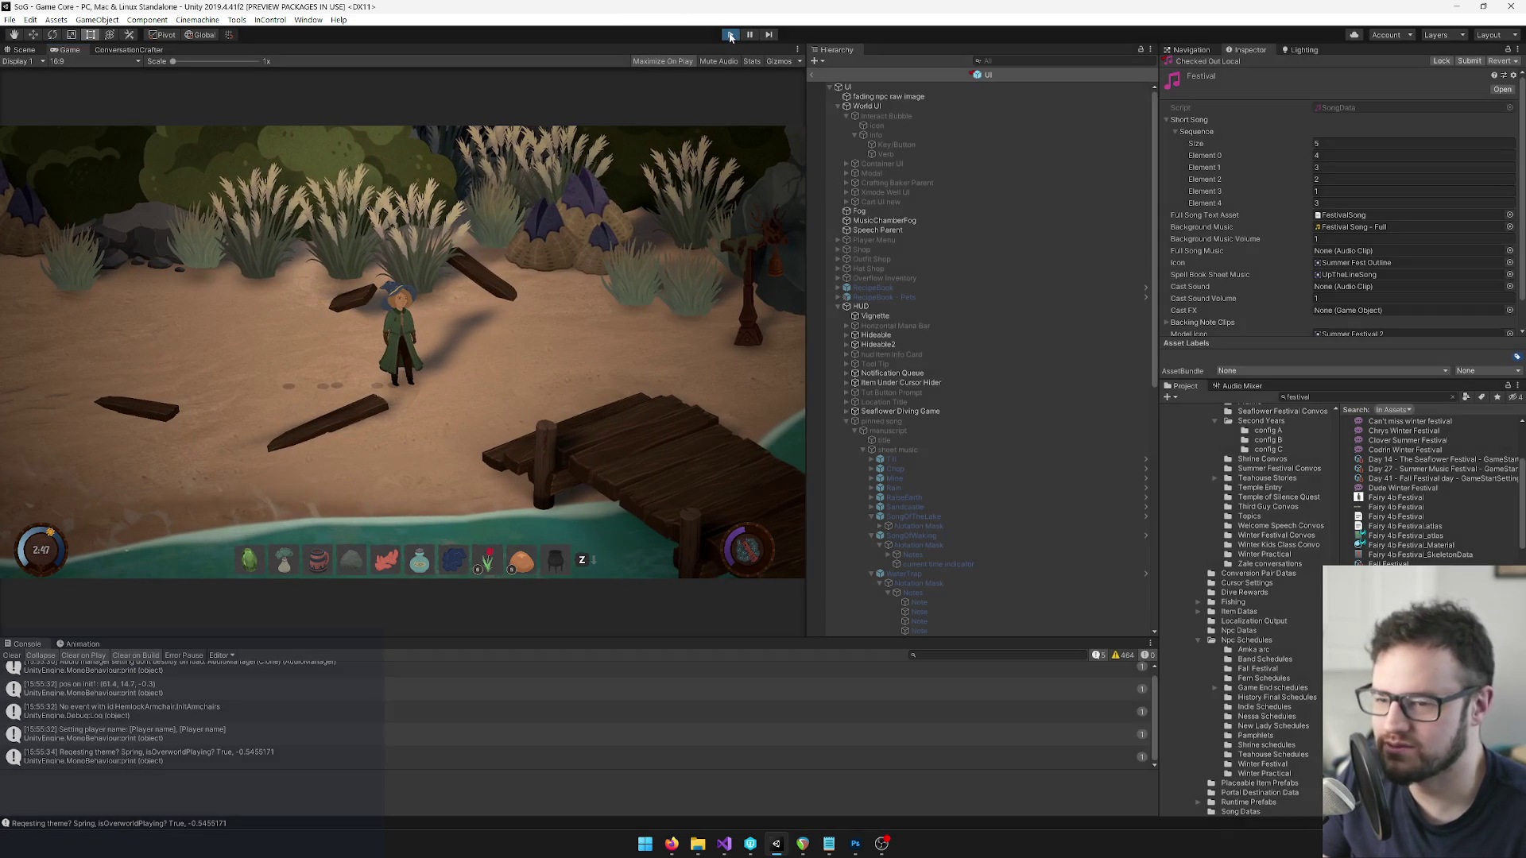
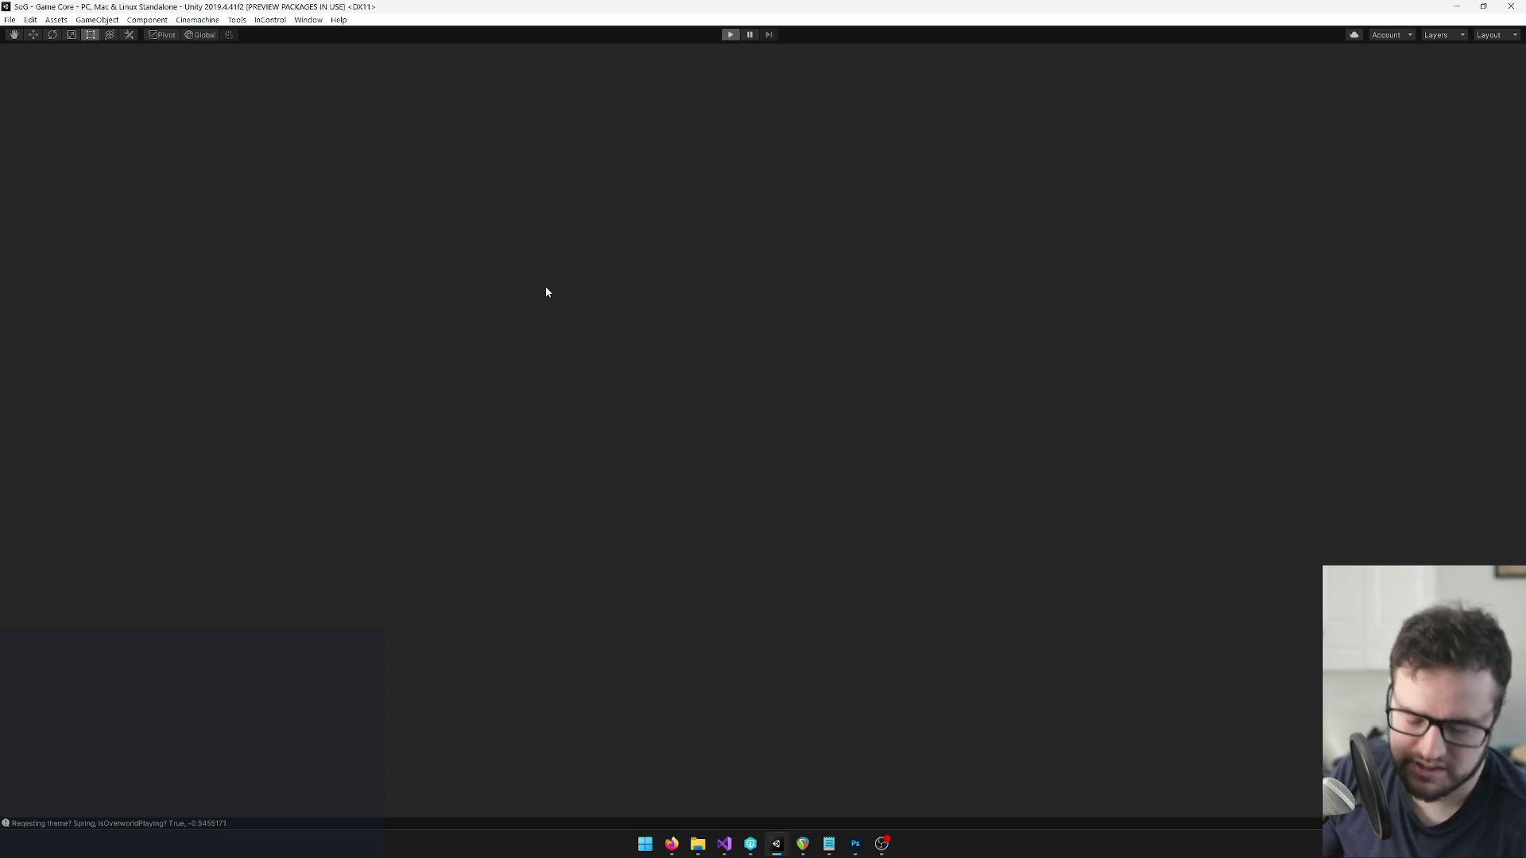
Open the Festival Song's sheet music from the spellbook's learned songs and enter practice mode.
key("Tab")
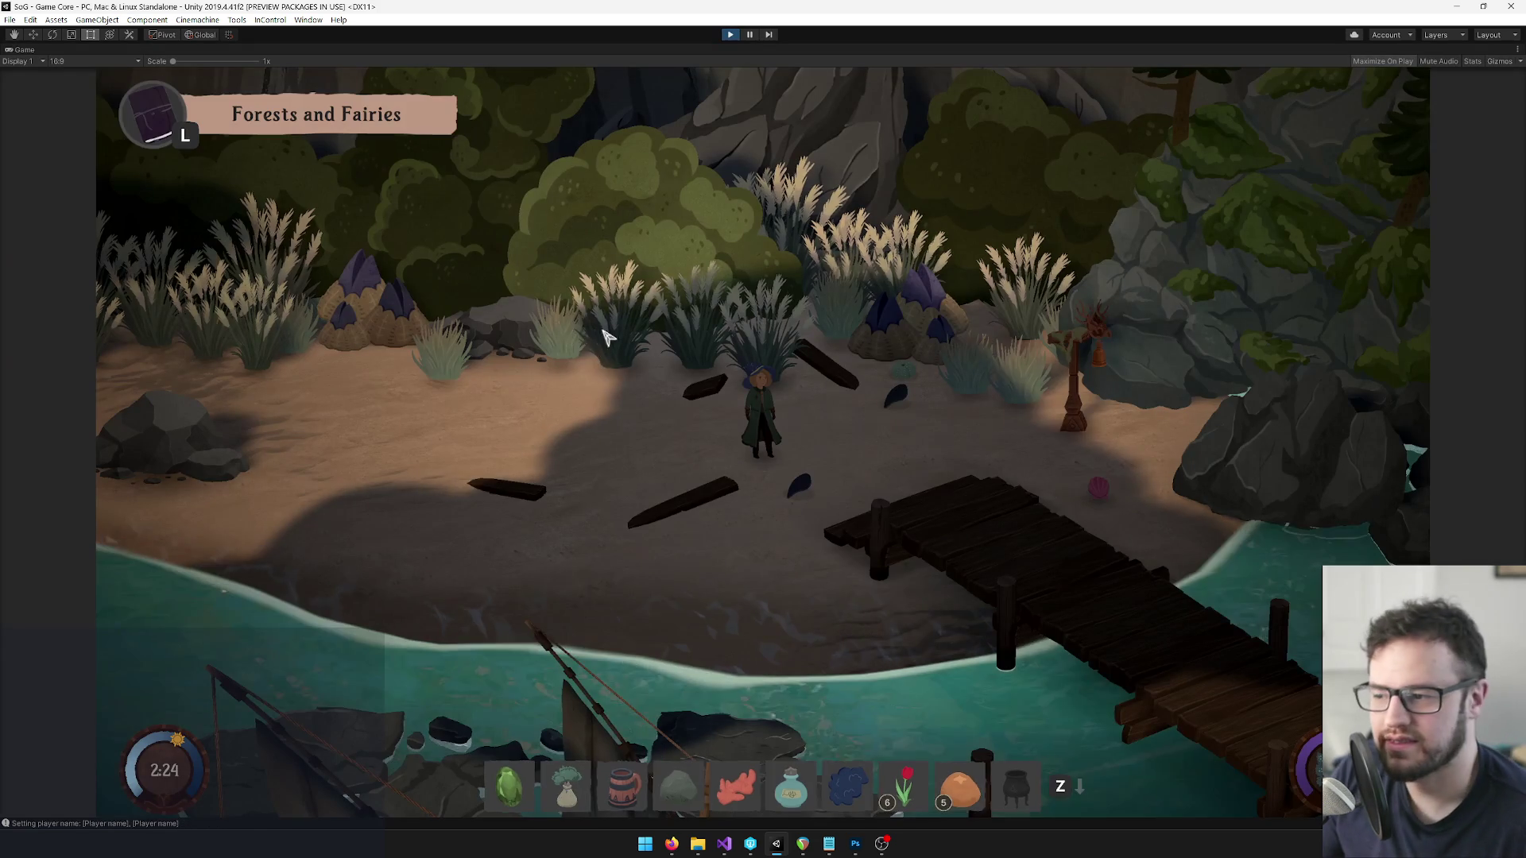
left_click(390, 414)
scroll(531, 429, "down", 6)
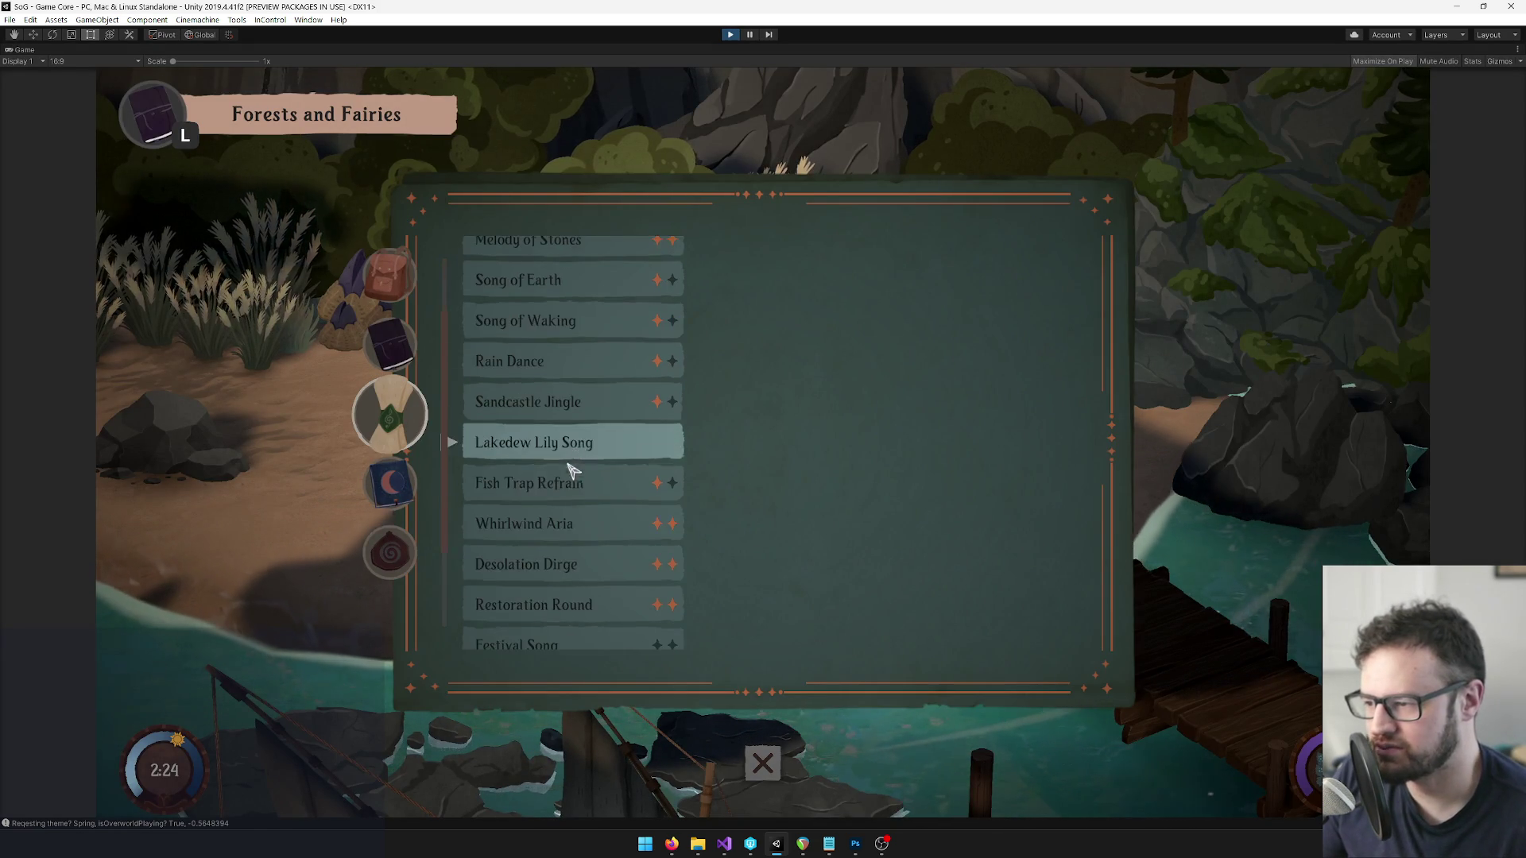
left_click(578, 518)
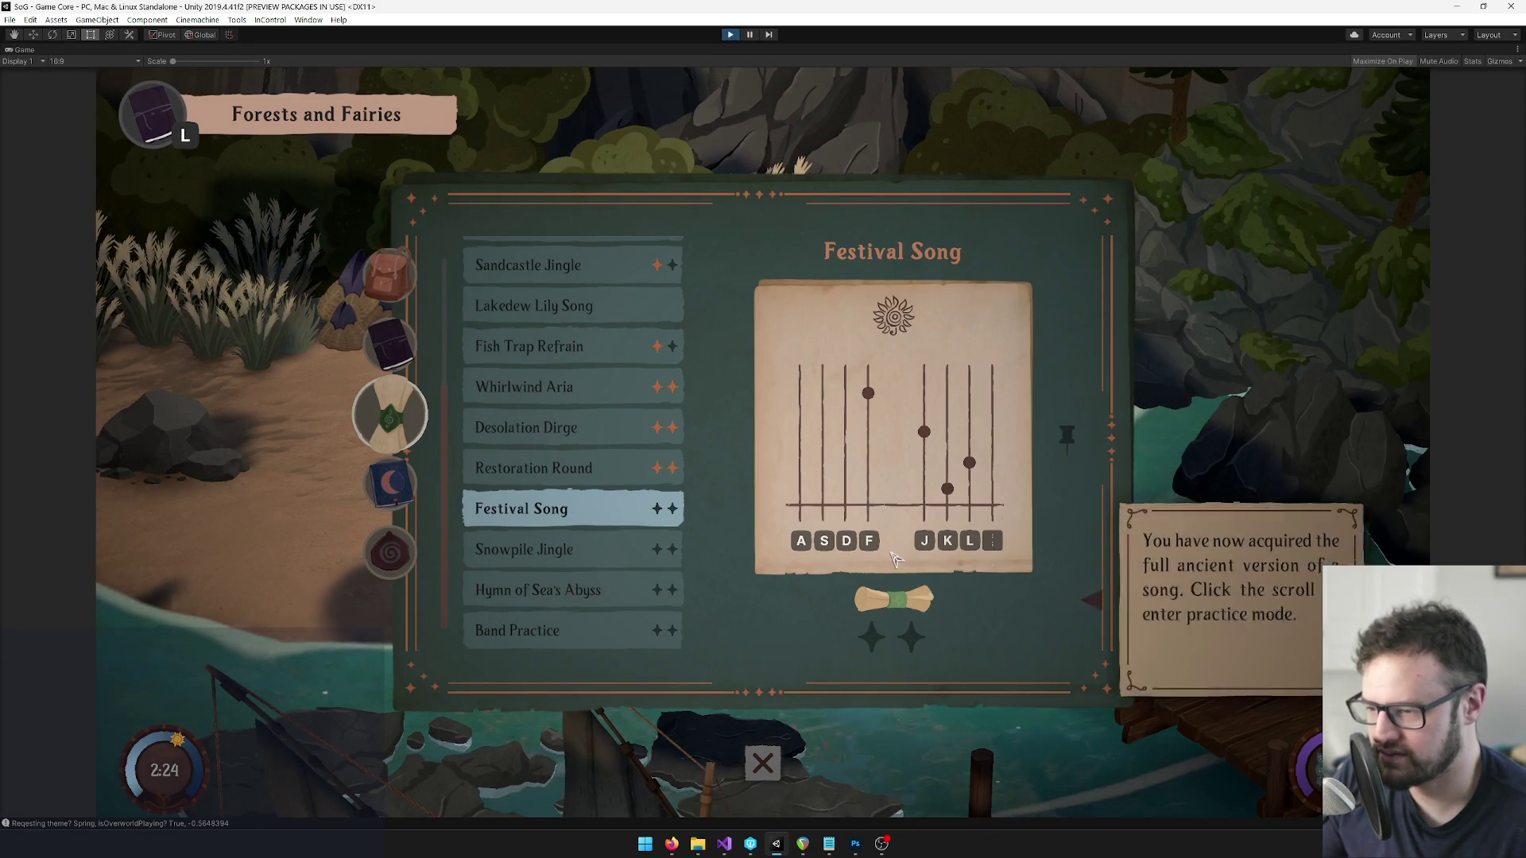
left_click(896, 589)
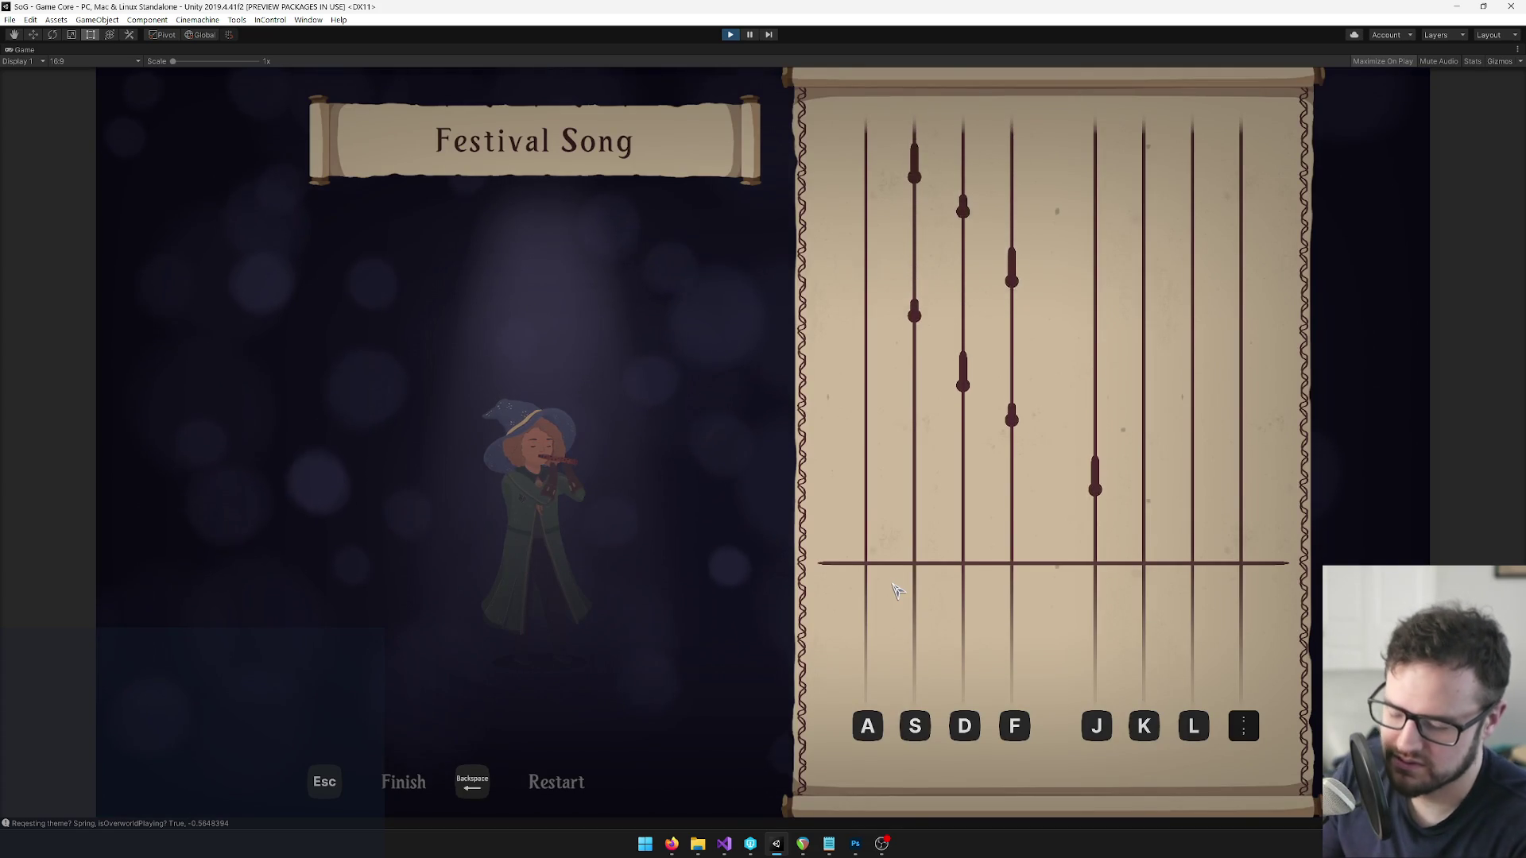
Play the Festival Song notes J, F, D, S, F, D, S, A, D, S, A, then stop Play mode.
key("j")
key("f")
key("d")
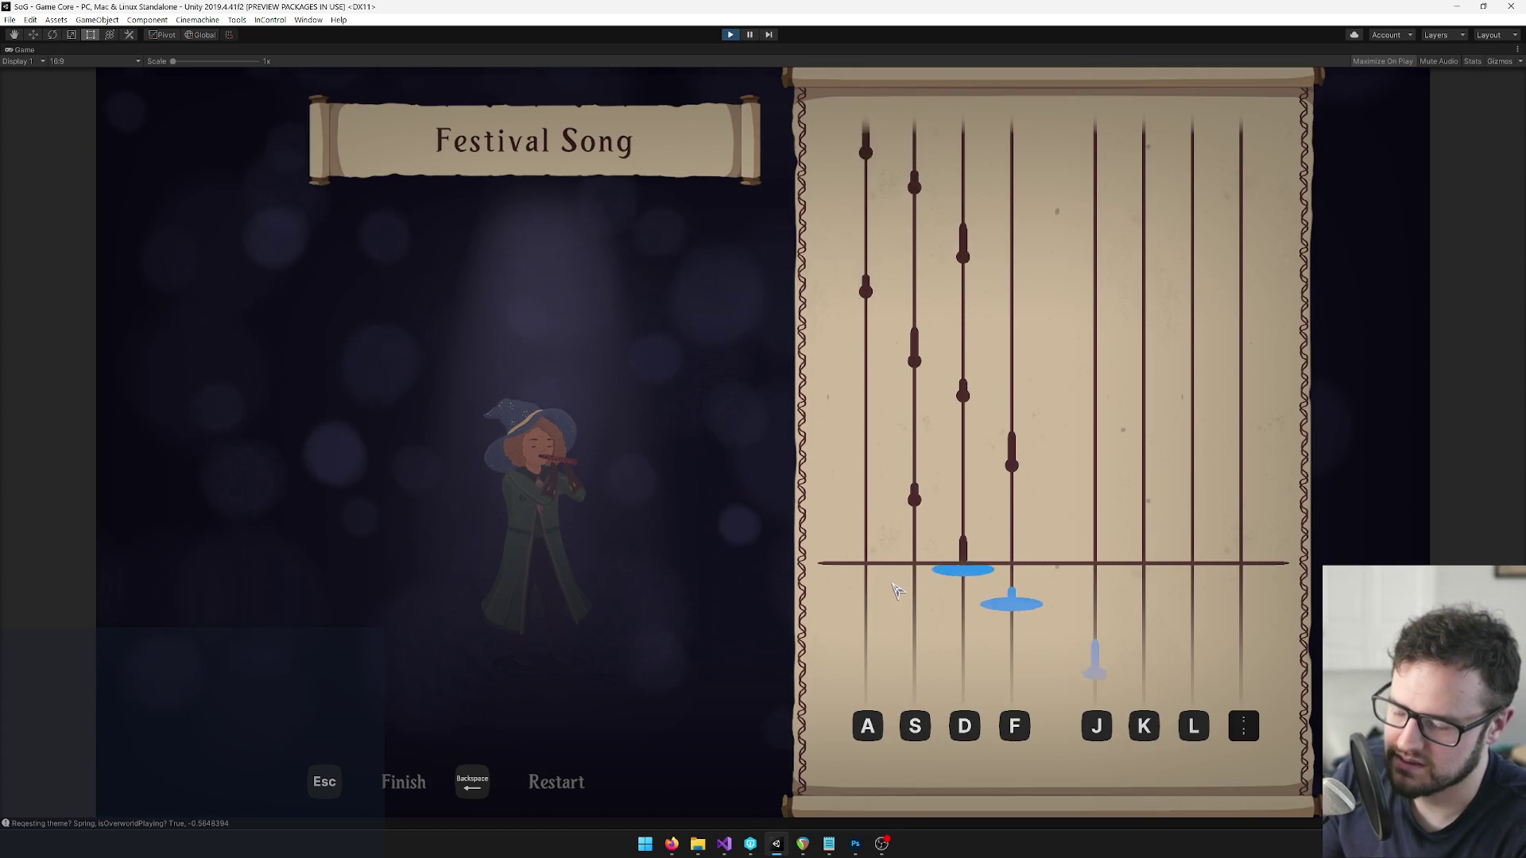
key("s")
key("f")
key("d")
key("s")
key("a")
key("d")
key("s")
key("a")
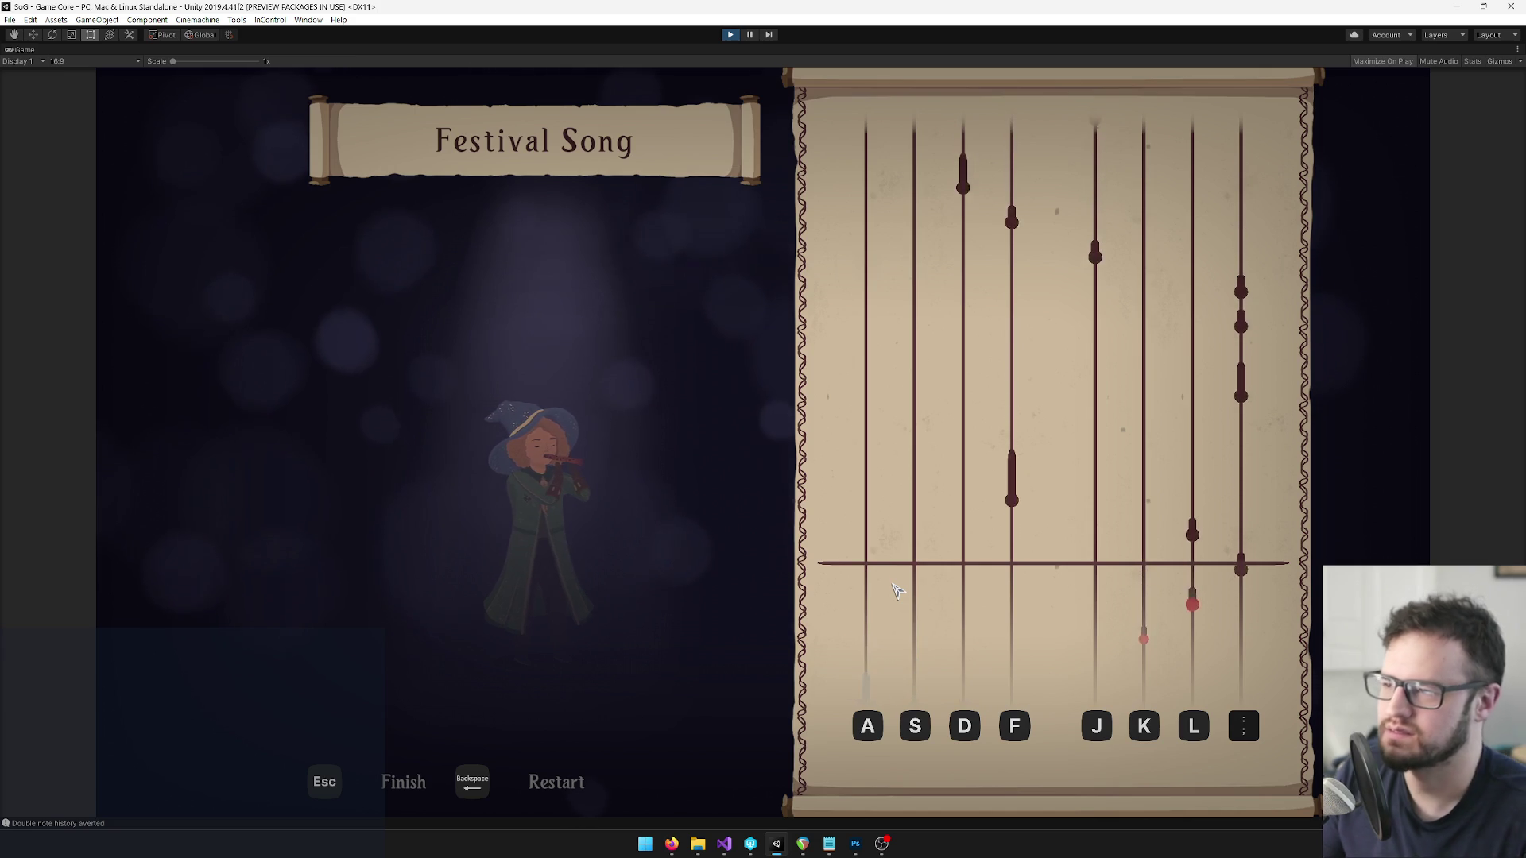
left_click(732, 36)
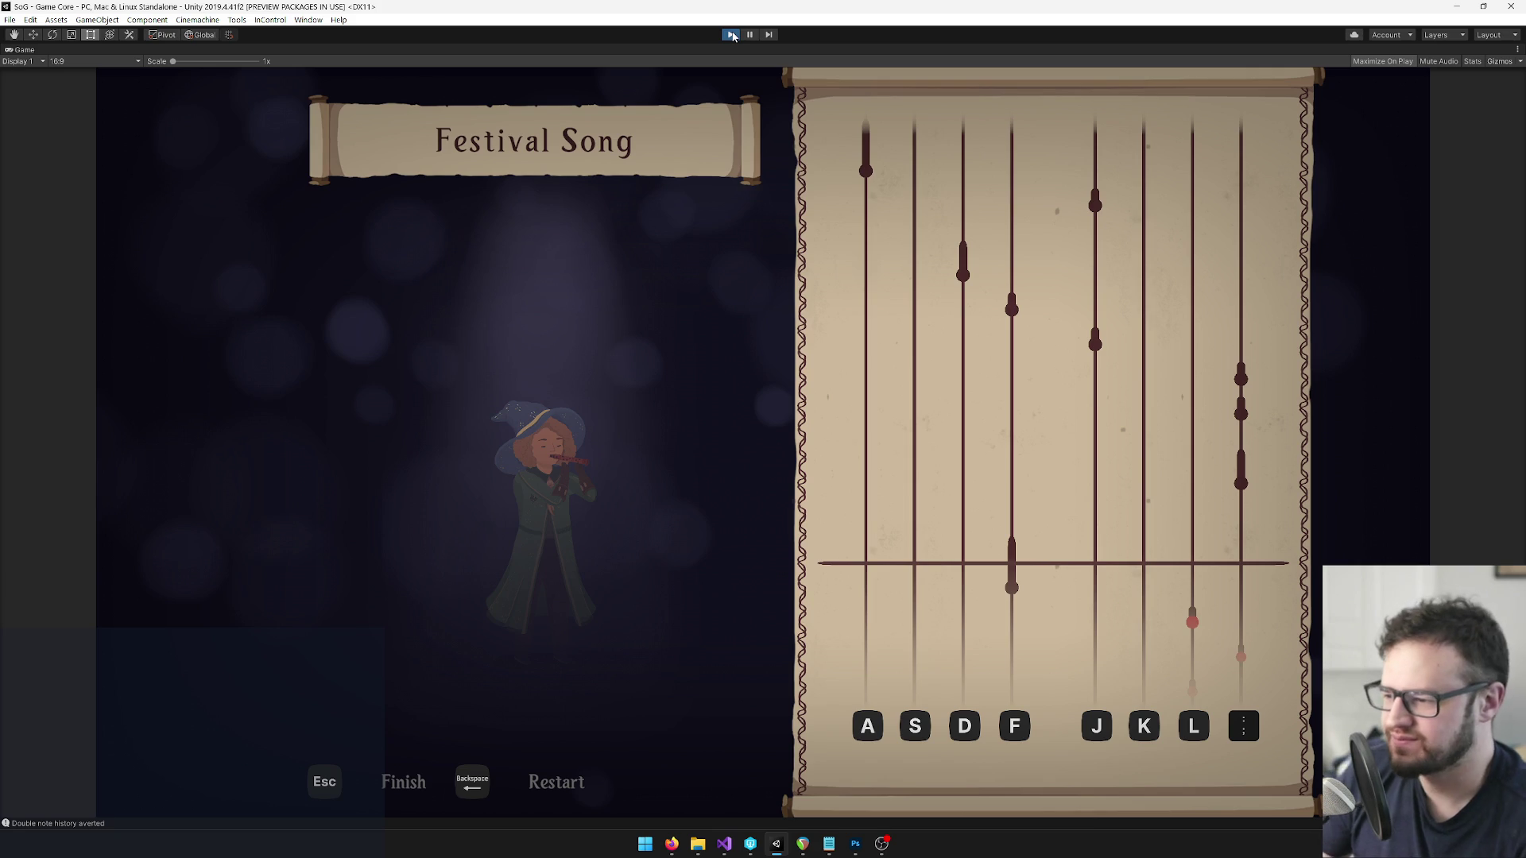
left_click(732, 35)
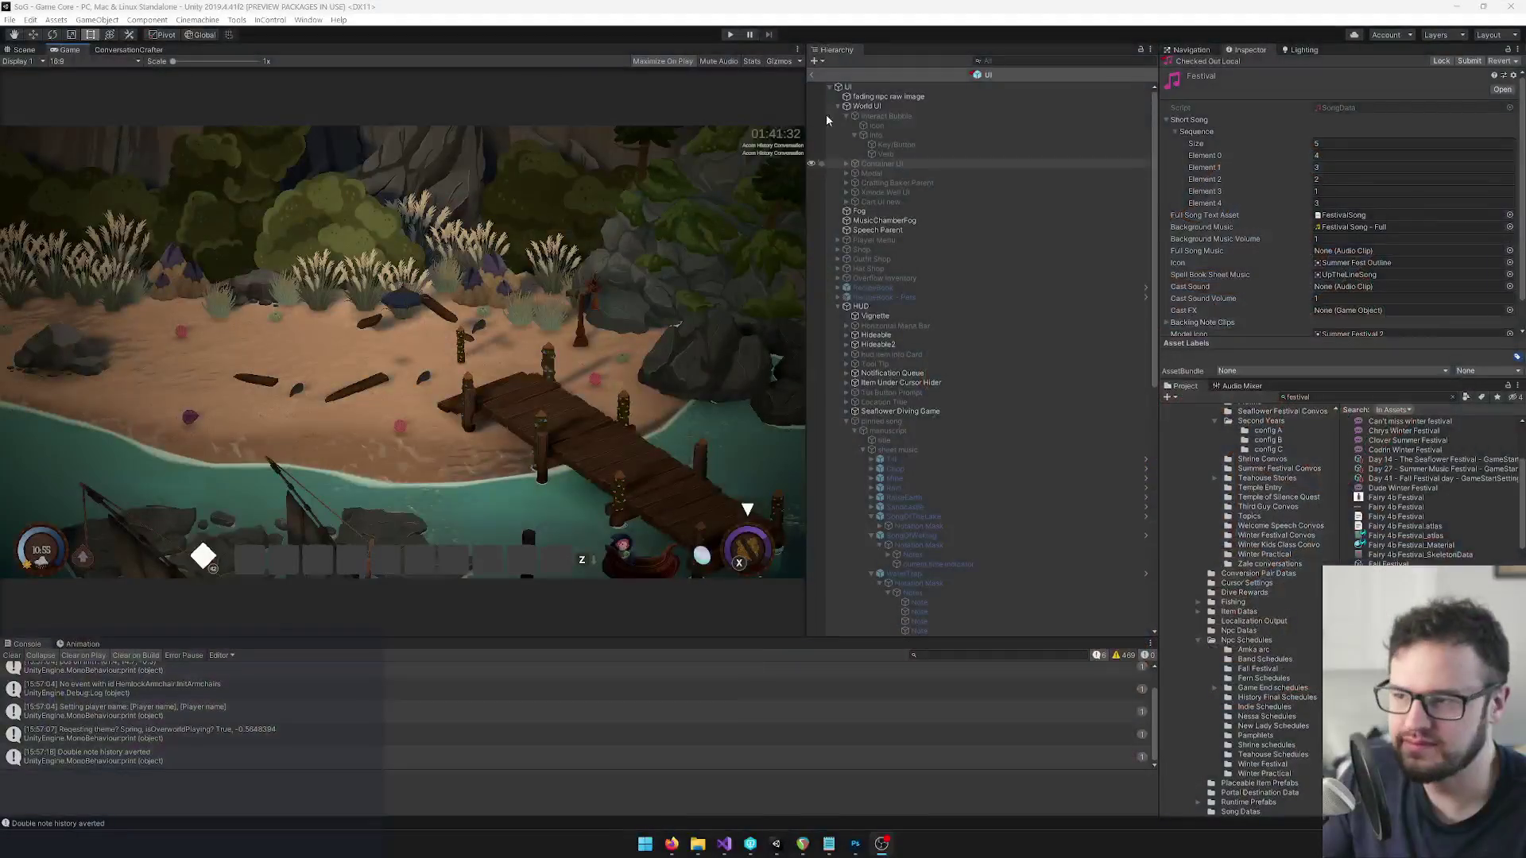
left_click(732, 34)
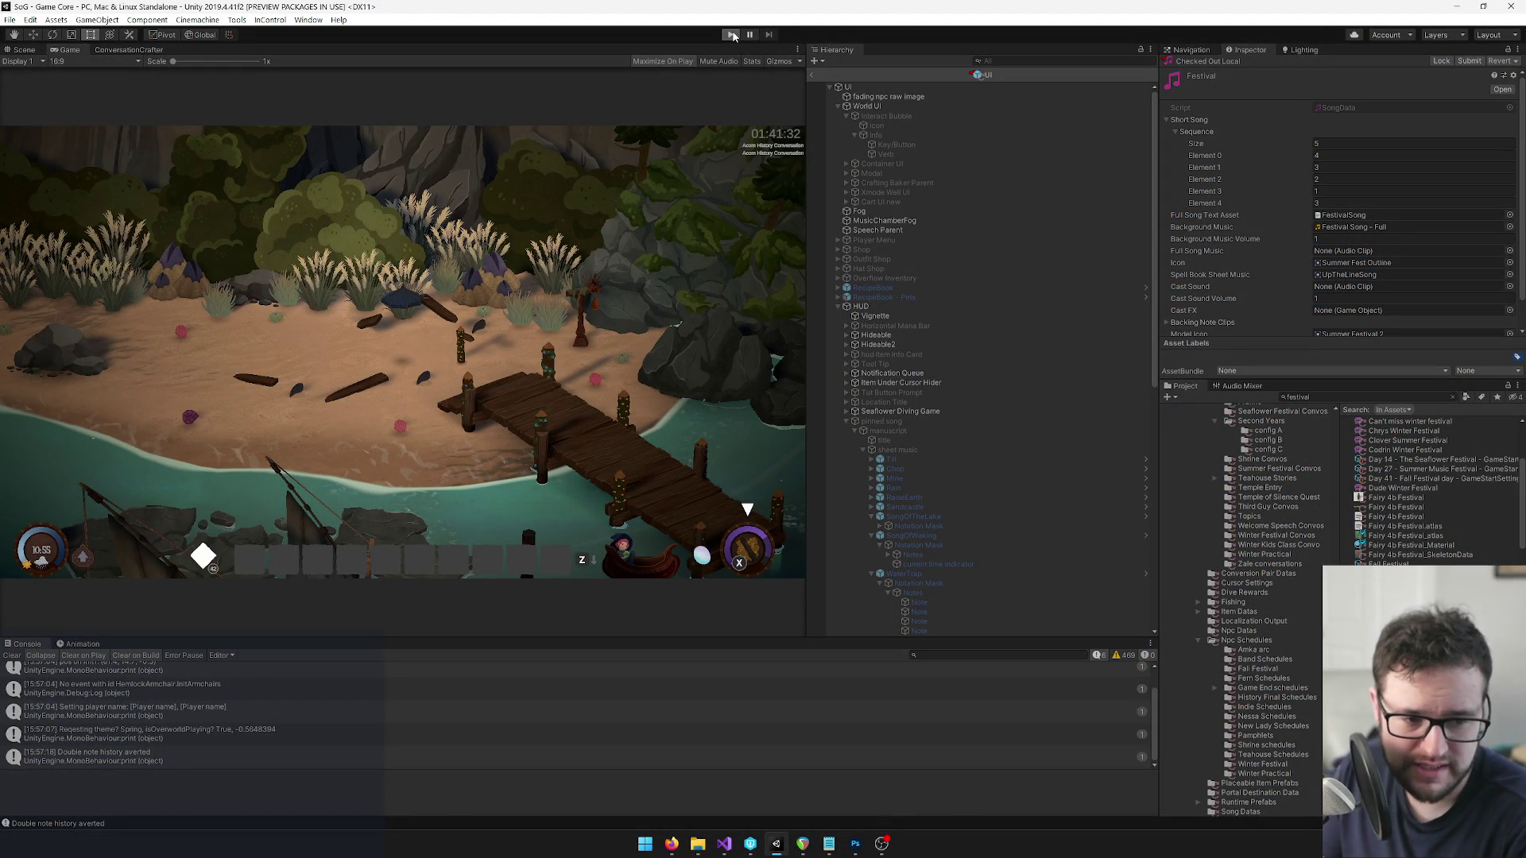
left_click(731, 34)
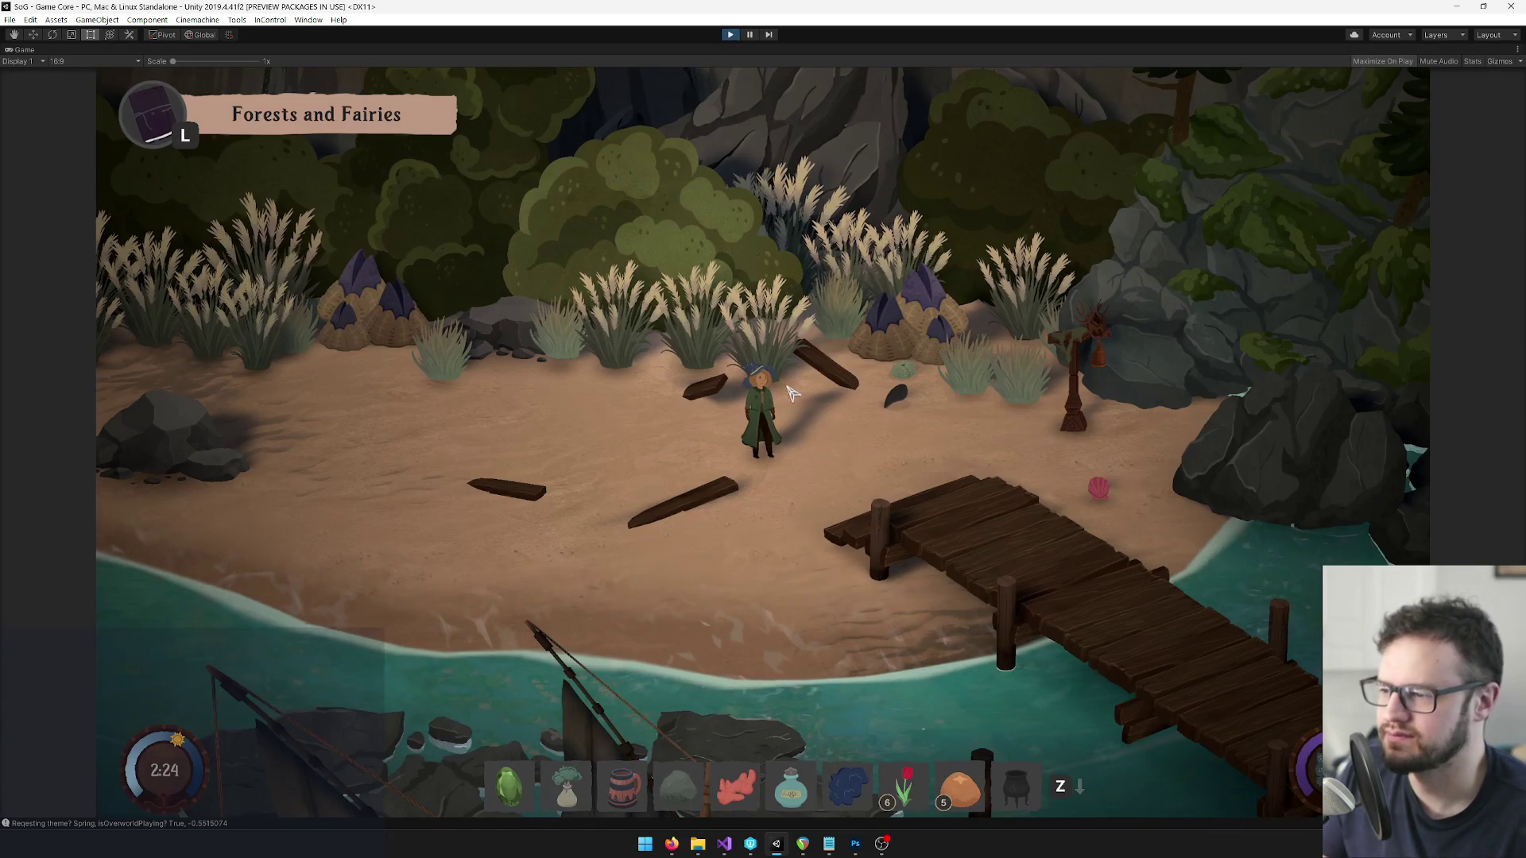
left_click(761, 541)
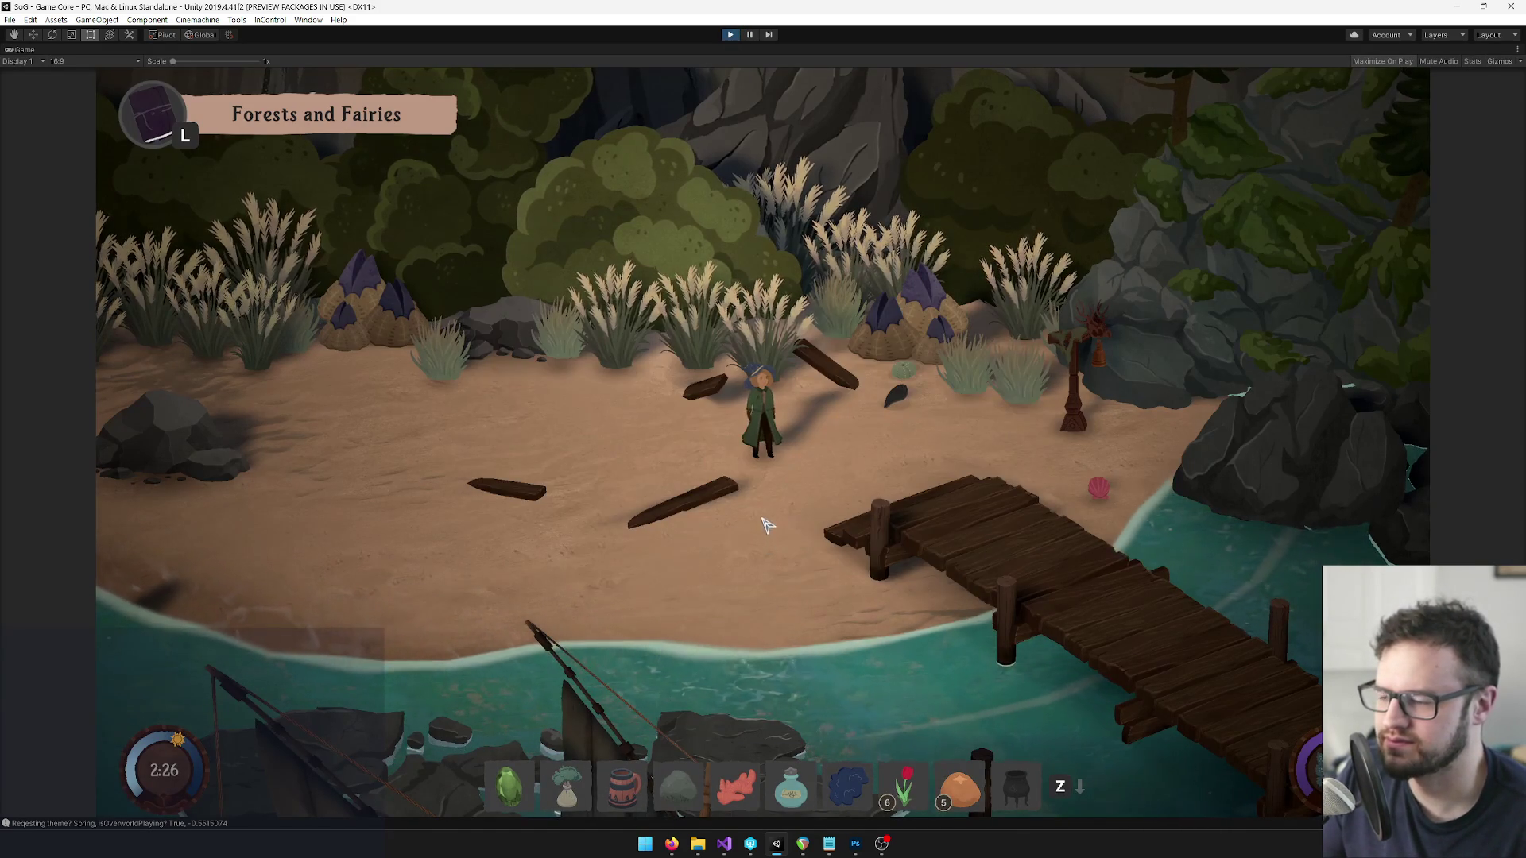
left_click(761, 540)
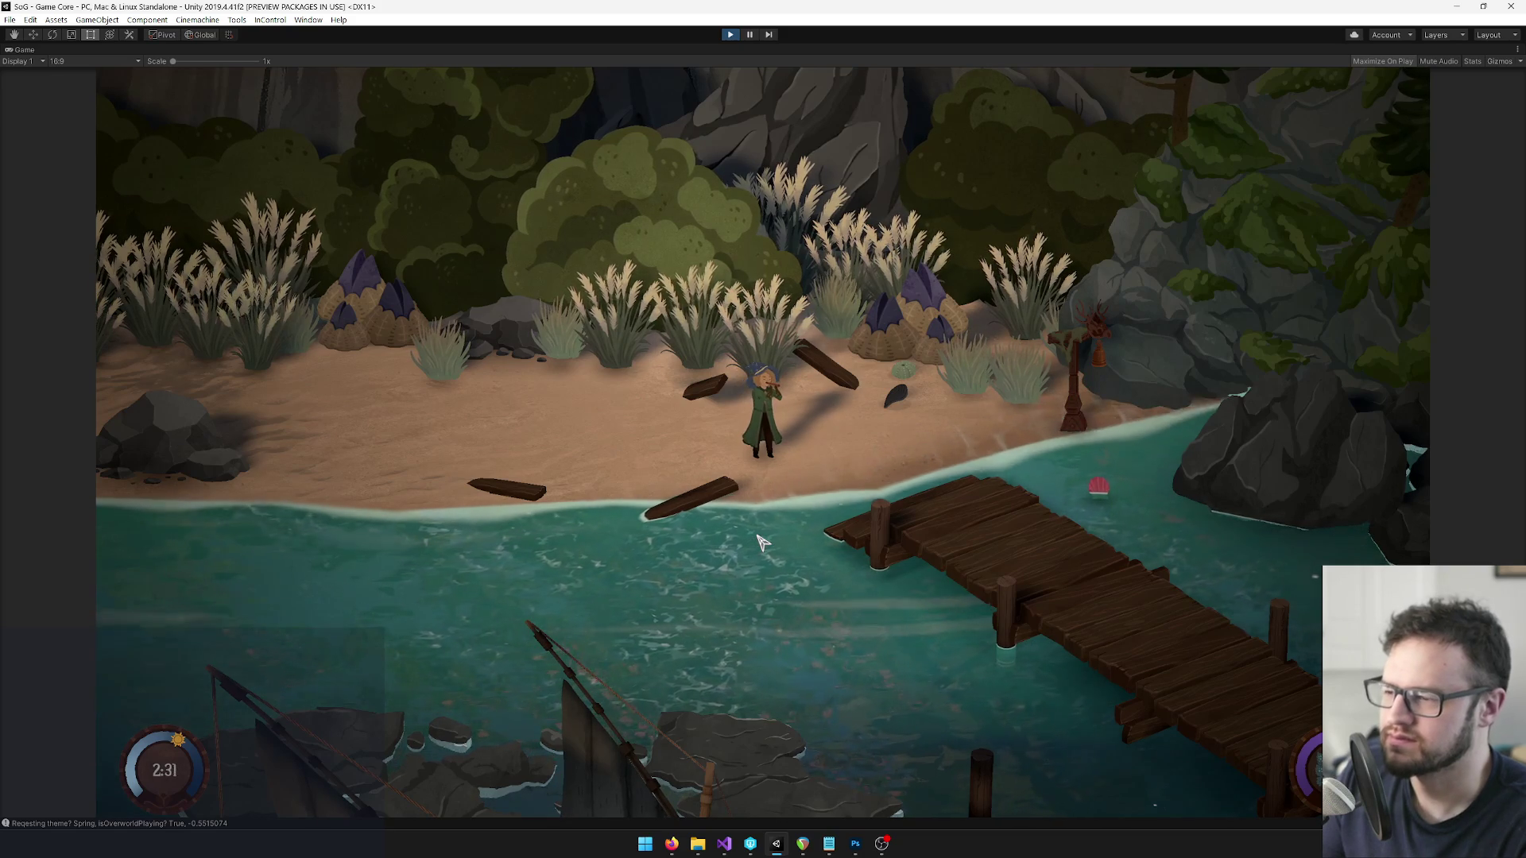
key("e")
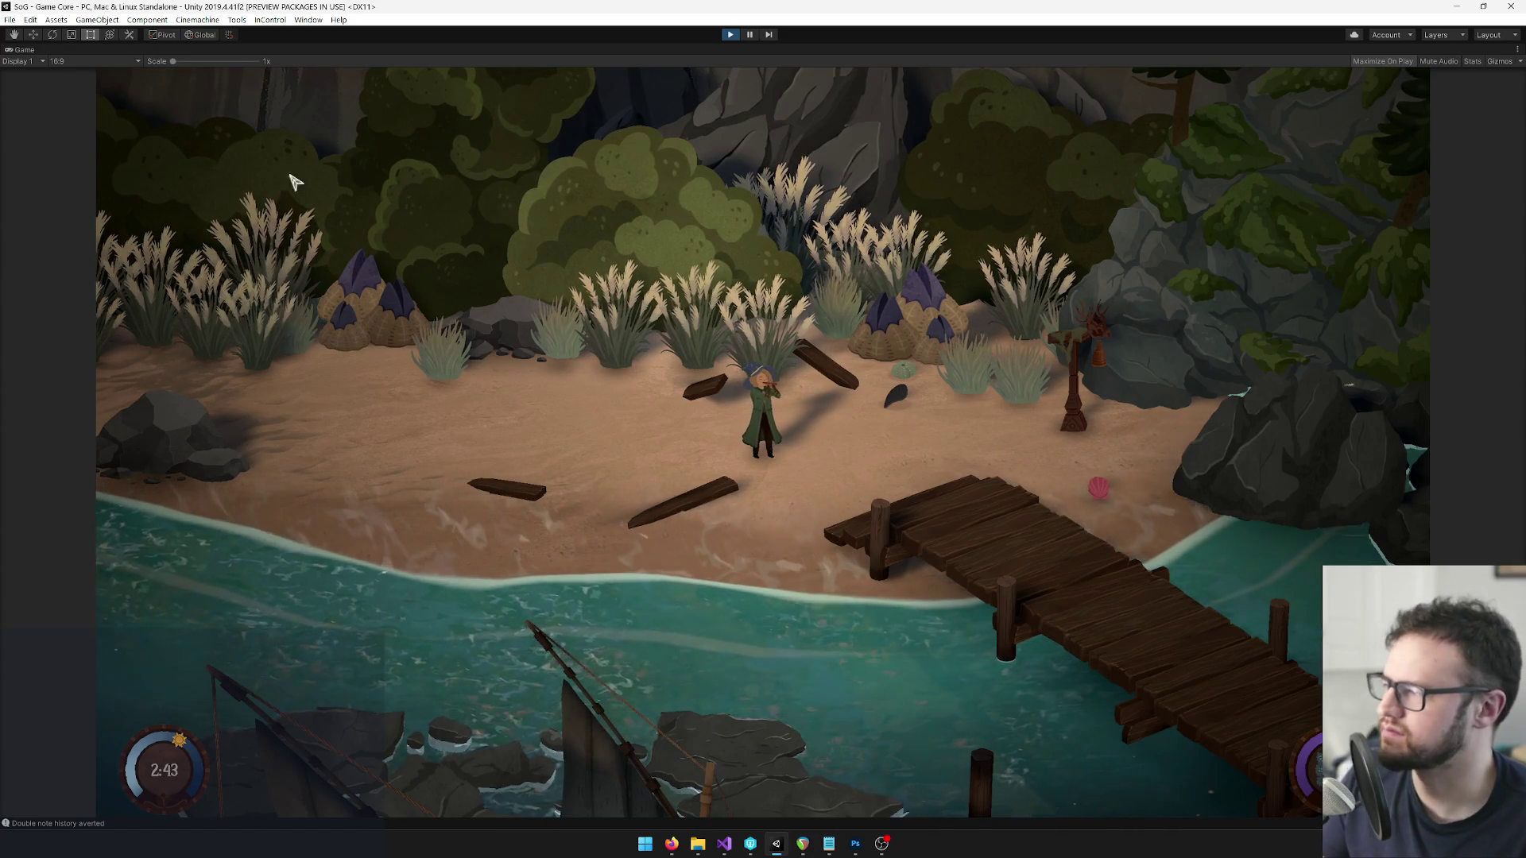
right_click(22, 50)
left_click(58, 95)
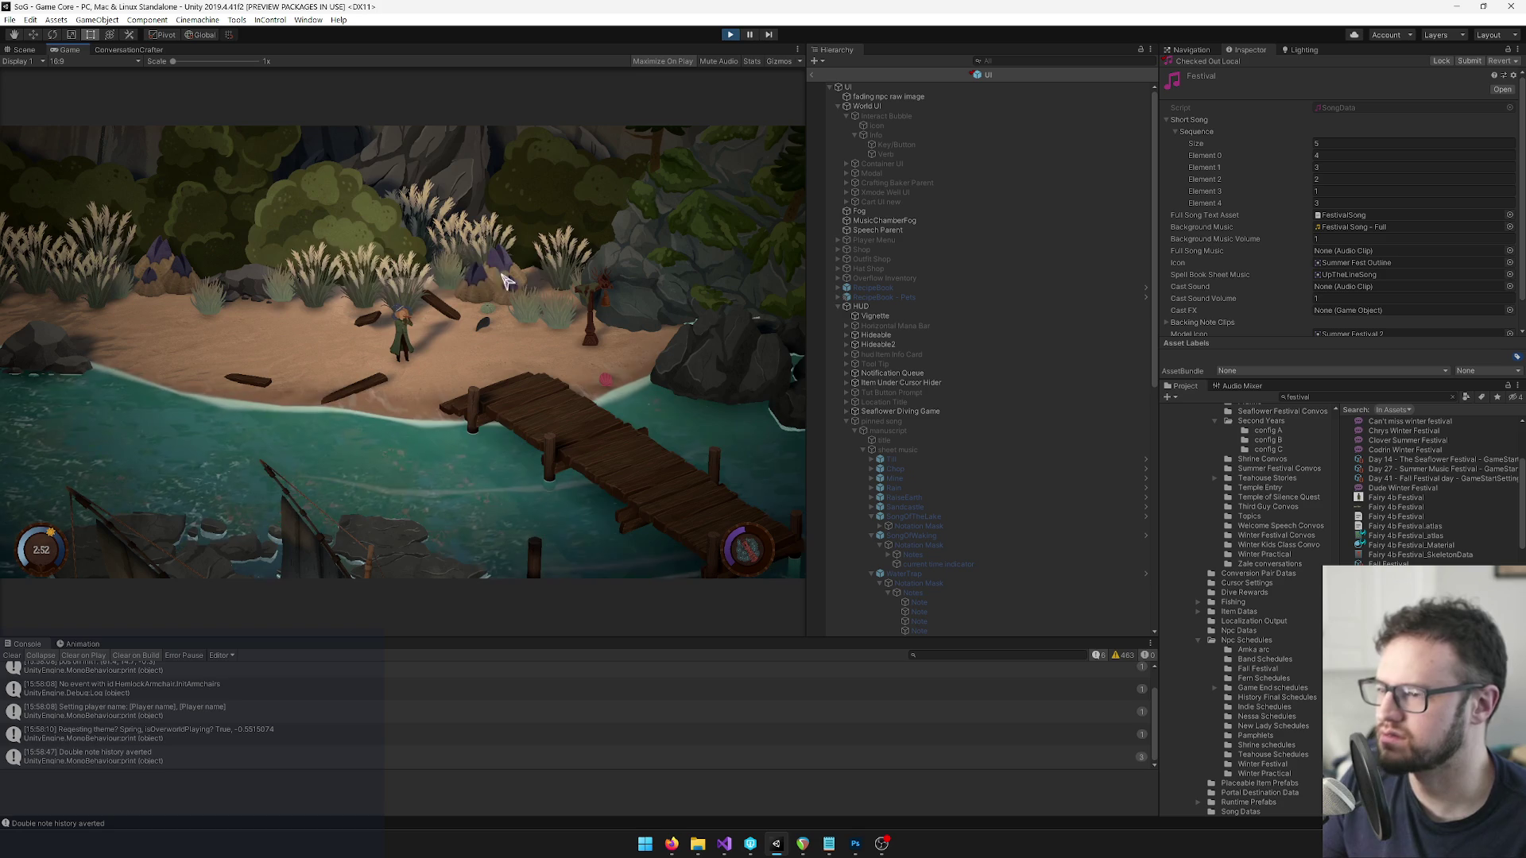
left_click(729, 34)
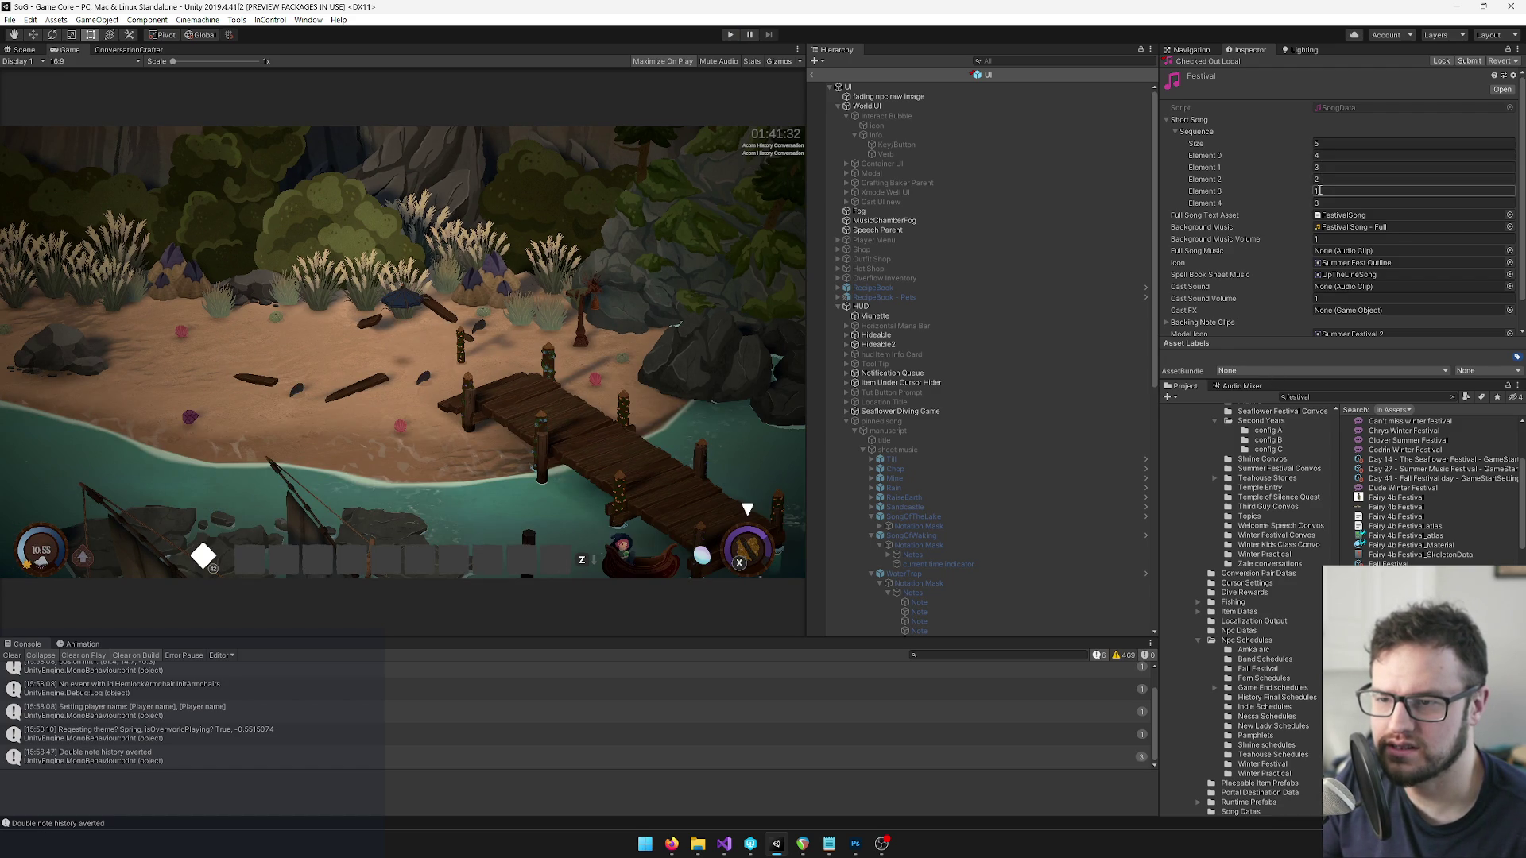
Duplicate the last Sequence element three times to lengthen the Festival sequence to eight elements.
right_click(1221, 208)
left_click(1237, 215)
right_click(1206, 214)
left_click(1211, 223)
right_click(1213, 229)
left_click(1222, 238)
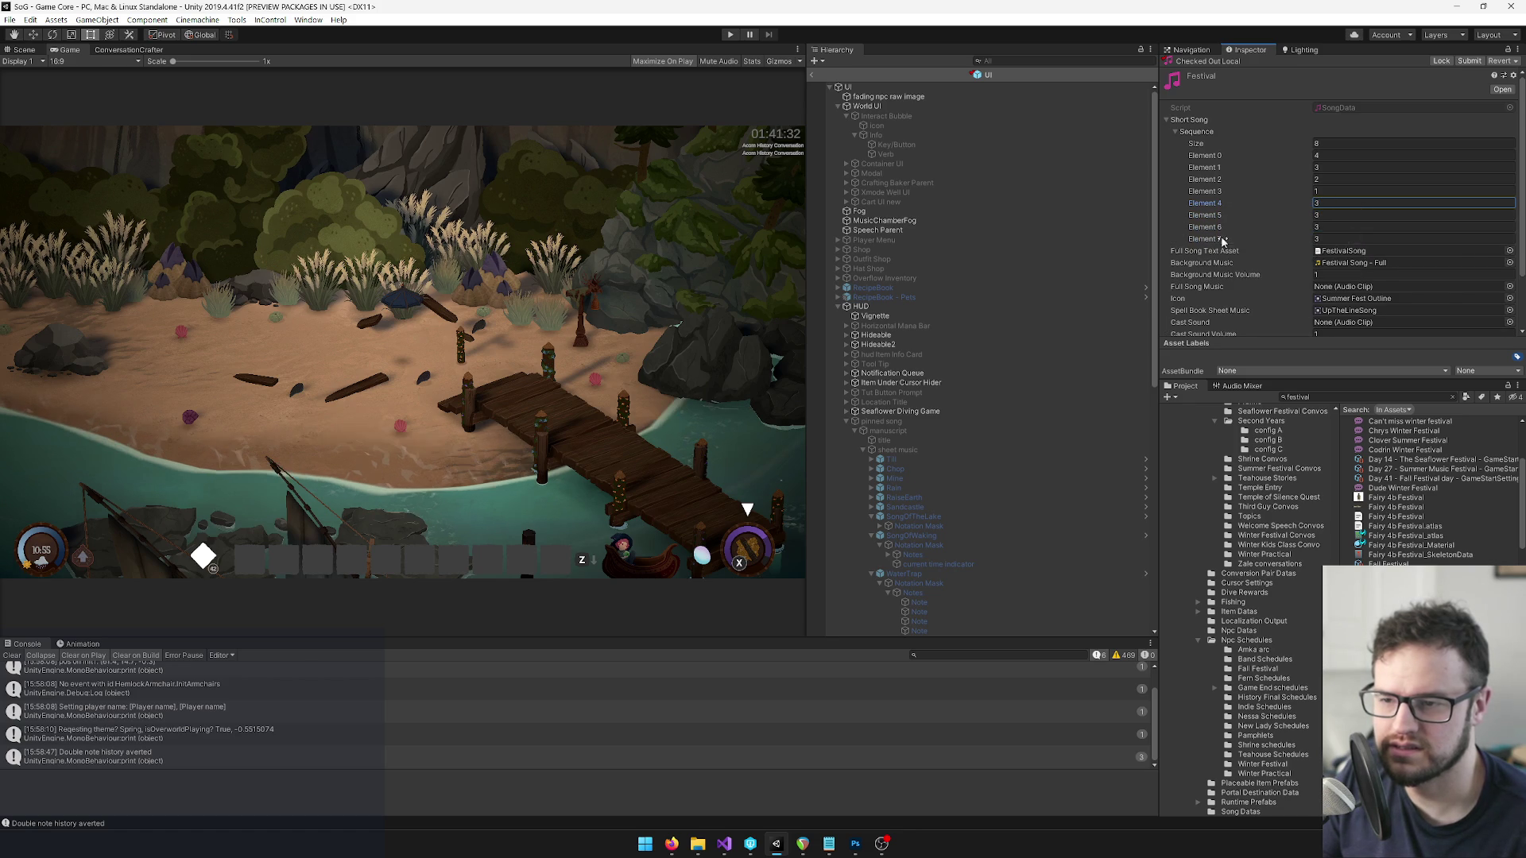
Set the new sequence Elements 5, 6 and 7 to 2, 1 and 0.
left_click(1325, 168)
left_click(1326, 180)
left_click(1325, 192)
left_click(1324, 204)
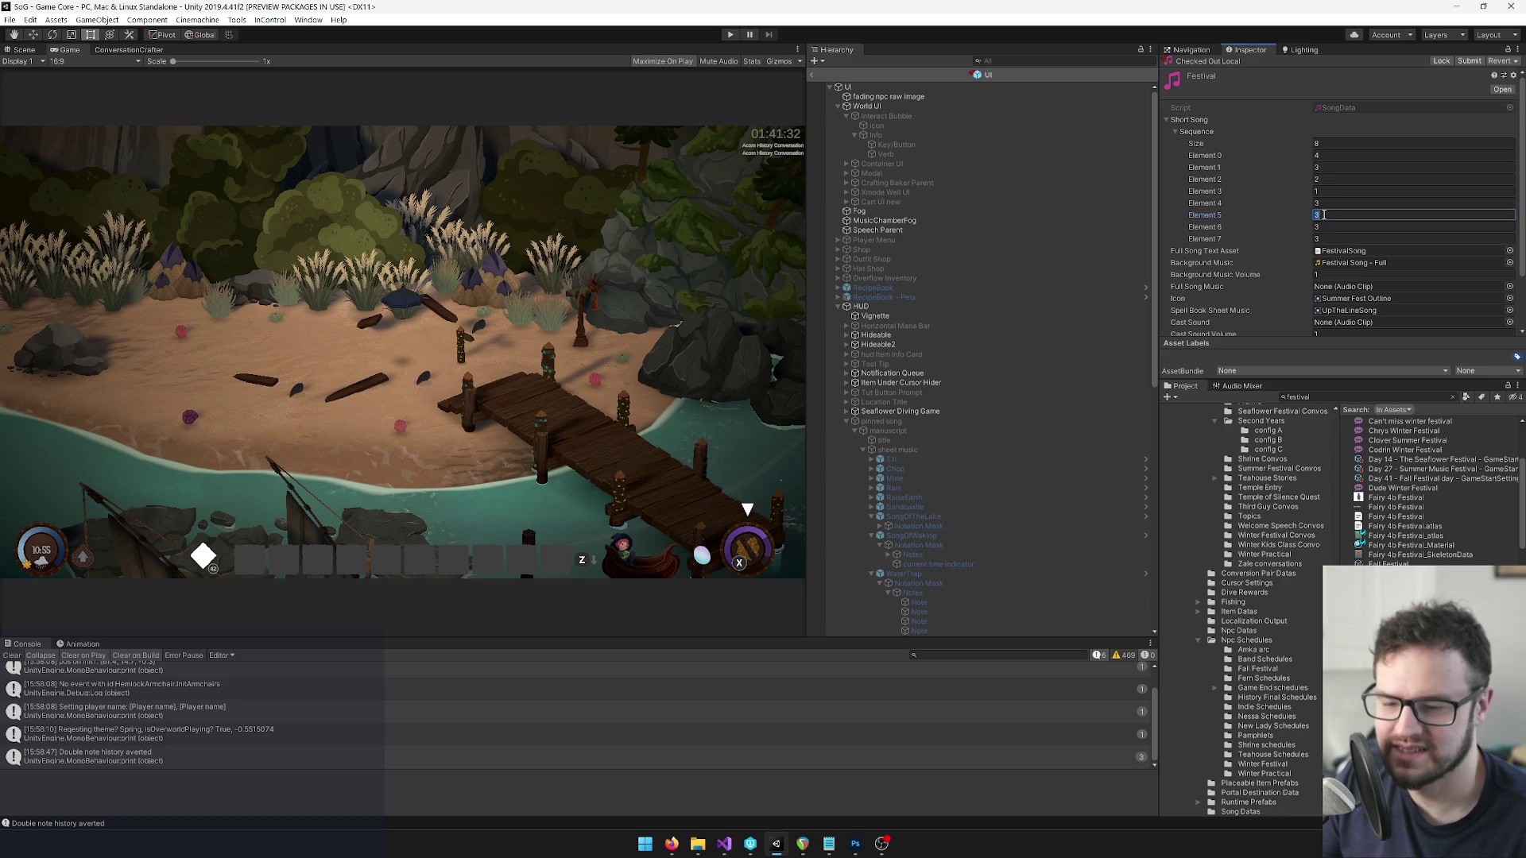
type("2")
left_click(1318, 227)
type("1")
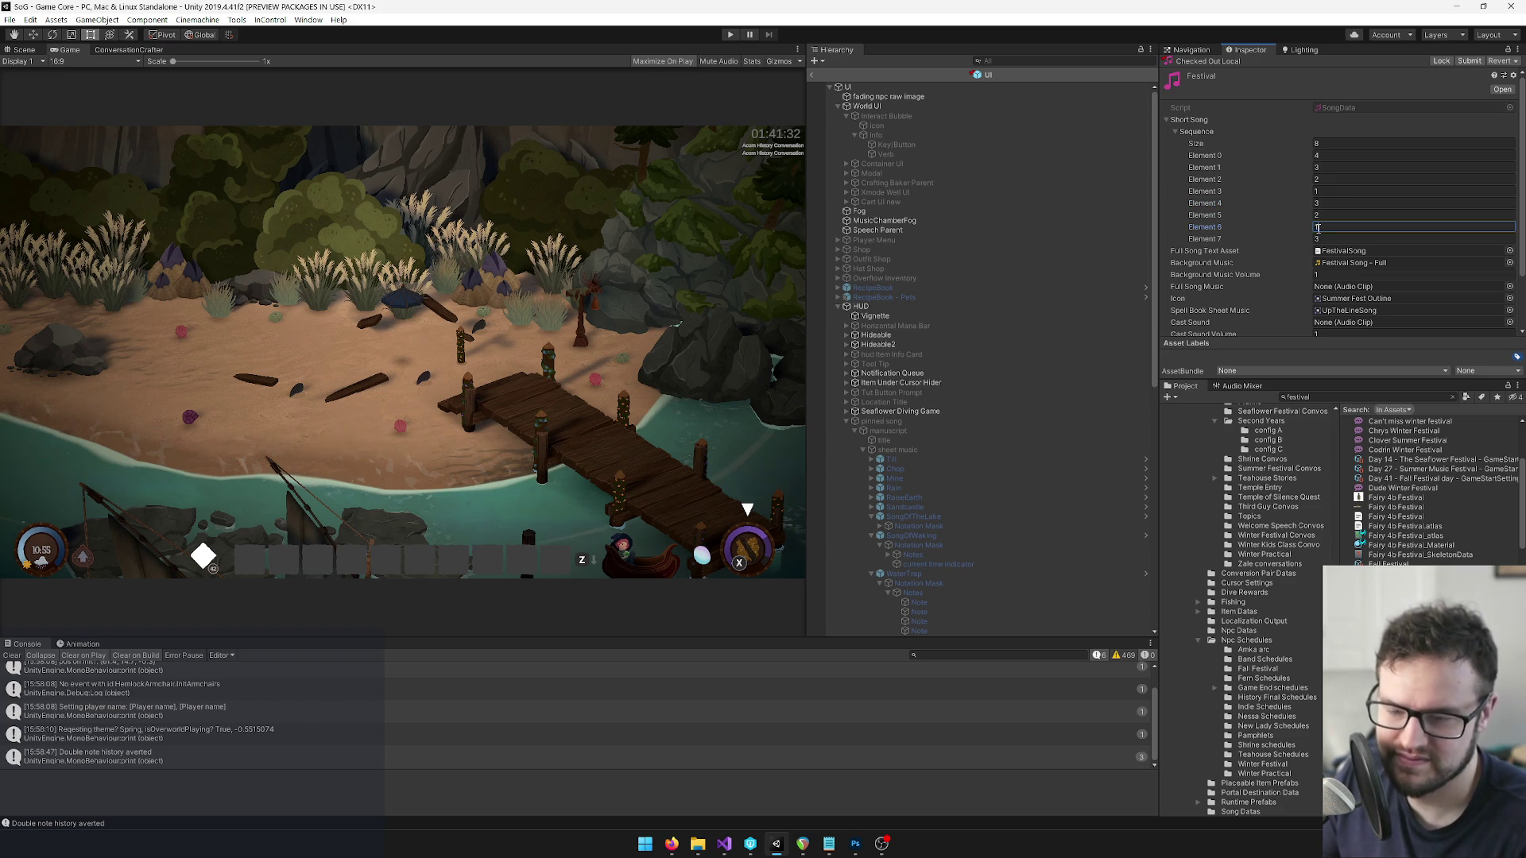
left_click(1323, 239)
type("0")
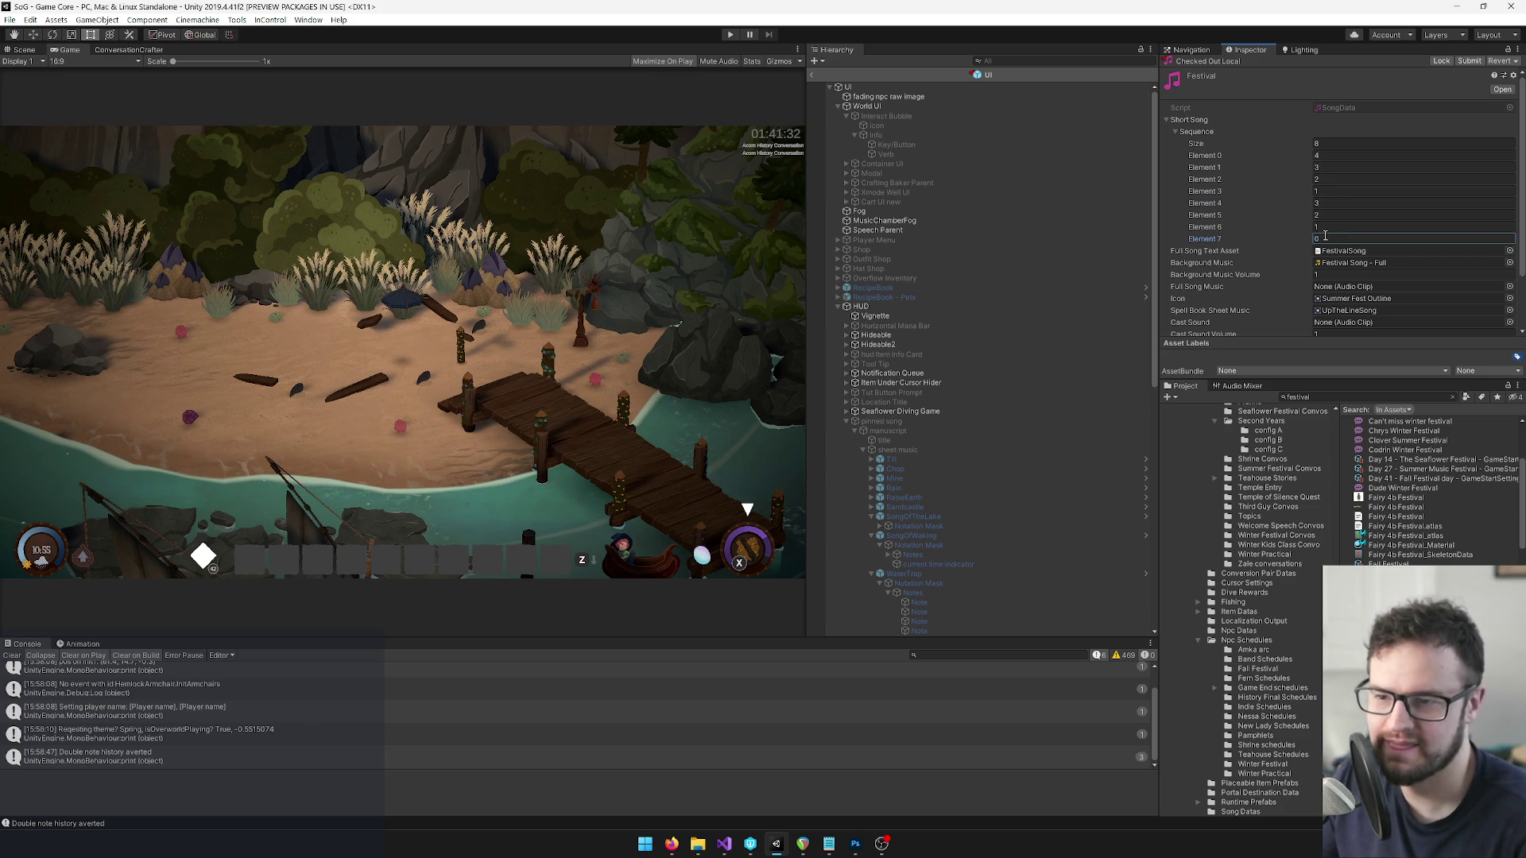
scroll(893, 287, "down", 3)
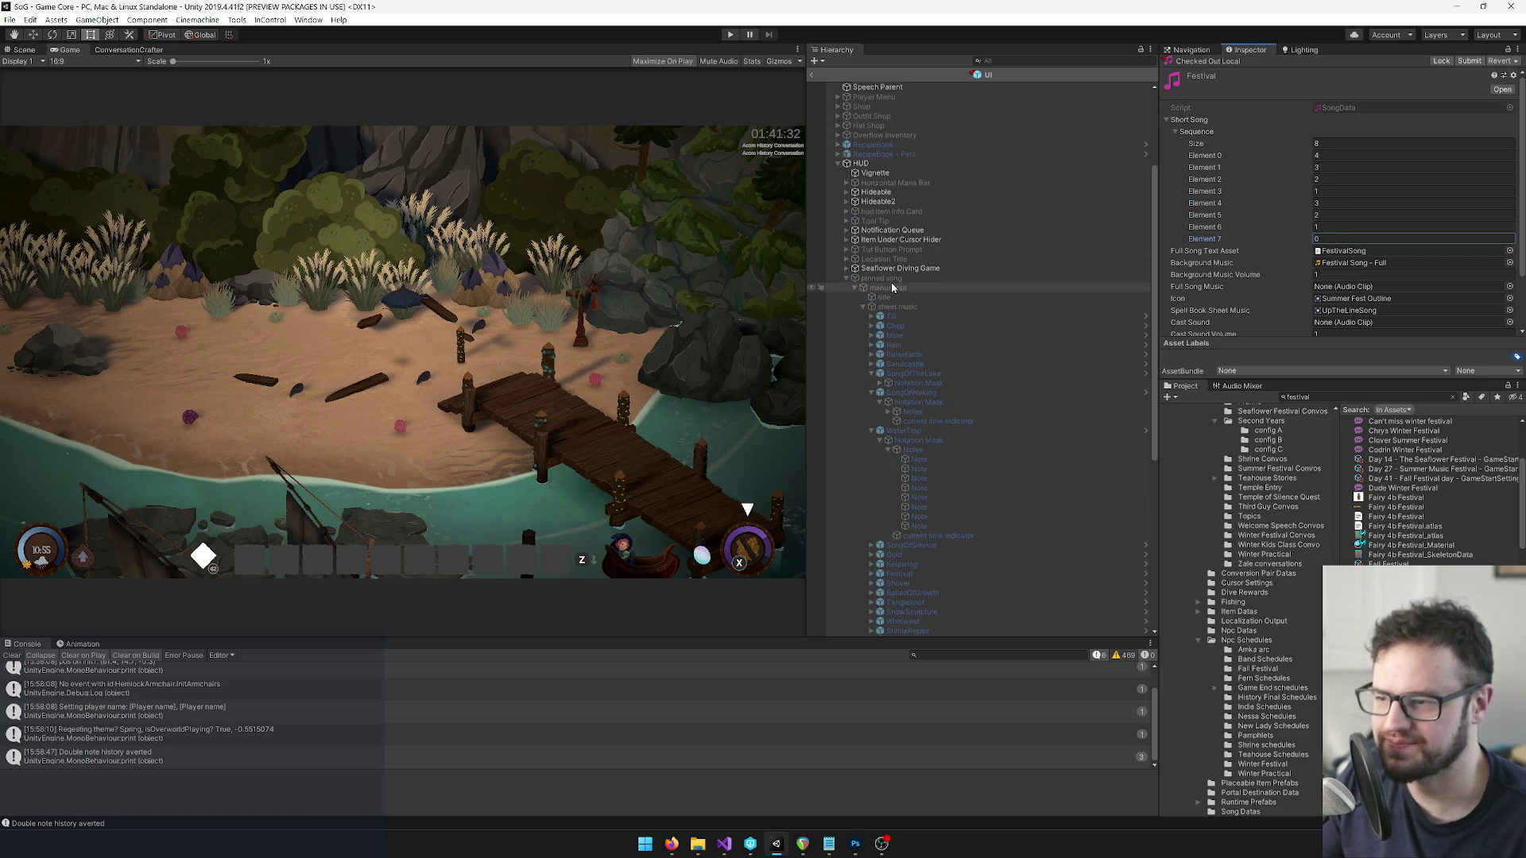
scroll(892, 287, "up", 3)
left_click(858, 89)
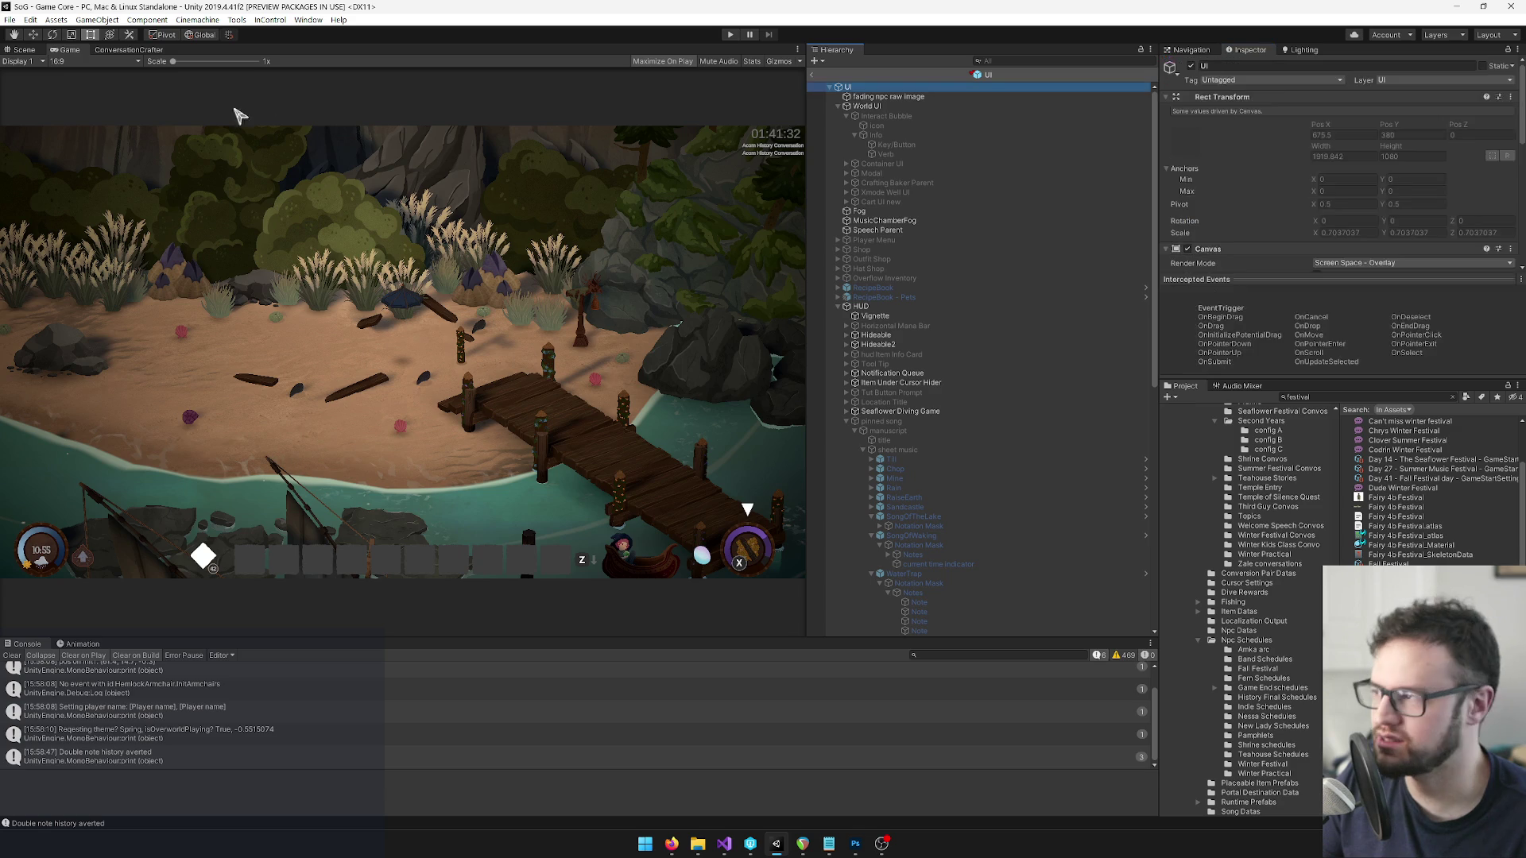
Switch to the Scene view of the UI canvas and expand the Player Menu in the Hierarchy.
left_click(18, 52)
scroll(488, 387, "down", 3)
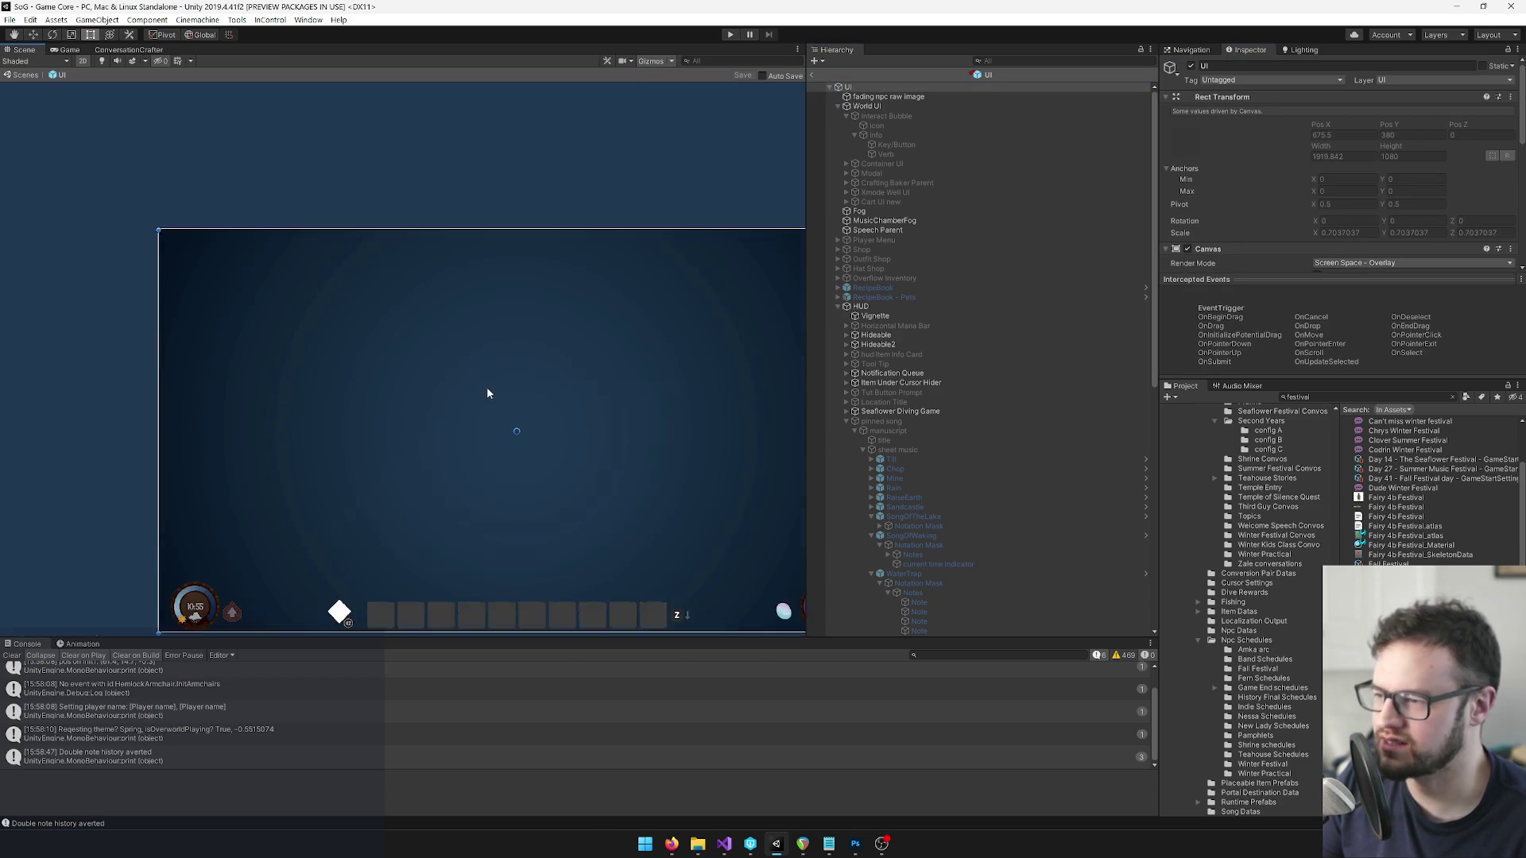
left_click_drag(425, 332, 374, 232)
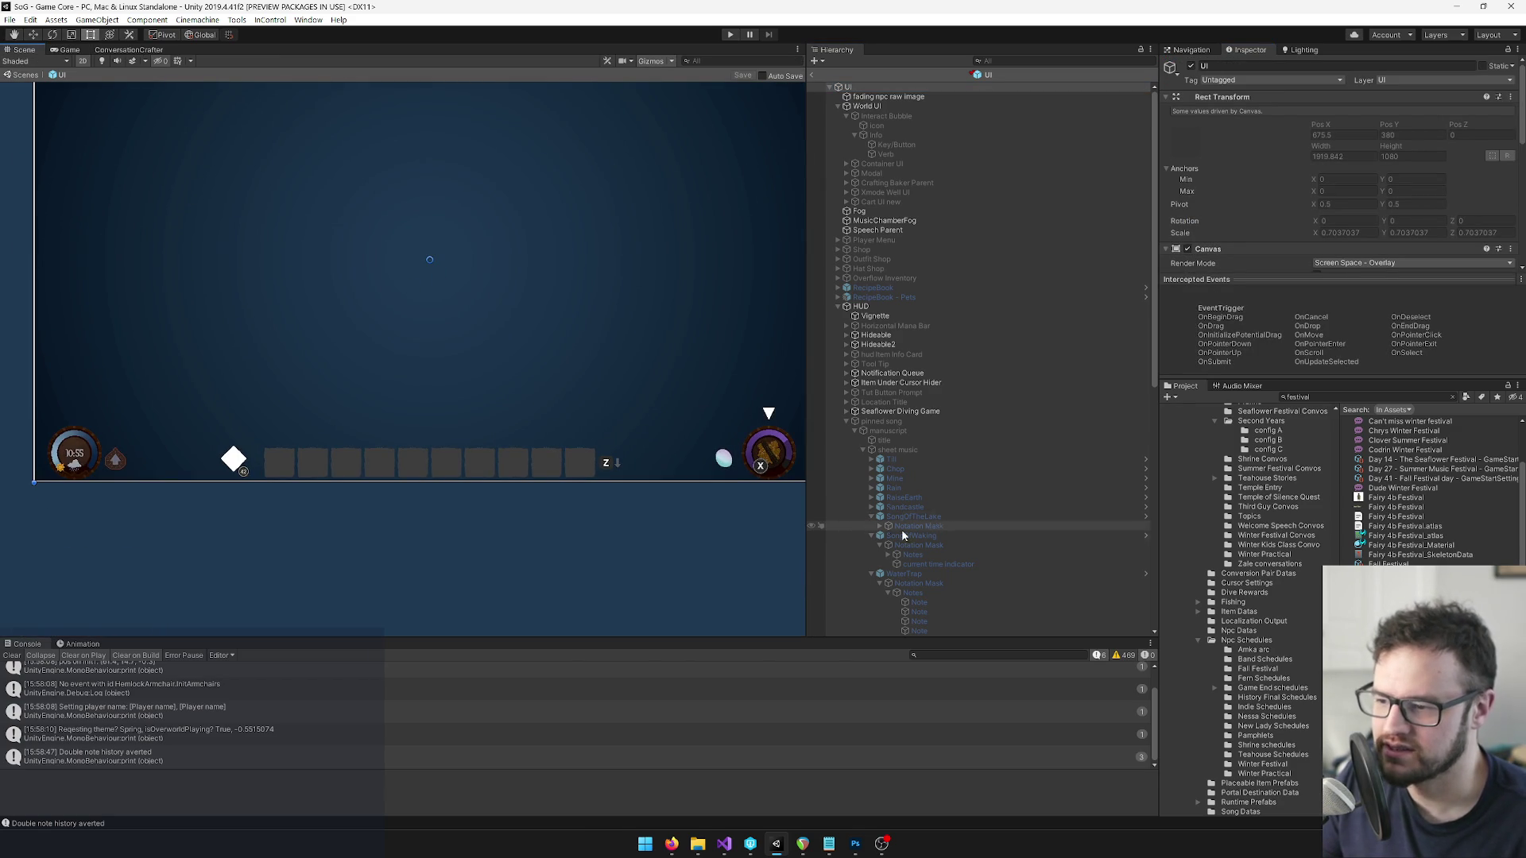
scroll(874, 516, "down", 2)
left_click(871, 503)
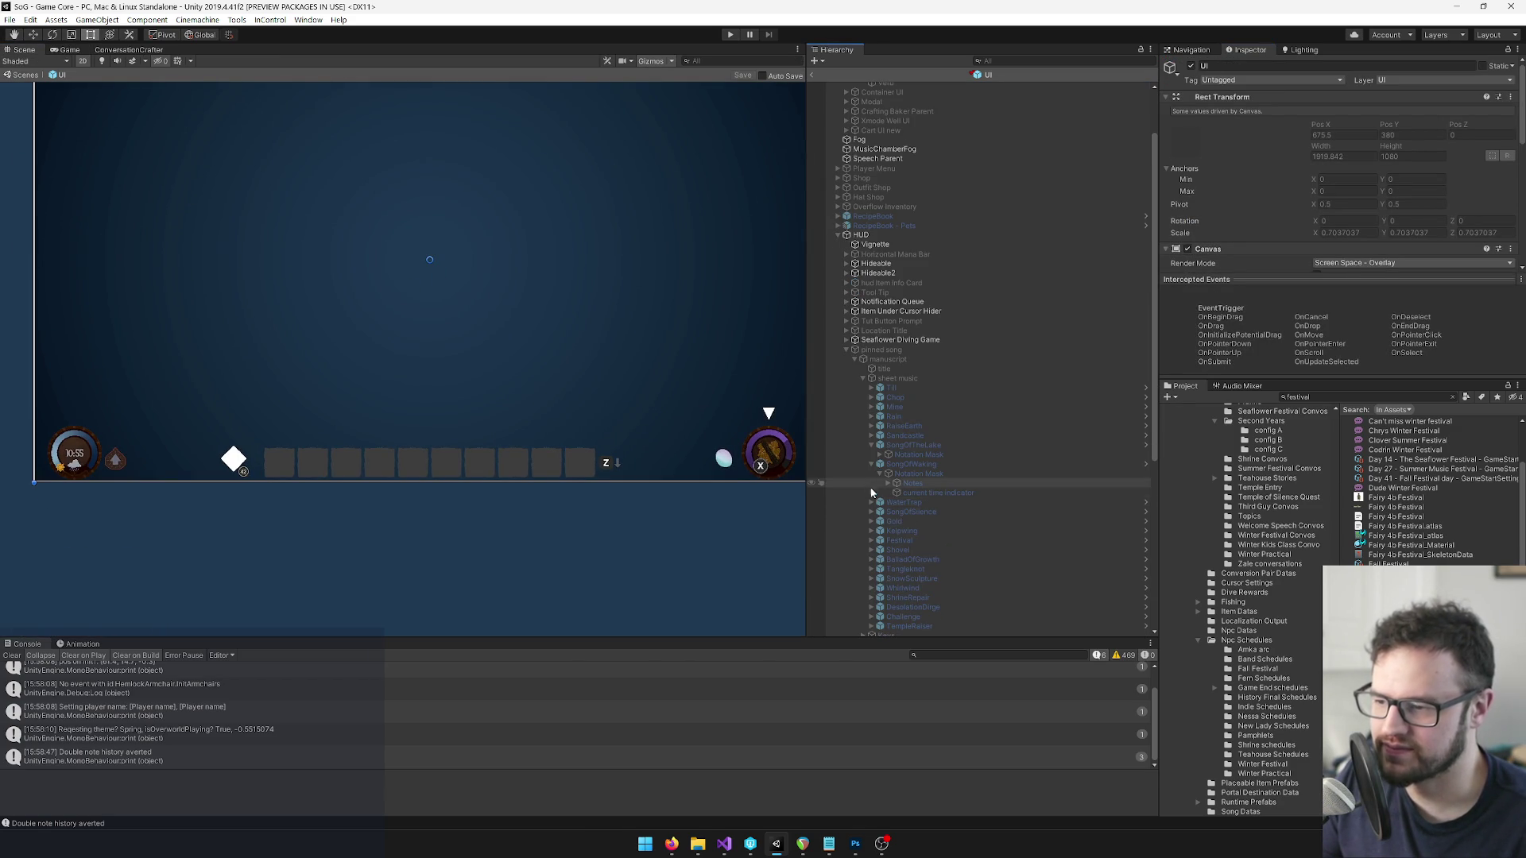
left_click(901, 540)
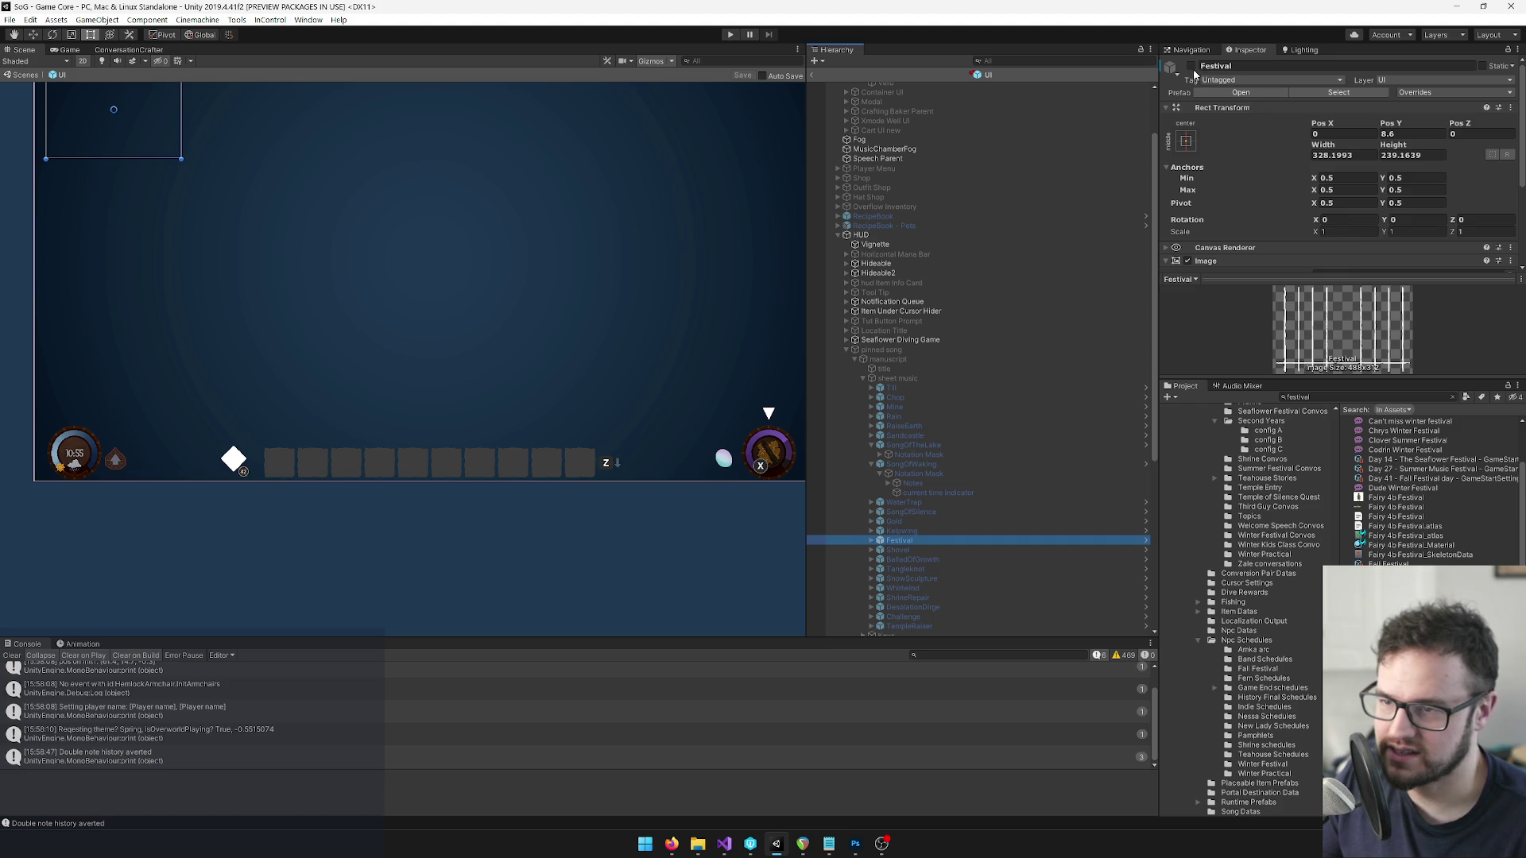
left_click(882, 349)
scroll(867, 302, "up", 3)
left_click(837, 240)
left_click(866, 240)
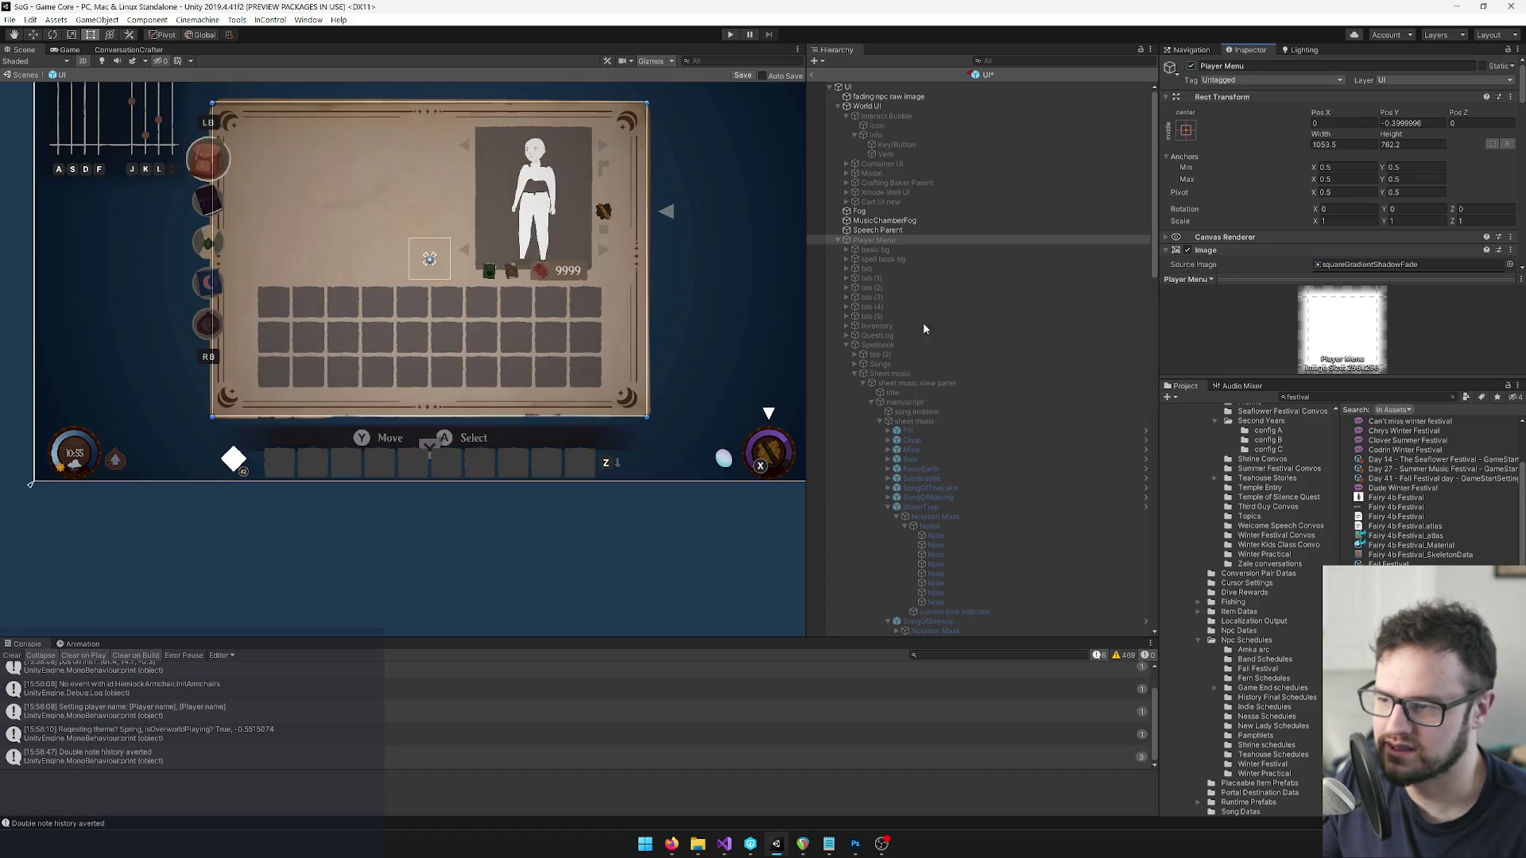
Activate the Spellbook, sheet music view panel and Festival sheet, and hide the Inventory panel.
left_click(879, 346)
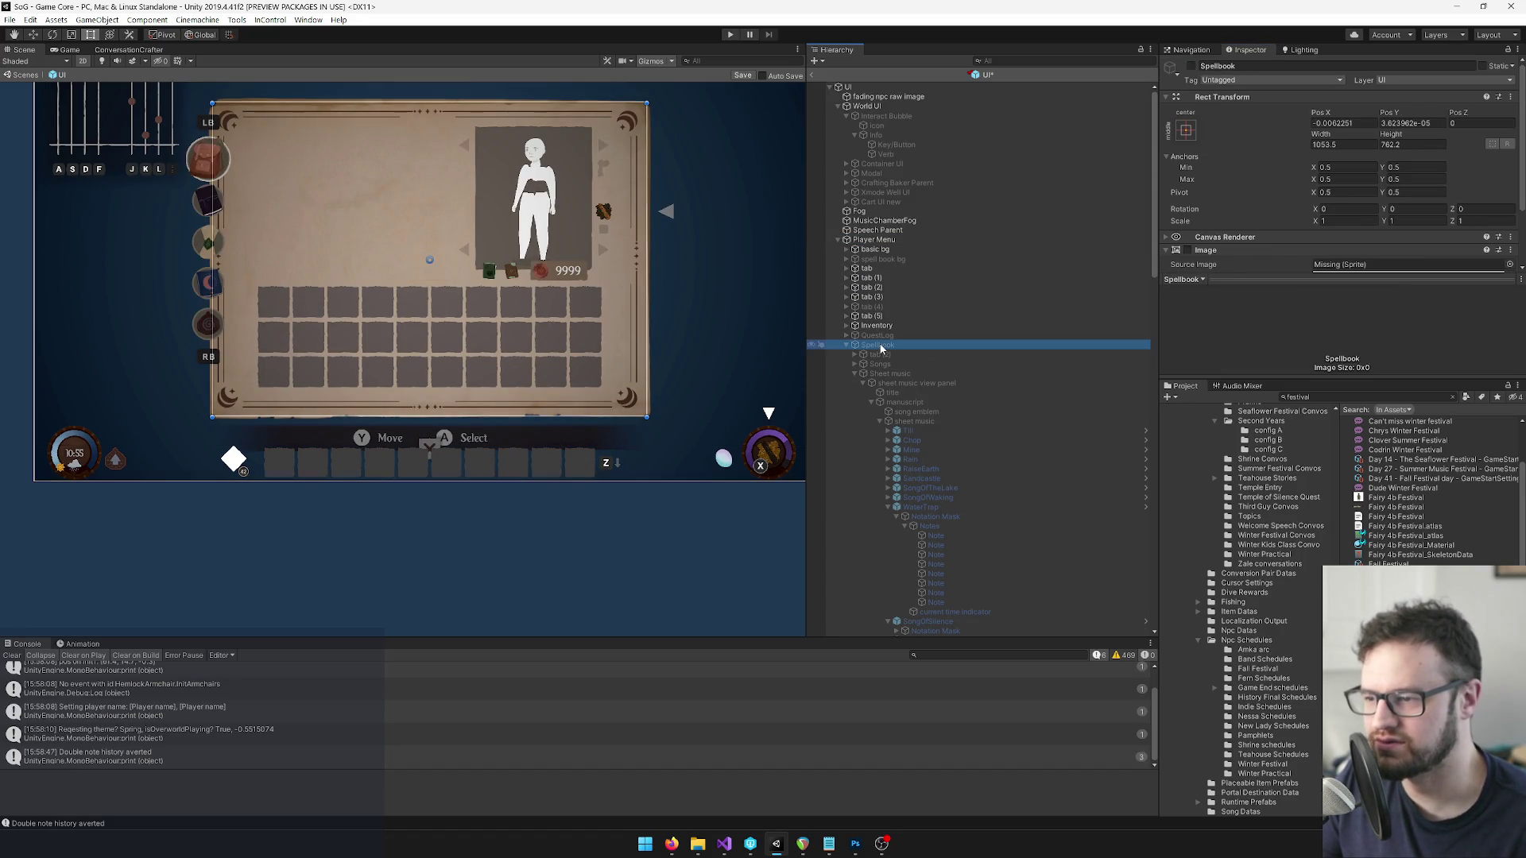
left_click(1191, 66)
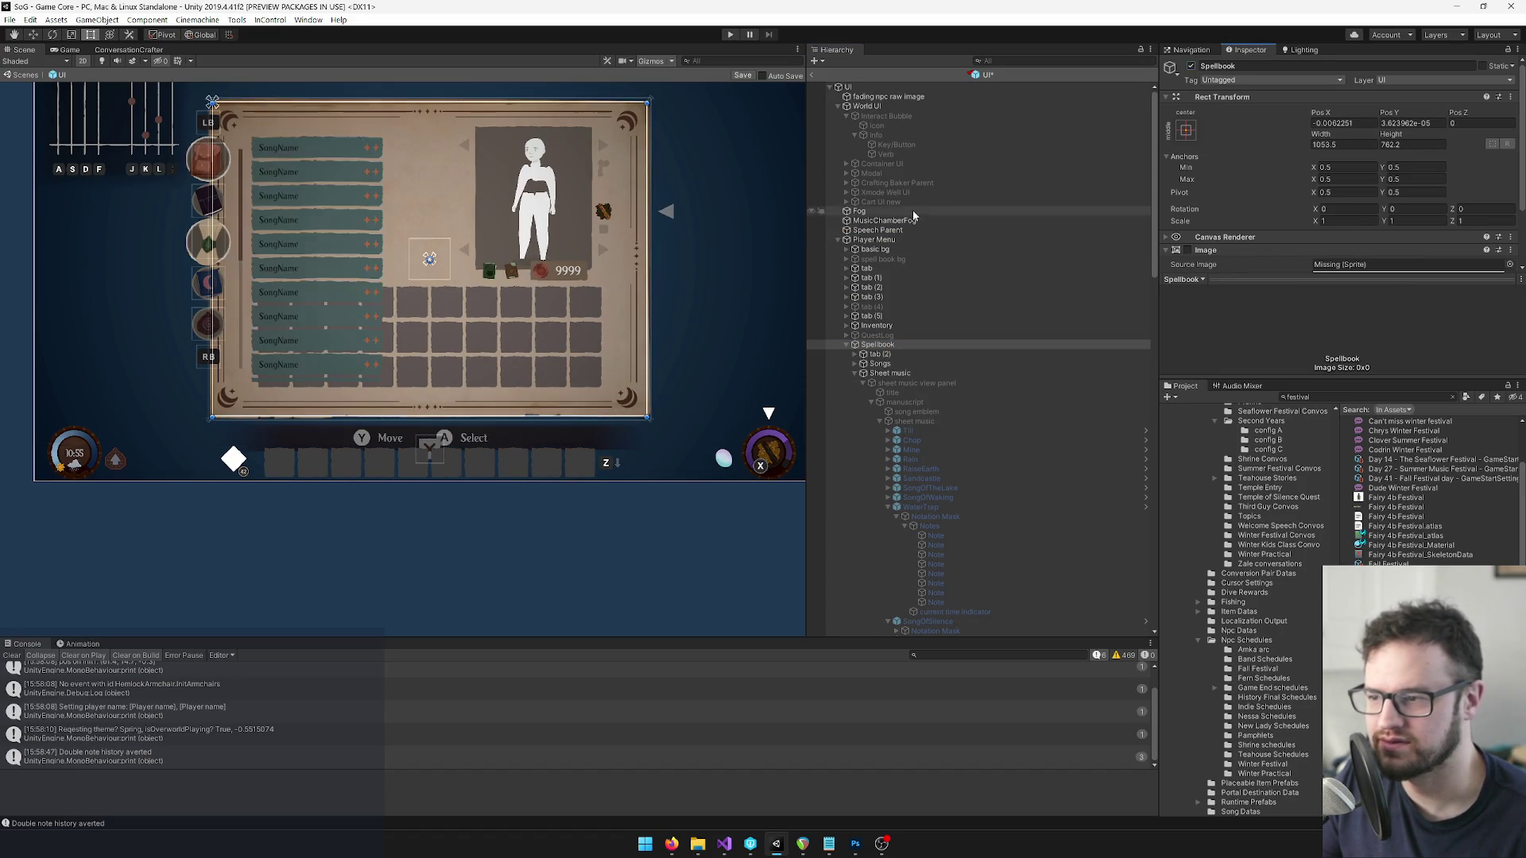
left_click(877, 325)
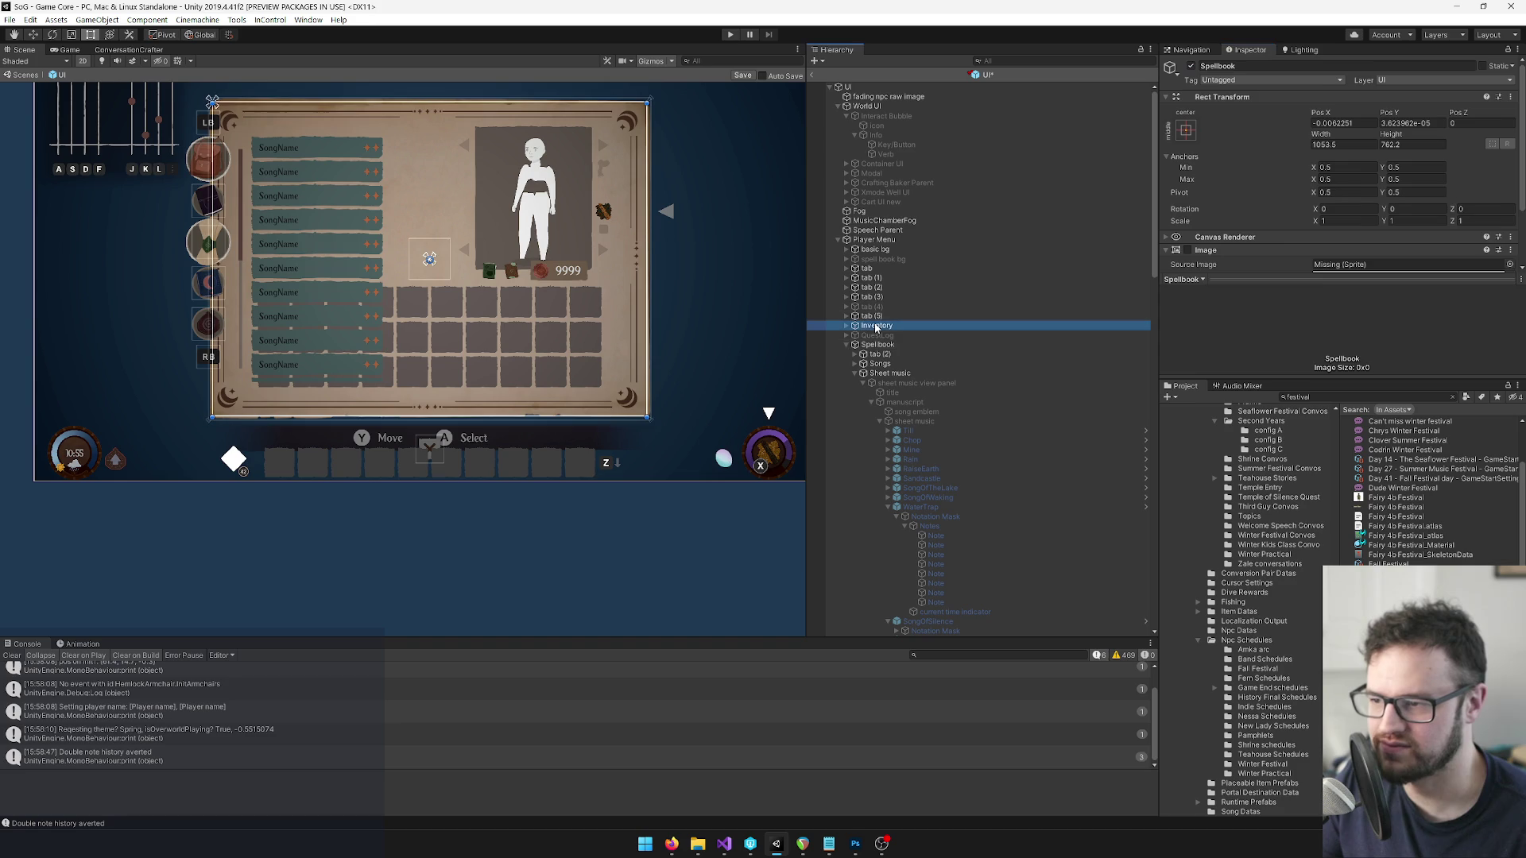
left_click(1191, 67)
left_click(943, 383)
left_click(1191, 66)
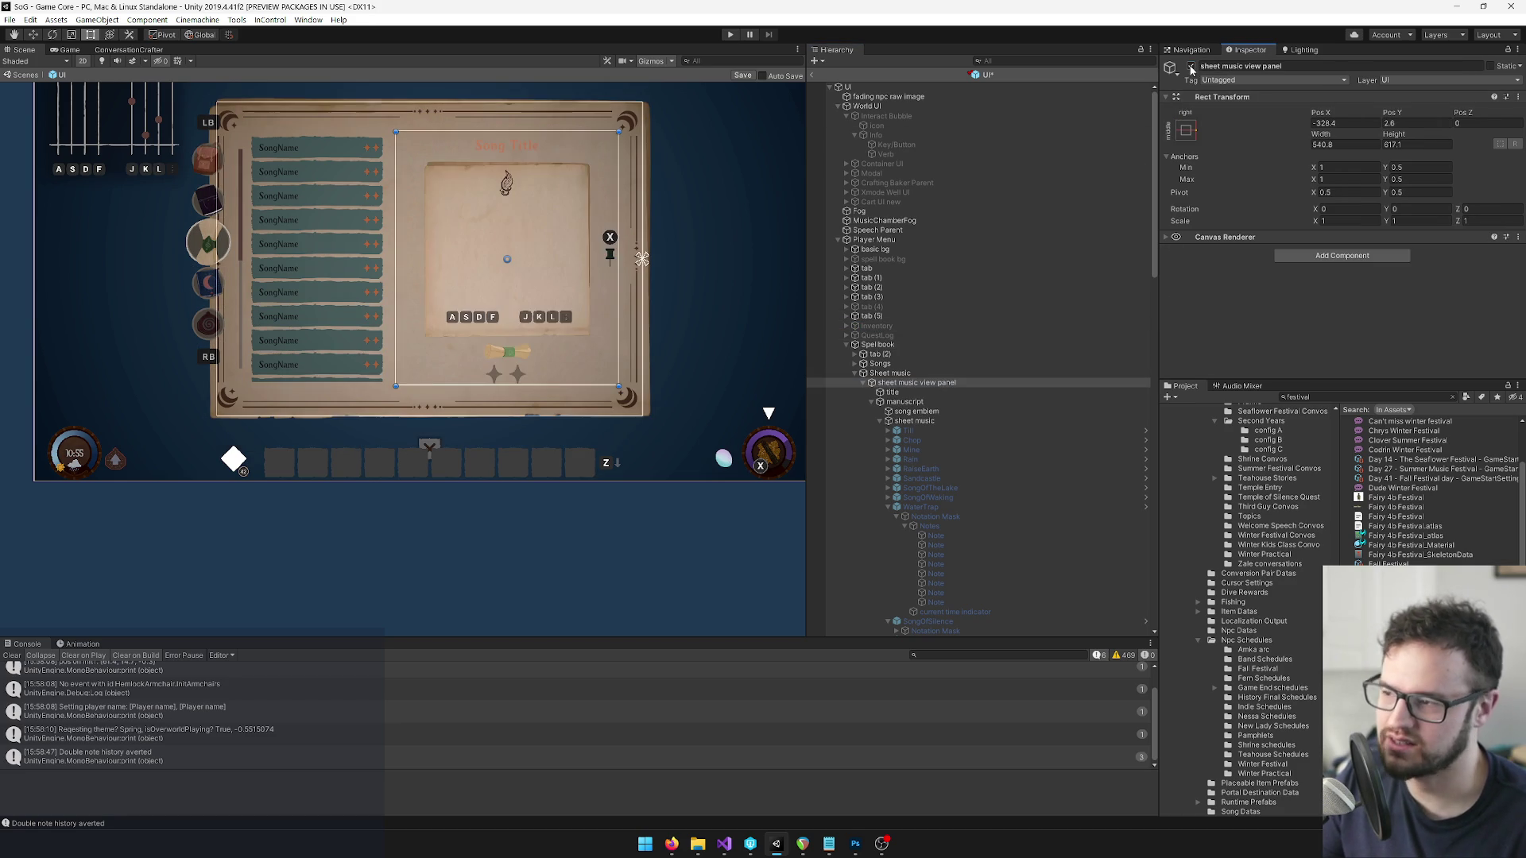
scroll(917, 342, "down", 5)
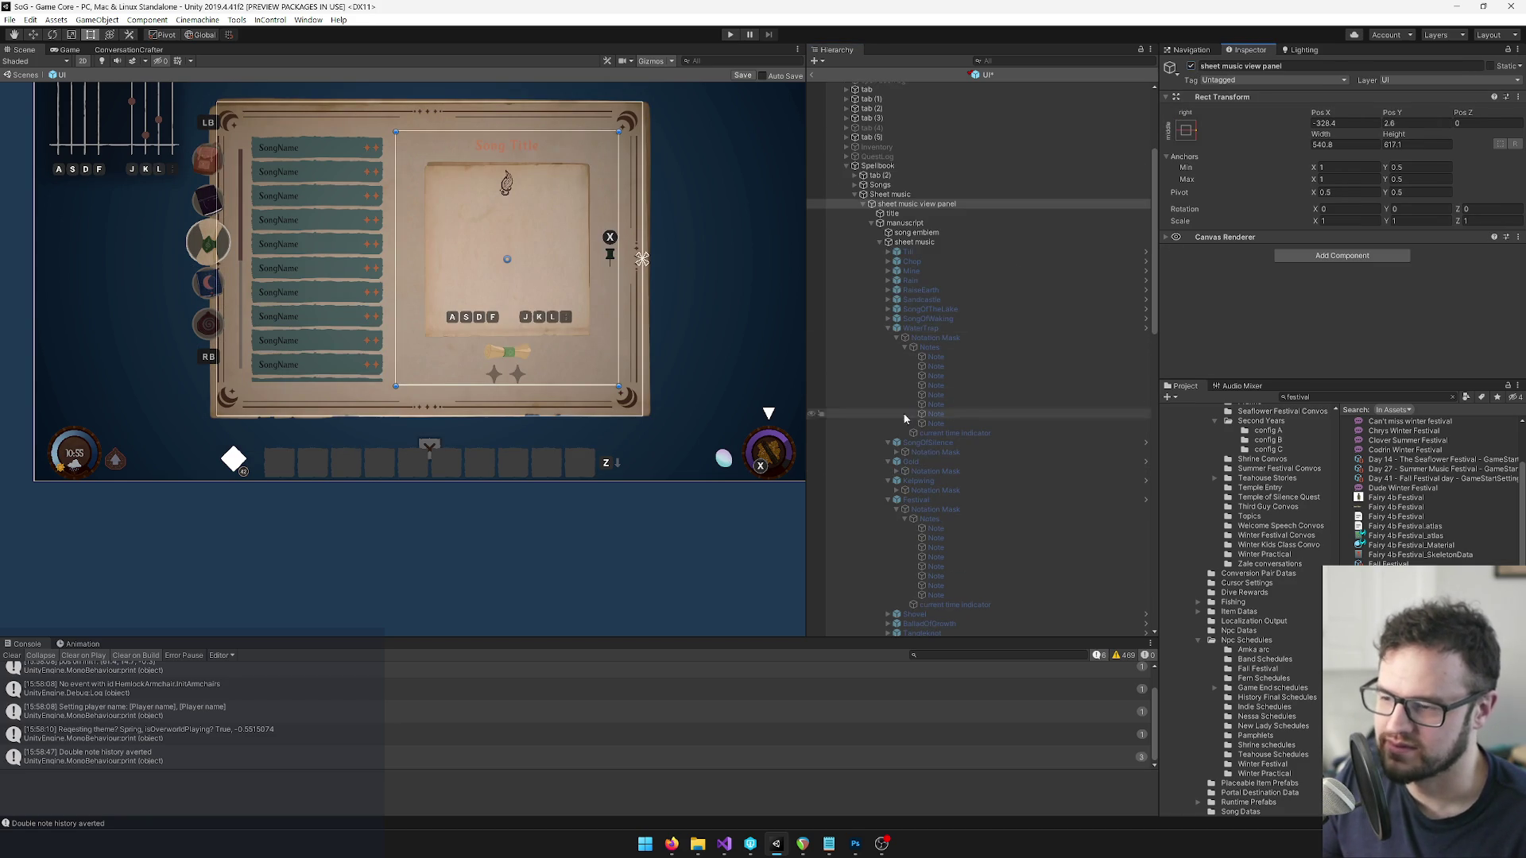
scroll(925, 509, "down", 4)
left_click(922, 357)
left_click(1191, 67)
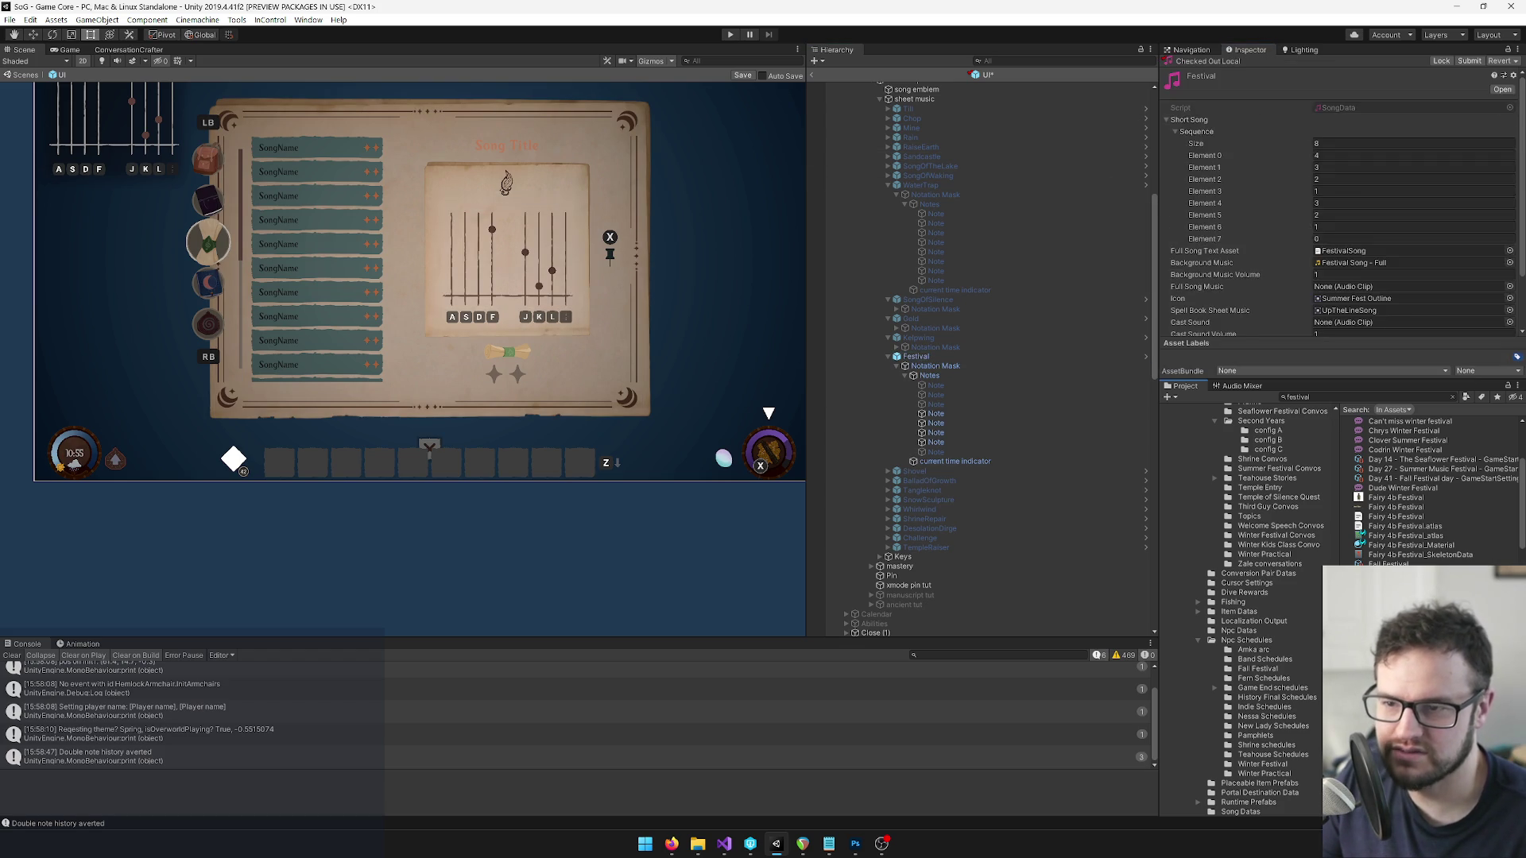
scroll(576, 295, "up", 8)
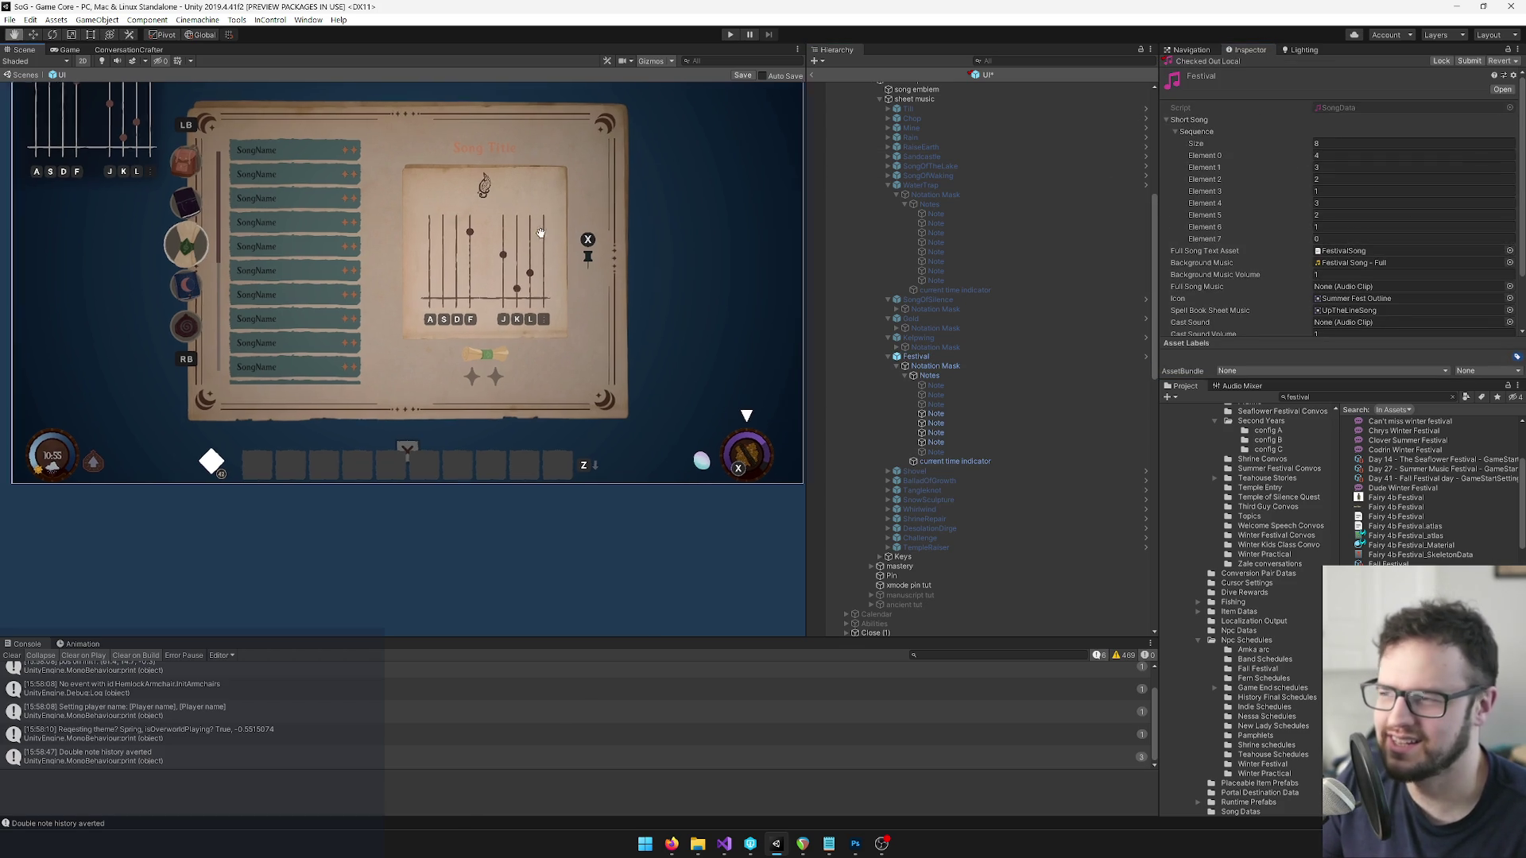
Select the first Festival note and return its pivot to the centre.
scroll(576, 295, "up", 1)
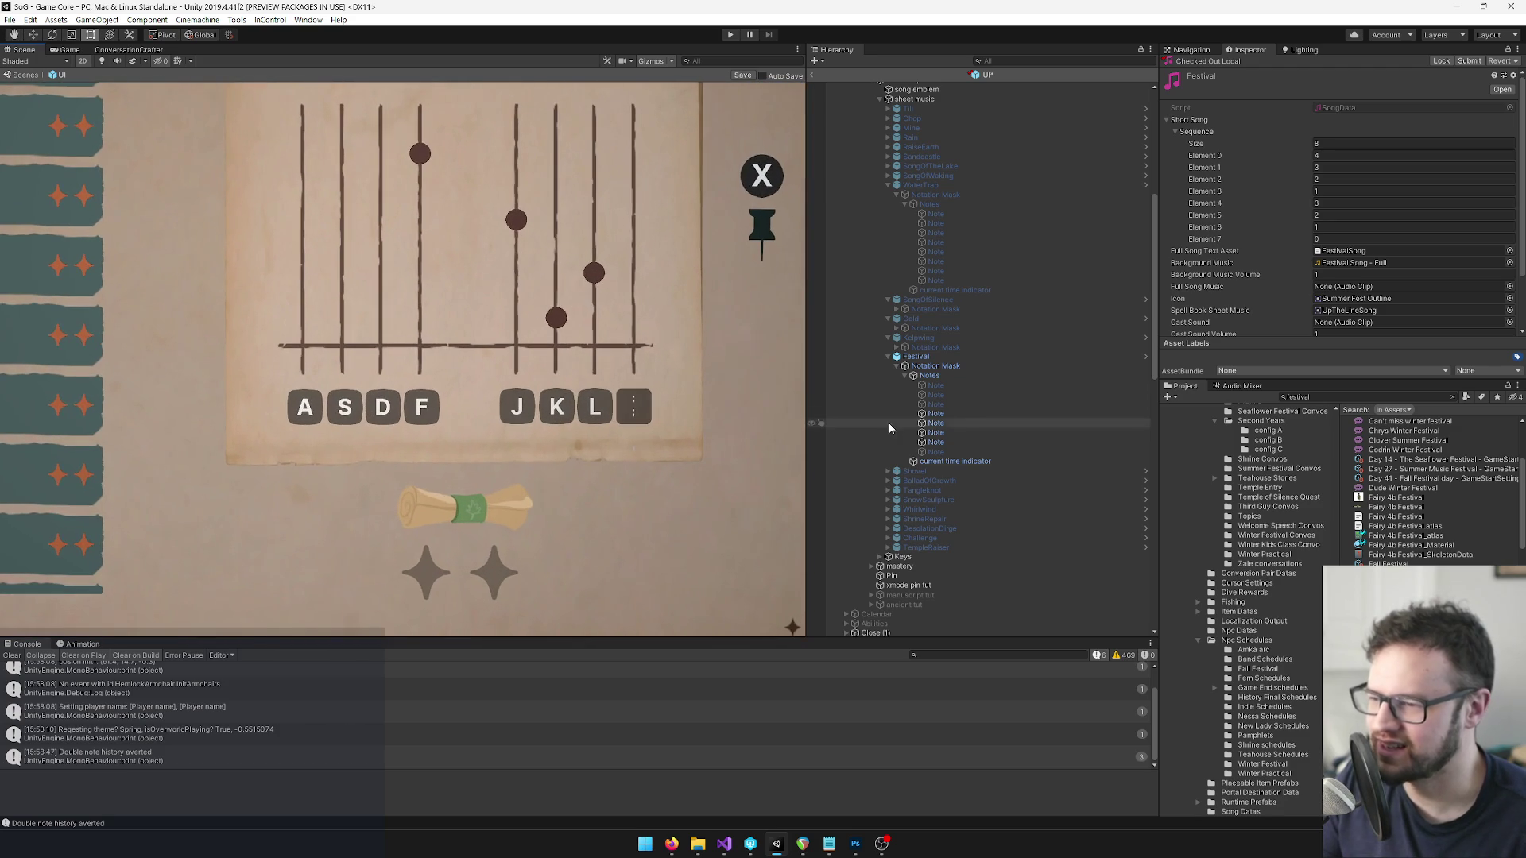
left_click(937, 386)
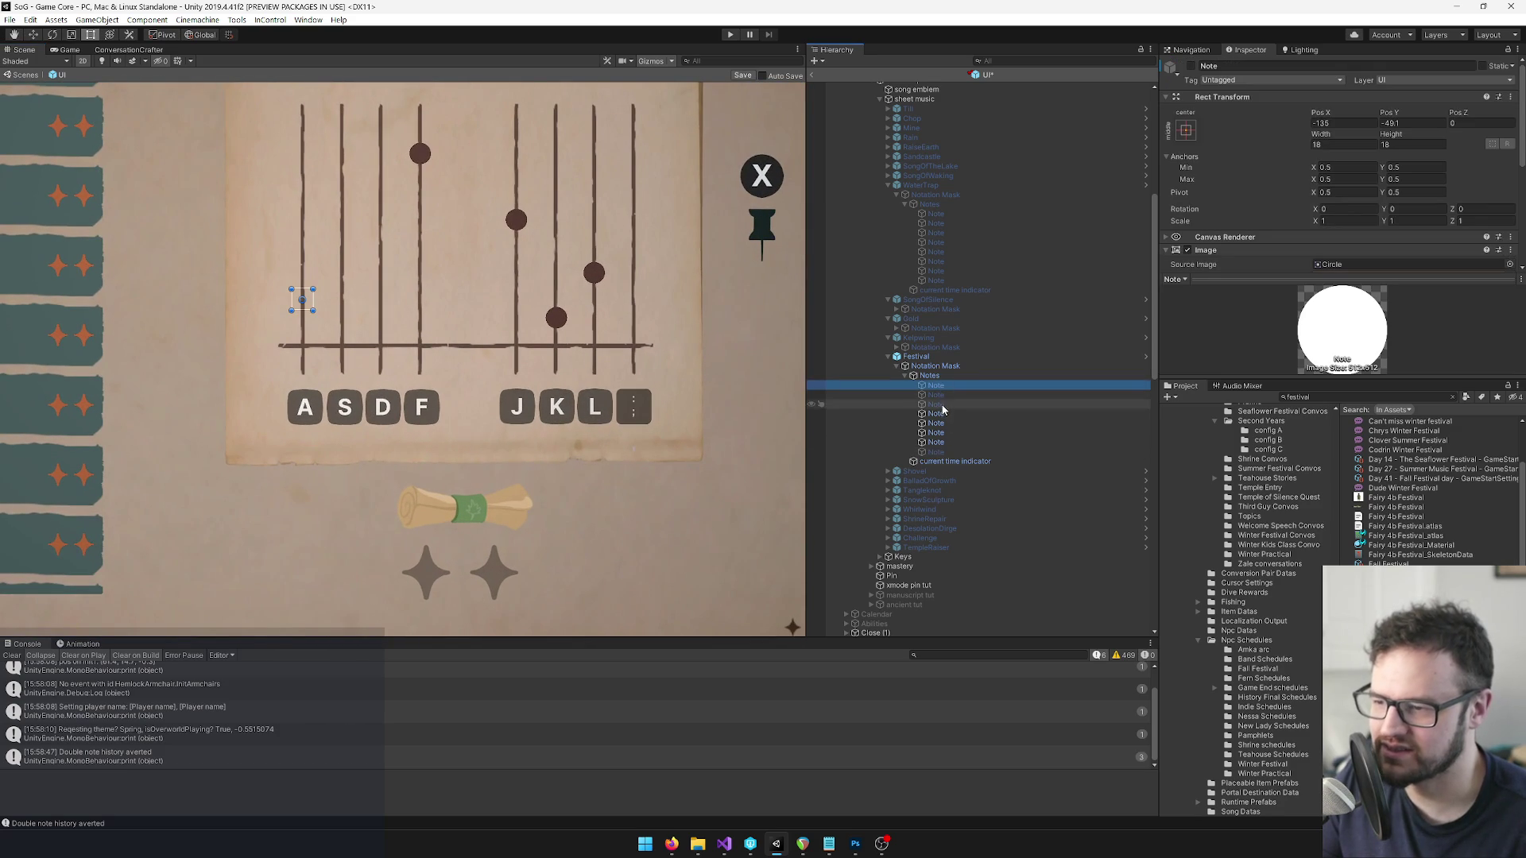
left_click(936, 405, "shift")
left_click(936, 452, "ctrl")
left_click(1184, 69)
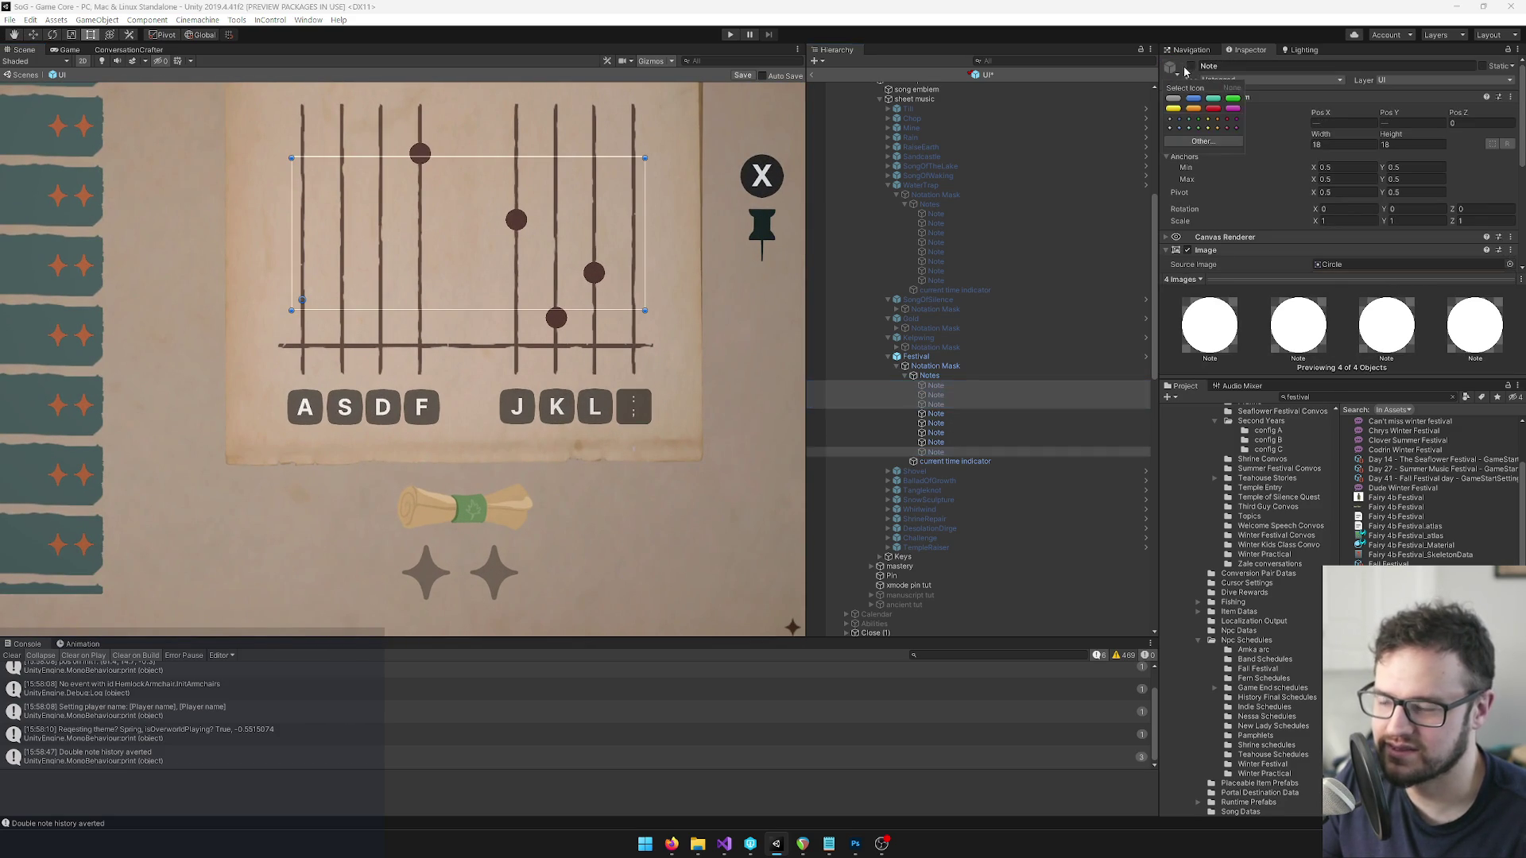
key("Escape")
left_click(936, 424)
left_click(936, 385)
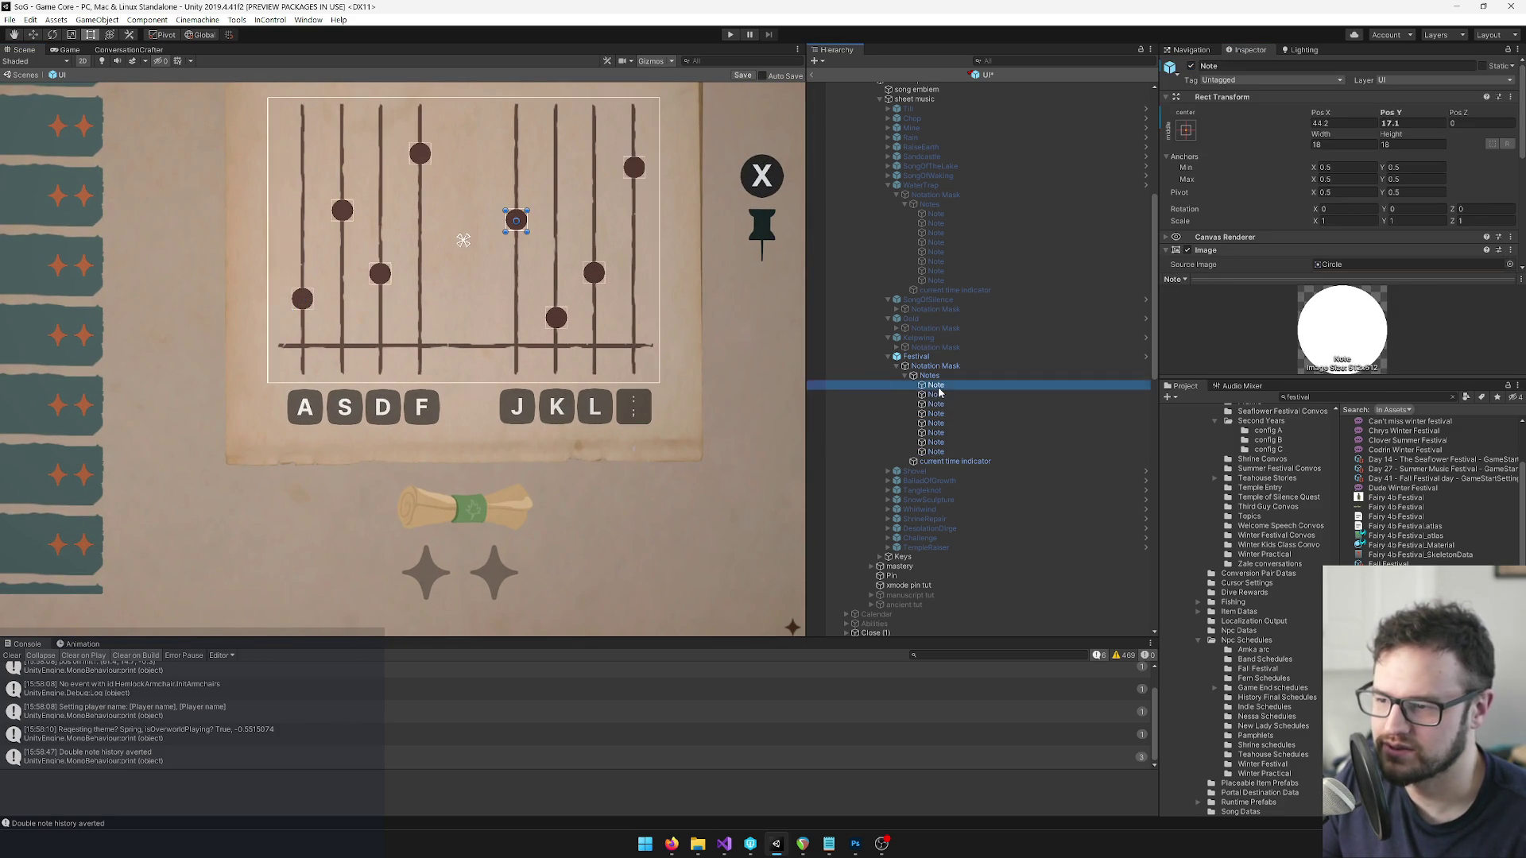
left_click_drag(305, 300, 483, 320)
mouse_move(324, 310)
left_mouse_down()
mouse_move(303, 299)
mouse_move(512, 330)
mouse_move(528, 315)
left_mouse_up()
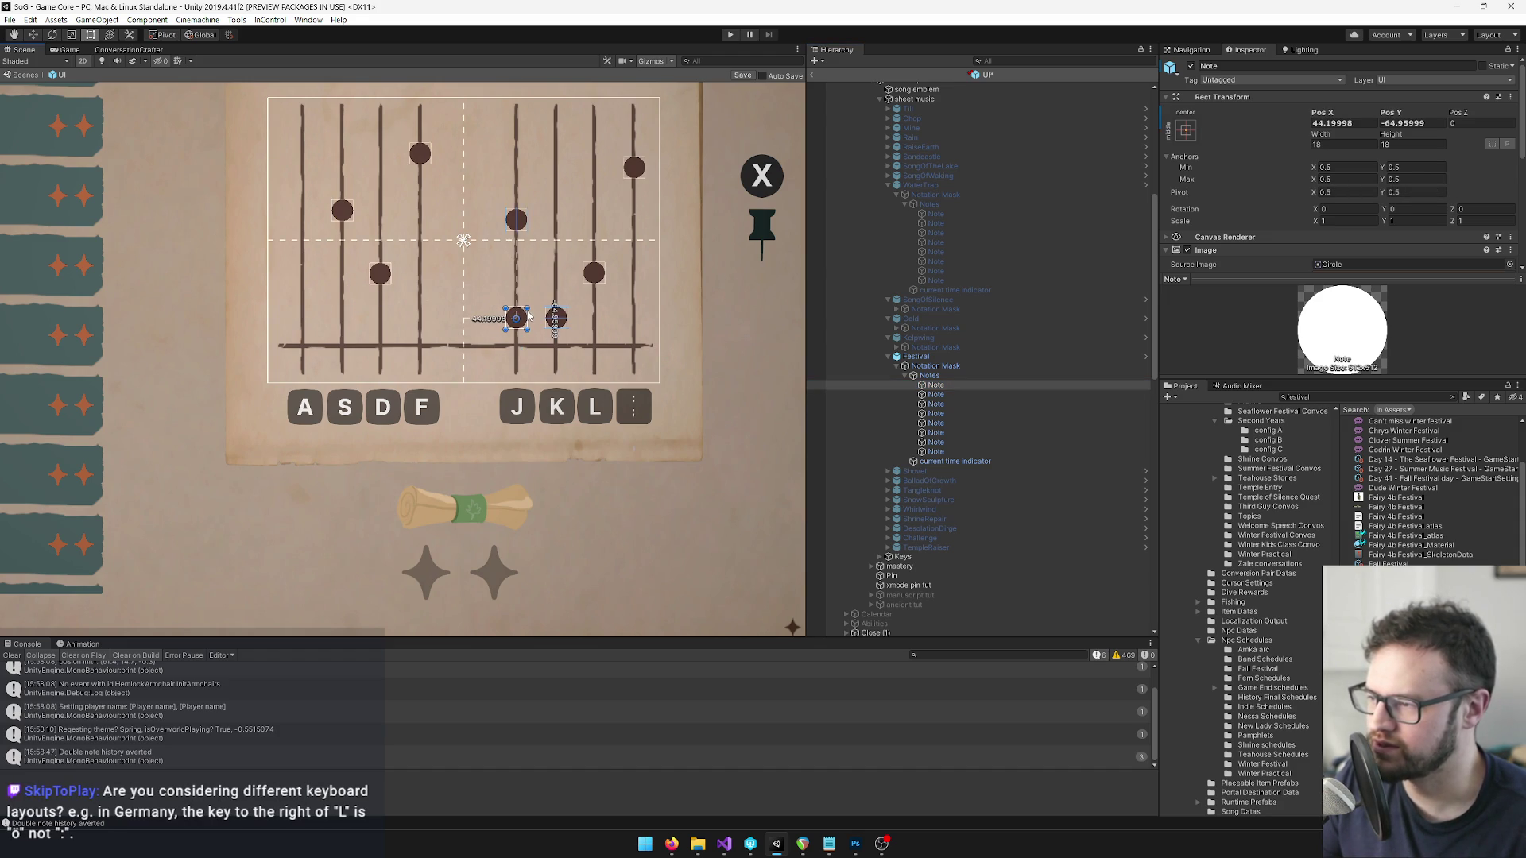
Move the Festival note dots onto new lanes: S to F, F to S, J to F, K to D, L to S, rightmost to A.
left_click(342, 211)
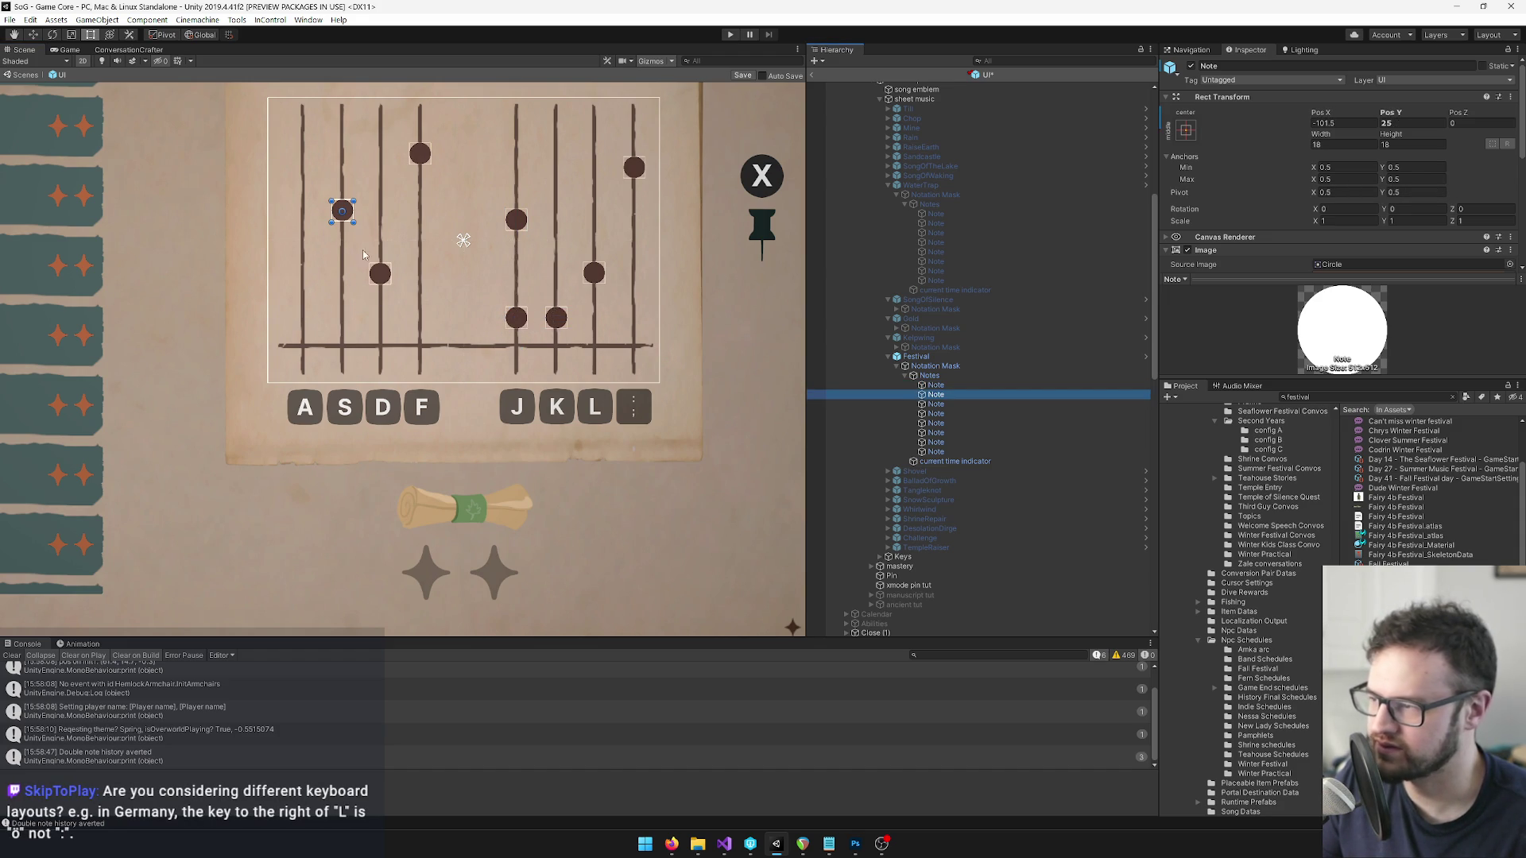
mouse_move(349, 213)
left_mouse_down()
mouse_move(471, 258)
mouse_move(416, 275)
mouse_move(435, 278)
left_mouse_up()
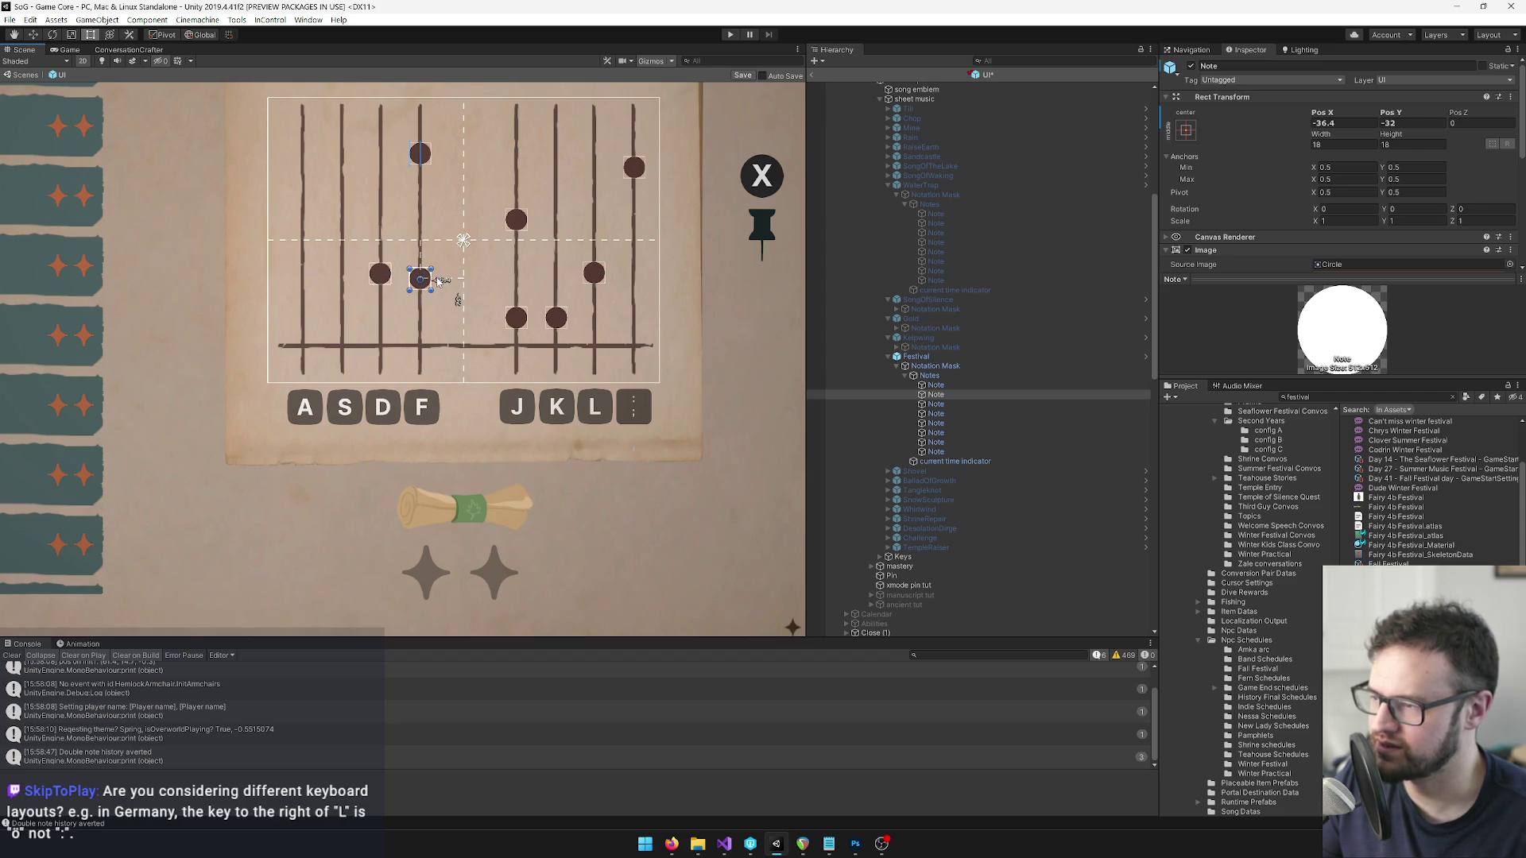
left_click(936, 404)
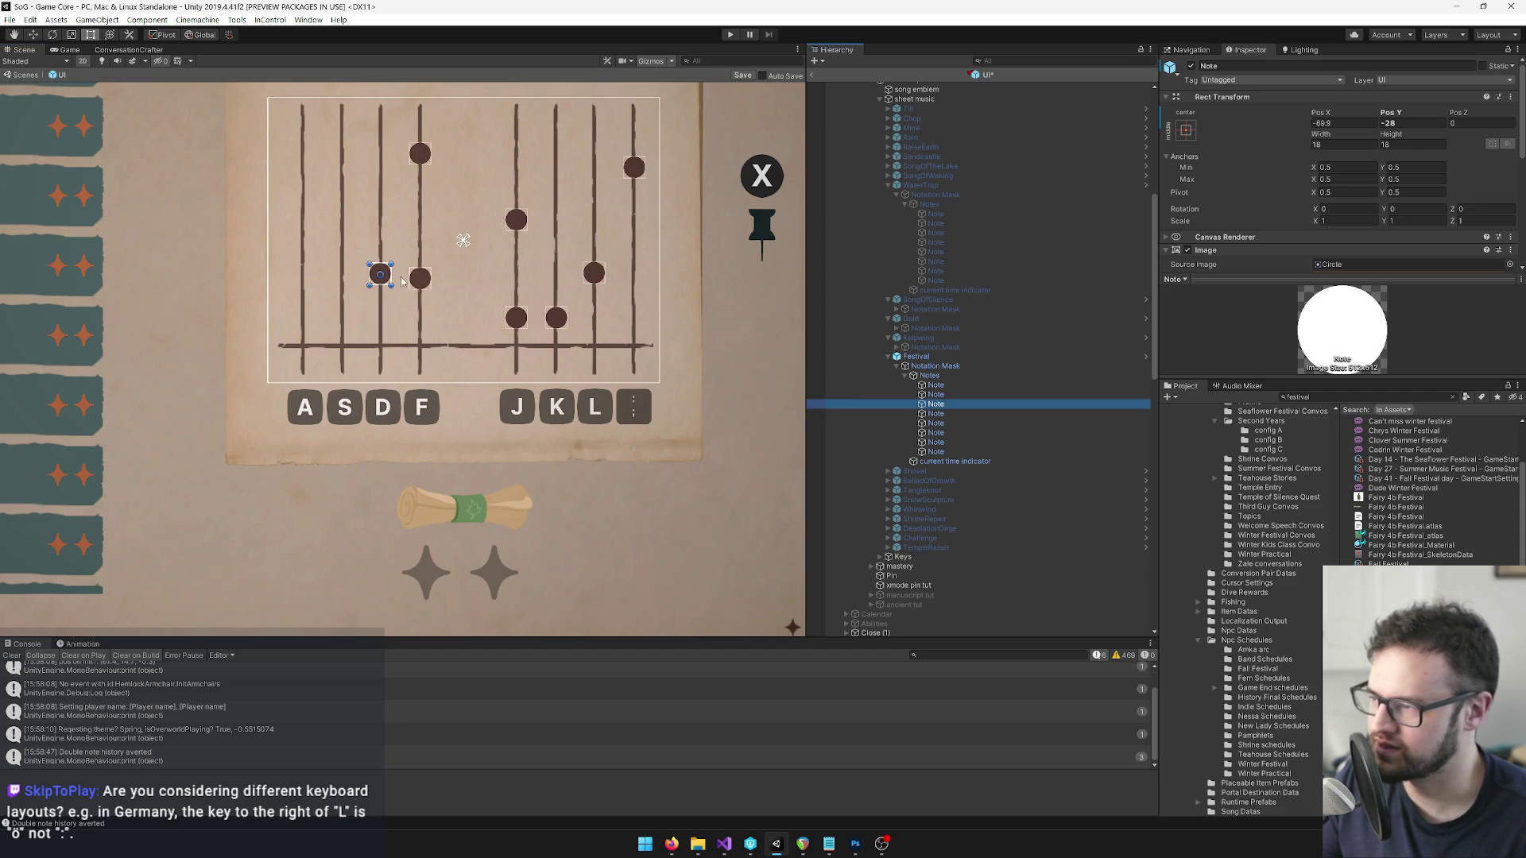
left_click_drag(387, 276, 385, 244)
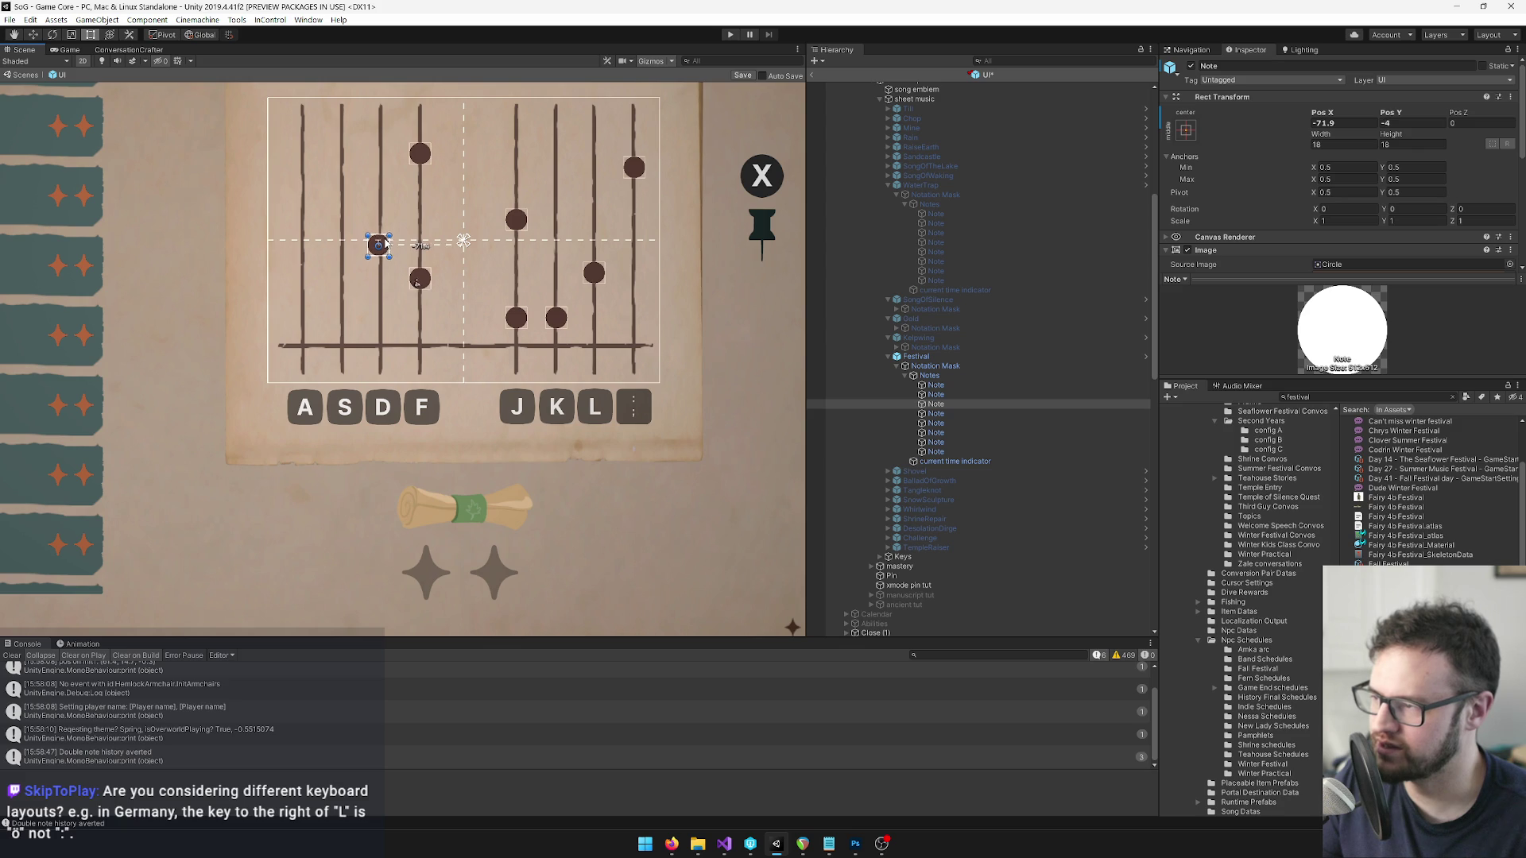
key("Down")
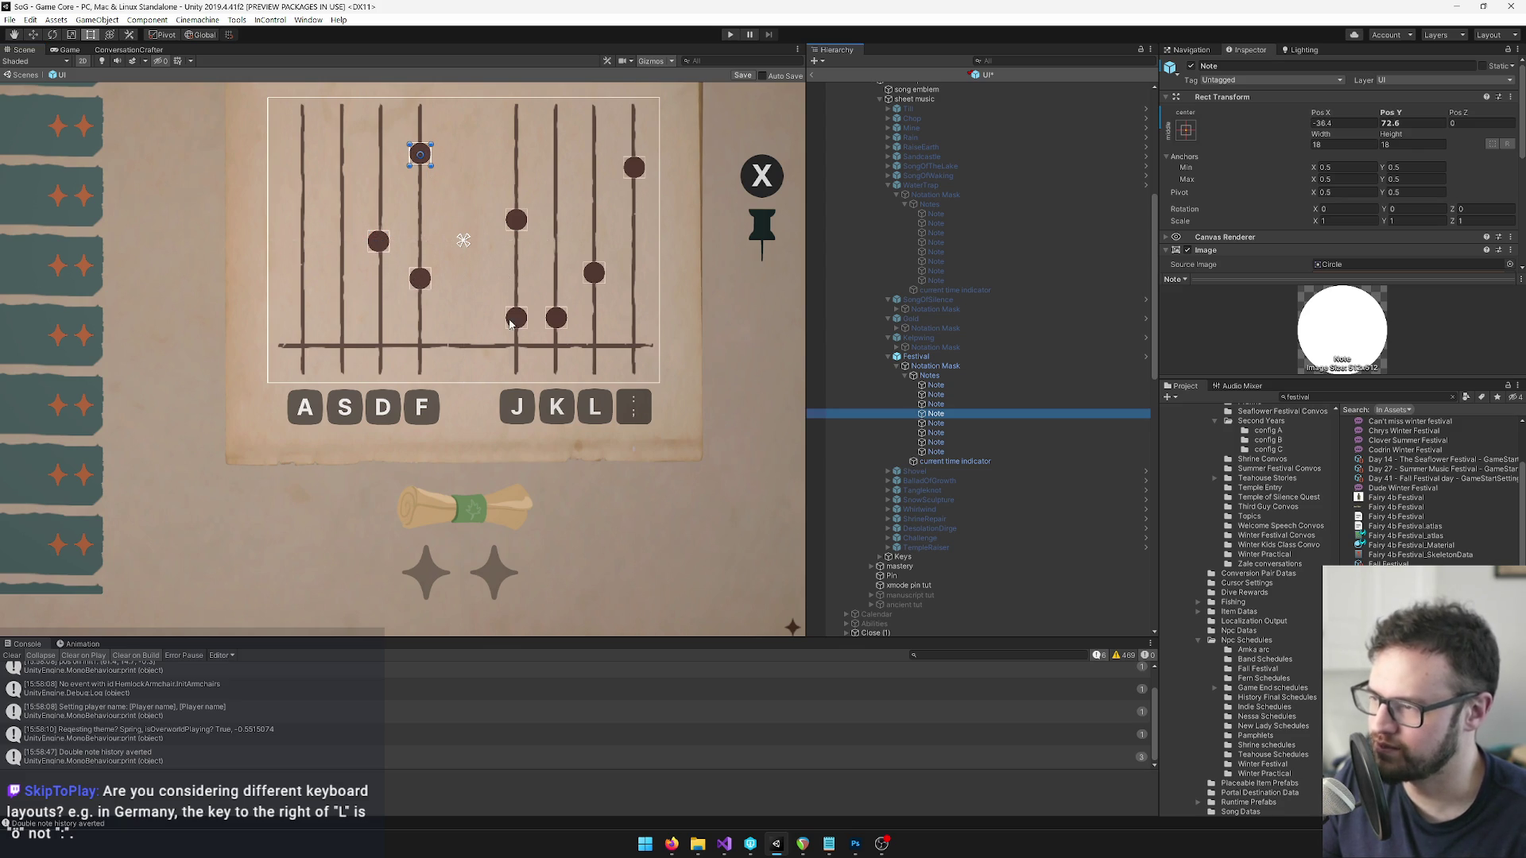
left_click_drag(427, 156, 345, 205)
key("Down")
left_click_drag(522, 219, 423, 155)
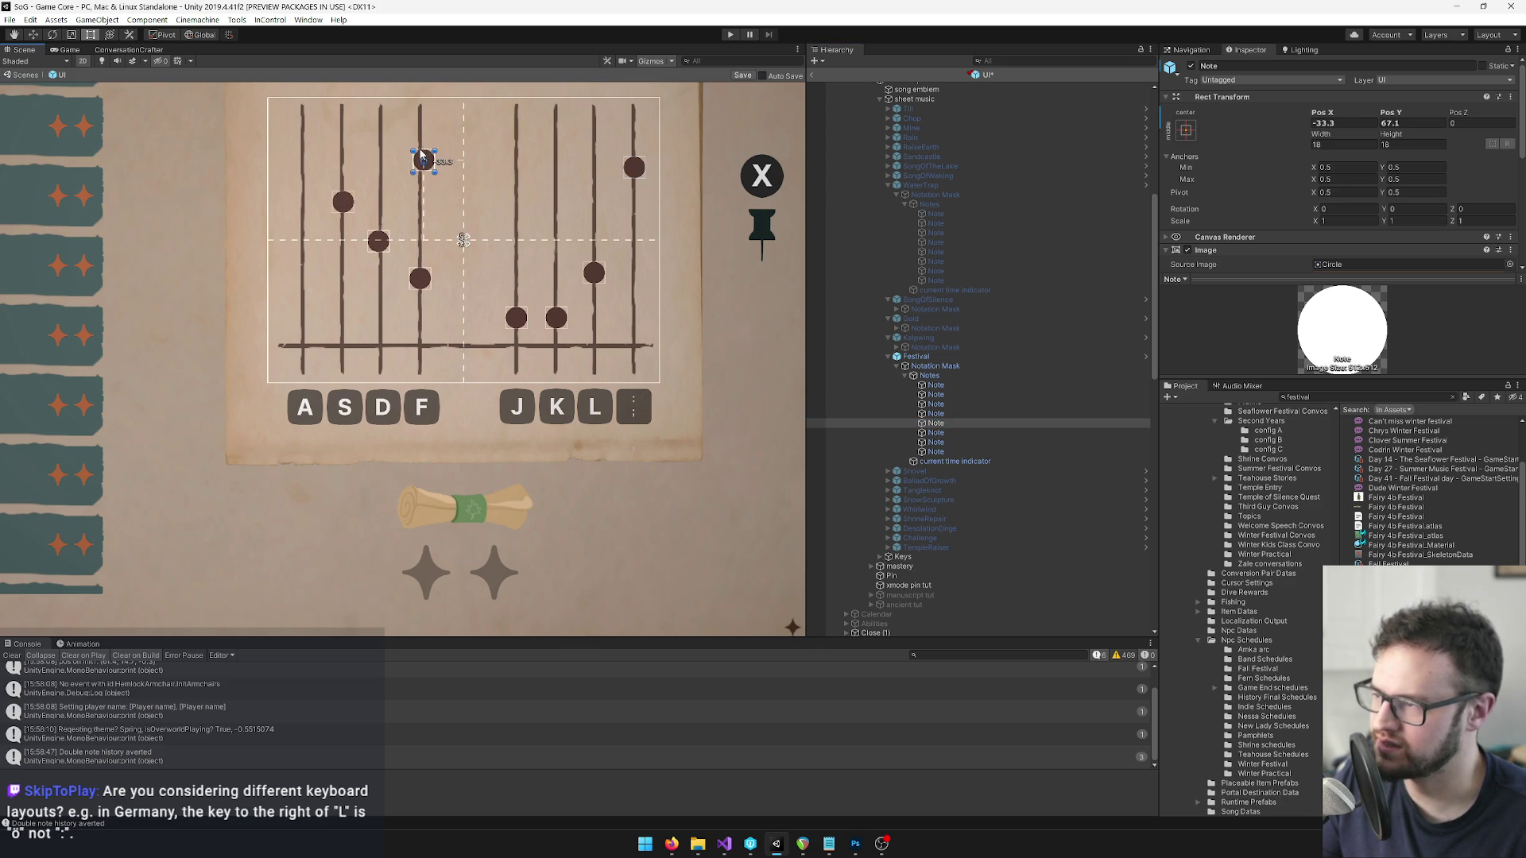
key("Down")
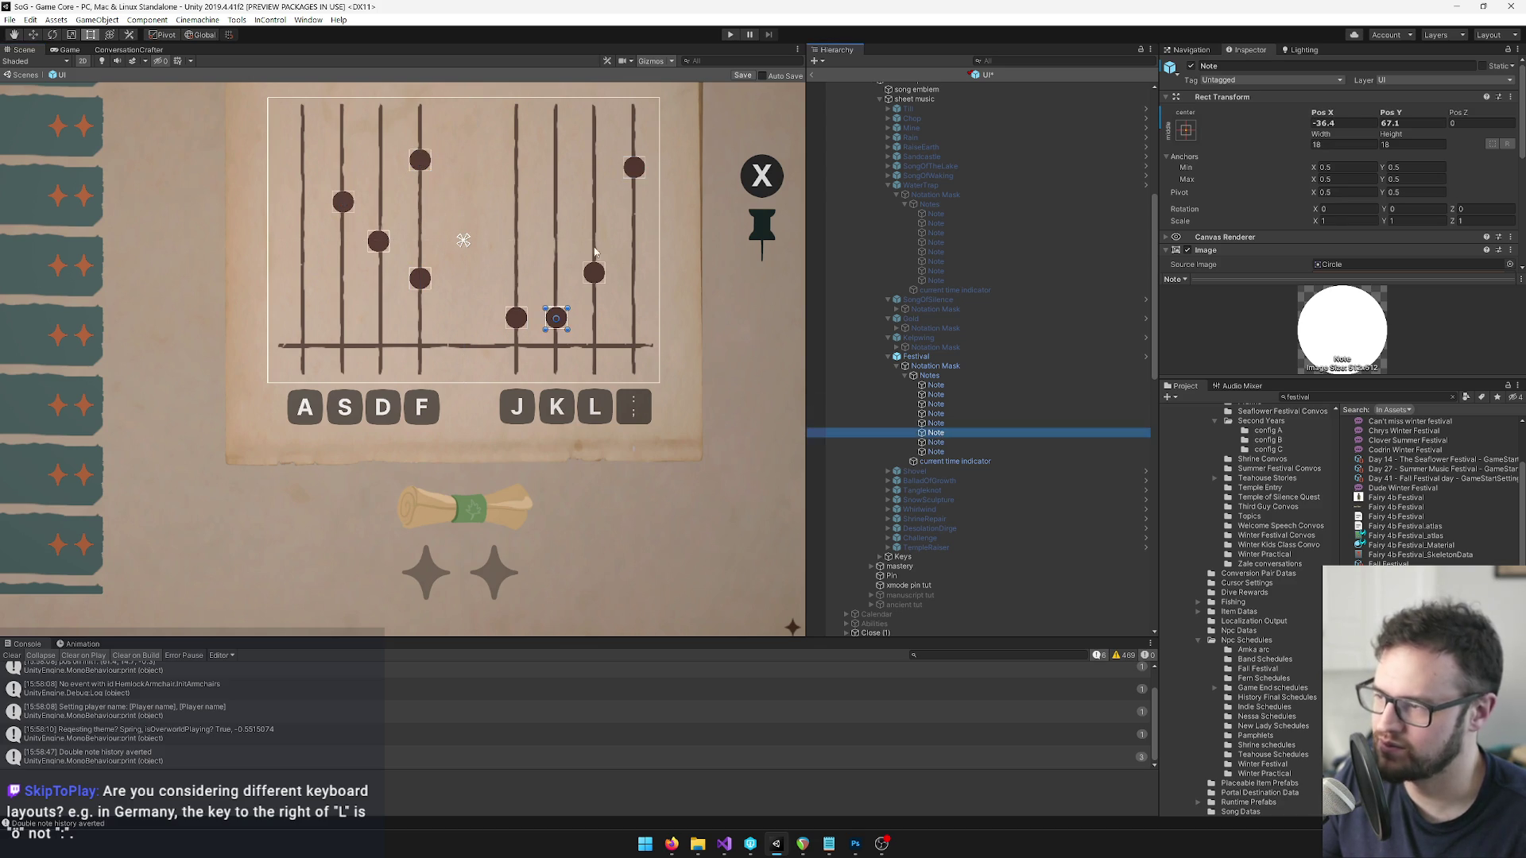
left_click_drag(563, 317, 389, 127)
left_click(936, 442)
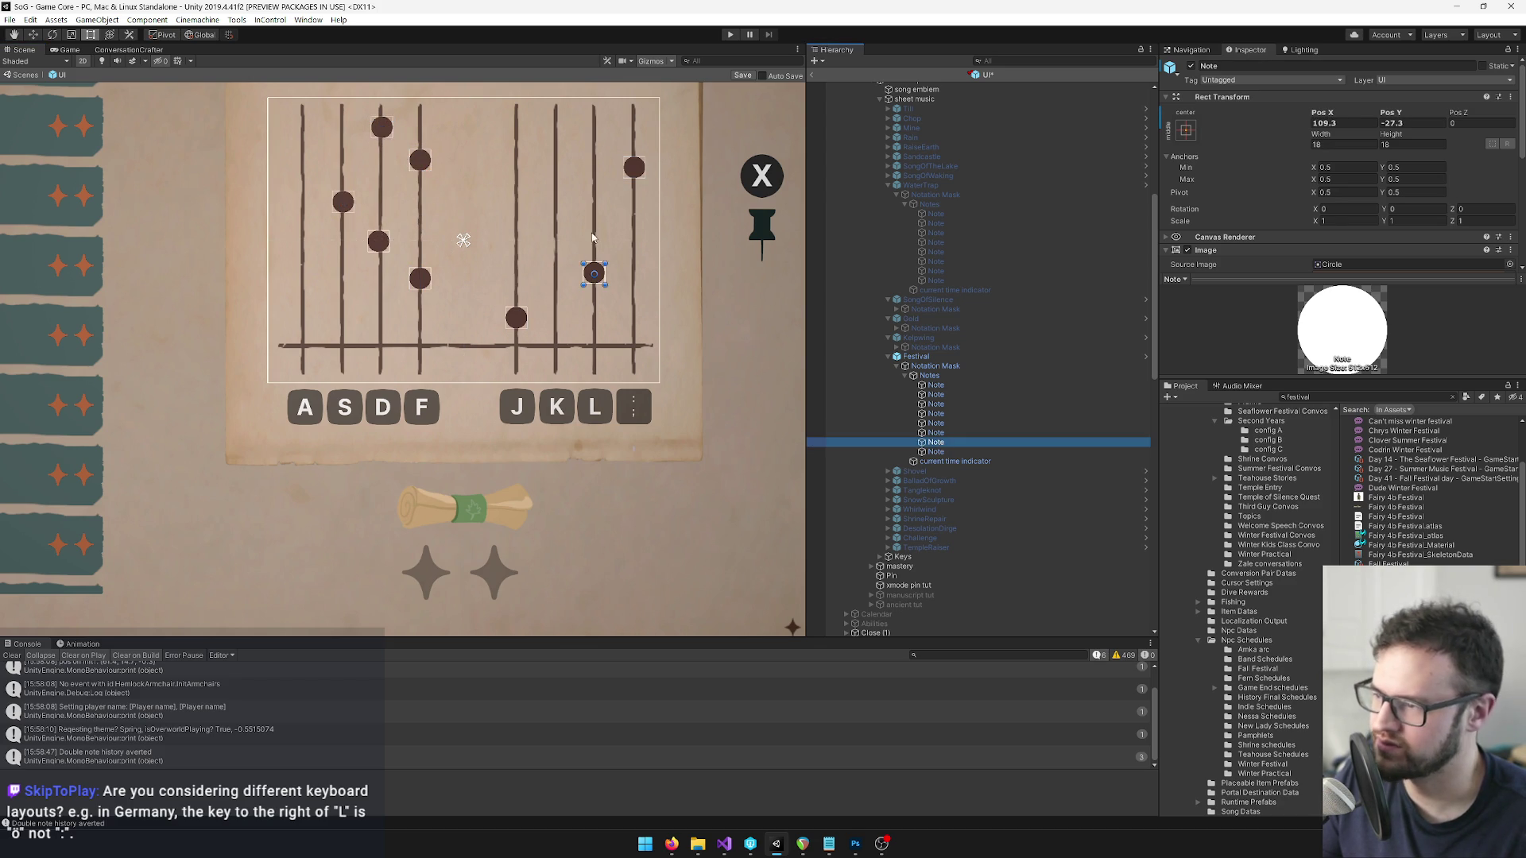
left_click_drag(602, 280, 348, 114)
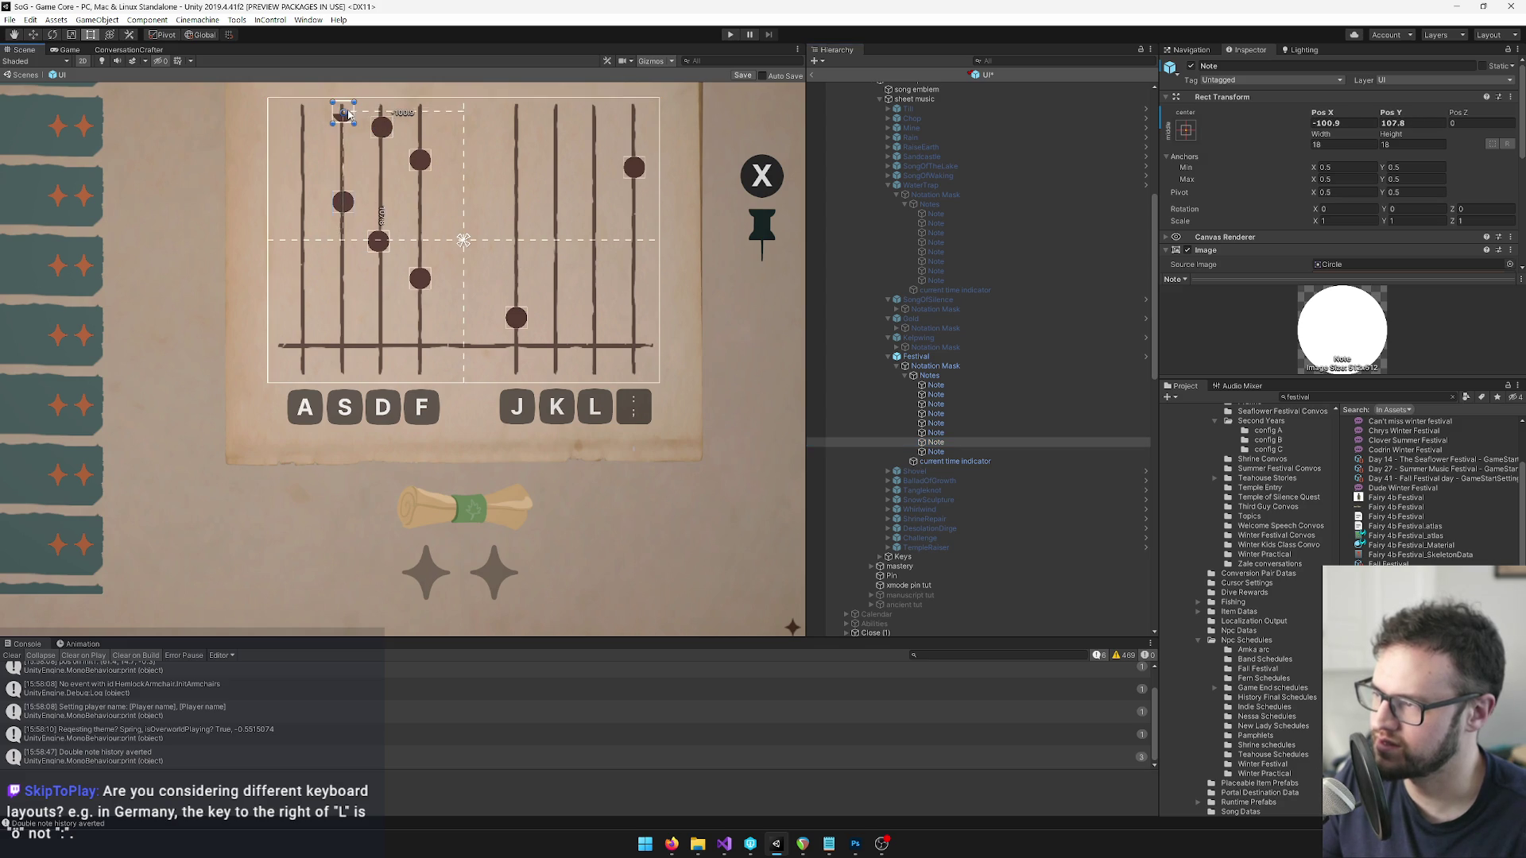
left_click(934, 451)
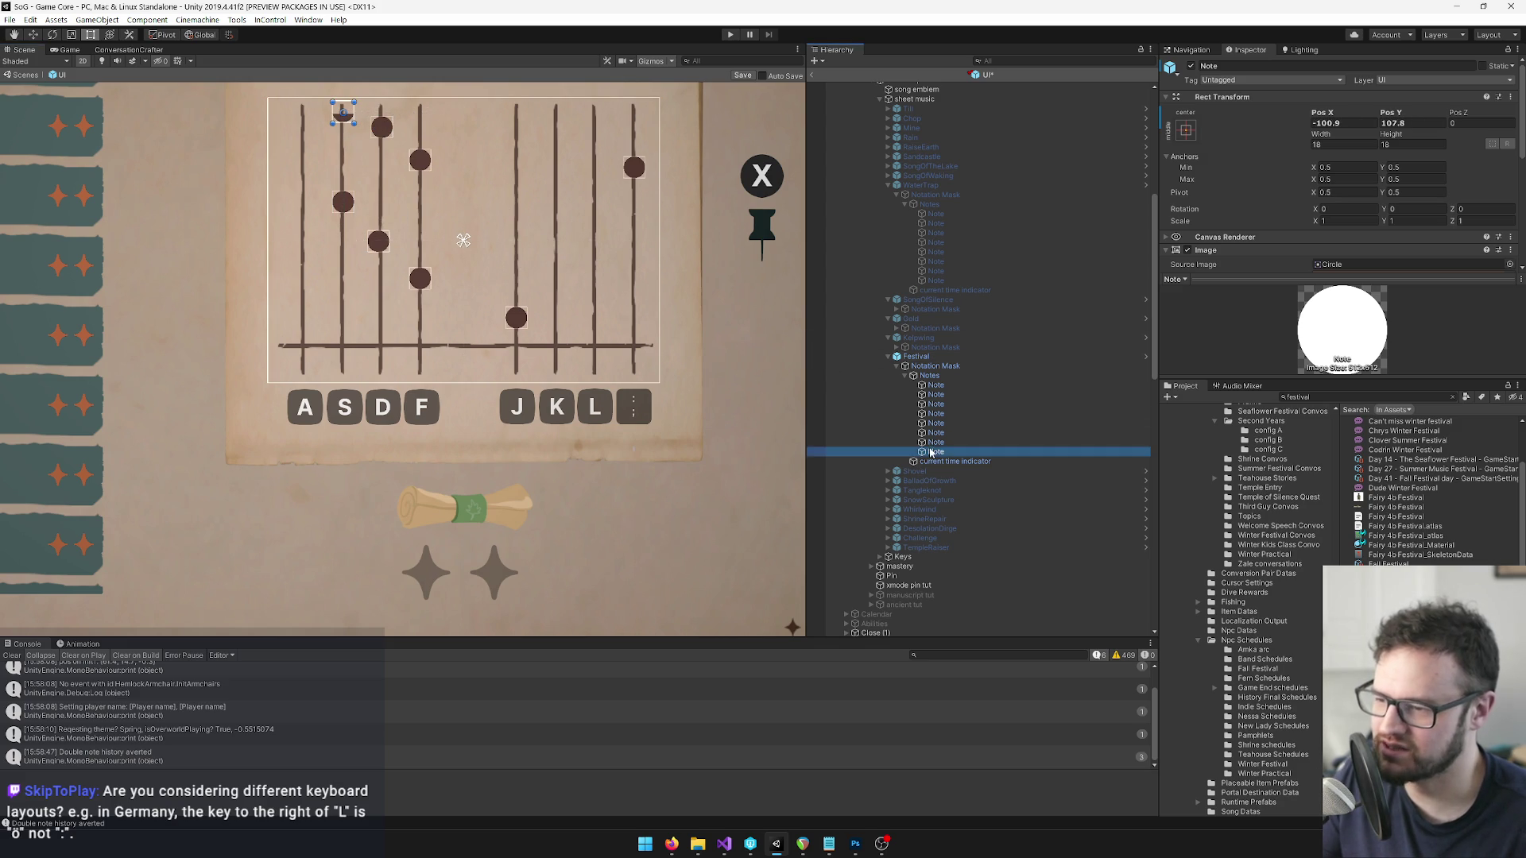
left_click_drag(641, 166, 304, 110)
Lower the J, F, D and S-line notes and the top D, S and A notes into a descending staircase.
left_click(934, 385)
left_click_drag(522, 319, 525, 333)
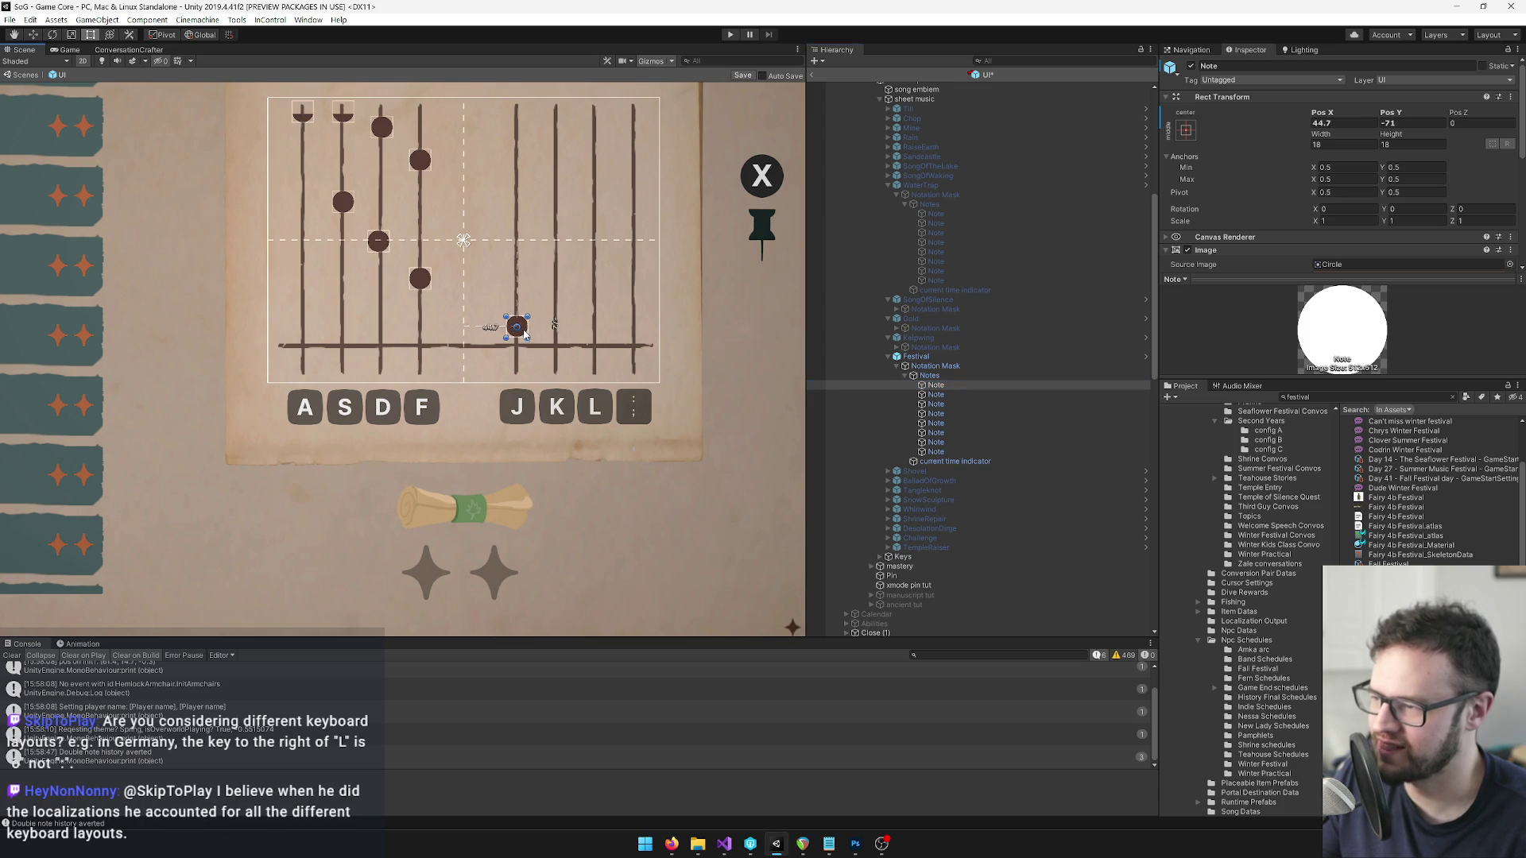
left_click(936, 395)
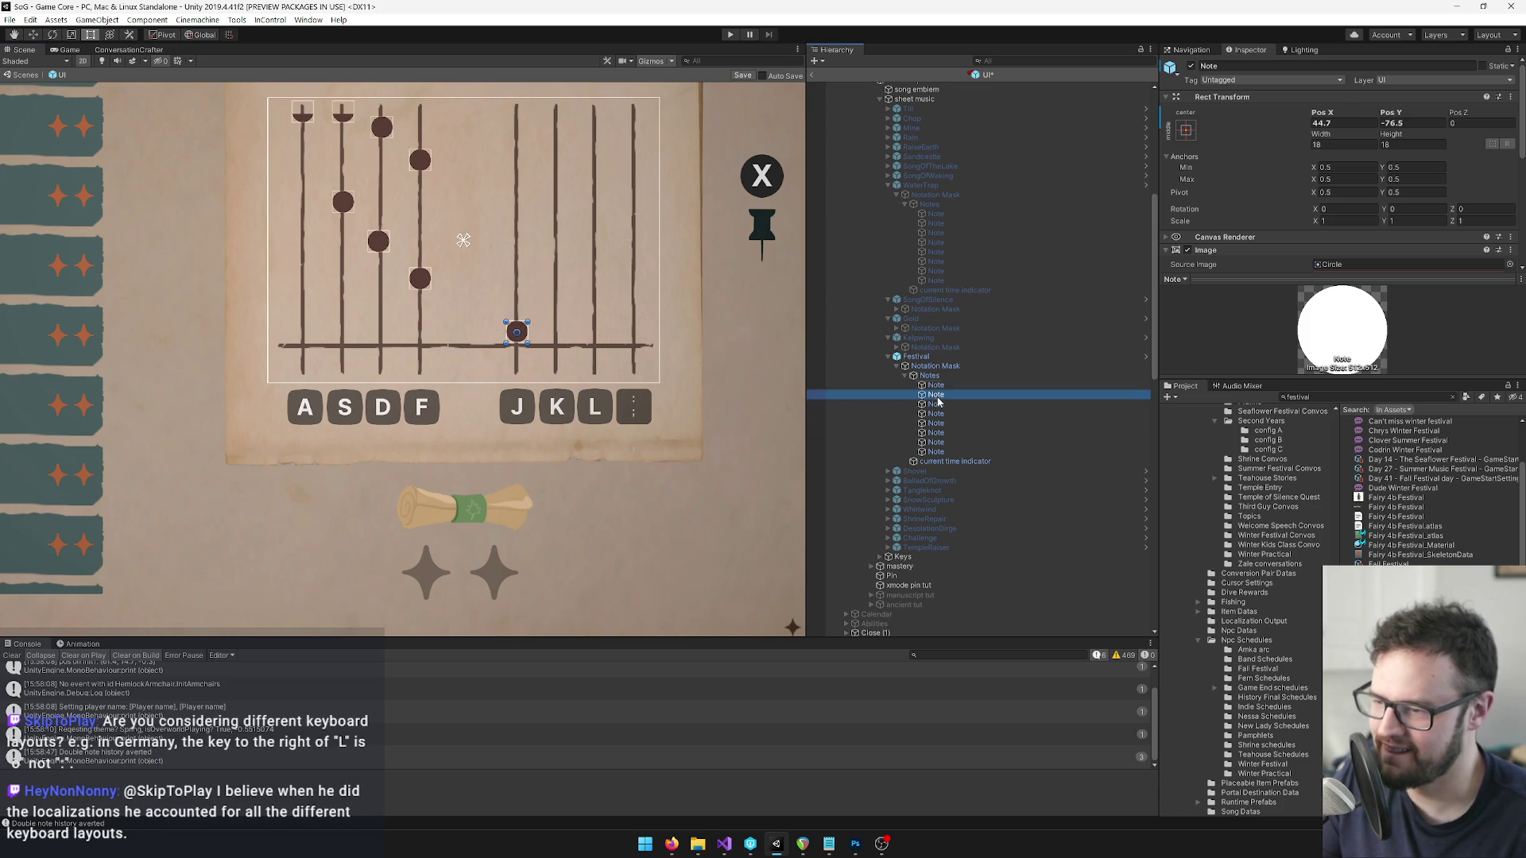
left_click_drag(425, 278, 426, 307)
left_click(936, 403)
left_click_drag(381, 245, 385, 277)
left_click(935, 413)
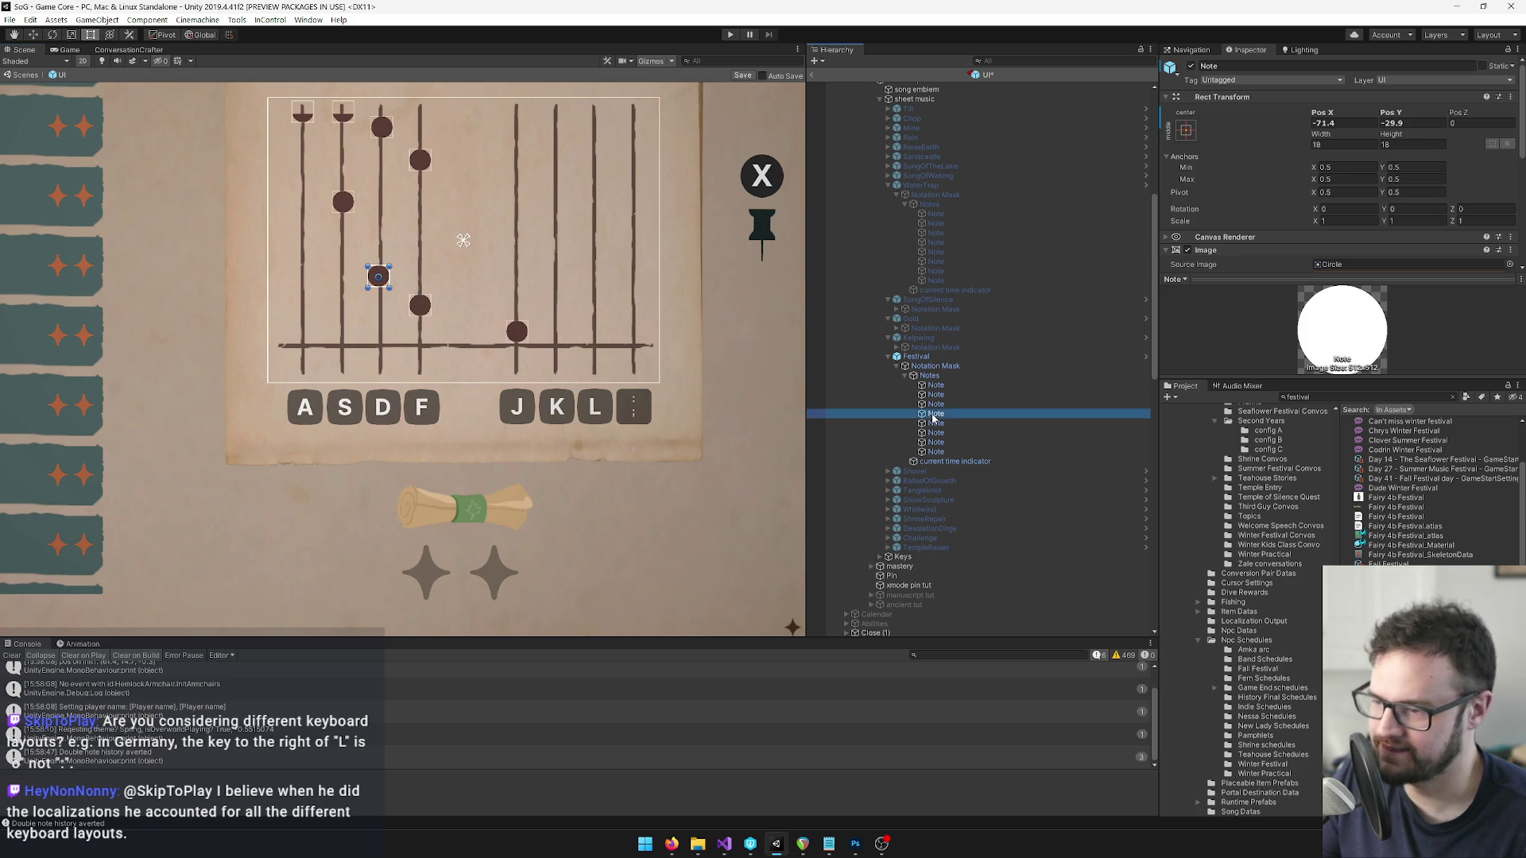
left_click_drag(350, 205, 350, 254)
left_click_drag(425, 164, 429, 221)
left_click(921, 434)
left_click_drag(389, 129, 389, 190)
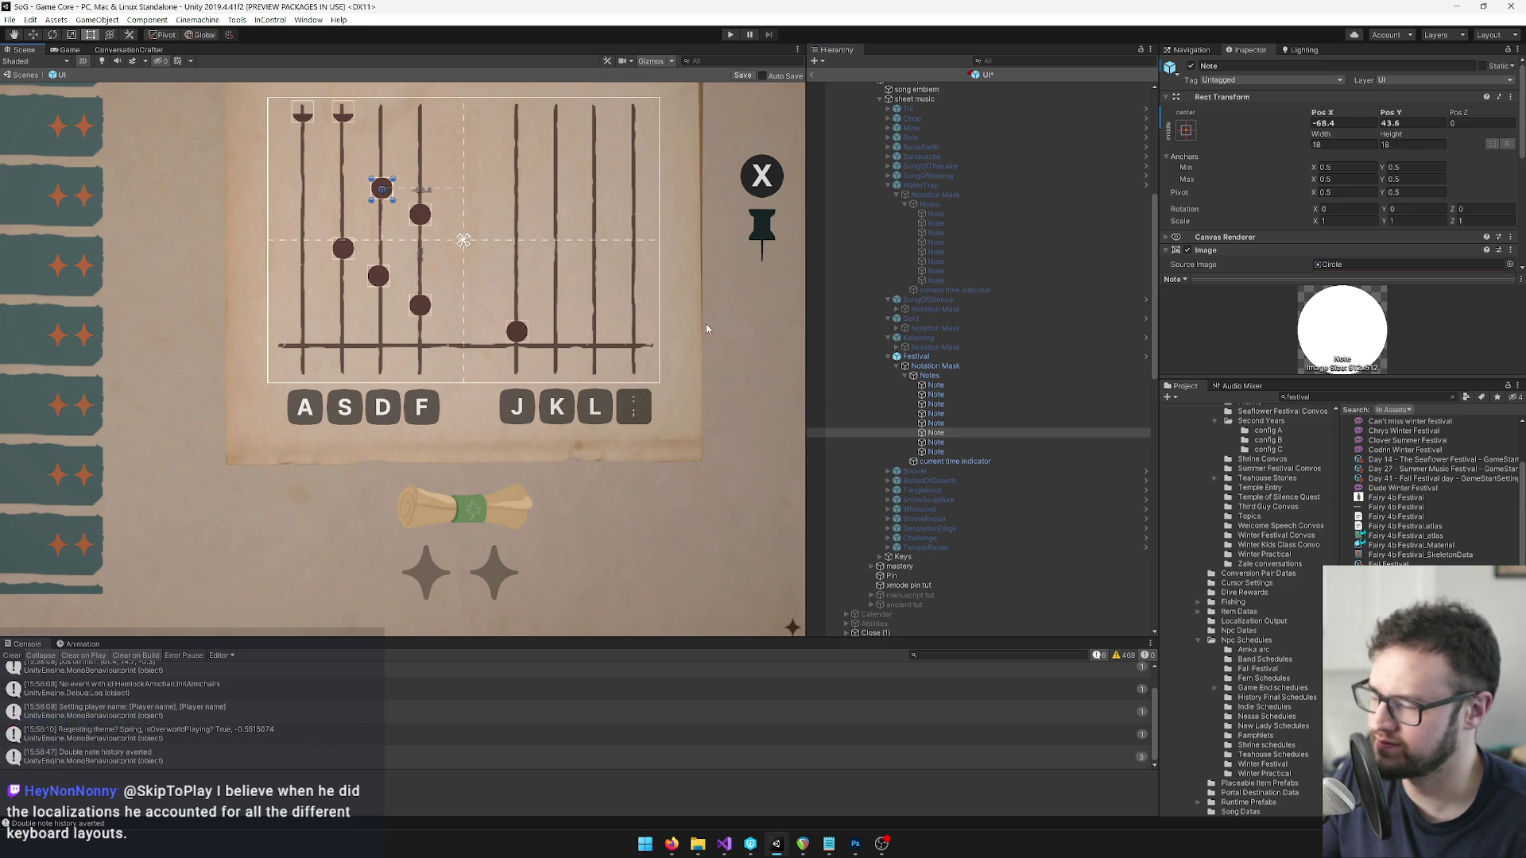
left_click(906, 442)
left_click_drag(352, 115, 354, 173)
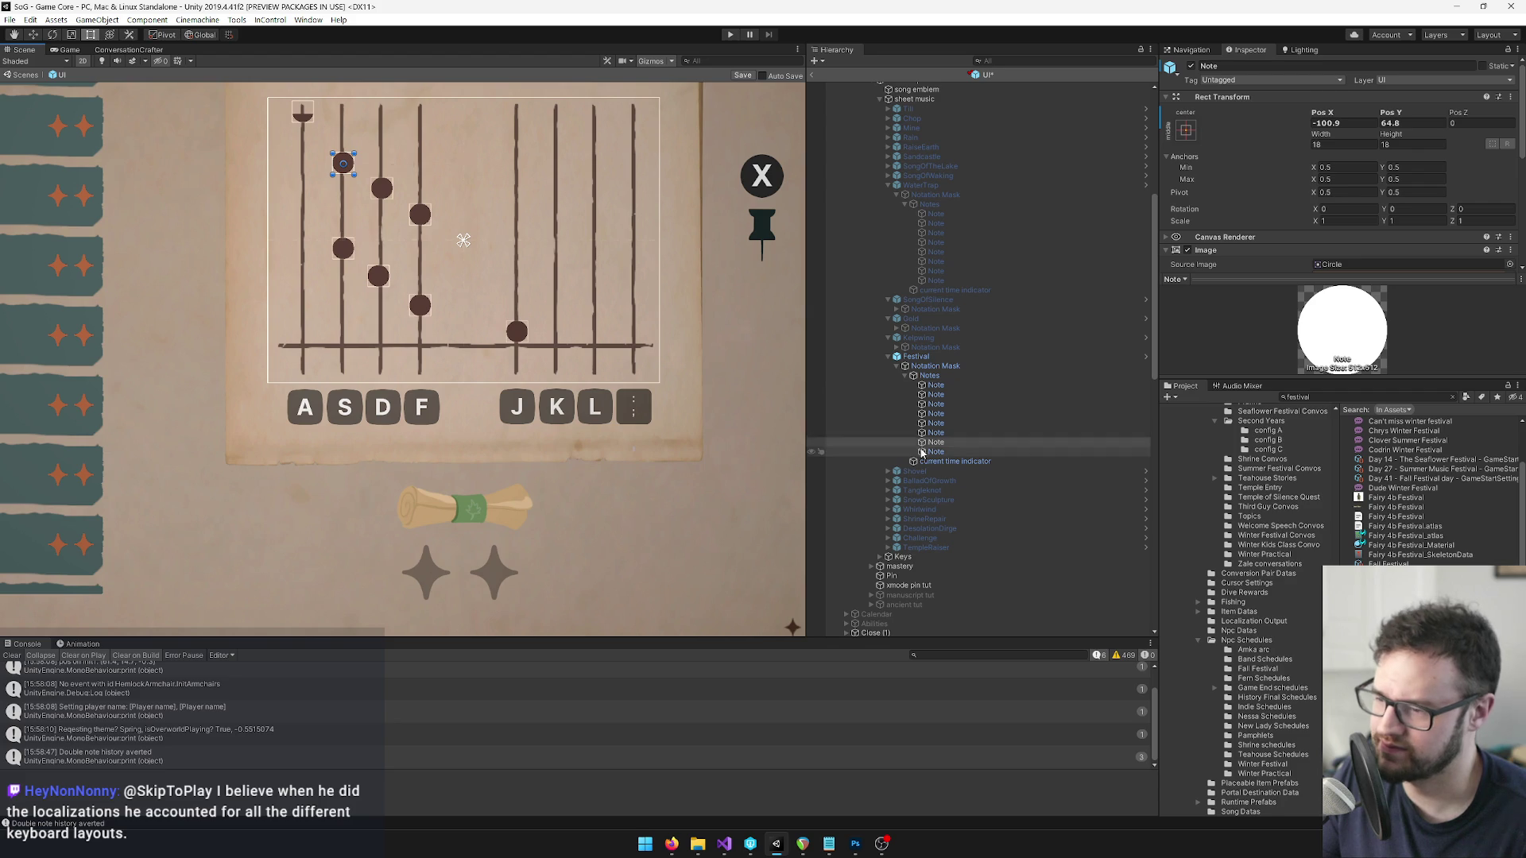
left_click_drag(313, 116, 312, 143)
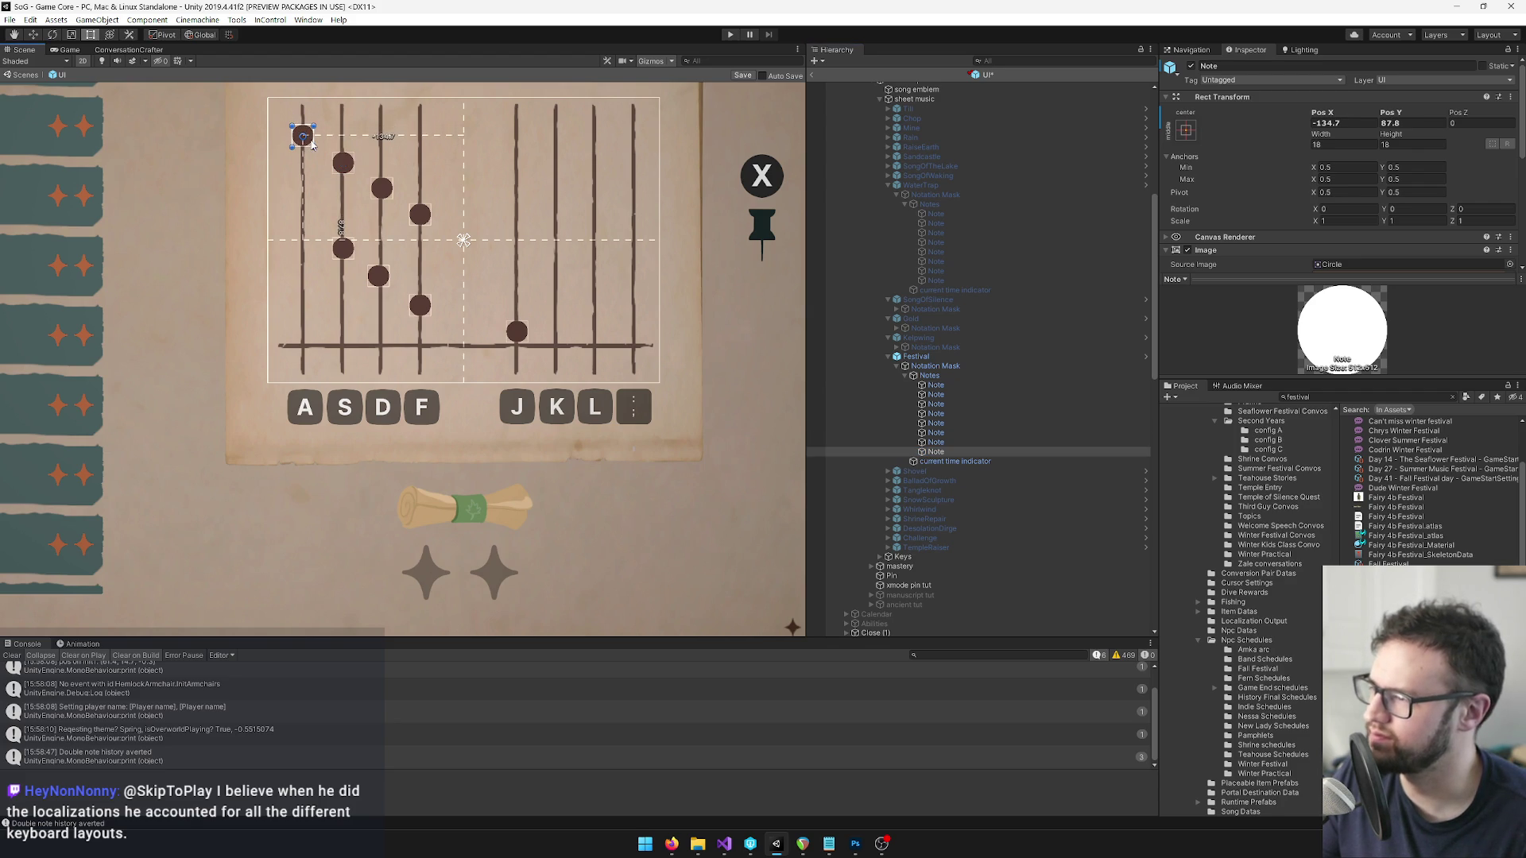
Zoom and pan the Scene view from the sheet music over to the pinned-song HUD.
scroll(556, 286, "down", 8)
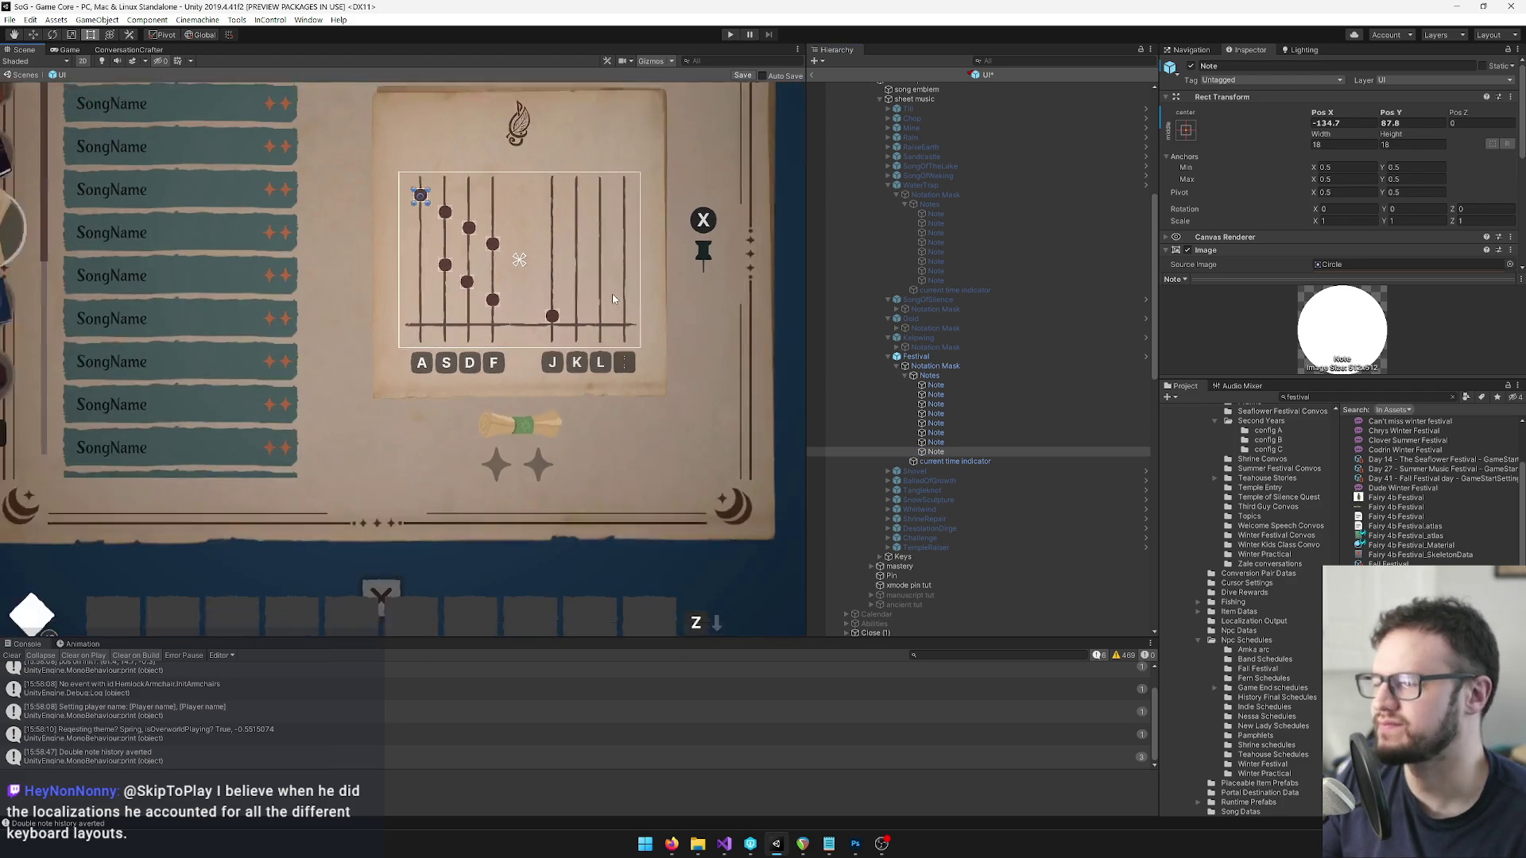
scroll(616, 300, "up", 2)
scroll(617, 299, "up", 3)
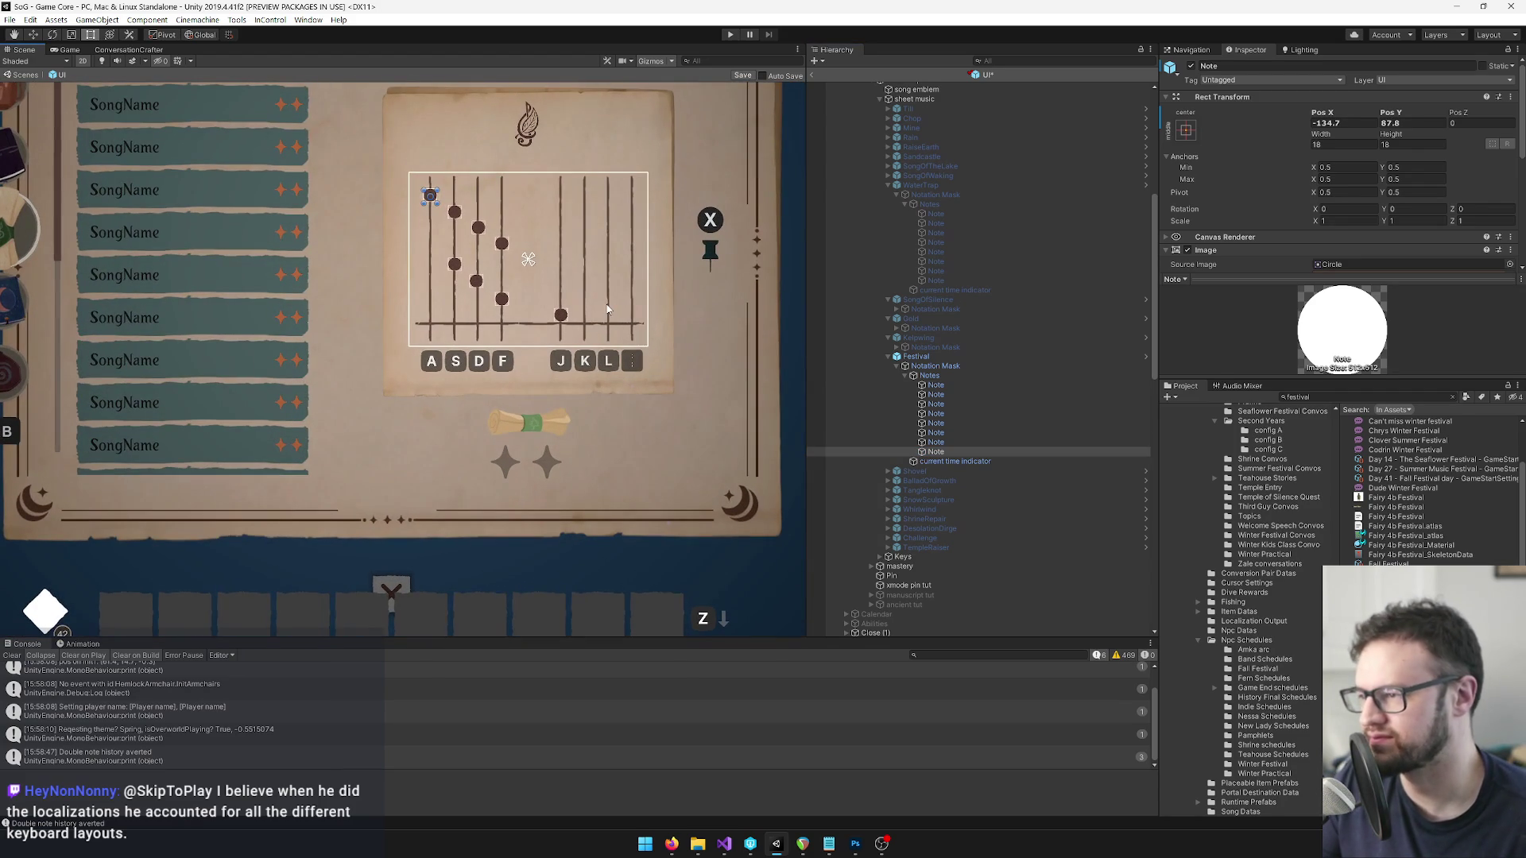
scroll(540, 261, "up", 2)
left_click_drag(541, 261, 605, 287)
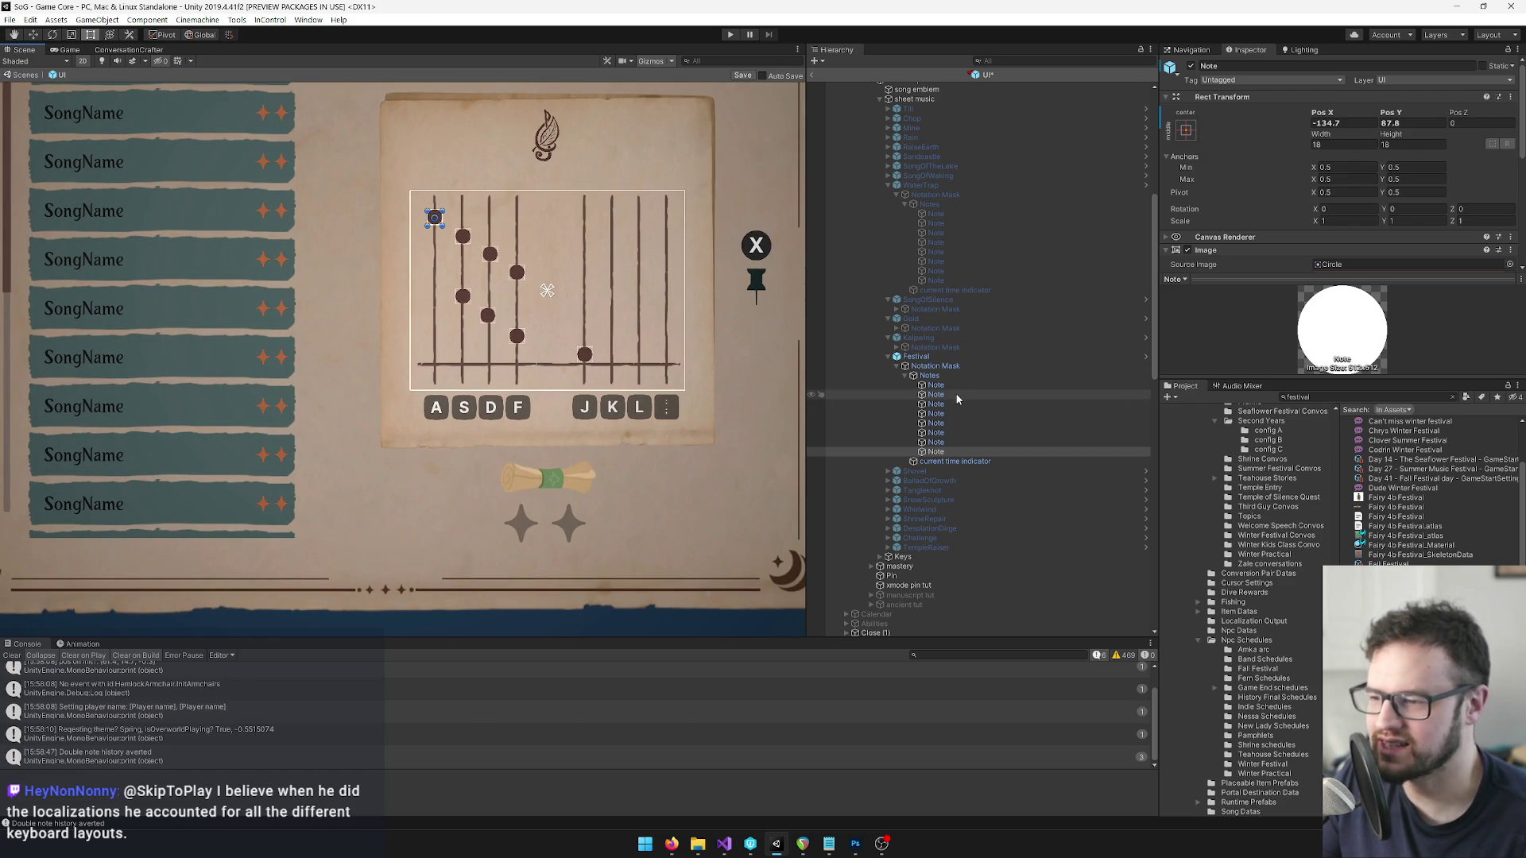
scroll(477, 317, "down", 2)
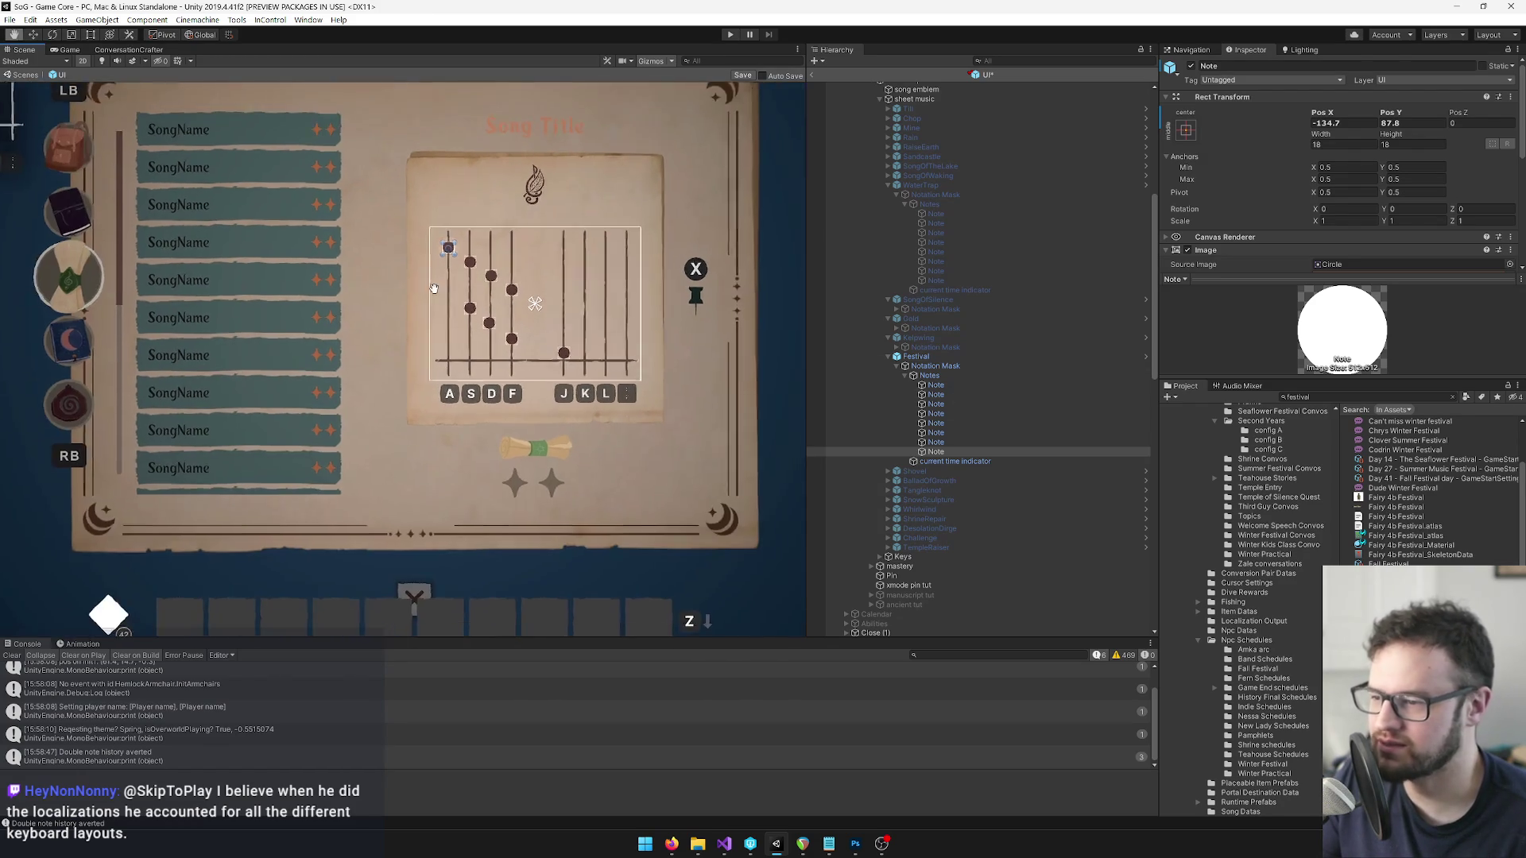
left_click_drag(318, 279, 616, 401)
scroll(1109, 454, "down", 5)
scroll(1081, 465, "down", 4)
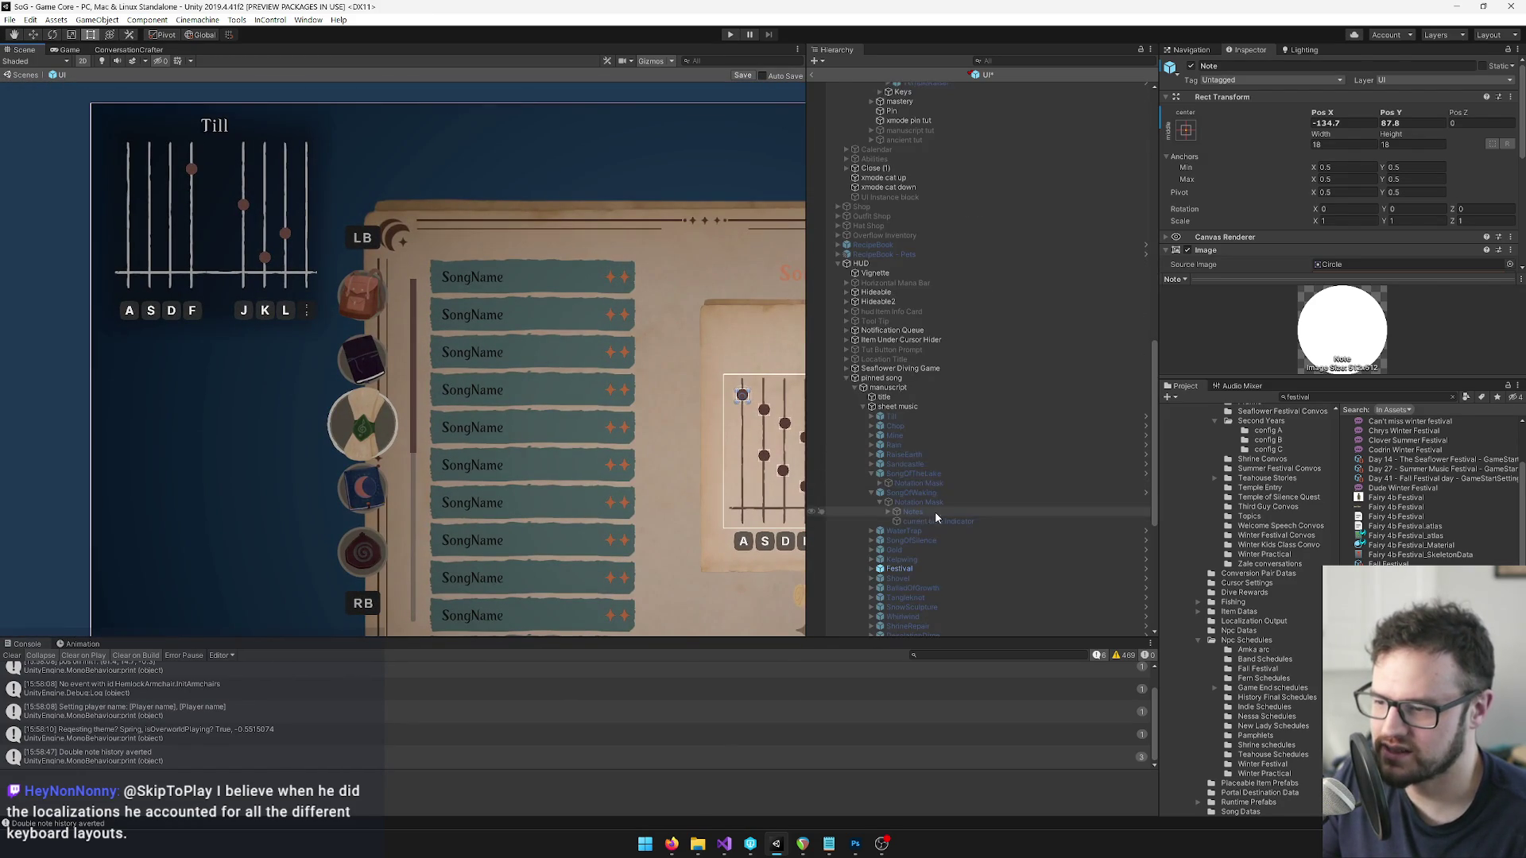
scroll(926, 477, "down", 4)
Expand the pinned song's Festival > Notation Mask > Notes and select its eight note dots.
left_click(872, 390)
left_click(889, 399)
left_click(889, 408)
left_click(919, 419)
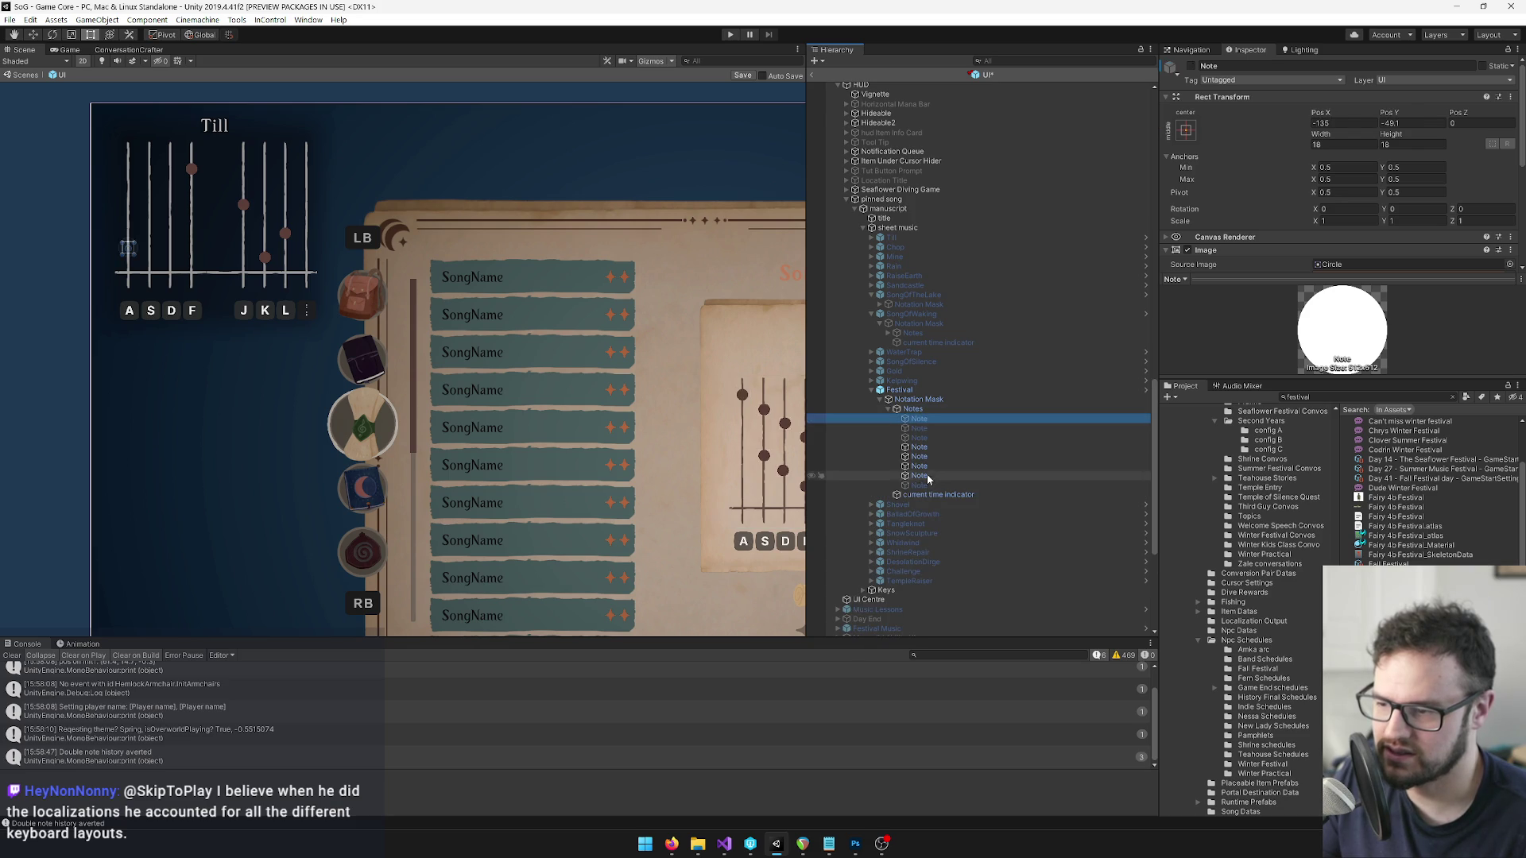
left_click(919, 484, "shift")
left_click(1189, 70)
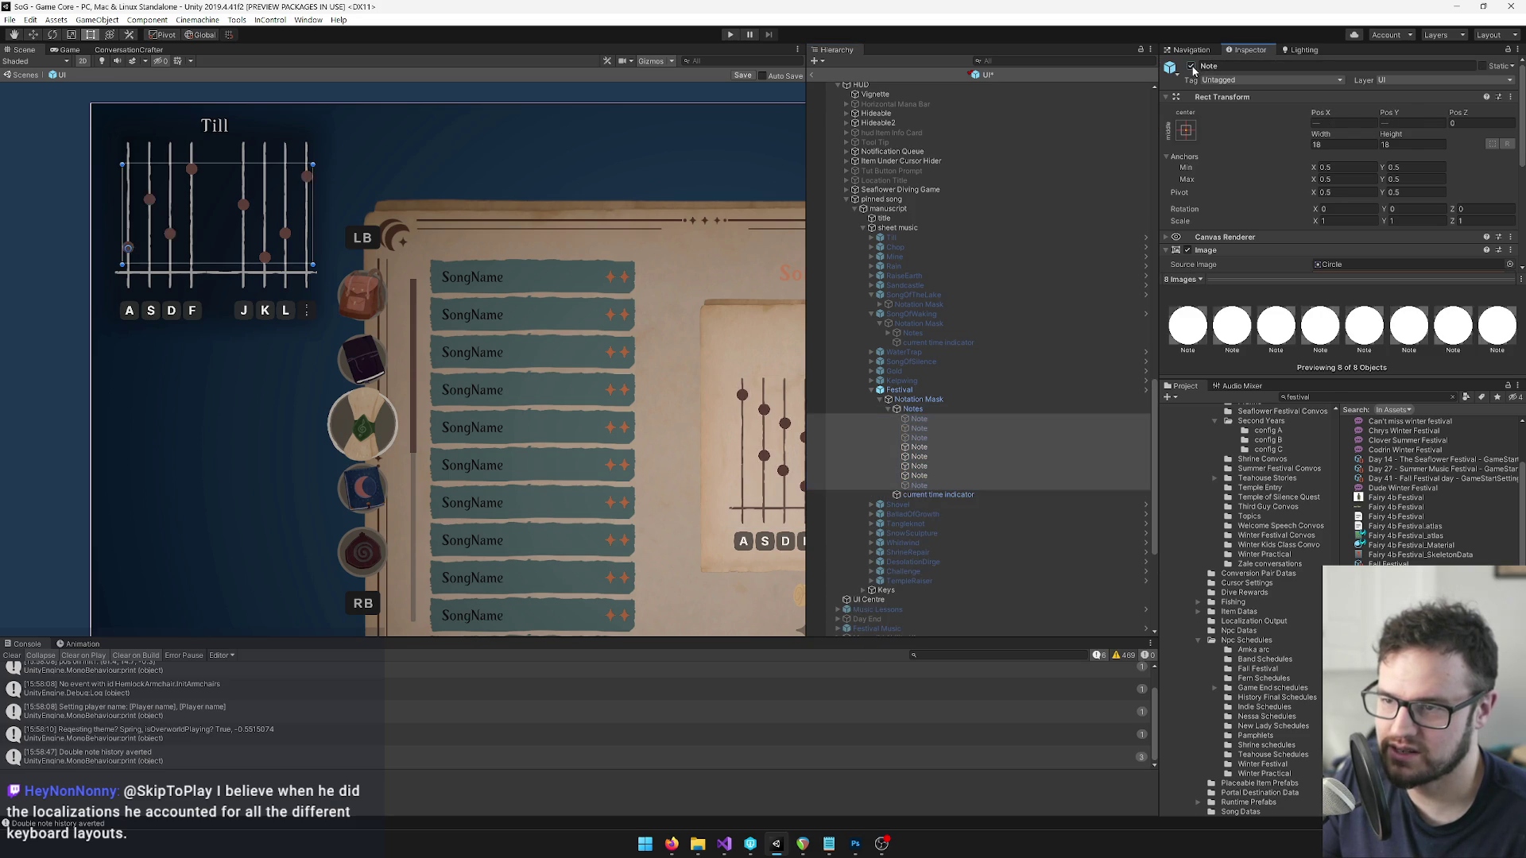
left_click(965, 410)
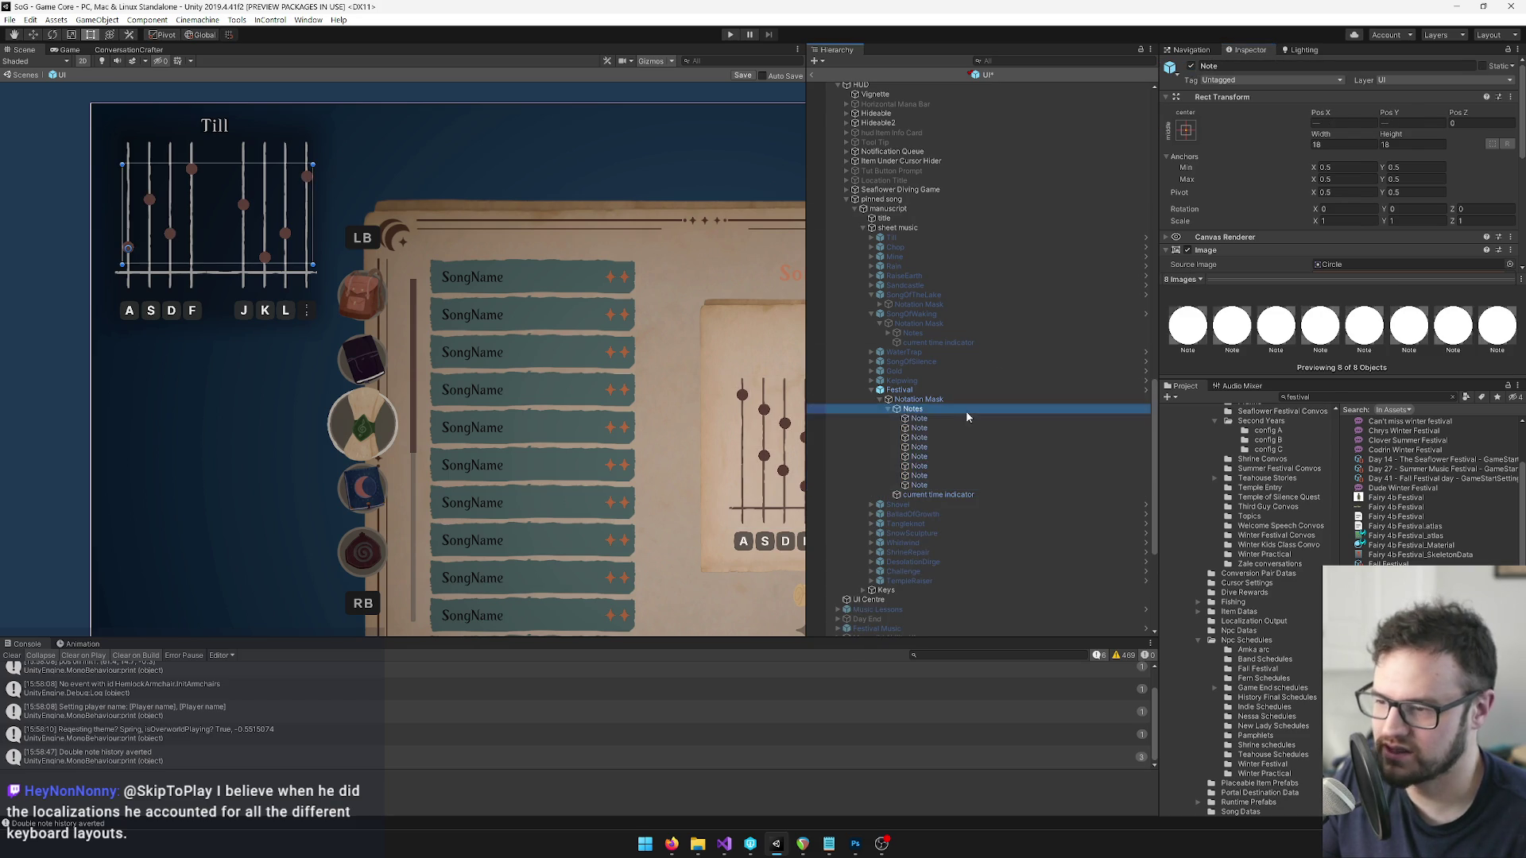
scroll(975, 389, "up", 10)
left_click(936, 135)
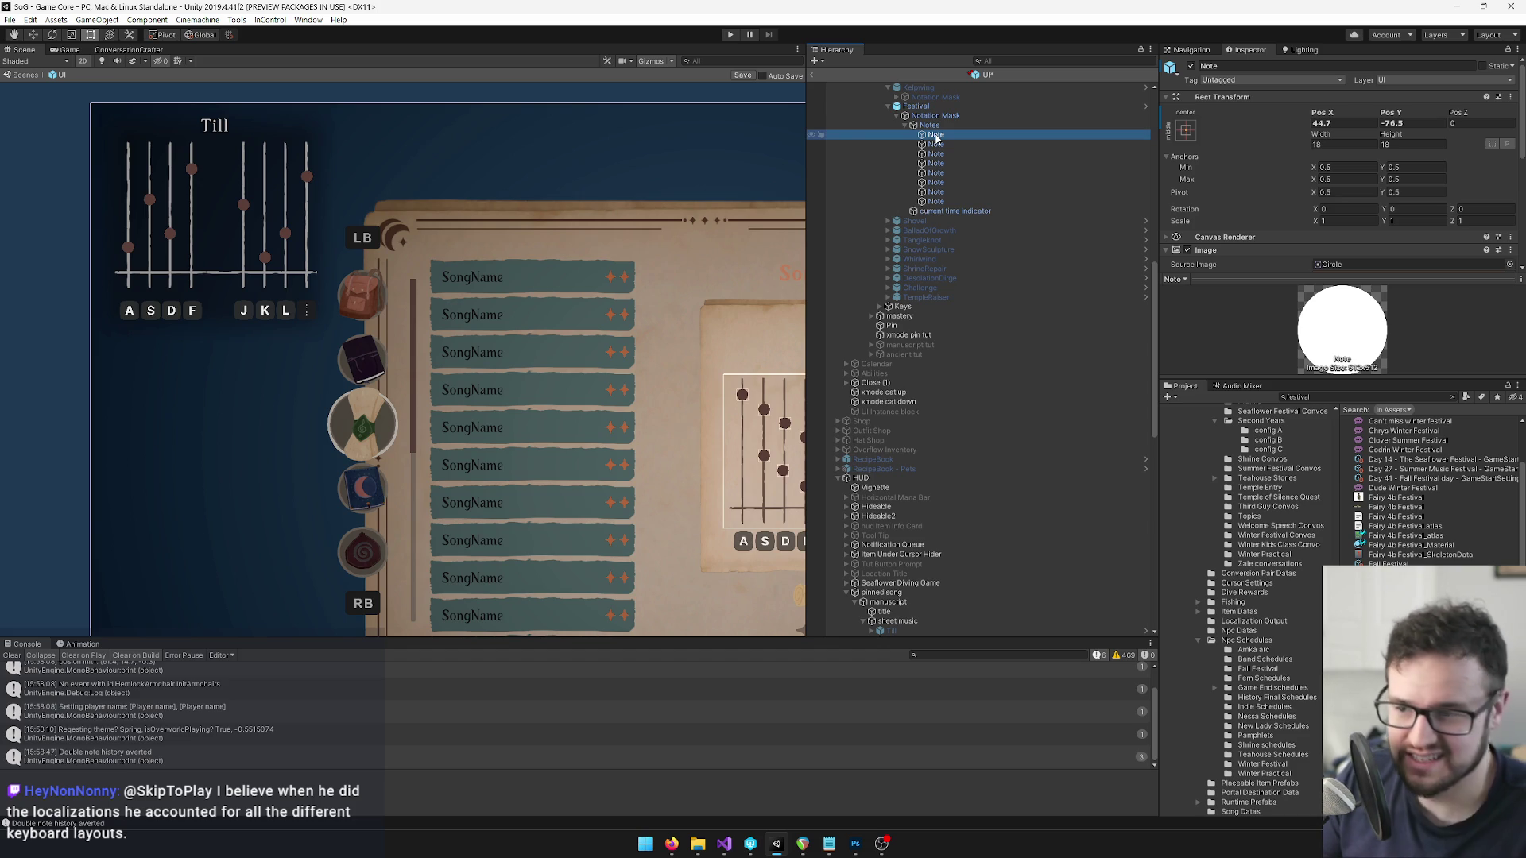
Copy the first spellbook Festival note's Rect Transform values onto the first pinned-song note.
right_click(1246, 96)
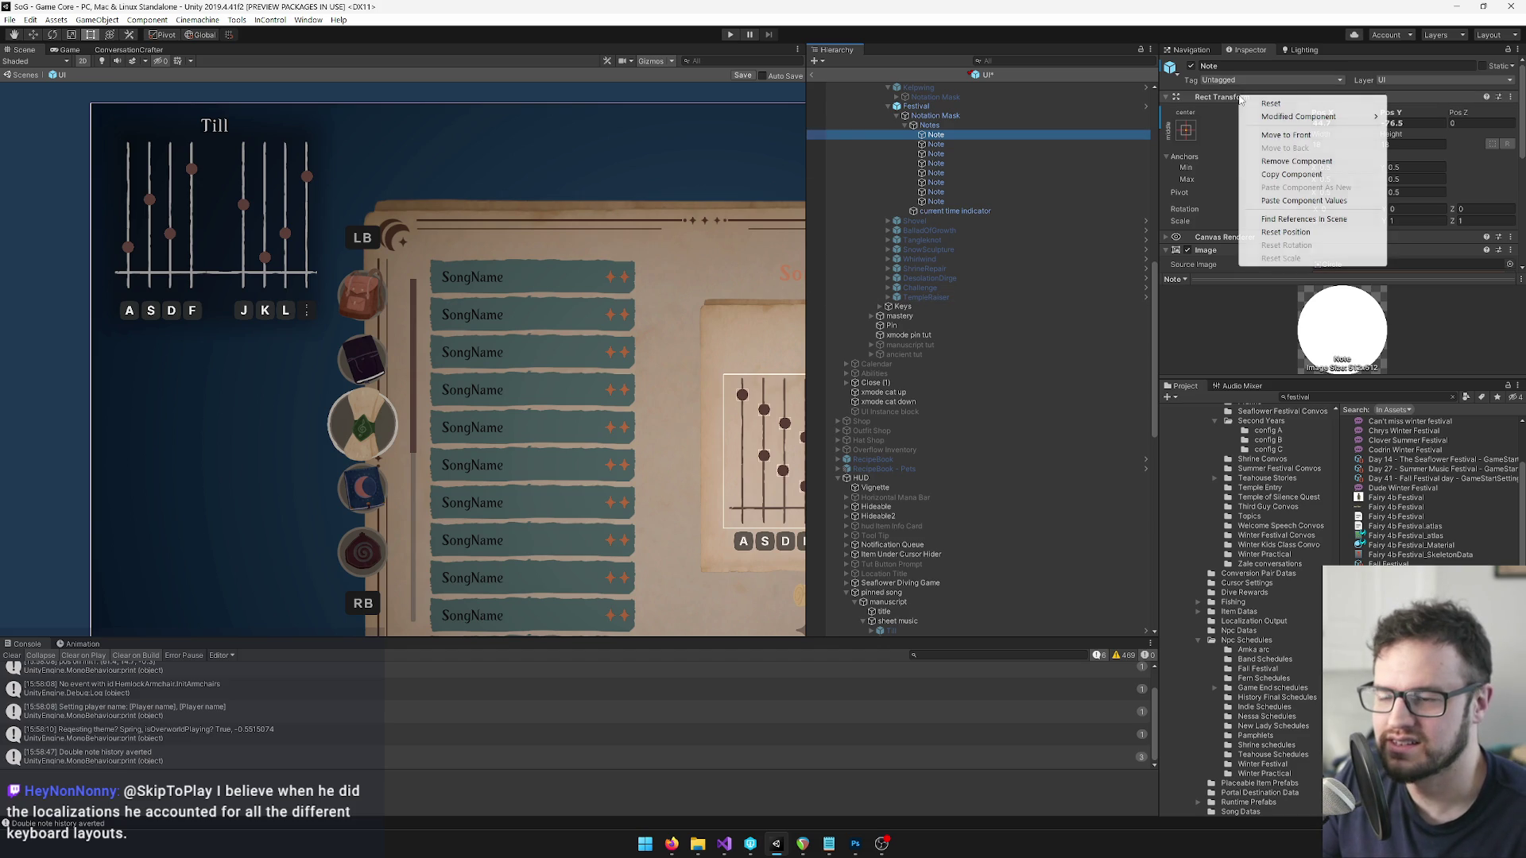
left_click(1292, 175)
key("ctrl+z")
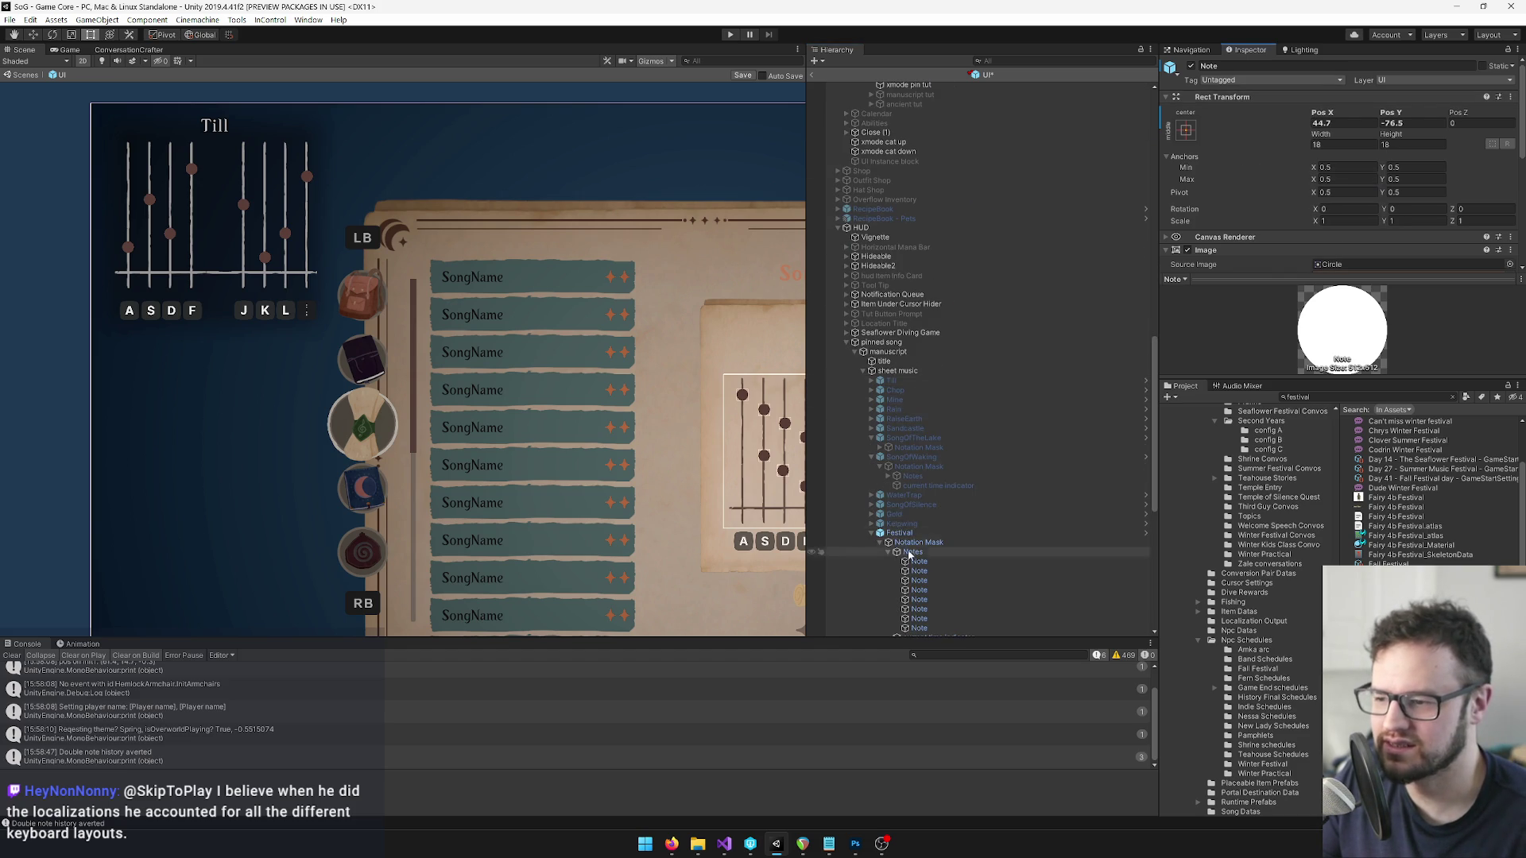
right_click(1252, 98)
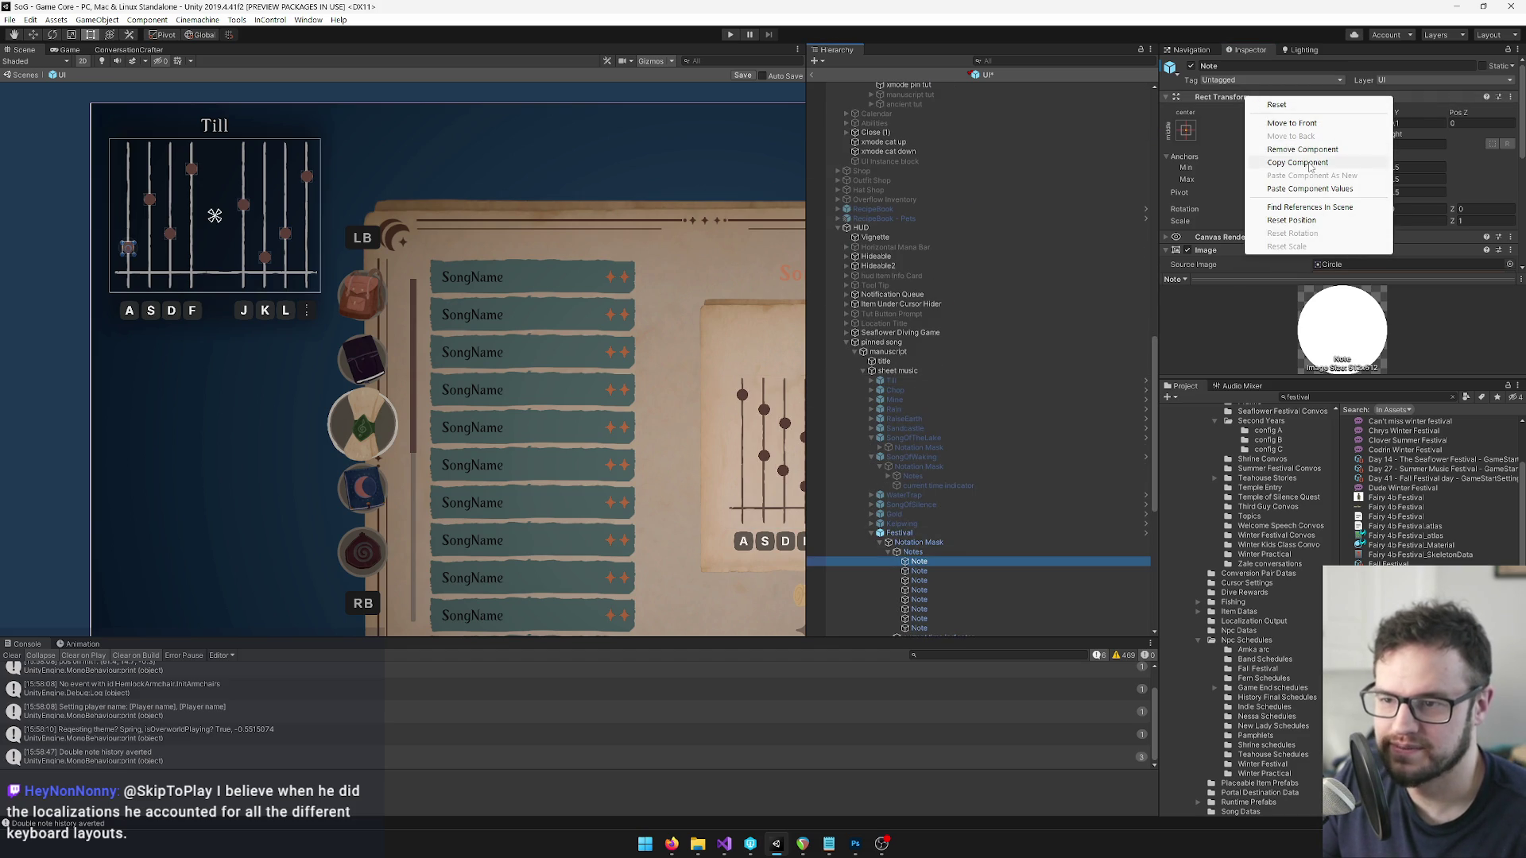
left_click(1255, 190)
Copy the second spellbook Festival note's Rect Transform values onto the second pinned-song note.
left_click(942, 179)
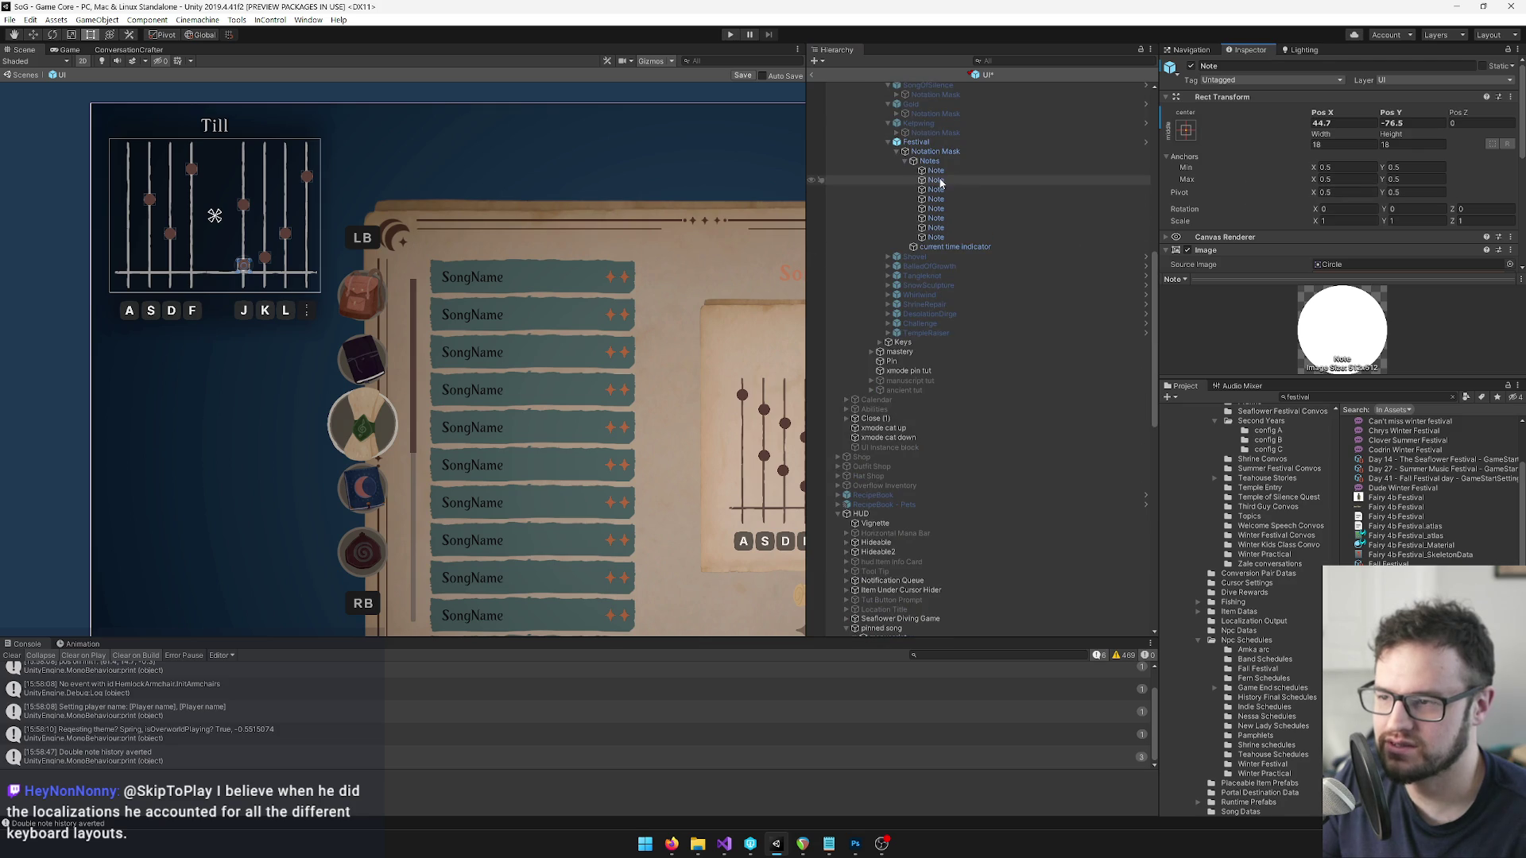
right_click(1239, 98)
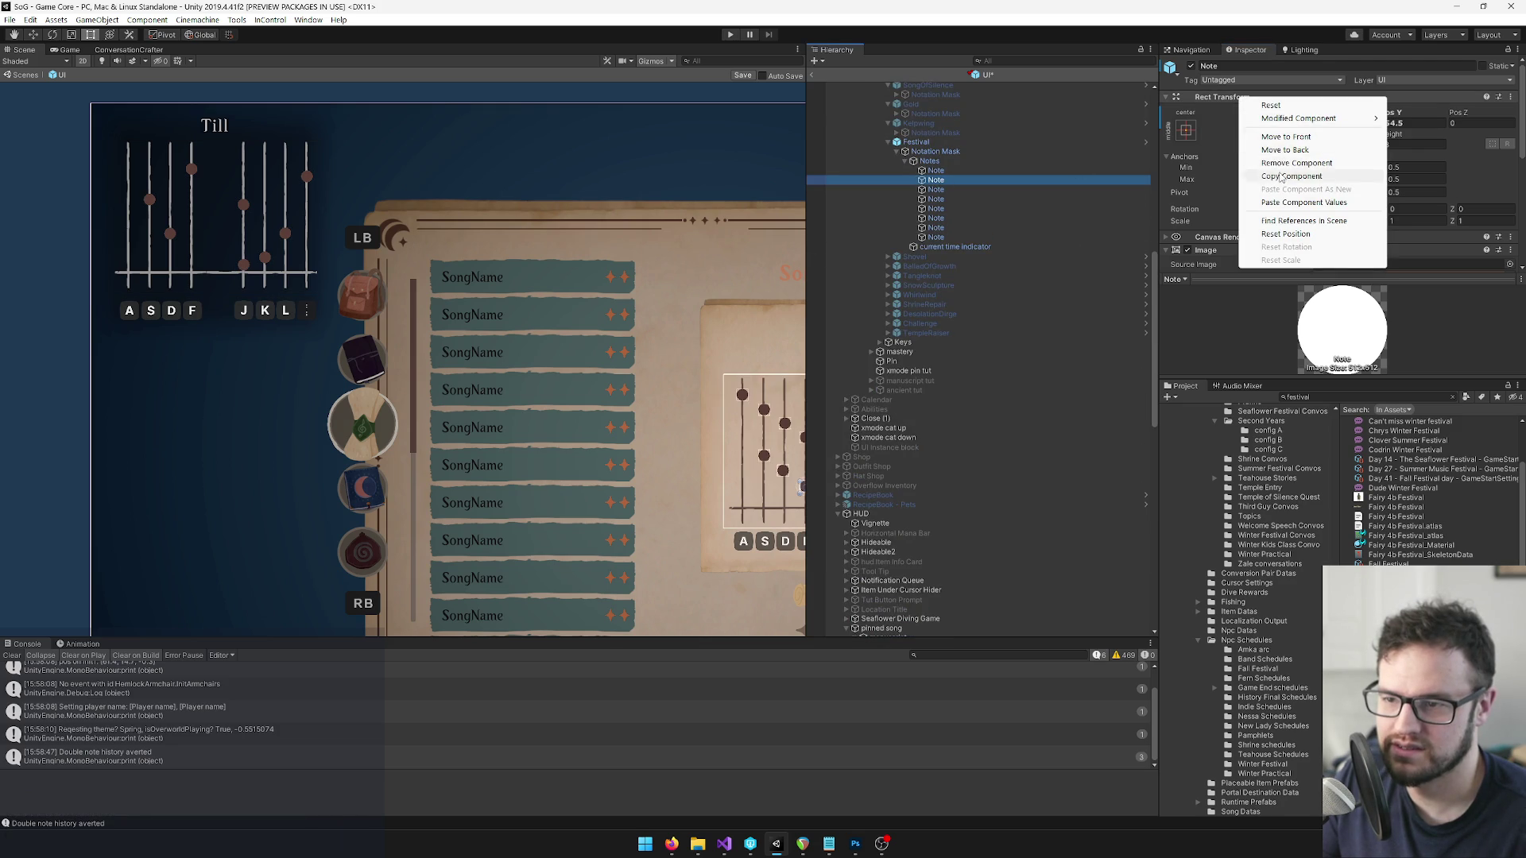
left_click(1279, 150)
scroll(994, 238, "down", 10)
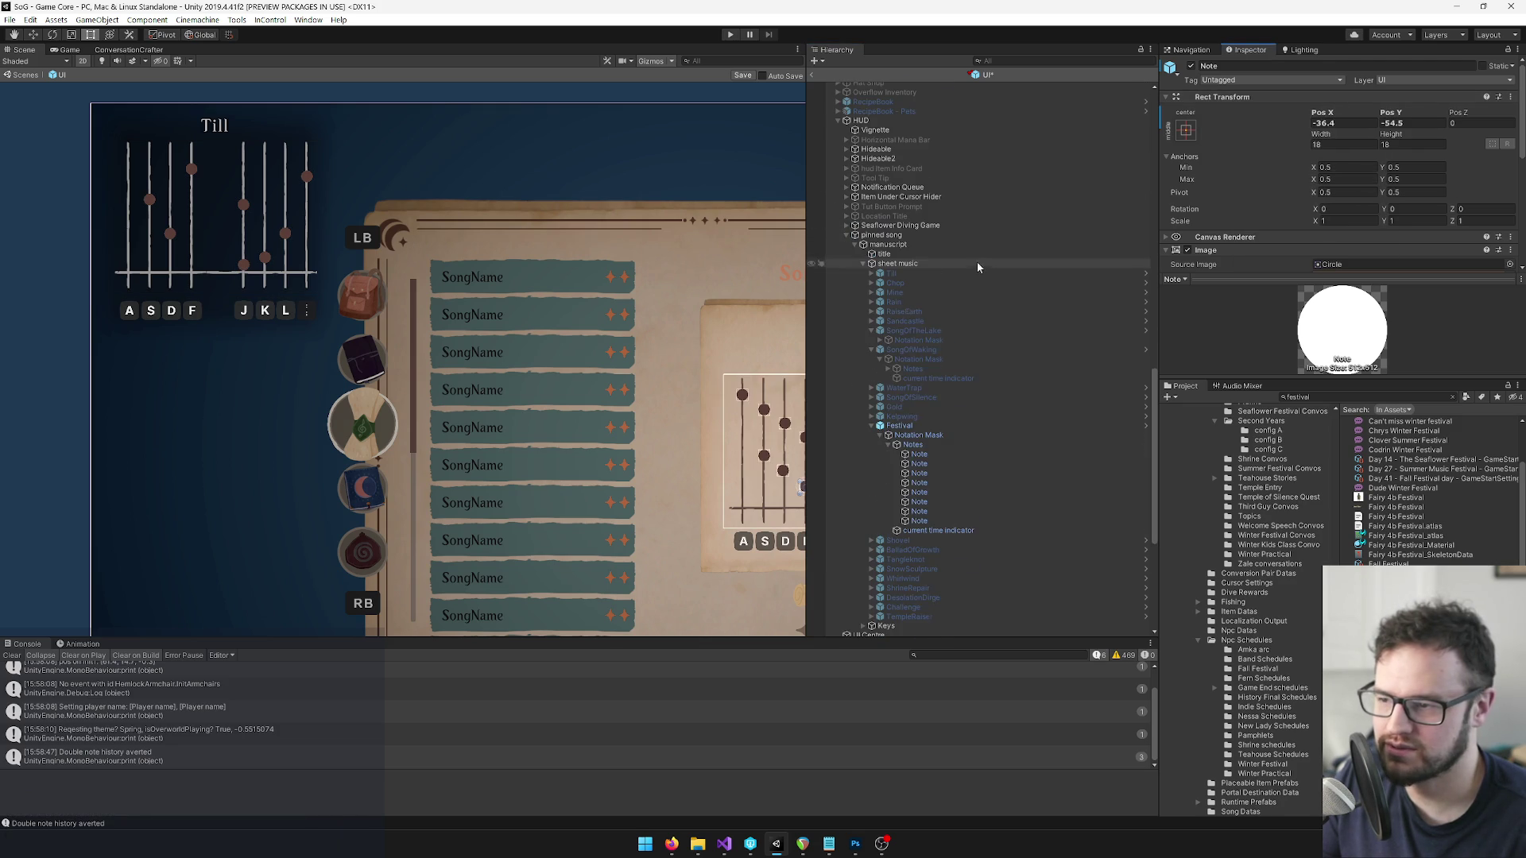
left_click(927, 470)
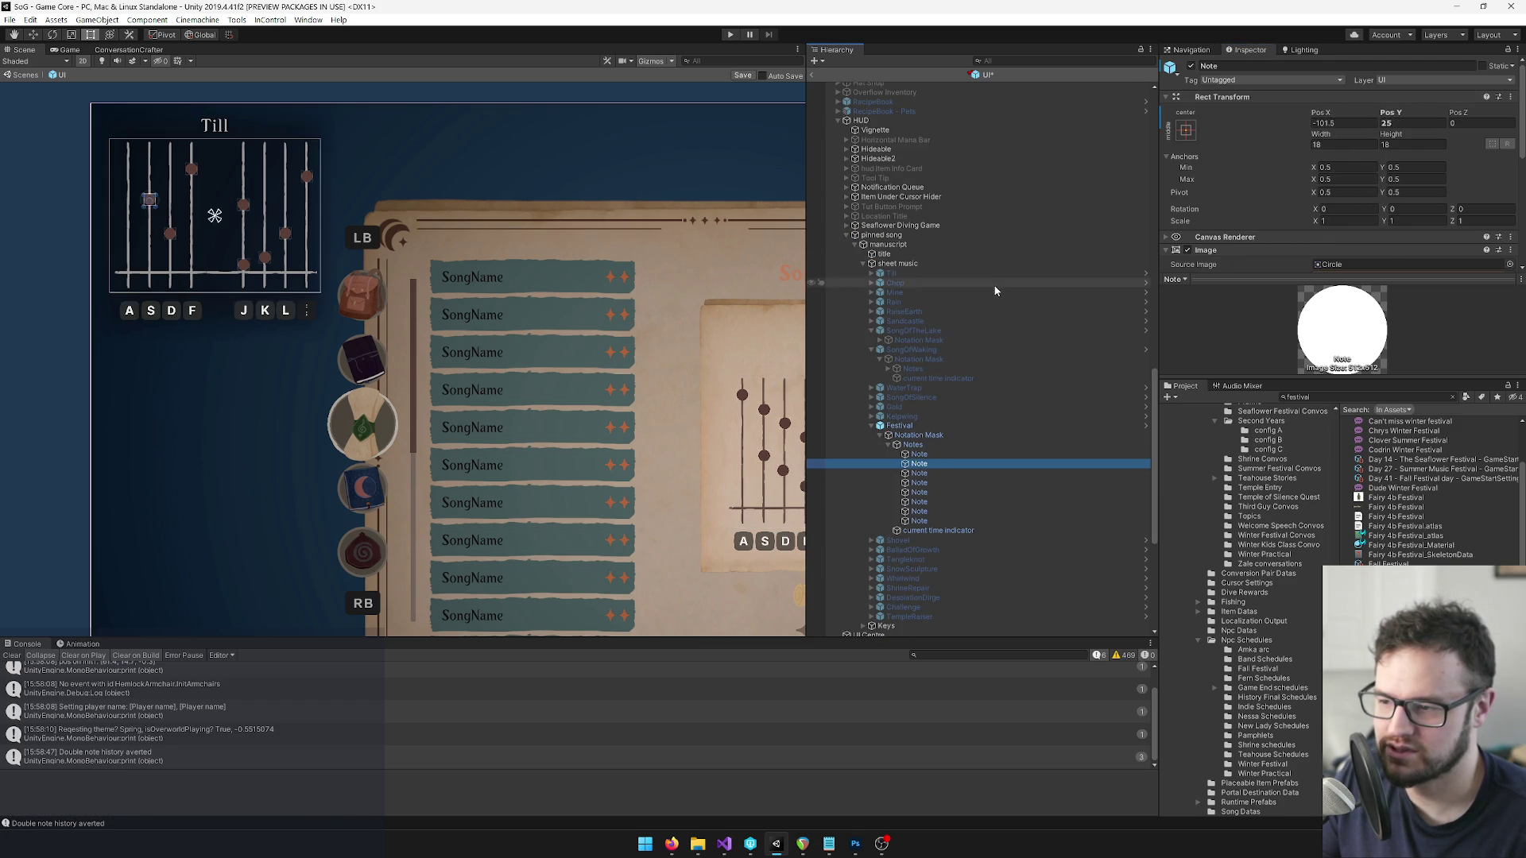
scroll(995, 286, "up", 10)
right_click(1232, 98)
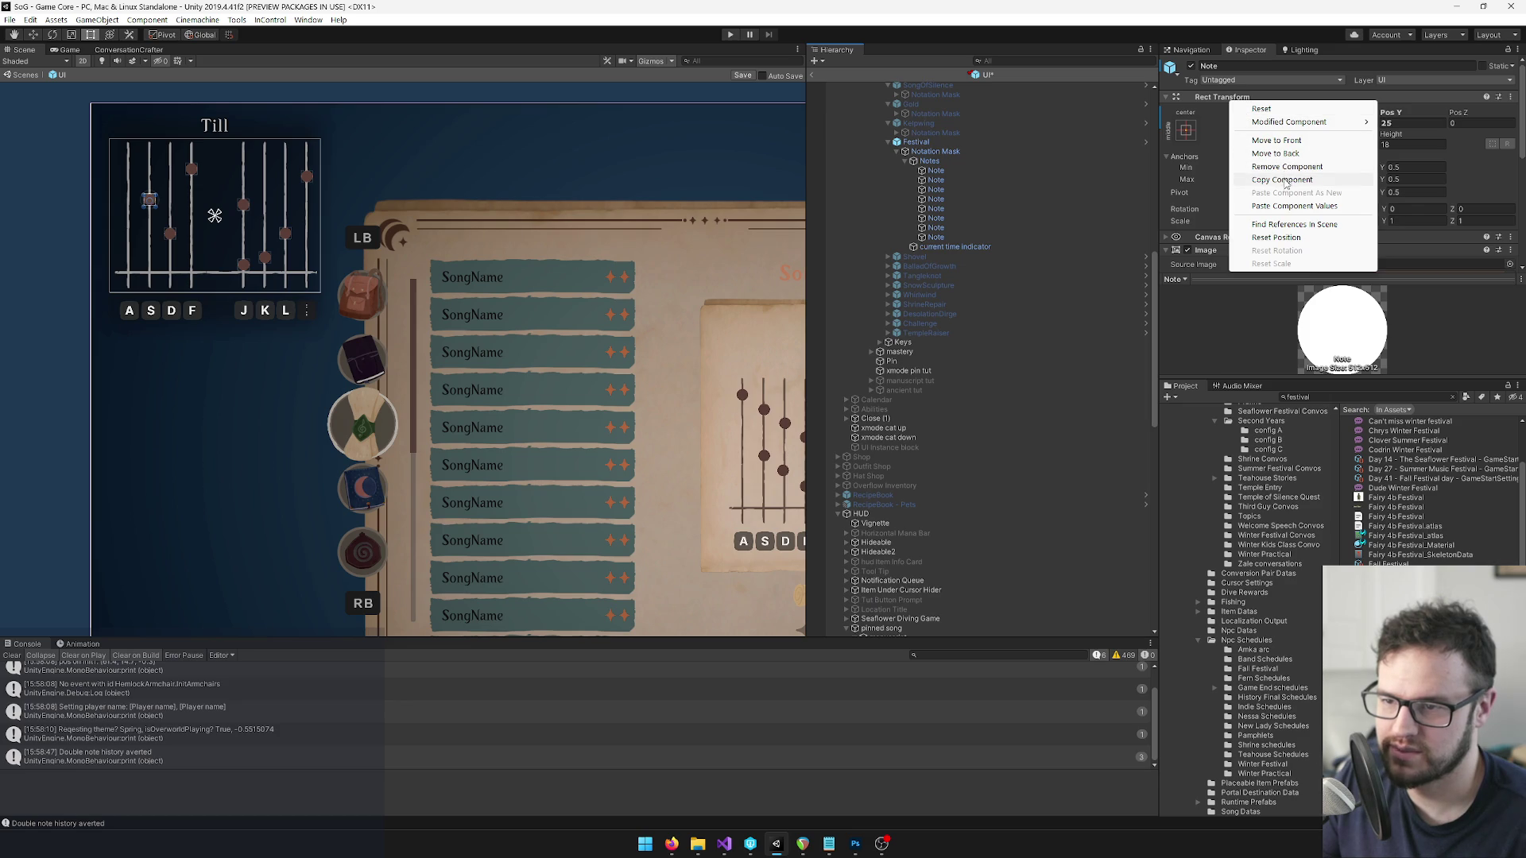
left_click(1285, 206)
Copy the third spellbook Festival note's Rect Transform values onto the third pinned-song note.
scroll(969, 207, "up", 5)
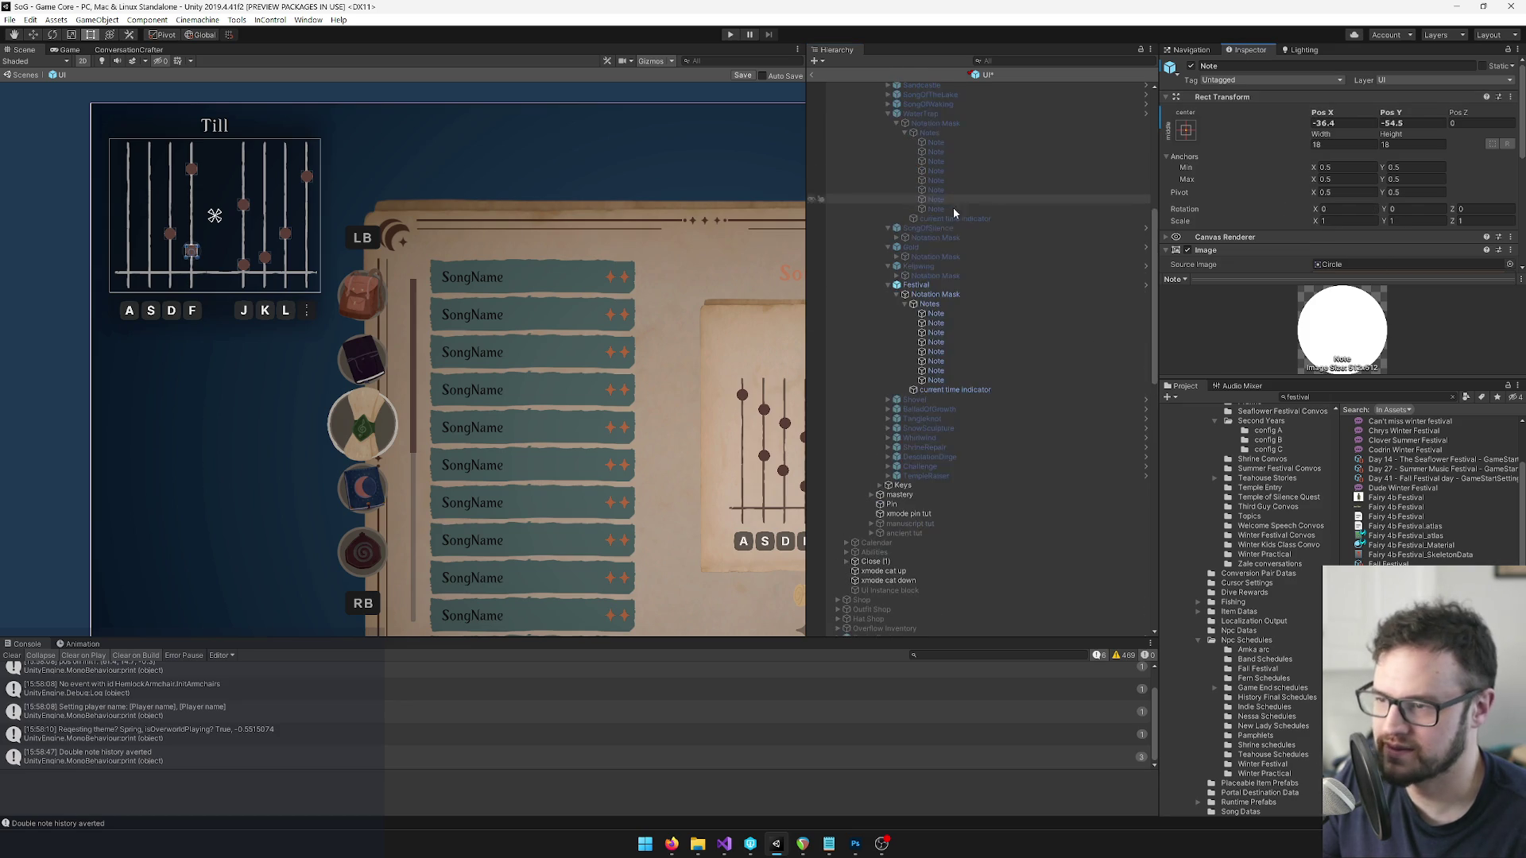
left_click(936, 332)
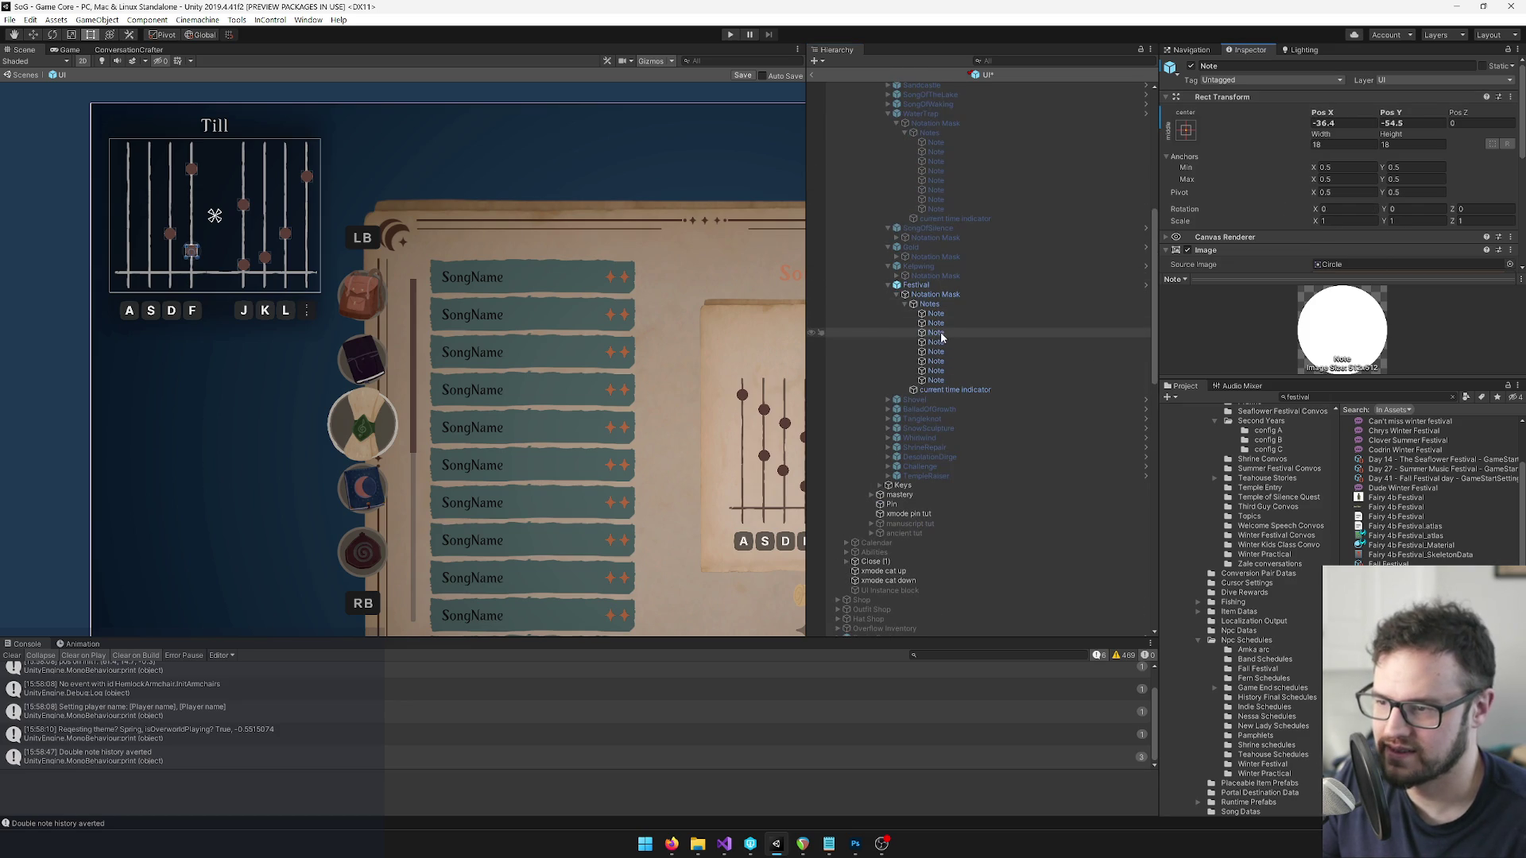
right_click(1234, 97)
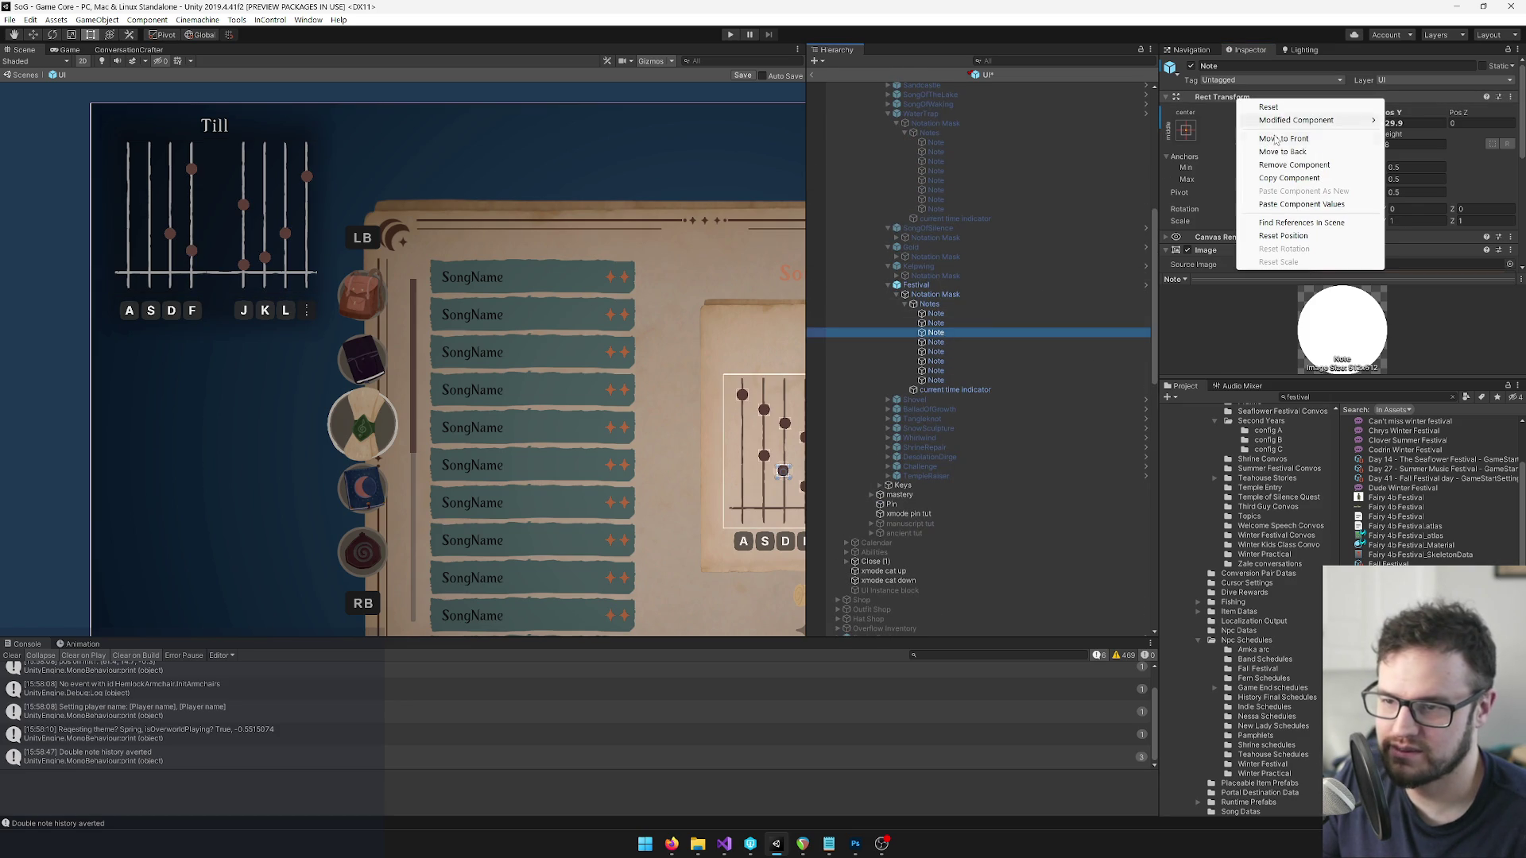
left_click(1282, 178)
scroll(958, 286, "down", 15)
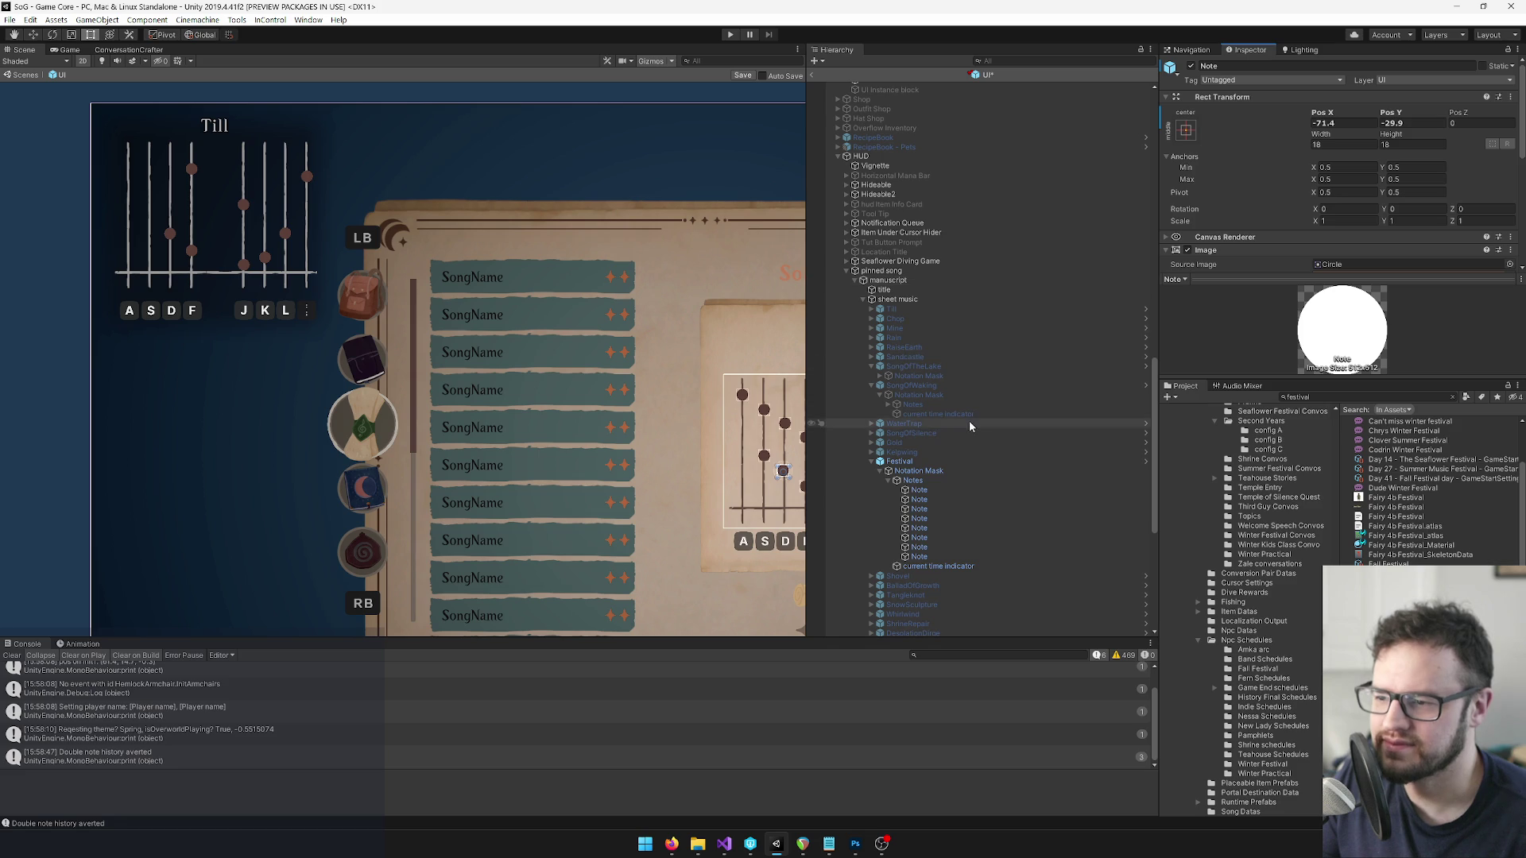
left_click(929, 509)
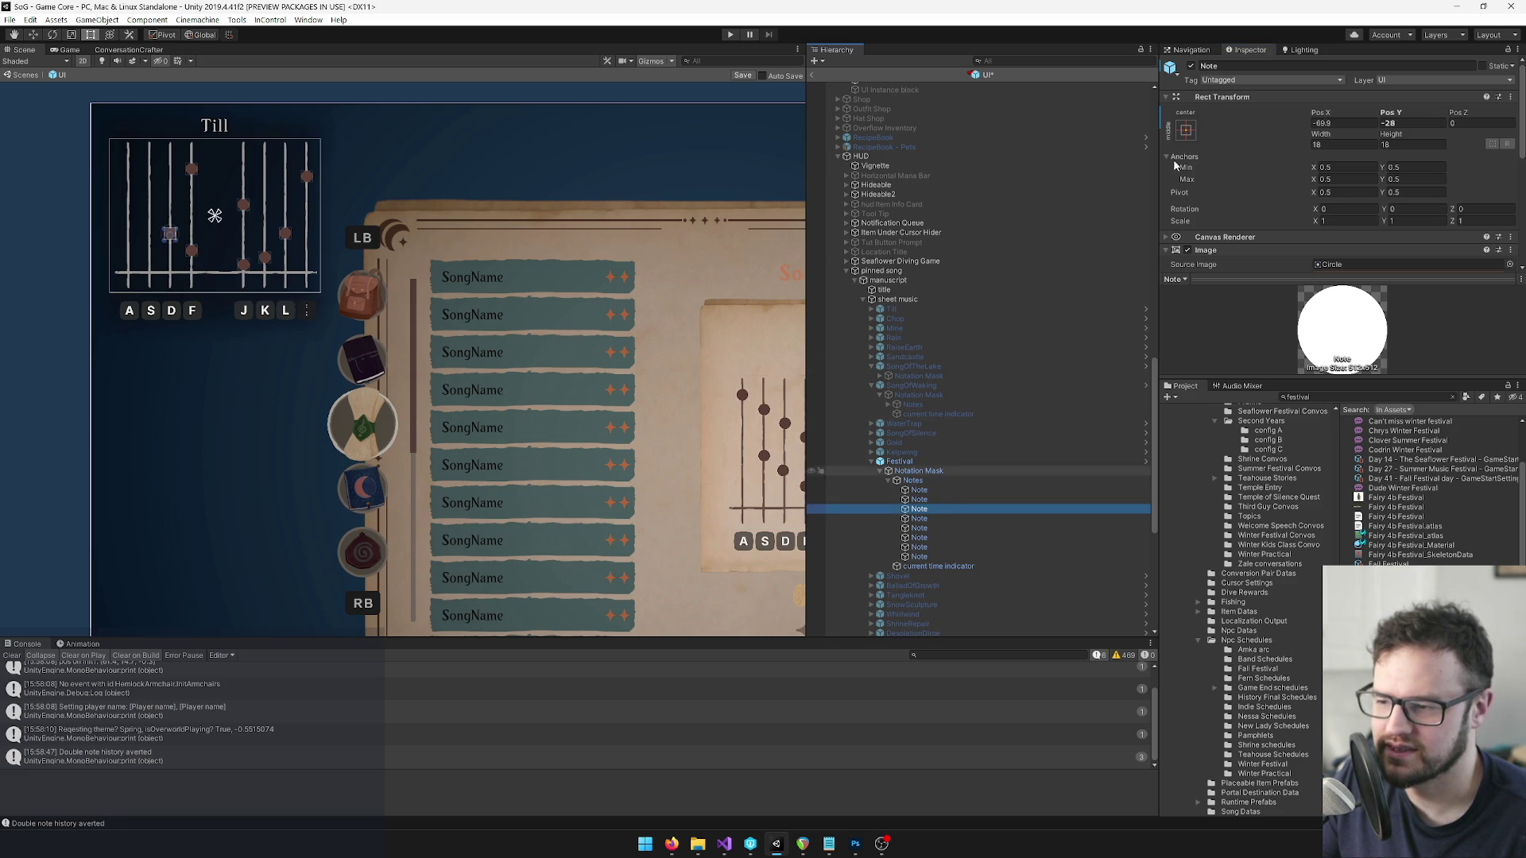
right_click(1225, 100)
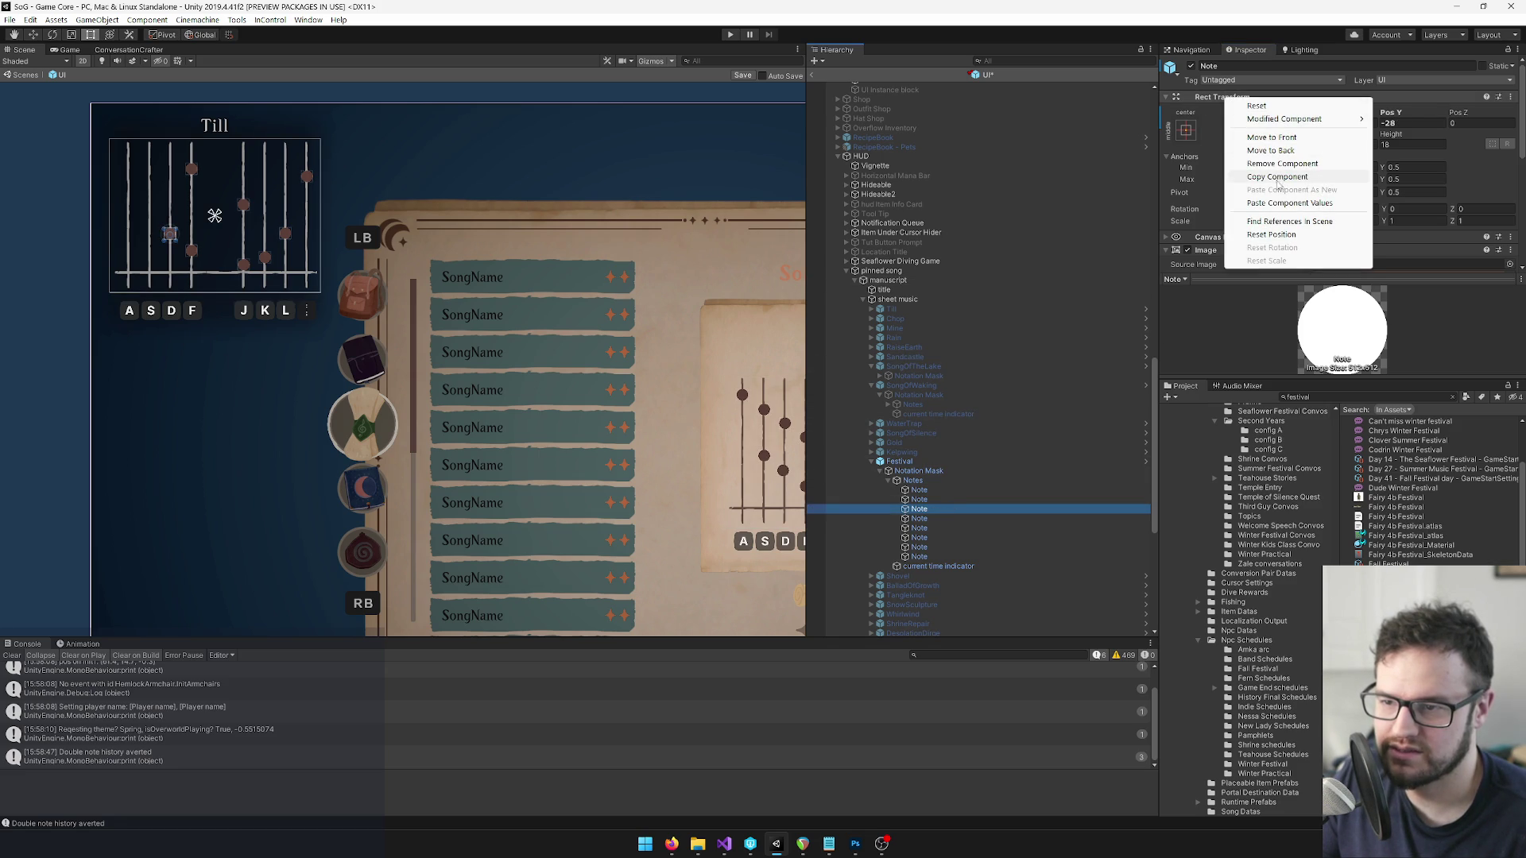
left_click(1289, 203)
scroll(935, 264, "down", 5)
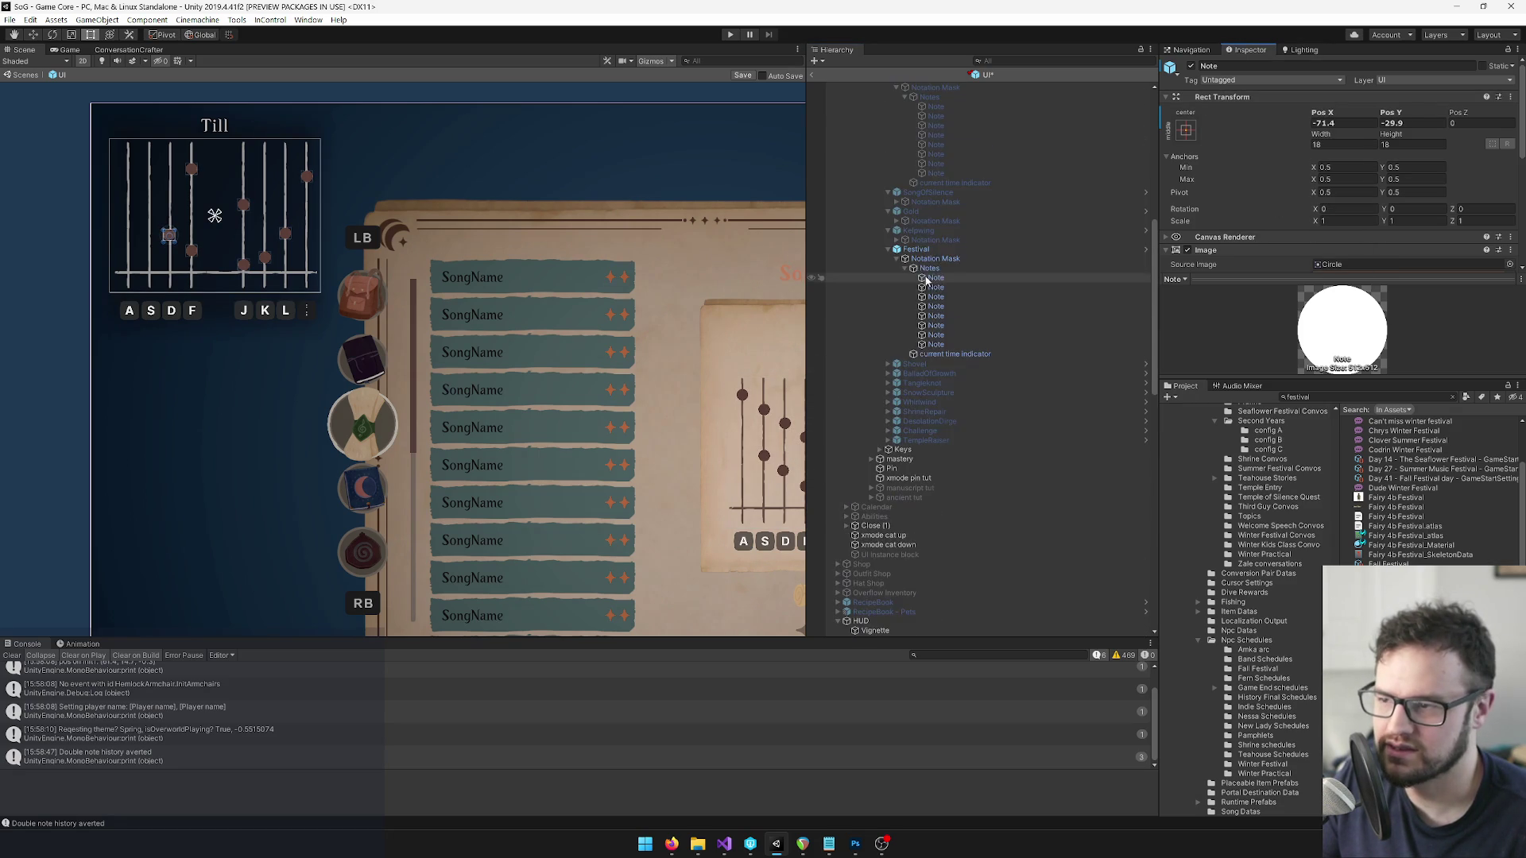
left_click(936, 307)
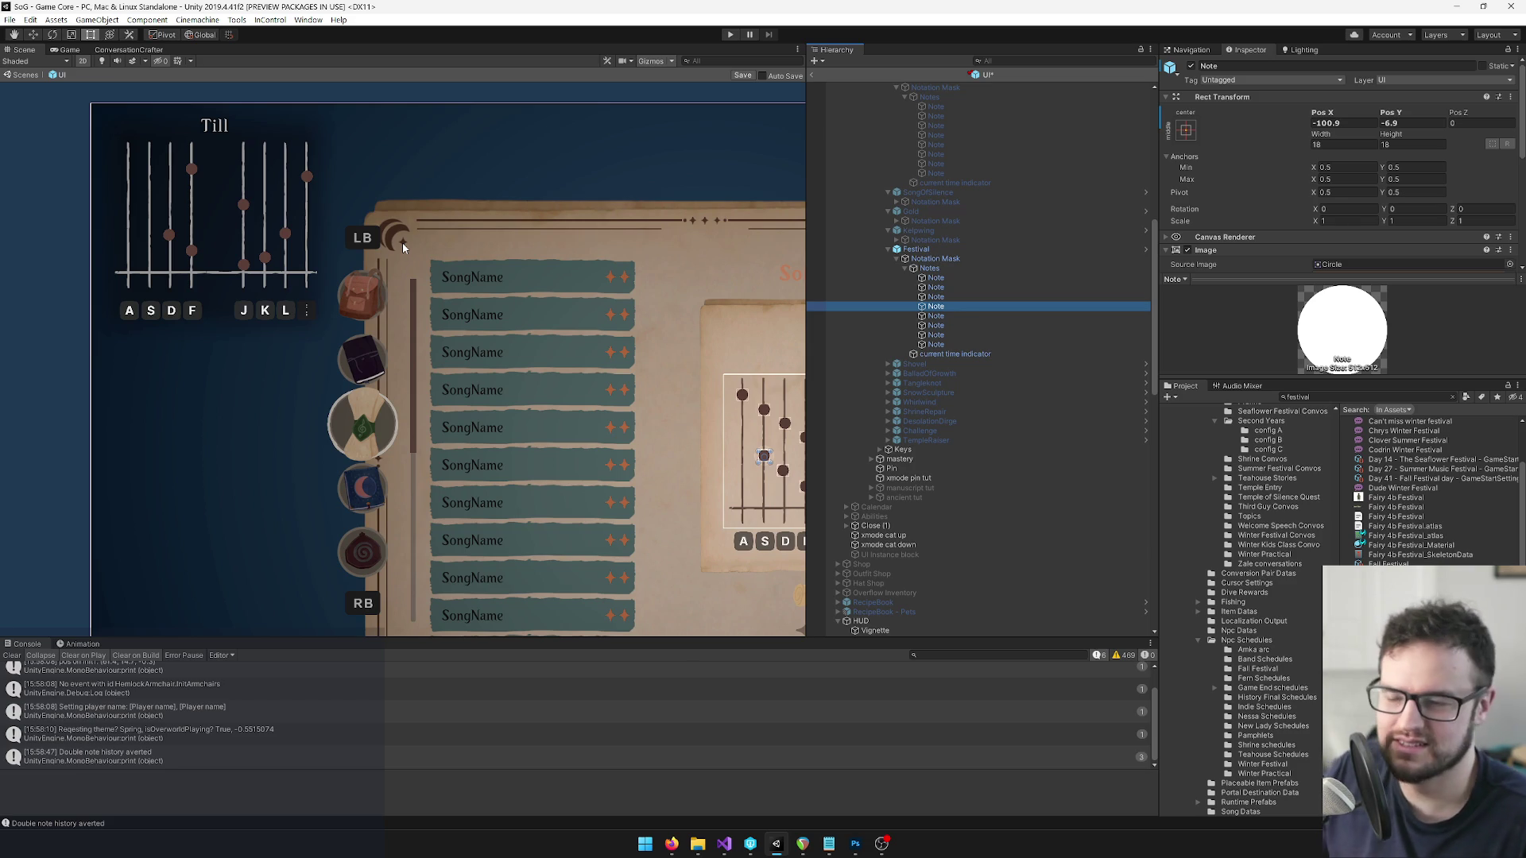
Copy the fourth Festival note's Rect Transform position onto the fourth pinned-song note dot.
right_click(1222, 97)
left_click(1271, 178)
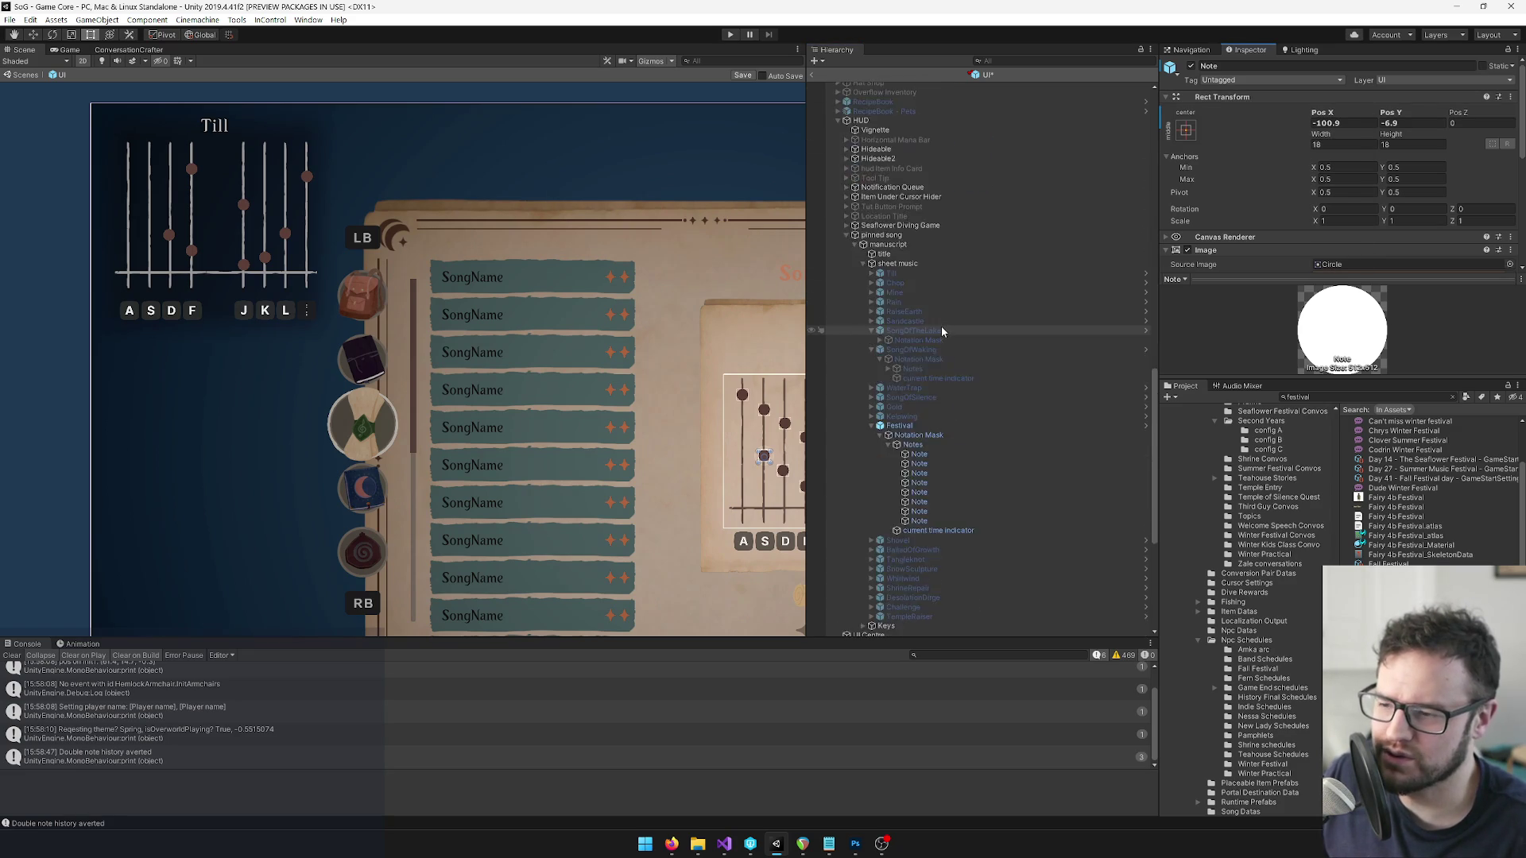
left_click(928, 305)
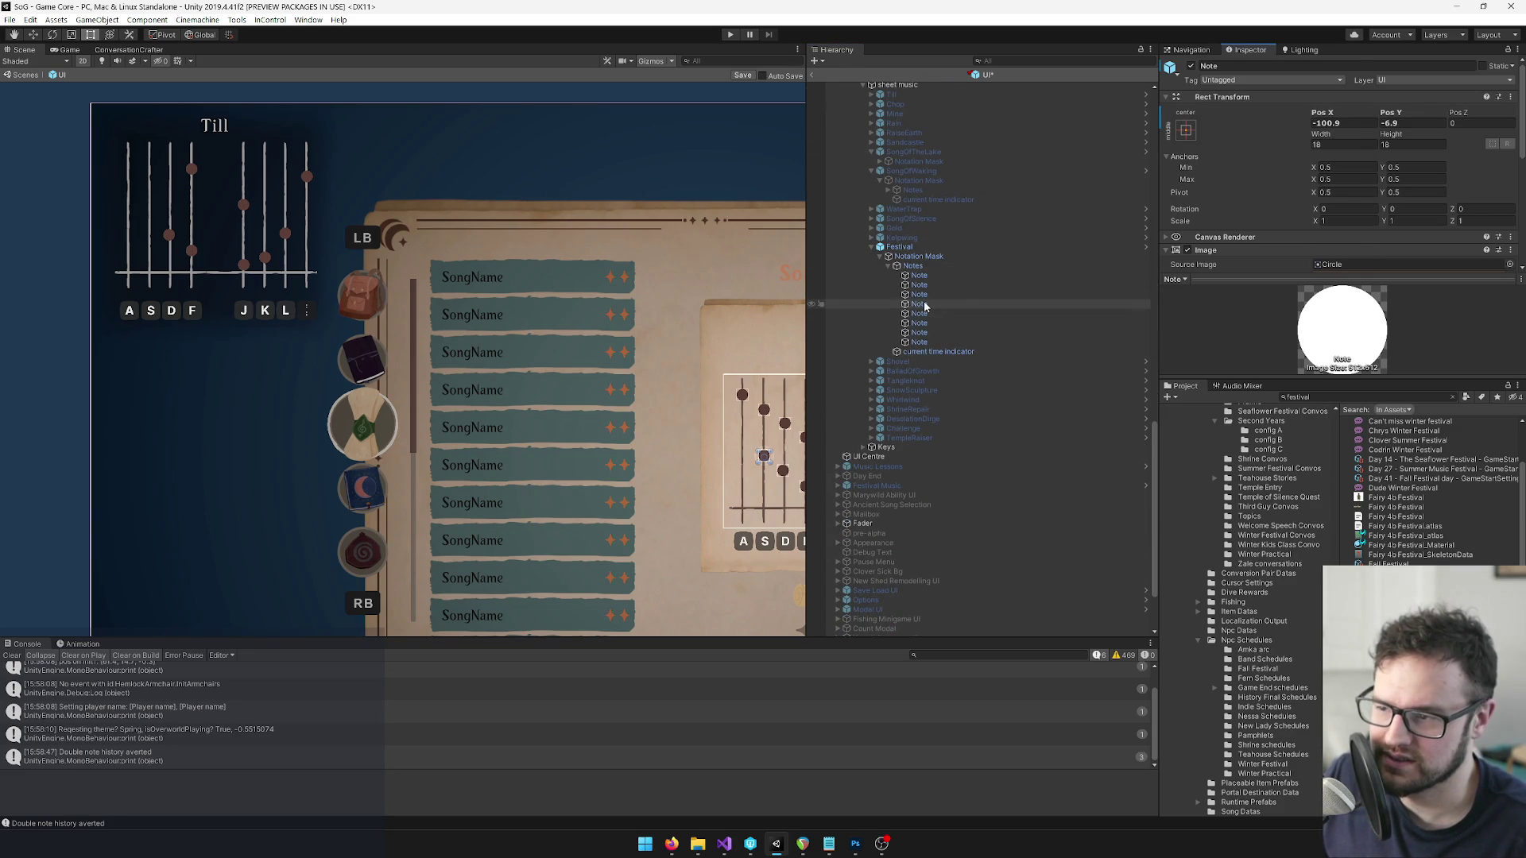
right_click(1234, 97)
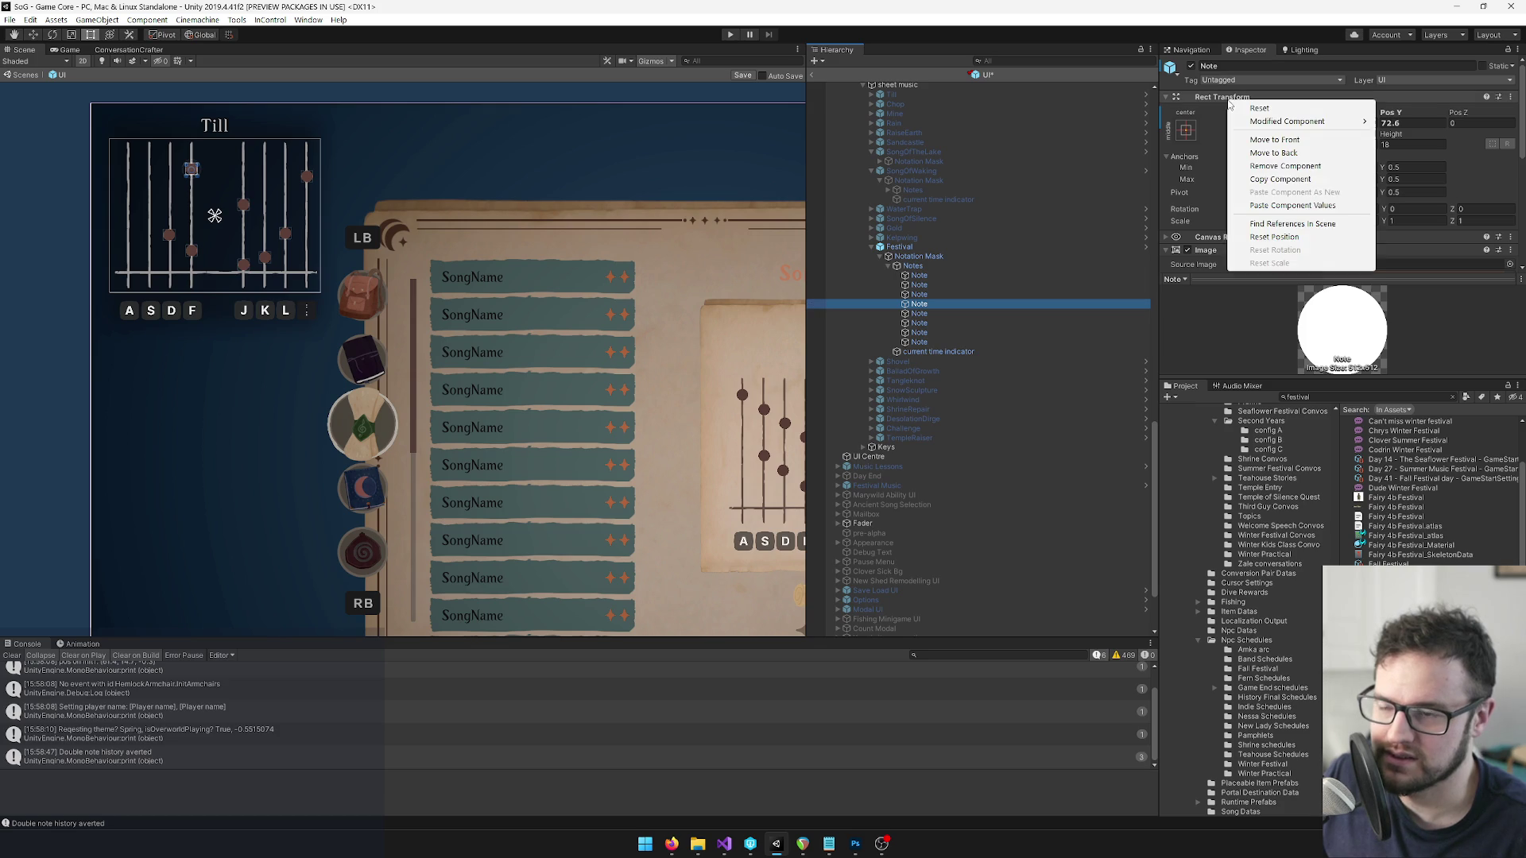
left_click(1271, 203)
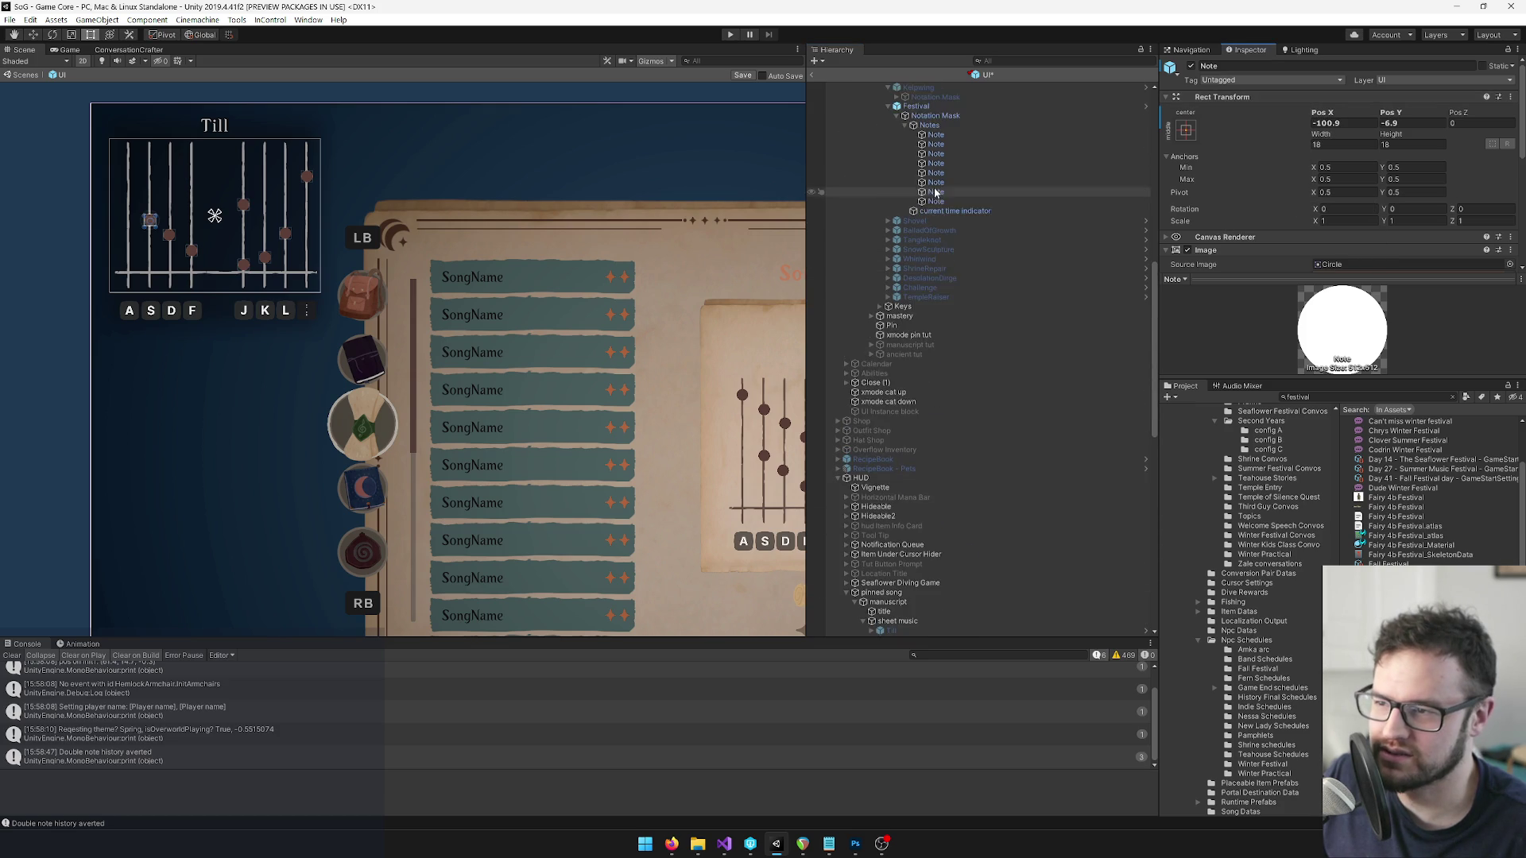
Copy the fifth spellbook Festival note's position onto the fifth pinned-song note dot.
left_click(936, 172)
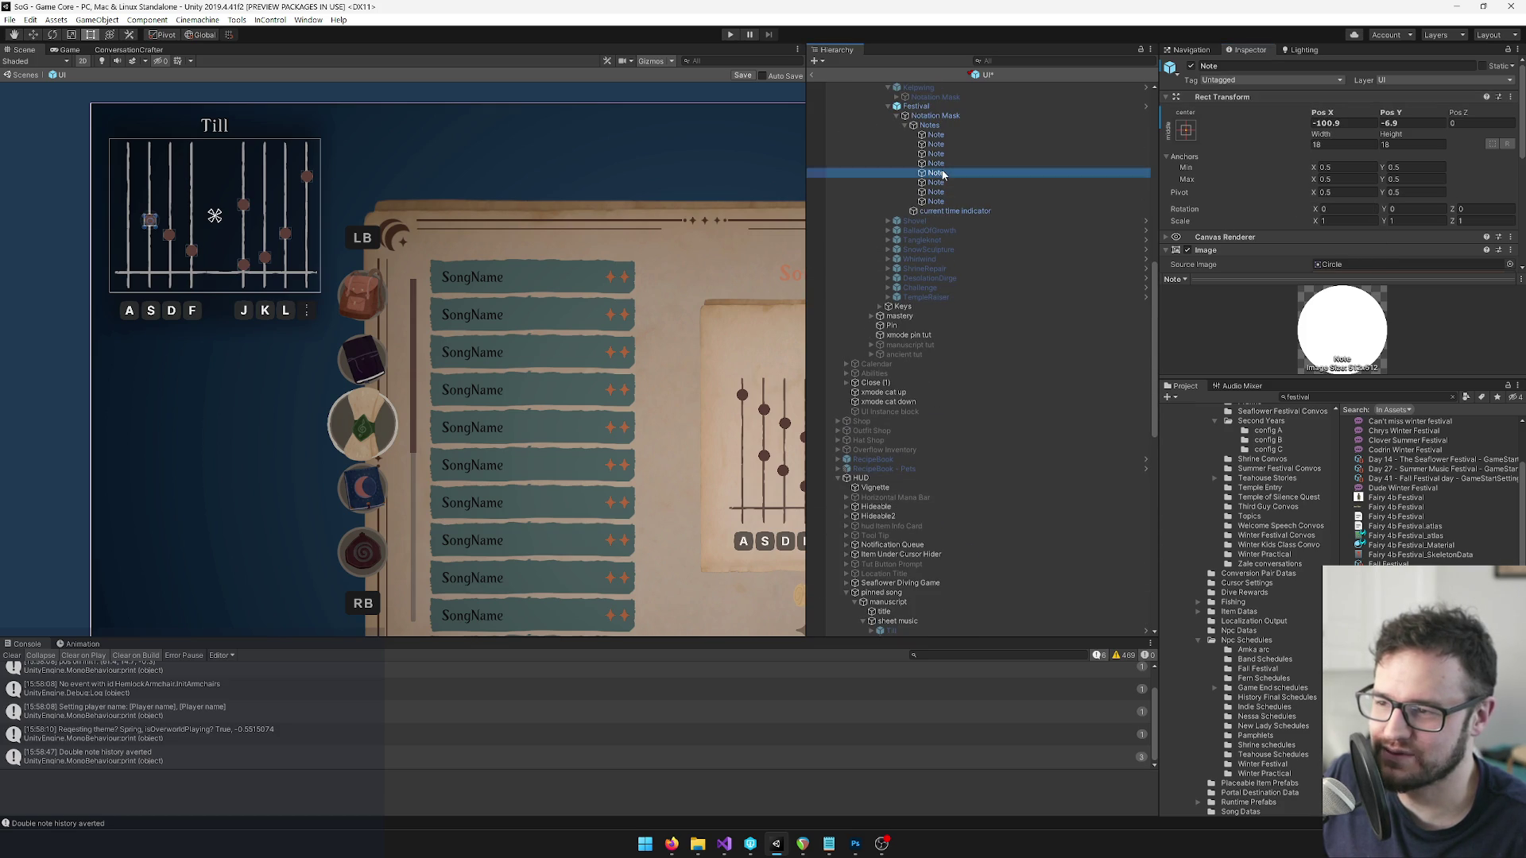
right_click(1266, 101)
left_click(1343, 175)
scroll(1033, 233, "down", 5)
scroll(1033, 233, "down", 5)
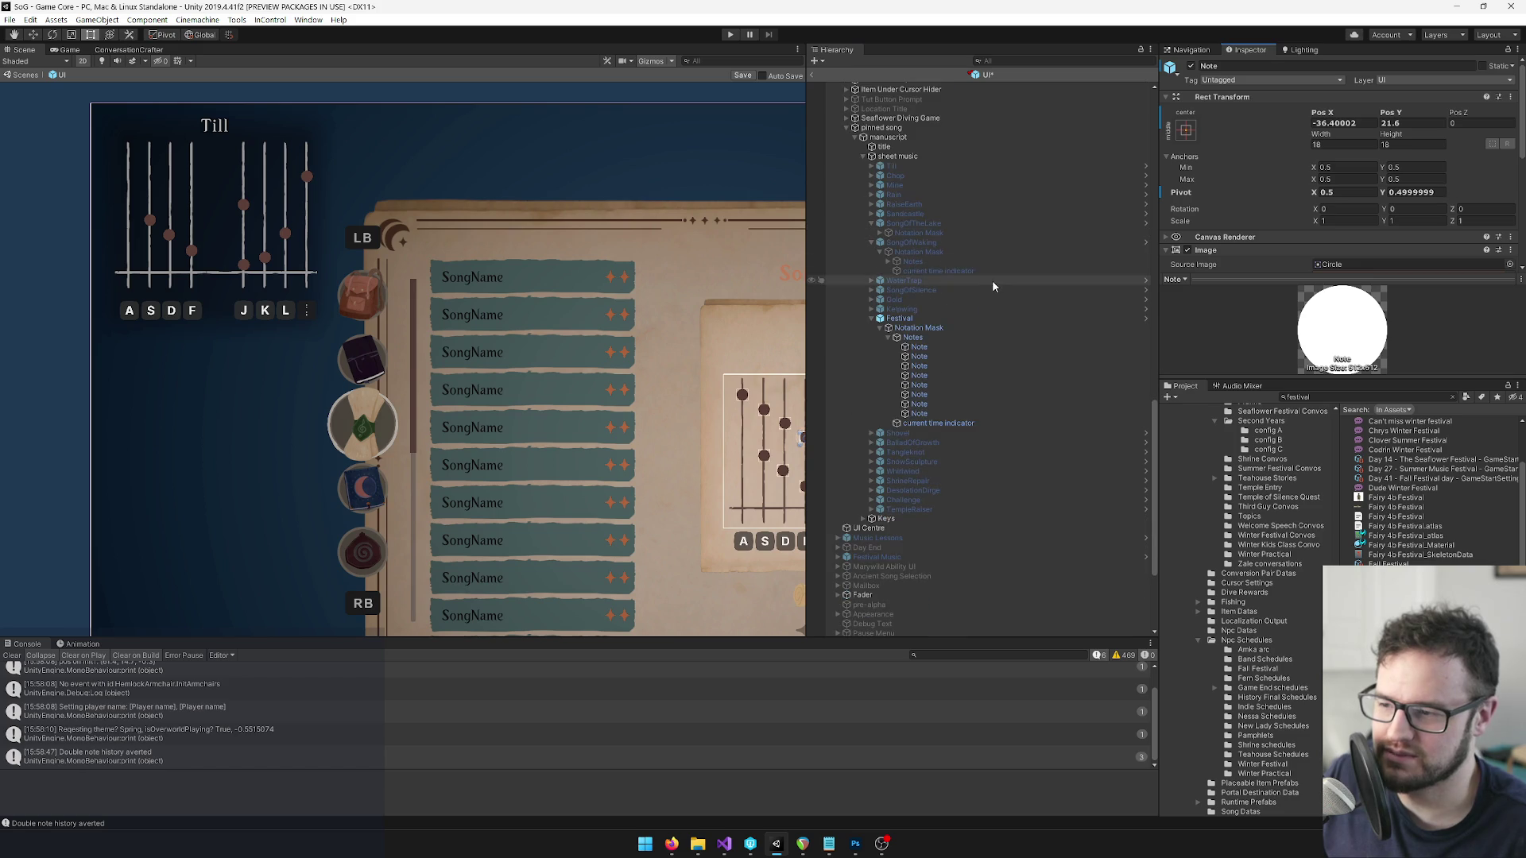
left_click(932, 385)
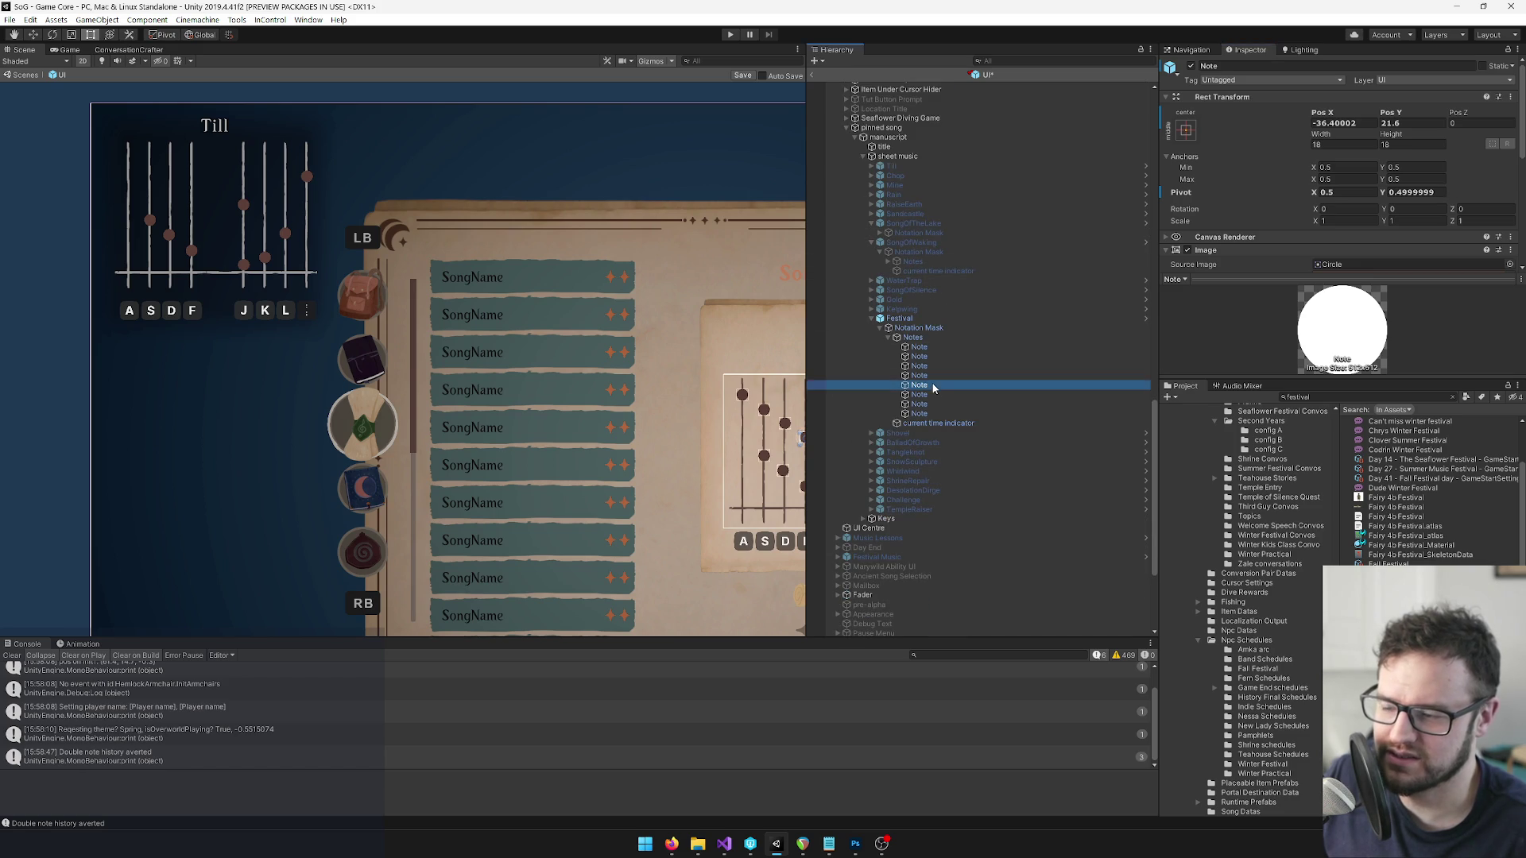
right_click(1218, 96)
left_click(1282, 201)
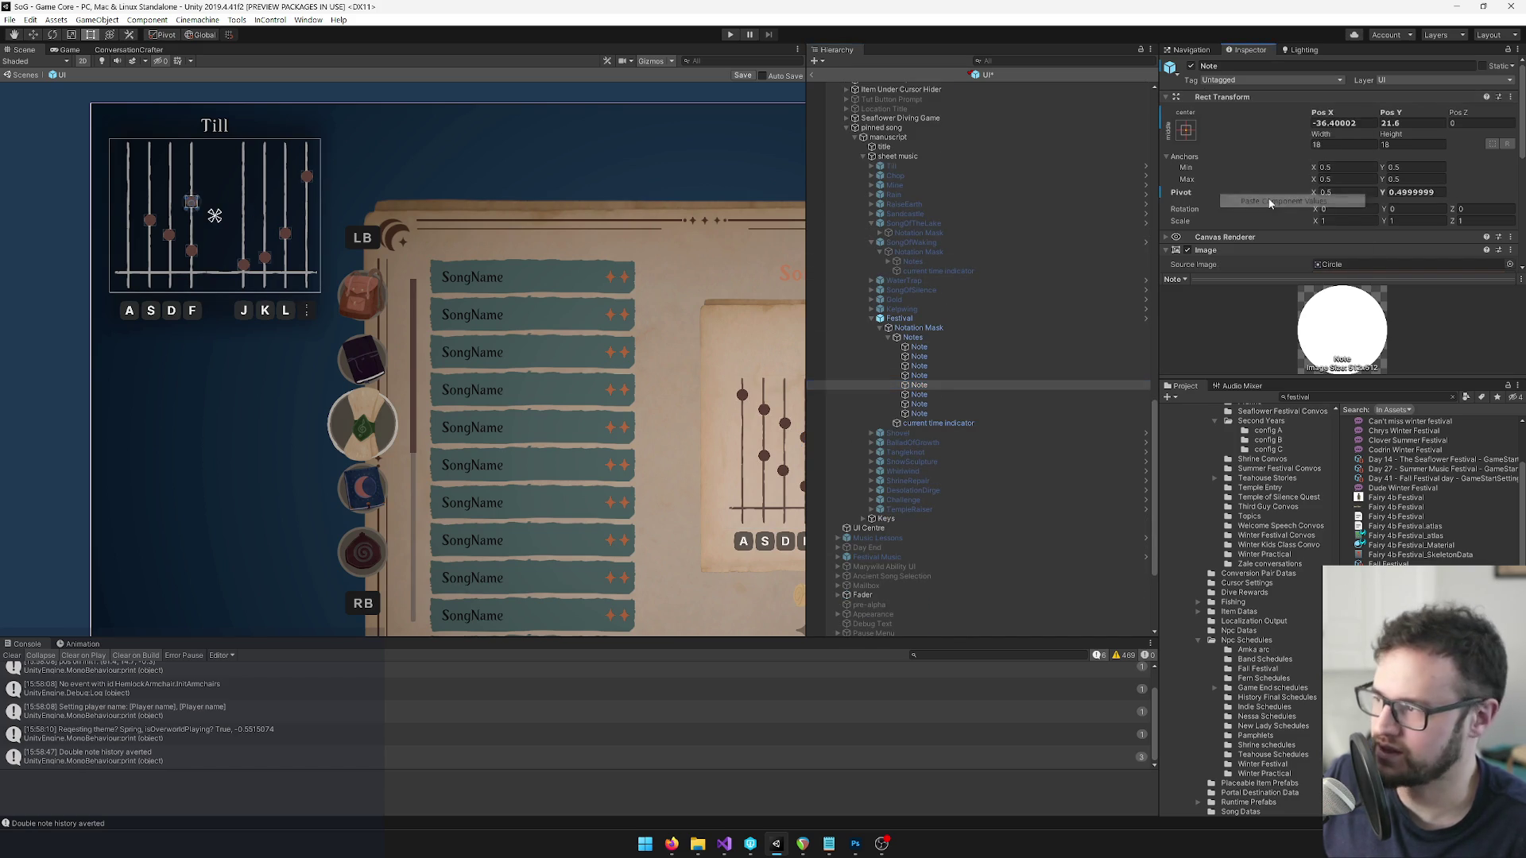
Copy the sixth spellbook Festival note's position onto the sixth pinned-song note dot.
scroll(1013, 296, "up", 9)
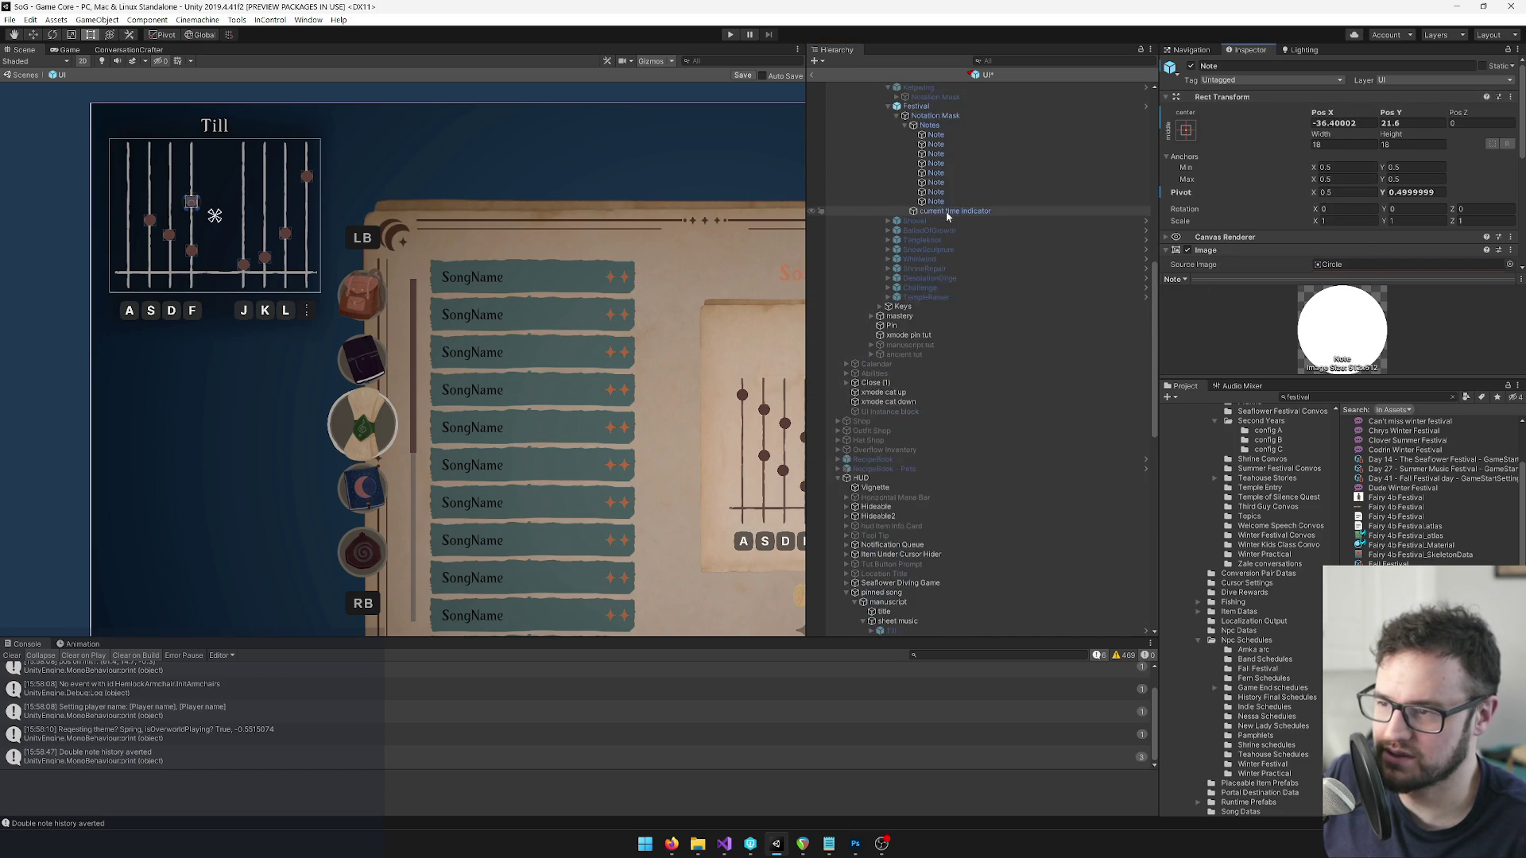
left_click(937, 184)
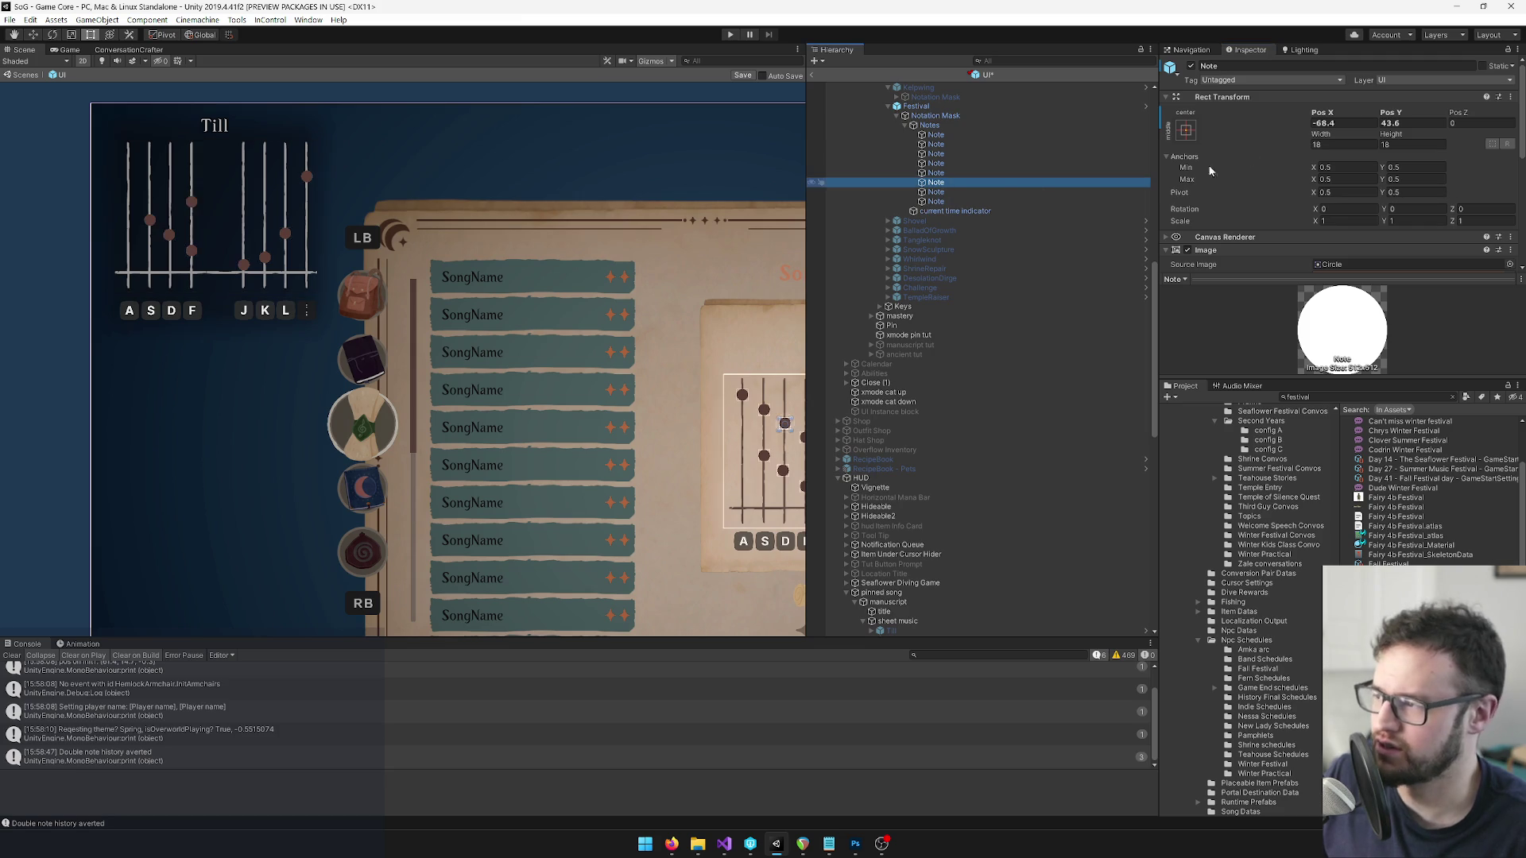
right_click(1215, 96)
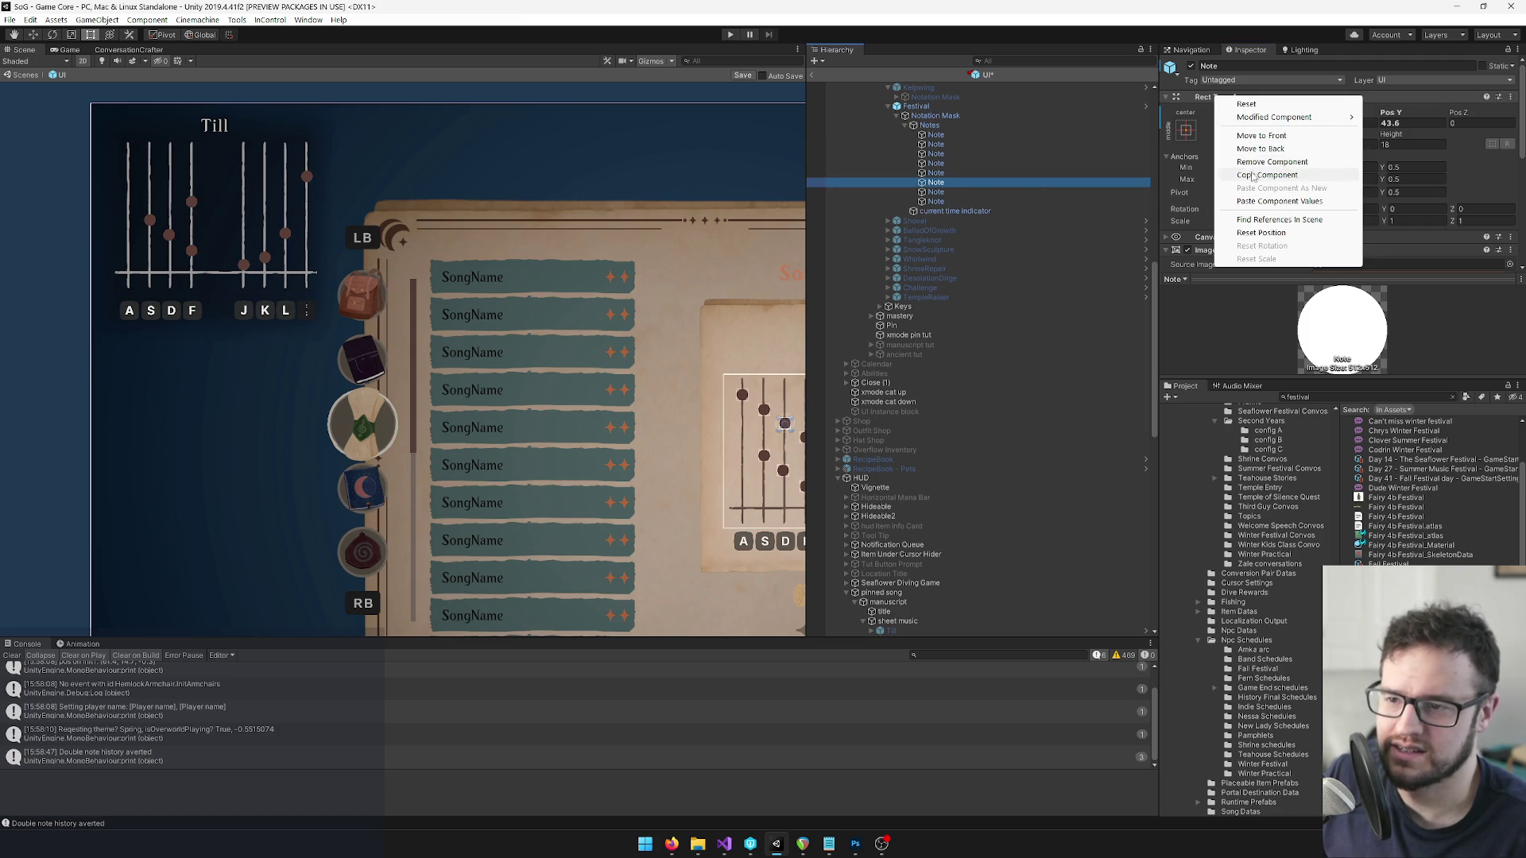
left_click(1256, 175)
scroll(953, 358, "down", 10)
left_click(930, 359)
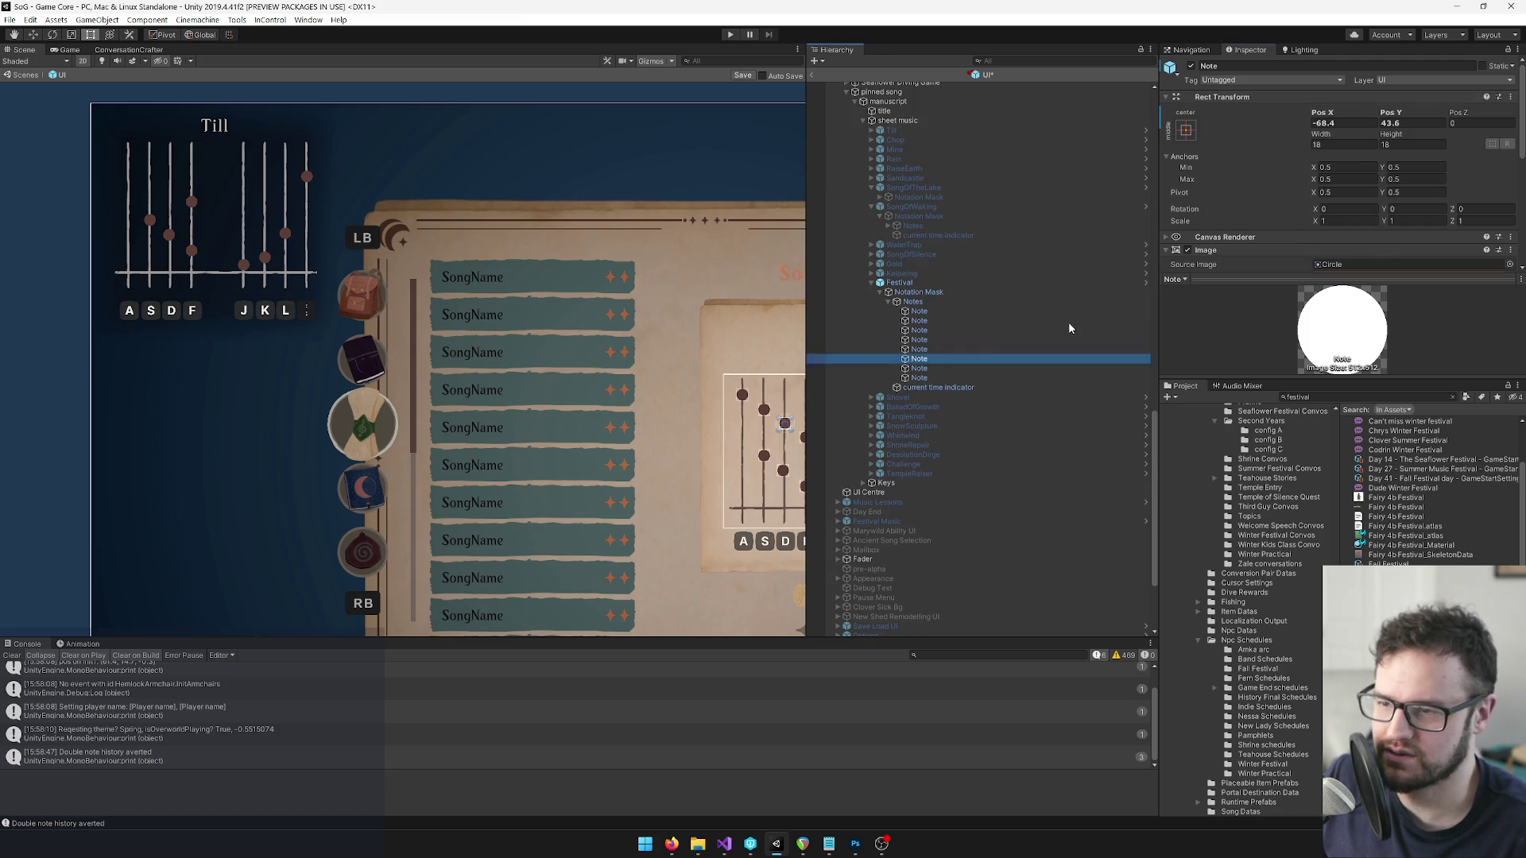
right_click(1237, 96)
left_click(1291, 201)
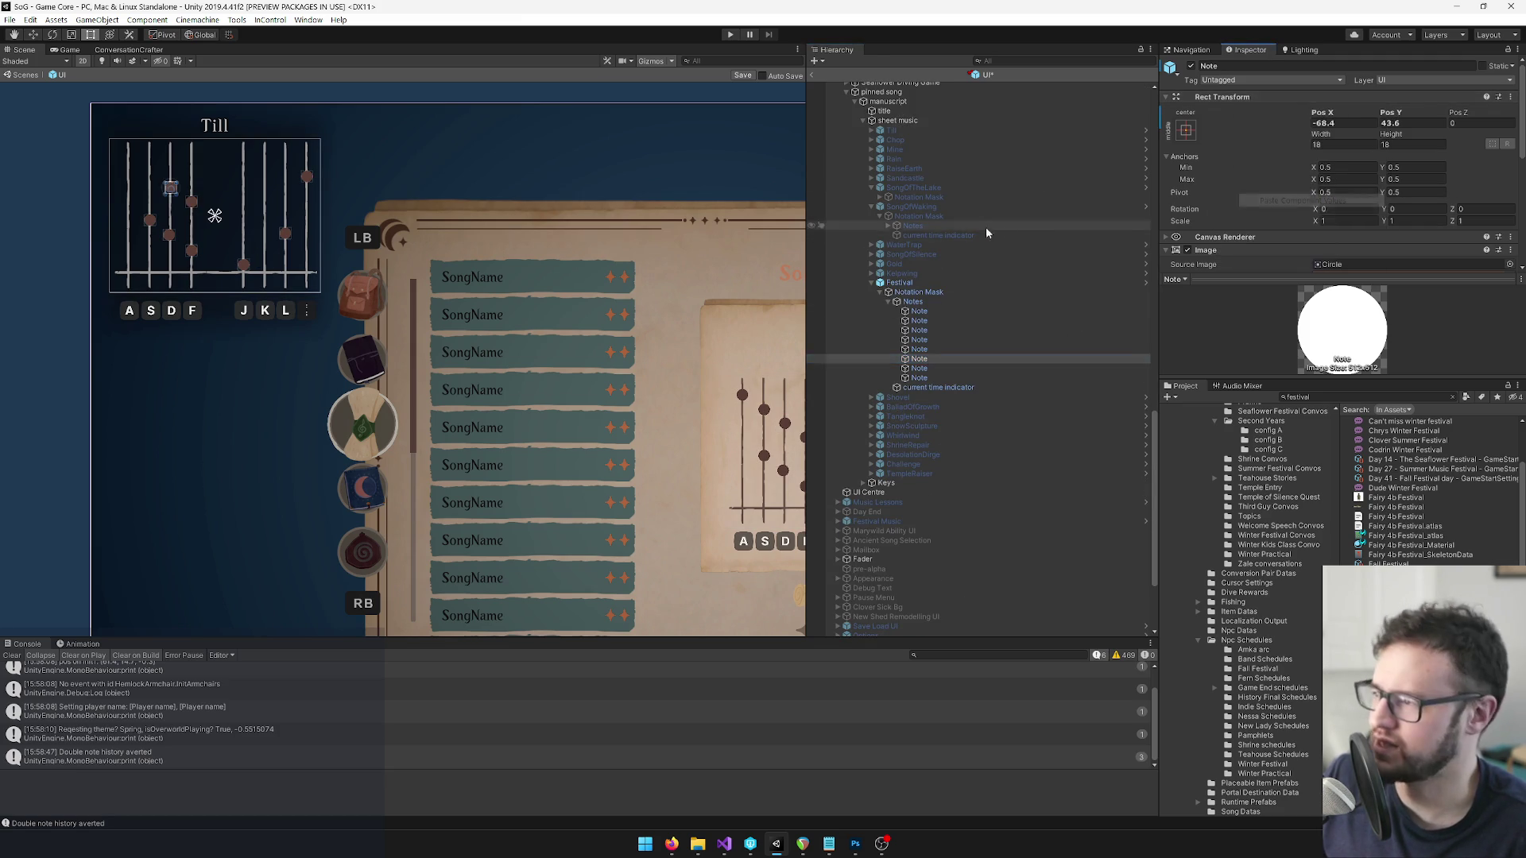
Copy the seventh spellbook Festival note's position onto the seventh pinned-song note dot.
scroll(977, 238, "up", 15)
left_click(950, 231)
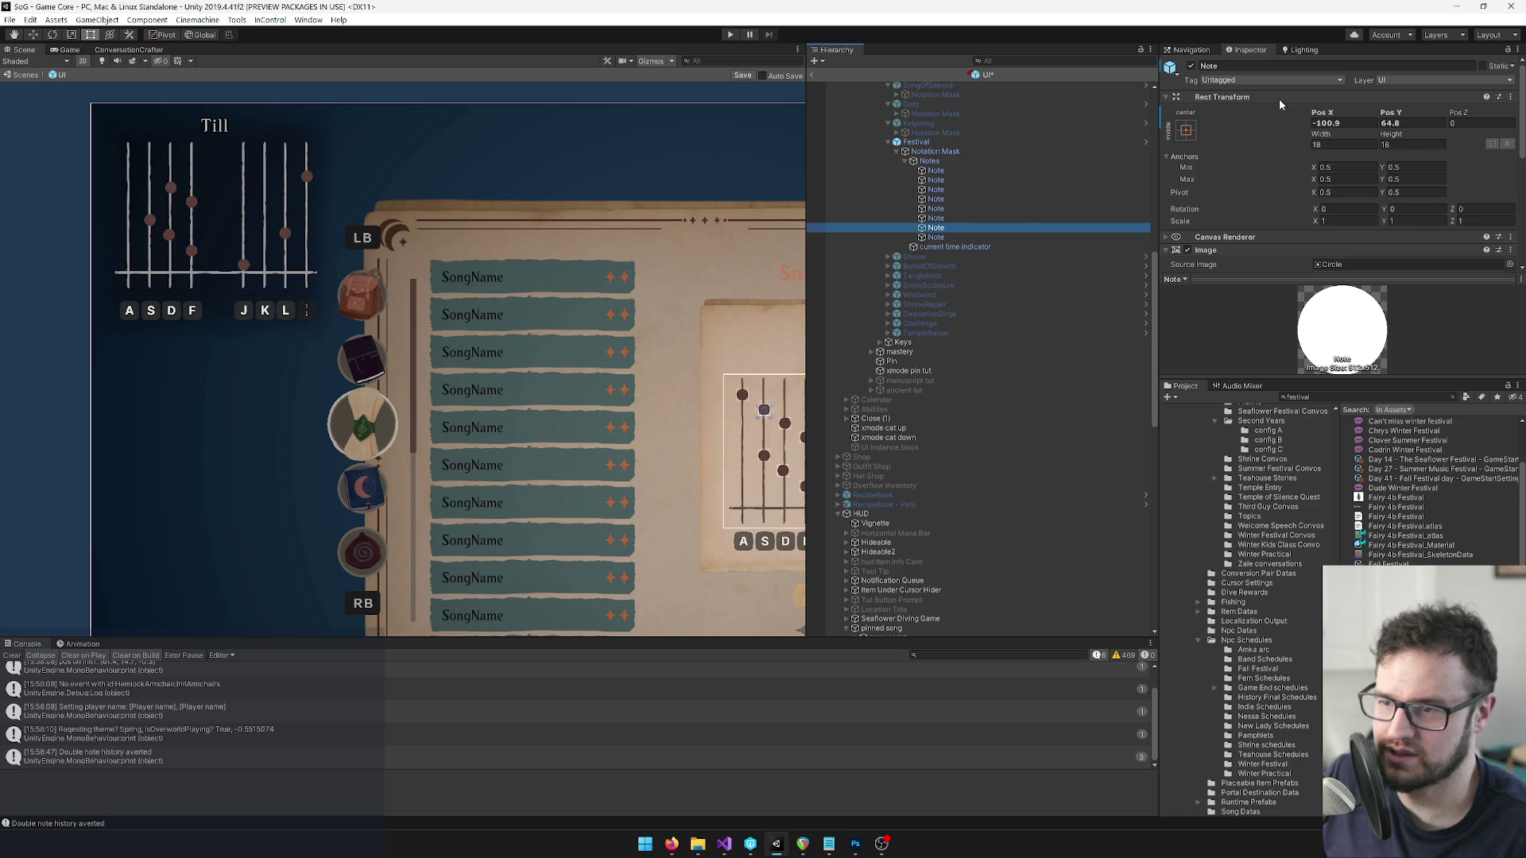
right_click(1238, 96)
left_click(1274, 174)
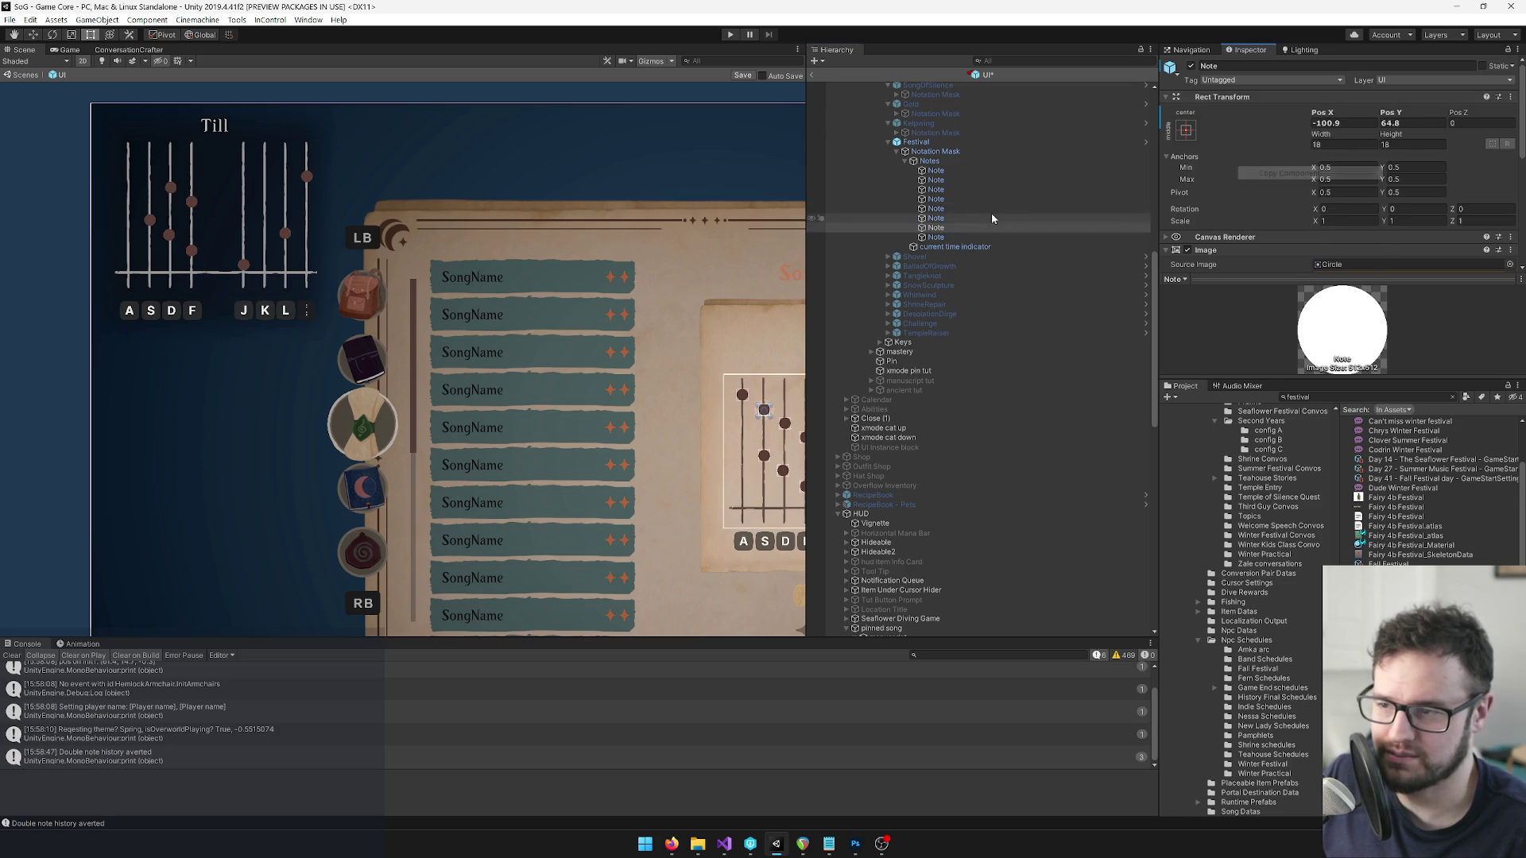
scroll(978, 318, "up", 5)
left_click(919, 440)
right_click(1226, 98)
left_click(1291, 201)
Paste the copied position onto the last spellbook and pinned-song Festival note dots.
scroll(955, 231, "up", 10)
scroll(954, 231, "down", 10)
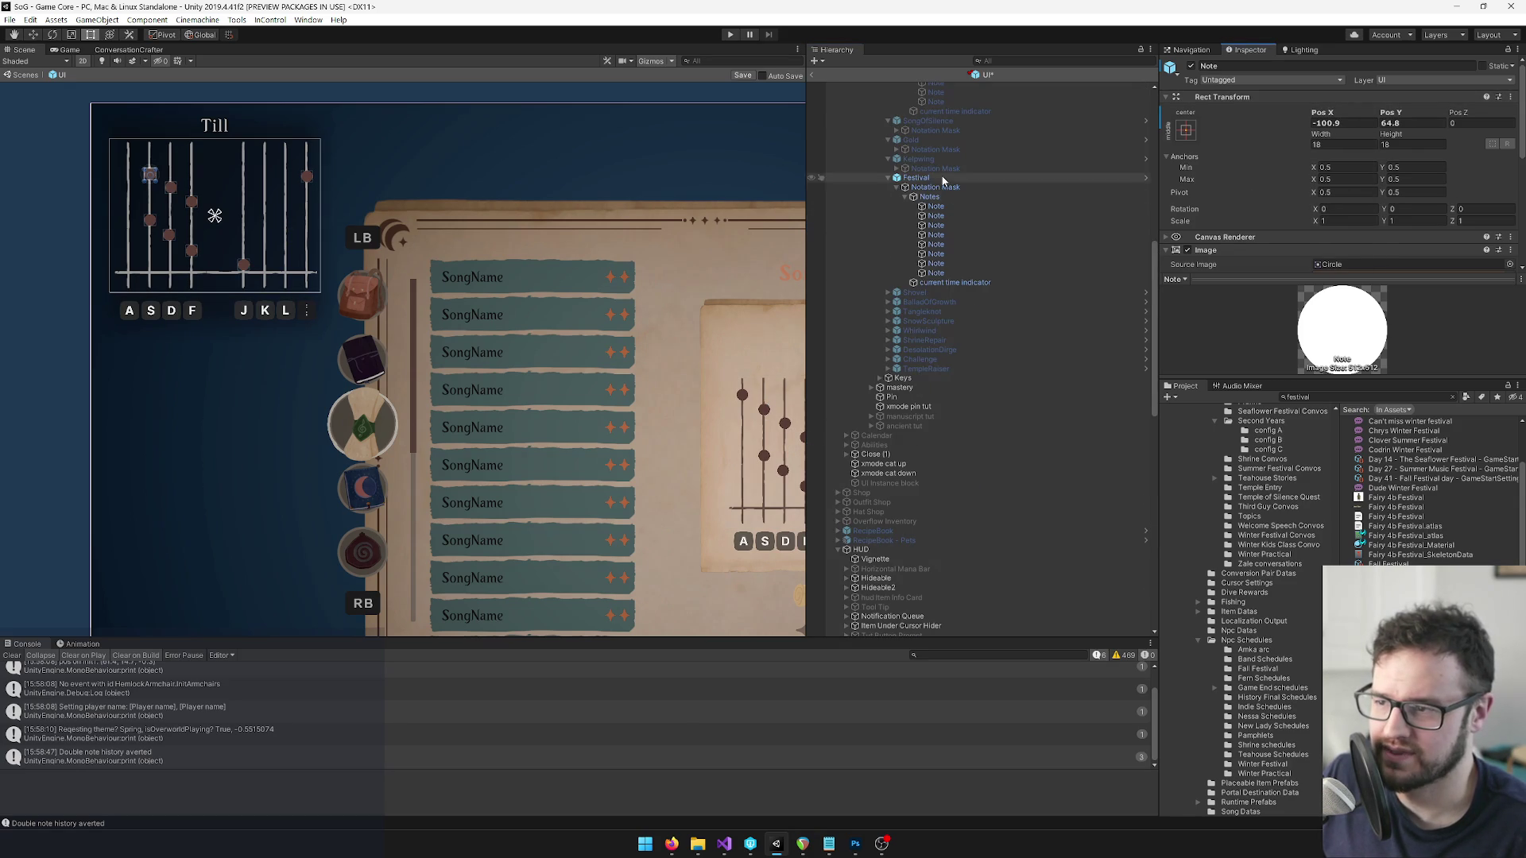
left_click(936, 272)
right_click(1247, 98)
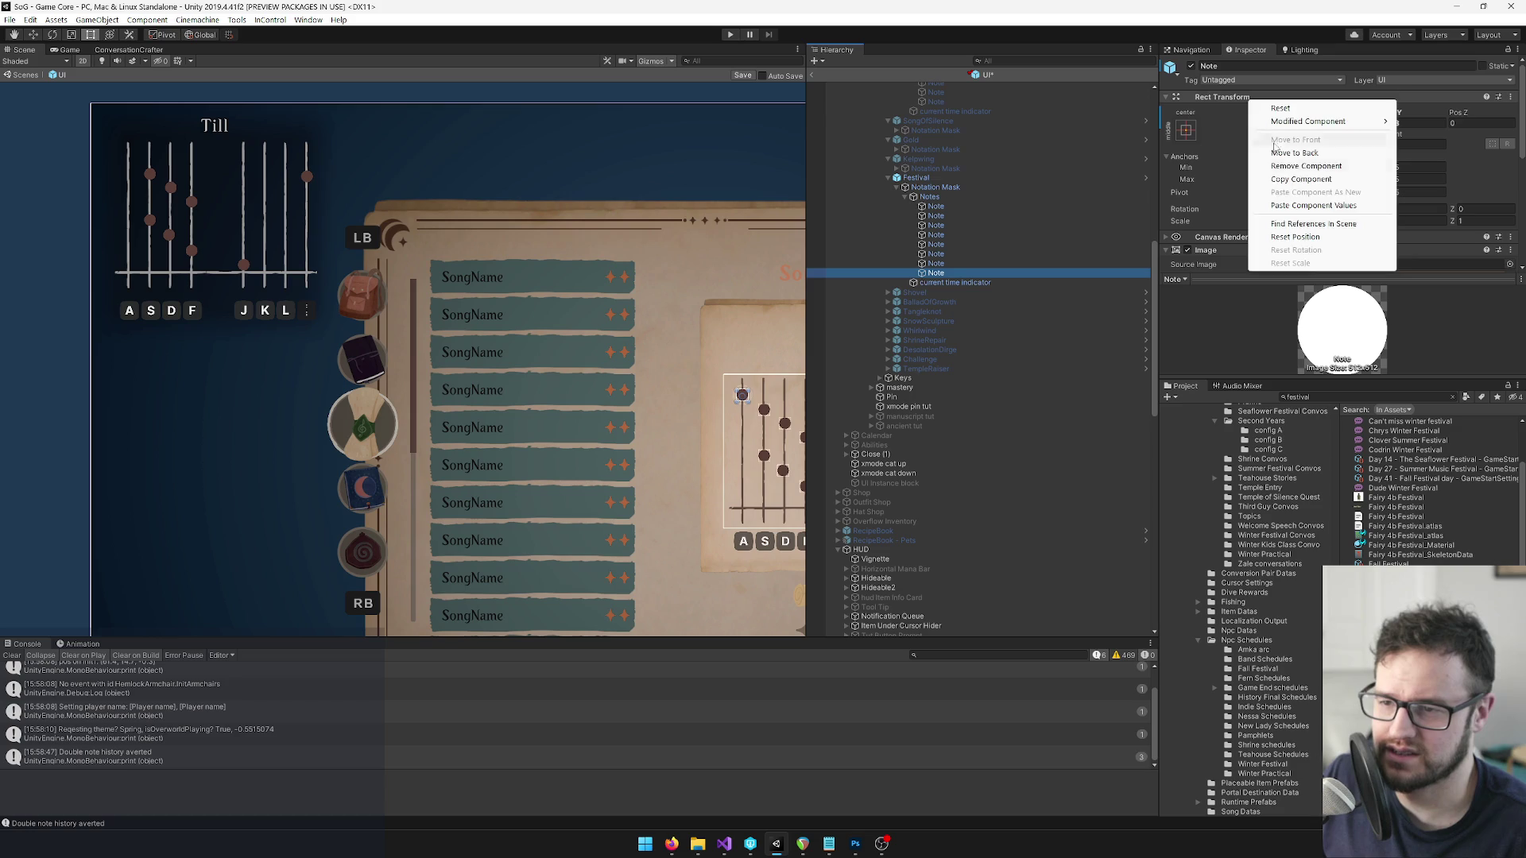
left_click(1351, 179)
scroll(910, 382, "up", 5)
left_click(919, 449)
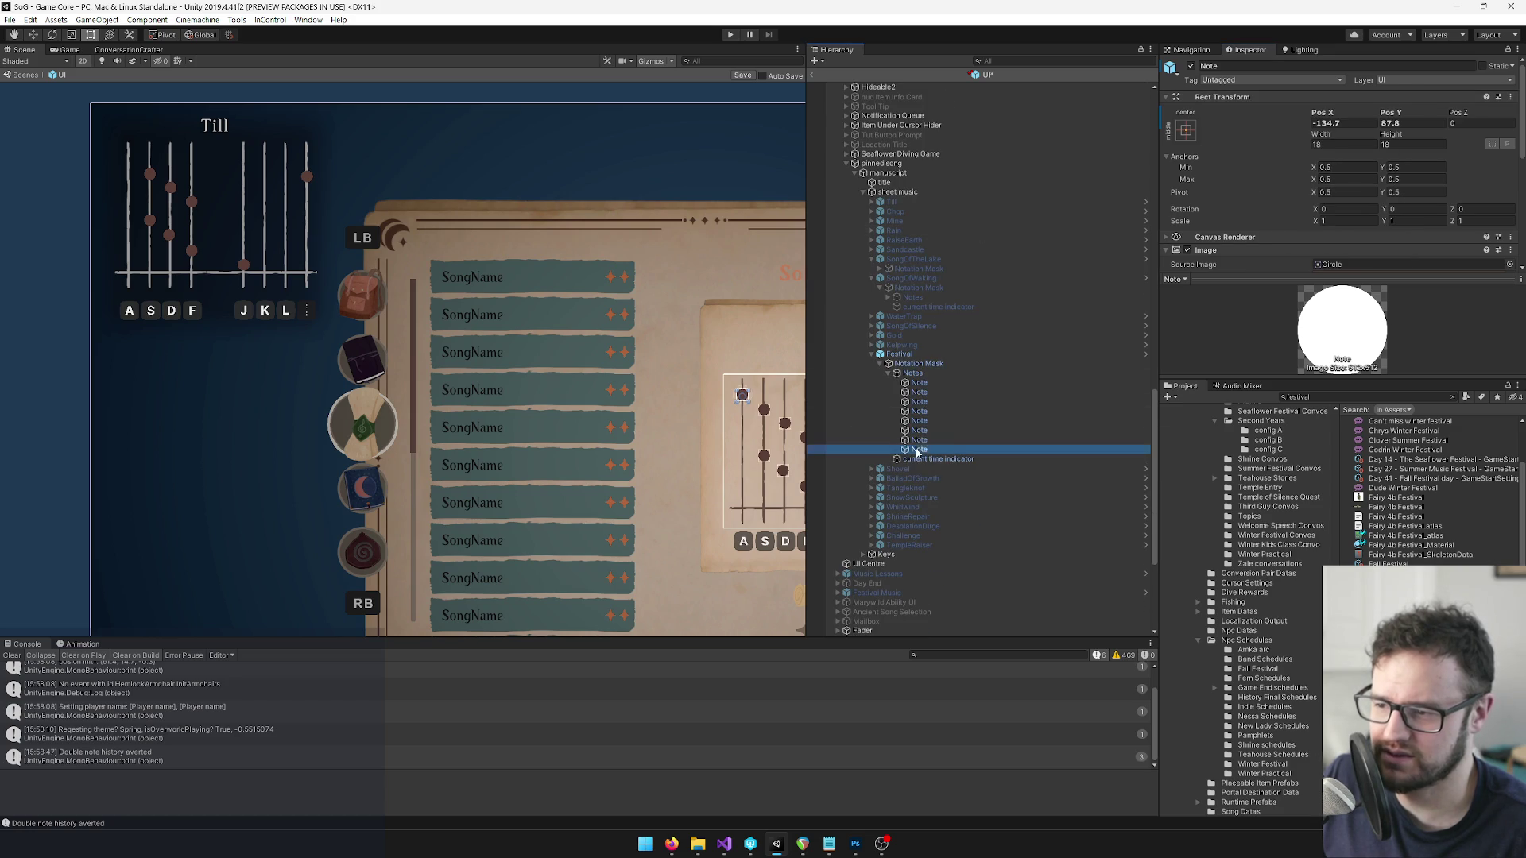
right_click(1234, 98)
left_click(1289, 205)
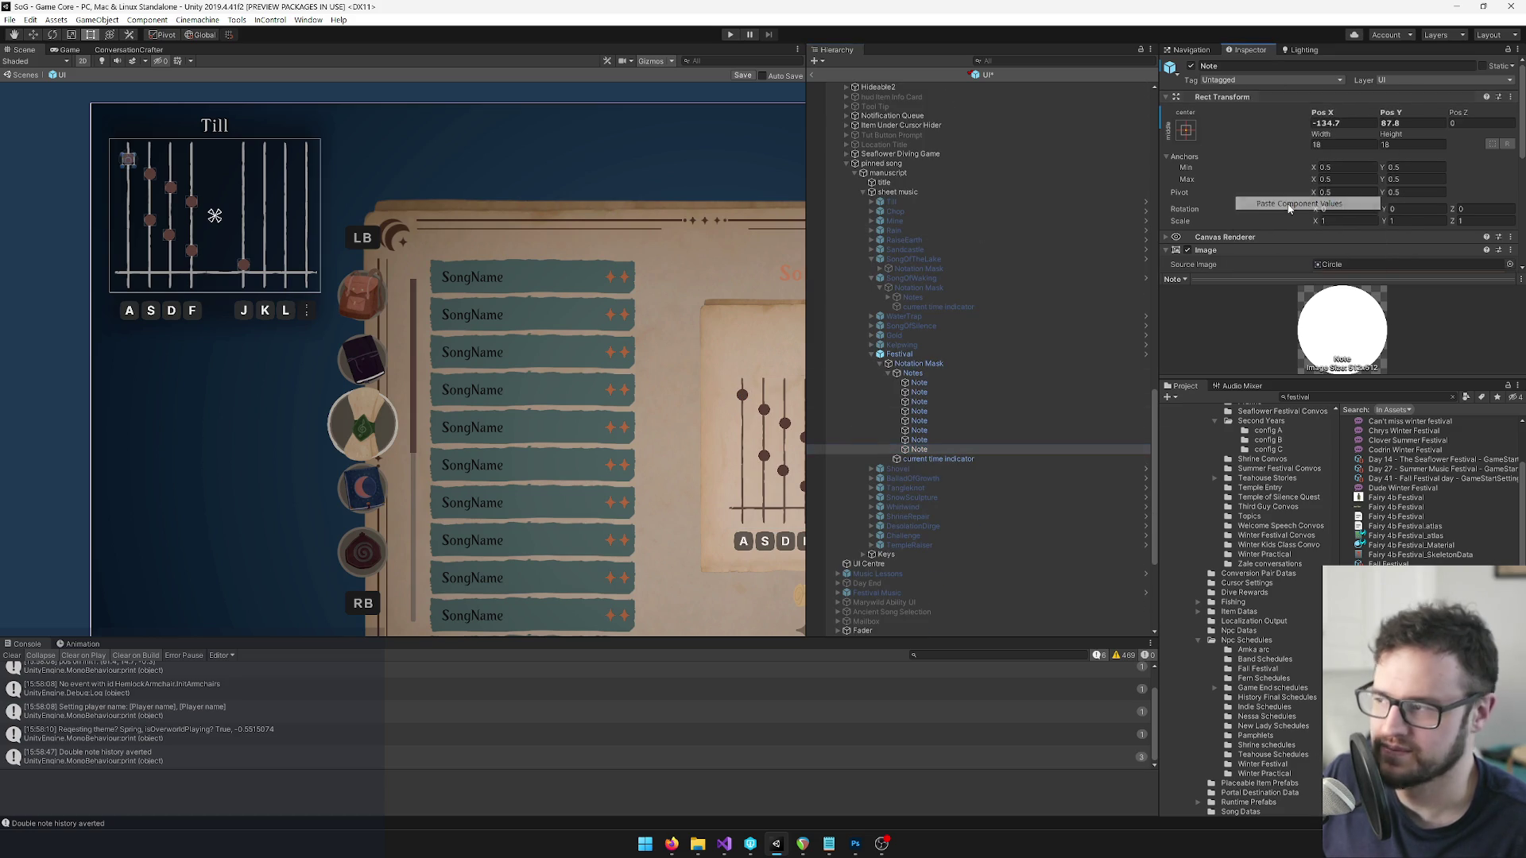
Deactivate the Festival sheet-music object to hide its panel.
left_click(935, 364)
left_click(914, 355)
left_click(1191, 66)
scroll(1042, 313, "down", 5)
left_click(942, 288)
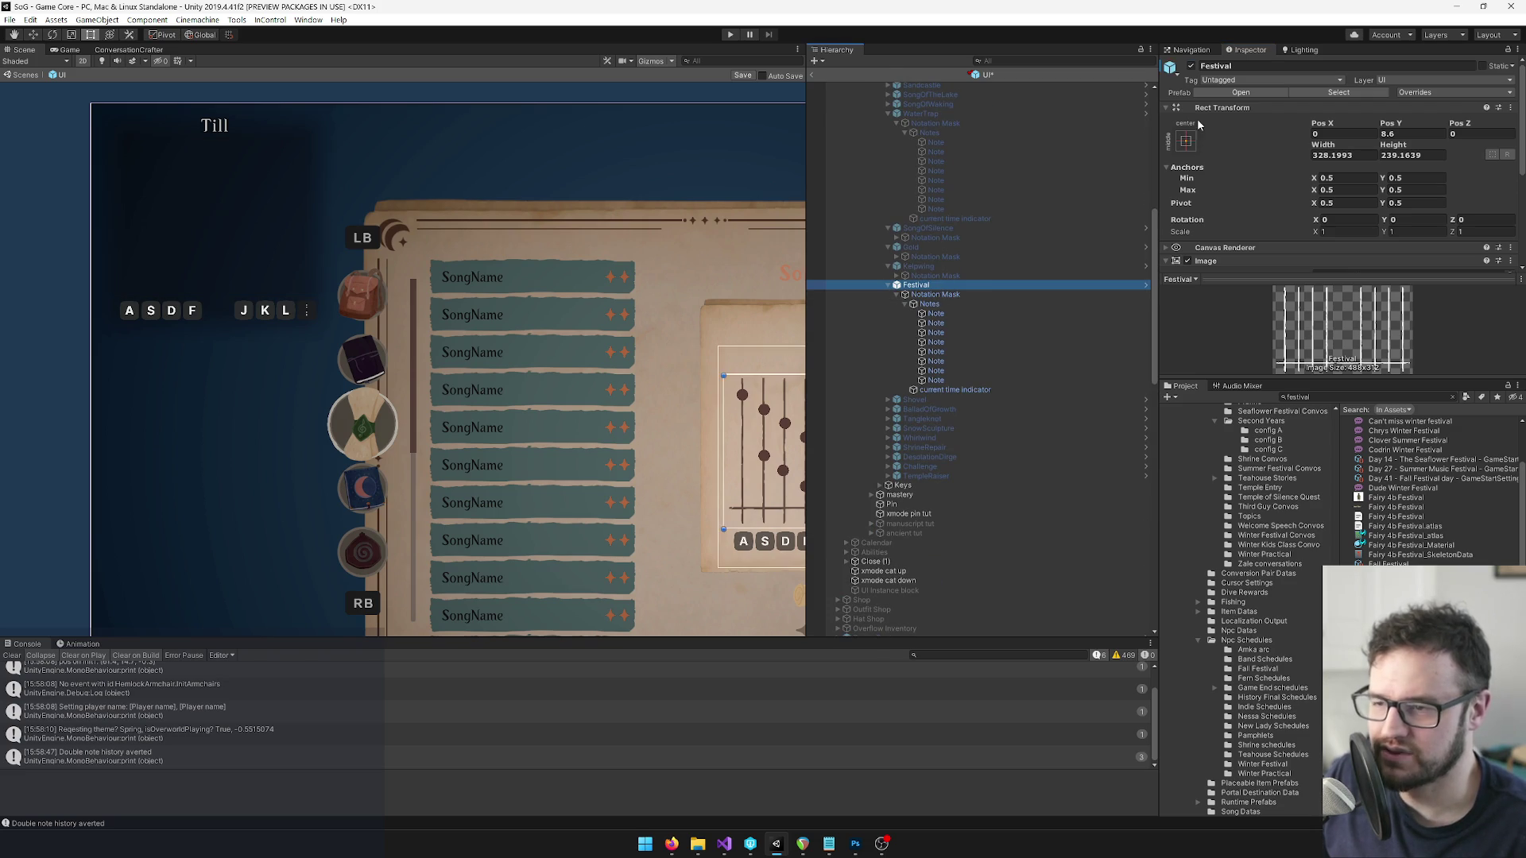
Collapse Festival and briefly show, inspect and re-hide the Tangleknot sheet-music panel.
left_click(888, 285)
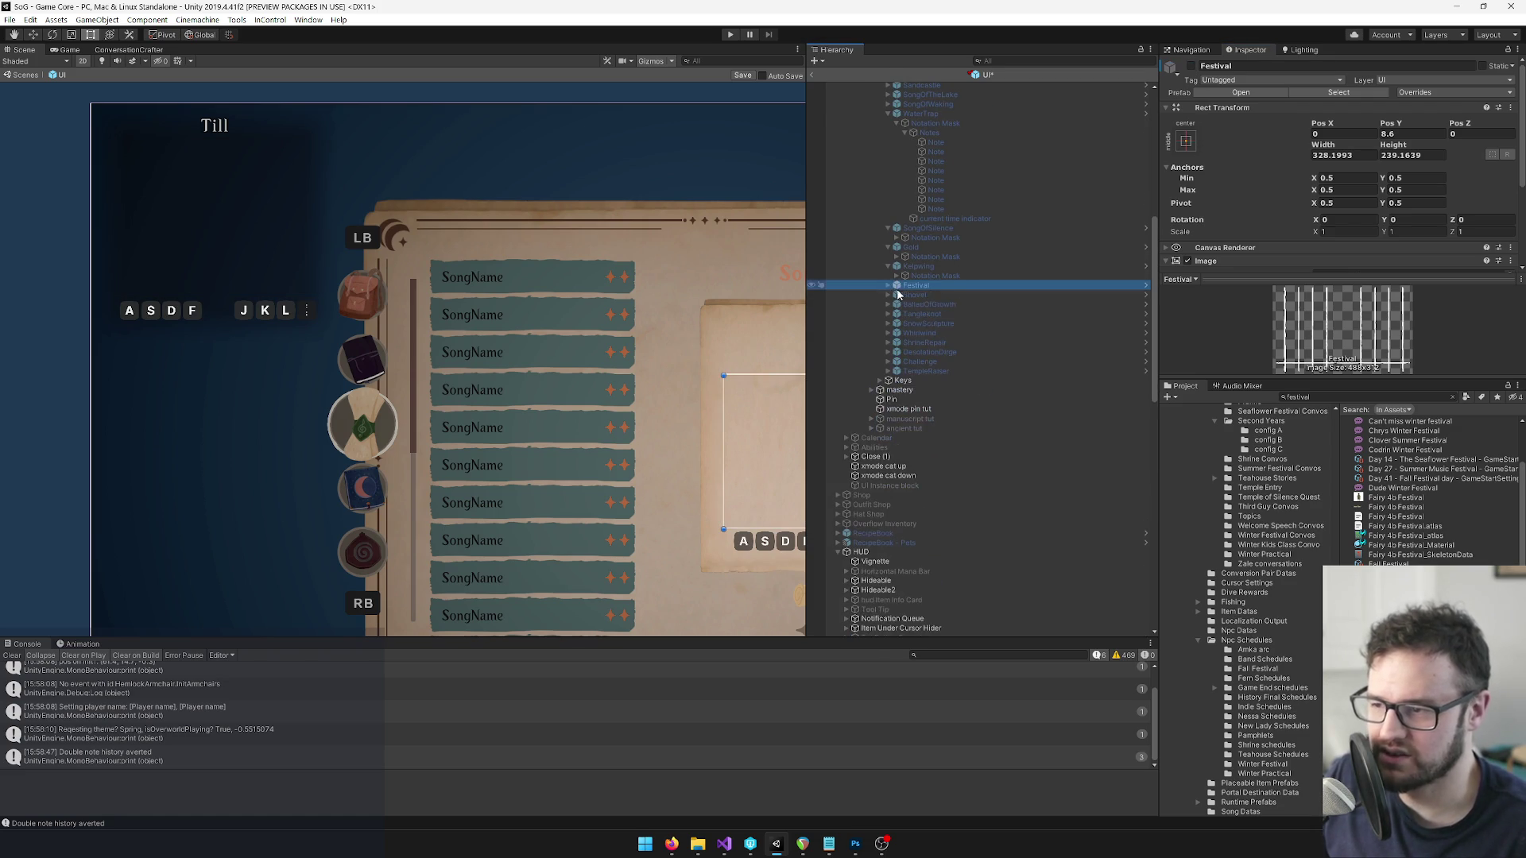
left_click(884, 295)
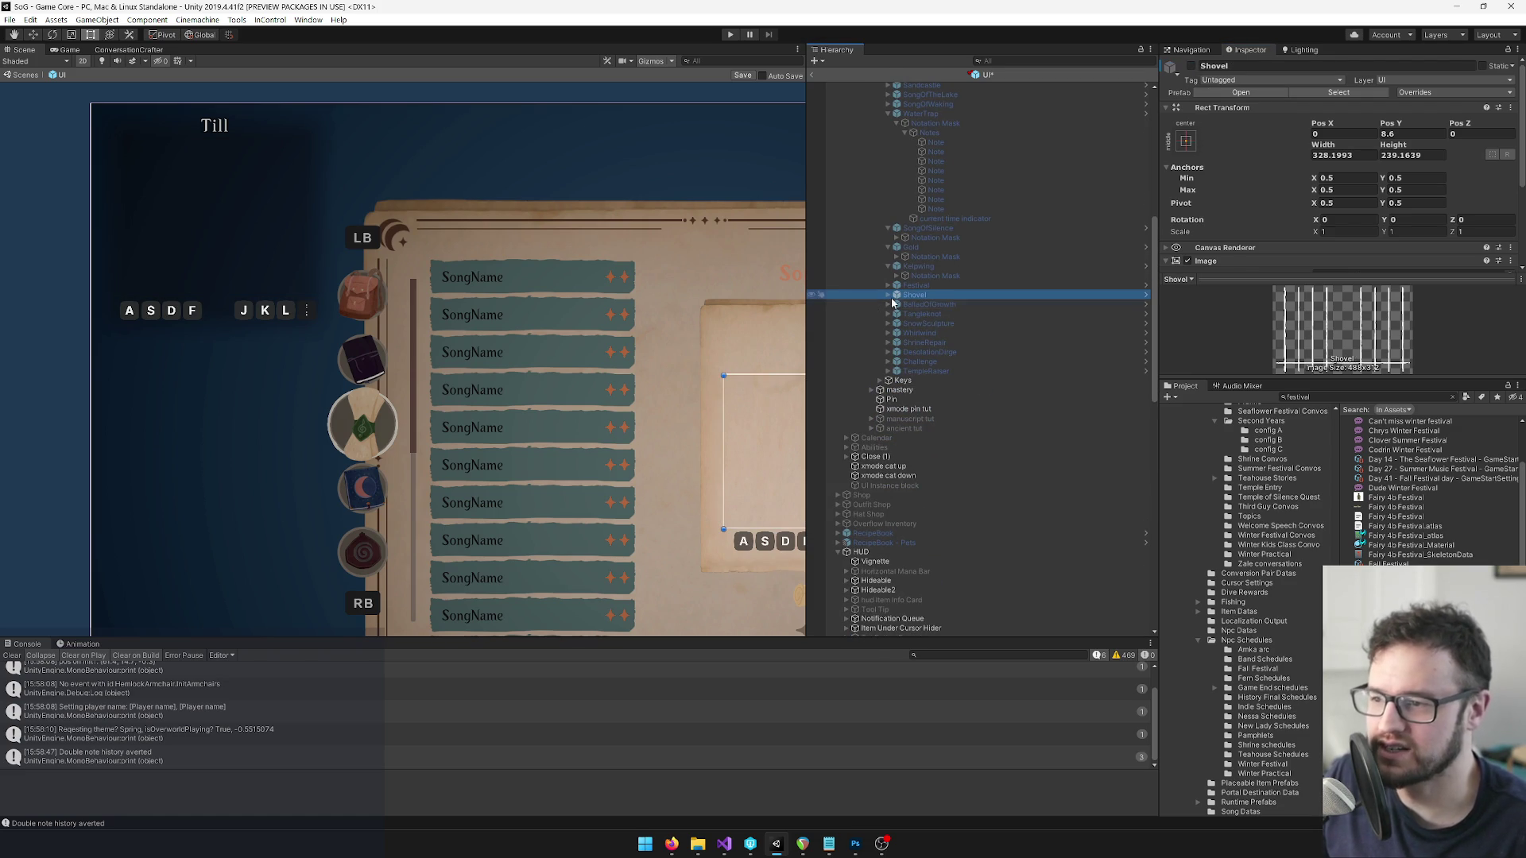
left_click(894, 304)
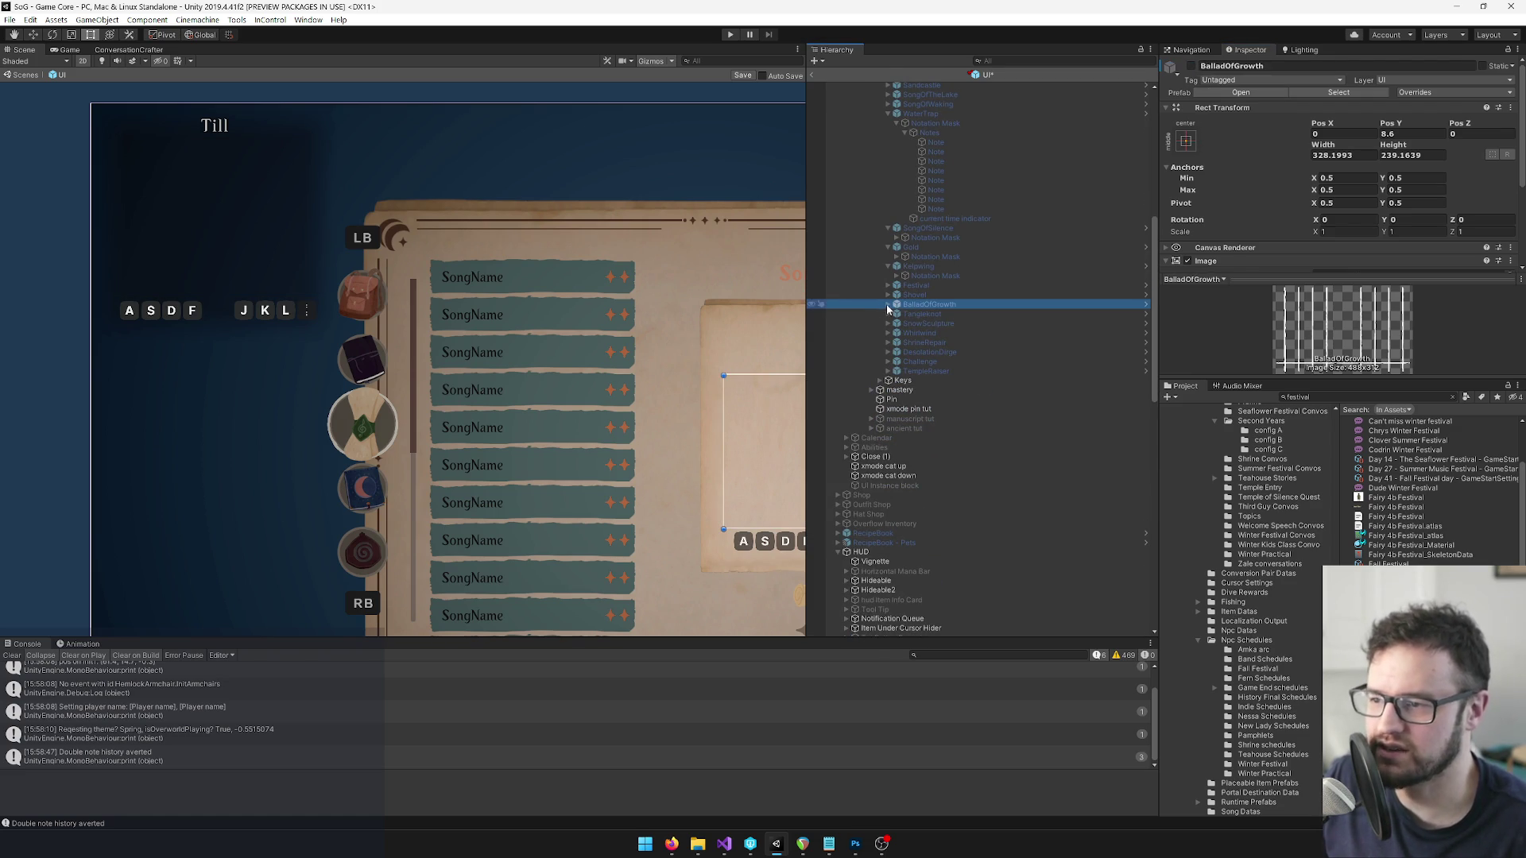
left_click(903, 315)
left_click(888, 314)
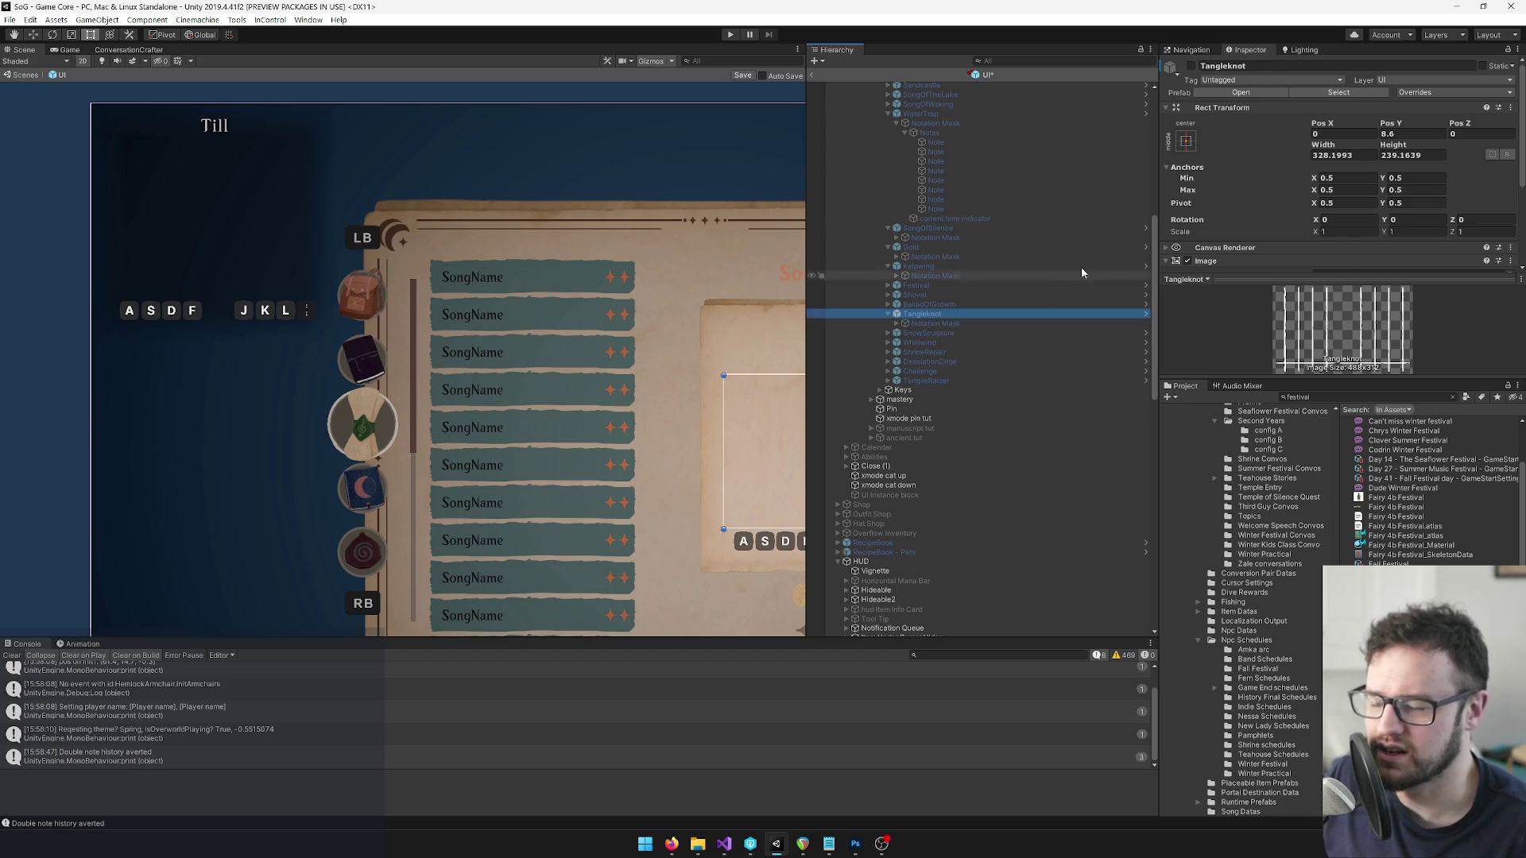
left_click(1191, 69)
left_click(1189, 66)
mouse_move(635, 299)
left_mouse_down()
mouse_move(434, 231)
mouse_move(401, 146)
left_mouse_up()
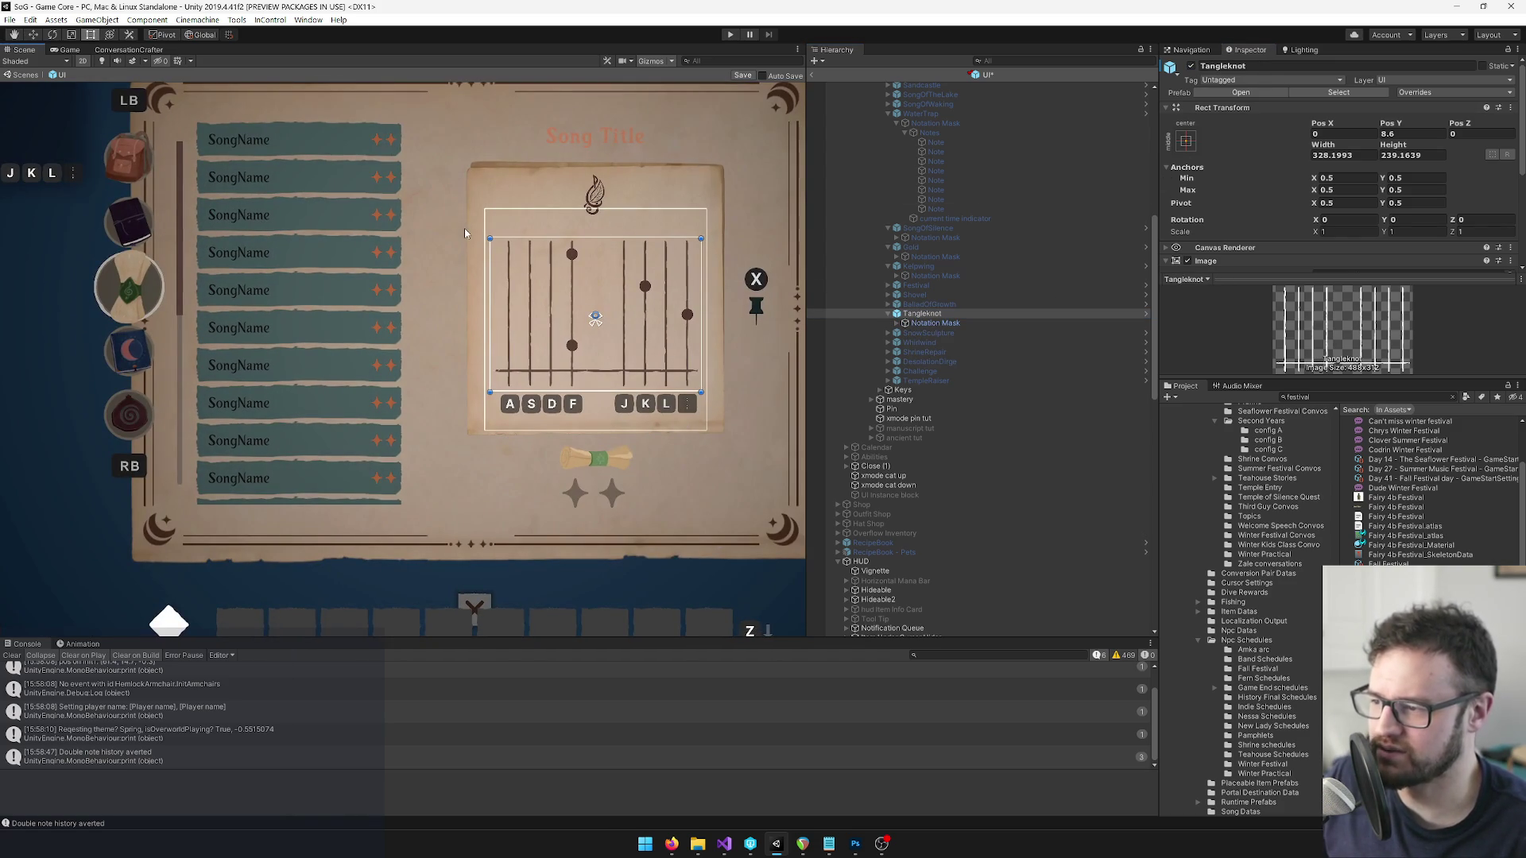
left_click(1190, 66)
Activate SnowSculpture and expand its Notation Mask to list the note dots.
left_click(914, 333)
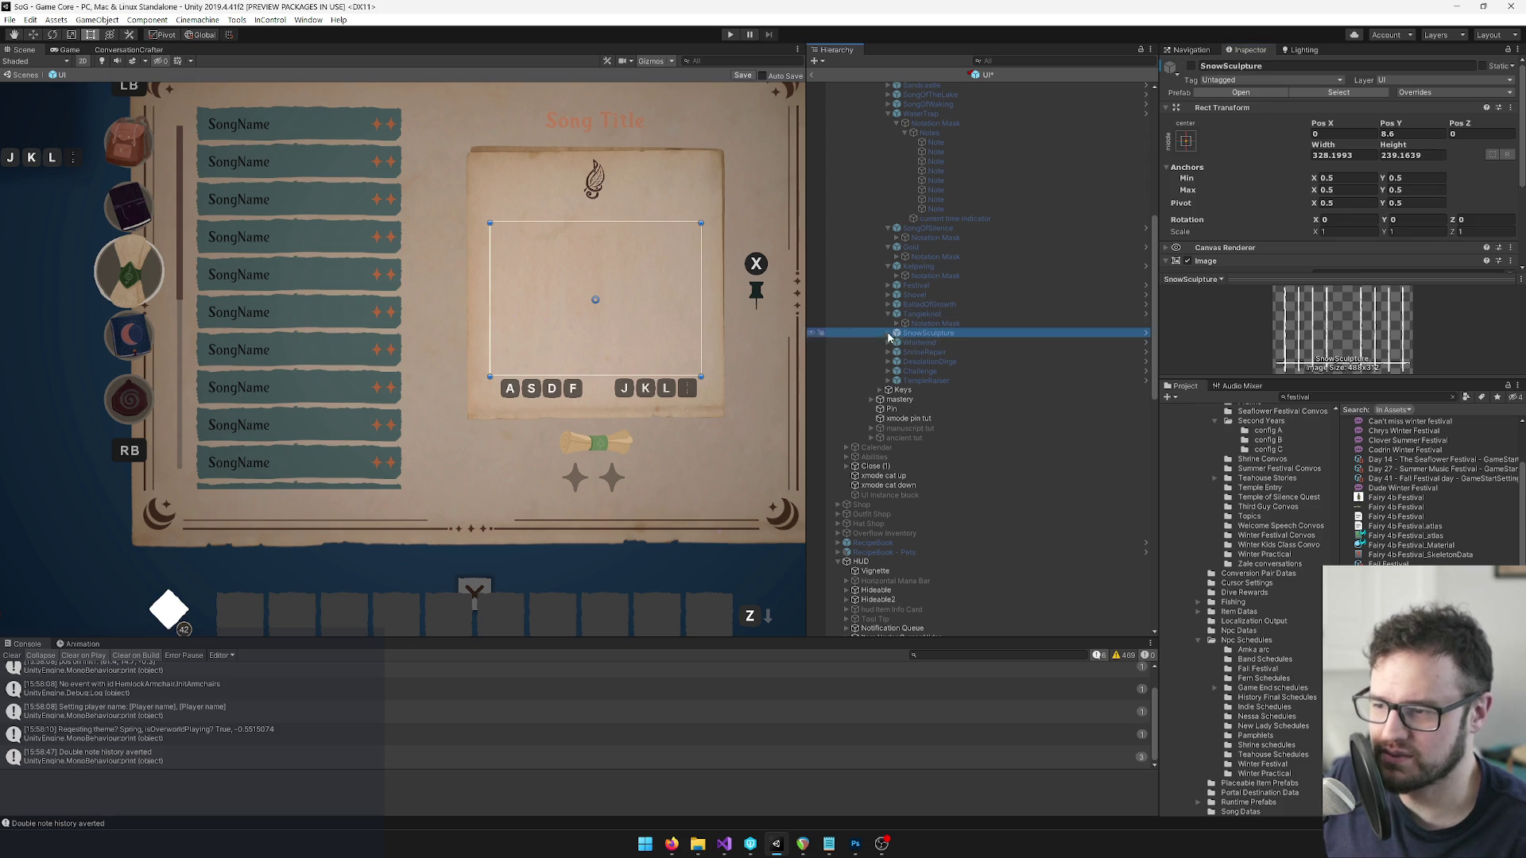
left_click(1190, 66)
left_click(890, 333)
left_click(896, 343)
left_click(905, 352)
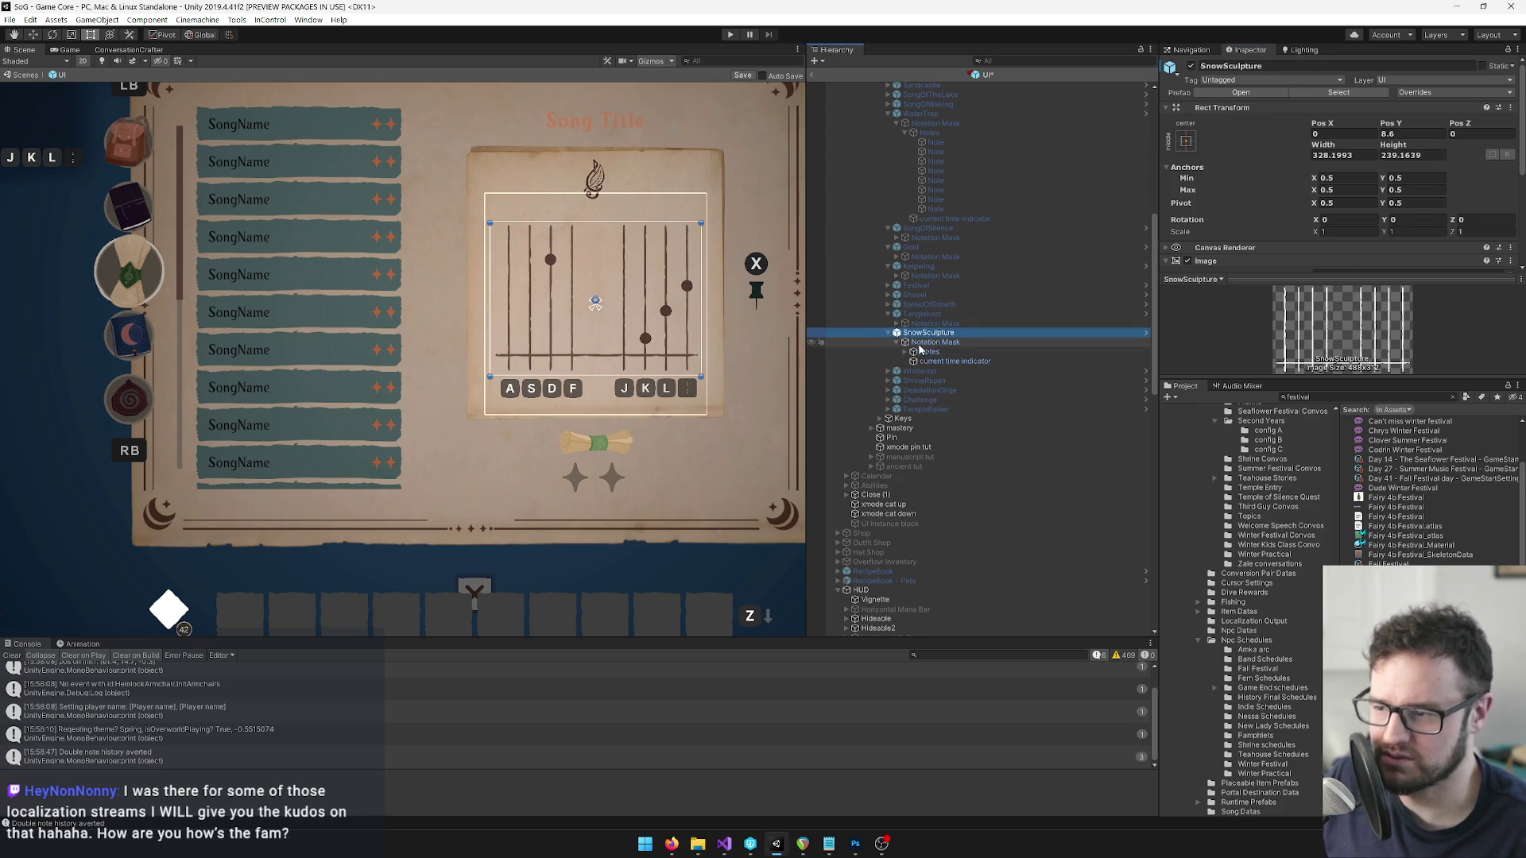
Search the Project for song data and open the SnowSculpture SongData asset.
left_click(1396, 398)
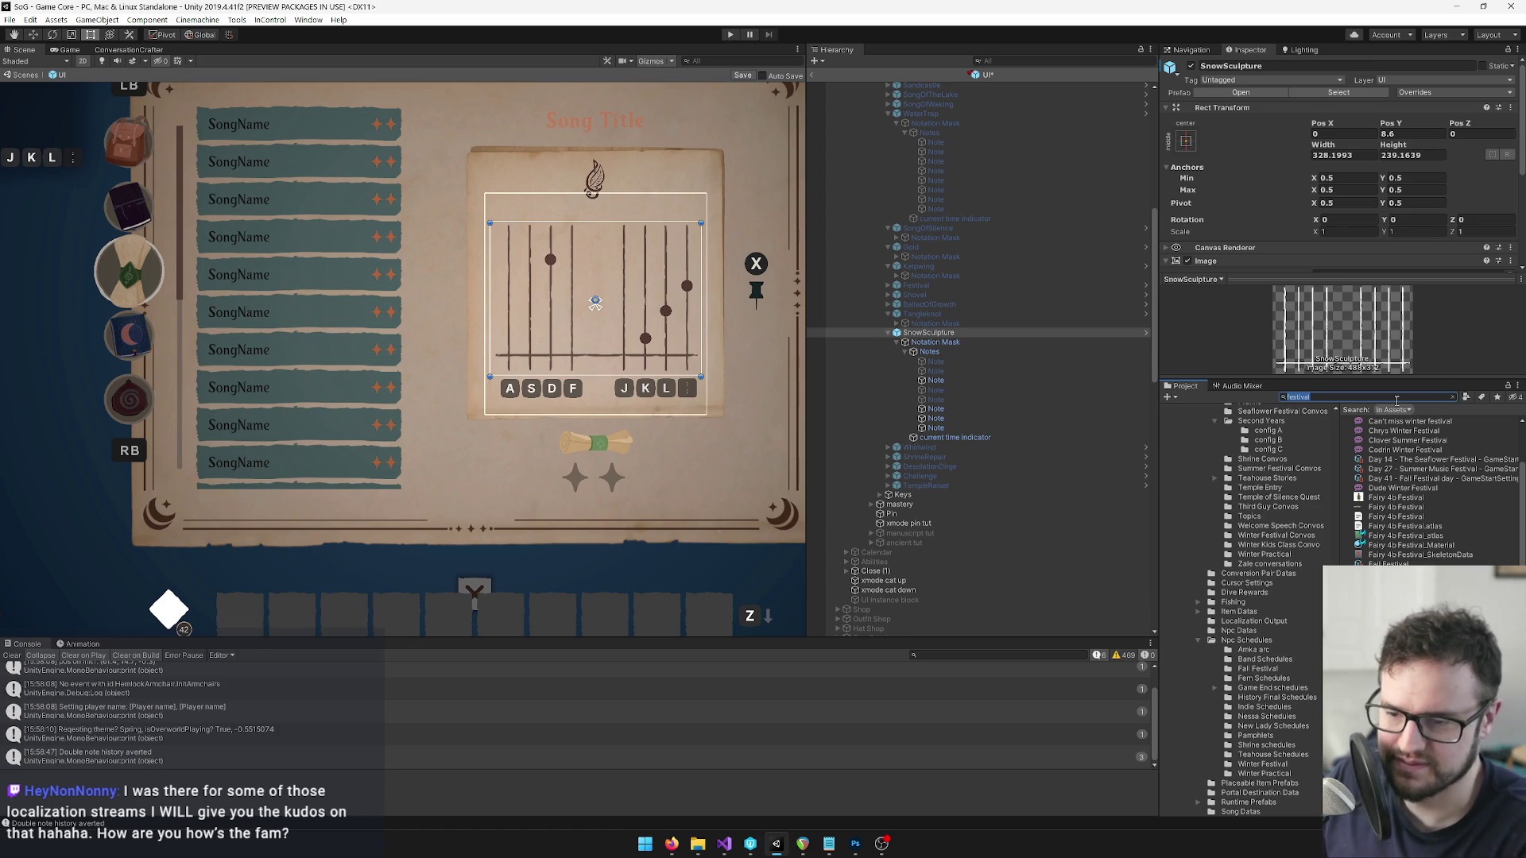
type("snow t:Song")
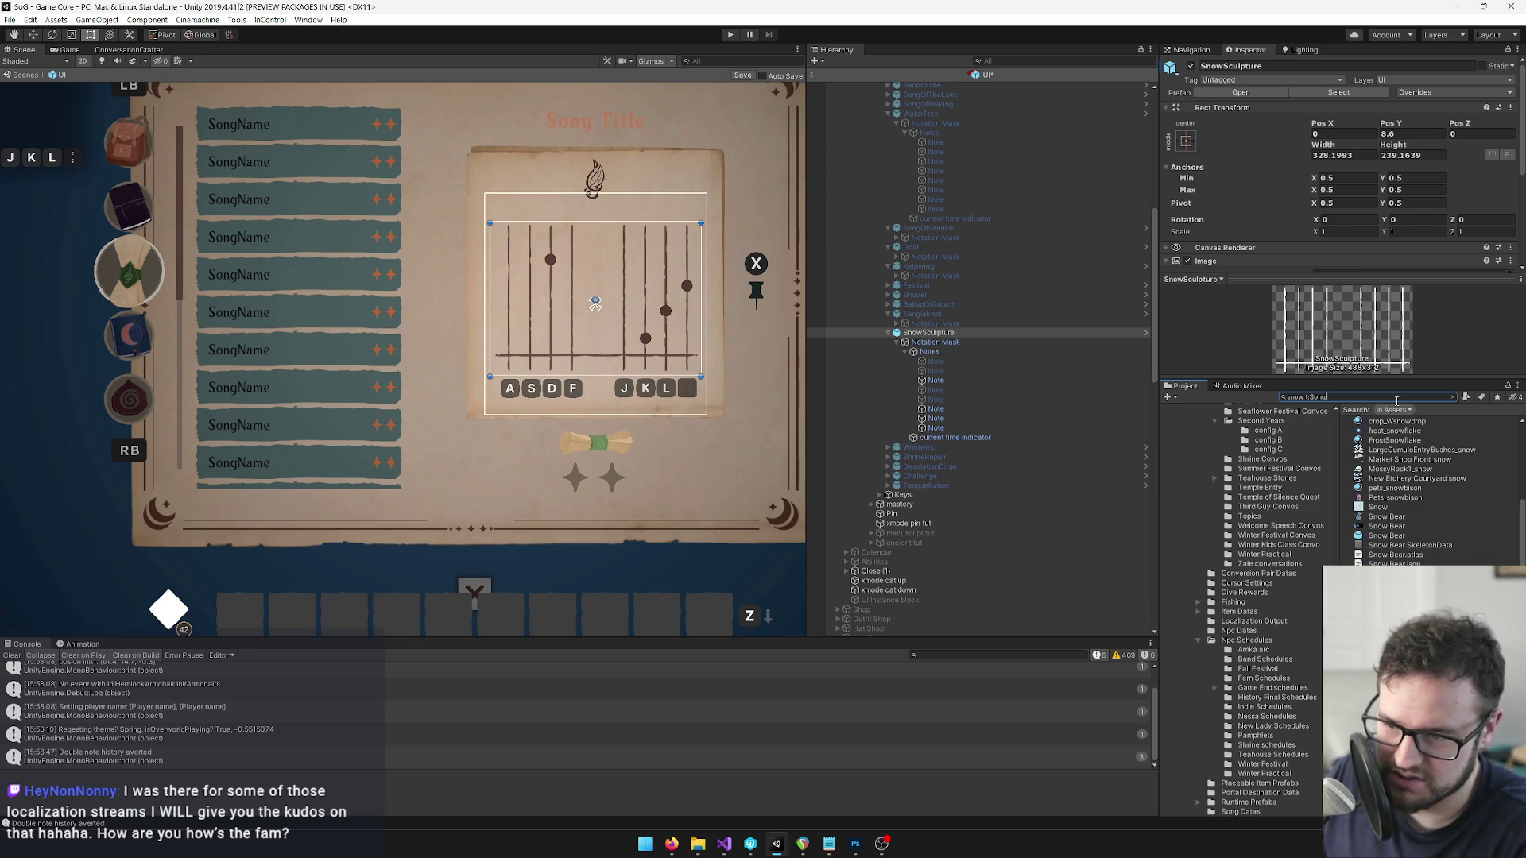
type("Data")
left_click(1394, 421)
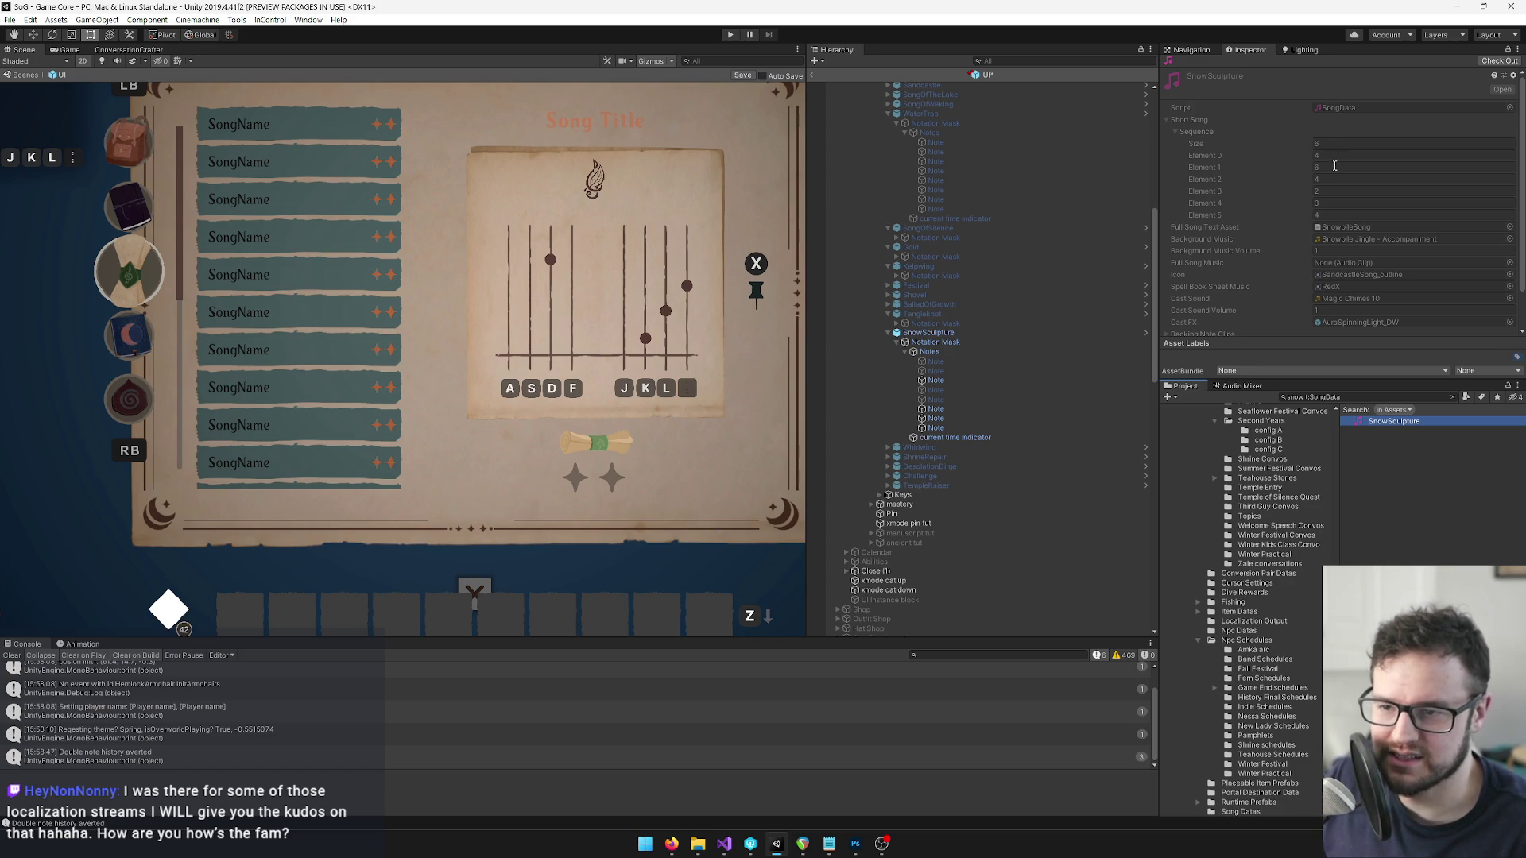
Clear the Project search and open the Sandcastle song data from Assets/Data/Song Datas.
left_click(1339, 395)
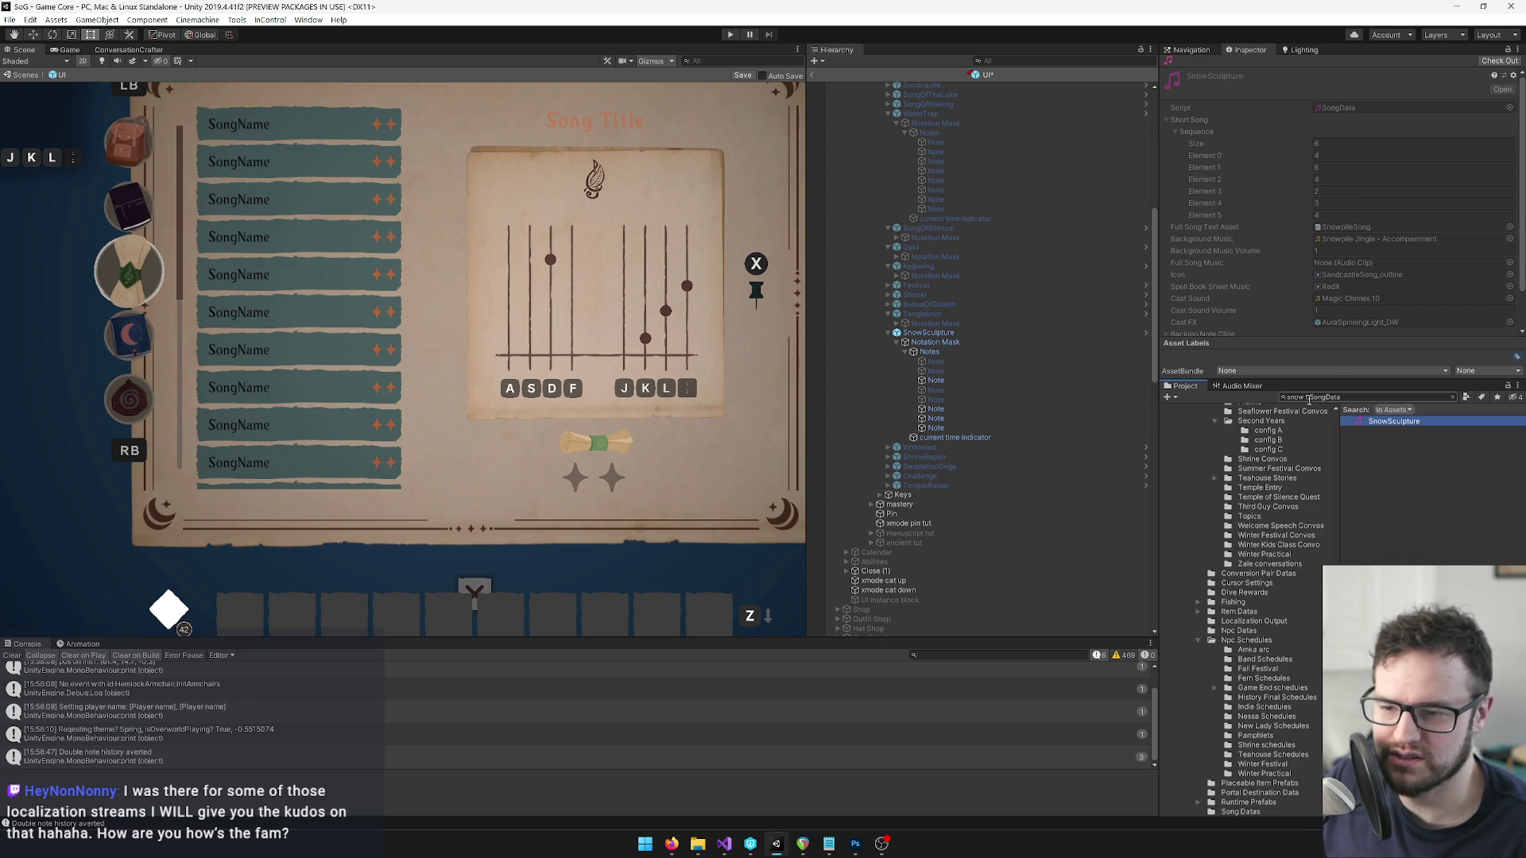
left_click(1355, 396)
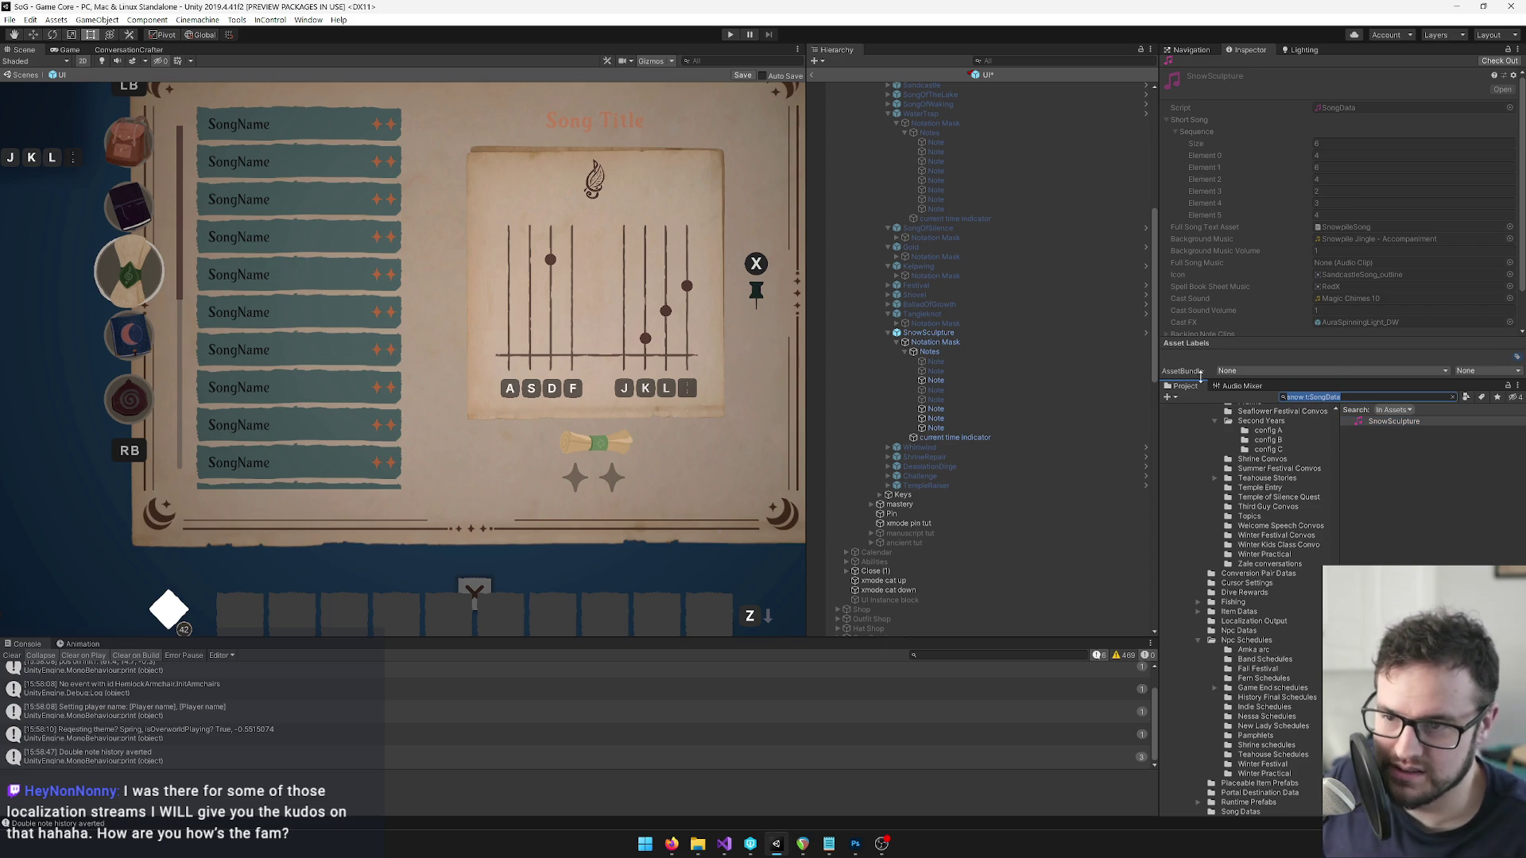
left_click(1340, 229)
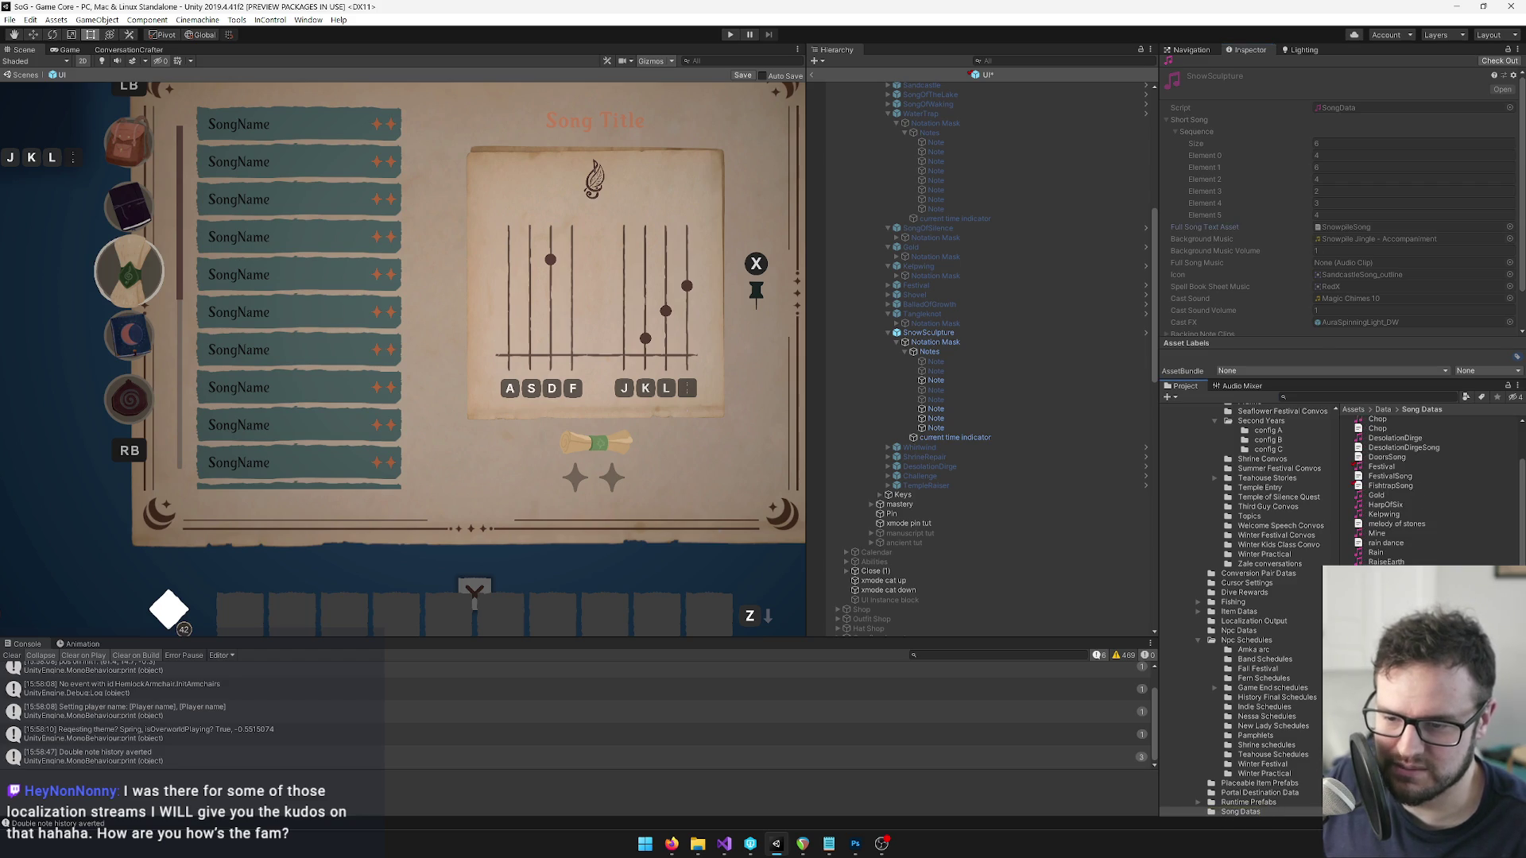
left_click(1387, 580)
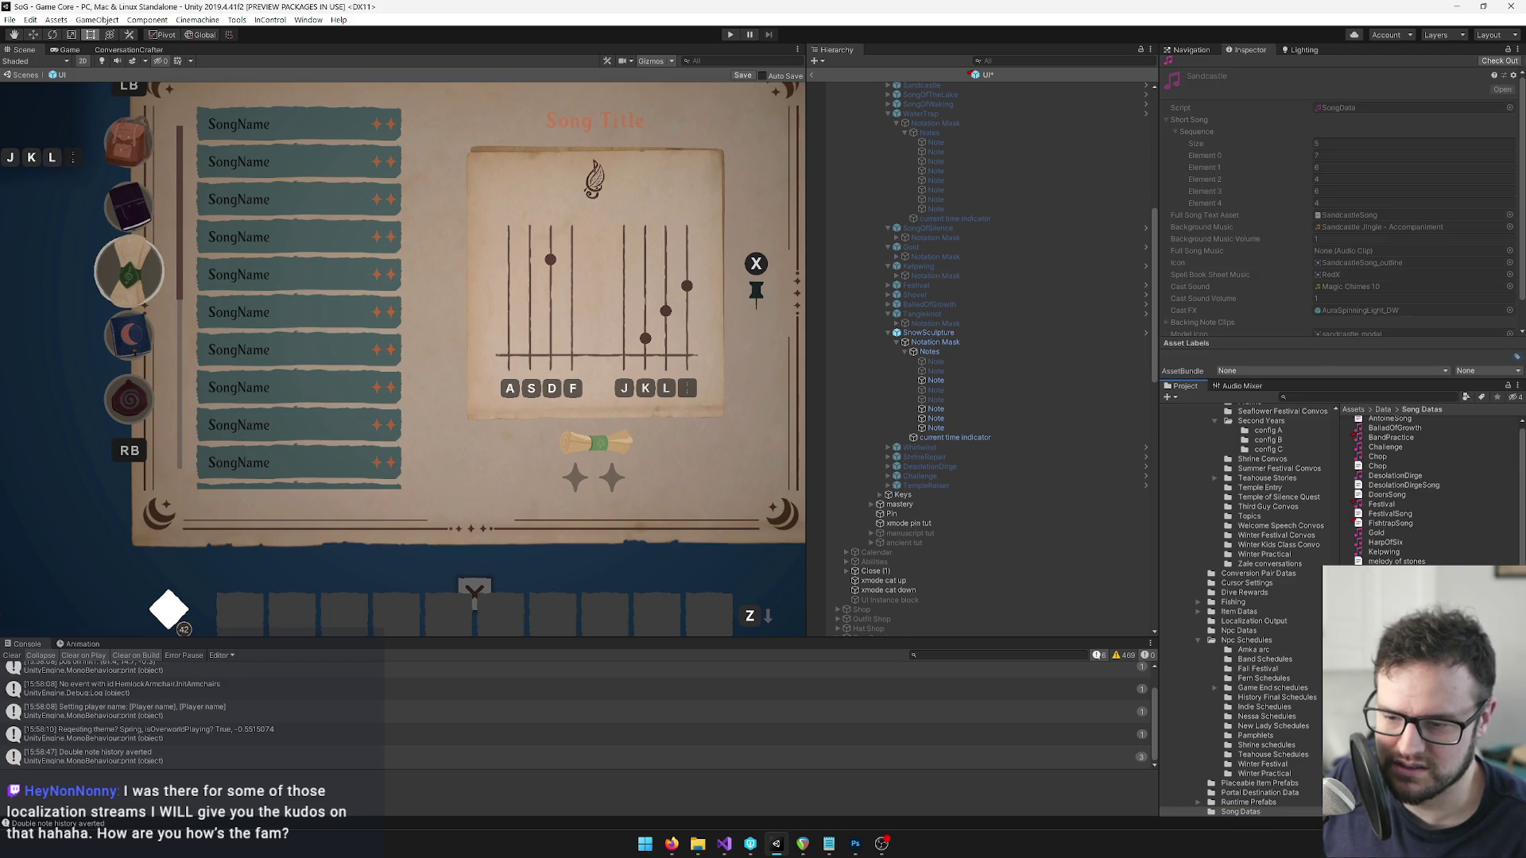
left_click(1386, 609)
Open SnowpileSong.txt in Visual Studio, then return to Unity.
key("Down")
key("Return")
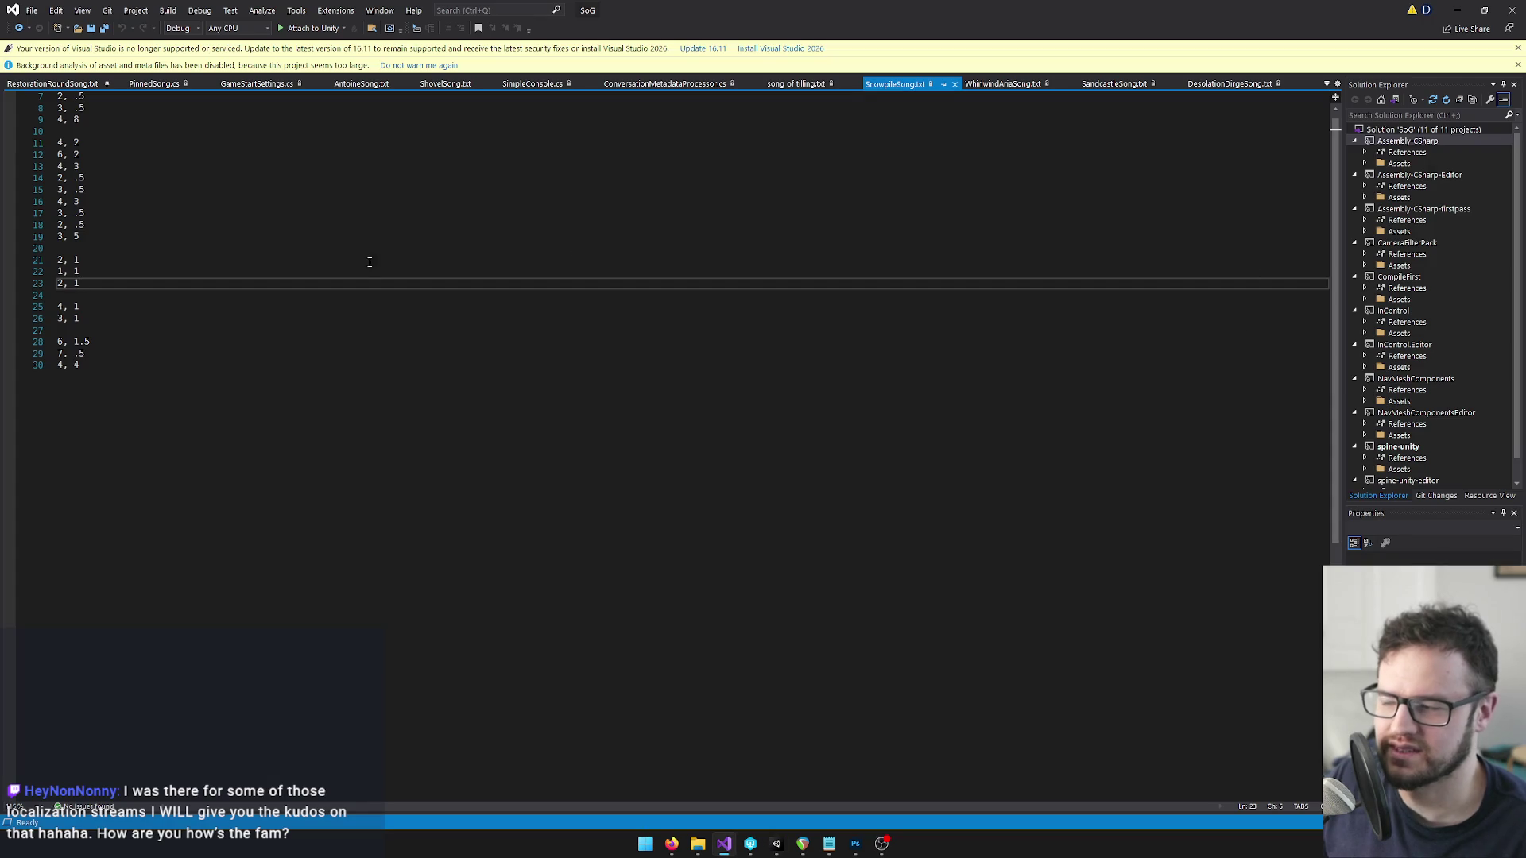
key("alt+Tab")
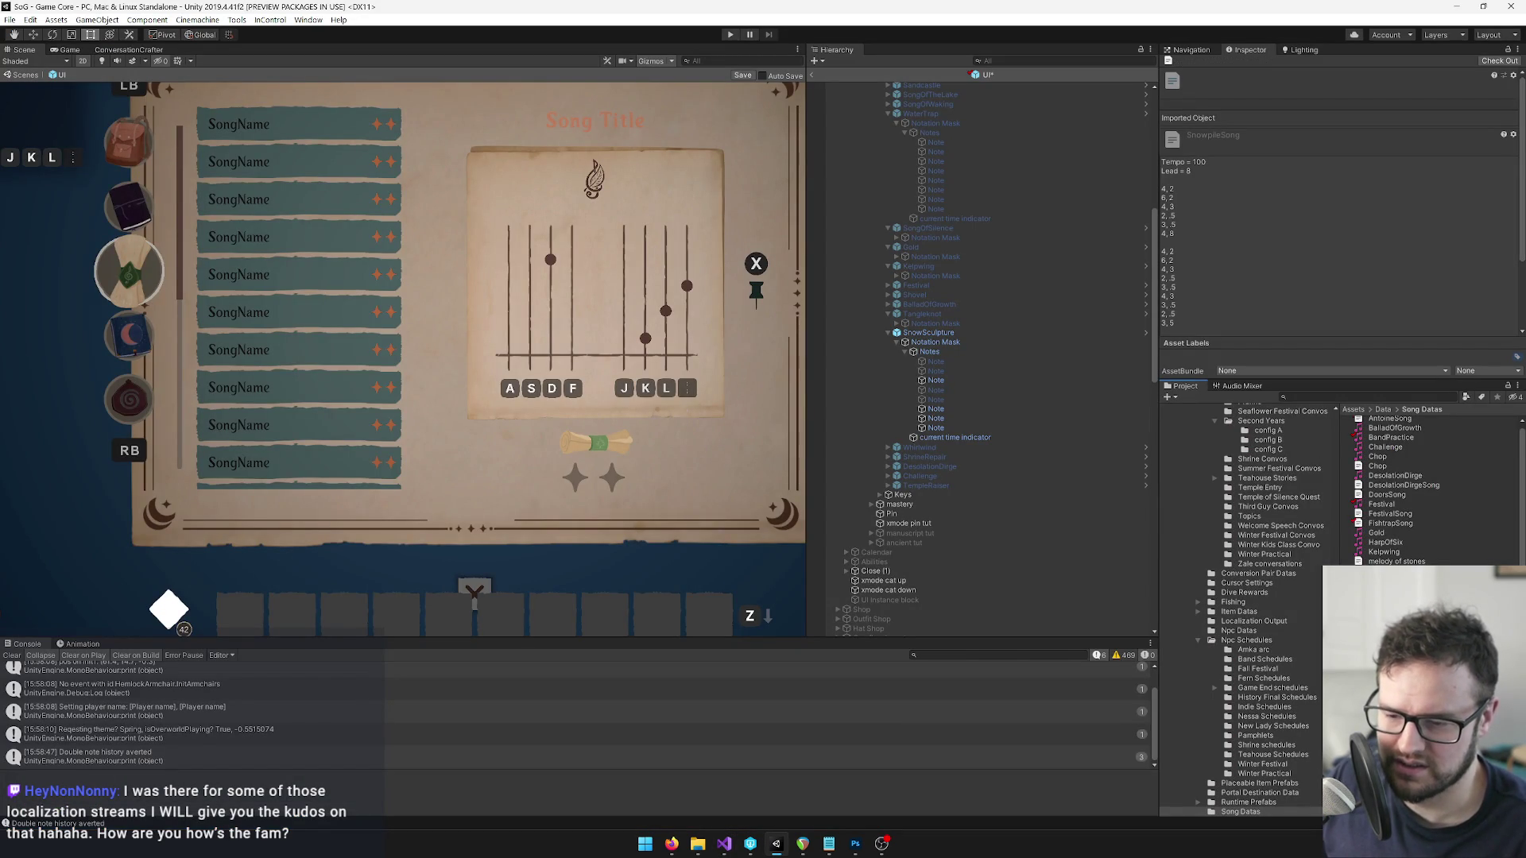
Back on the SnowSculpture song data, set Sequence Element 1 to 6.
key("ctrl+z")
type("6")
left_click(1321, 192)
key("f")
left_click(938, 363)
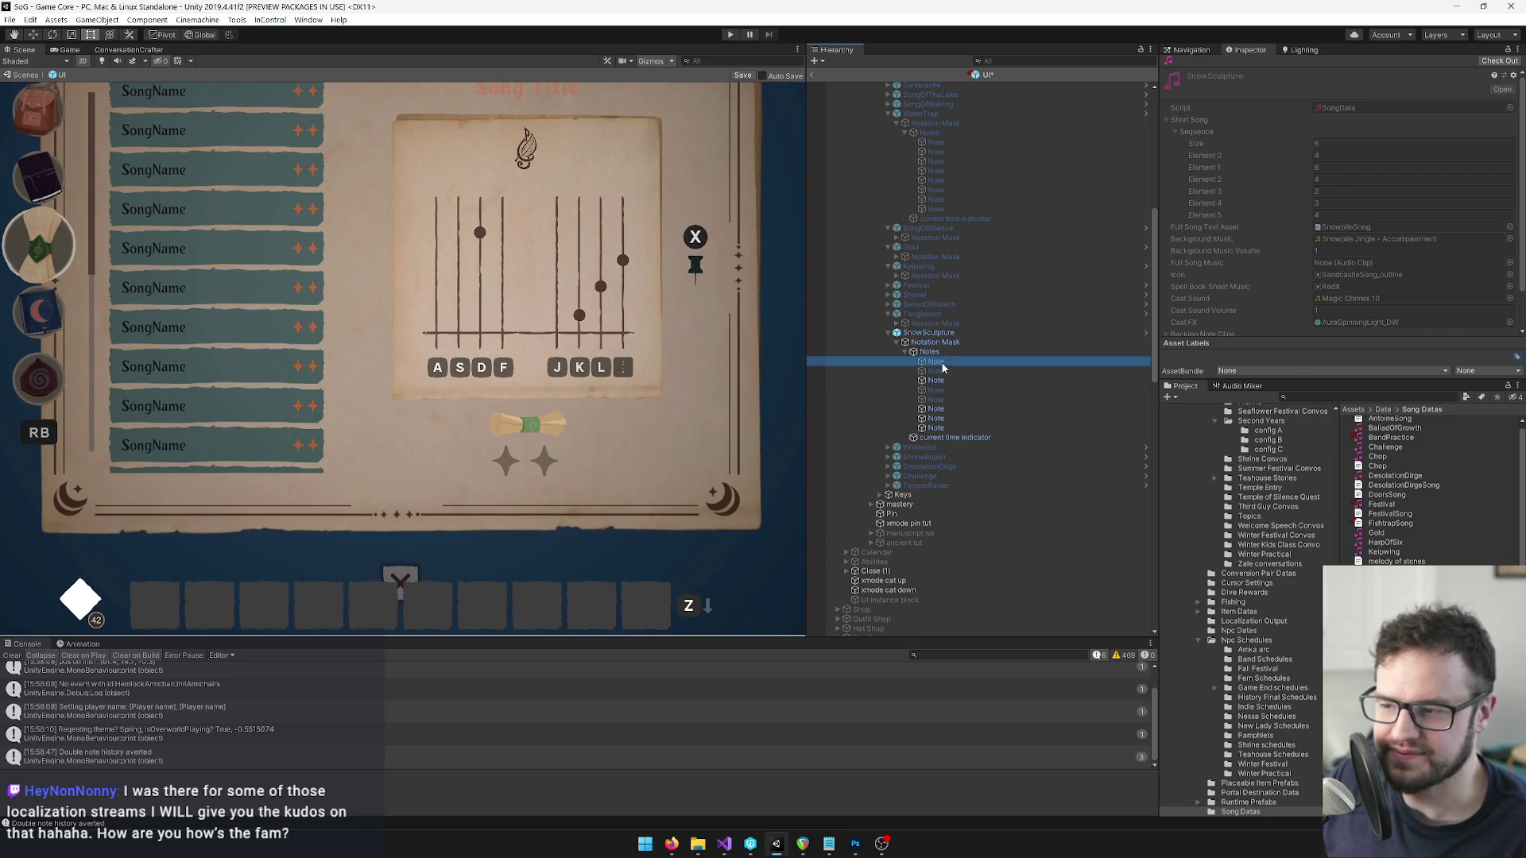
Move the third SnowSculpture dot down to the J line and reactivate the fourth dot.
scroll(521, 307, "up", 3)
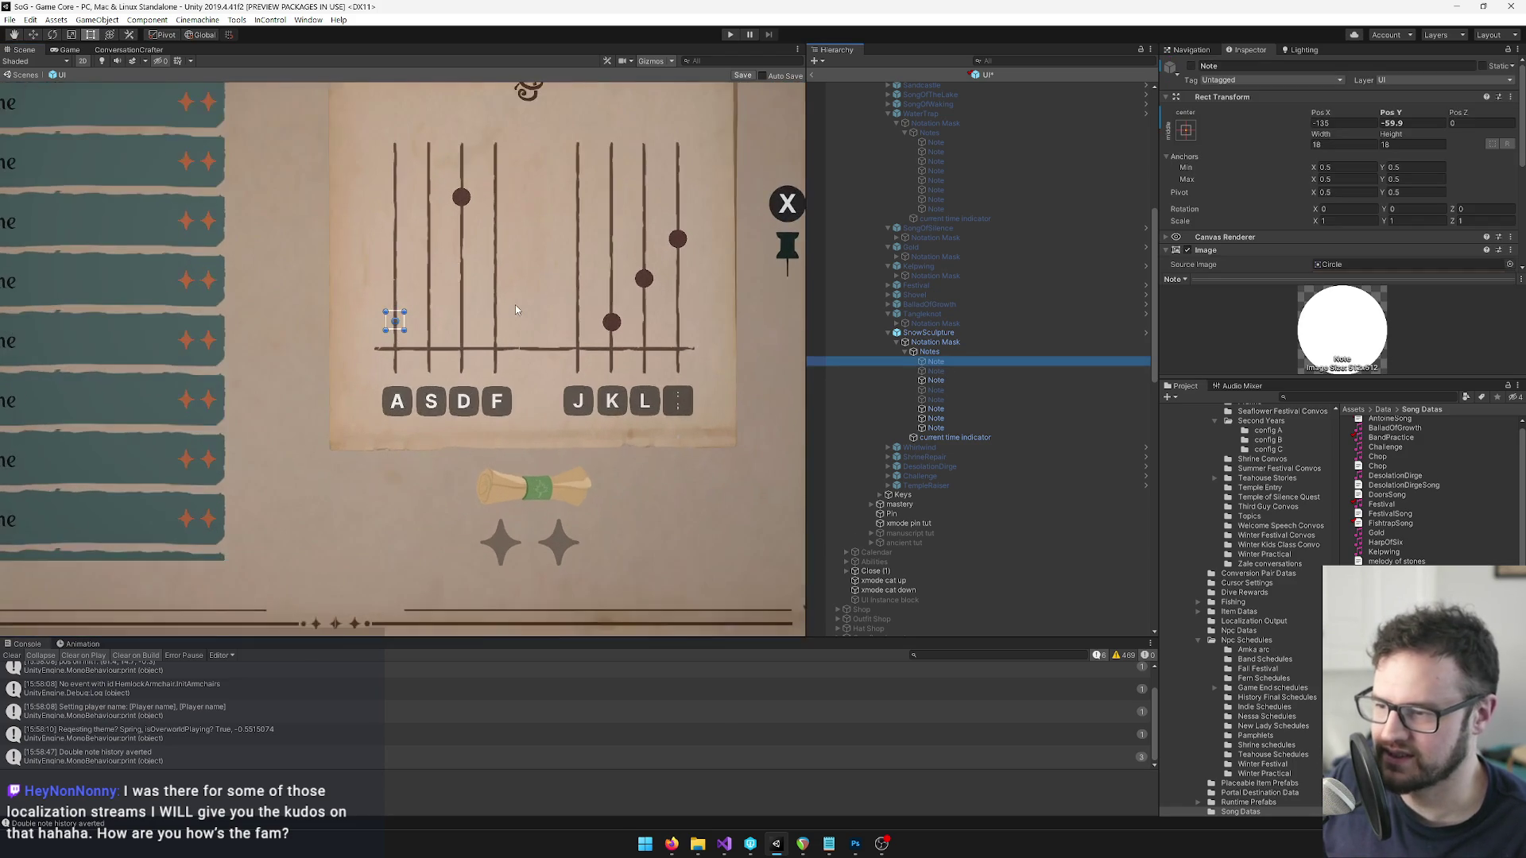
left_click(936, 380)
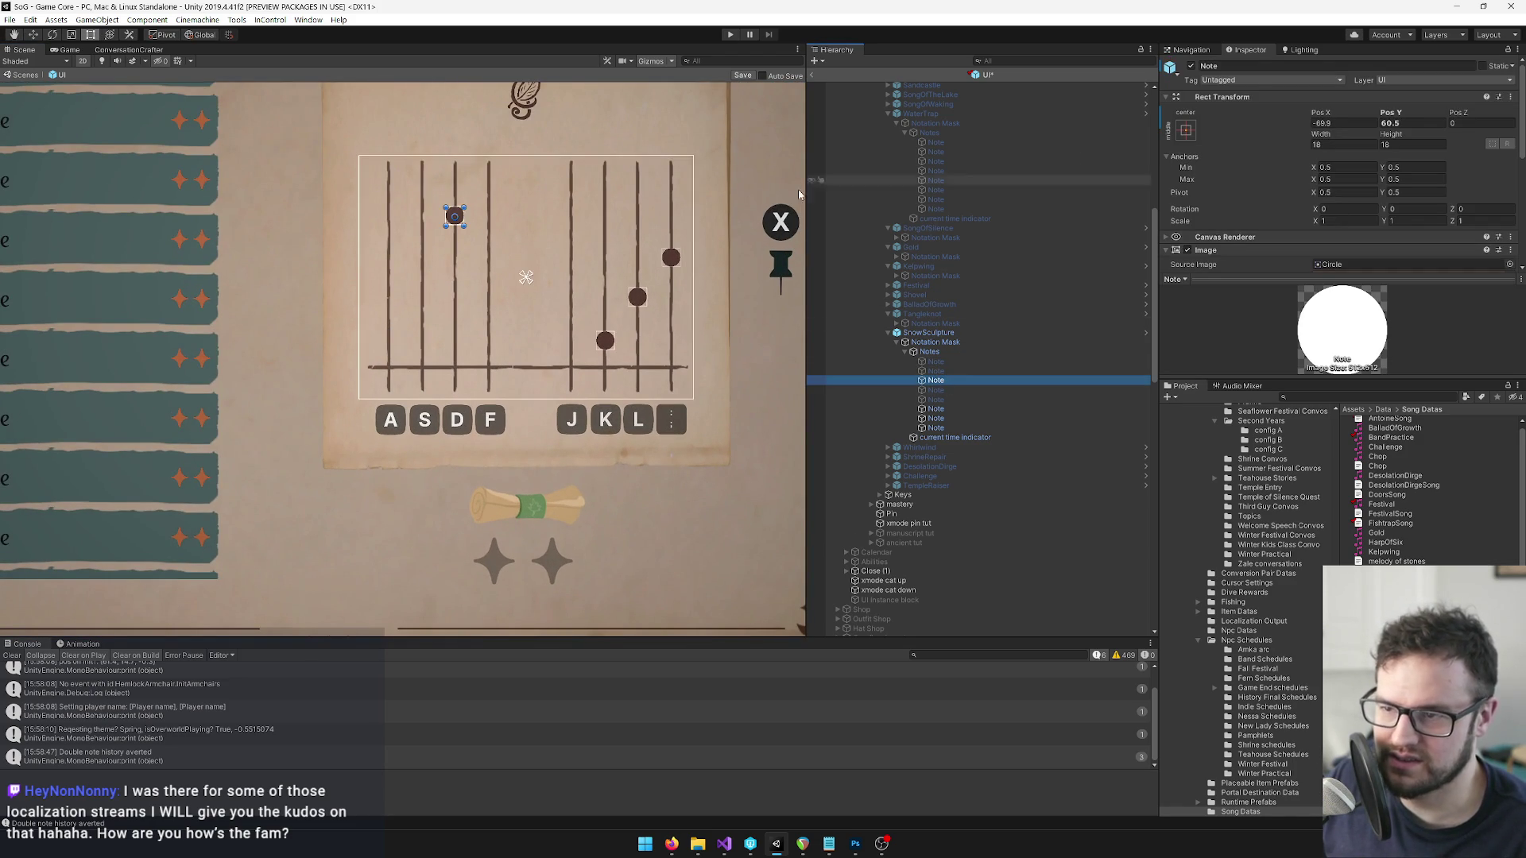
left_click_drag(460, 217, 577, 344)
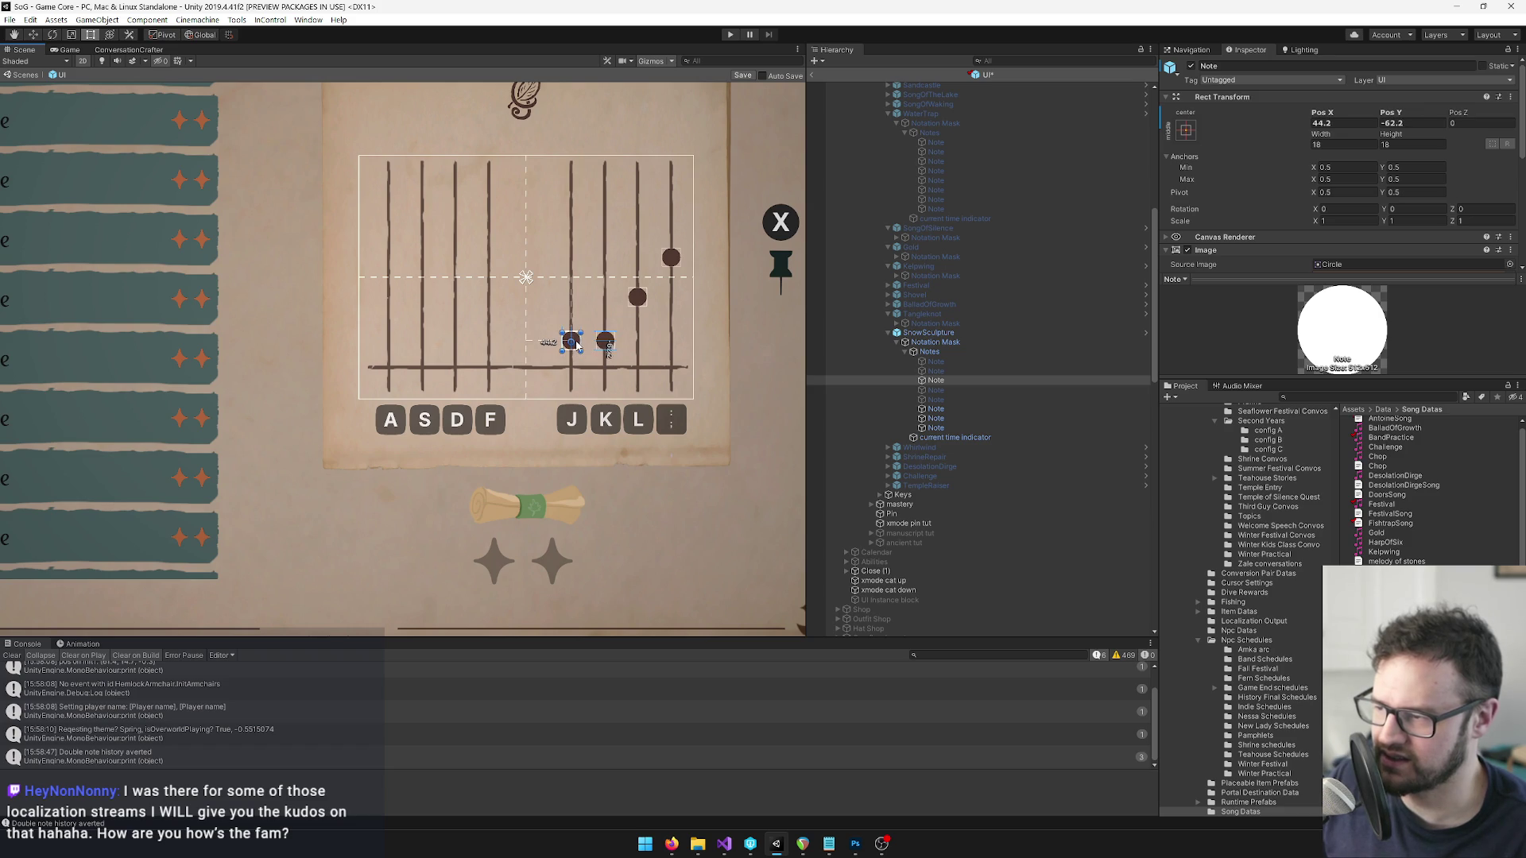
left_click(942, 409)
left_click(942, 390)
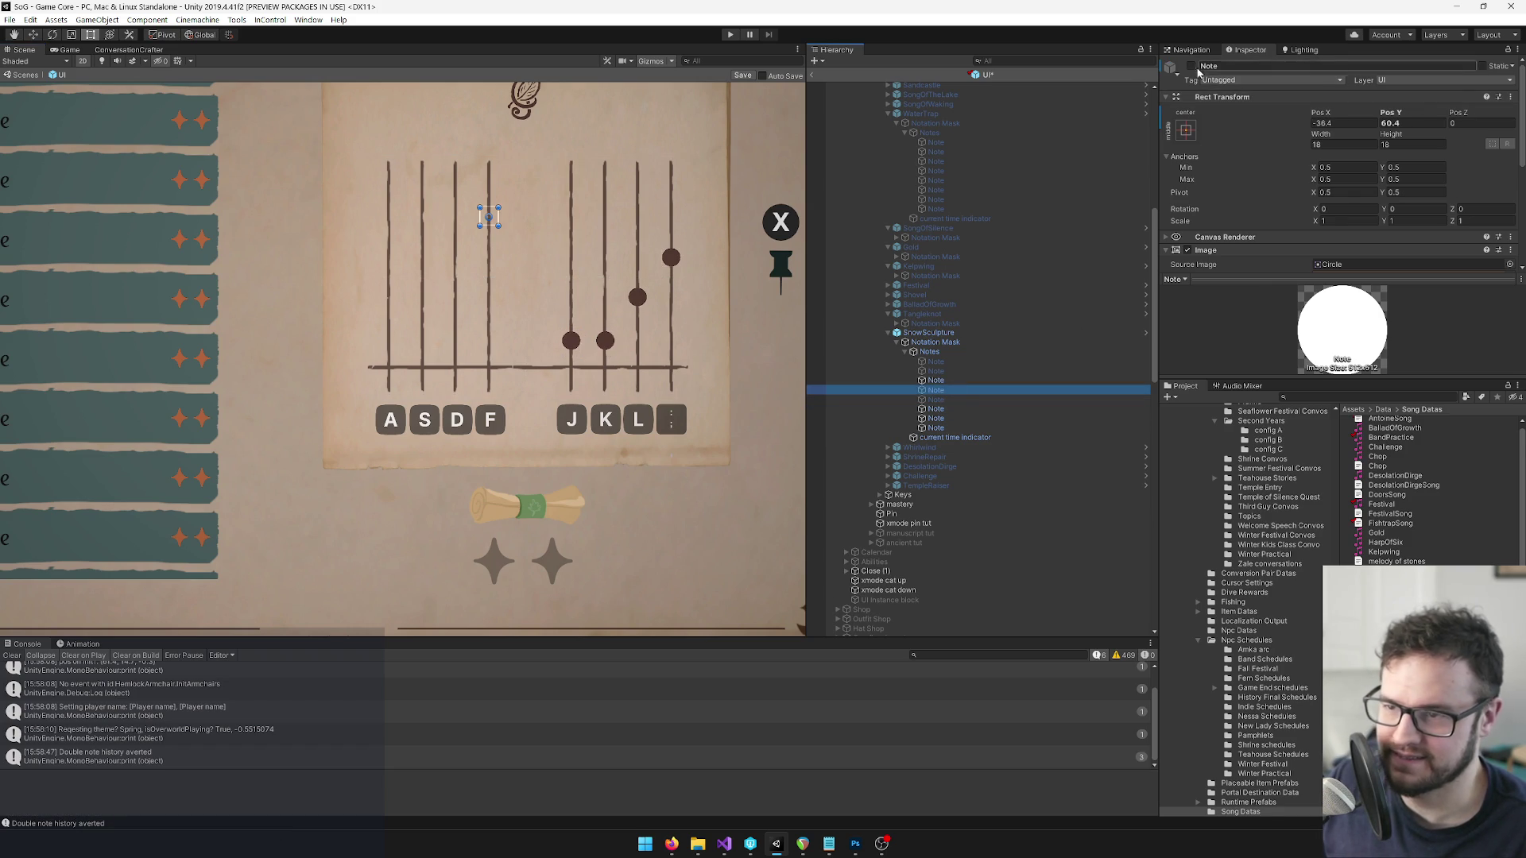
key("alt+shift+a")
mouse_move(490, 215)
left_mouse_down()
mouse_move(605, 295)
mouse_move(646, 297)
left_mouse_up()
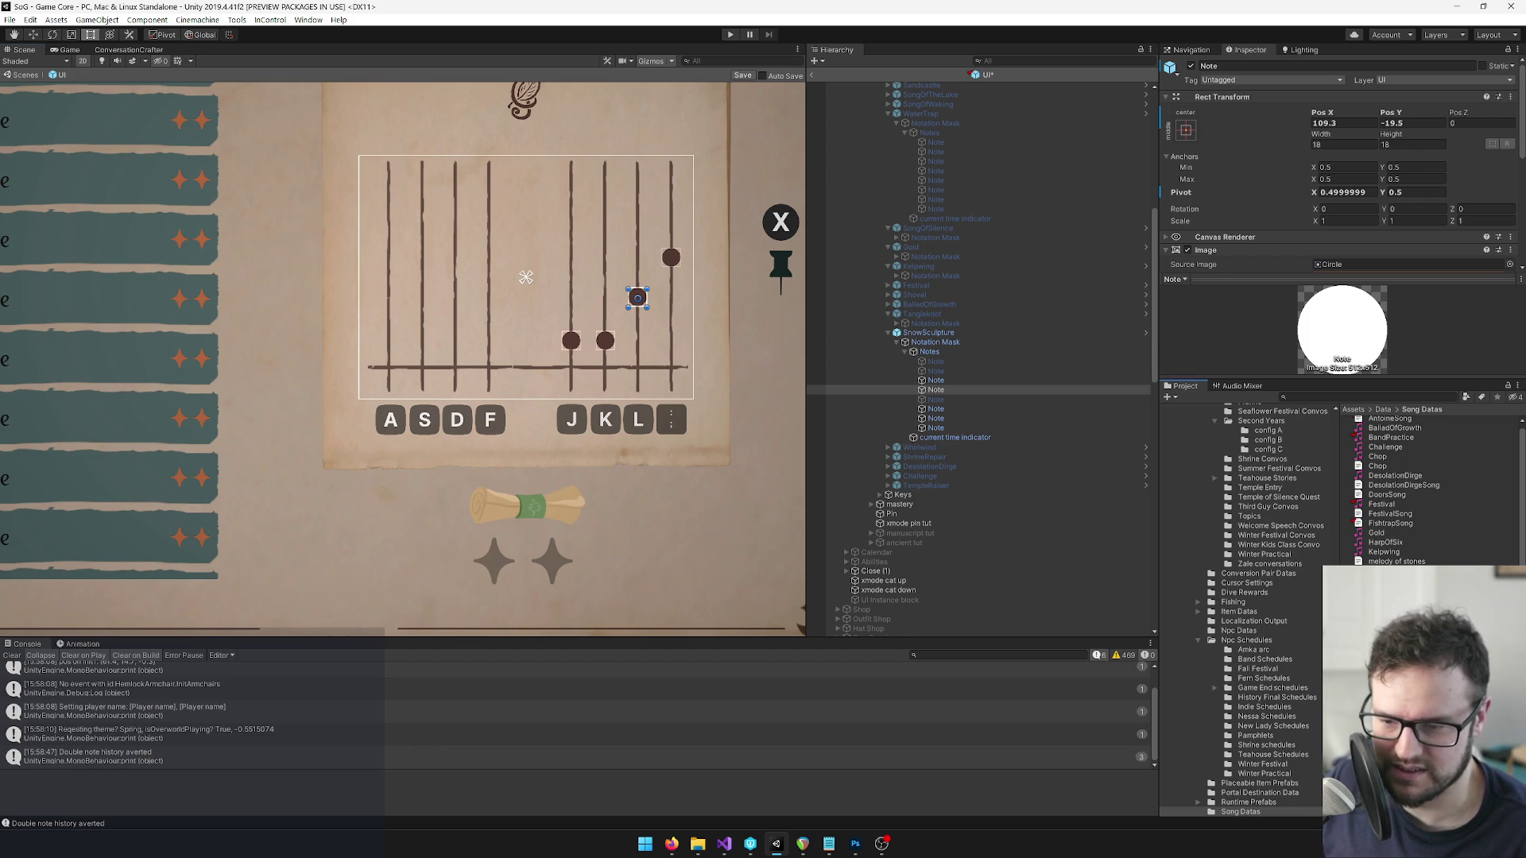
Recheck the sequence, lower one dot on its line and move the K dot onto J.
left_click(1398, 628)
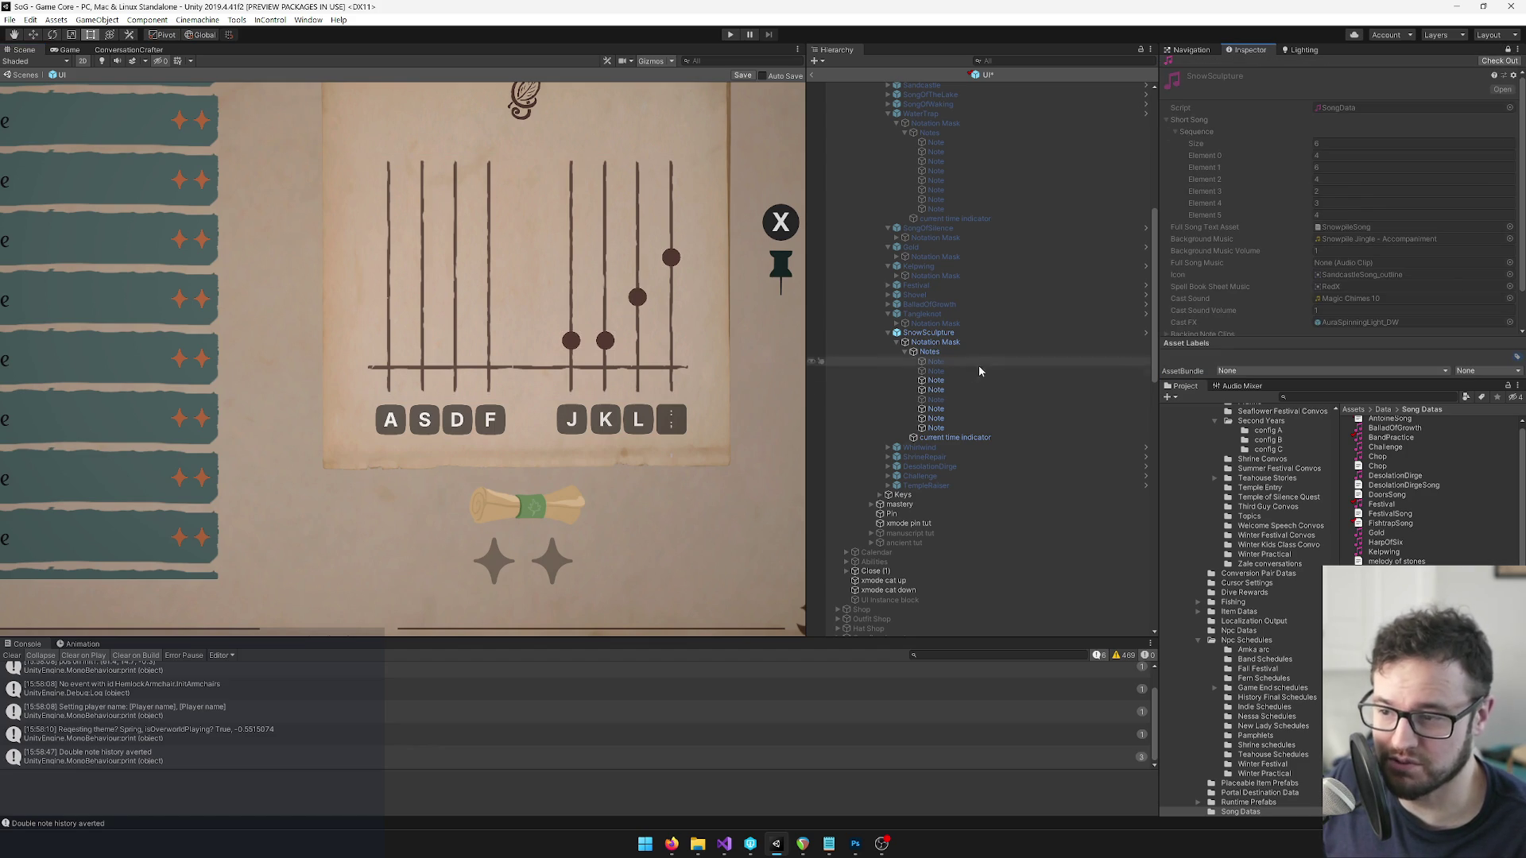
left_click(936, 390)
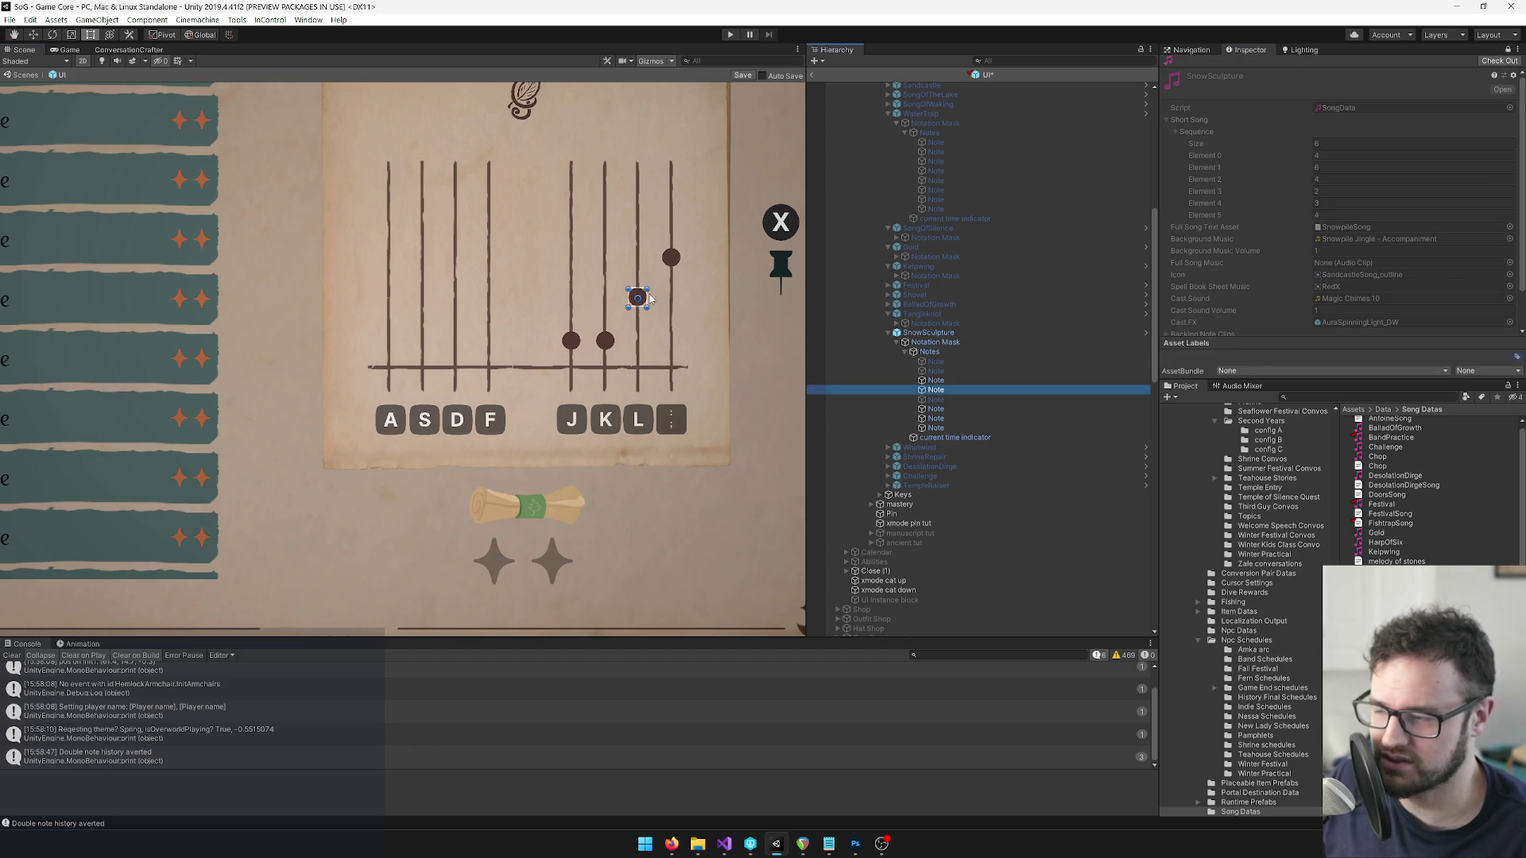
scroll(640, 298, "up", 3)
left_click_drag(642, 293, 642, 317)
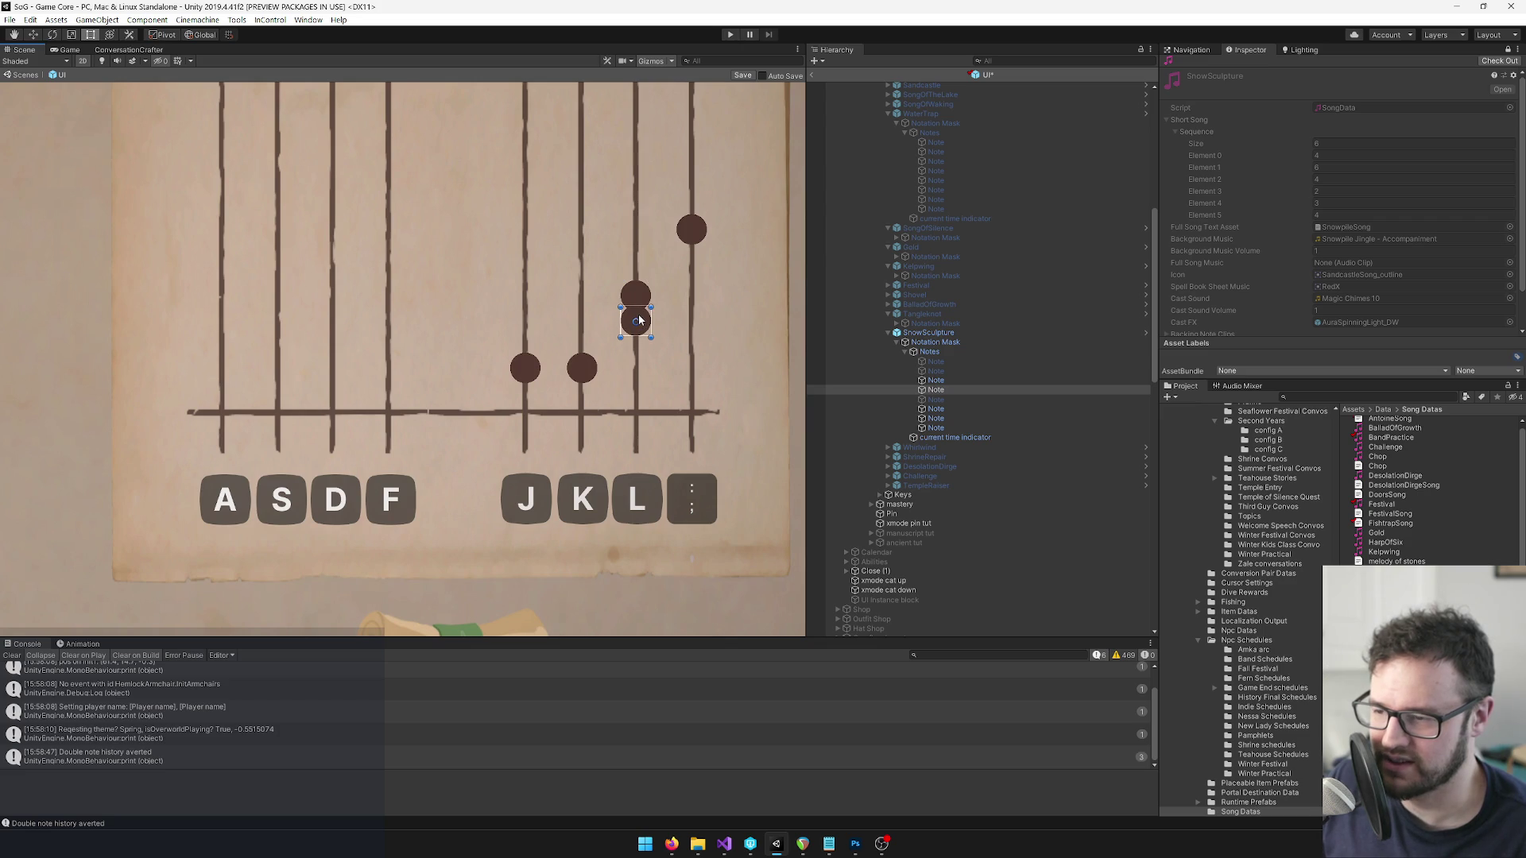
left_click(944, 407)
left_click_drag(599, 218, 528, 245)
mouse_move(516, 400)
left_mouse_down()
mouse_move(472, 337)
mouse_move(461, 282)
left_mouse_up()
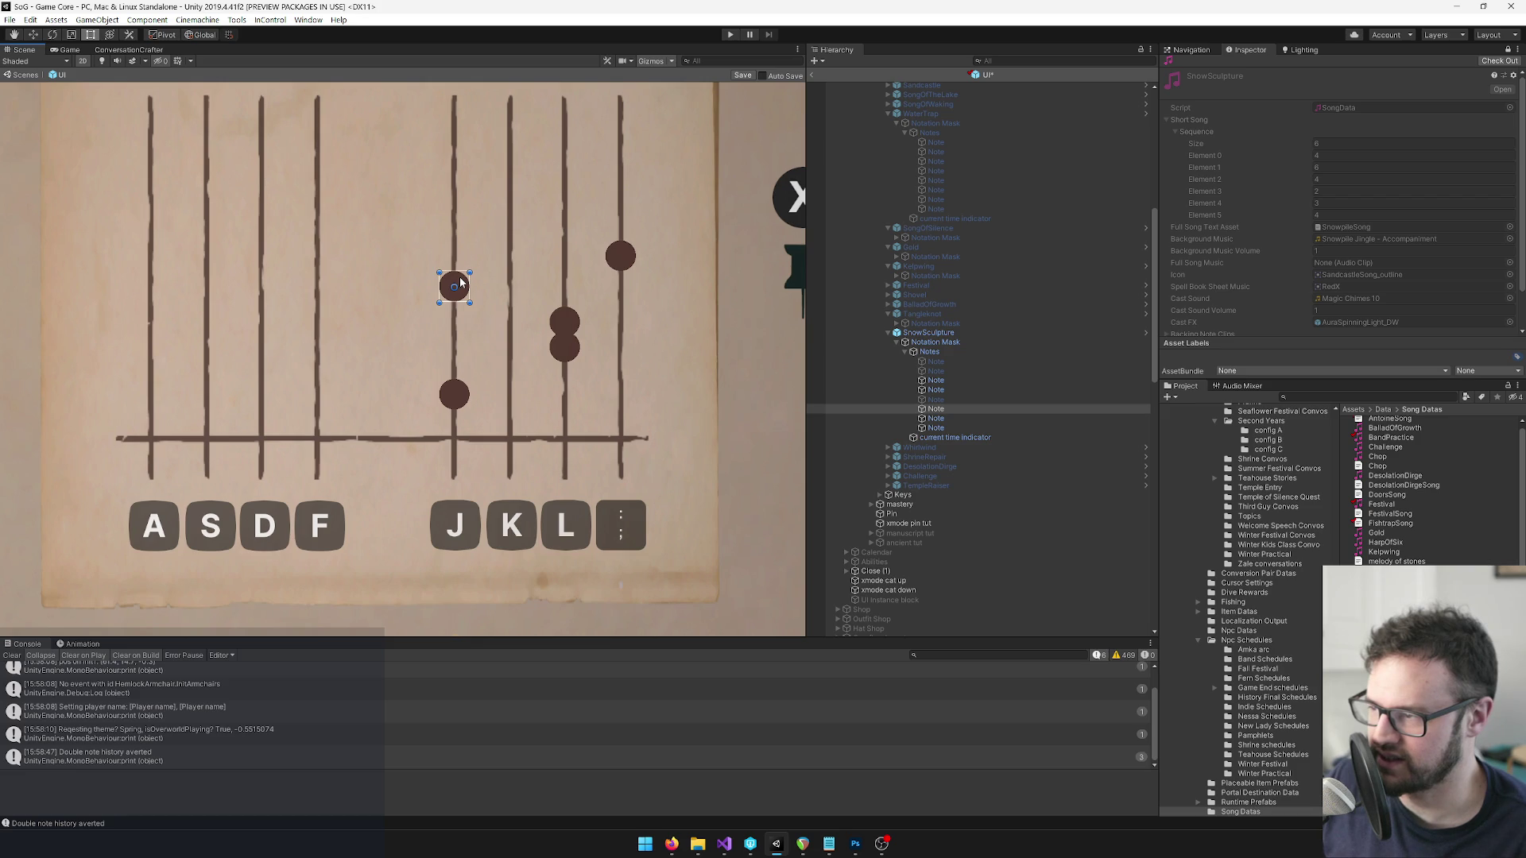
Move the L dot onto the D line and the last-column note onto the F column.
left_click(954, 418)
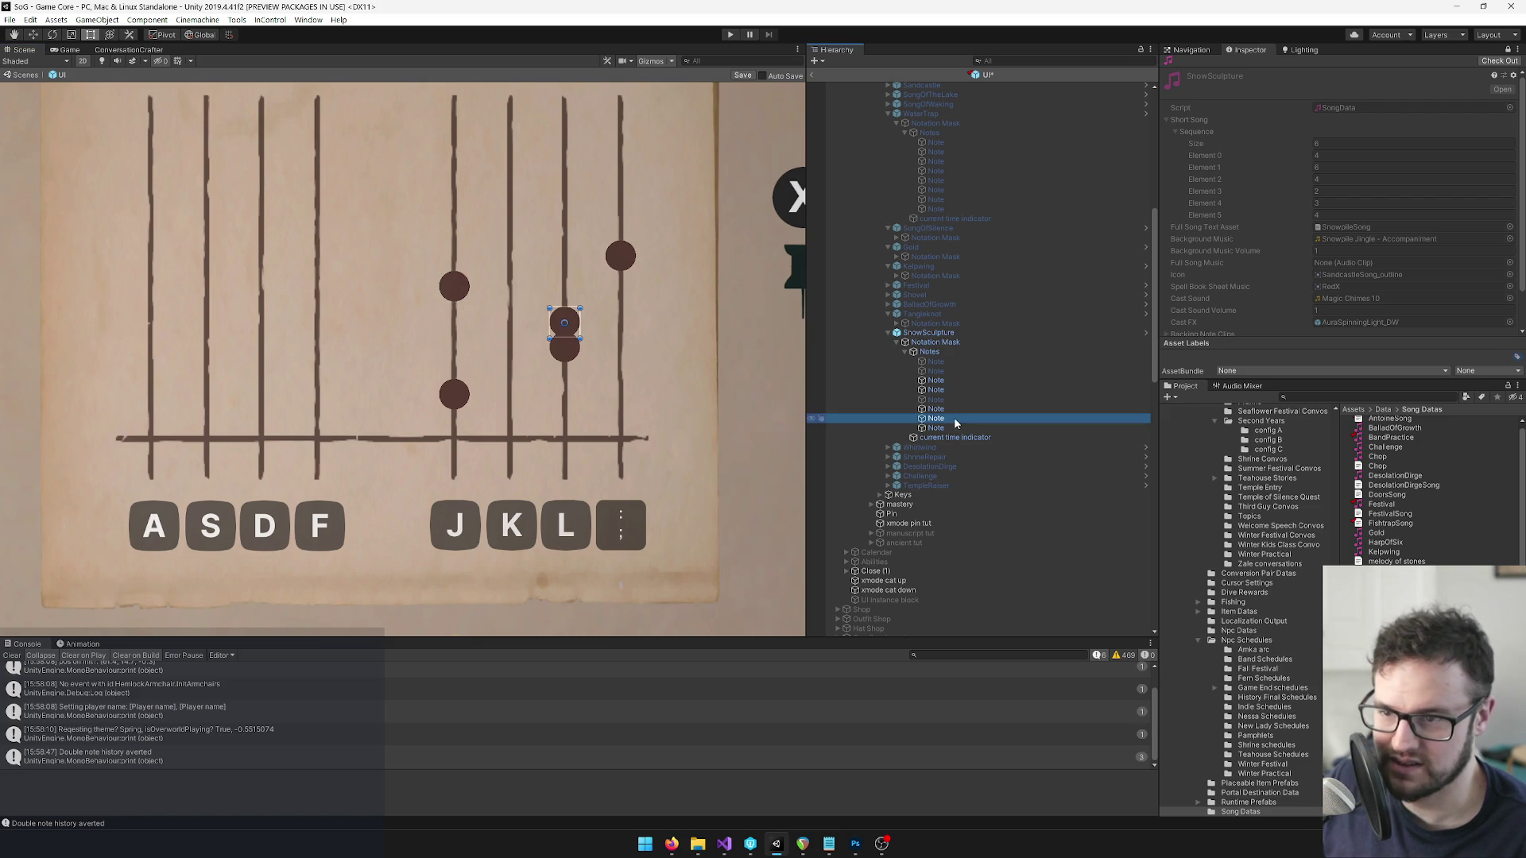
scroll(523, 256, "down", 2)
left_click_drag(523, 256, 607, 313)
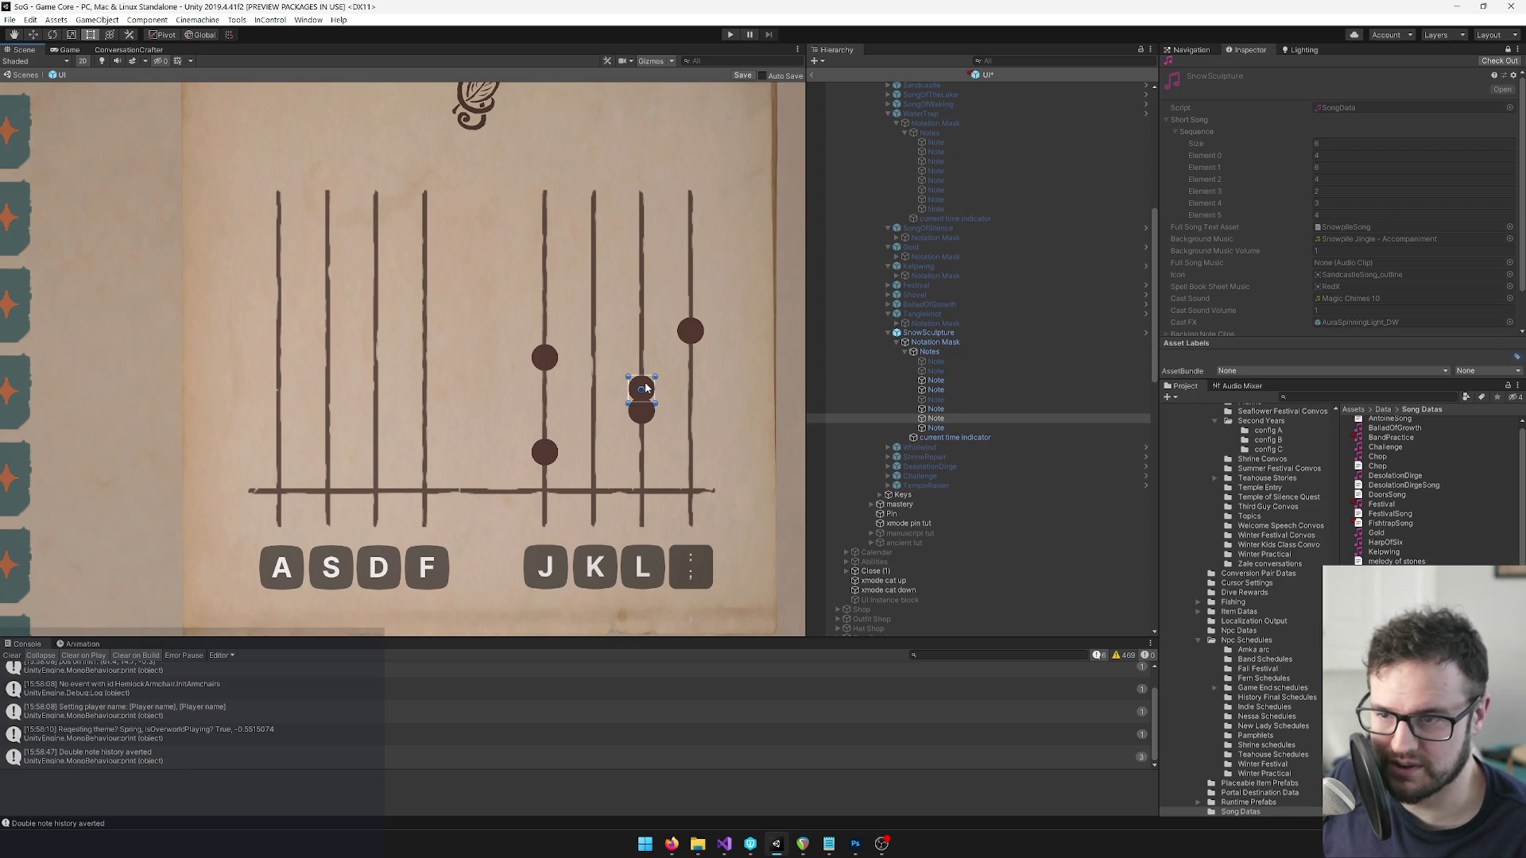
mouse_move(645, 388)
left_mouse_down()
mouse_move(361, 356)
mouse_move(386, 352)
mouse_move(378, 318)
left_mouse_up()
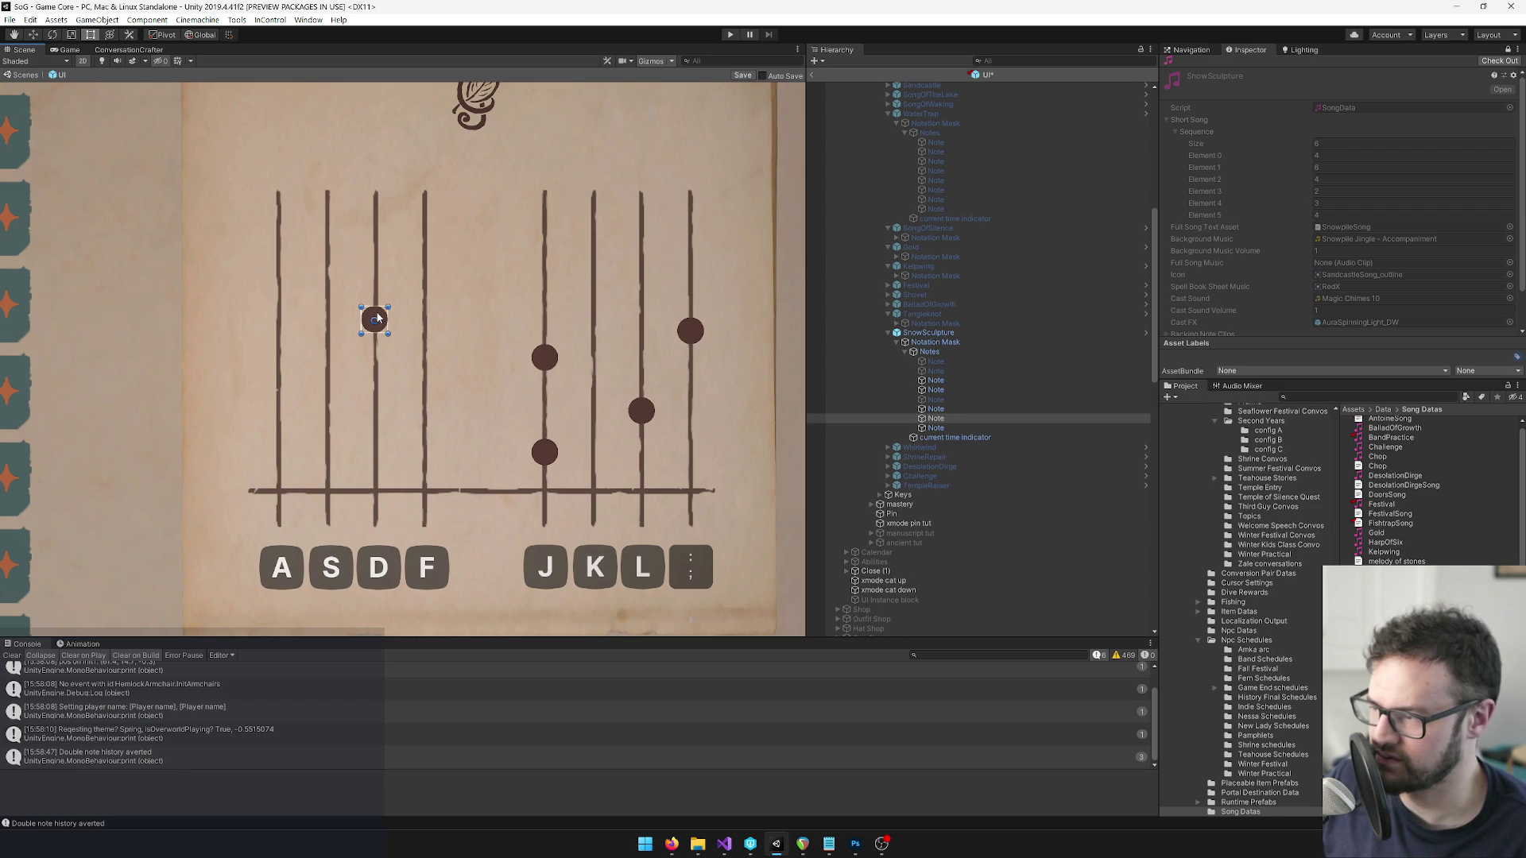
left_click(866, 427)
left_click(695, 332)
mouse_move(696, 334)
left_mouse_down()
mouse_move(546, 271)
mouse_move(421, 271)
mouse_move(431, 282)
left_mouse_up()
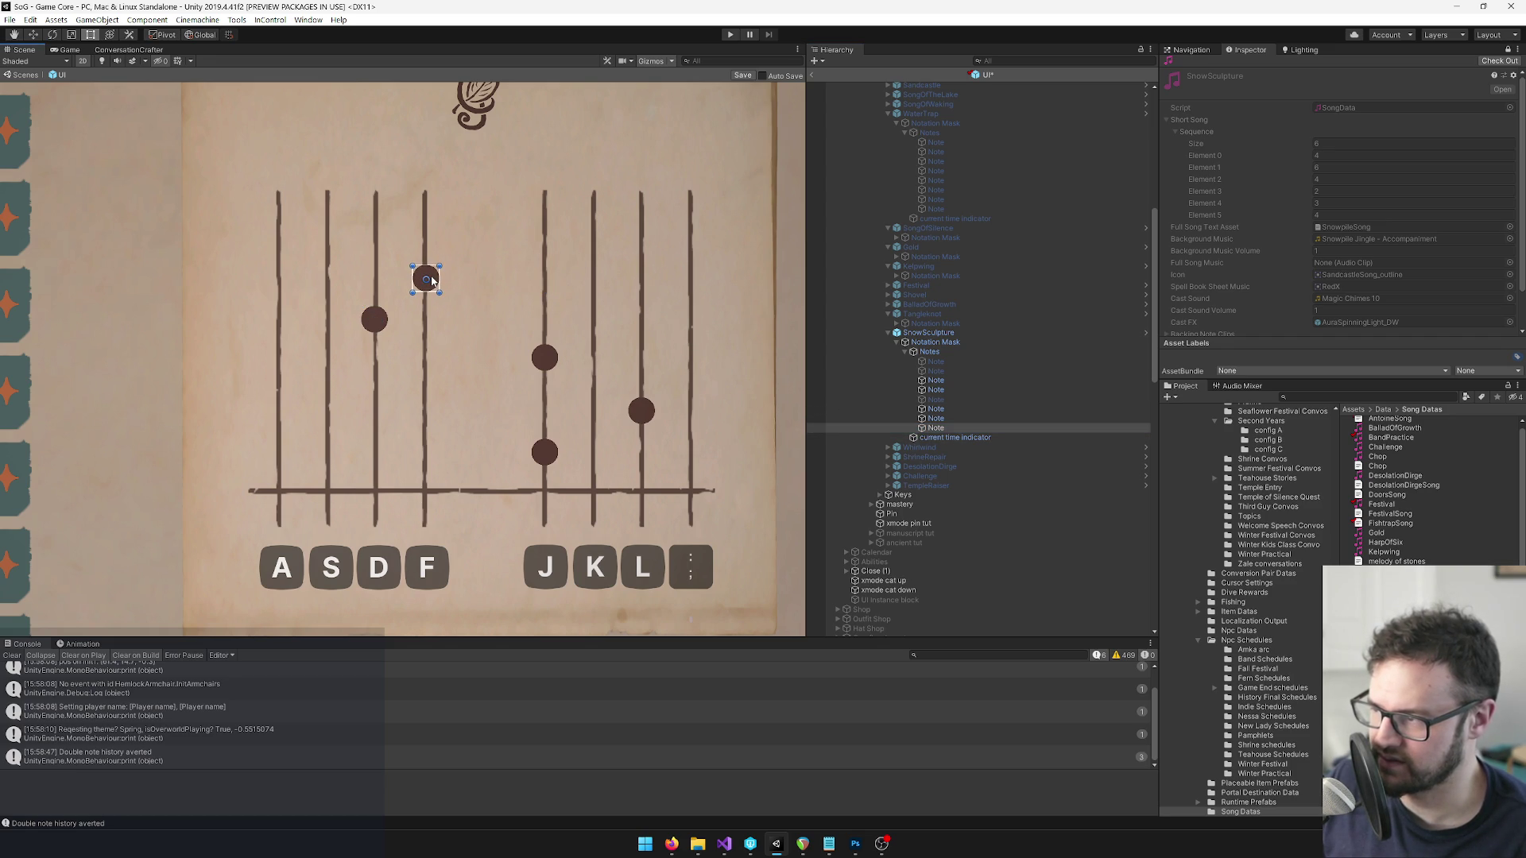
Raise the lower J-column note to the top of the staff by scrubbing Pos Y.
left_click(933, 399)
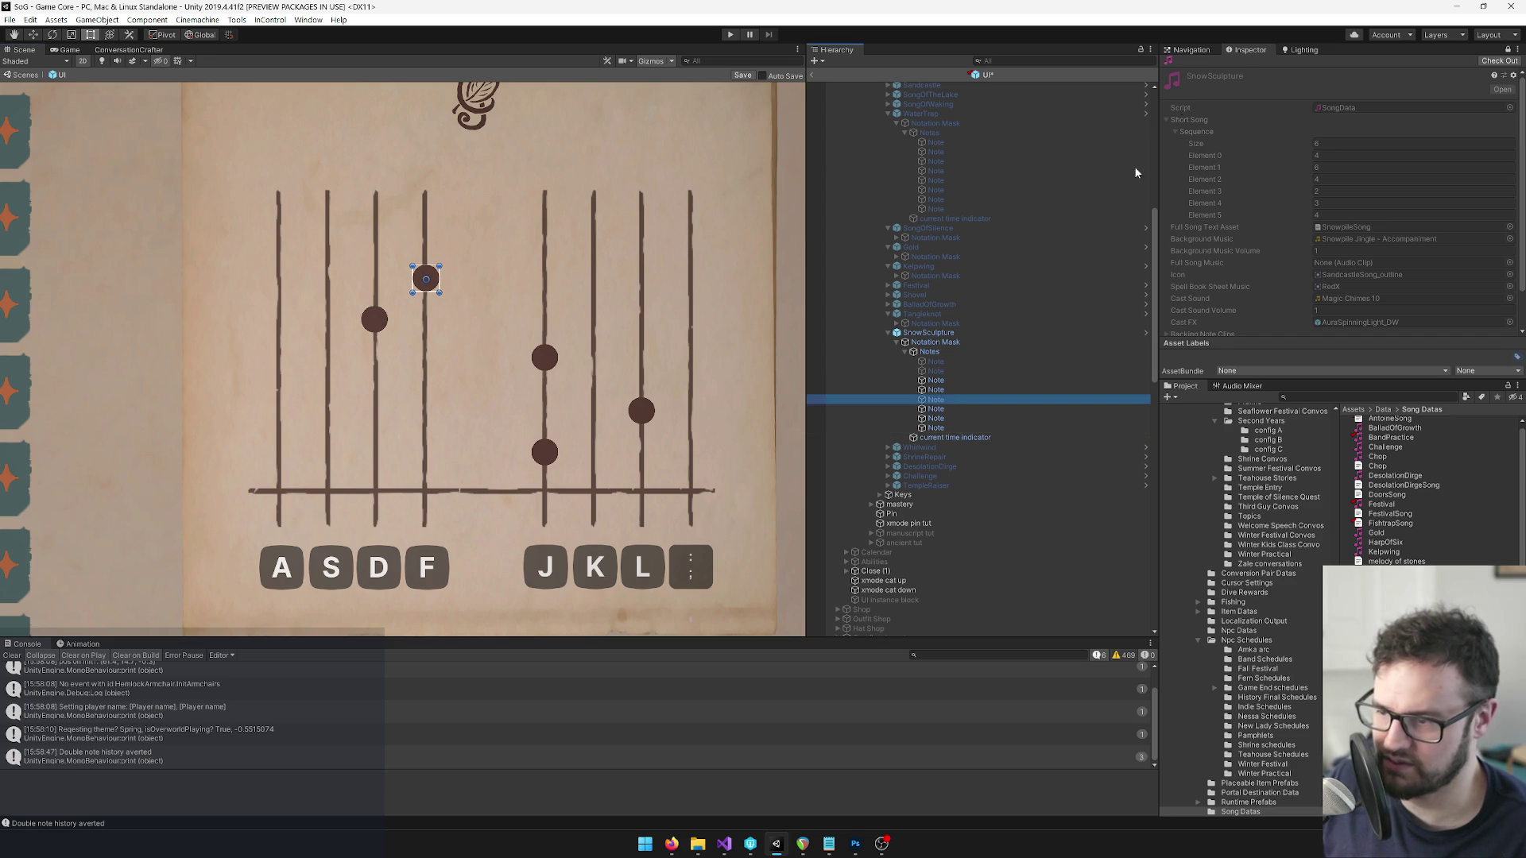
scroll(1075, 249, "up", 6)
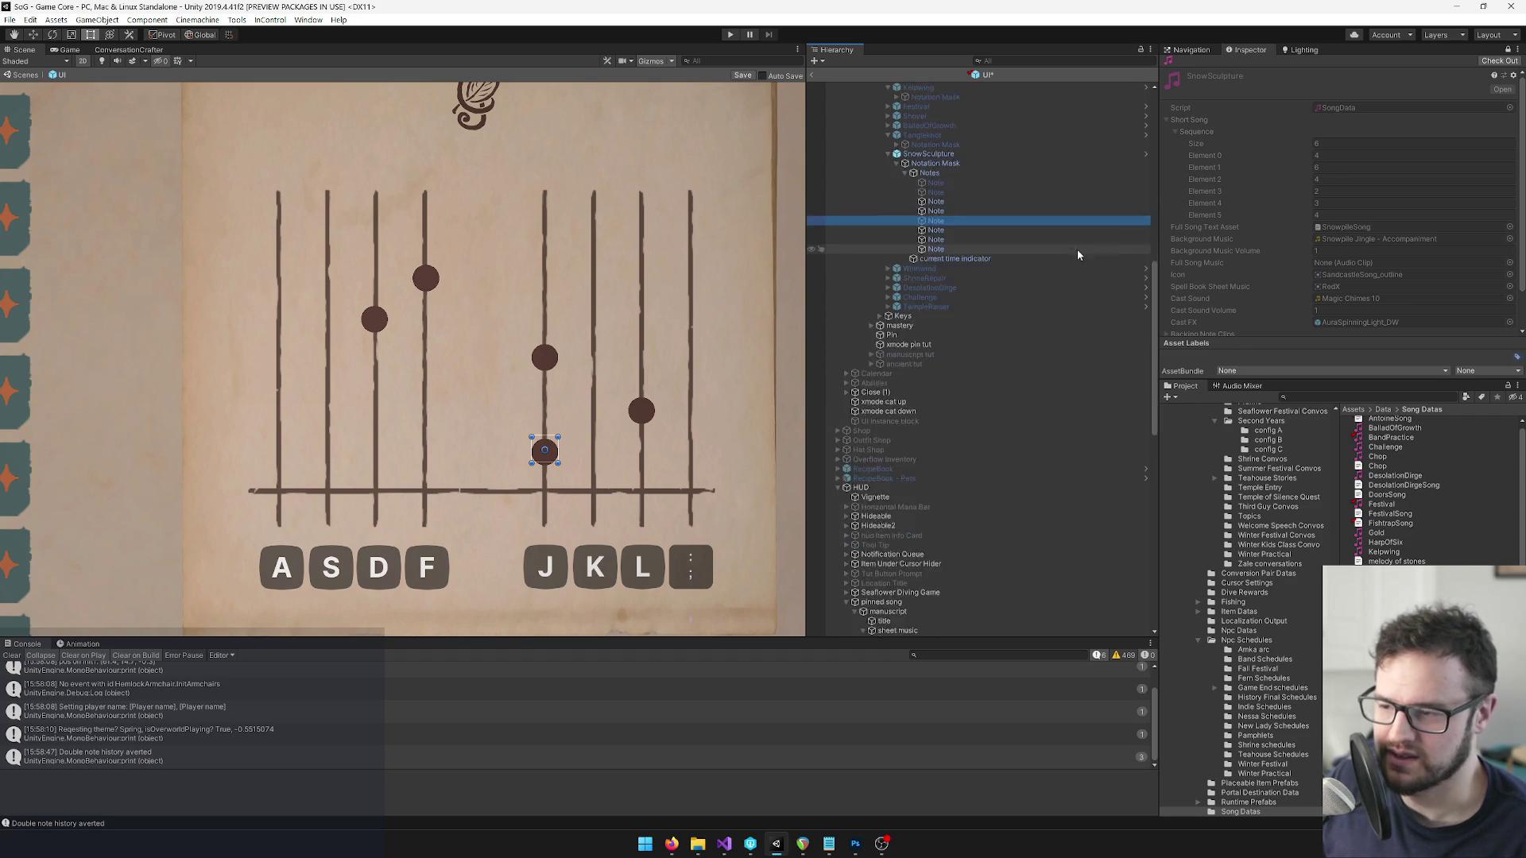
left_click(1506, 49)
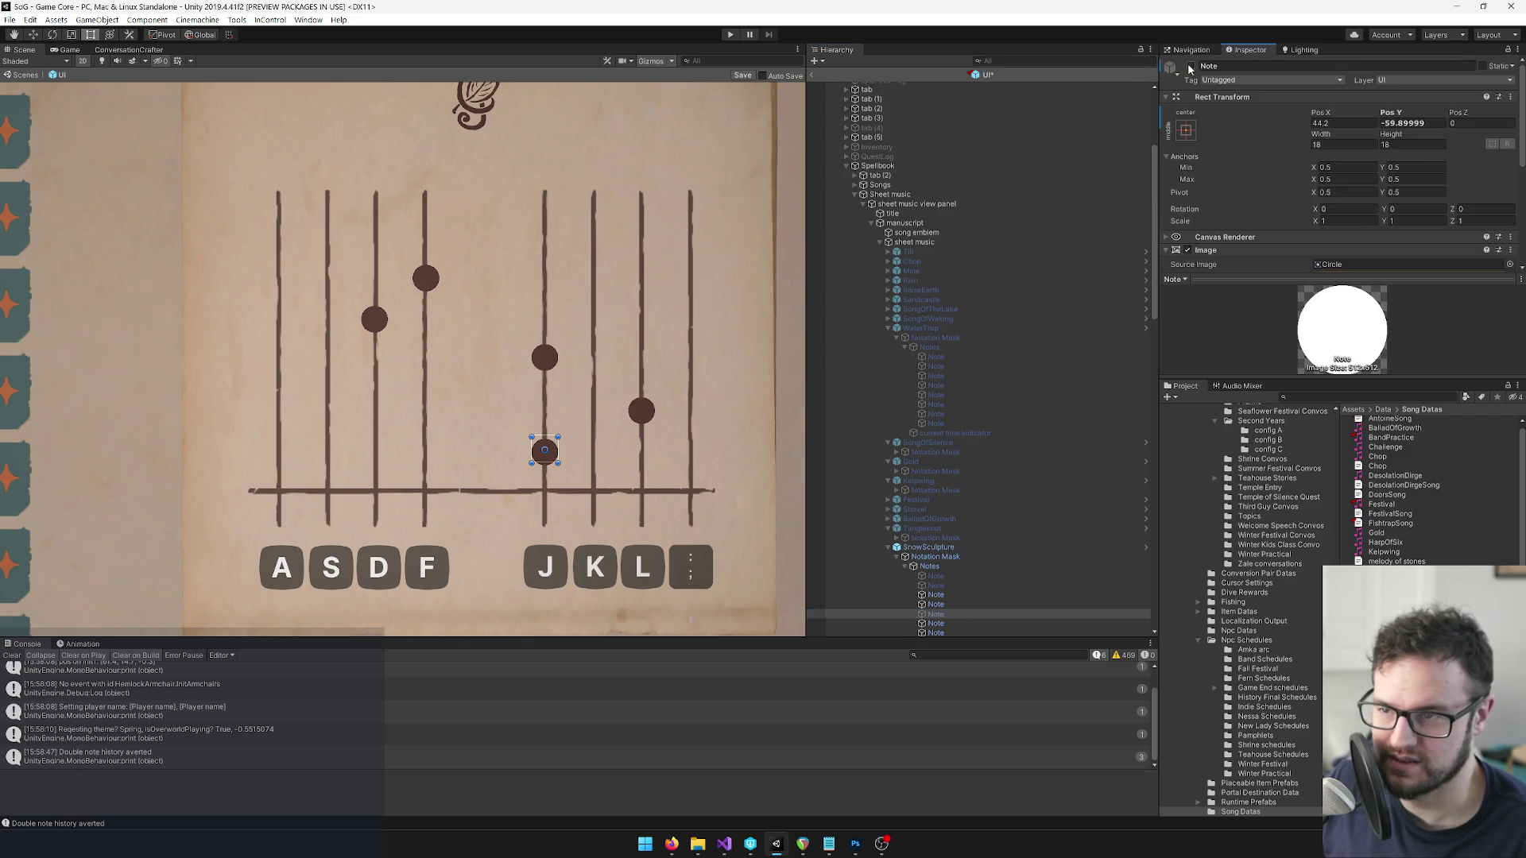
mouse_move(545, 450)
left_mouse_down()
mouse_move(555, 359)
mouse_move(540, 397)
left_mouse_up()
key("ctrl+z")
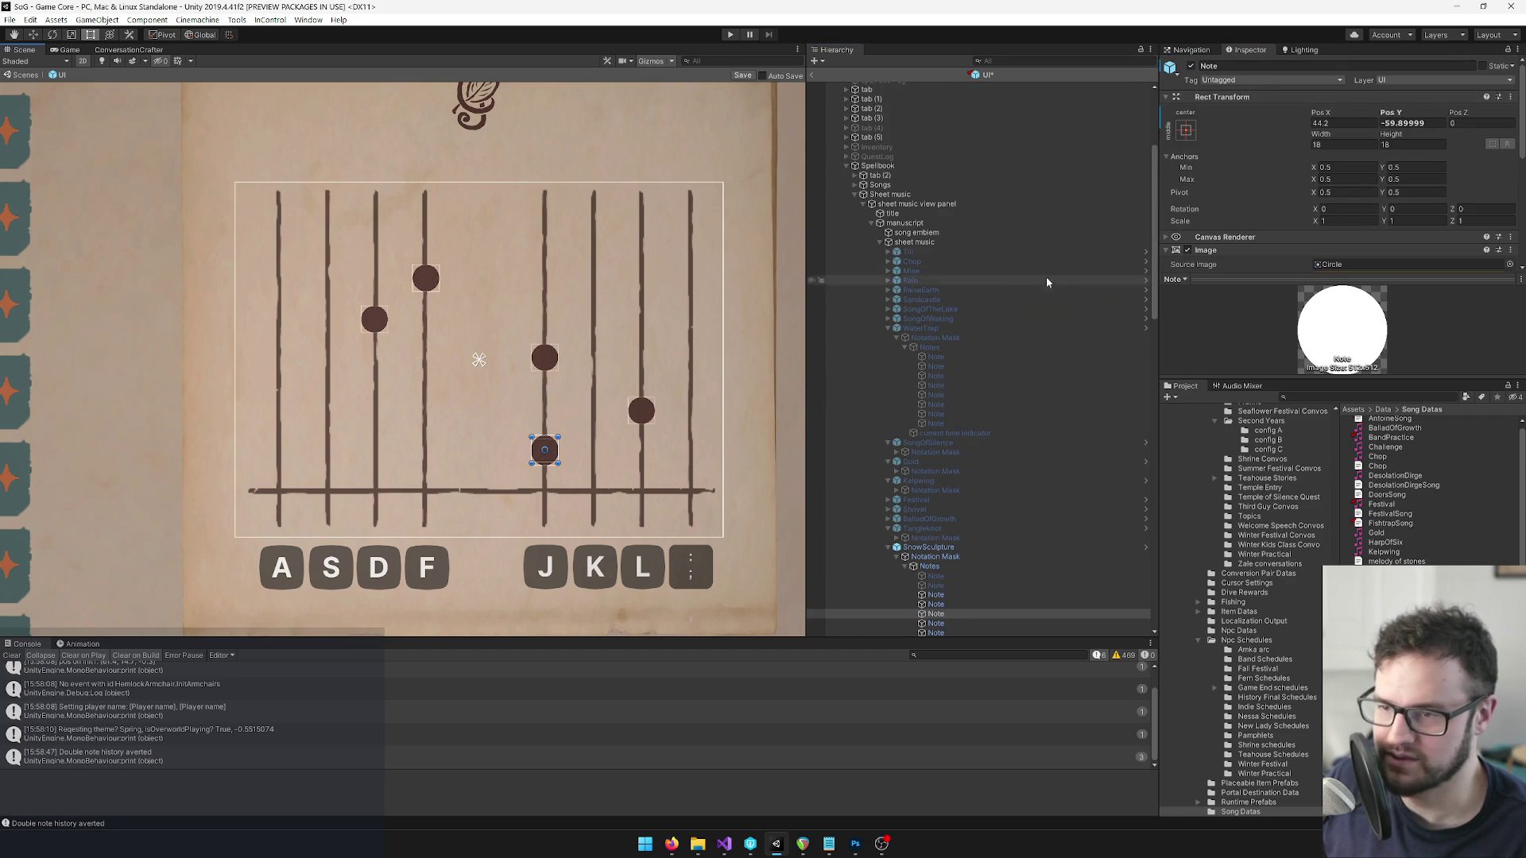
left_click(1408, 114)
mouse_move(1408, 114)
left_mouse_down()
mouse_move(1442, 280)
mouse_move(1514, 283)
mouse_move(22, 286)
left_mouse_up()
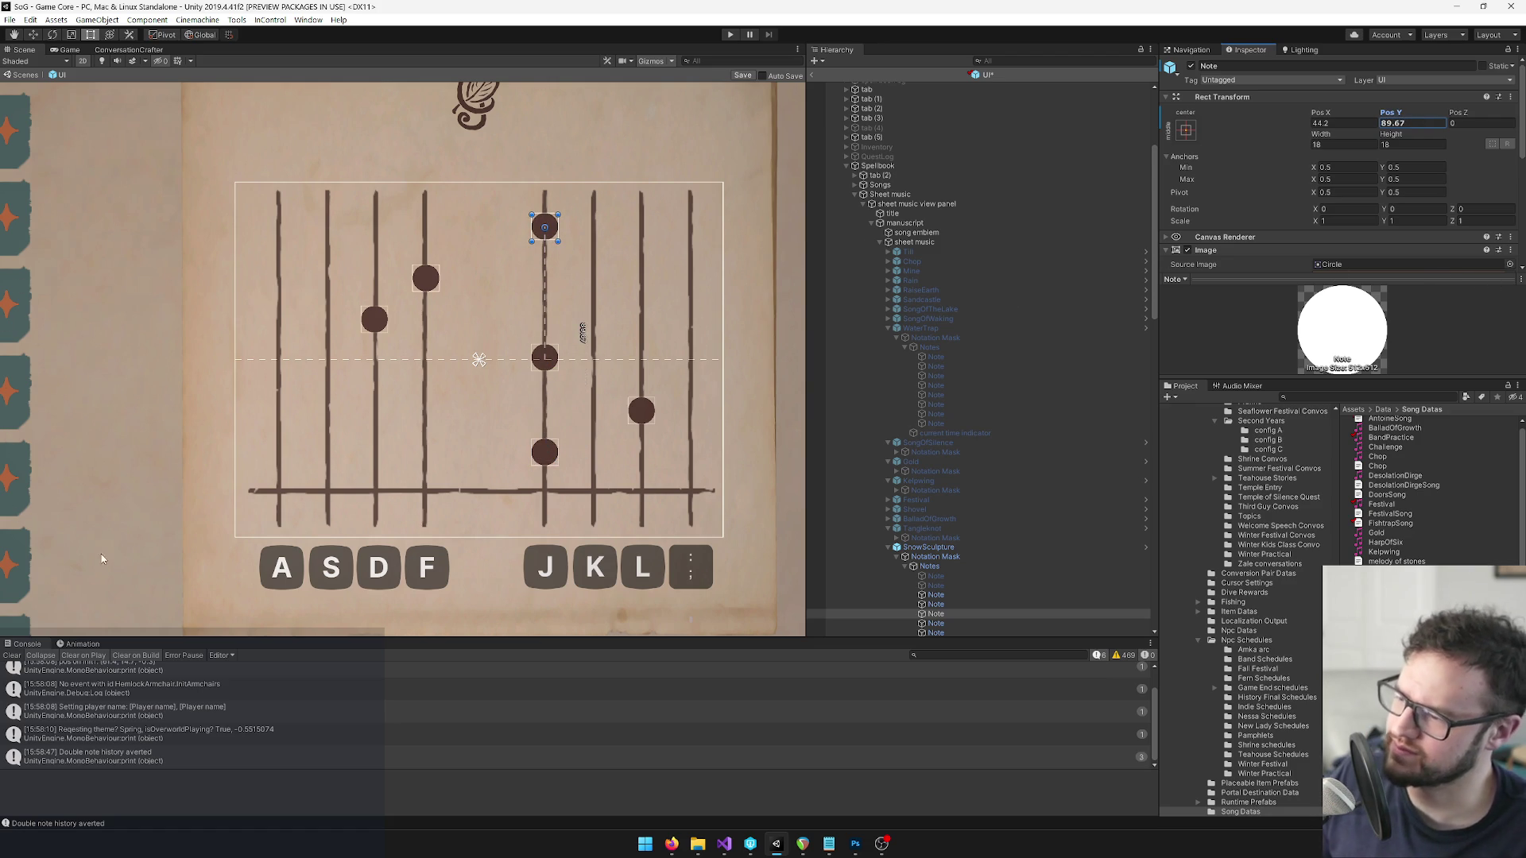
Select three stacked J-column notes and lower them slightly together on the staff.
scroll(463, 404, "down", 5)
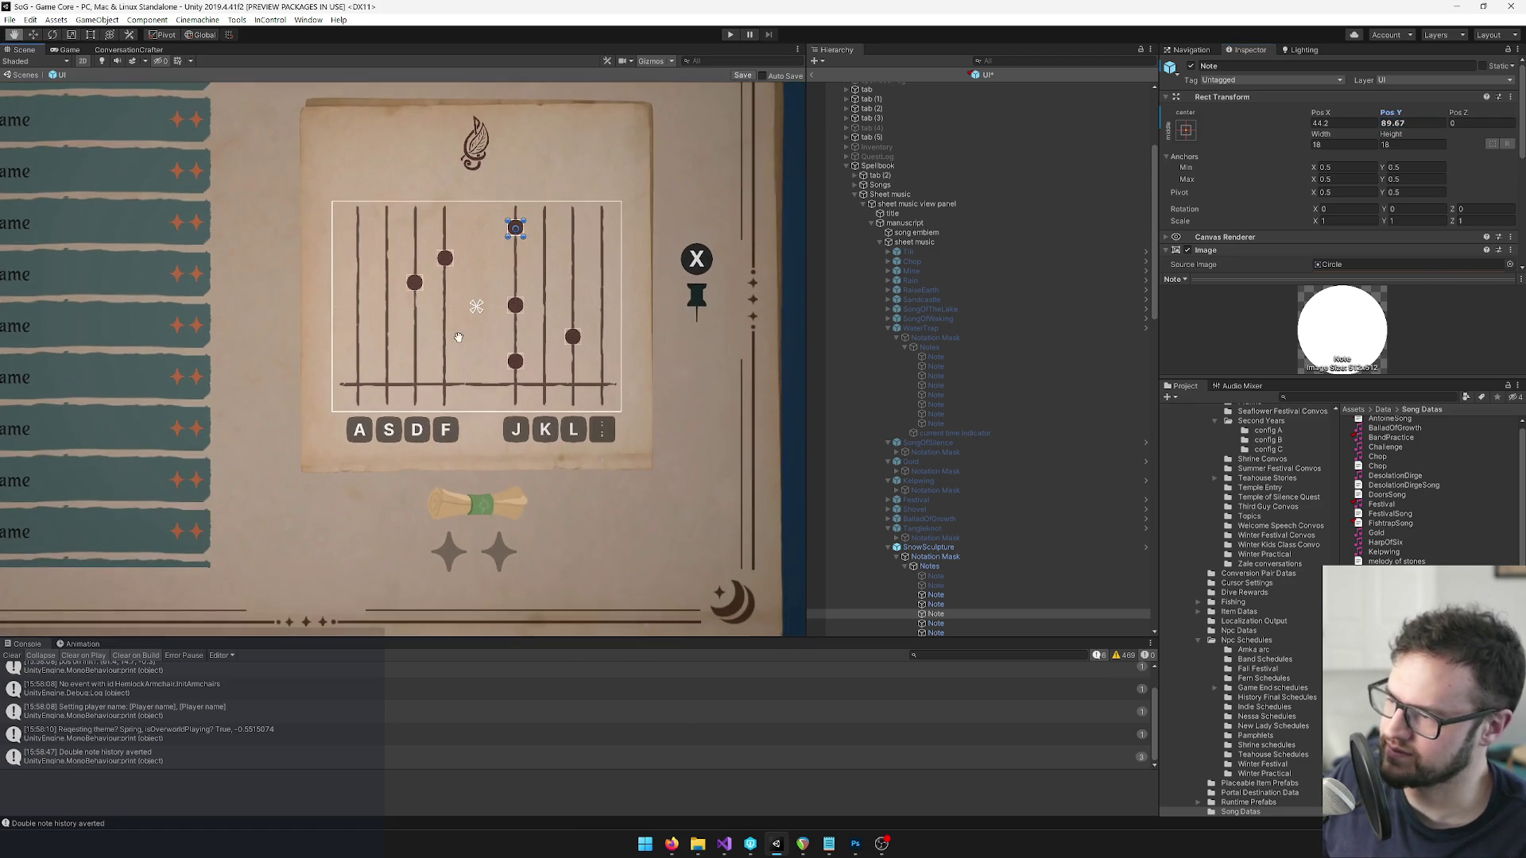
scroll(934, 592, "down", 3)
left_click(938, 452)
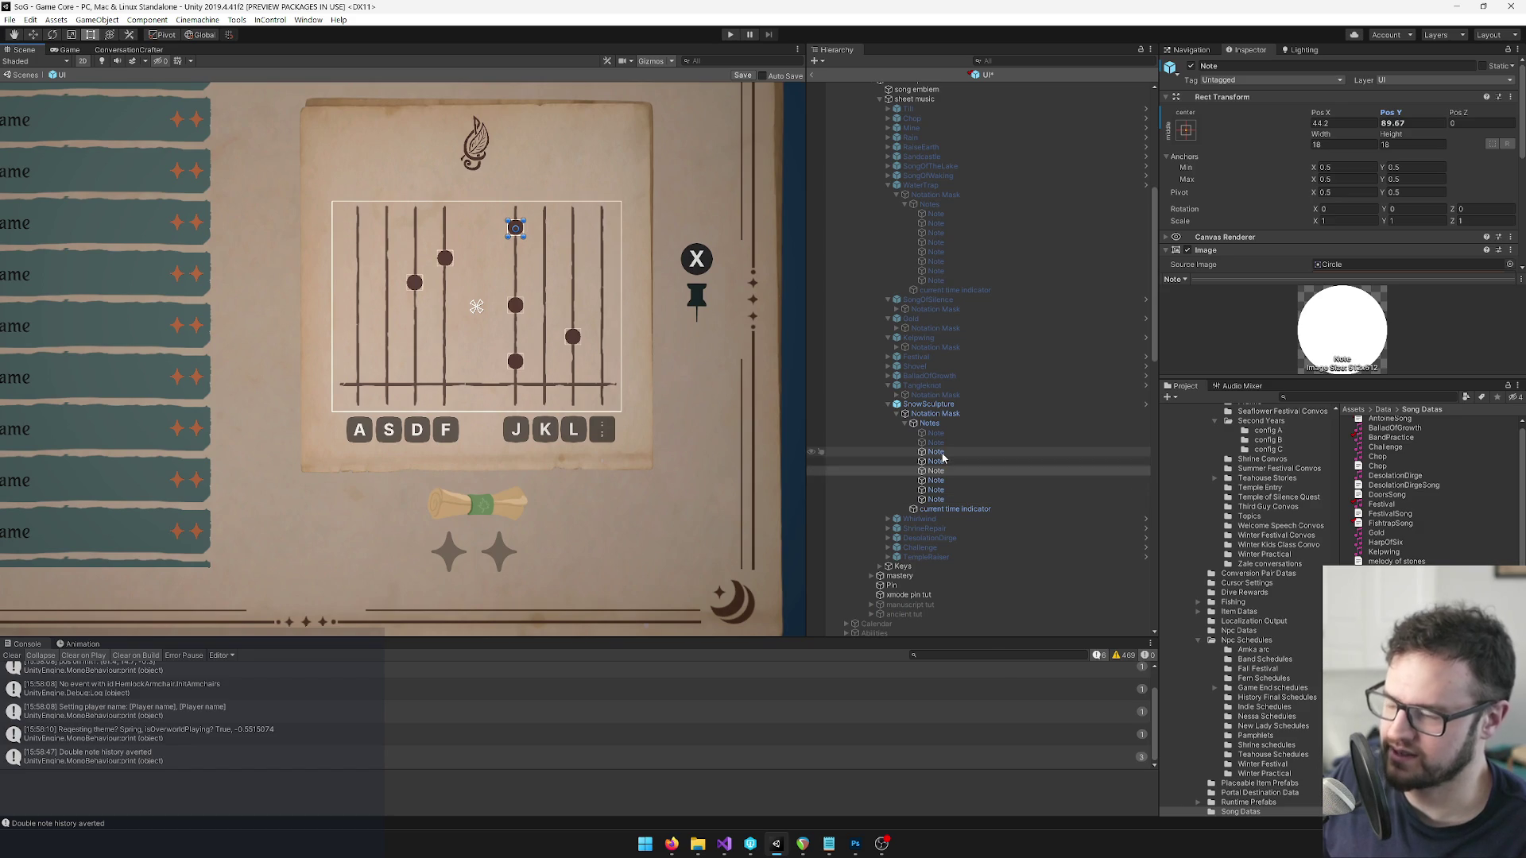
left_click(942, 458)
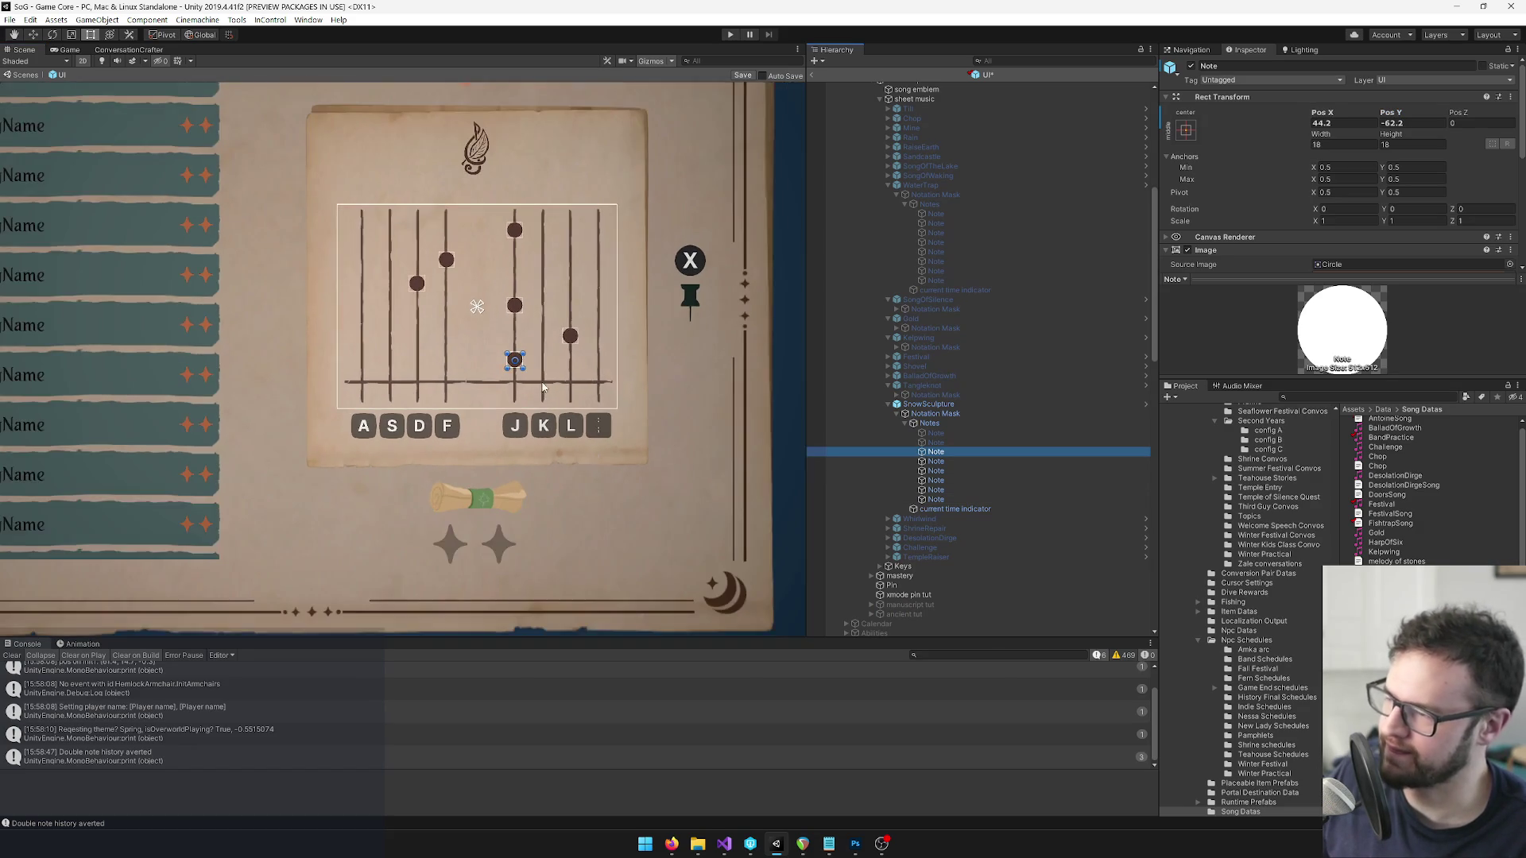
scroll(605, 407, "up", 2)
left_click(942, 461, "ctrl")
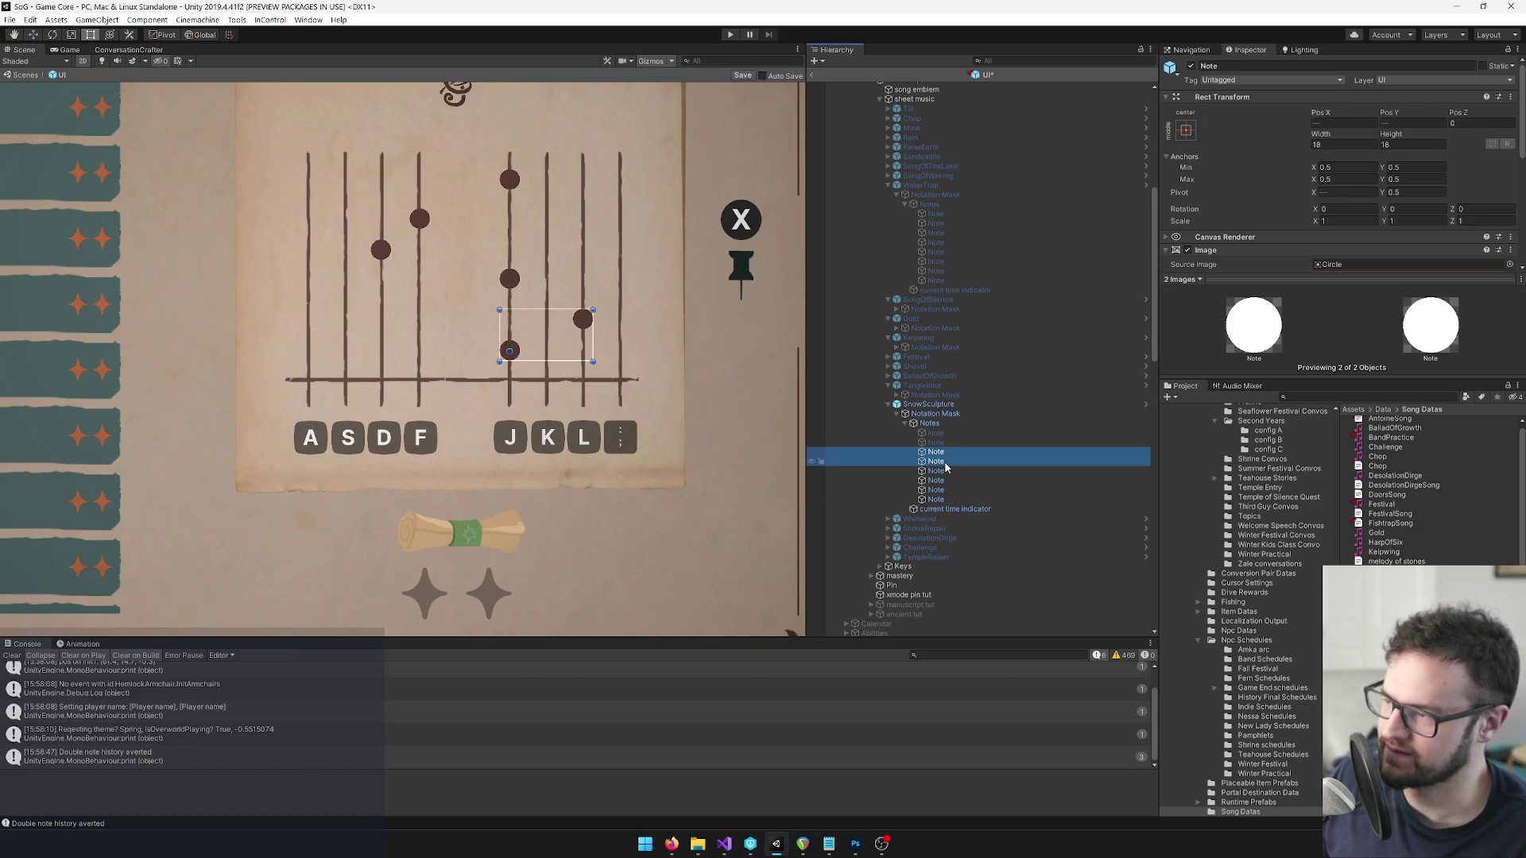
left_click(944, 471, "ctrl")
left_click(944, 472, "ctrl")
left_click(942, 481, "ctrl")
left_click_drag(557, 319, 557, 329)
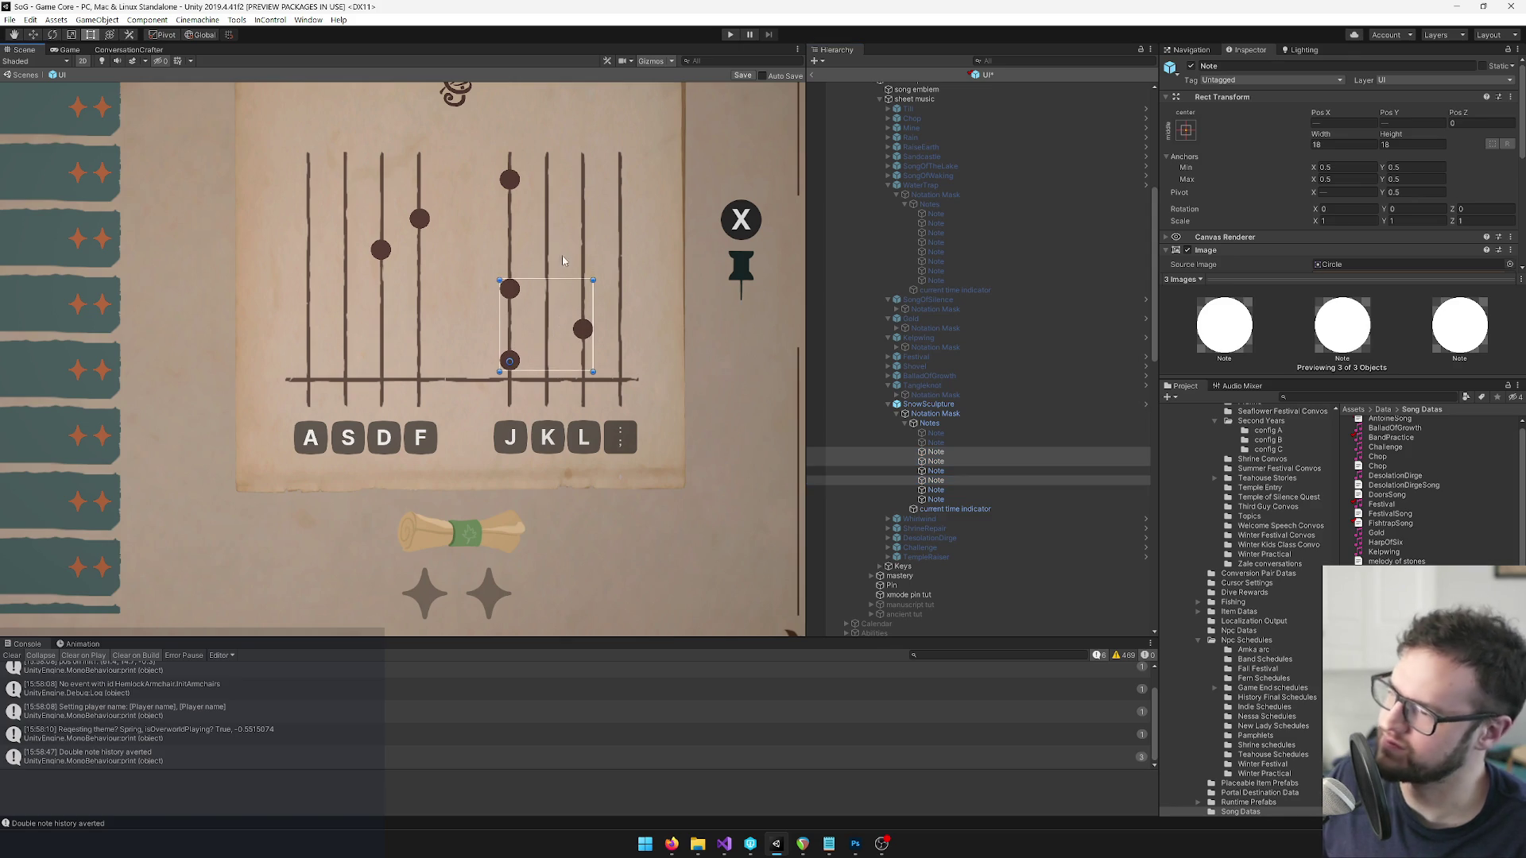
scroll(561, 264, "down", 5)
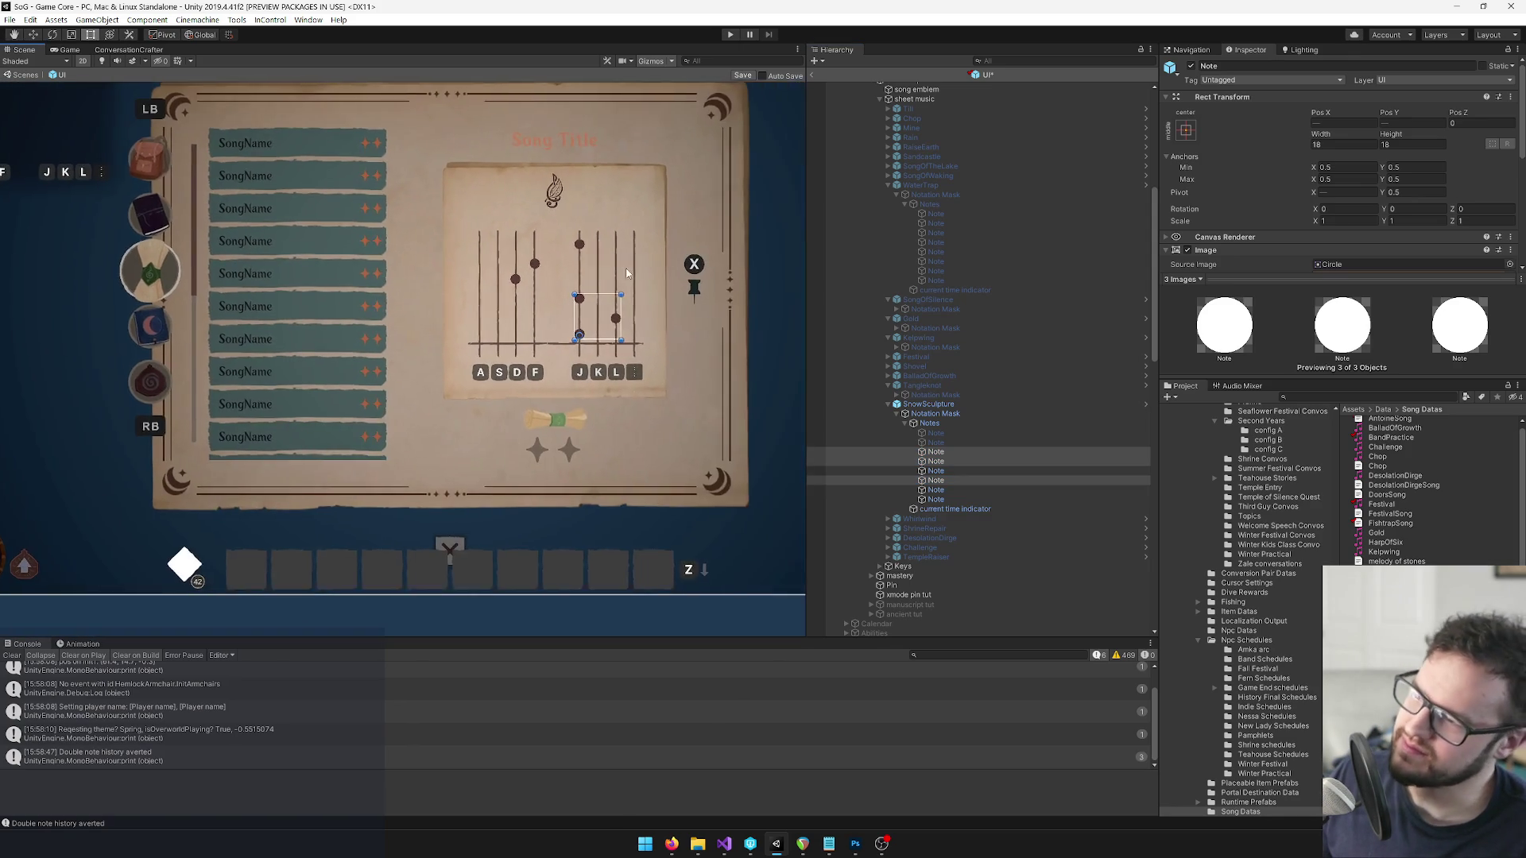
scroll(627, 267, "up", 5)
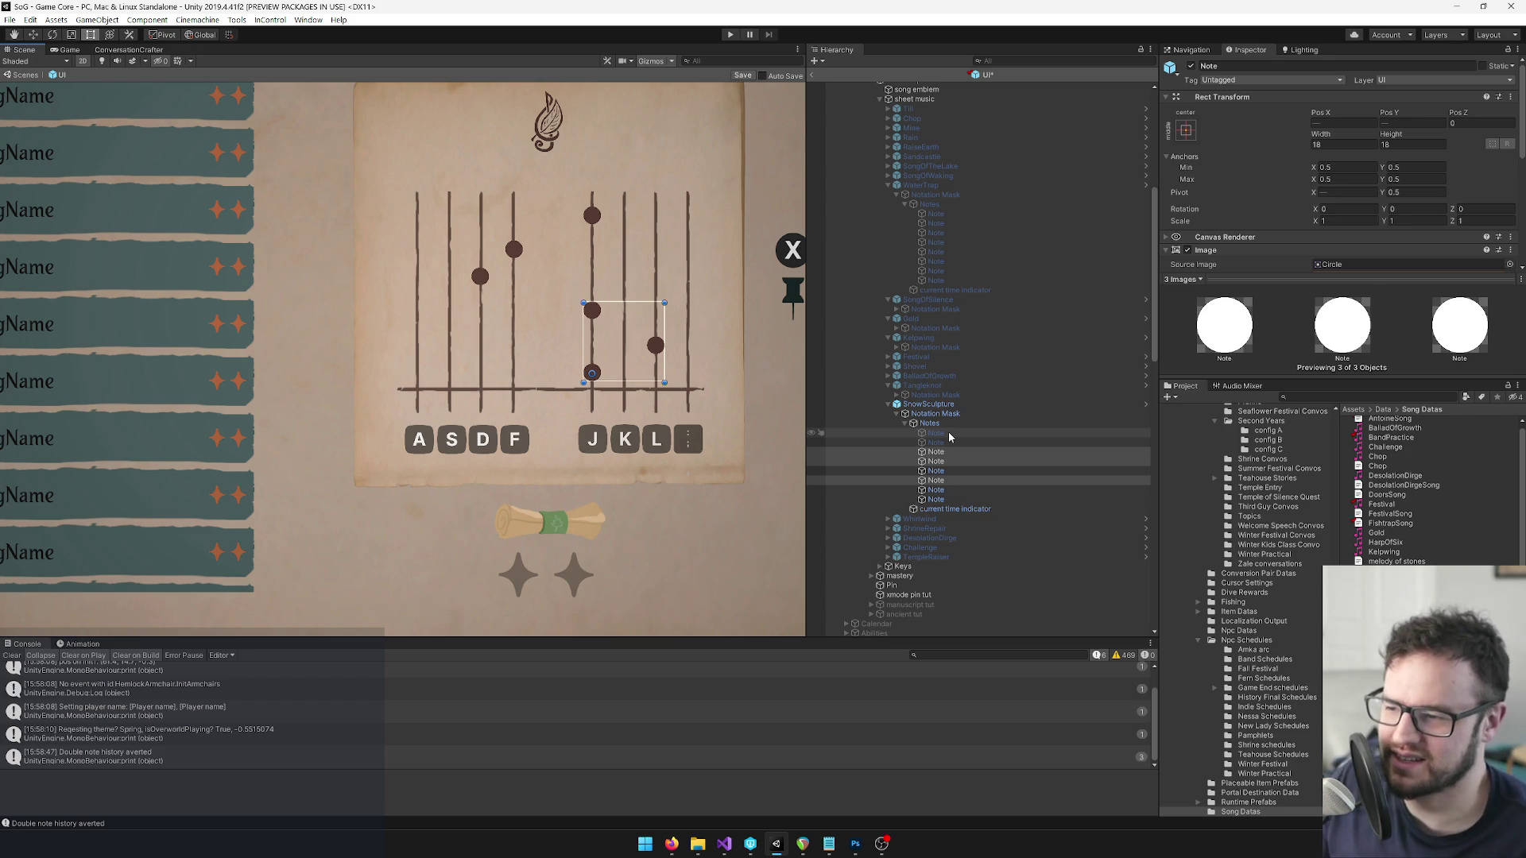
left_click(949, 434)
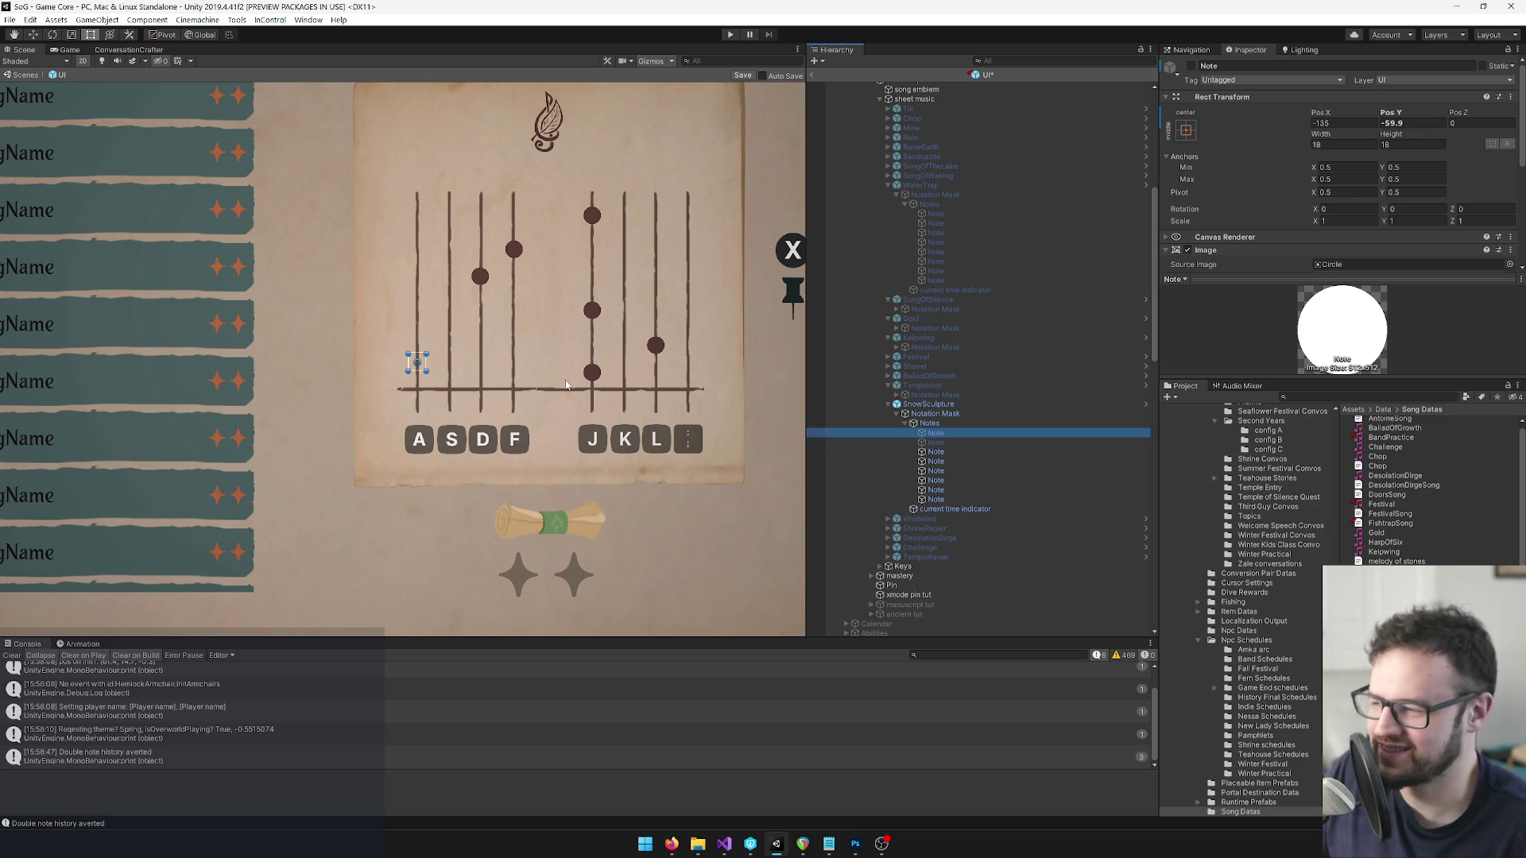
scroll(422, 326, "down", 3)
Select SnowSculpture's Notes, Notation Mask and sheet, then pan the Scene view to the Till HUD panel.
left_click(951, 424)
scroll(425, 321, "up", 1)
scroll(426, 321, "down", 1)
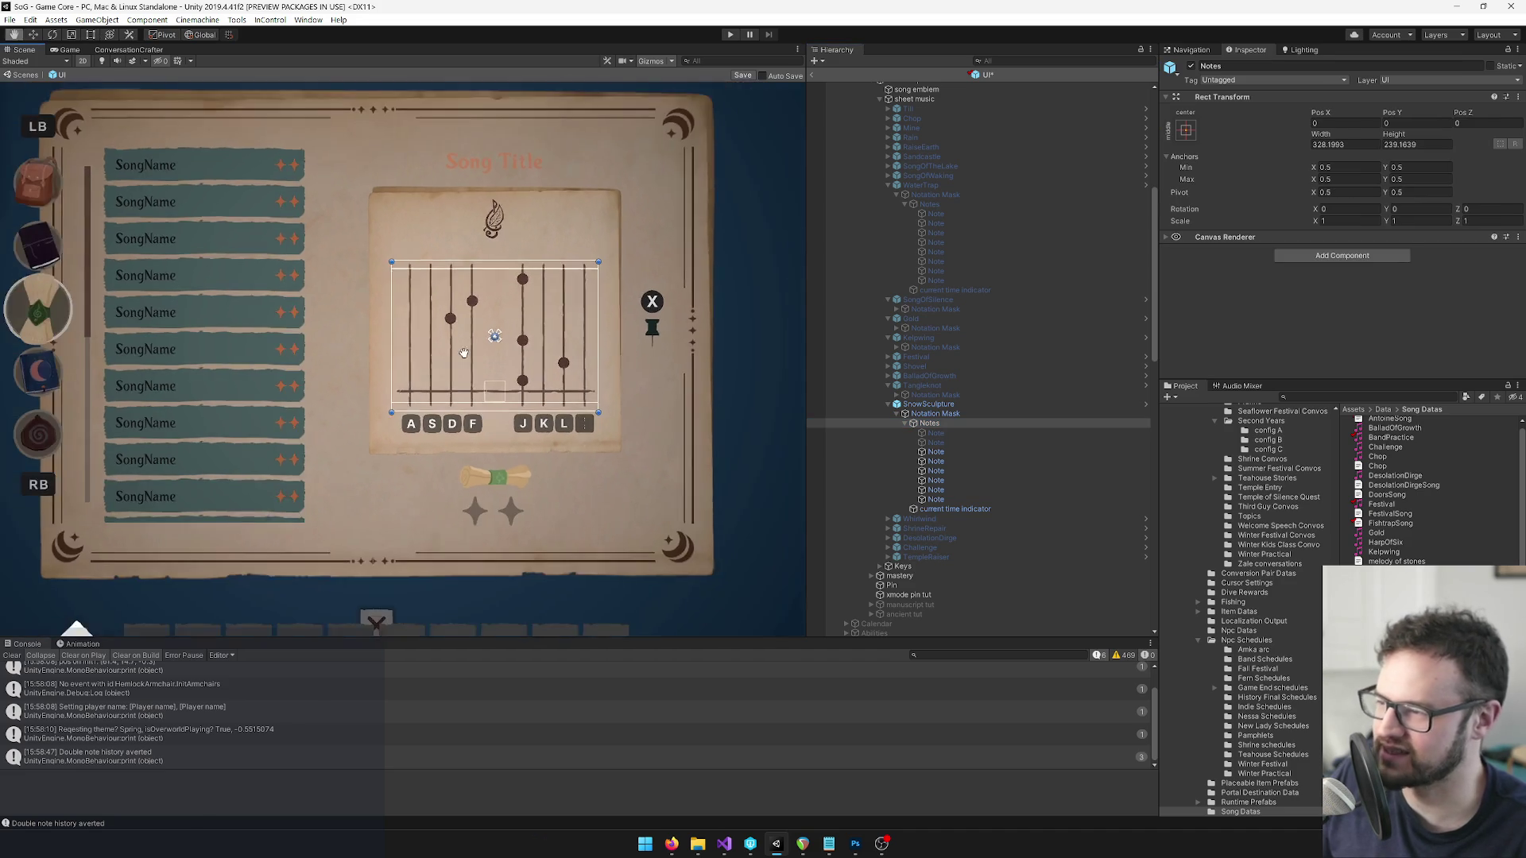
scroll(526, 356, "up", 3)
left_click(936, 414)
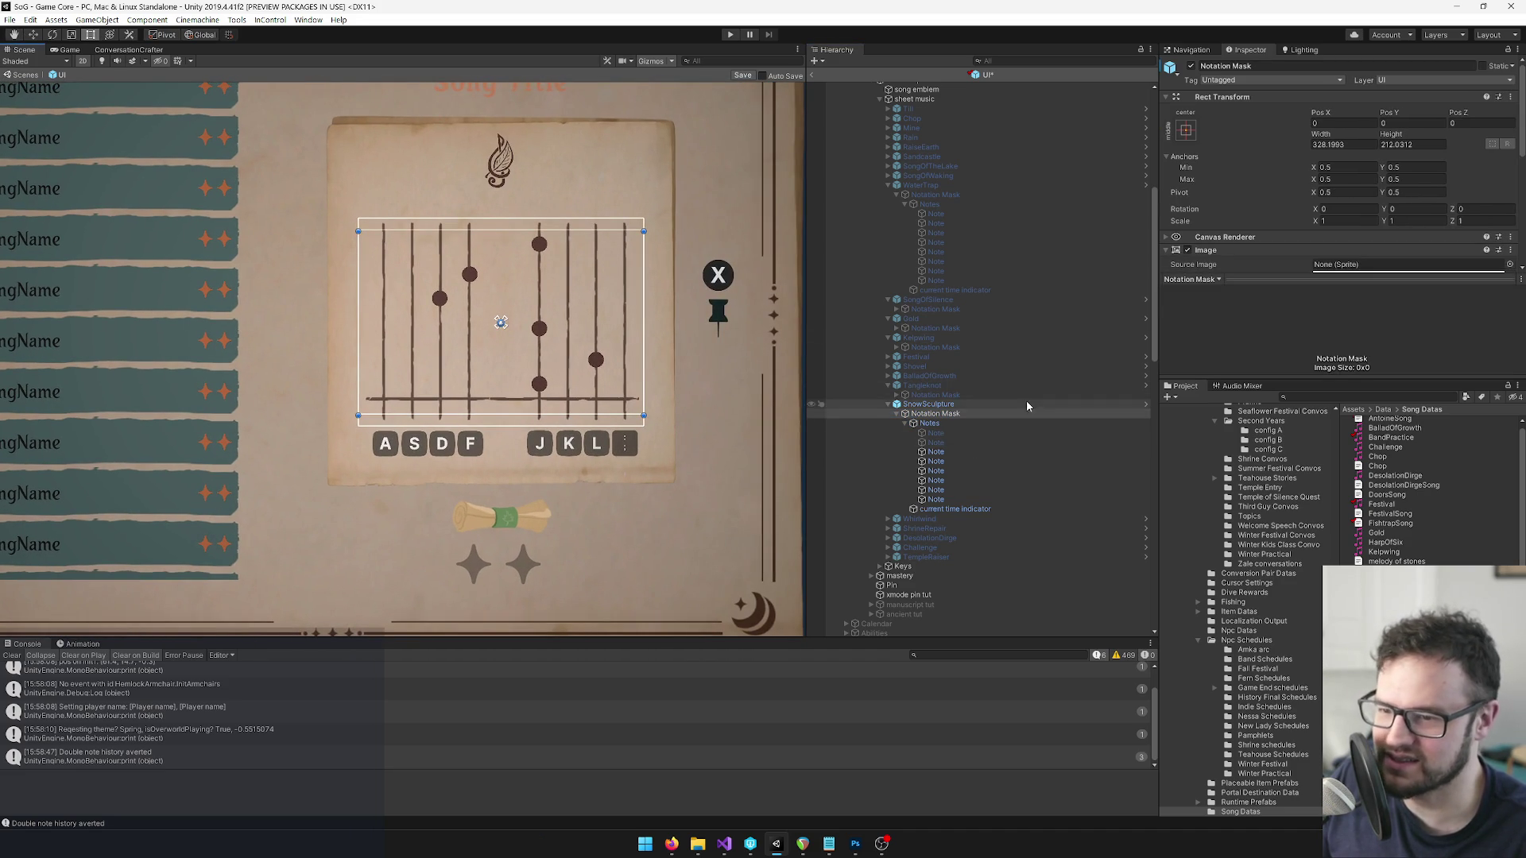
left_click_drag(1153, 334, 1154, 343)
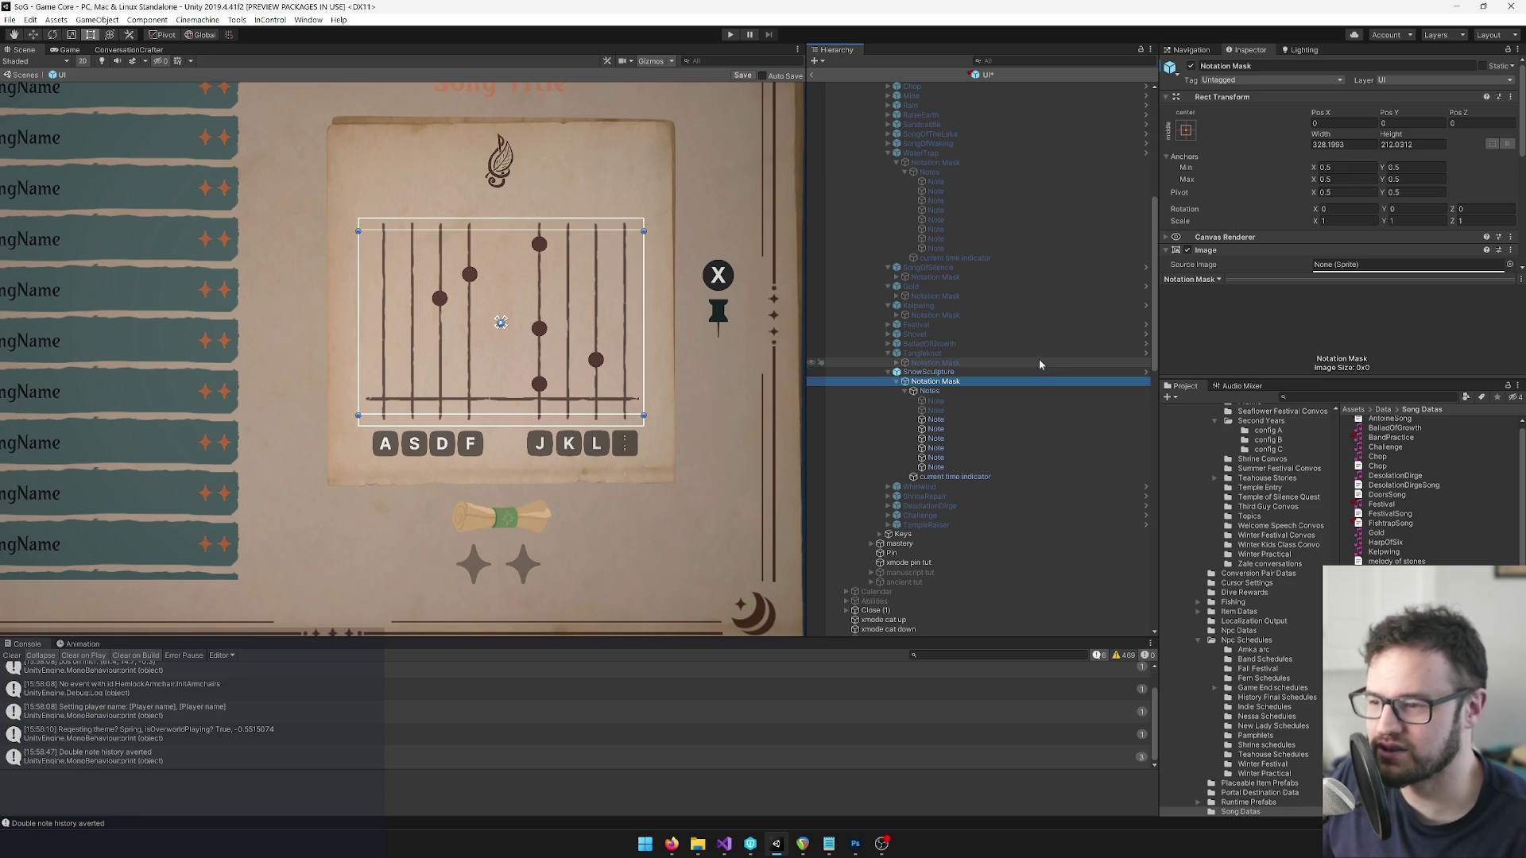
scroll(485, 320, "down", 3)
scroll(484, 320, "up", 5)
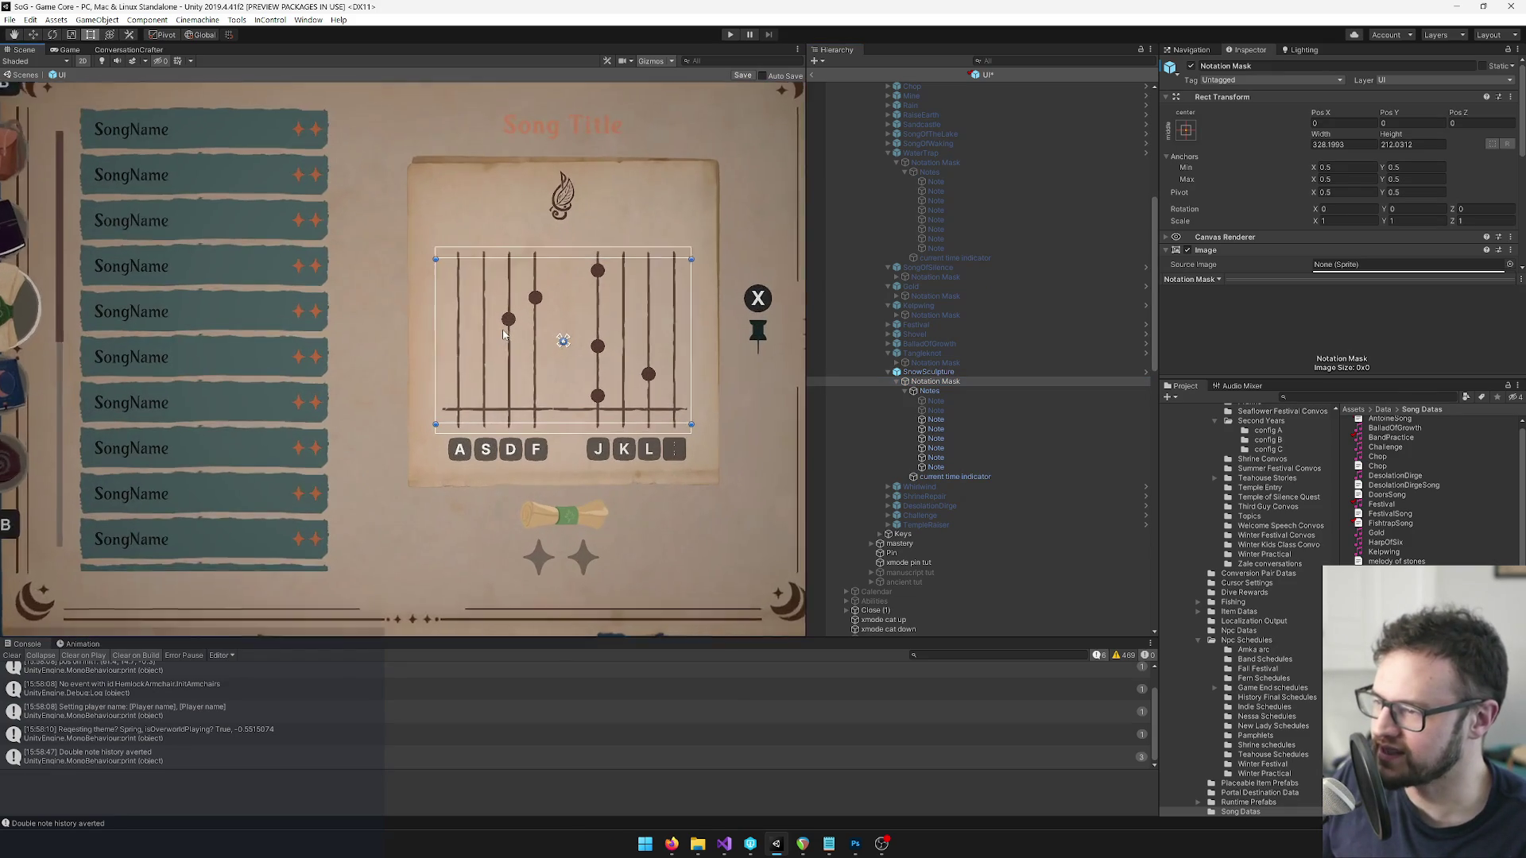
scroll(567, 359, "up", 3)
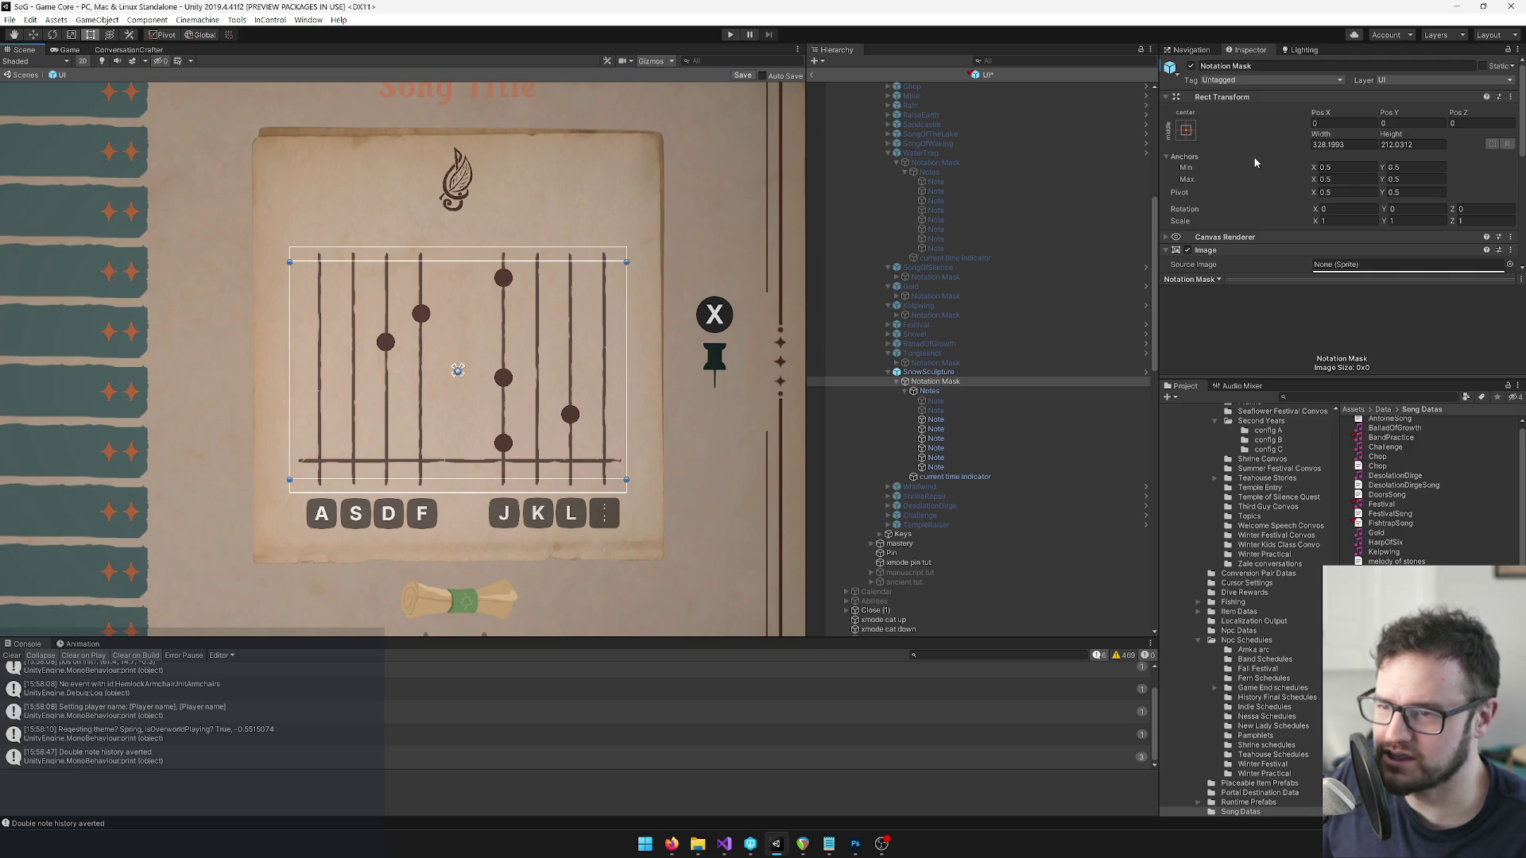
left_click(927, 372)
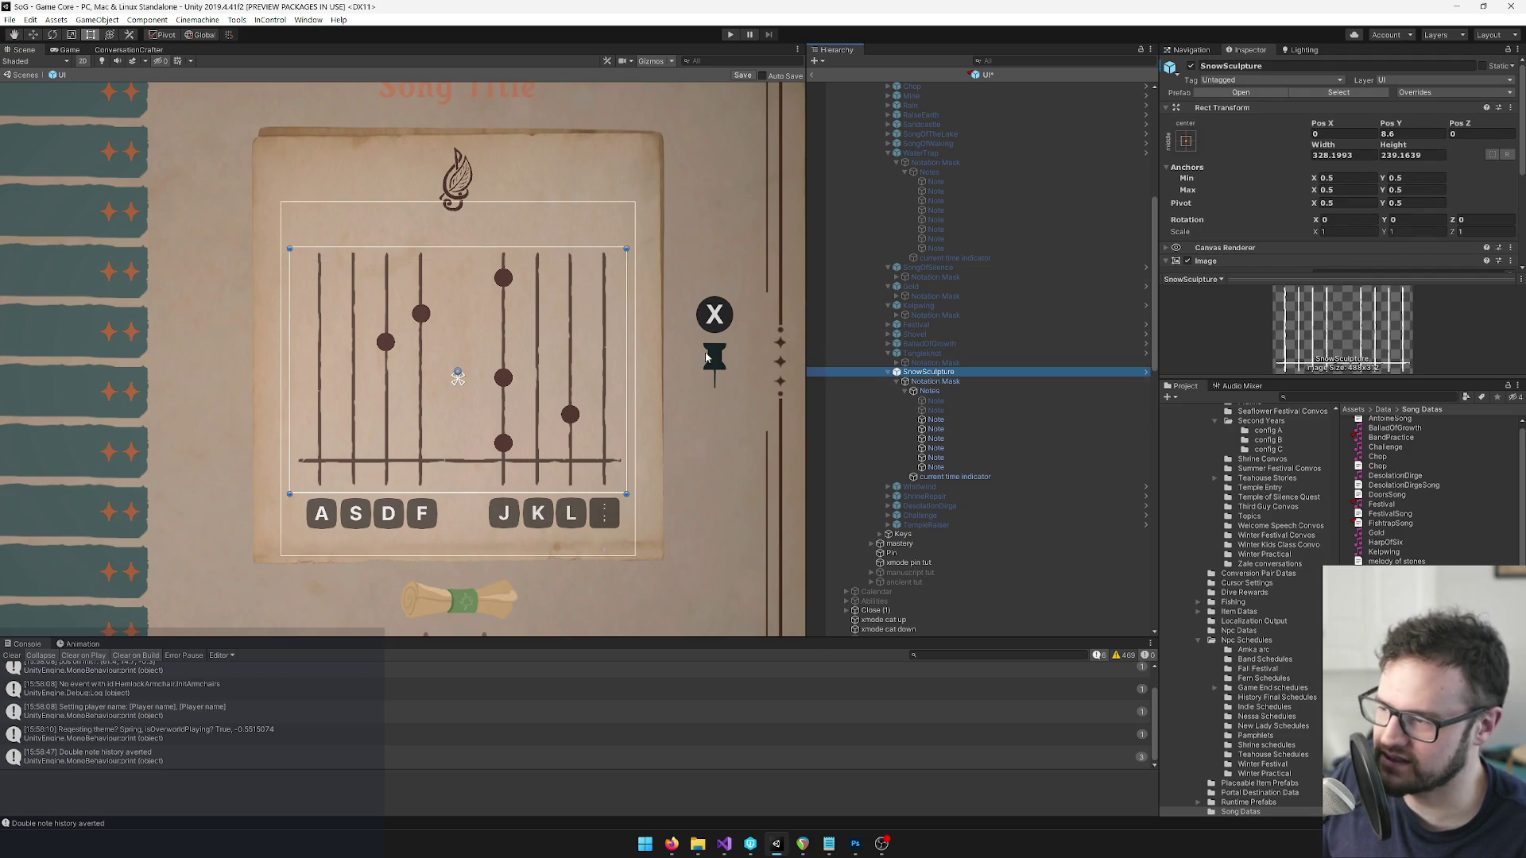
scroll(515, 277, "down", 5)
mouse_move(516, 278)
left_mouse_down()
mouse_move(890, 437)
mouse_move(876, 397)
left_mouse_up()
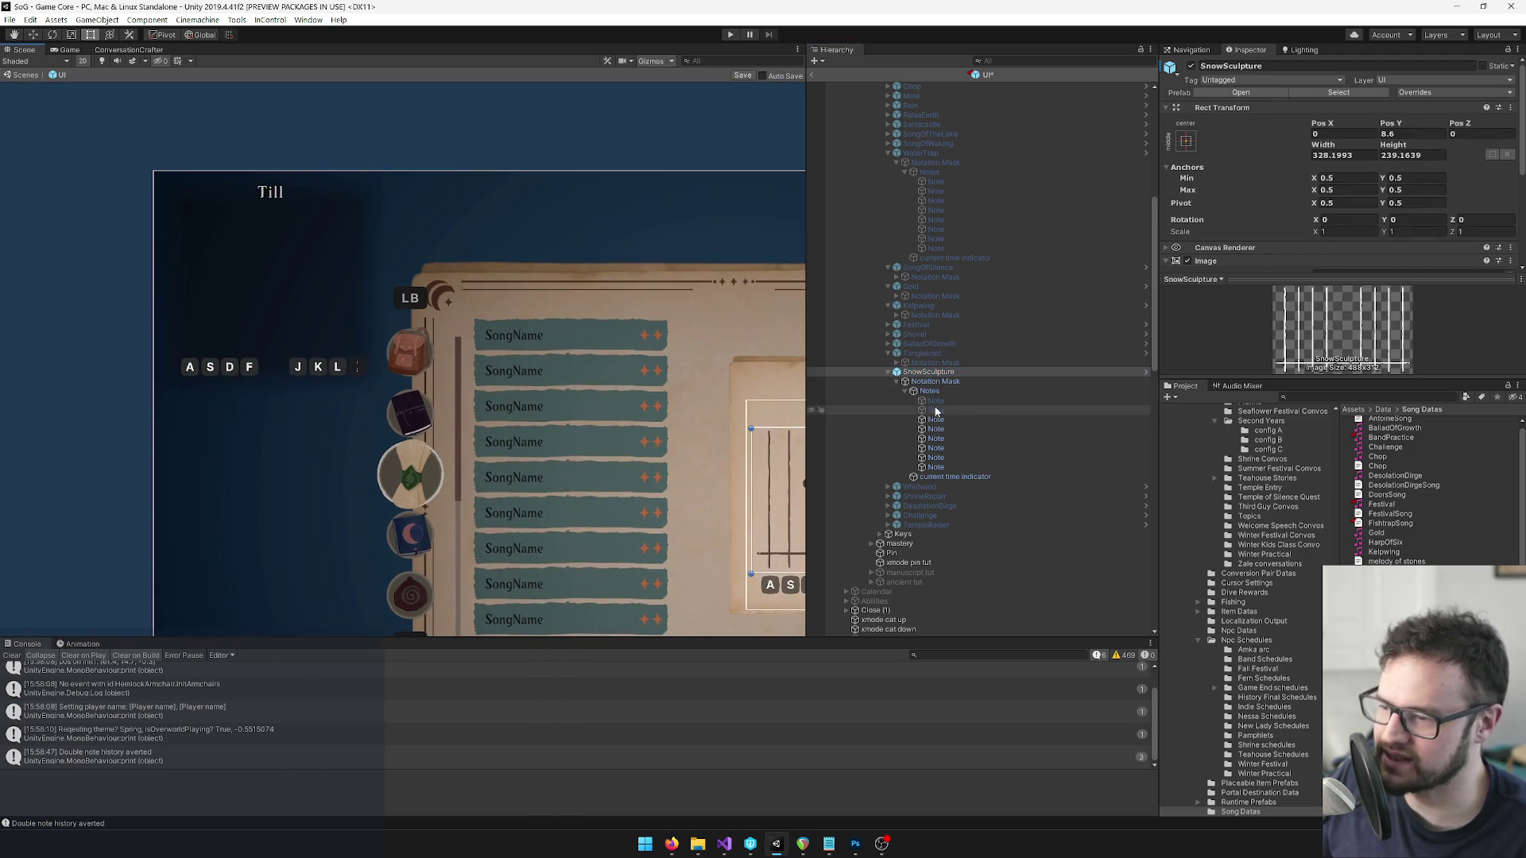
Expand the pinned-song SnowSculpture notes and activate its two inactive Note objects.
scroll(987, 410, "down", 6)
scroll(993, 397, "down", 7)
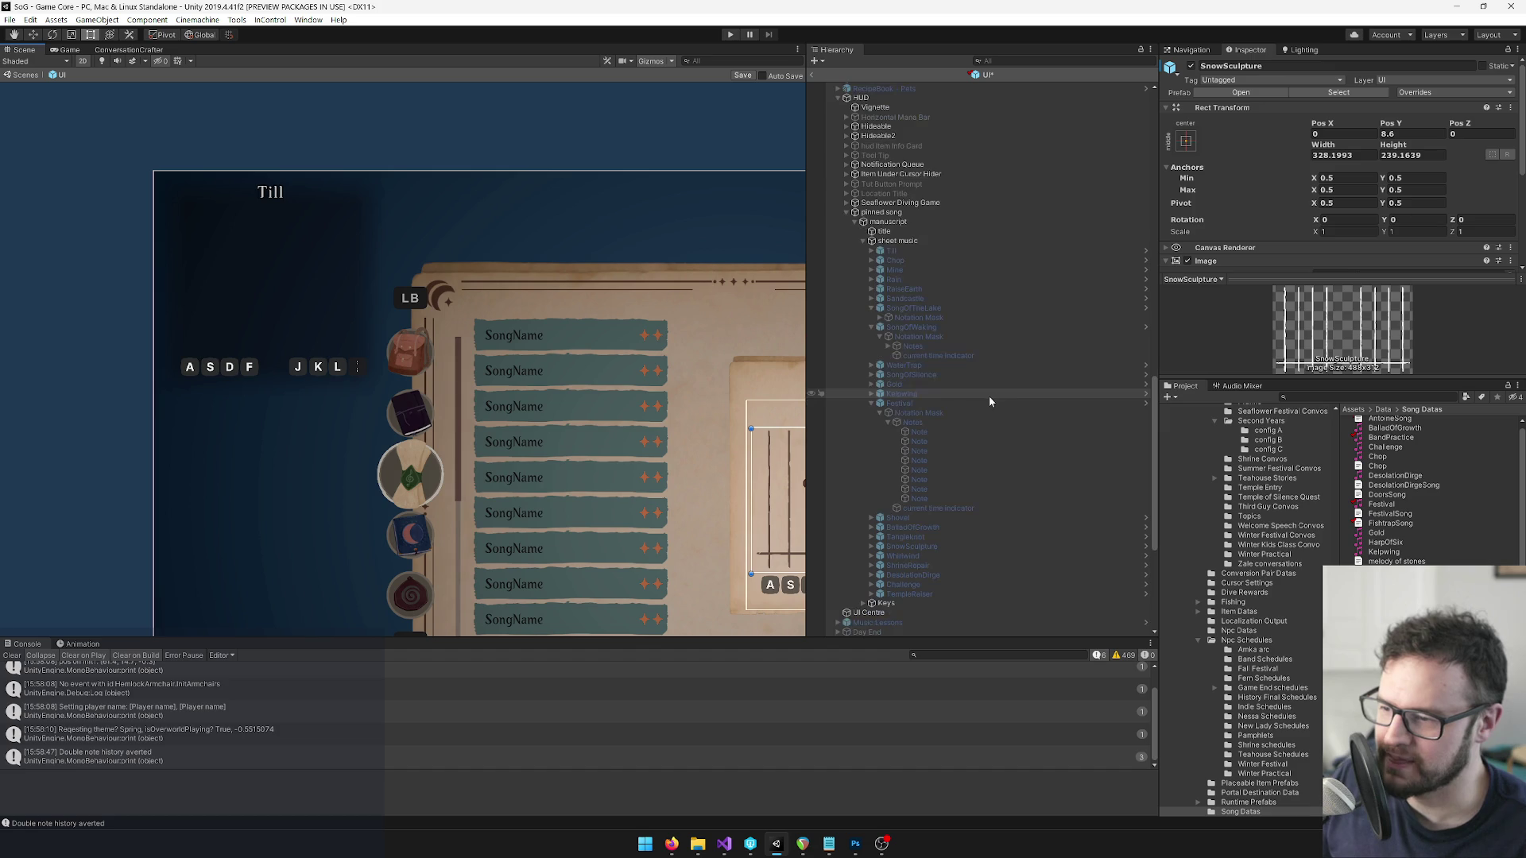
left_click(870, 404)
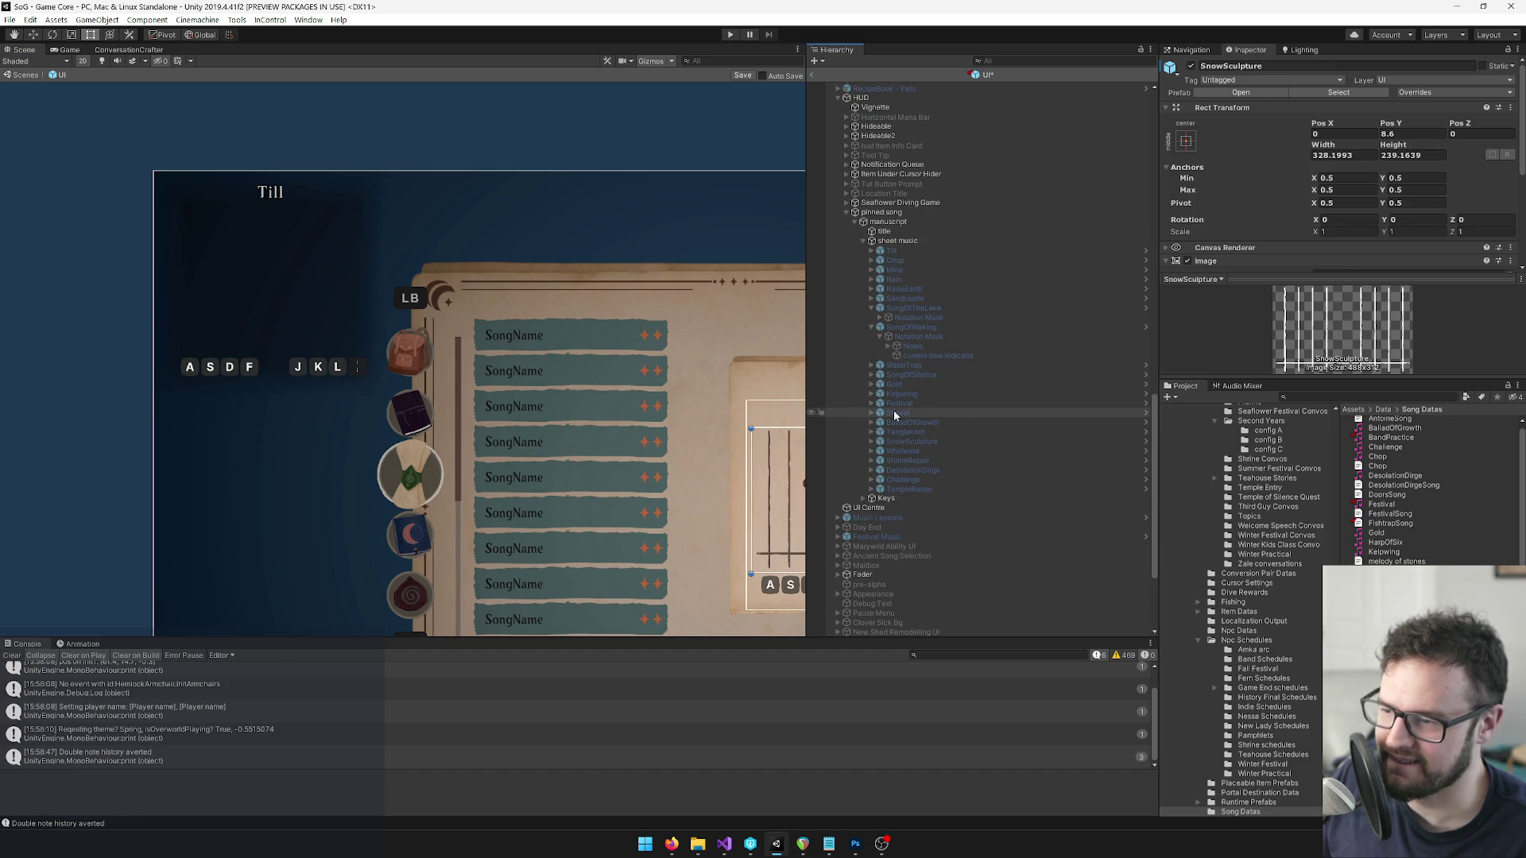
left_click(914, 441)
left_click(871, 441)
left_click(880, 450)
left_click(889, 460)
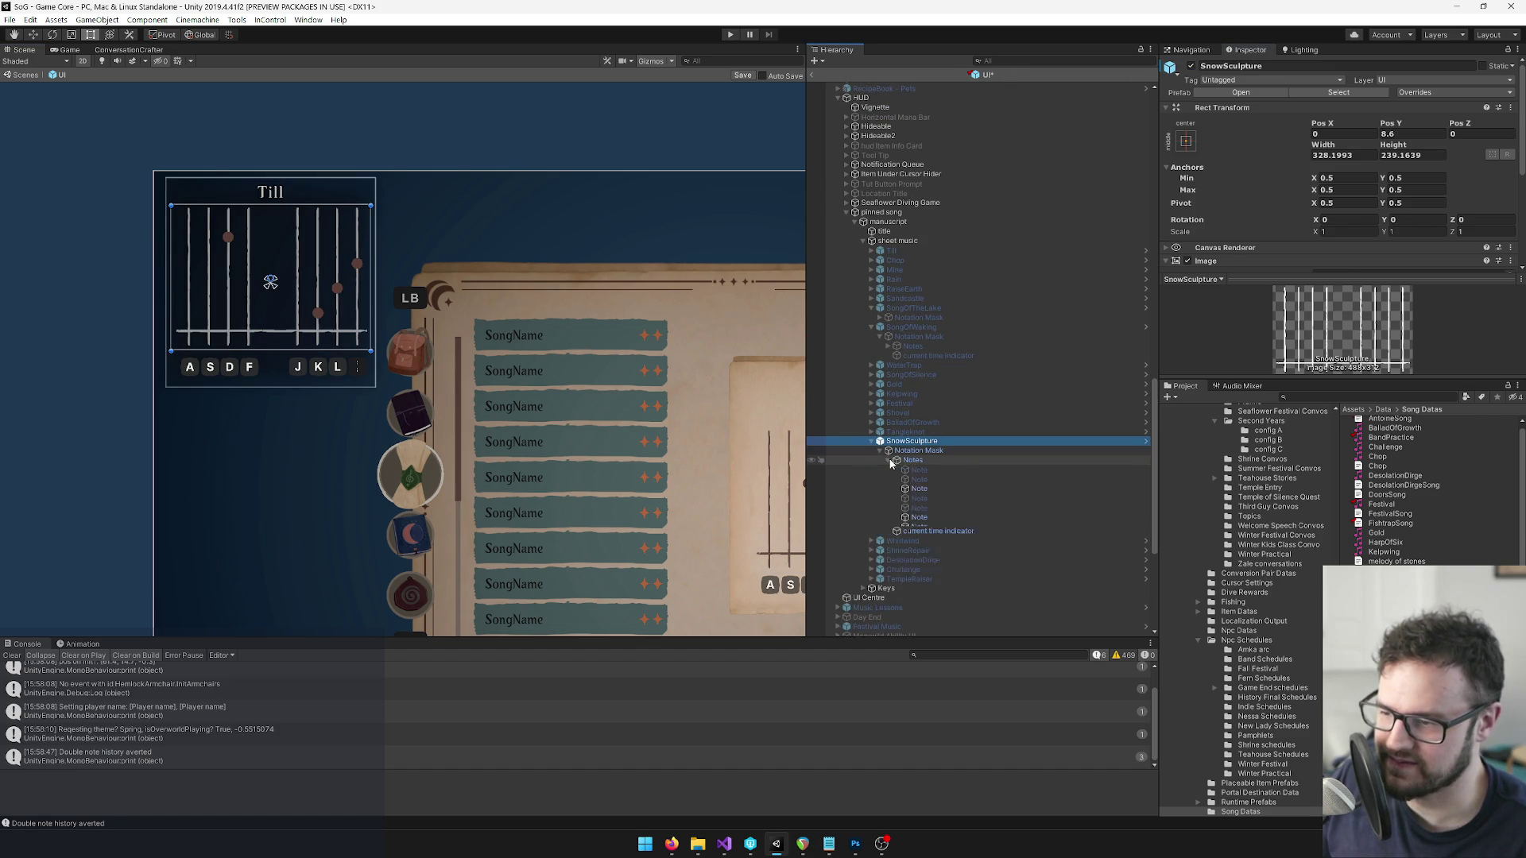
left_click(920, 499)
left_click(920, 508, "shift")
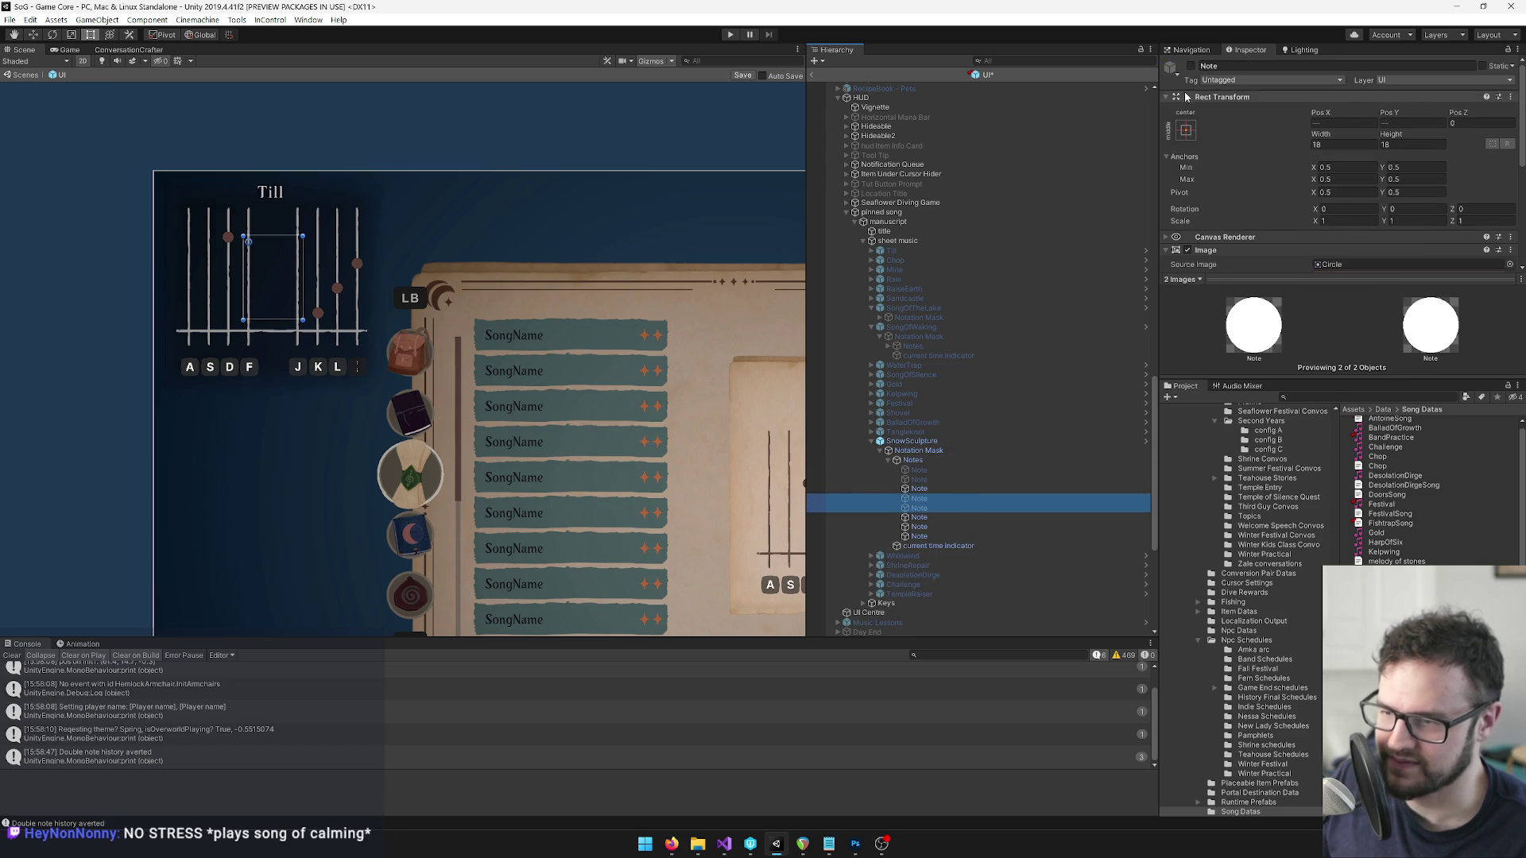
left_click(1190, 67)
Copy the first spellbook SnowSculpture note's Rect Transform values onto the matching pinned-song note.
scroll(942, 398, "up", 10)
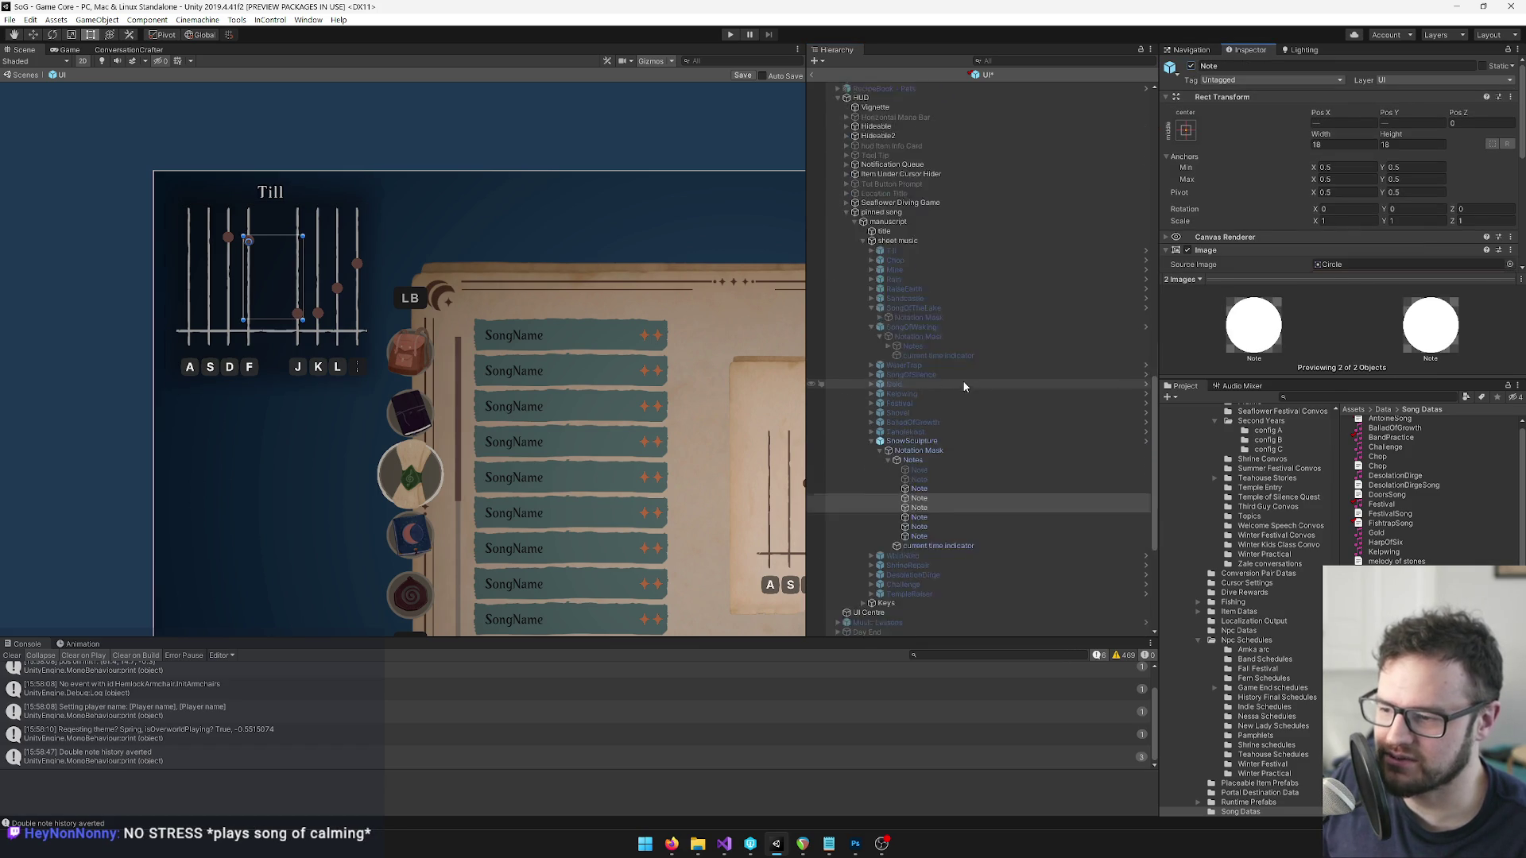
left_click(934, 241)
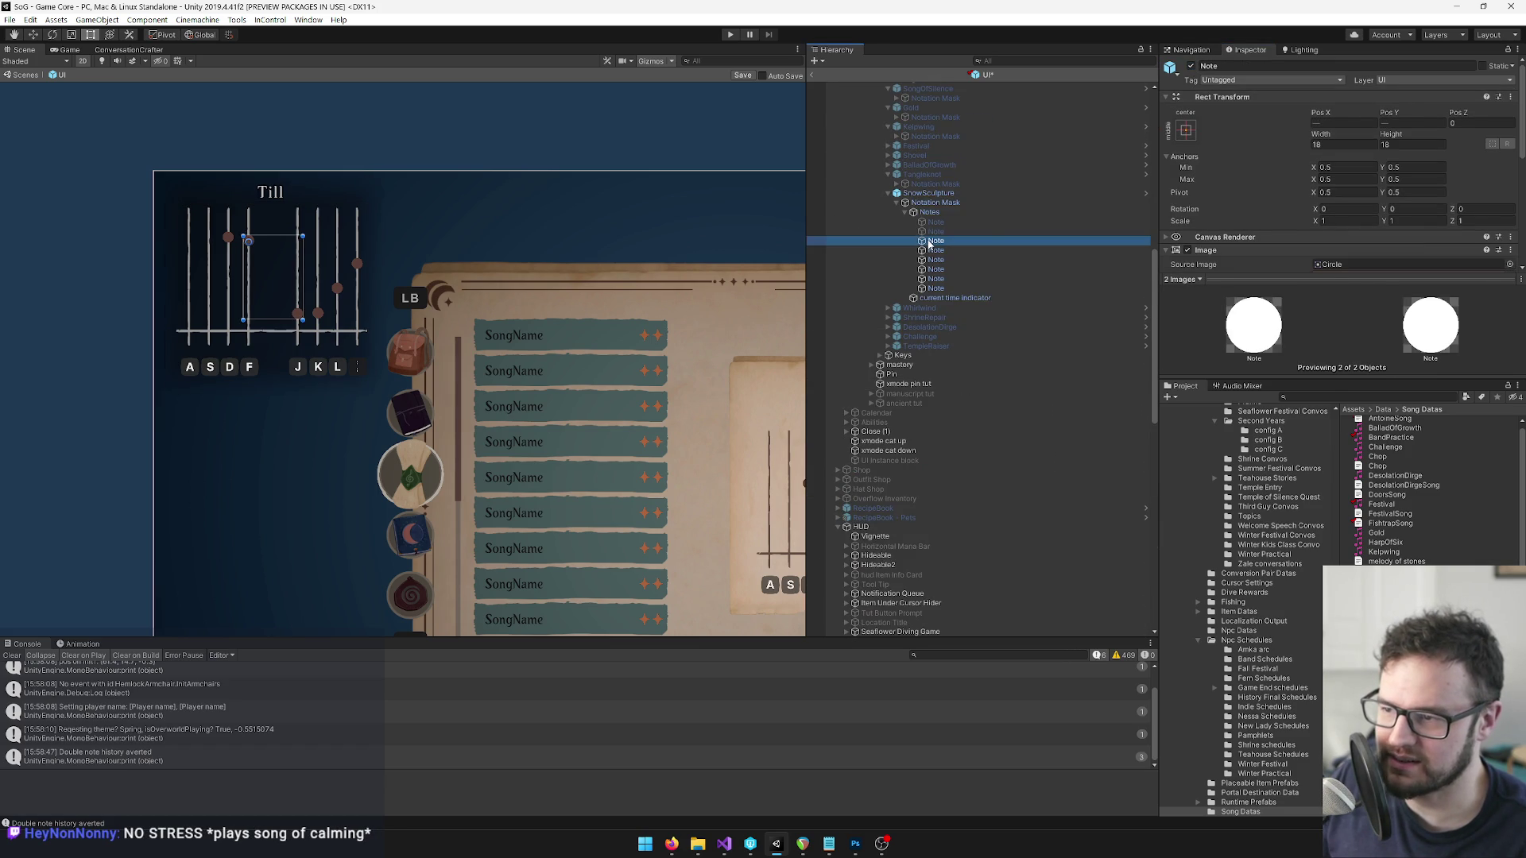
right_click(1238, 97)
left_click(1283, 173)
scroll(922, 440, "down", 10)
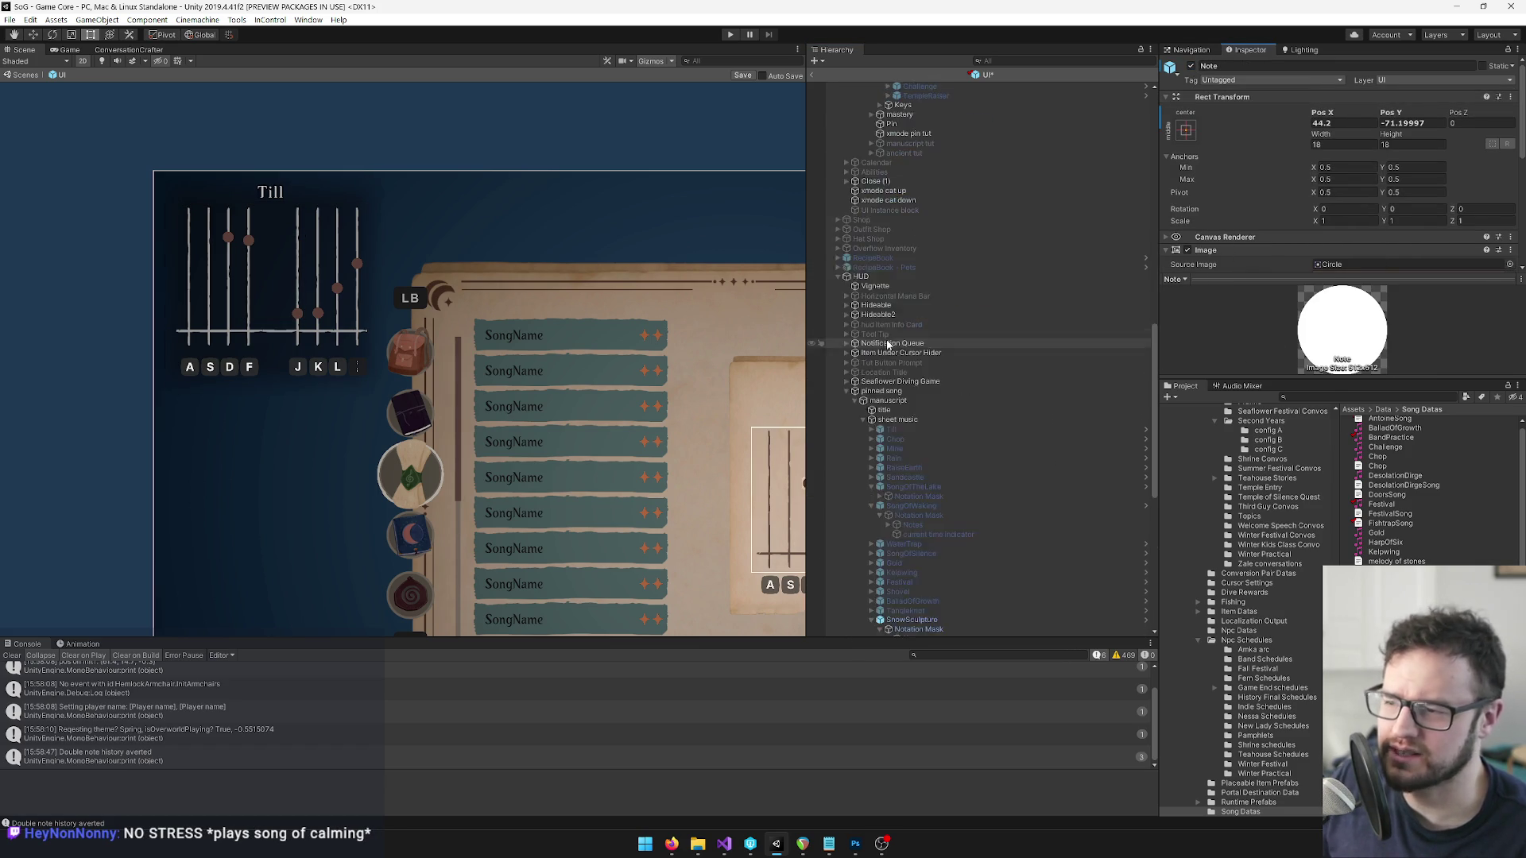
left_click(919, 452)
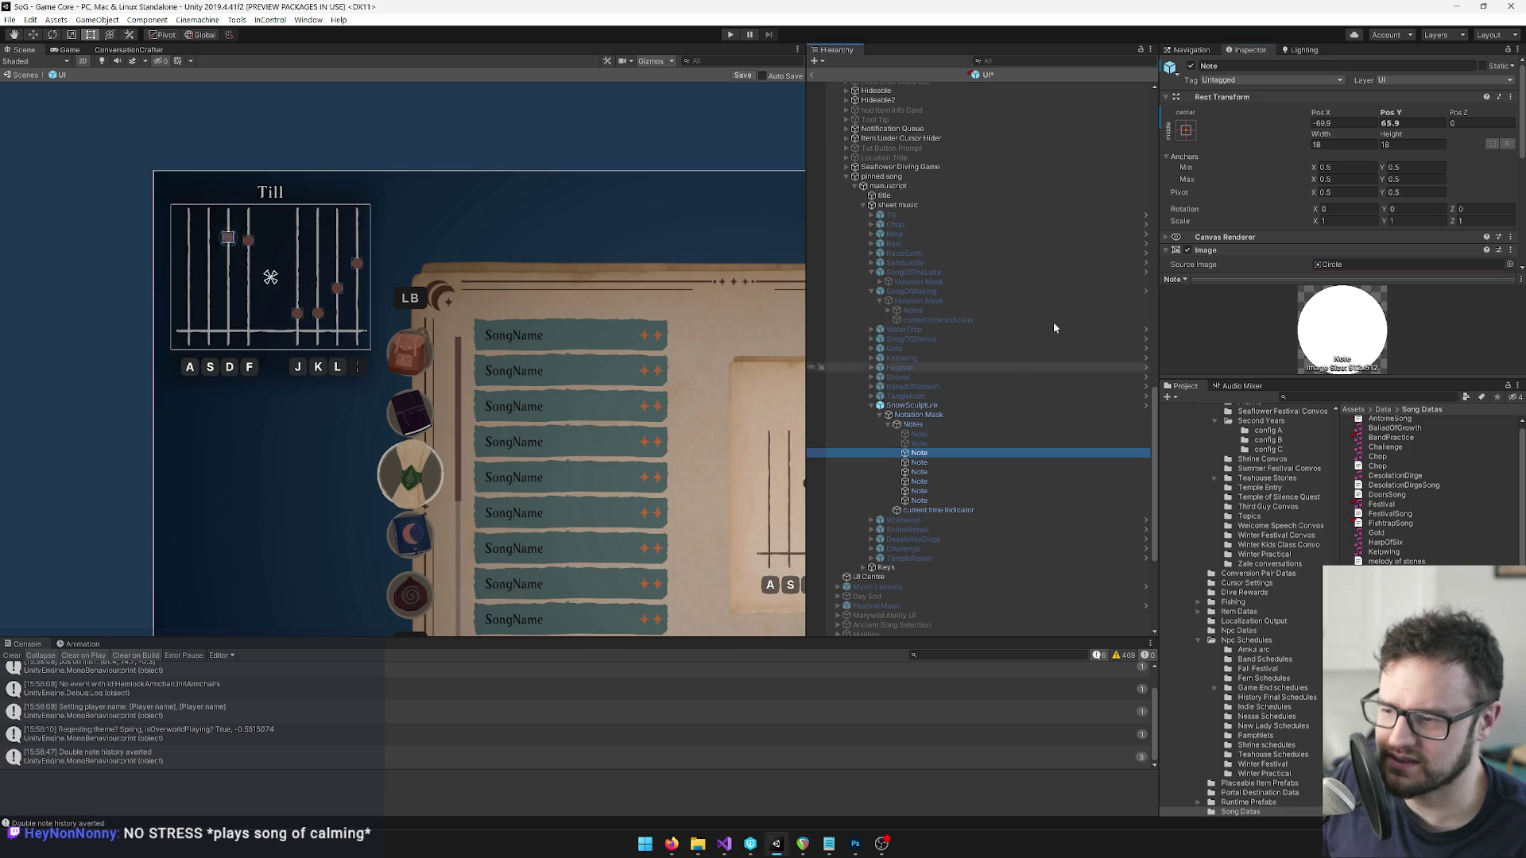
scroll(922, 318, "up", 9)
right_click(1212, 96)
left_click(1276, 199)
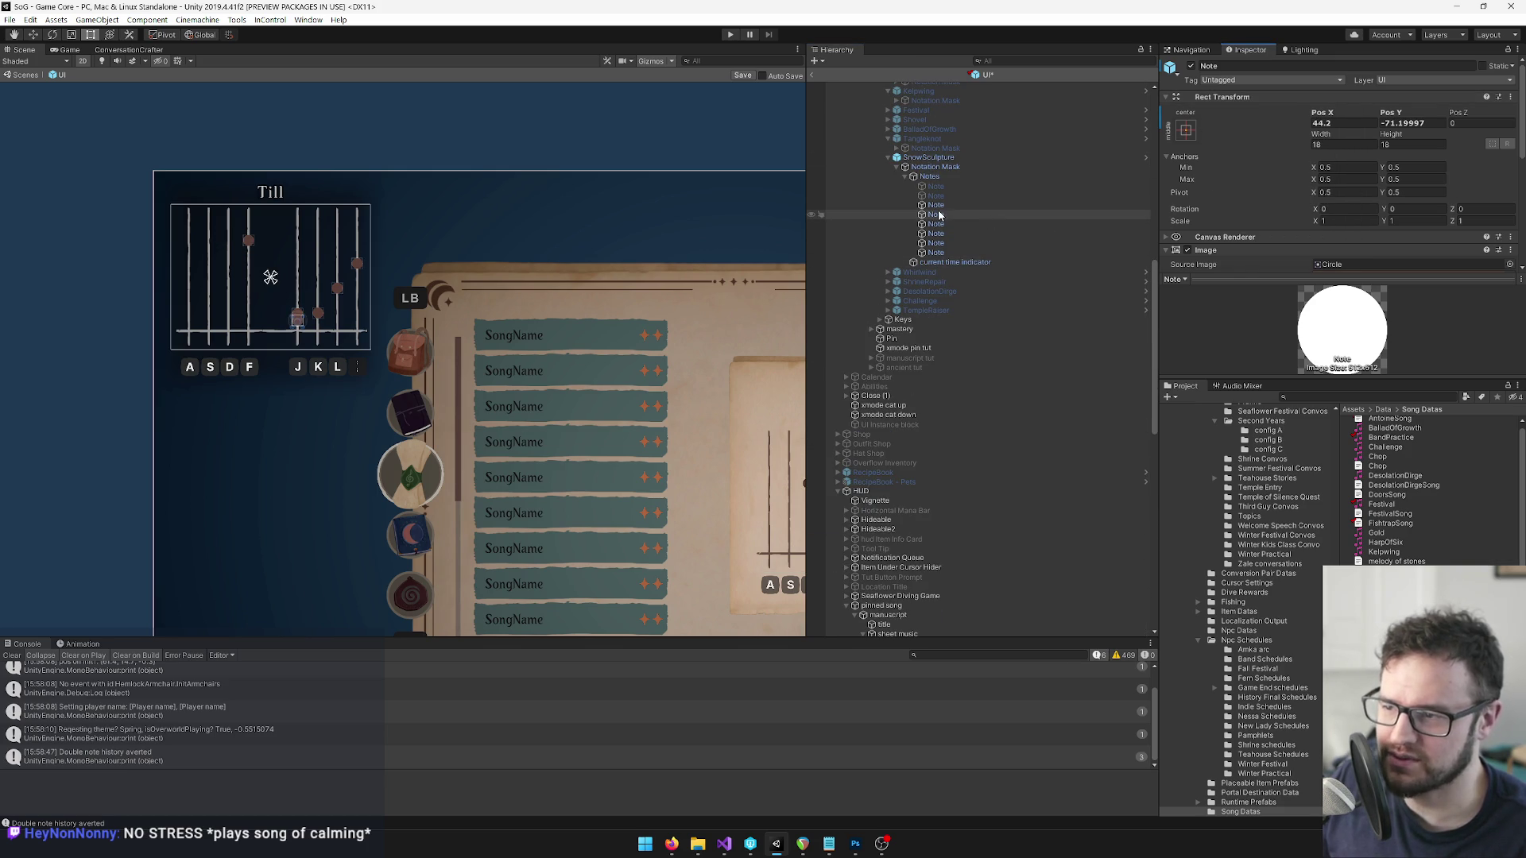
Copy the next sheet-music note's Rect Transform and paste it onto a pinned-song note.
right_click(1255, 96)
left_click(1295, 186)
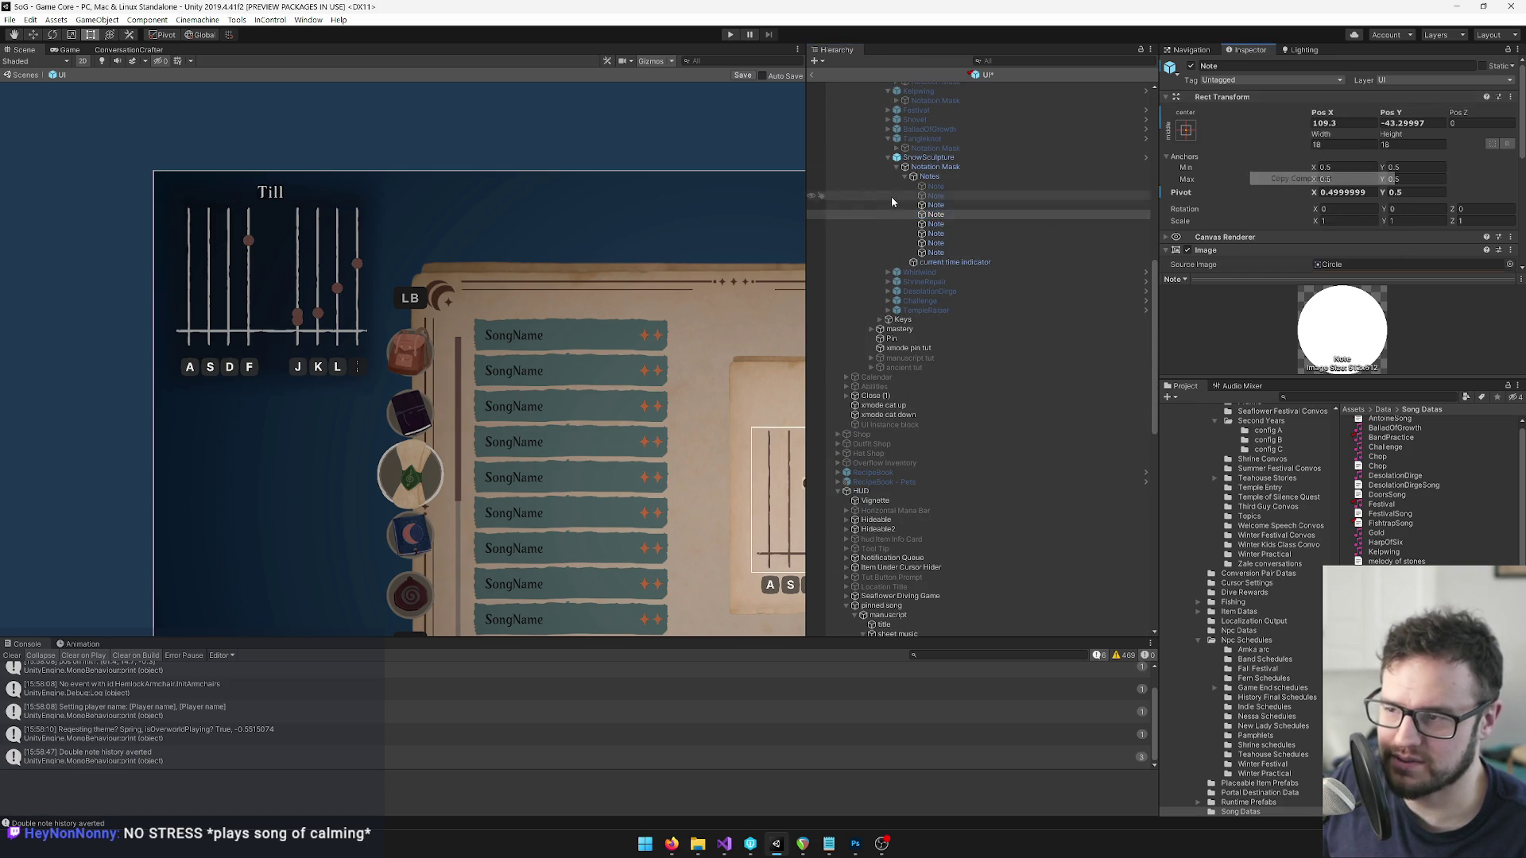
scroll(951, 266, "down", 10)
left_click(919, 391)
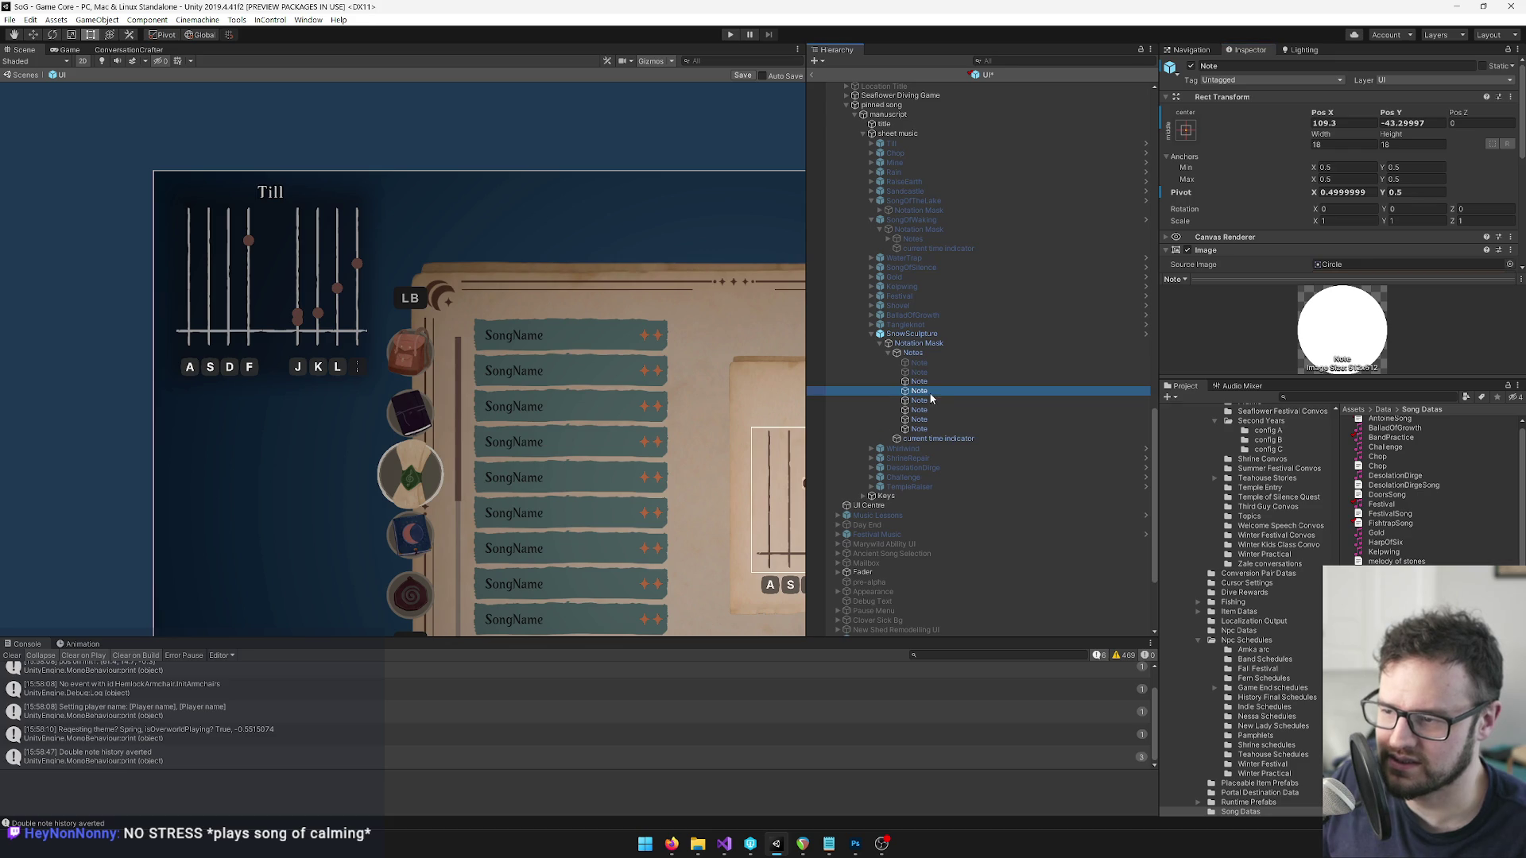
right_click(1228, 99)
left_click(1291, 203)
Paste those same Rect Transform values onto two more pinned-song SnowSculpture notes.
scroll(932, 244, "up", 10)
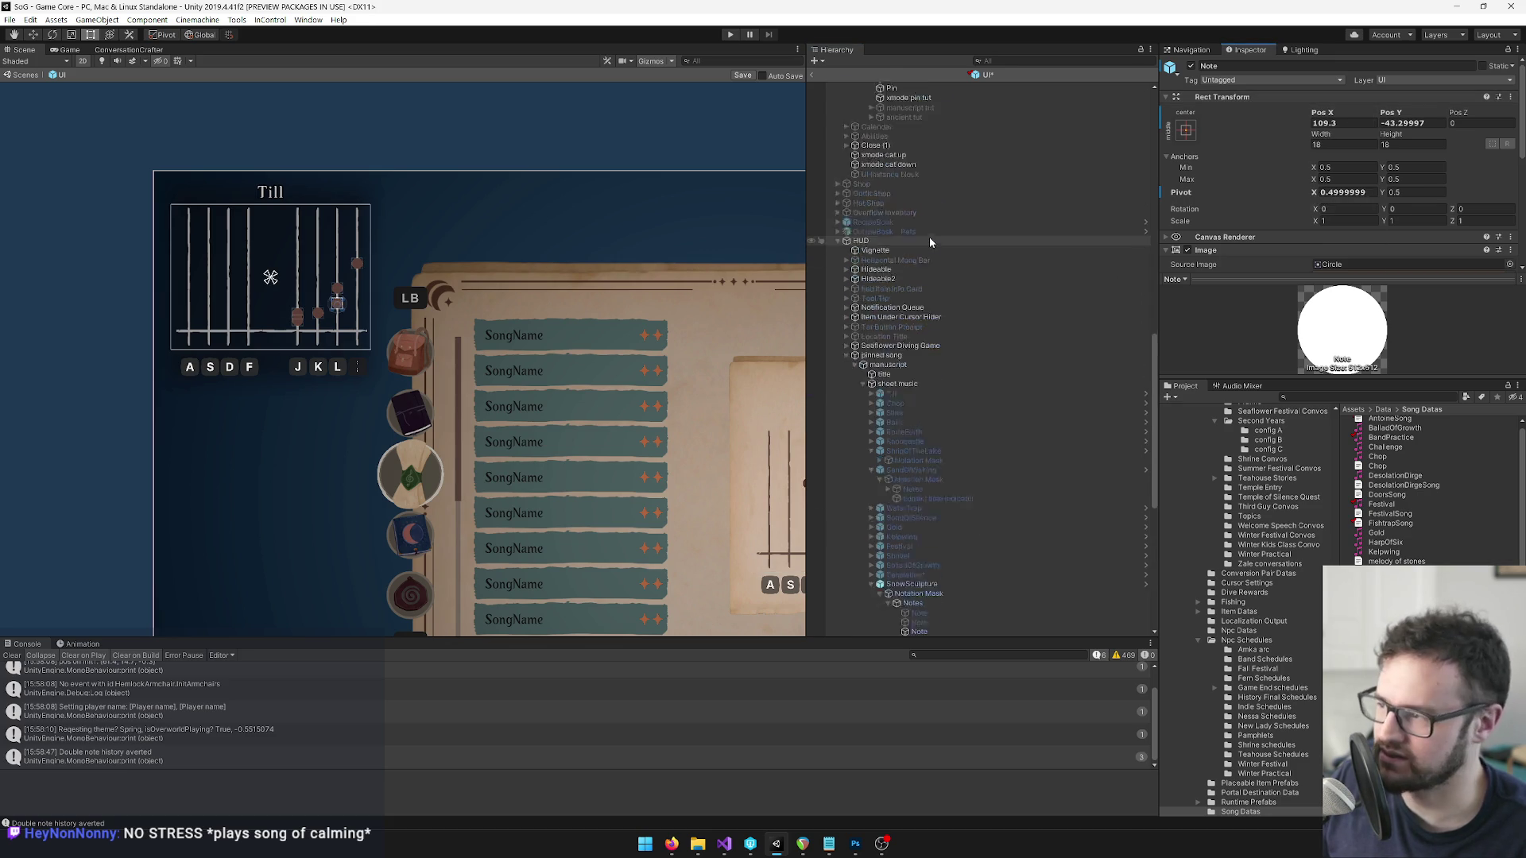
left_click(935, 223)
right_click(1252, 96)
left_click(1311, 200)
scroll(954, 318, "up", 6)
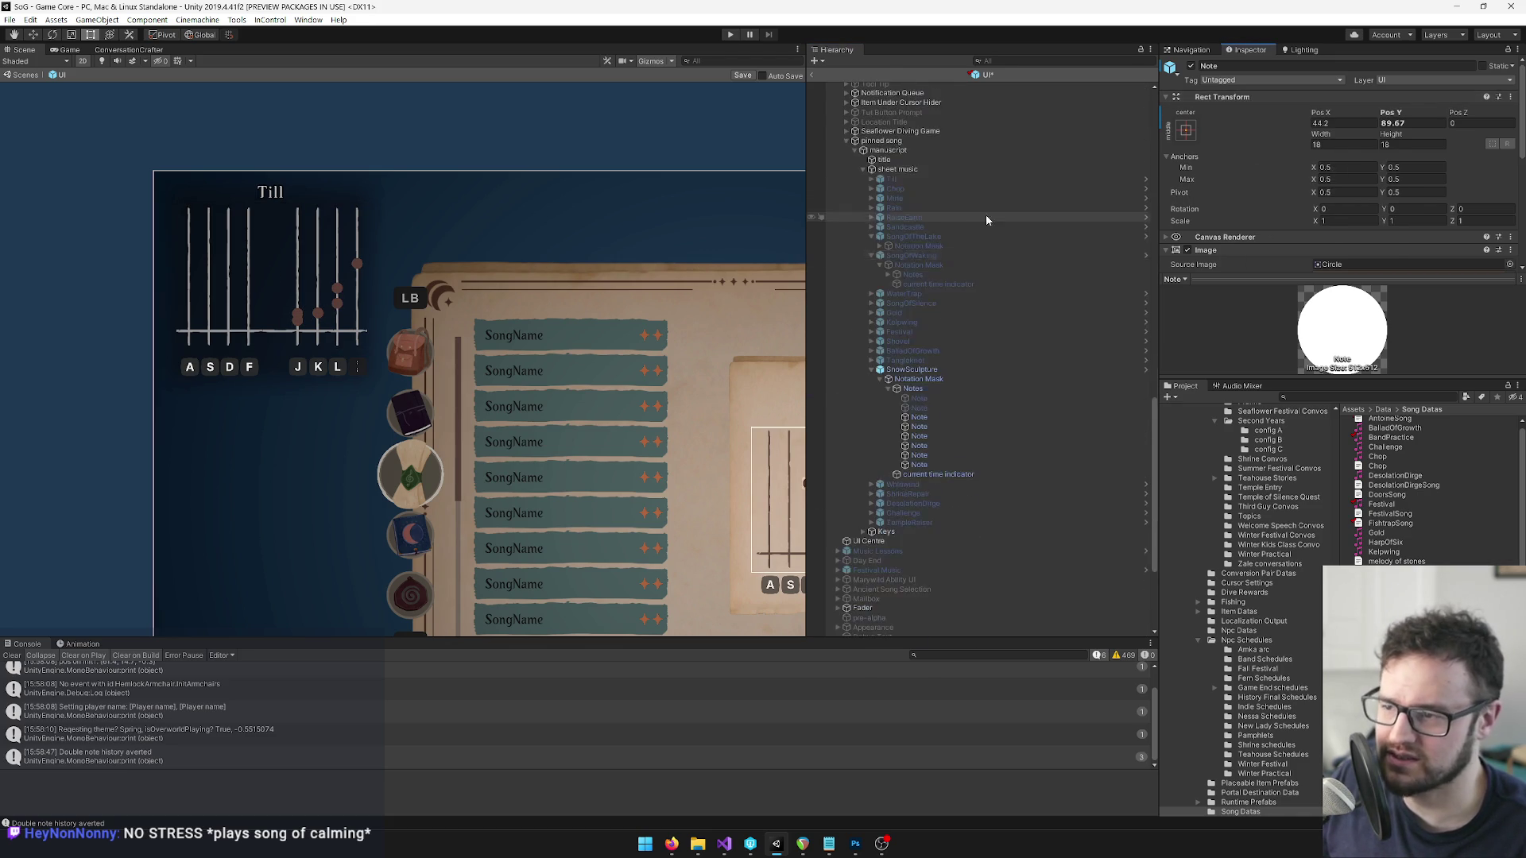
left_click(931, 436)
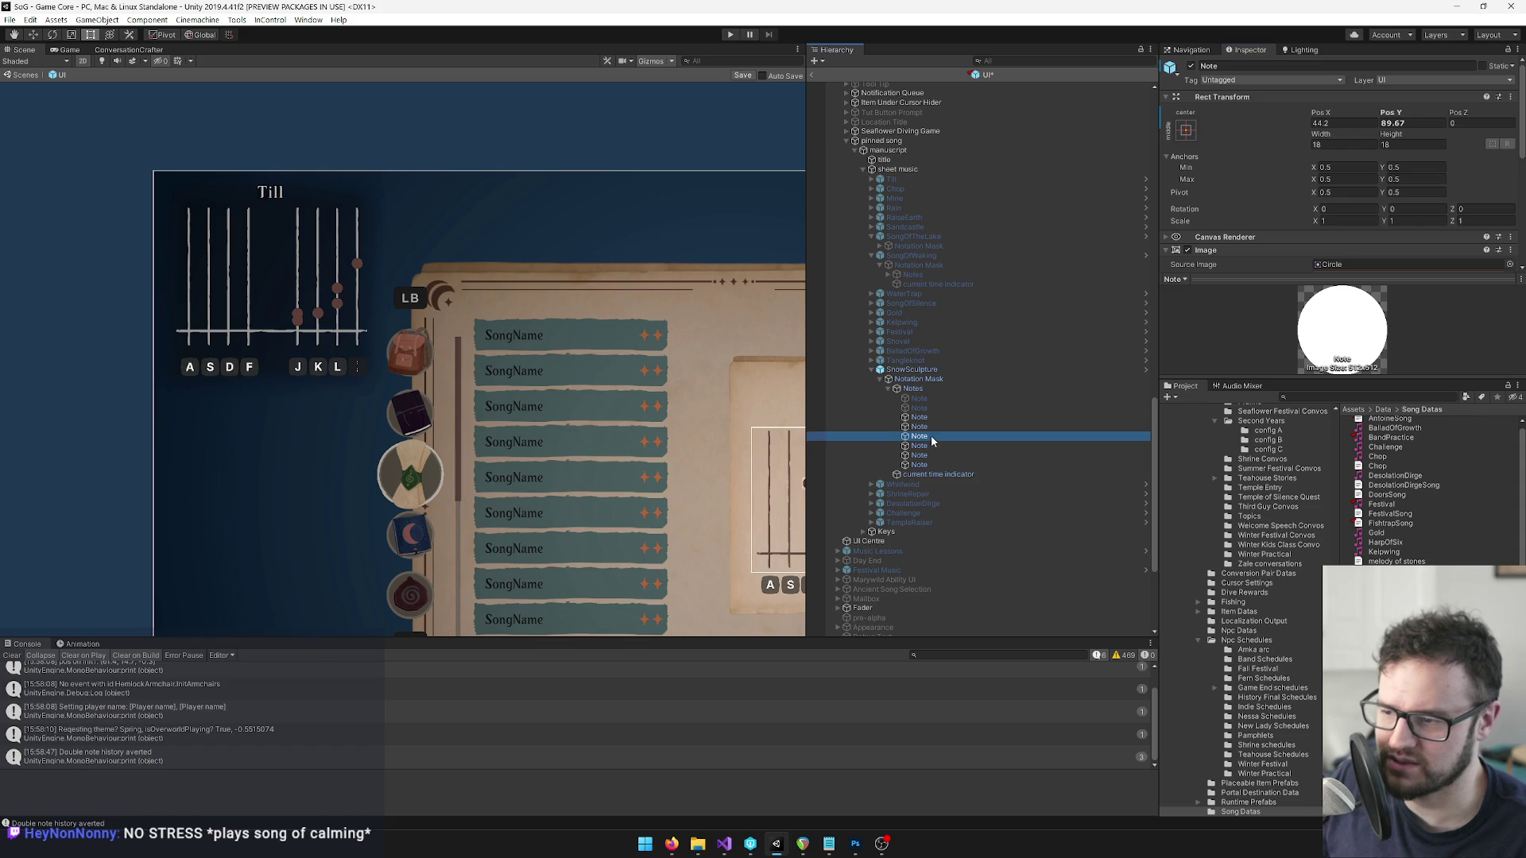
right_click(1220, 97)
left_click(1269, 205)
Paste the position onto two further notes, placing the last at 77.7, -59.1.
scroll(938, 263, "down", 3)
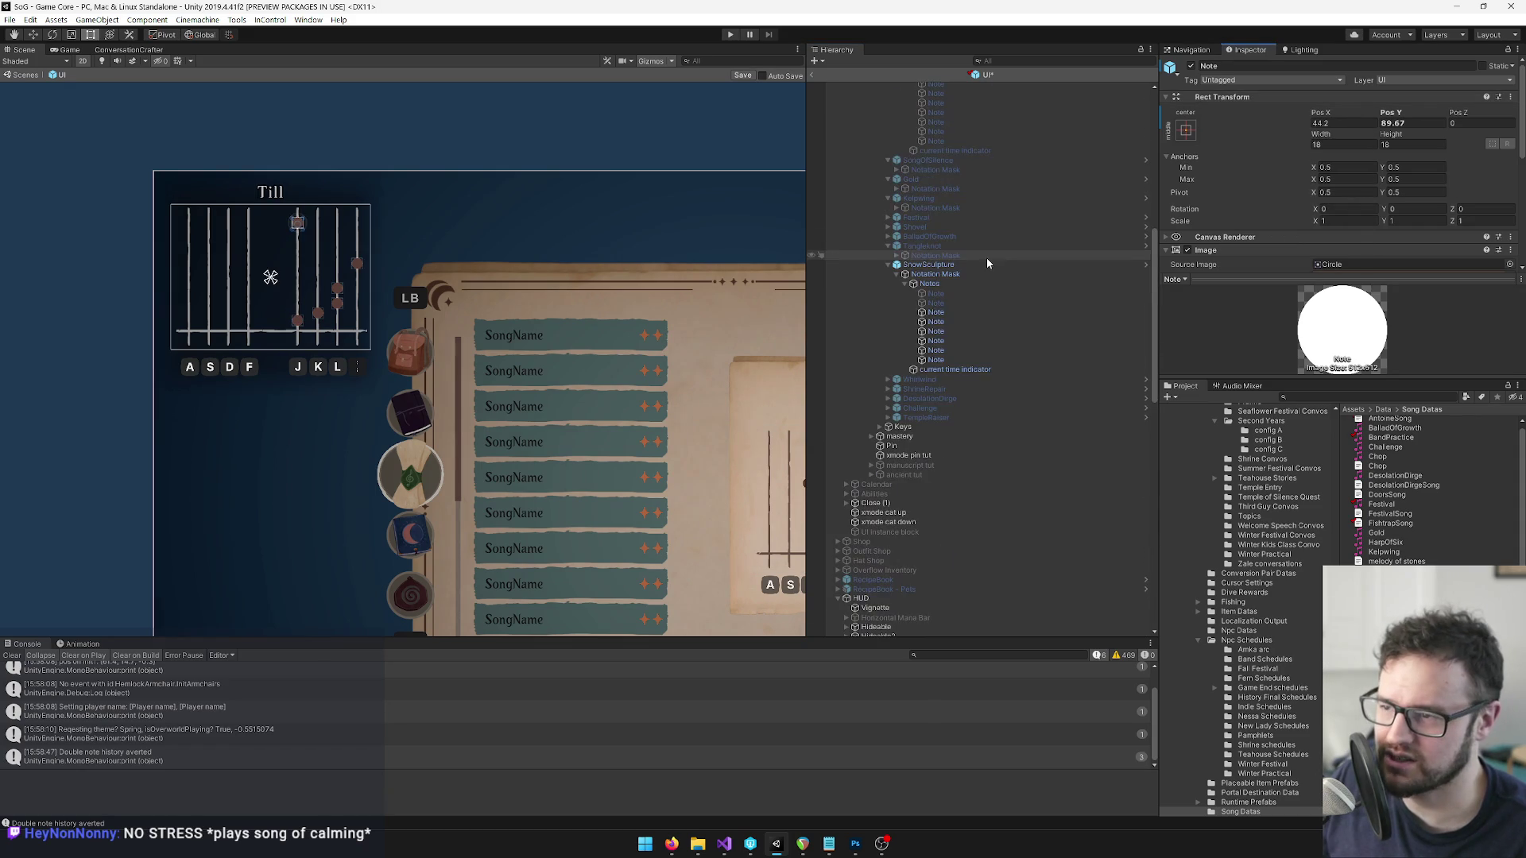
left_click(936, 342)
right_click(1230, 97)
left_click(1343, 174)
scroll(1011, 238, "down", 8)
scroll(1007, 238, "down", 2)
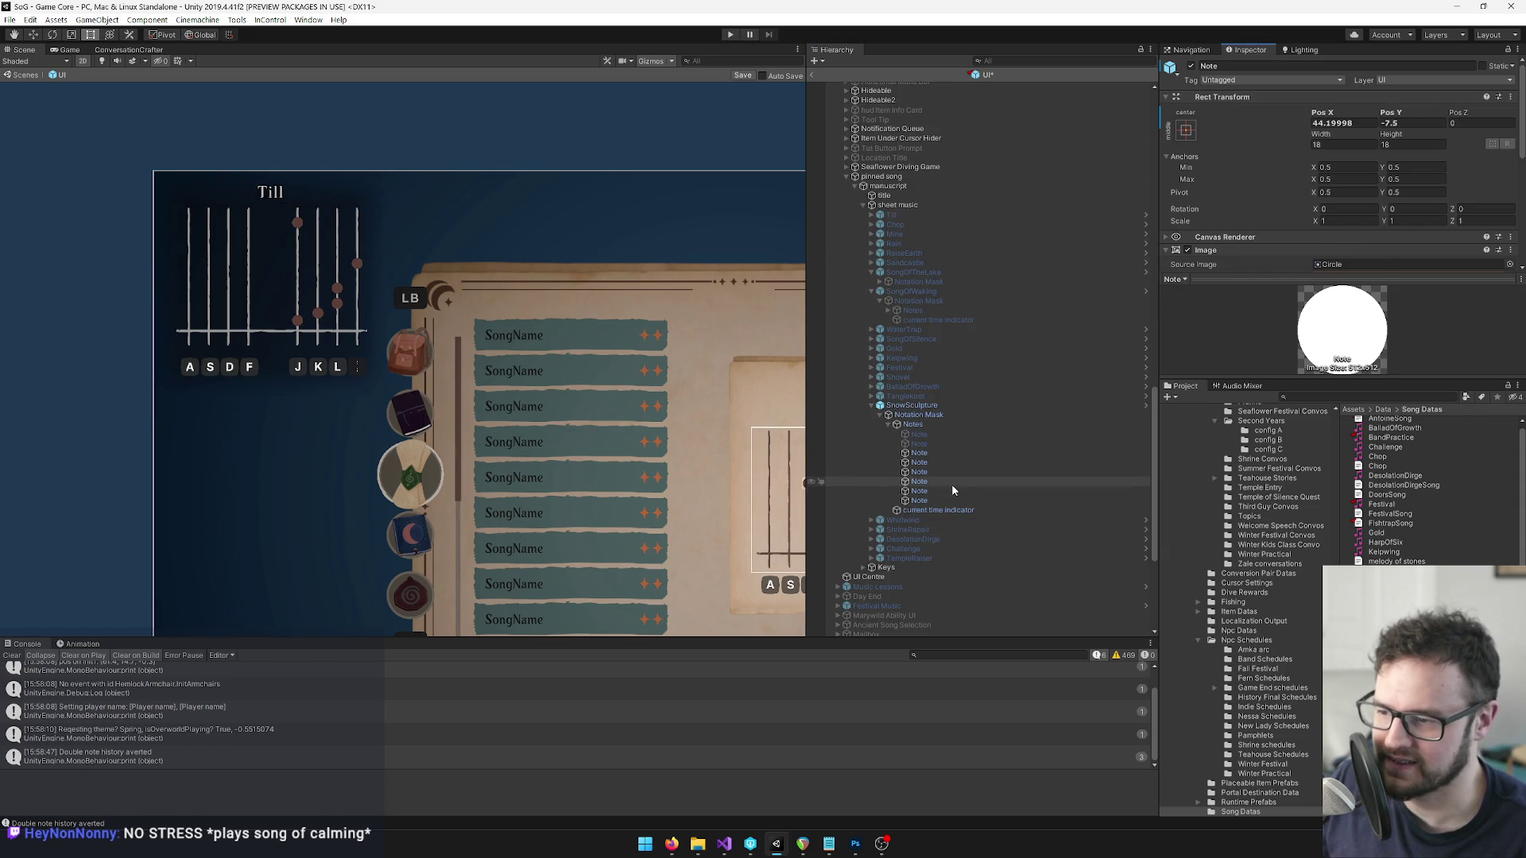
scroll(971, 321, "up", 5)
scroll(977, 302, "up", 8)
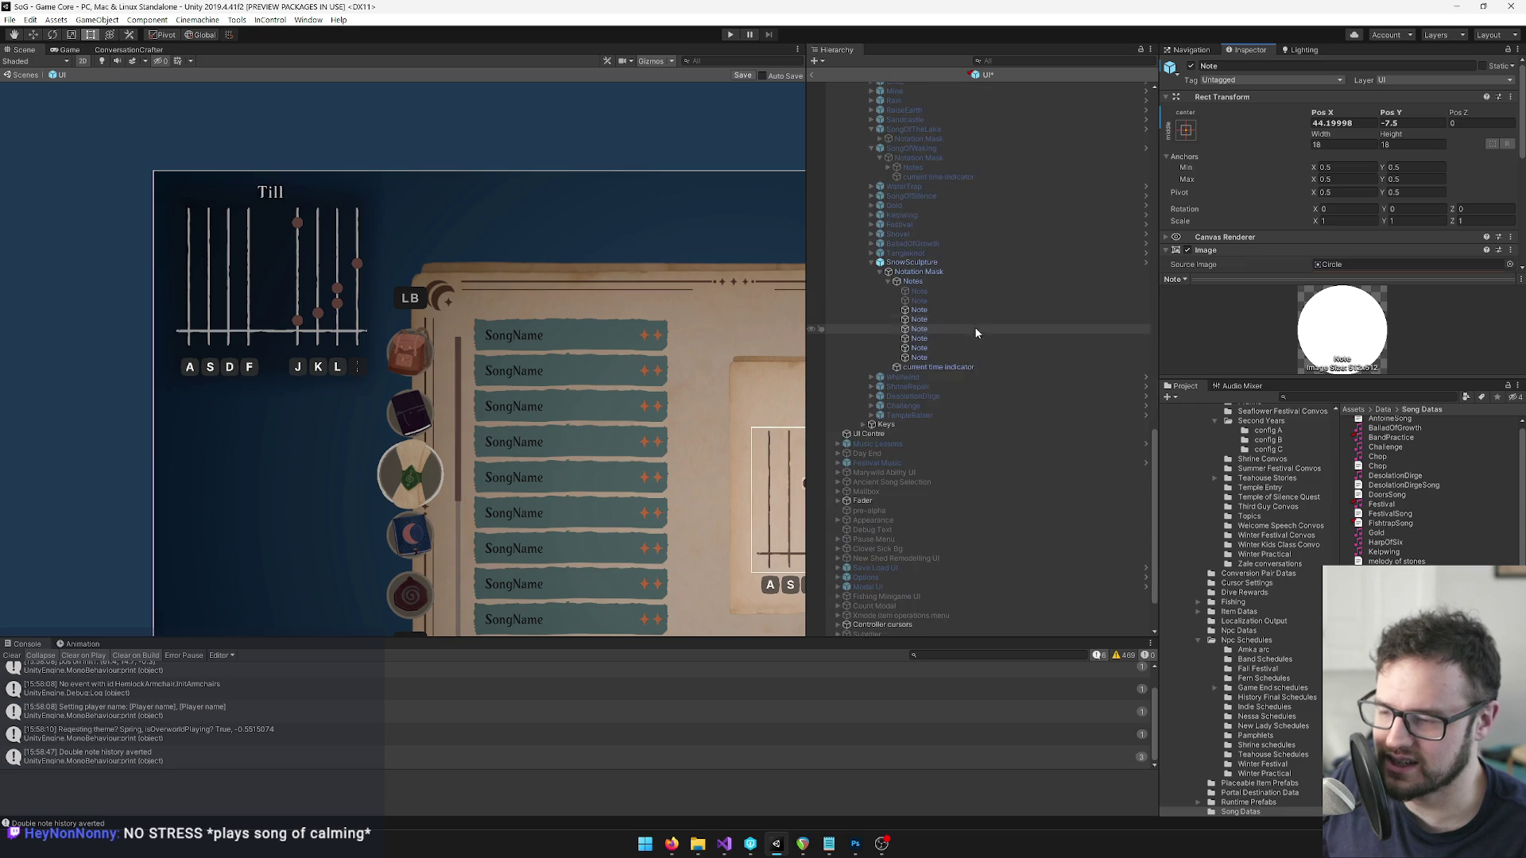
left_click(921, 338)
right_click(1232, 97)
left_click(1288, 203)
Copy another sheet-music note's Rect Transform and paste it onto its matching pinned-song note.
scroll(985, 286, "down", 4)
left_click(936, 243)
right_click(1253, 105)
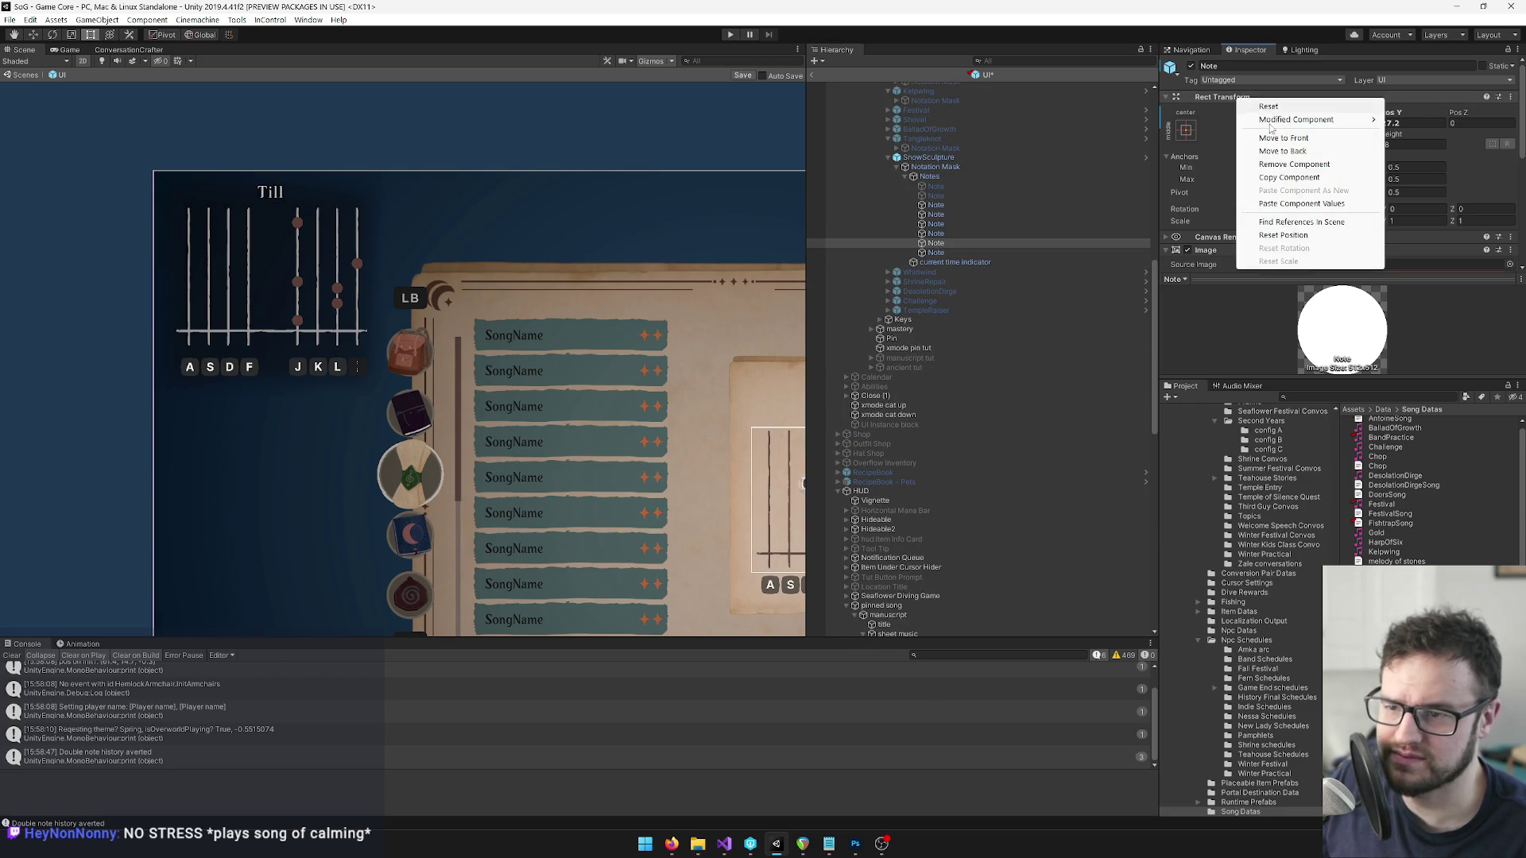
left_click(1287, 179)
scroll(981, 290, "down", 5)
scroll(982, 291, "down", 10)
left_click(919, 419)
right_click(1234, 97)
left_click(1280, 204)
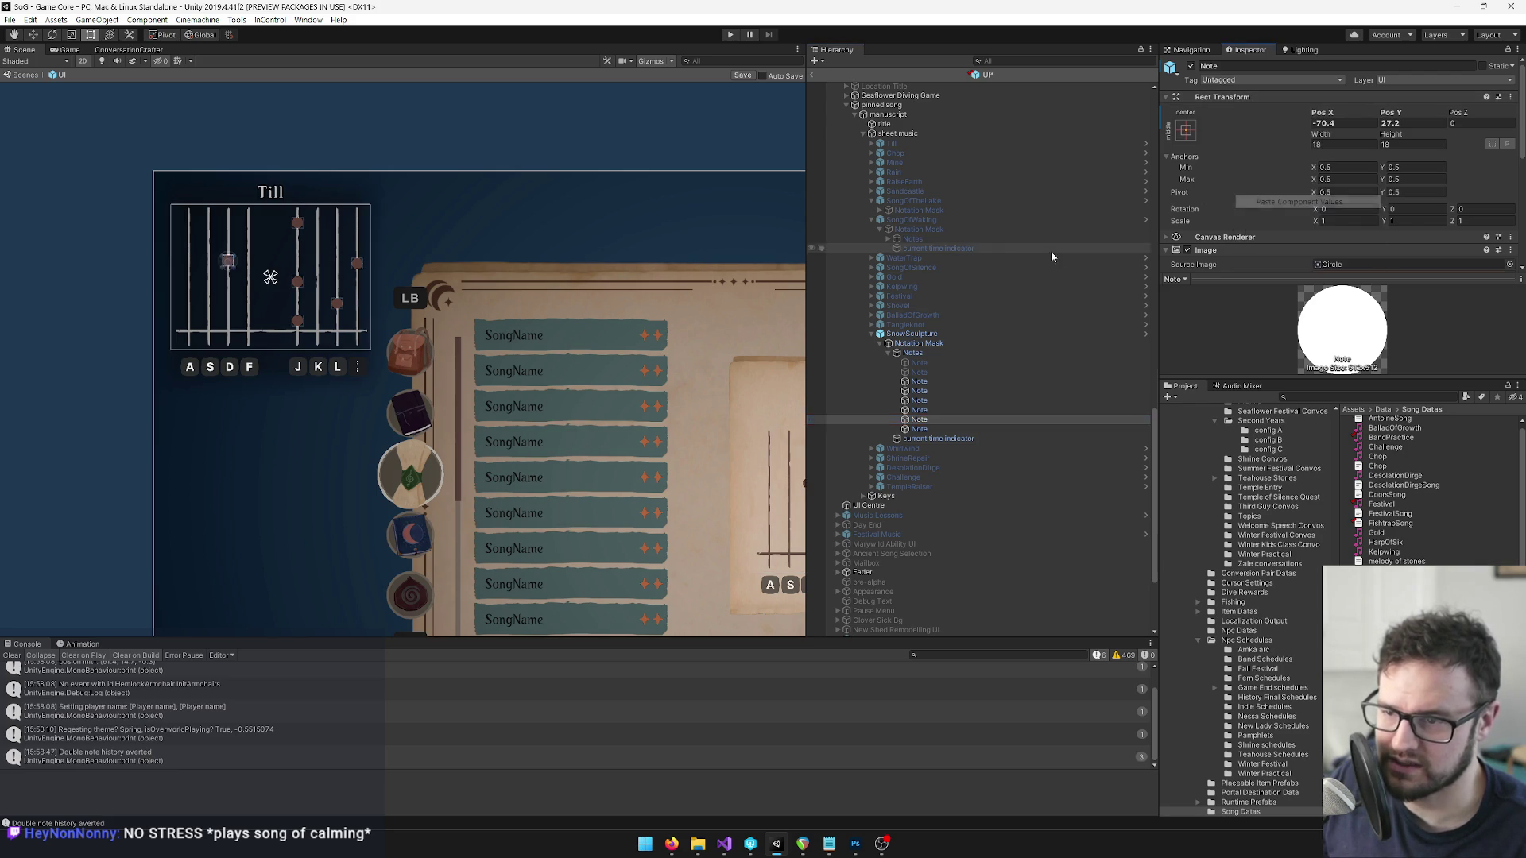
Copy the following note's position and paste it onto the last pinned-song note.
key("Down")
right_click(1238, 93)
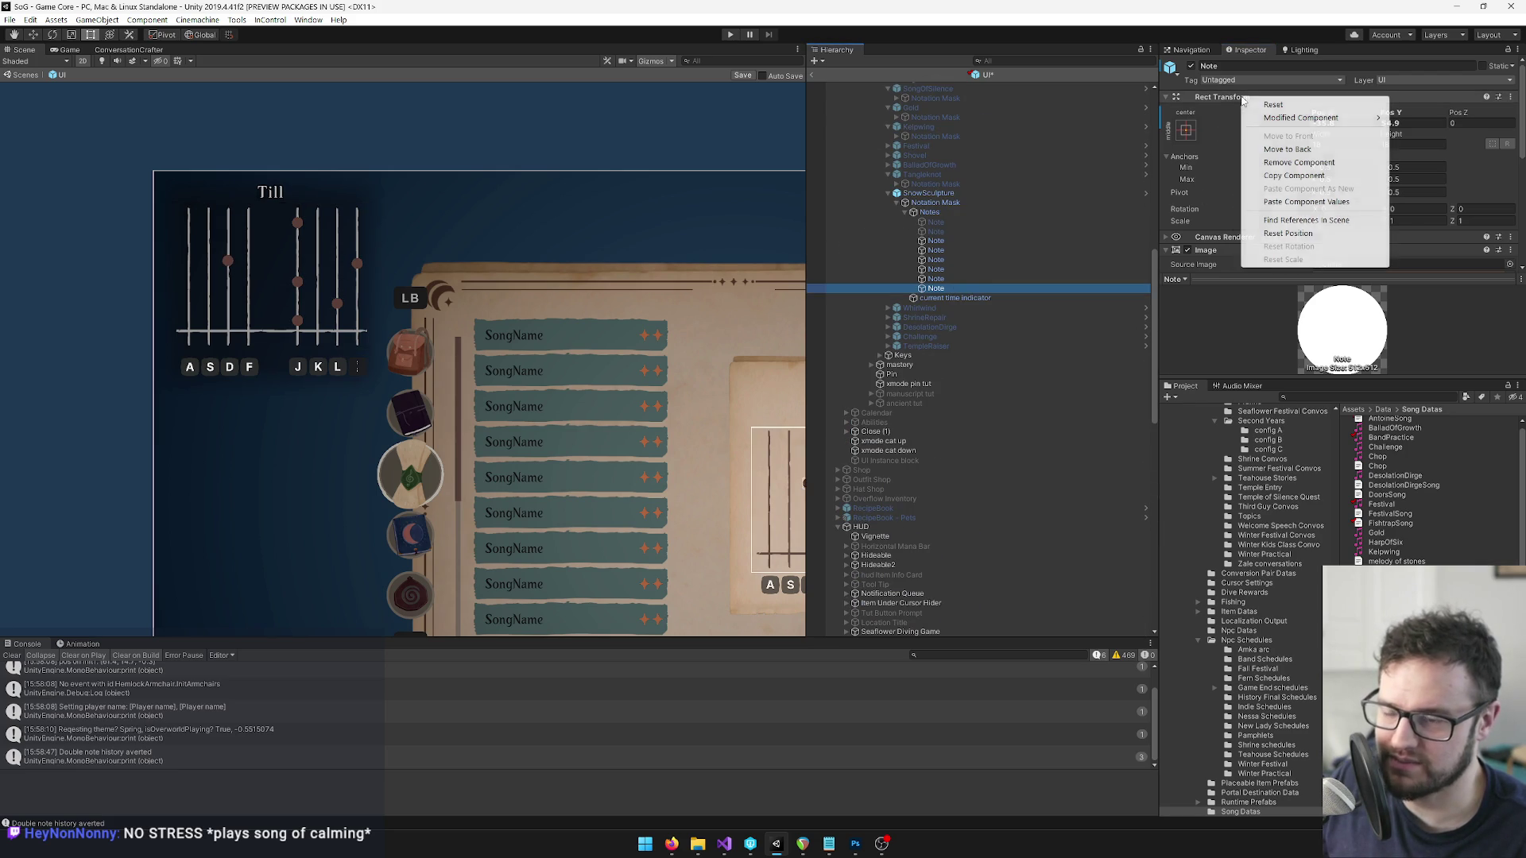
left_click(1311, 175)
key("Down")
key("Down")
key("Down")
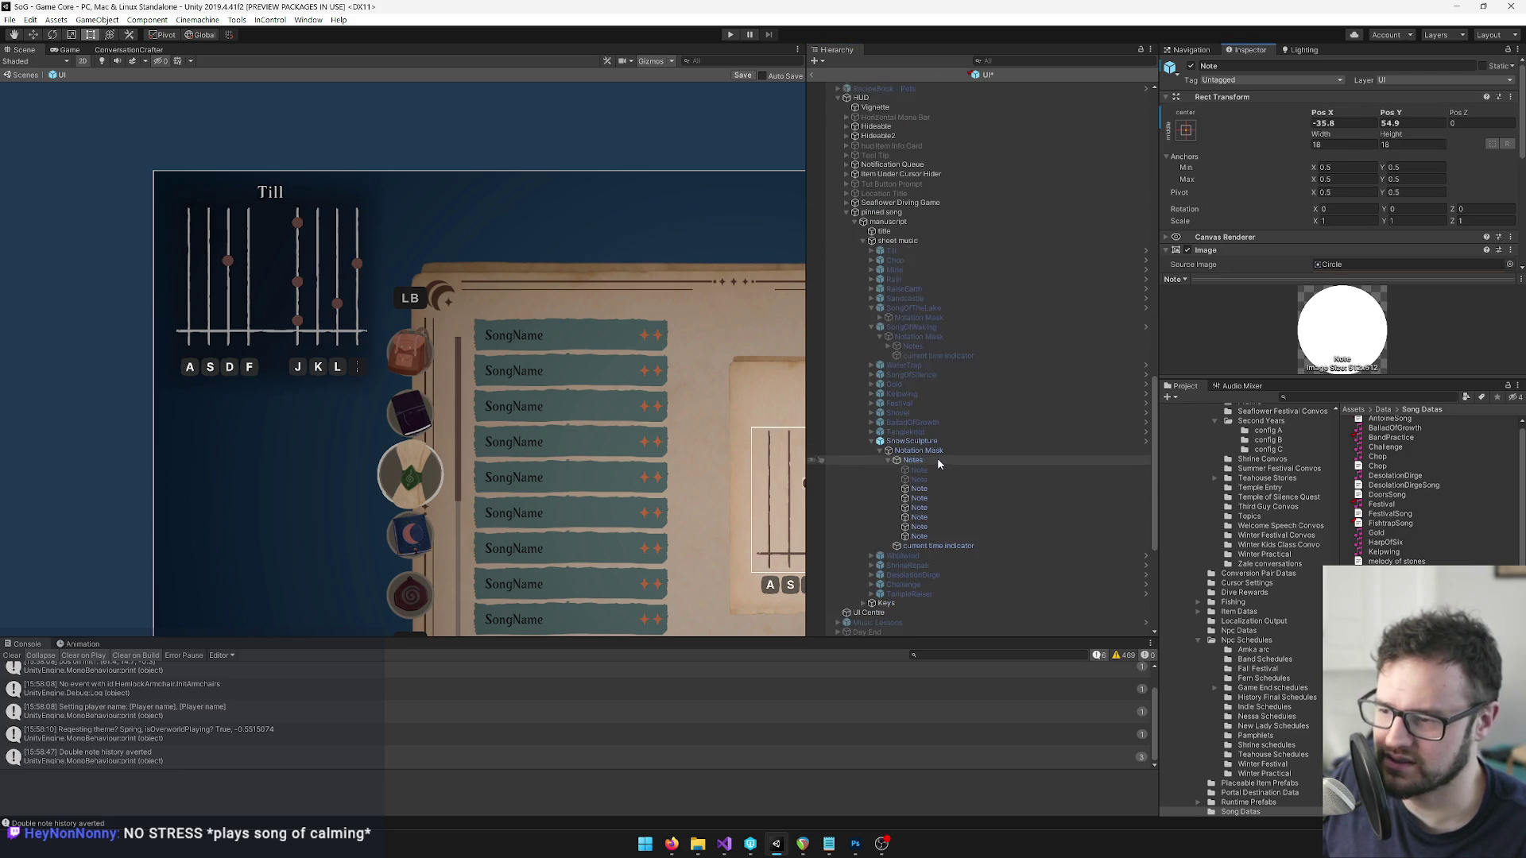
right_click(1206, 99)
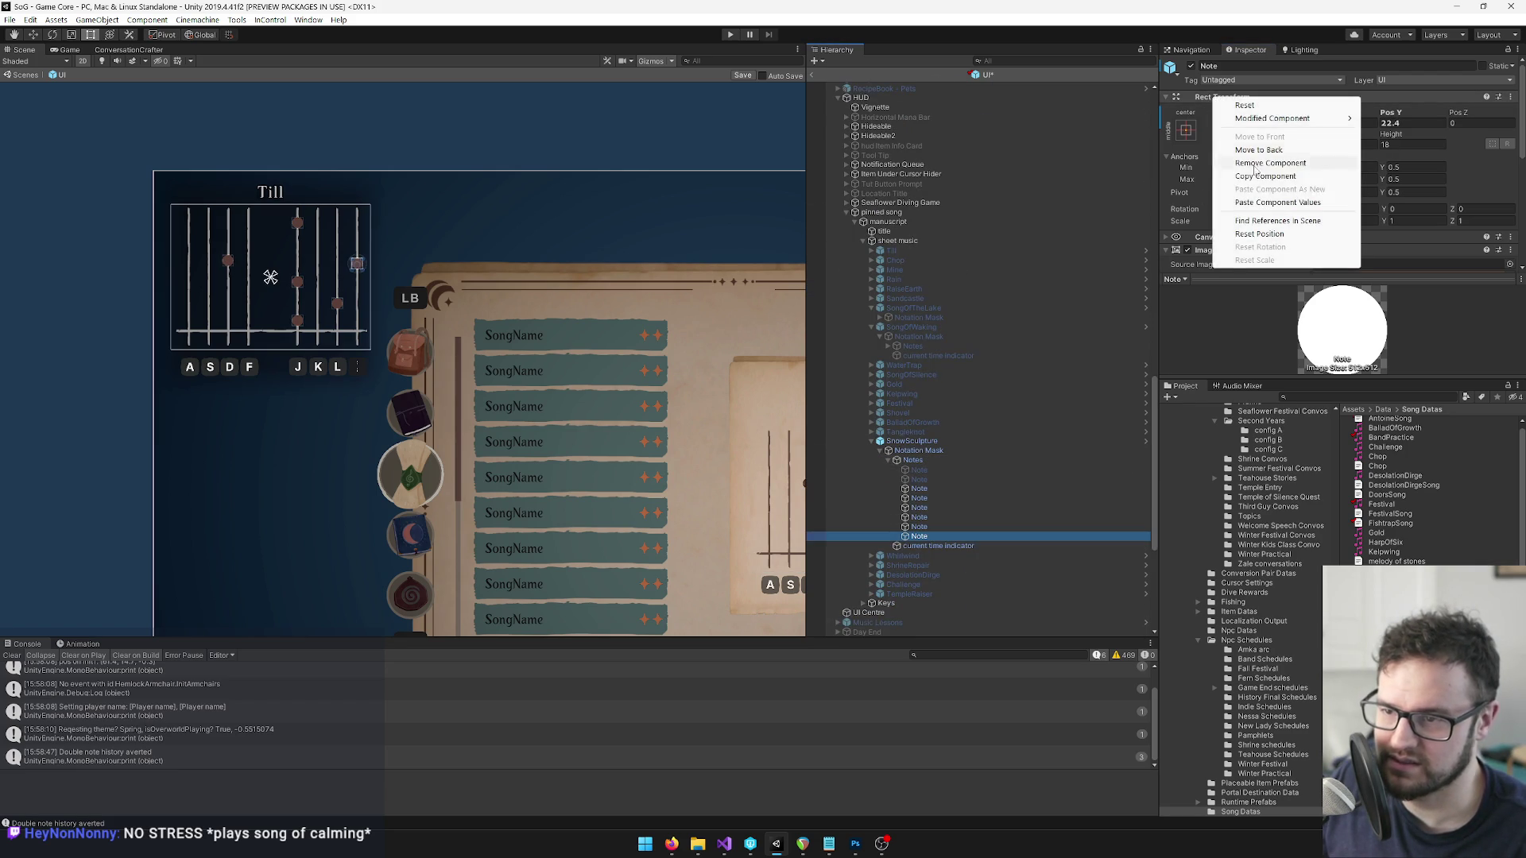
left_click(1266, 203)
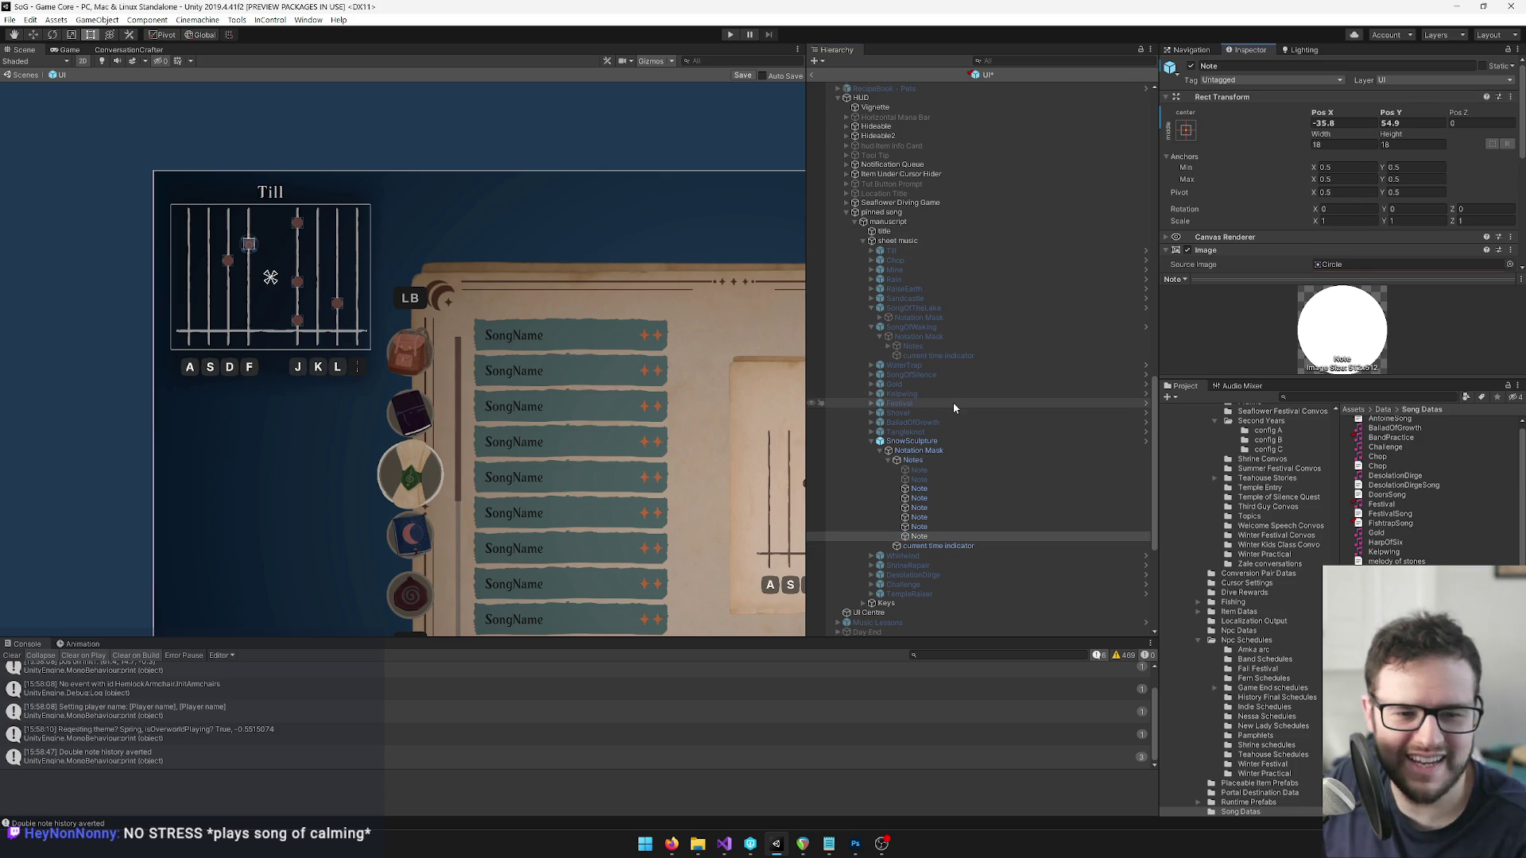
Select the pinned-song Snow Sculpture staff and set it inactive.
left_click(929, 451)
left_click(925, 442)
left_click(926, 450)
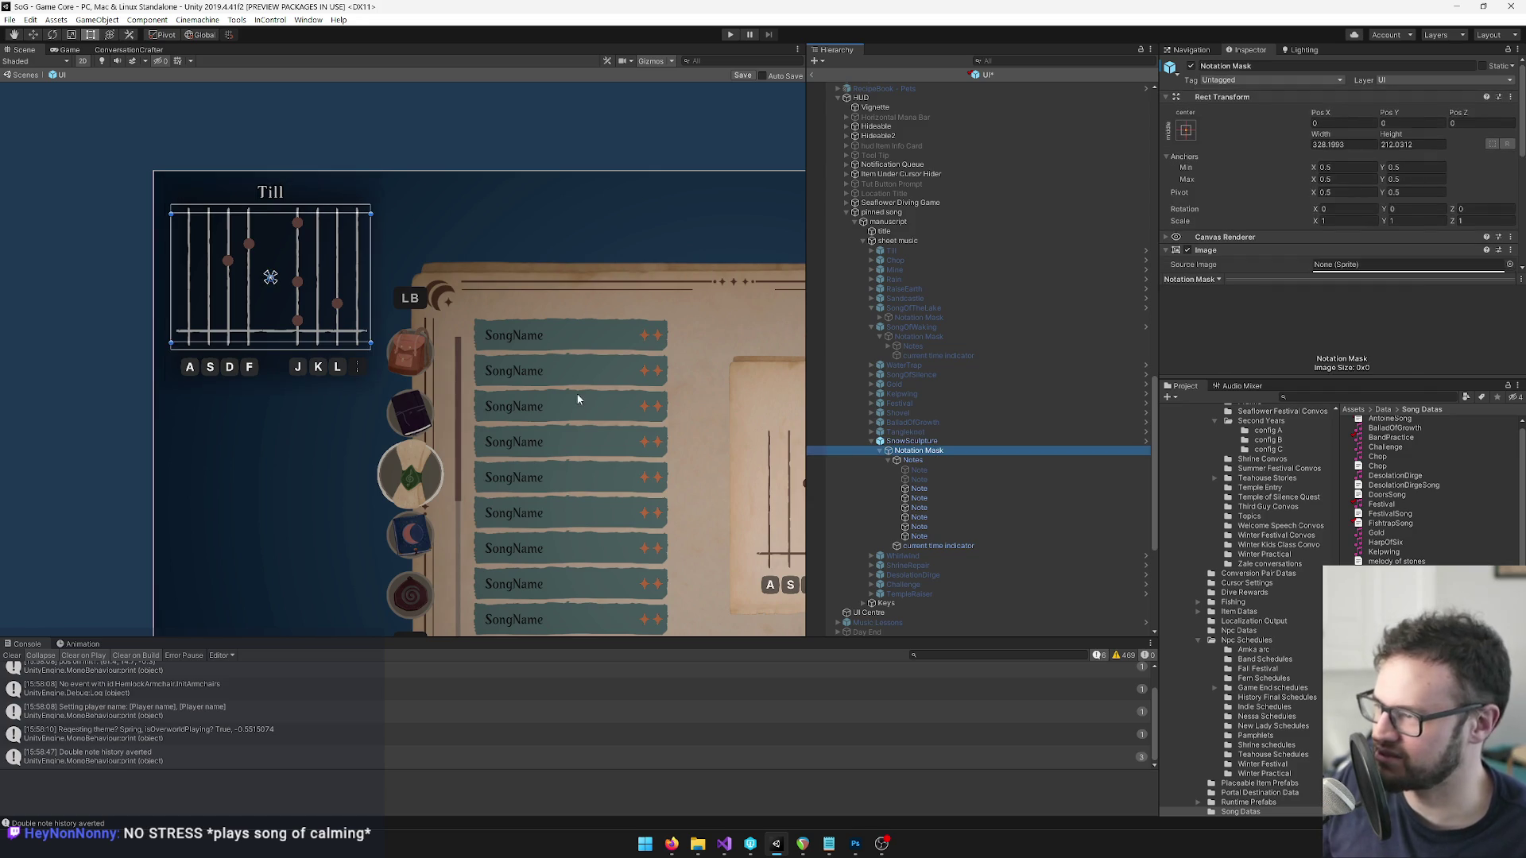
scroll(450, 194, "up", 5)
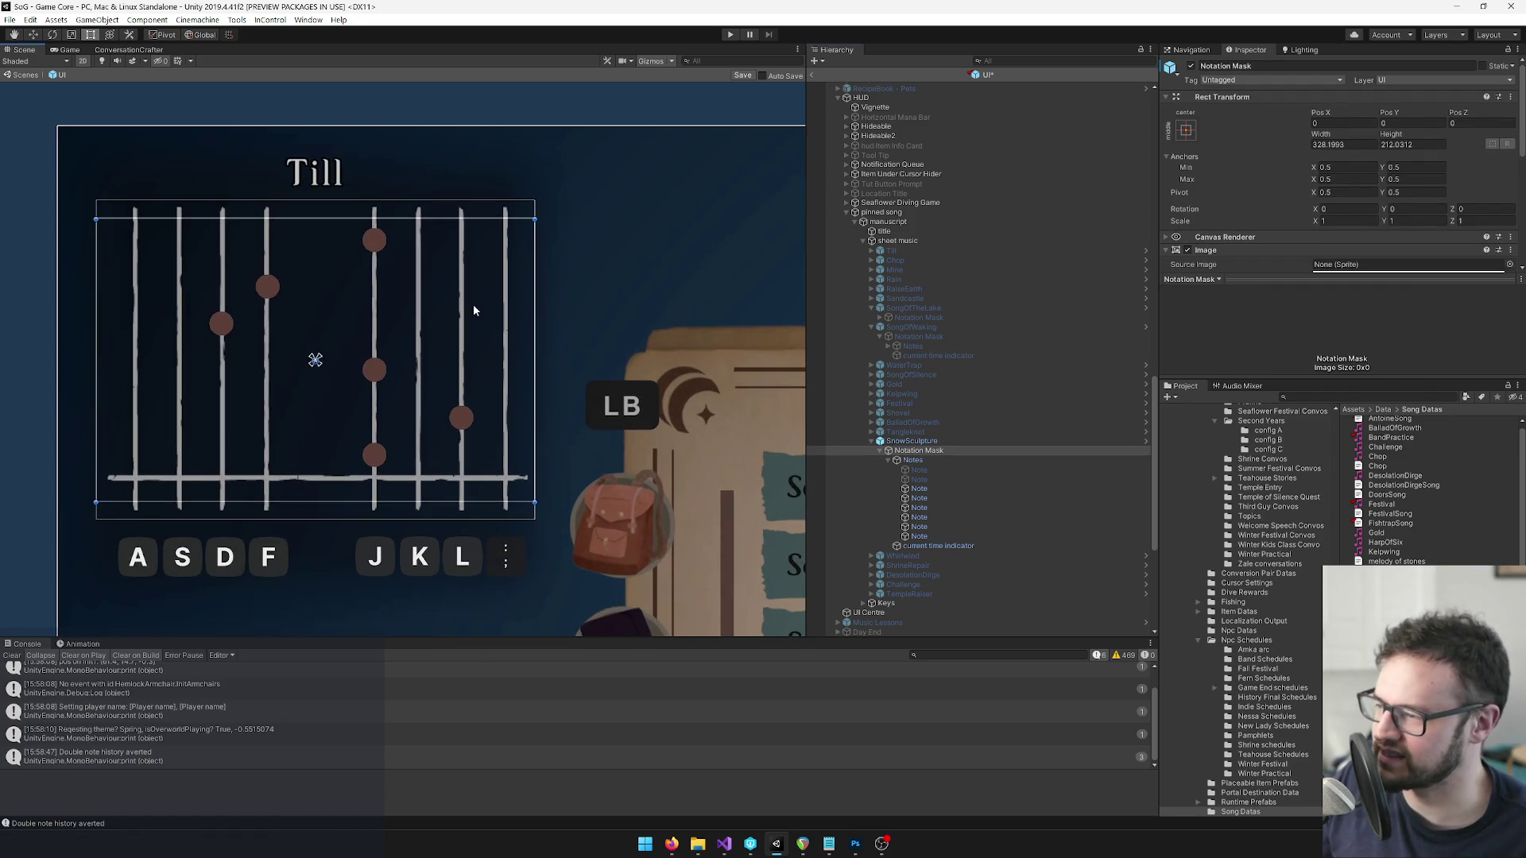
scroll(474, 310, "up", 4)
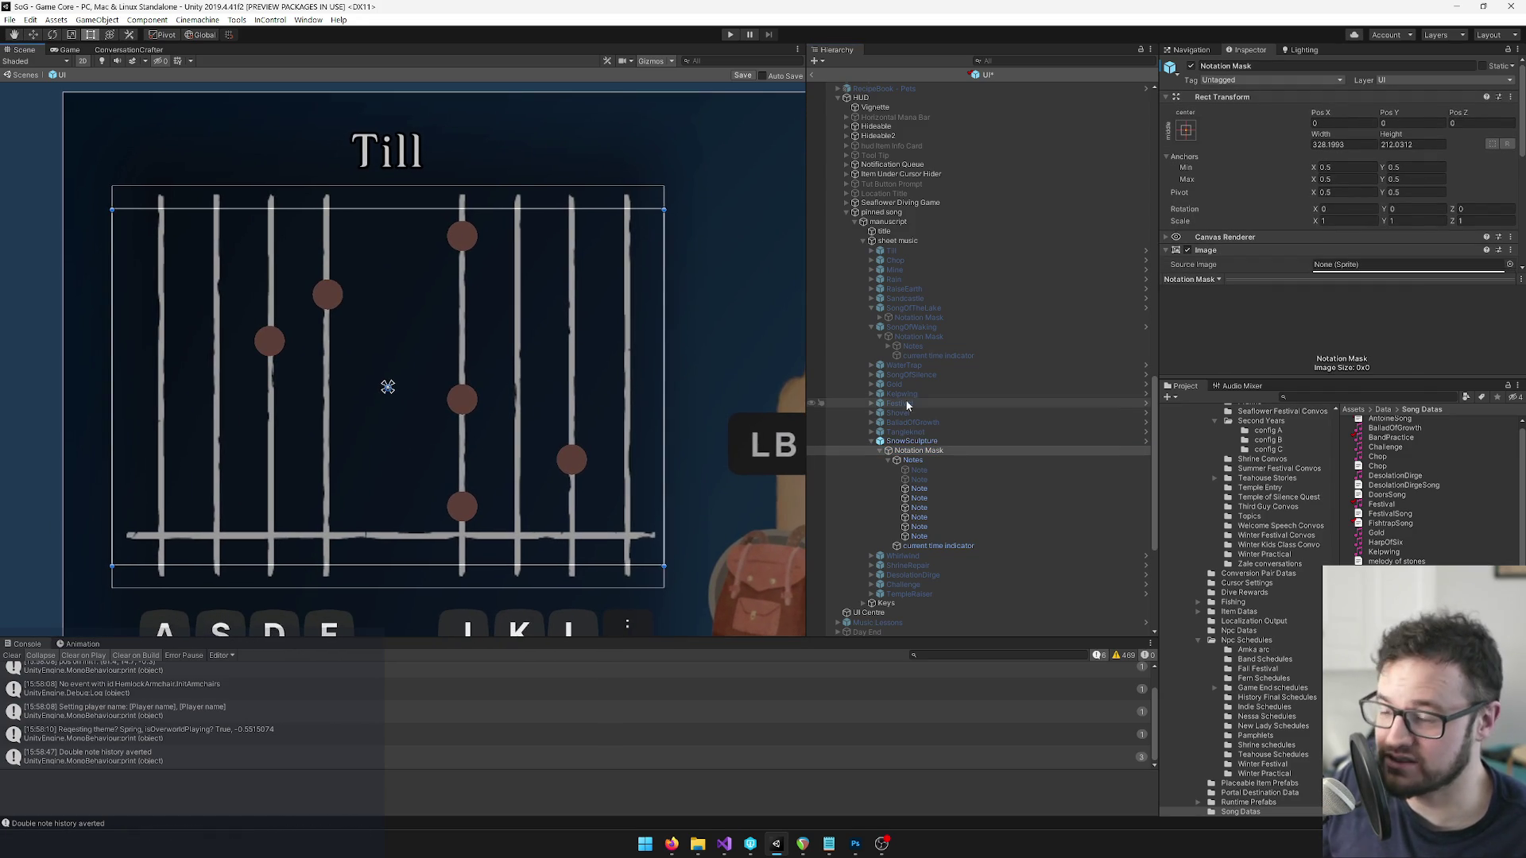
left_click(918, 449)
left_click(913, 442)
scroll(984, 314, "up", 3)
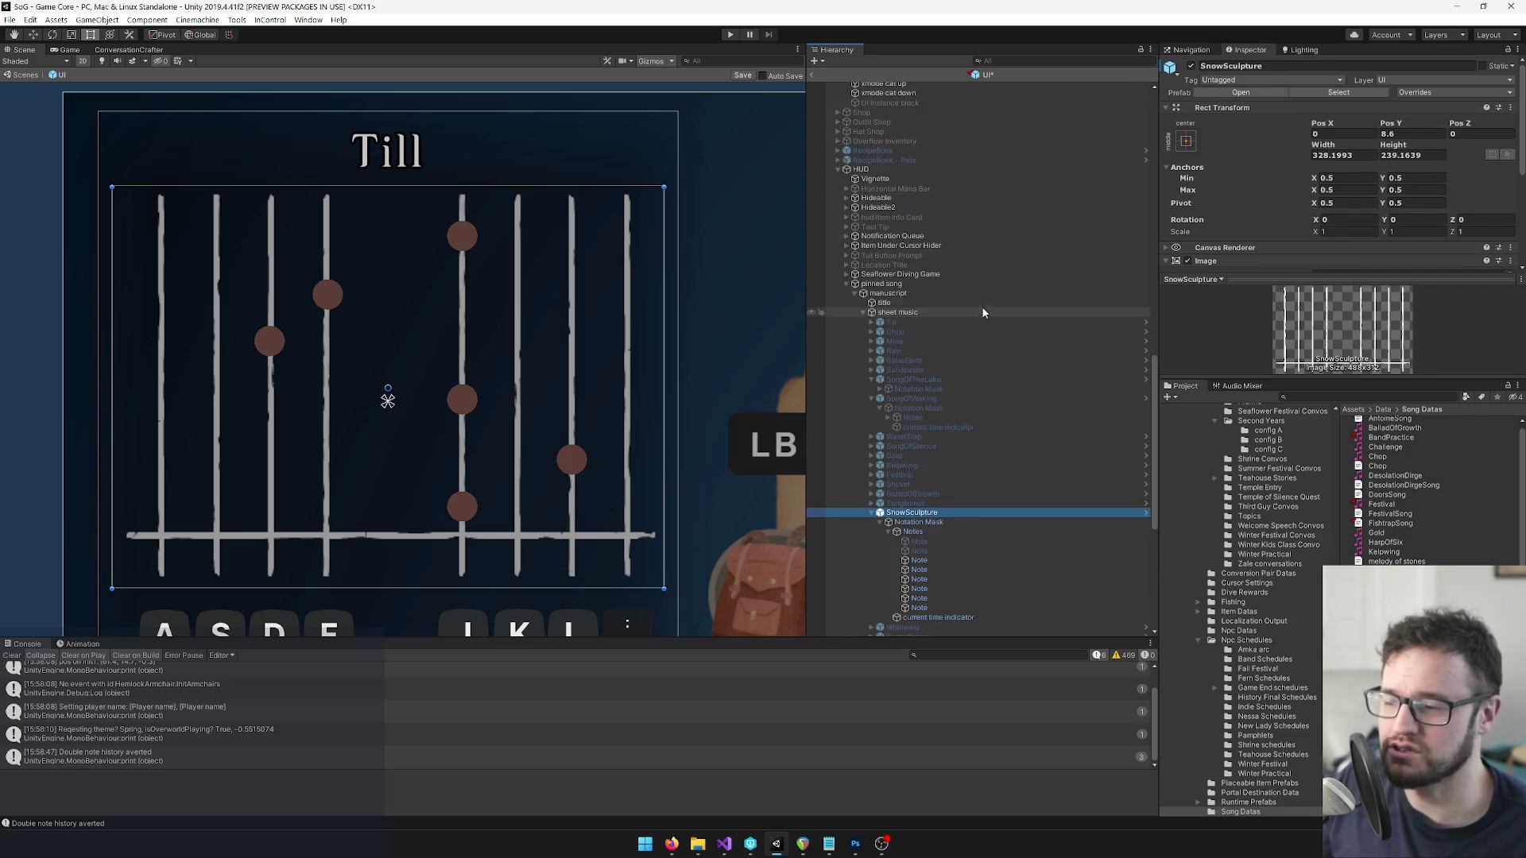
left_click(1190, 67)
Collapse Snow Sculpture and activate the pinned-song Whirlwind staff.
left_click(871, 512)
left_click(894, 524)
scroll(526, 360, "down", 5)
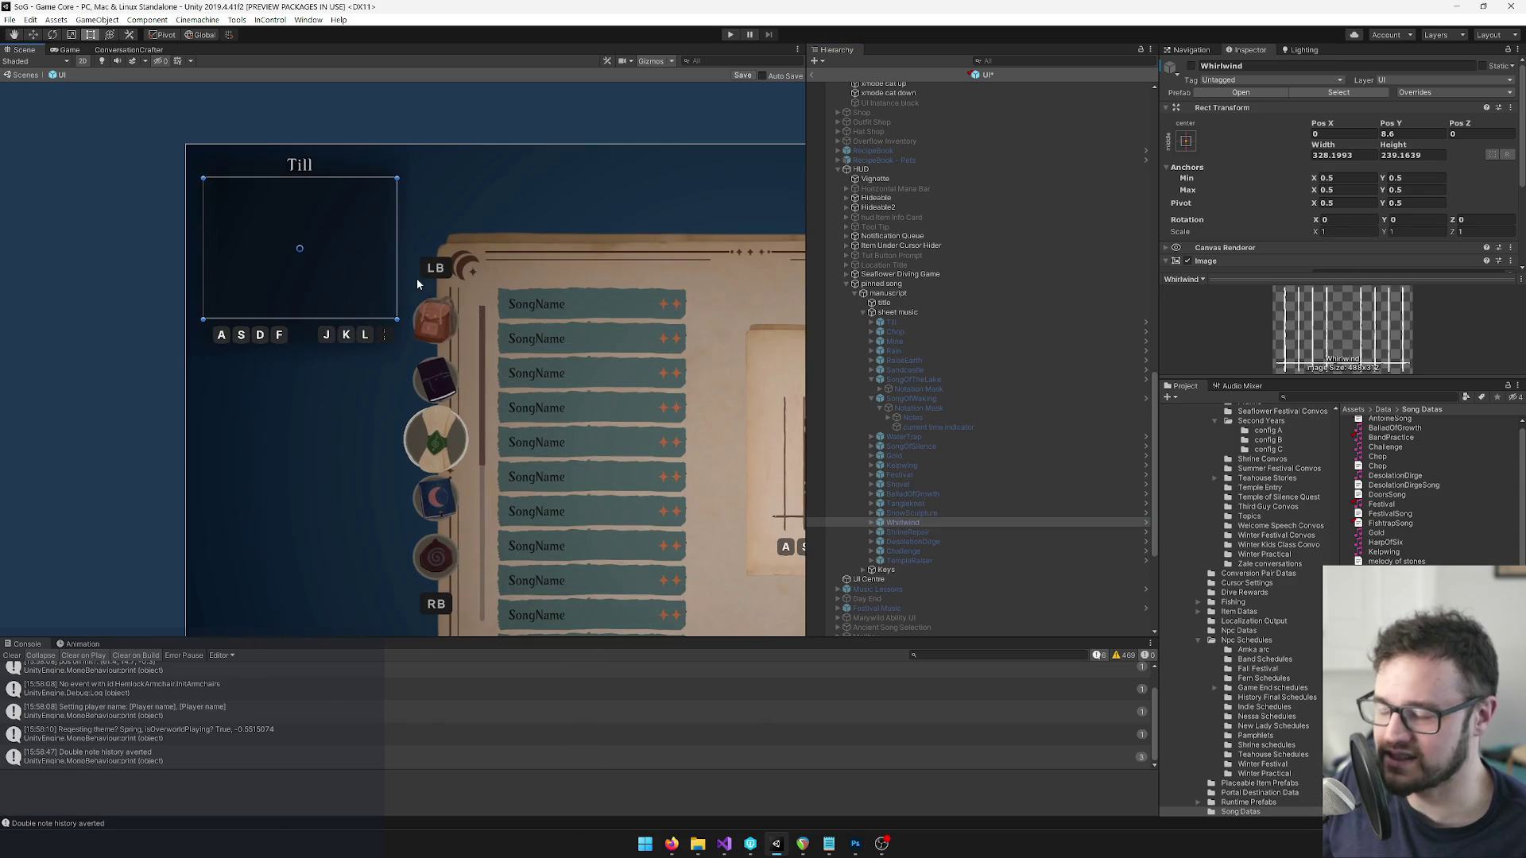
scroll(477, 302, "down", 3)
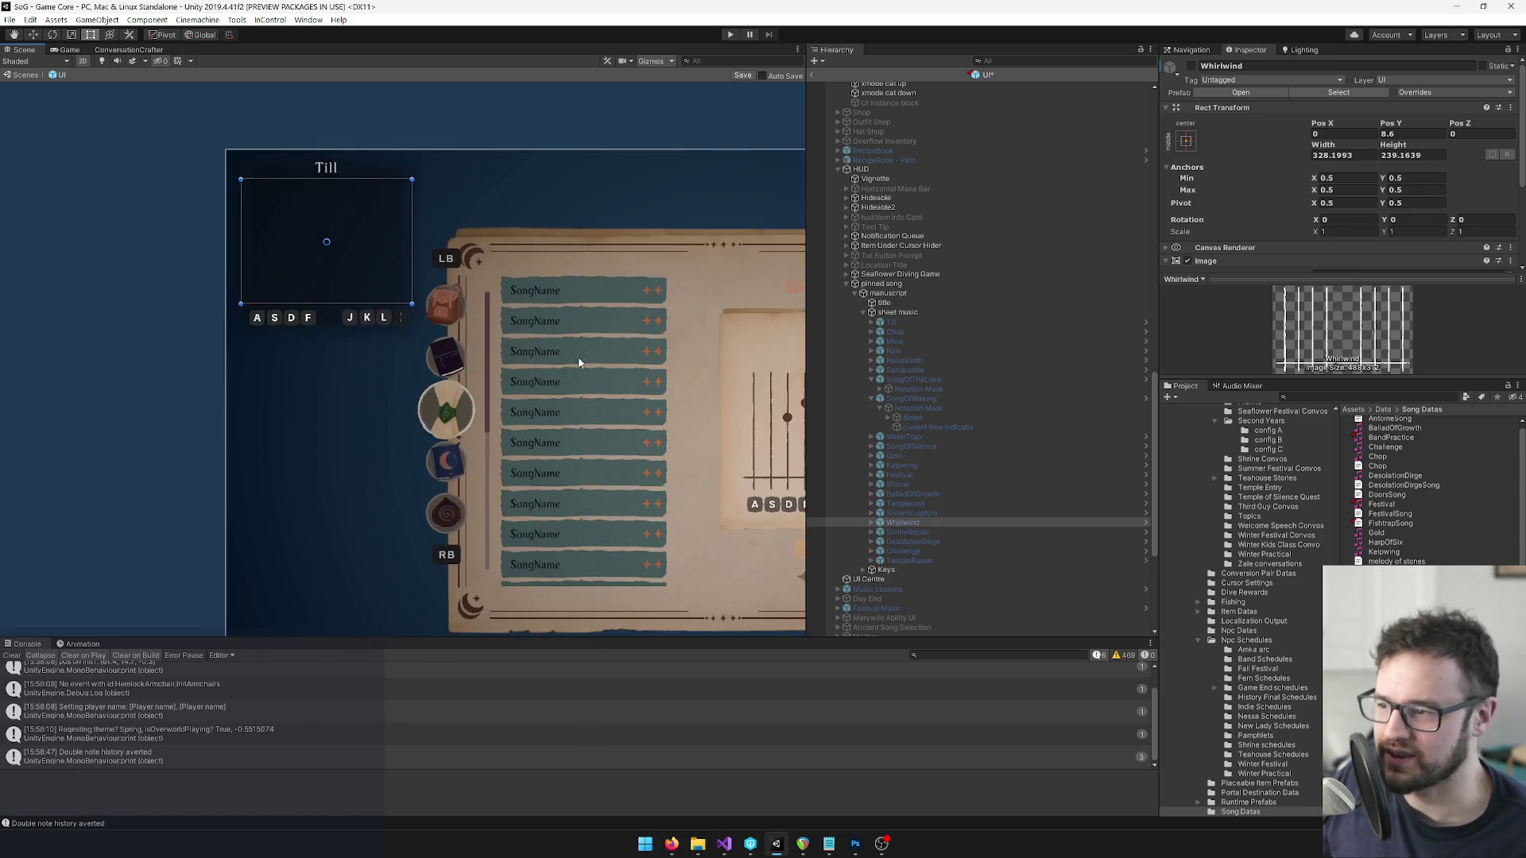
scroll(528, 324, "down", 3)
mouse_move(521, 331)
left_mouse_down()
mouse_move(503, 347)
mouse_move(374, 356)
mouse_move(527, 408)
left_mouse_up()
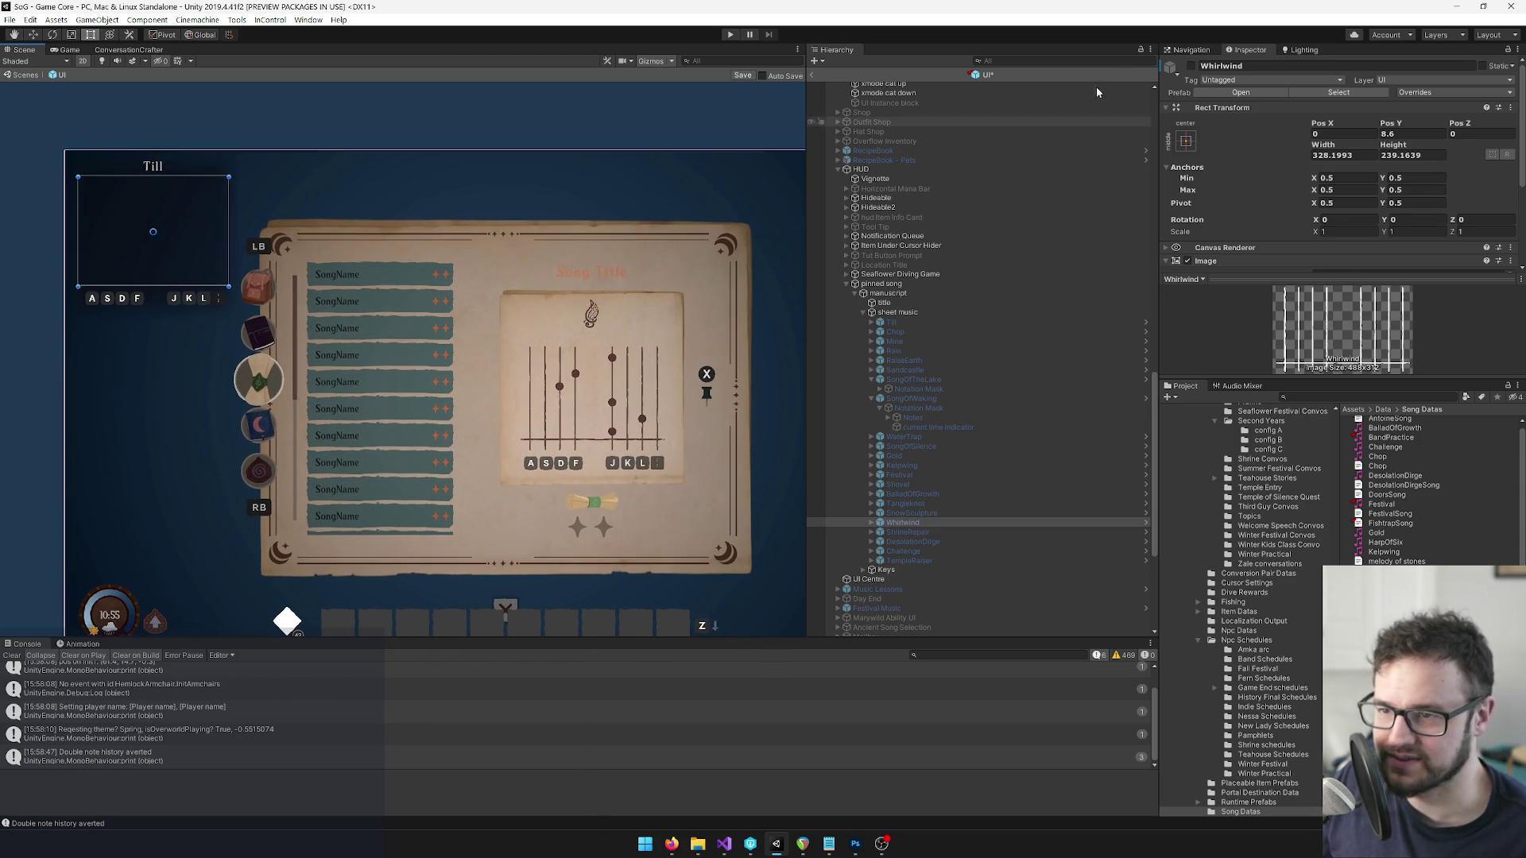
left_click(1191, 66)
Hide the spellbook's Snow Sculpture sheet music and show the Whirlwind sheet music instead.
scroll(923, 446, "up", 6)
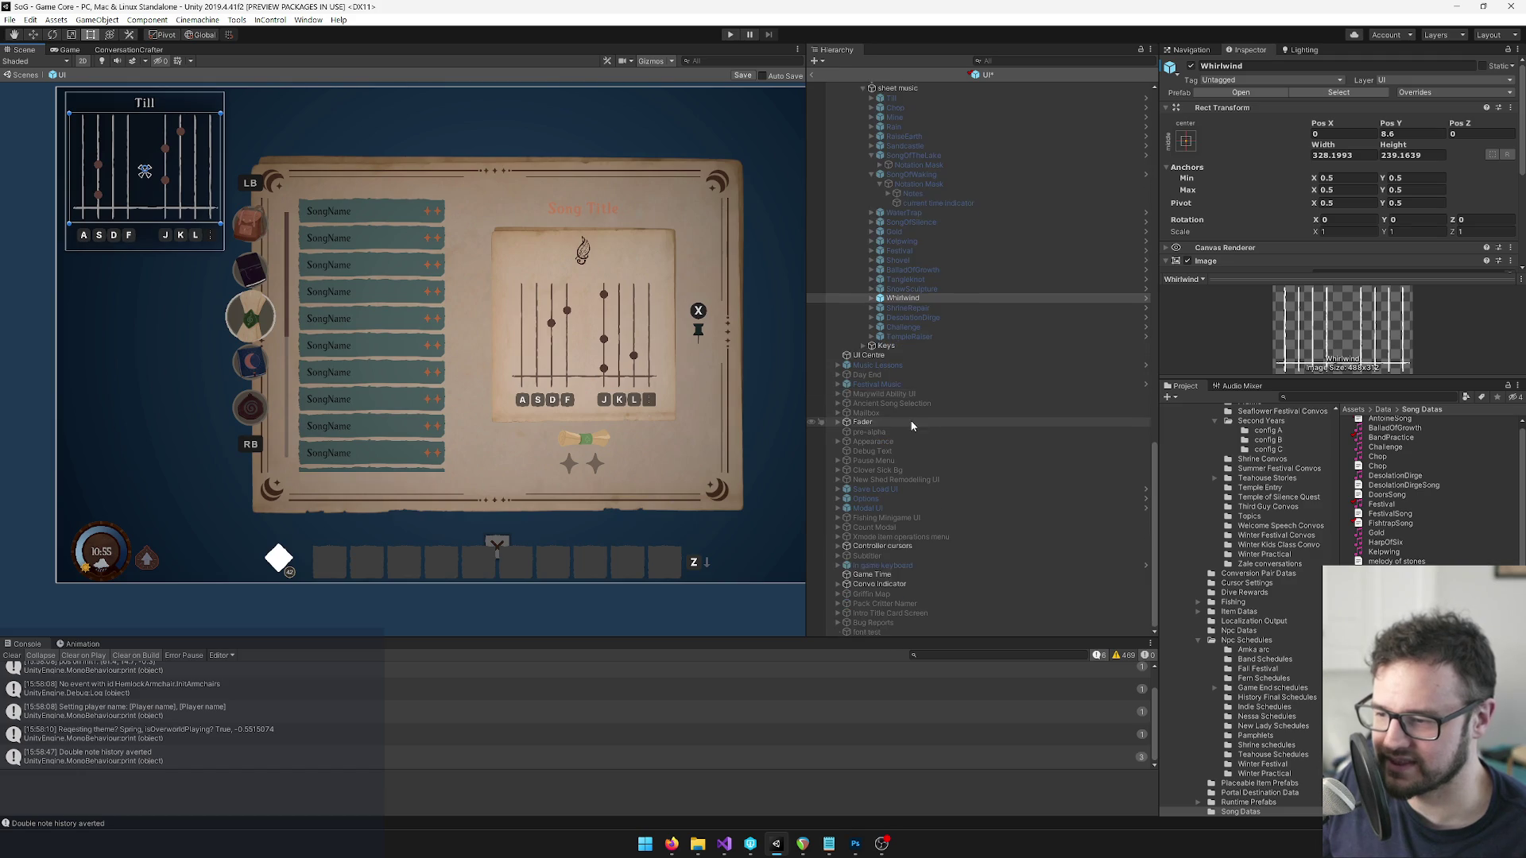
scroll(923, 446, "up", 5)
left_click(914, 292)
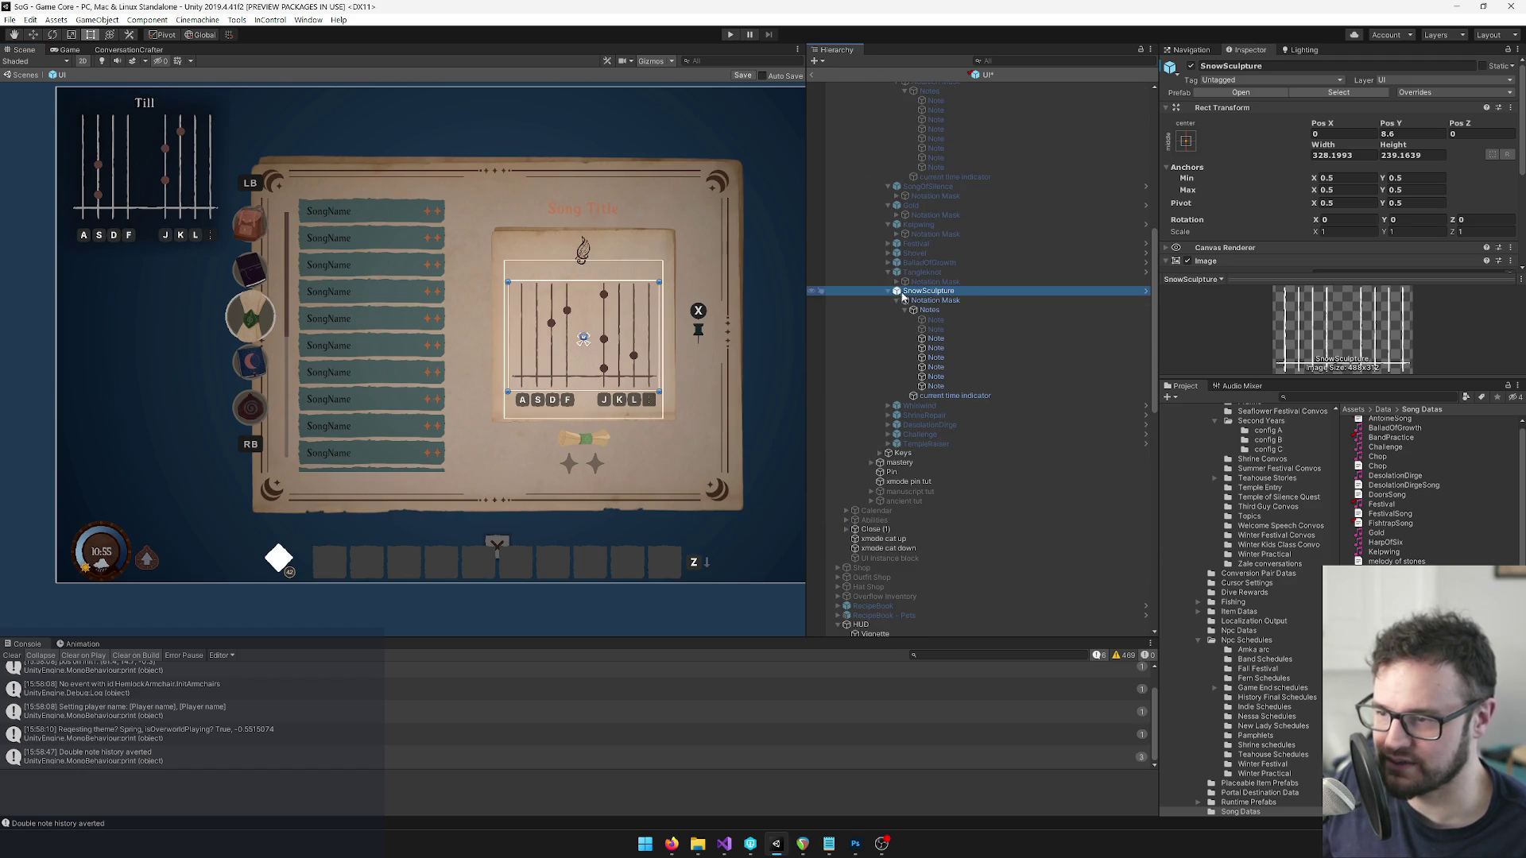
left_click(888, 293)
left_click(1190, 66)
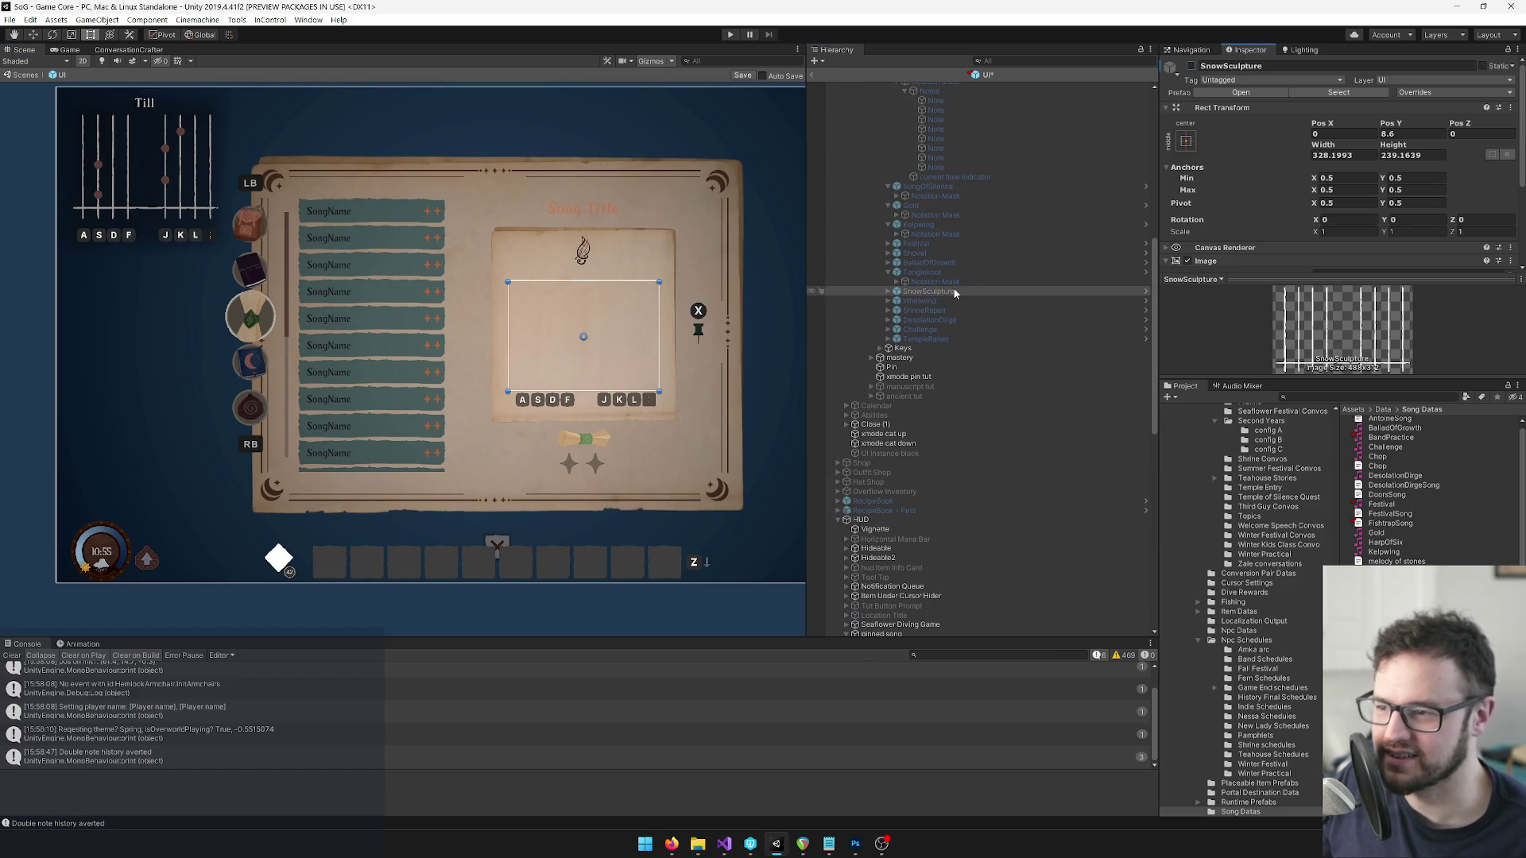
key("Down")
left_click(1191, 66)
Expand the Whirlwind Notes list, reselect the Whirlwind object, and clear the project asset search.
left_click(887, 301)
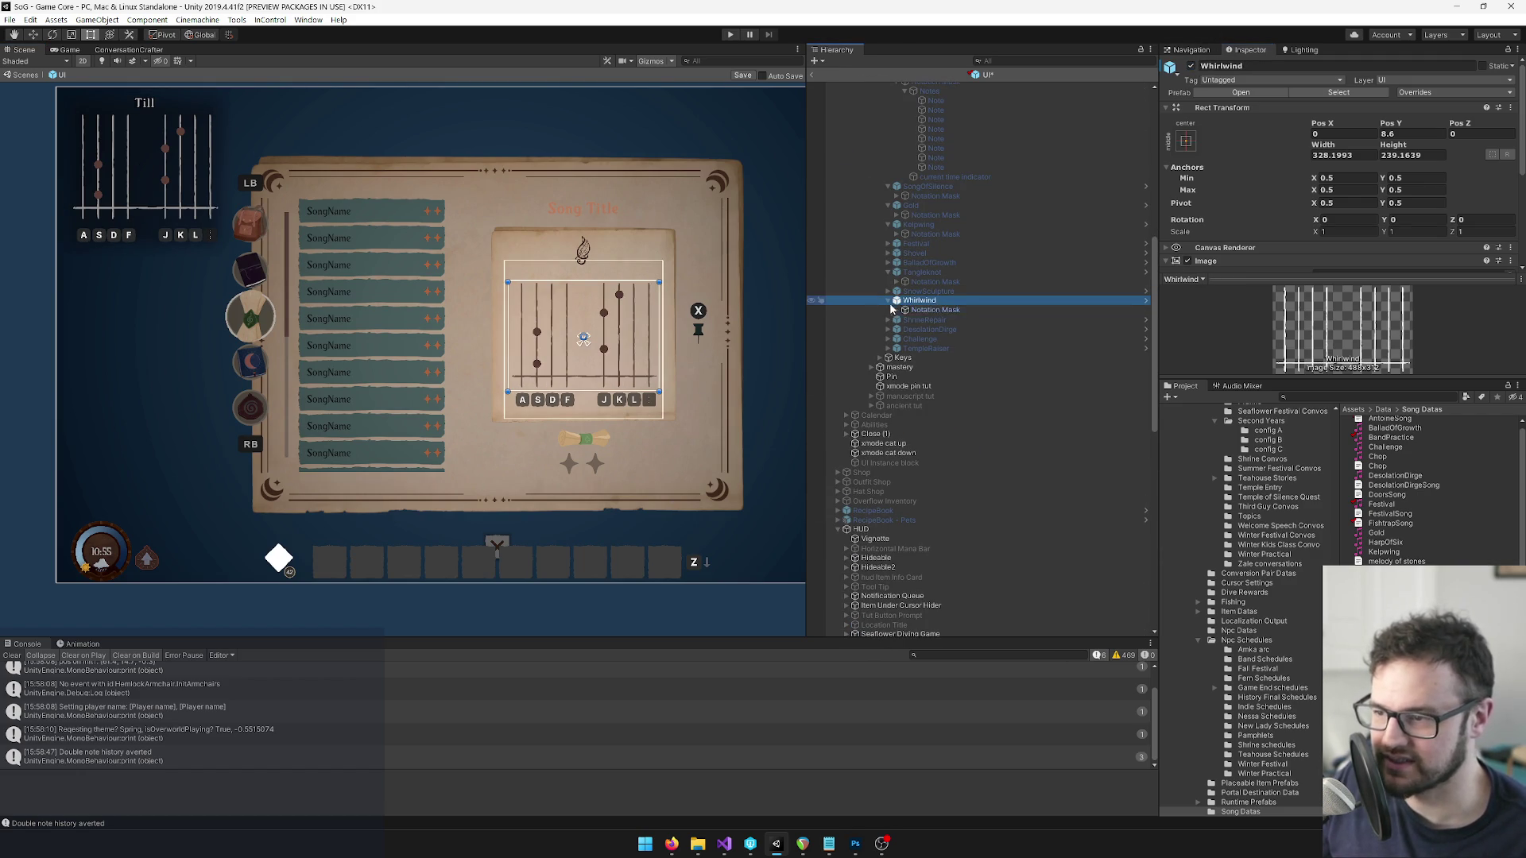
left_click(903, 319)
left_click(936, 348)
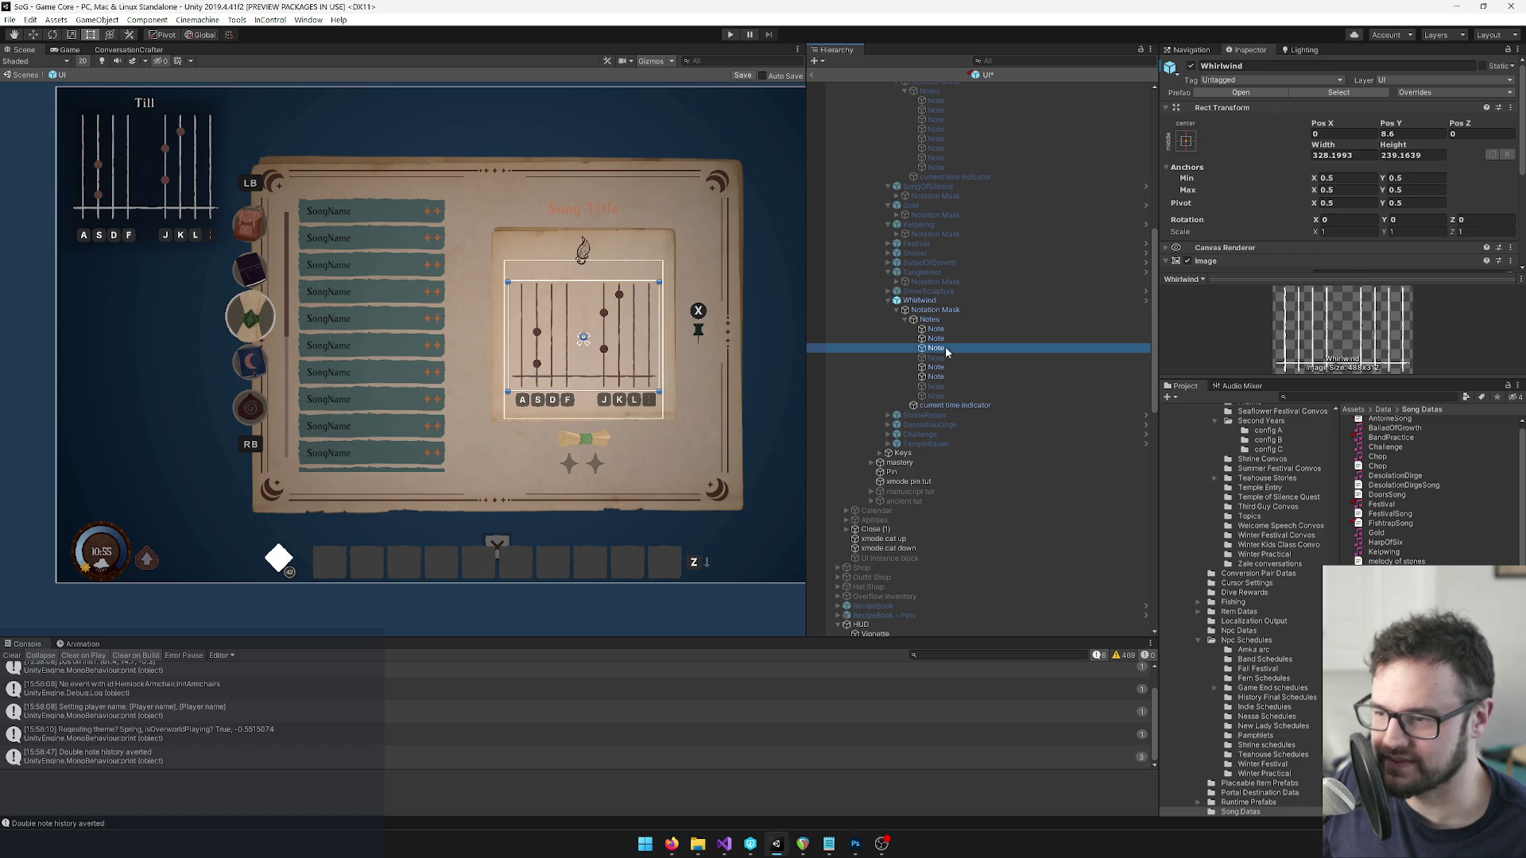
scroll(573, 389, "down", 3)
scroll(574, 389, "up", 6)
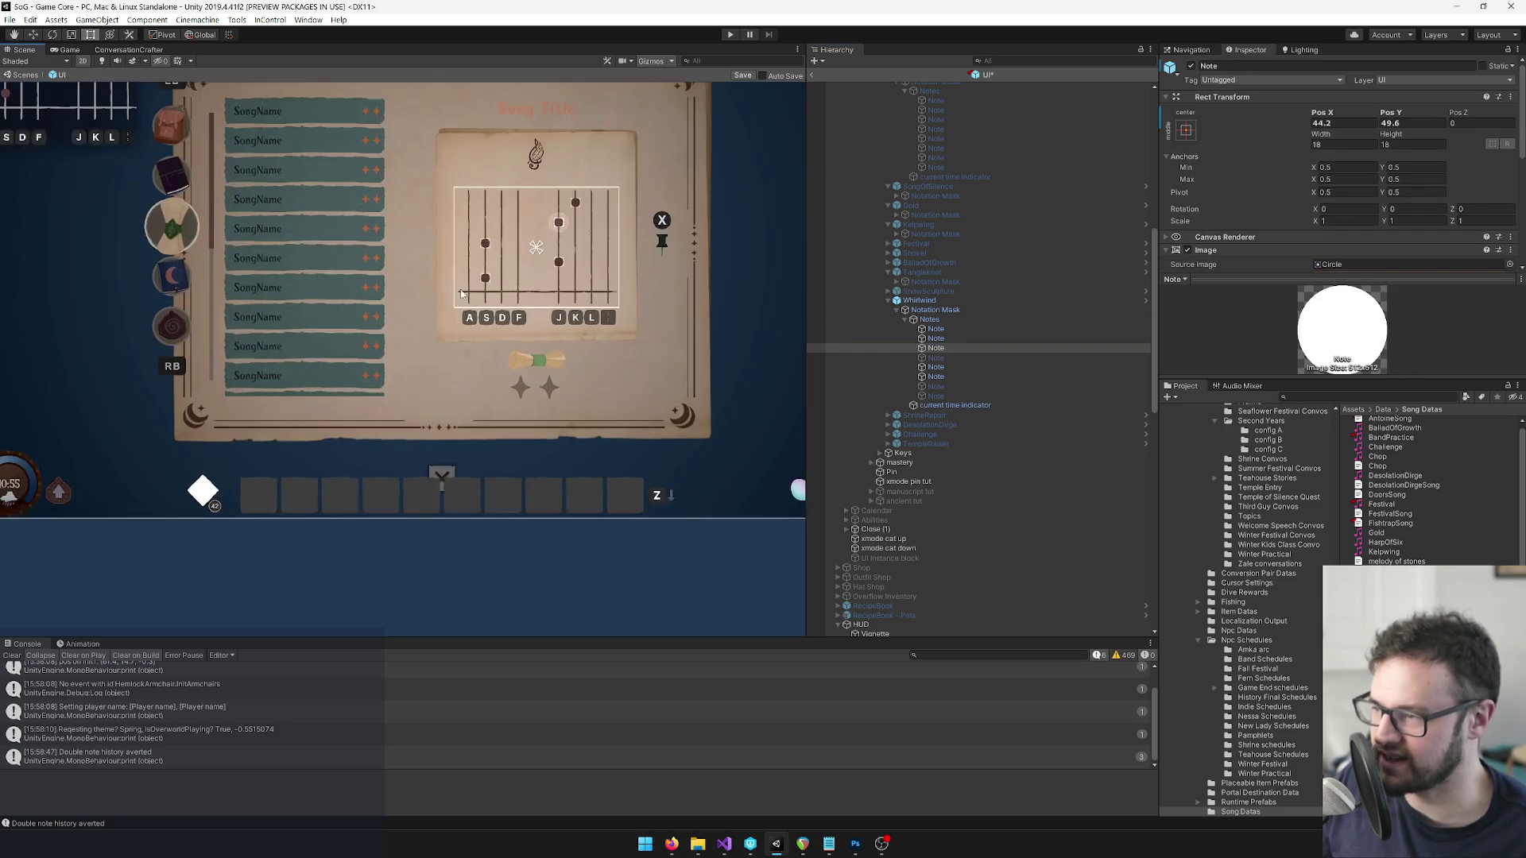
scroll(375, 402, "up", 4)
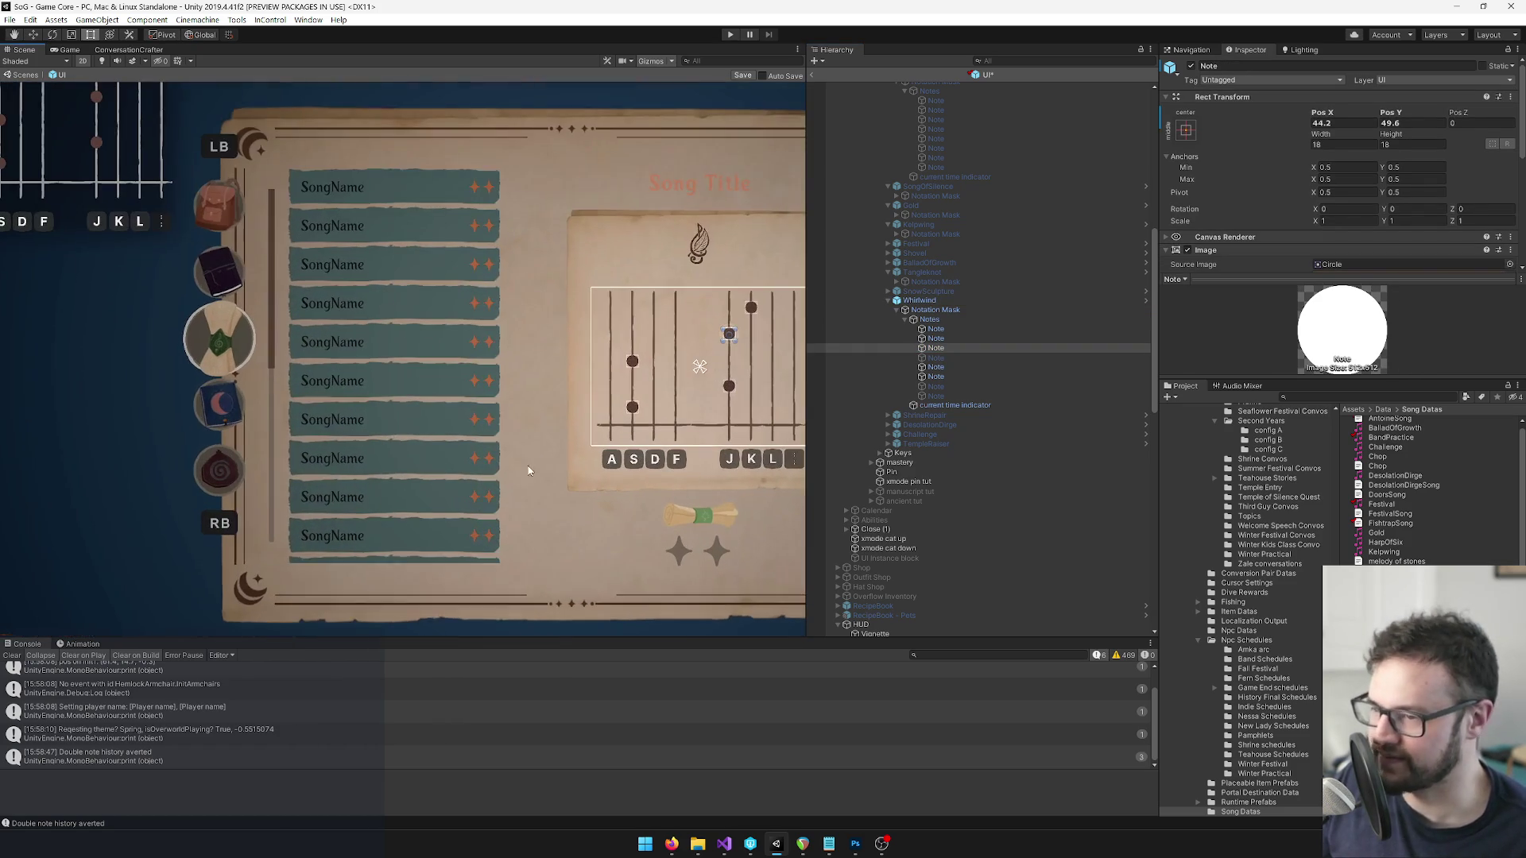
left_click(933, 300)
left_click(1357, 397)
type("storm")
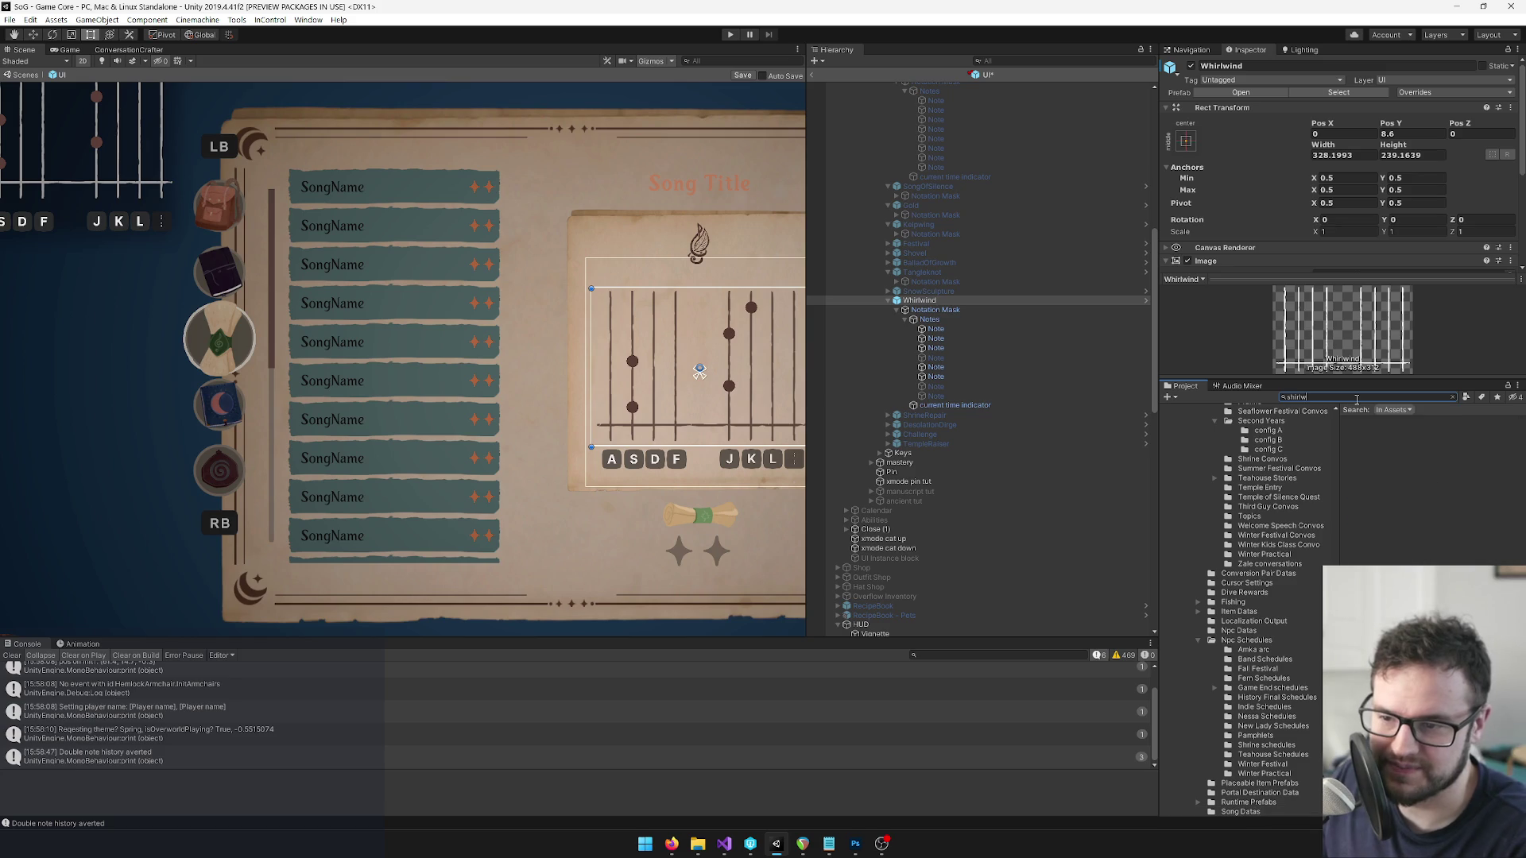
key("BackSpace")
key("BackSpace")
key("BackSpace")
Search 'lwi' and open the Whirlwind SongData to check its 5, 7, 5 sequence.
type("lwi")
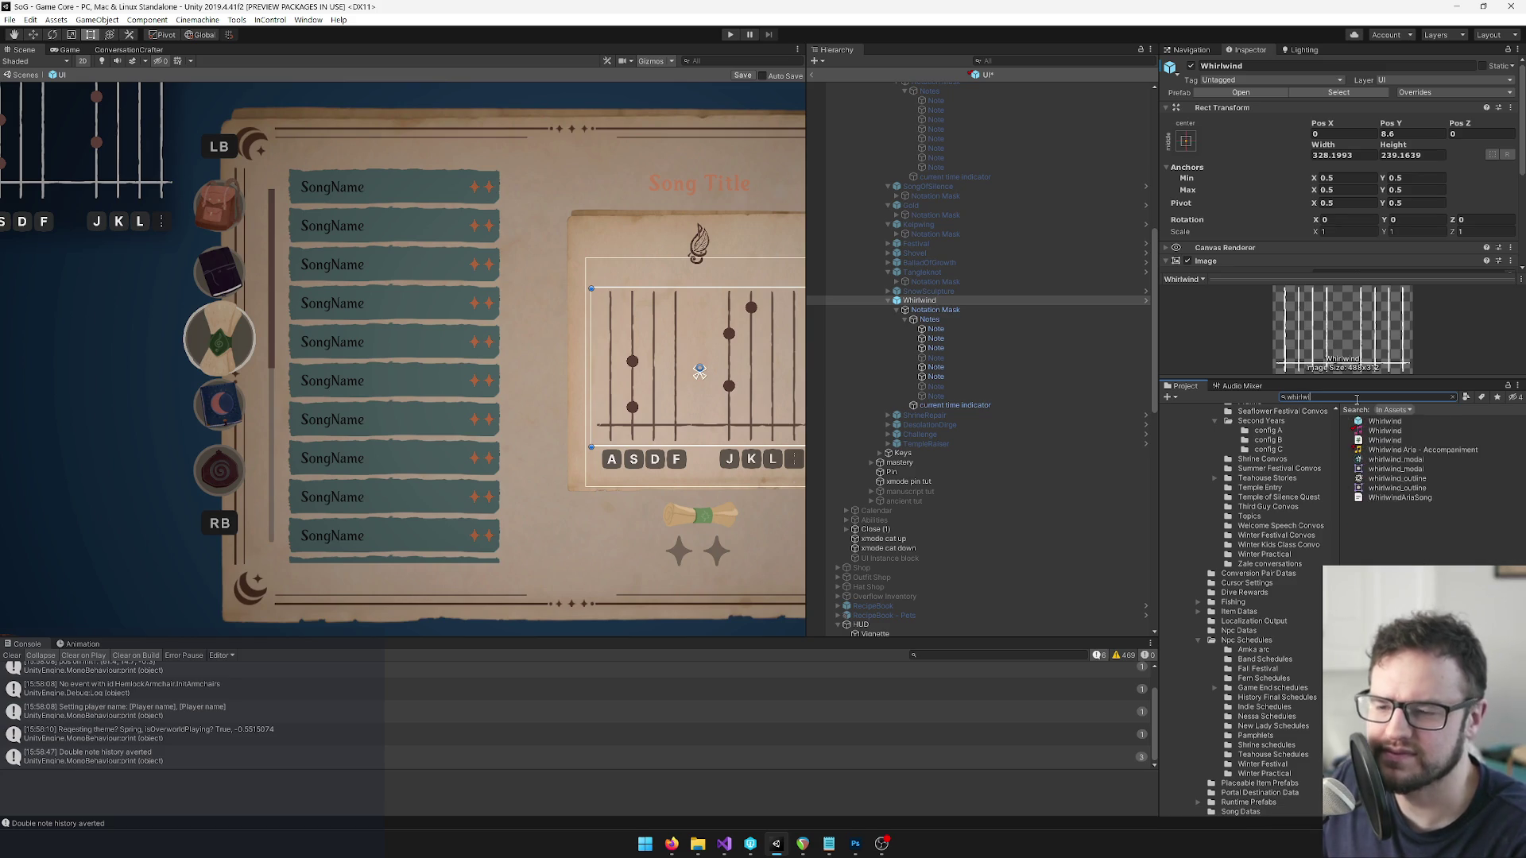
left_click(1385, 431)
left_click(1339, 155)
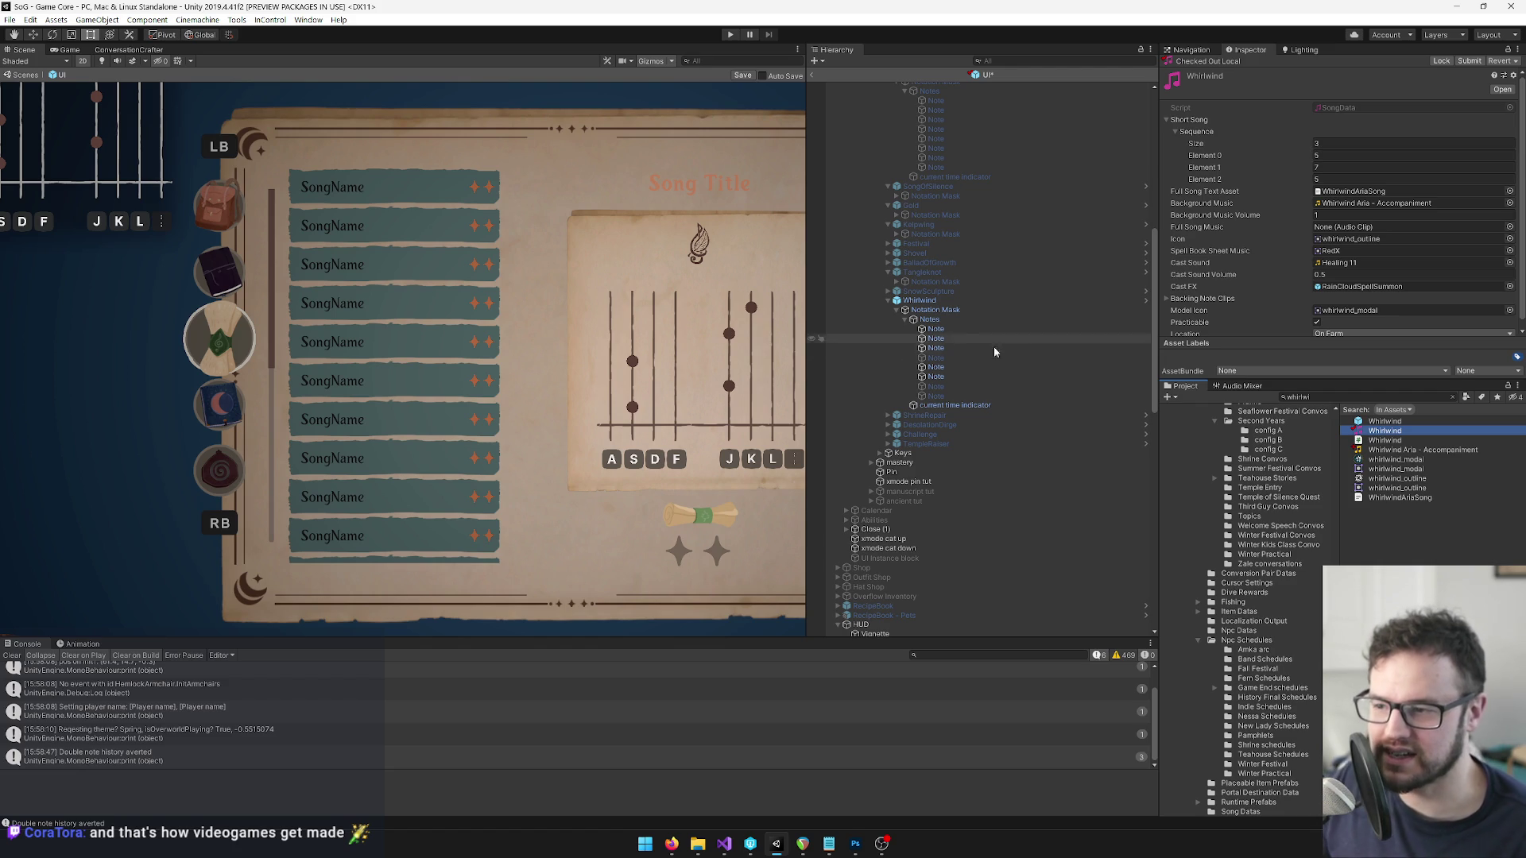
Deactivate the two surplus Whirlwind notes so only three note dots remain.
left_click(948, 370)
left_click(945, 377, "ctrl")
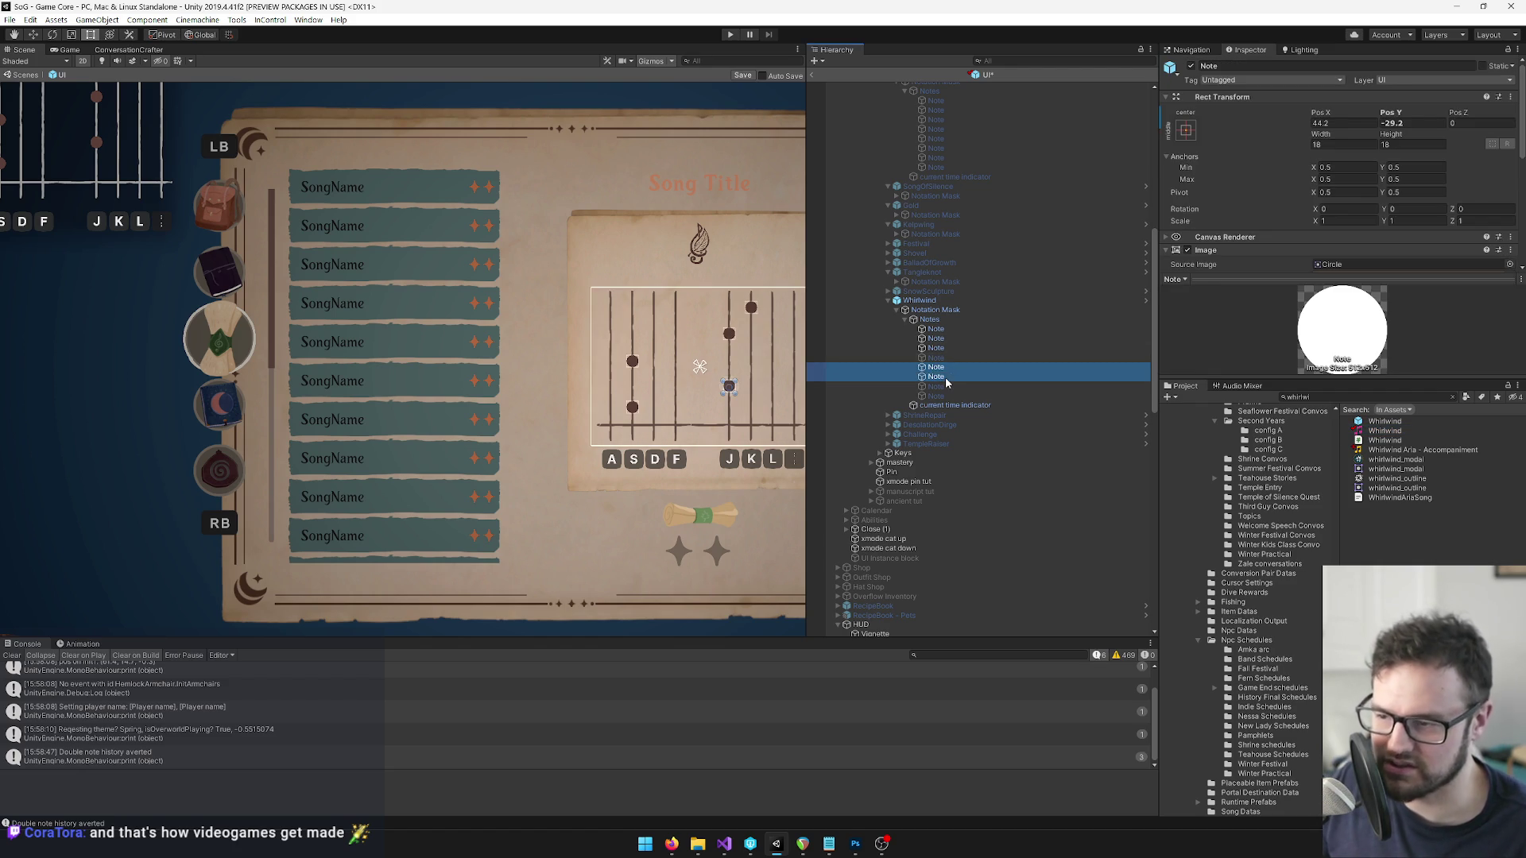
key("Delete")
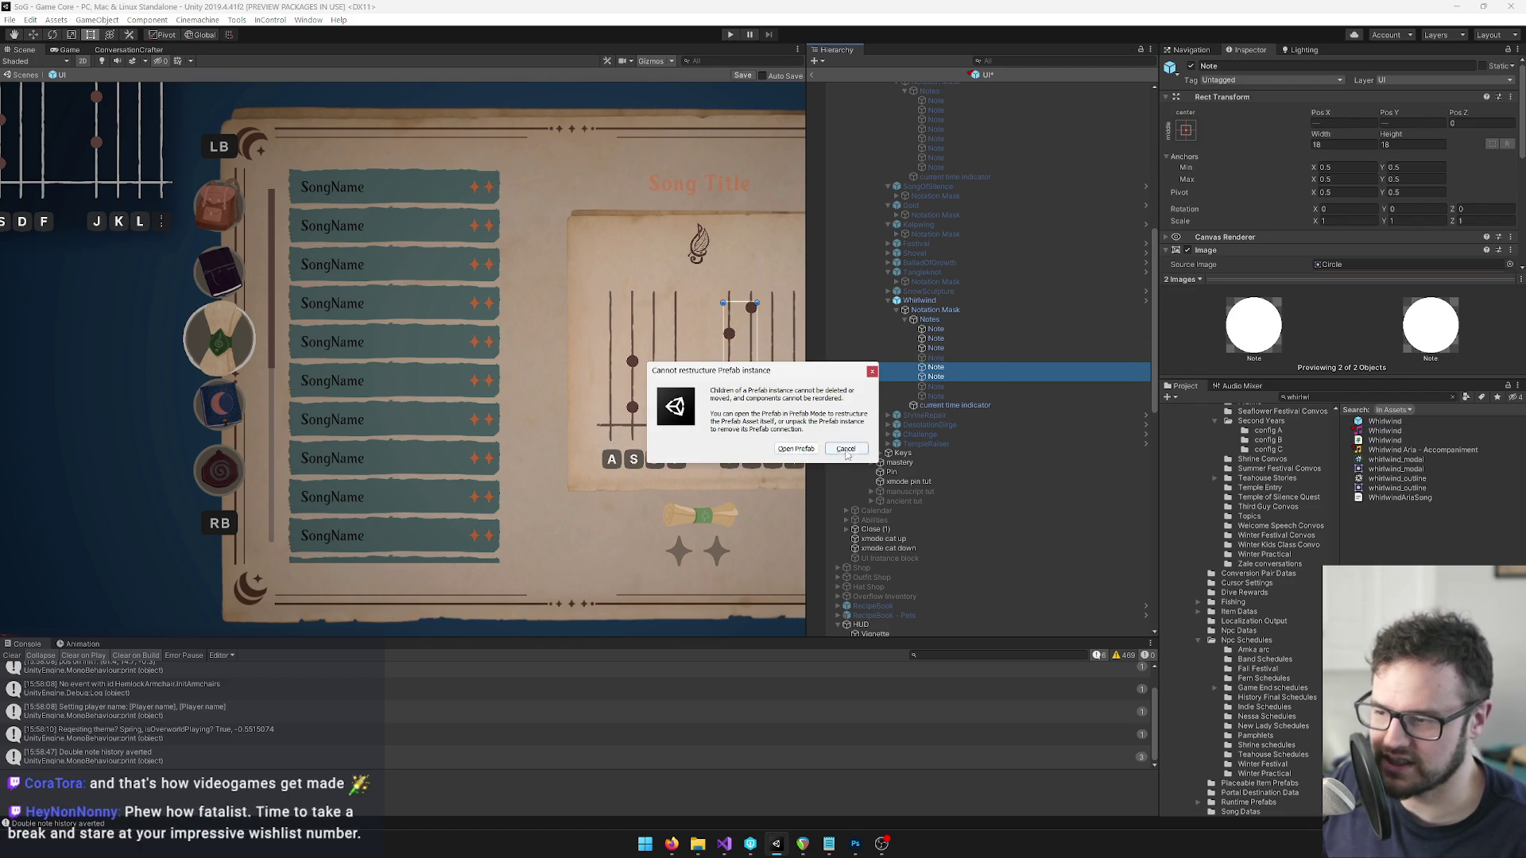
left_click(845, 449)
left_click(1191, 66)
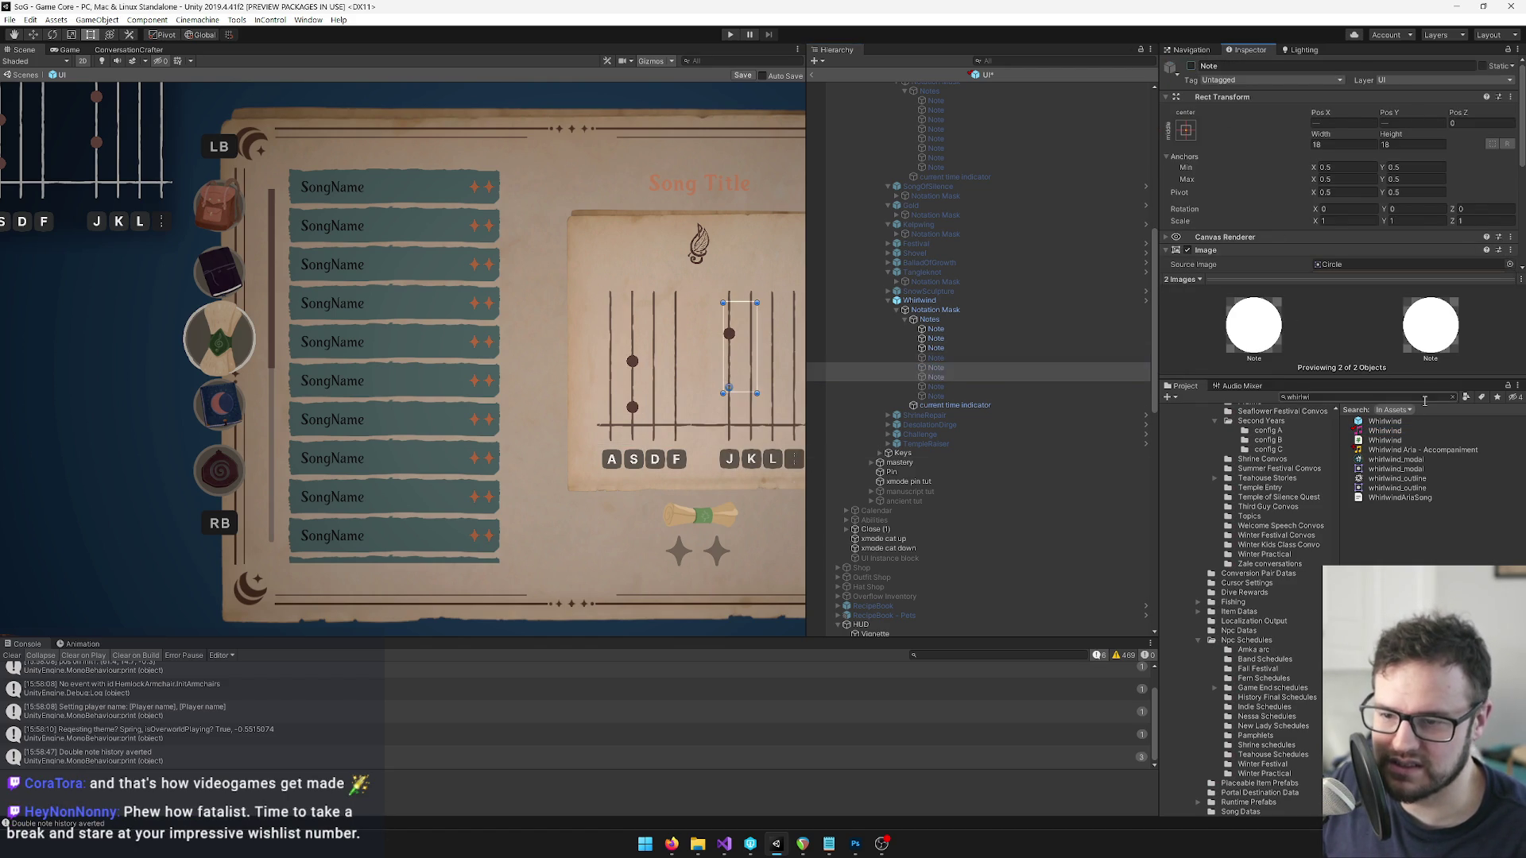
left_click(1384, 432)
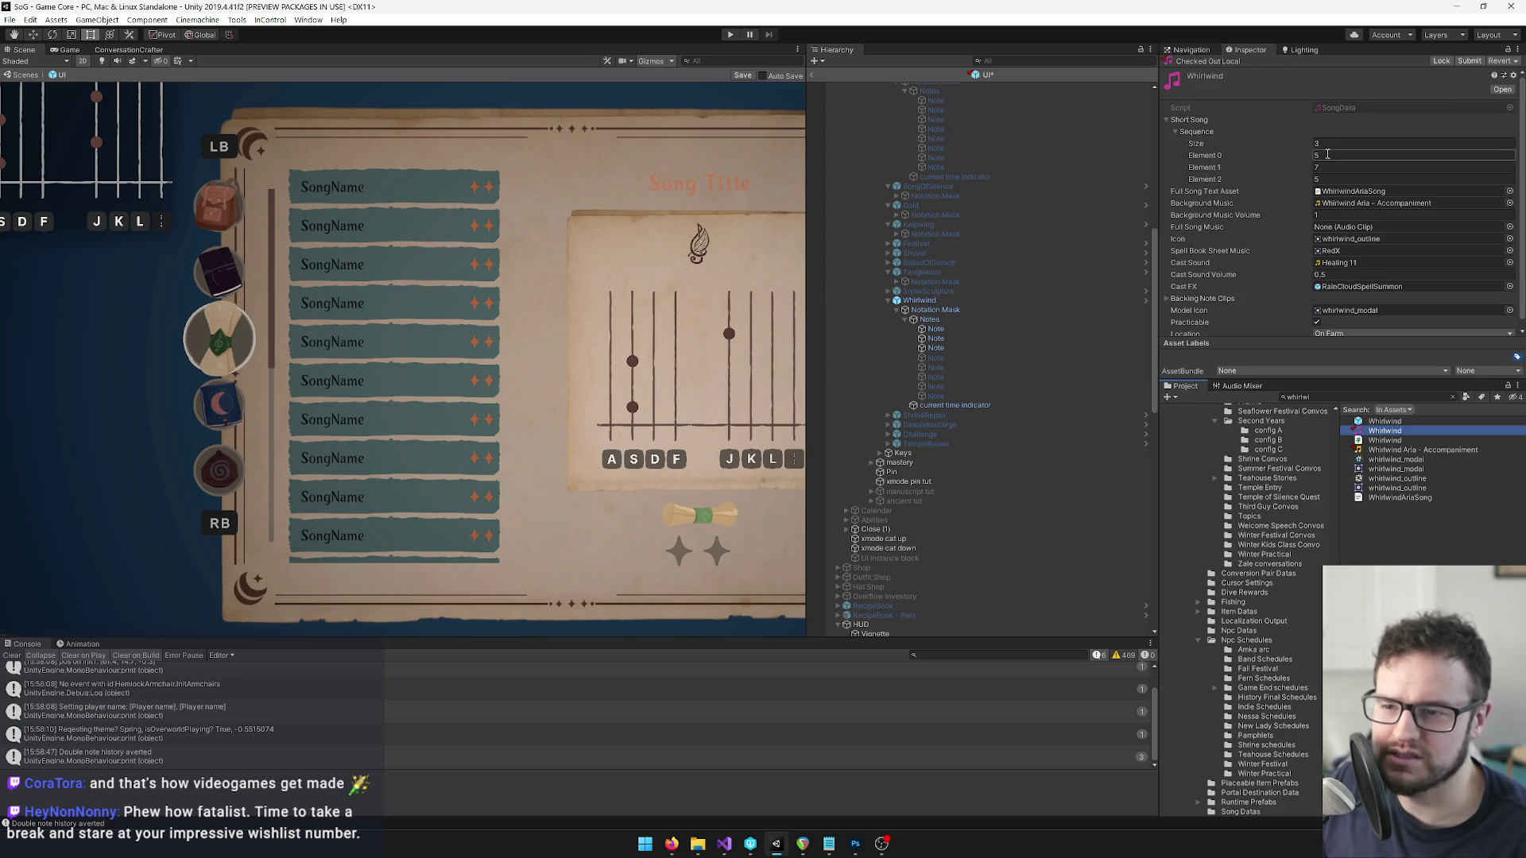
left_click(588, 329)
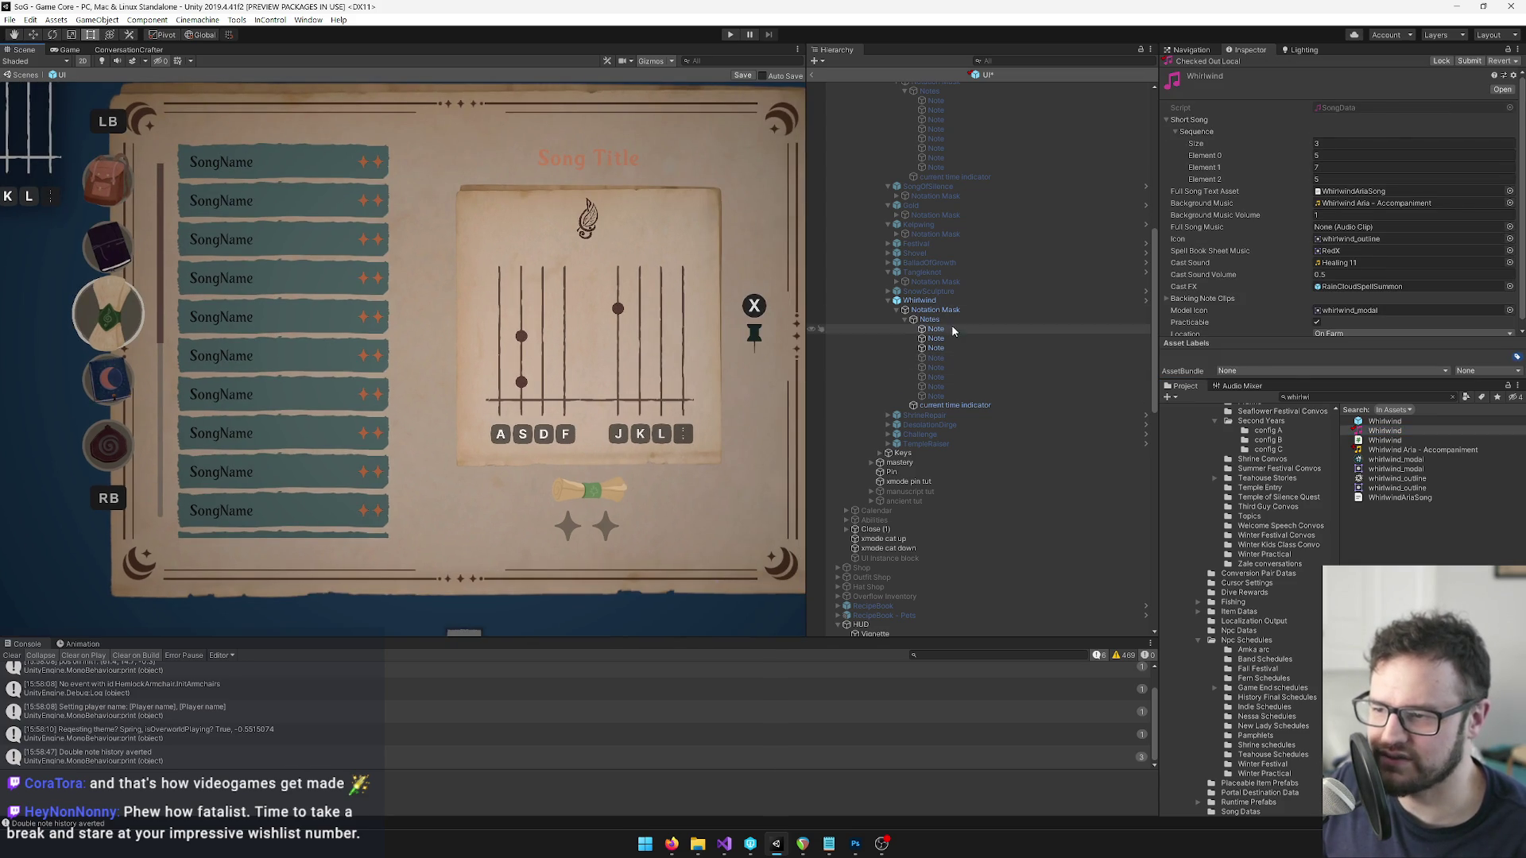
Drag the three Whirlwind notes in the Scene view onto their target staff lines.
scroll(410, 299, "up", 3)
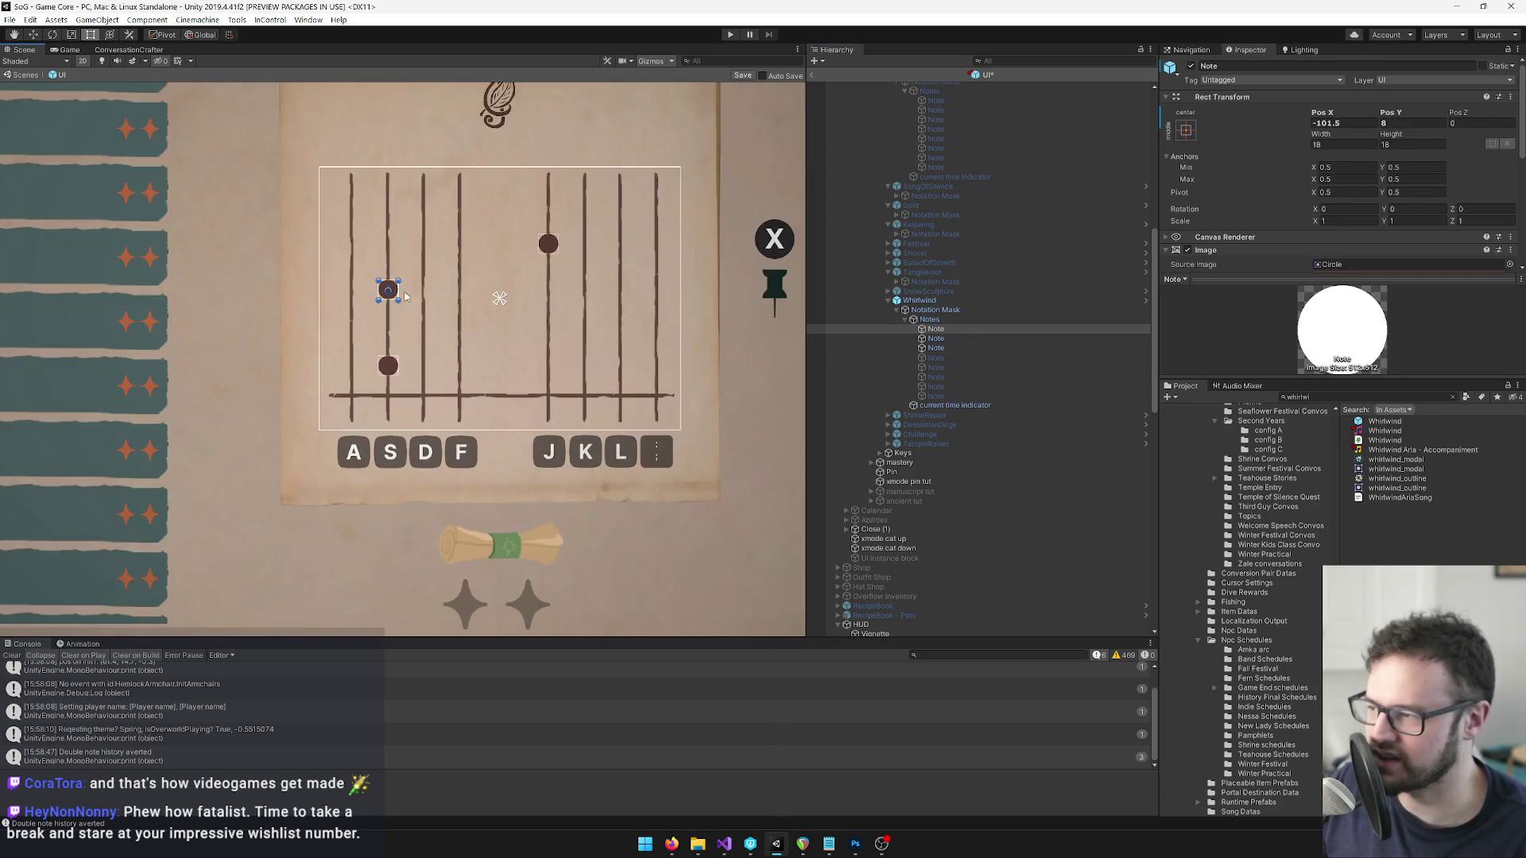
mouse_move(391, 291)
left_mouse_down()
mouse_move(582, 311)
mouse_move(596, 361)
left_mouse_up()
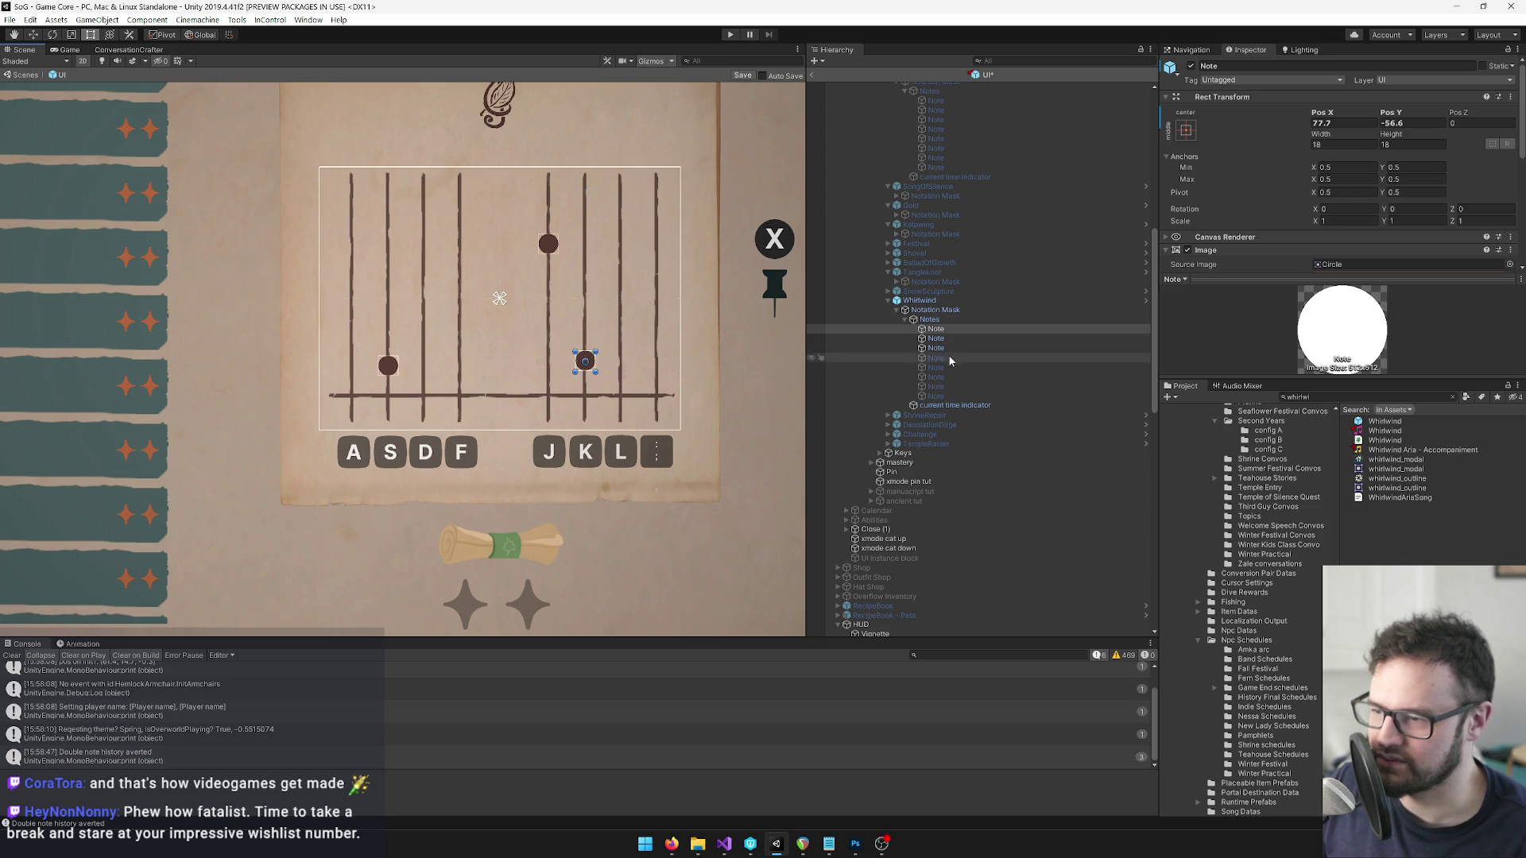
left_click(388, 365)
left_click(399, 367)
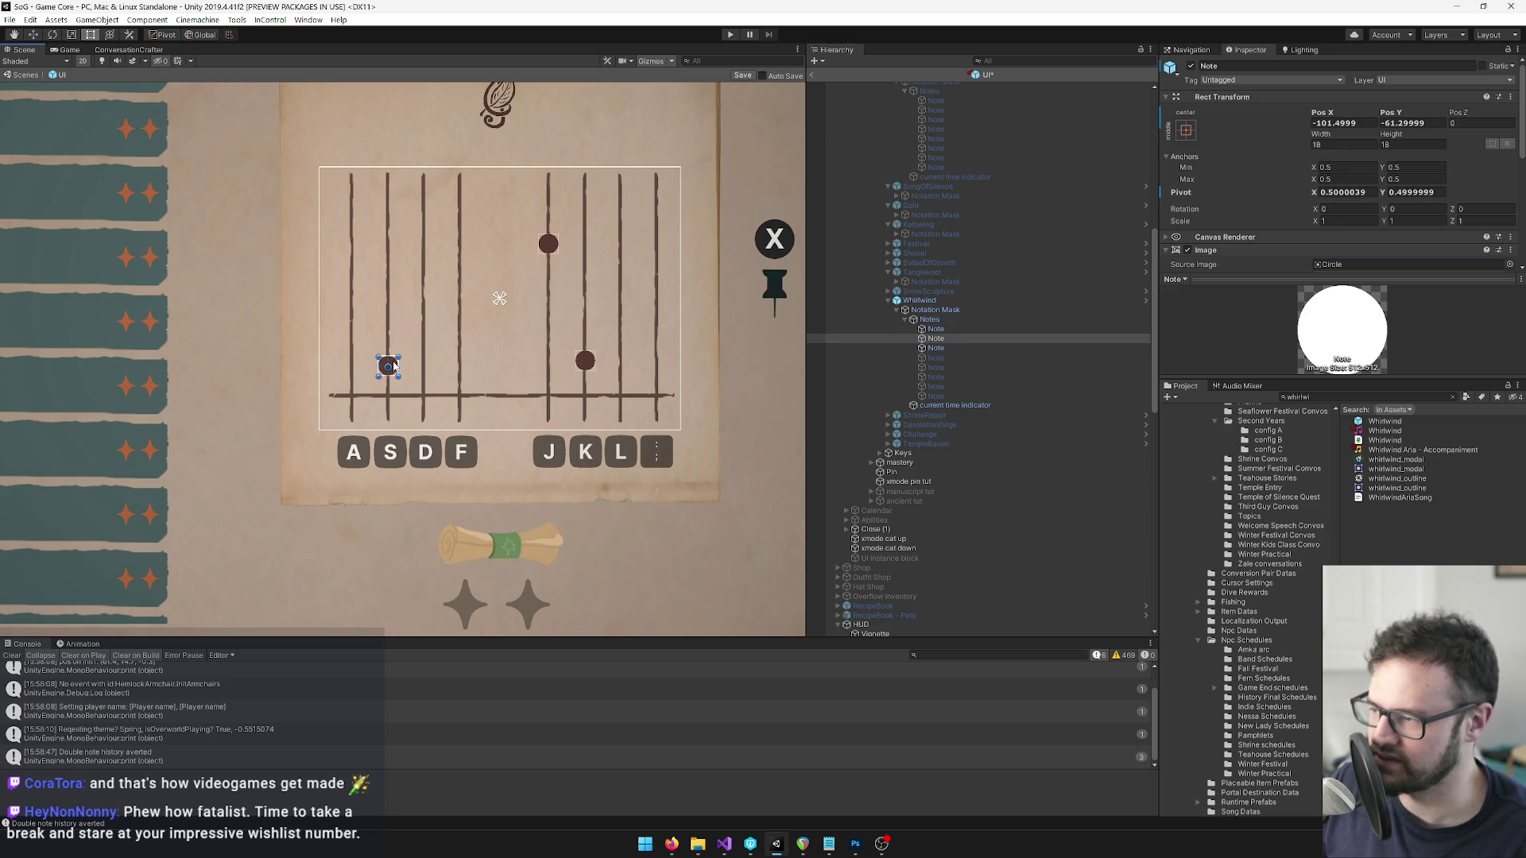
left_click_drag(397, 364, 645, 297)
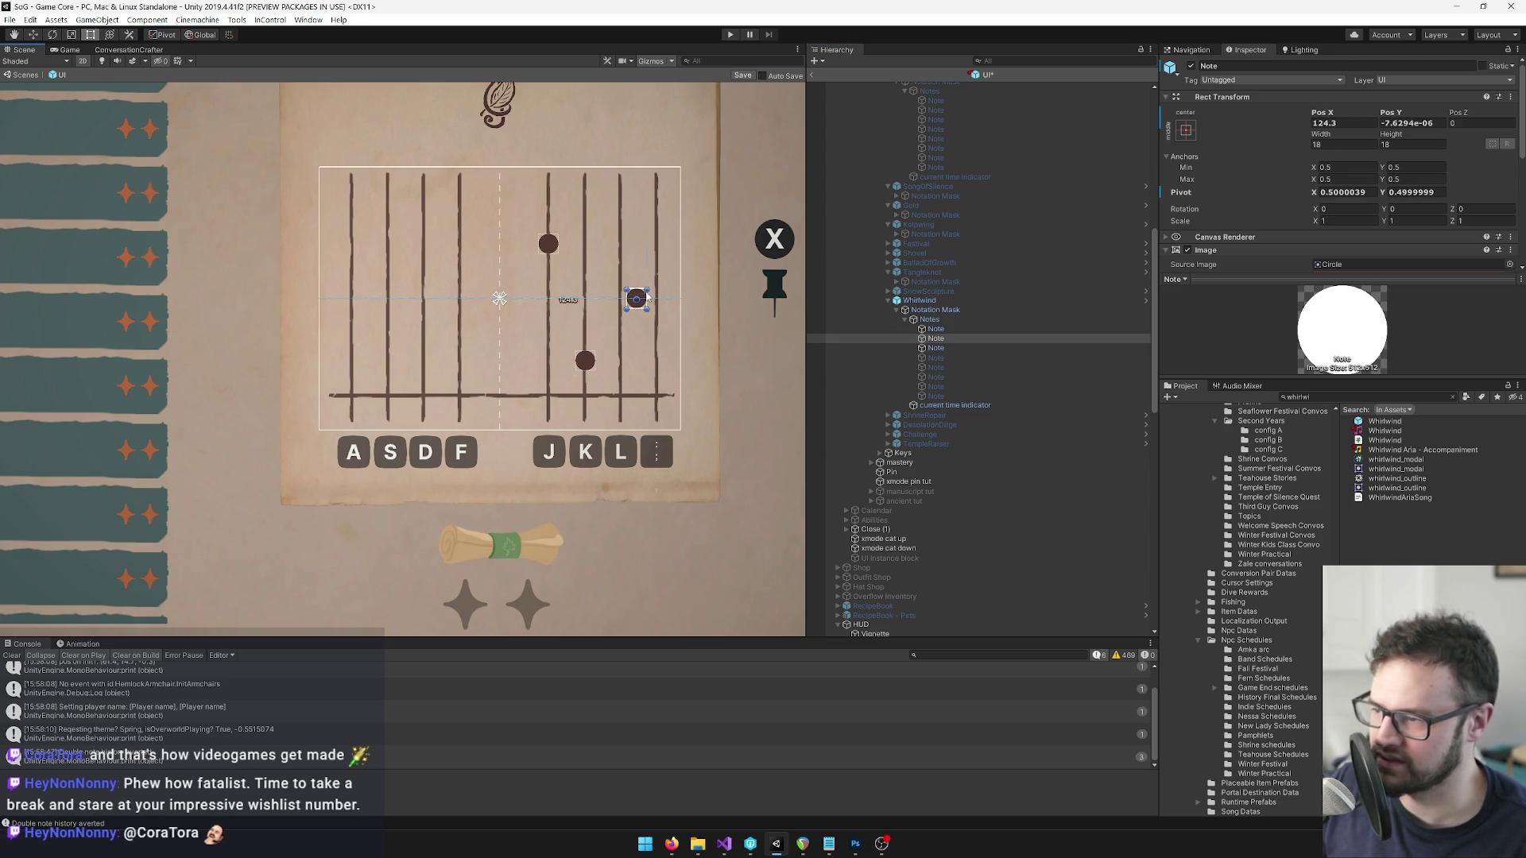
left_click(548, 244)
left_click_drag(636, 247, 599, 247)
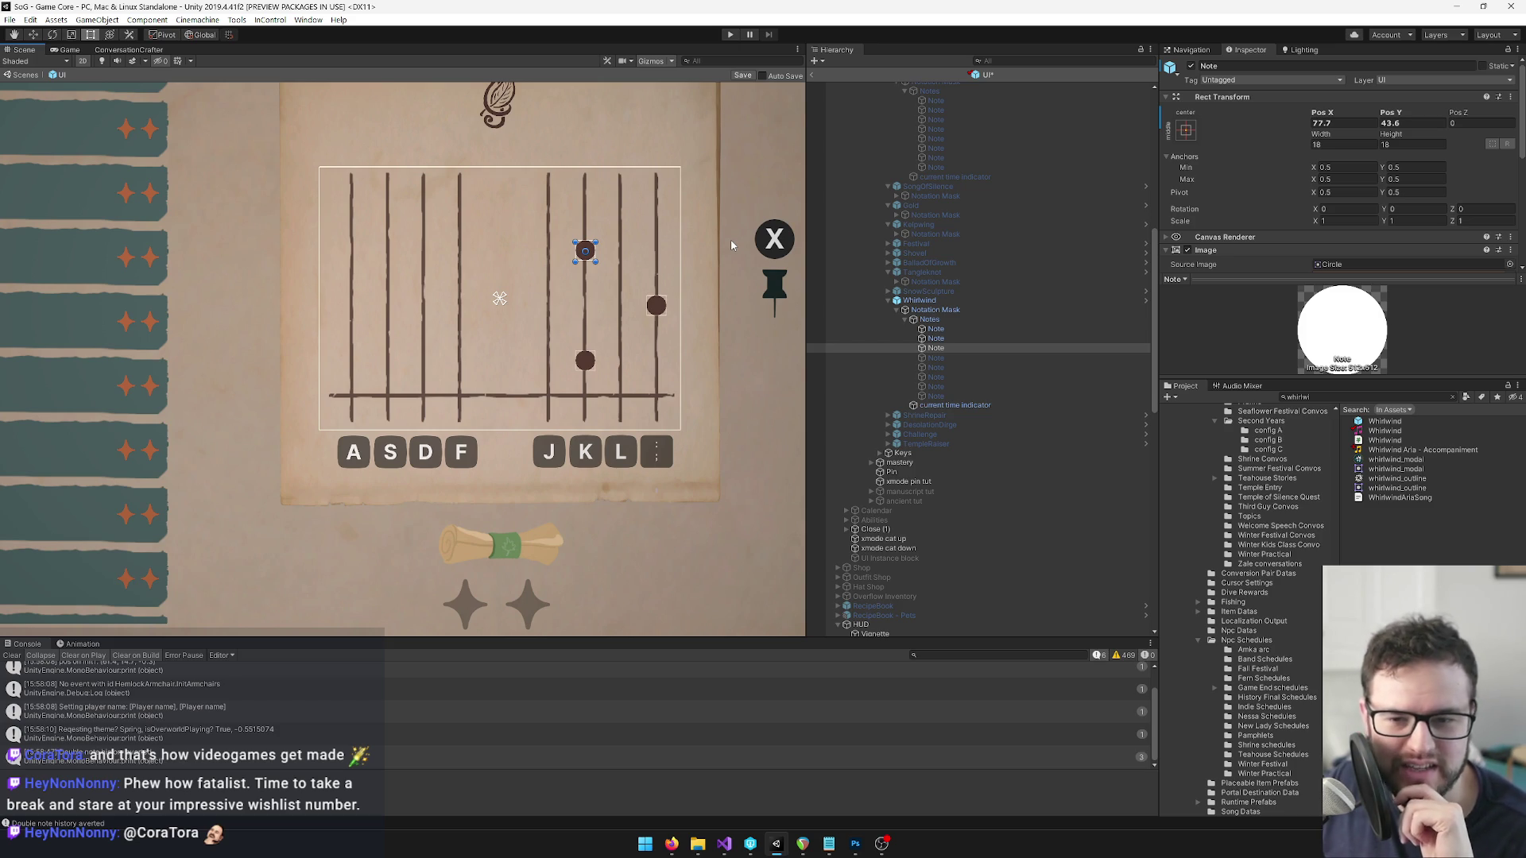
Nudge the right-hand Whirlwind note slightly up with the Rect tool.
key("q")
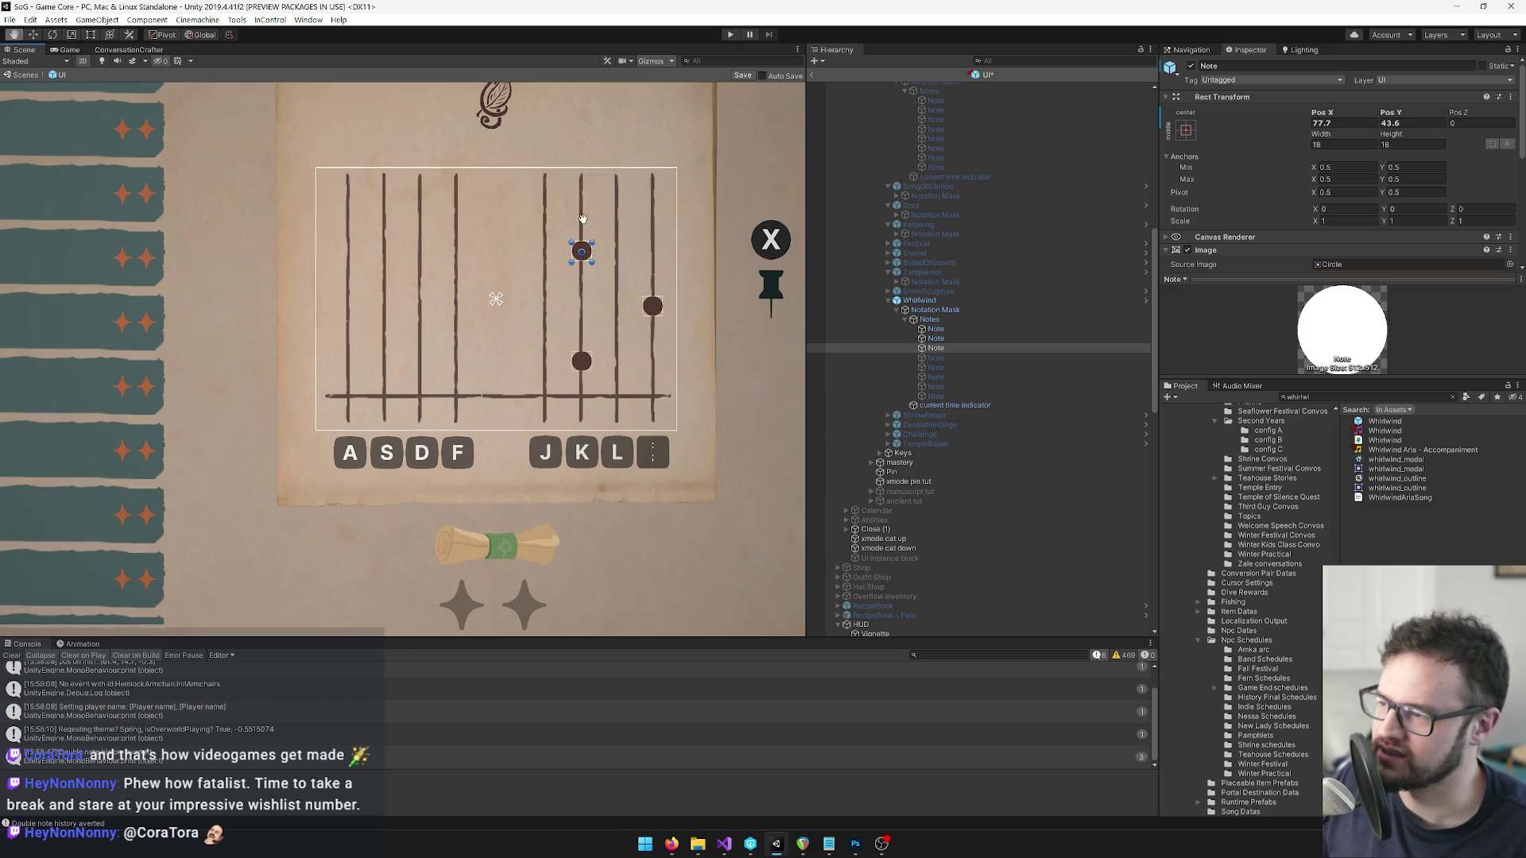
scroll(551, 243, "up", 3)
scroll(505, 225, "up", 2)
key("t")
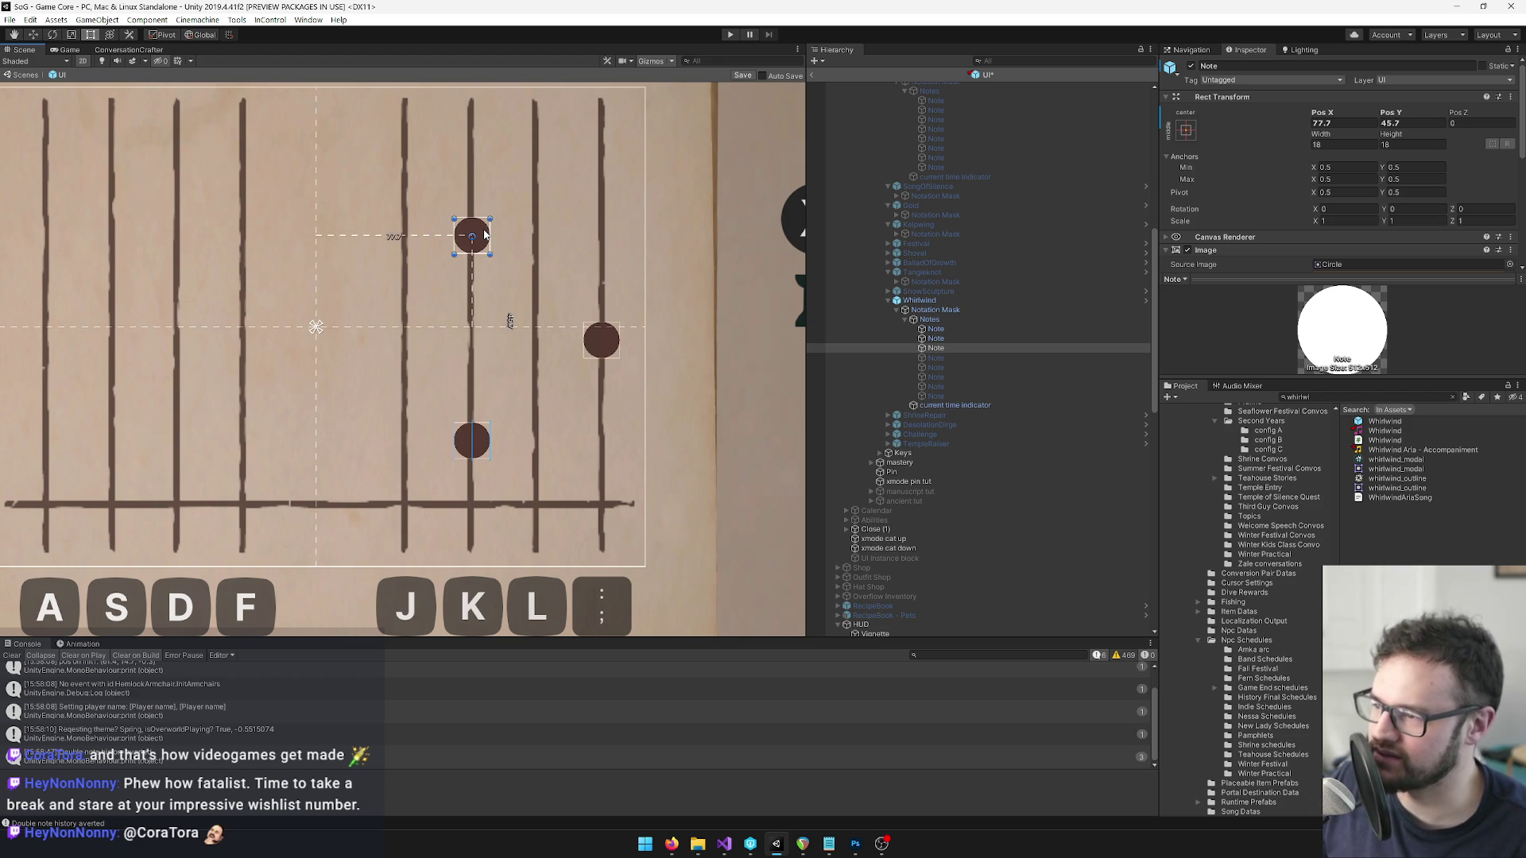
left_click(1004, 338)
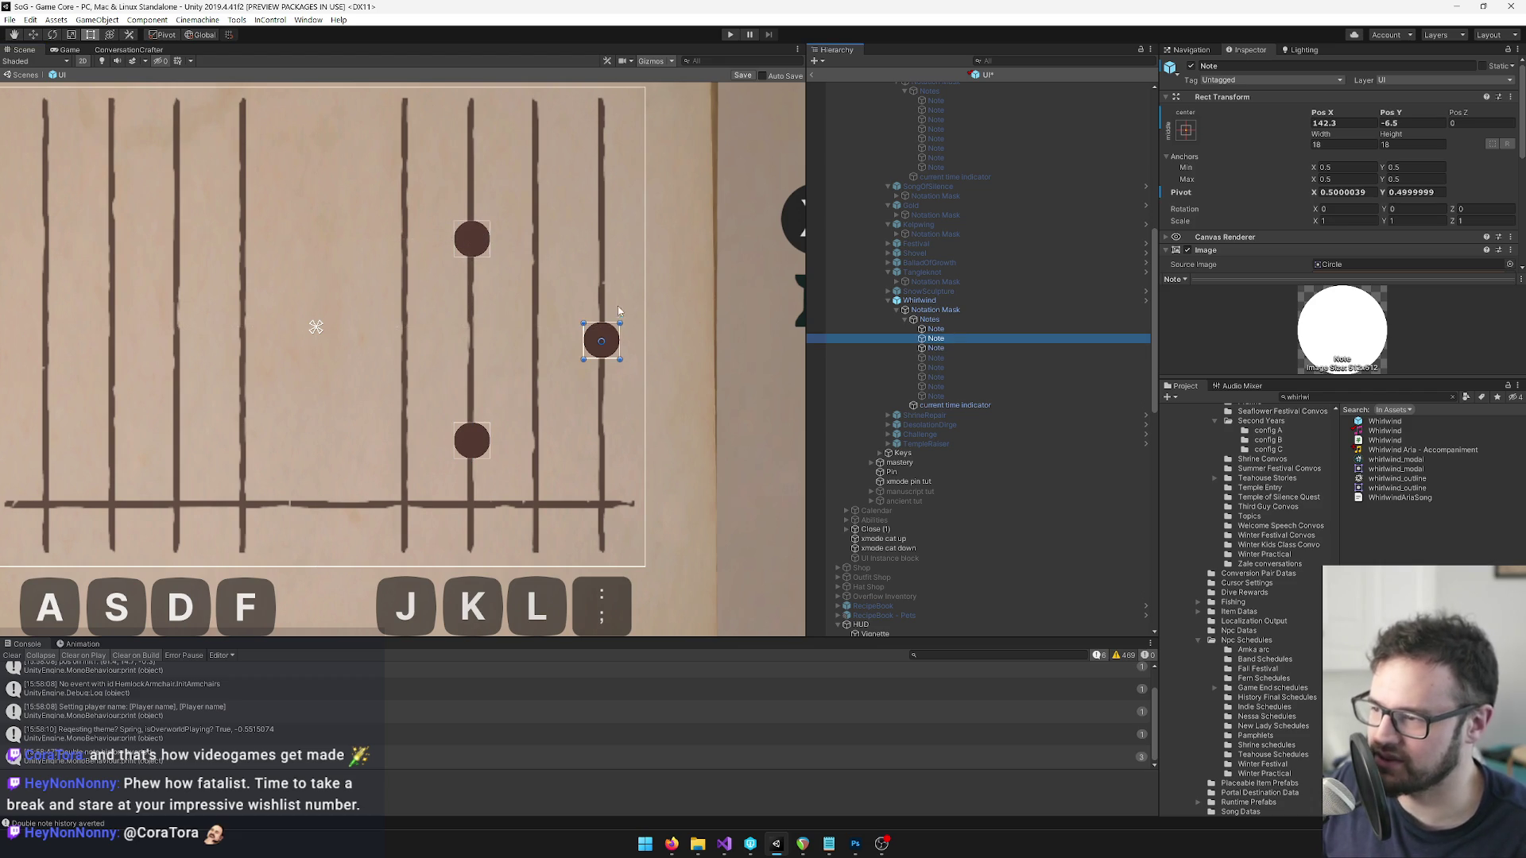
left_click_drag(609, 340, 611, 332)
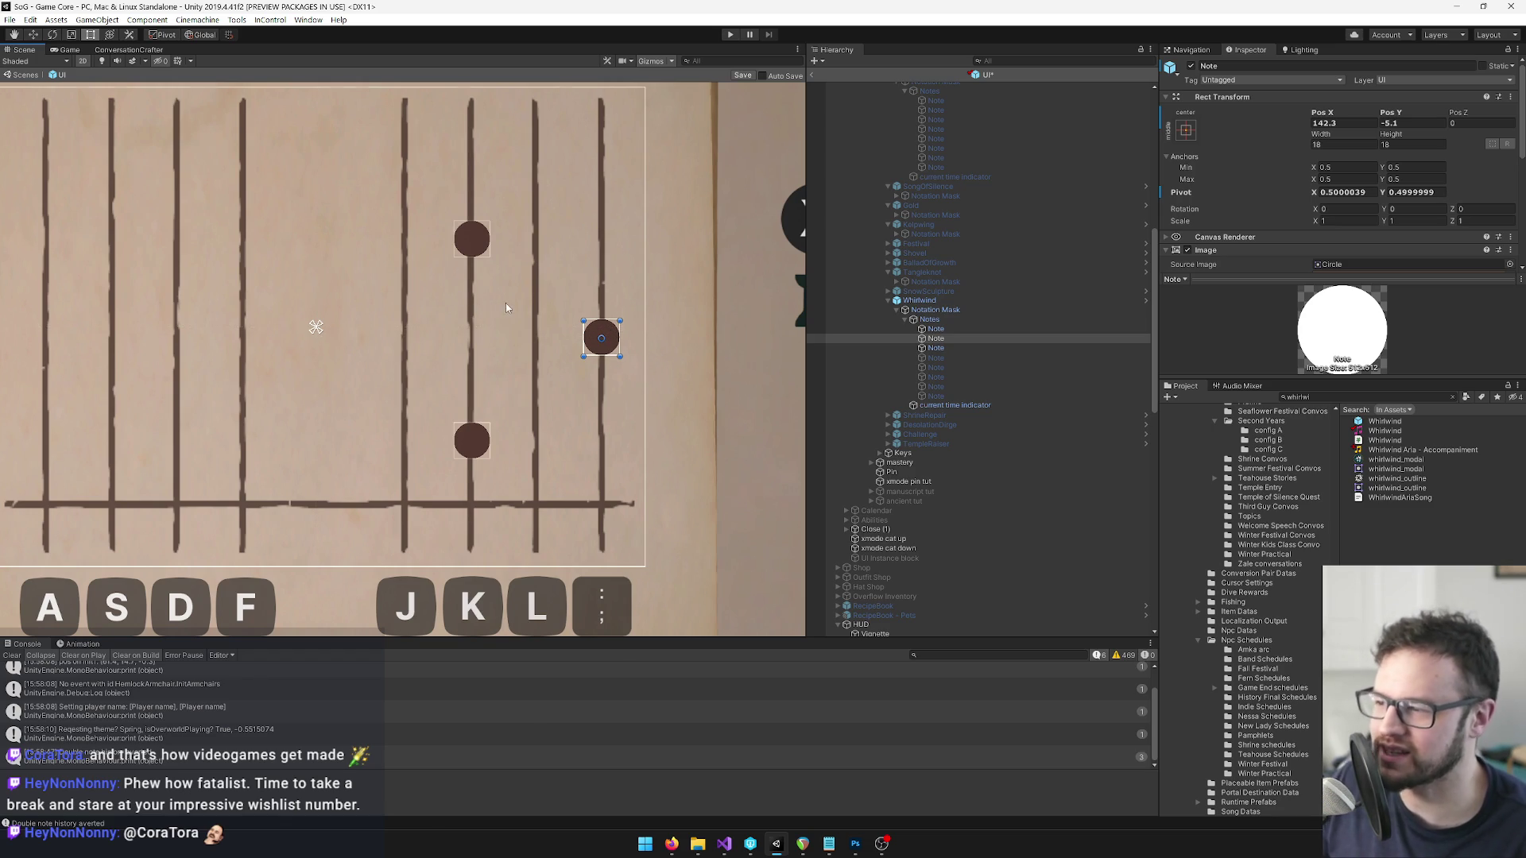
Select up the Hierarchy from the first Whirlwind note to the Notation Mask.
scroll(506, 308, "down", 2)
scroll(404, 291, "down", 1)
mouse_move(457, 279)
left_mouse_down()
mouse_move(429, 287)
mouse_move(474, 254)
left_mouse_up()
scroll(433, 288, "up", 2)
scroll(474, 254, "up", 2)
left_click(933, 328)
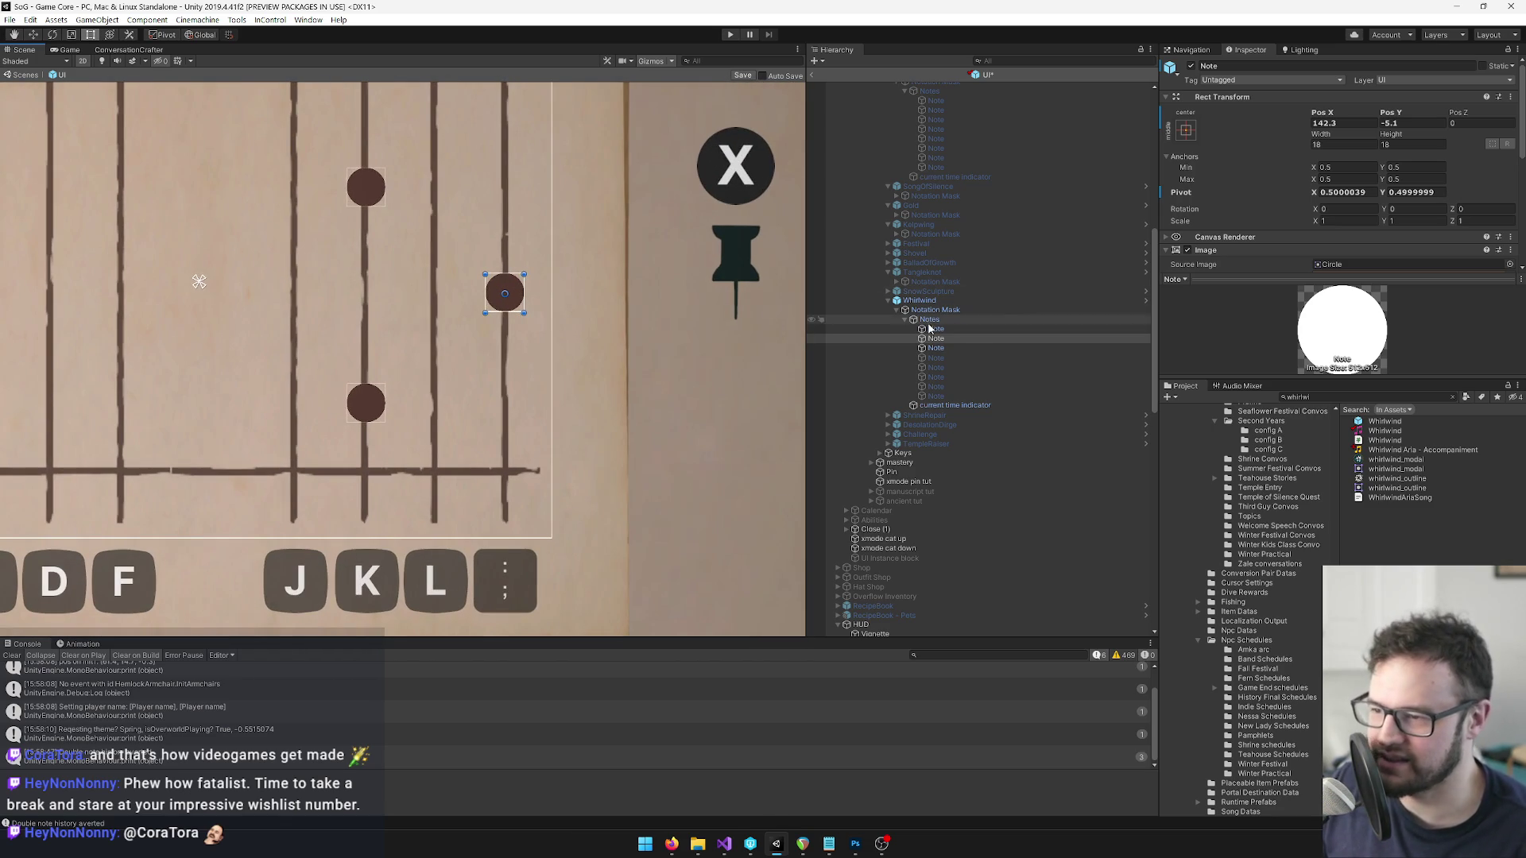
left_click(932, 320)
left_click(934, 310)
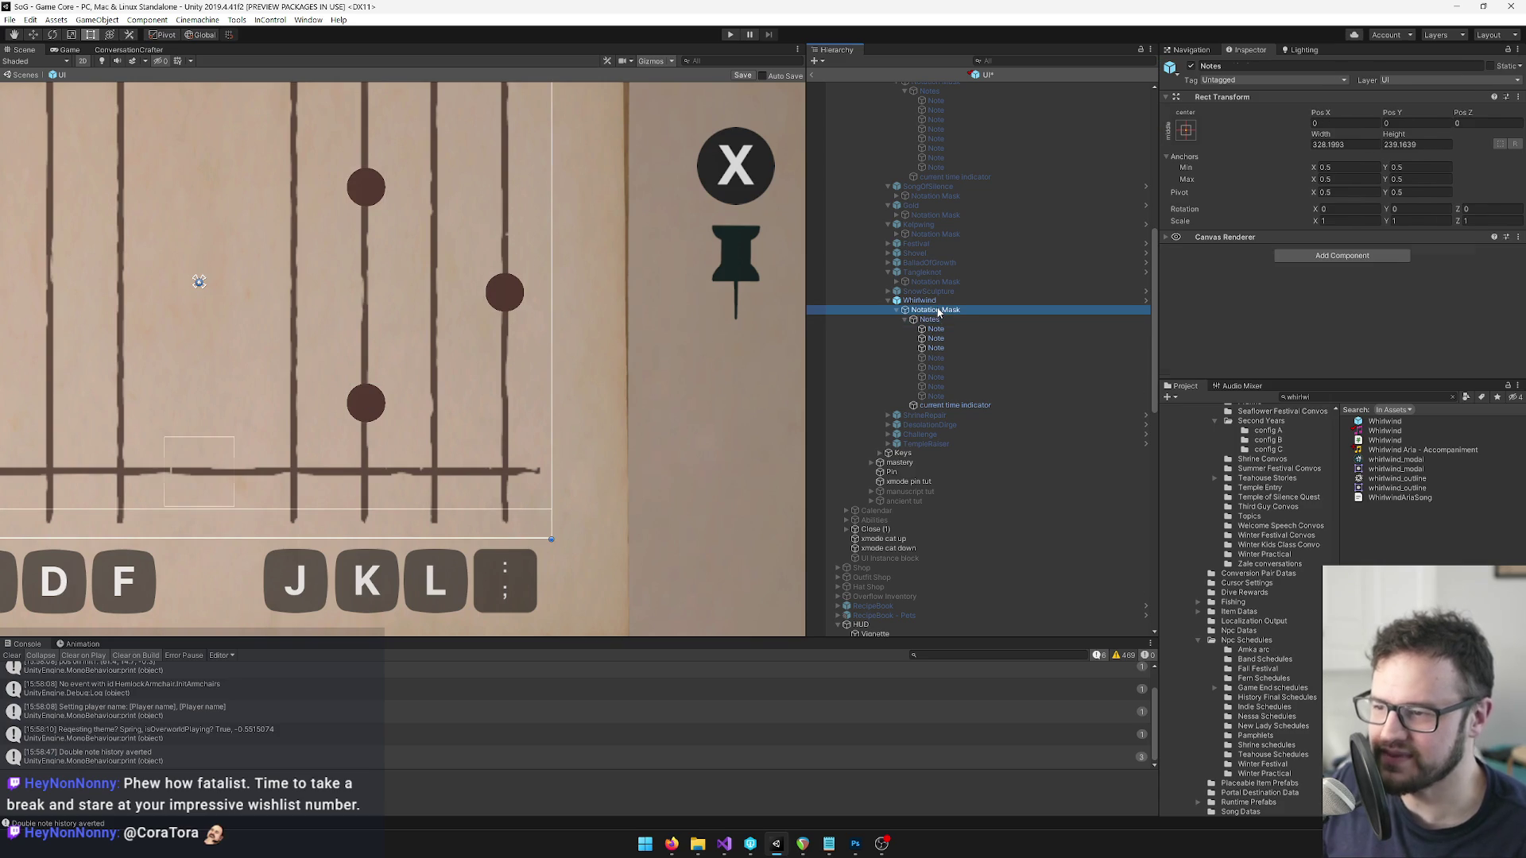
Select the Whirlwind chart and collapse its Image component in the Inspector.
left_click(935, 302)
scroll(565, 297, "down", 2)
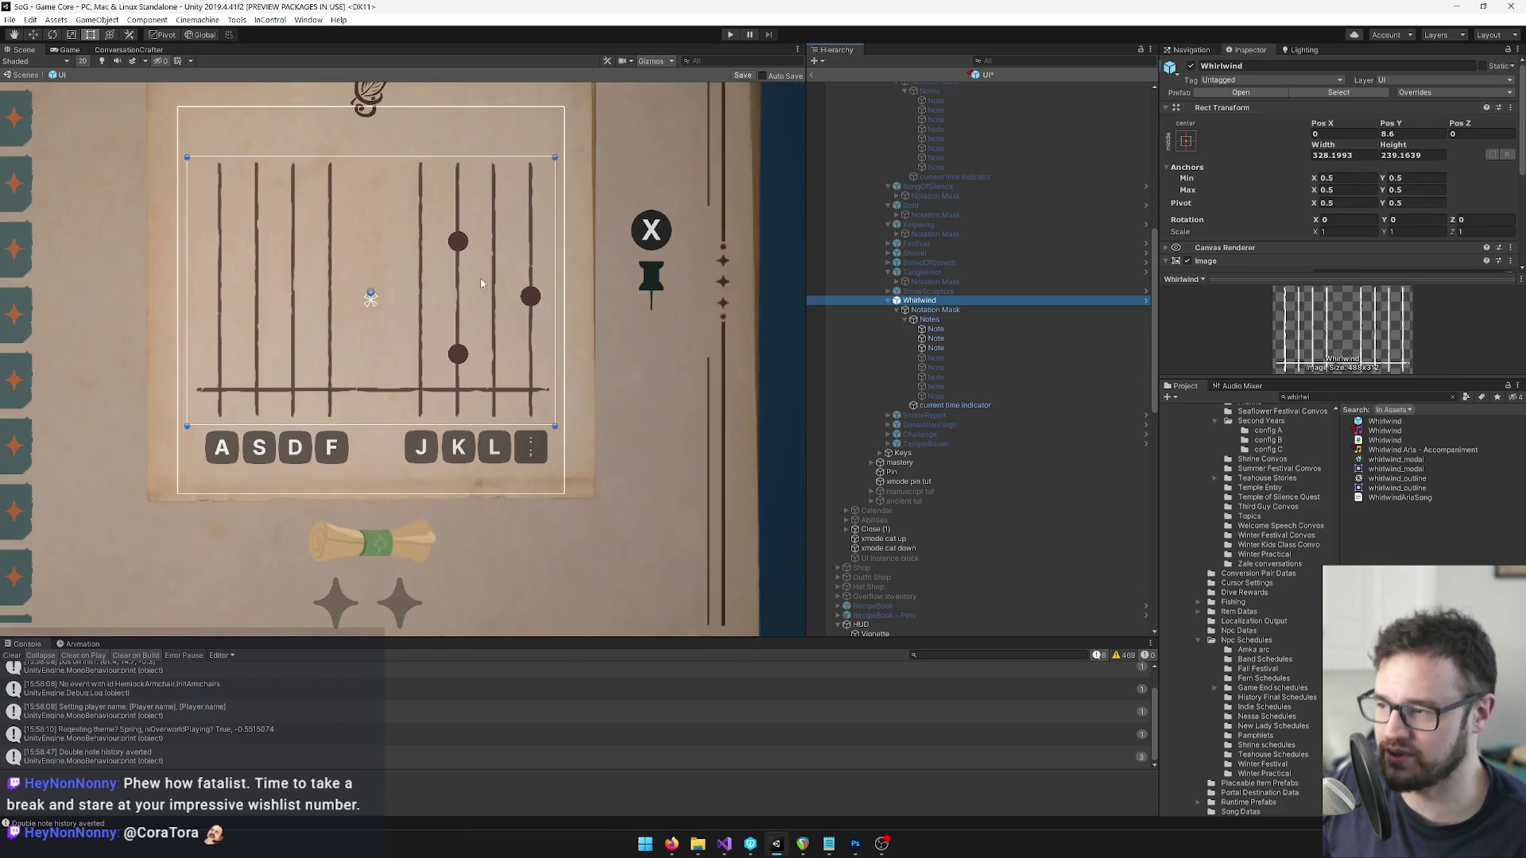
left_click_drag(439, 266, 458, 288)
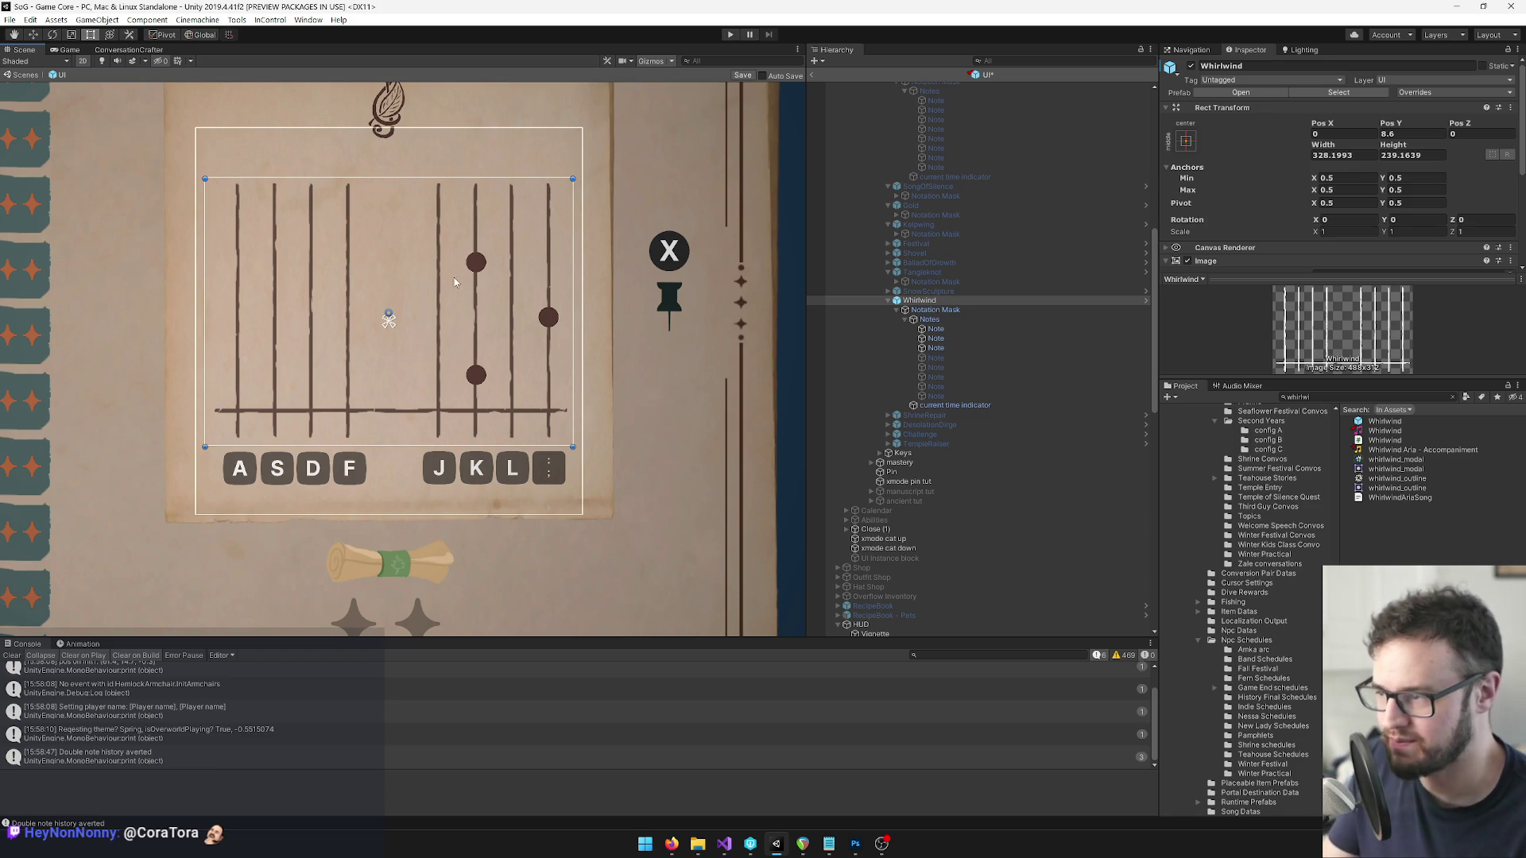
left_click(945, 318)
left_click(921, 300)
scroll(1370, 195, "down", 2)
scroll(1370, 195, "up", 2)
left_click(1169, 158)
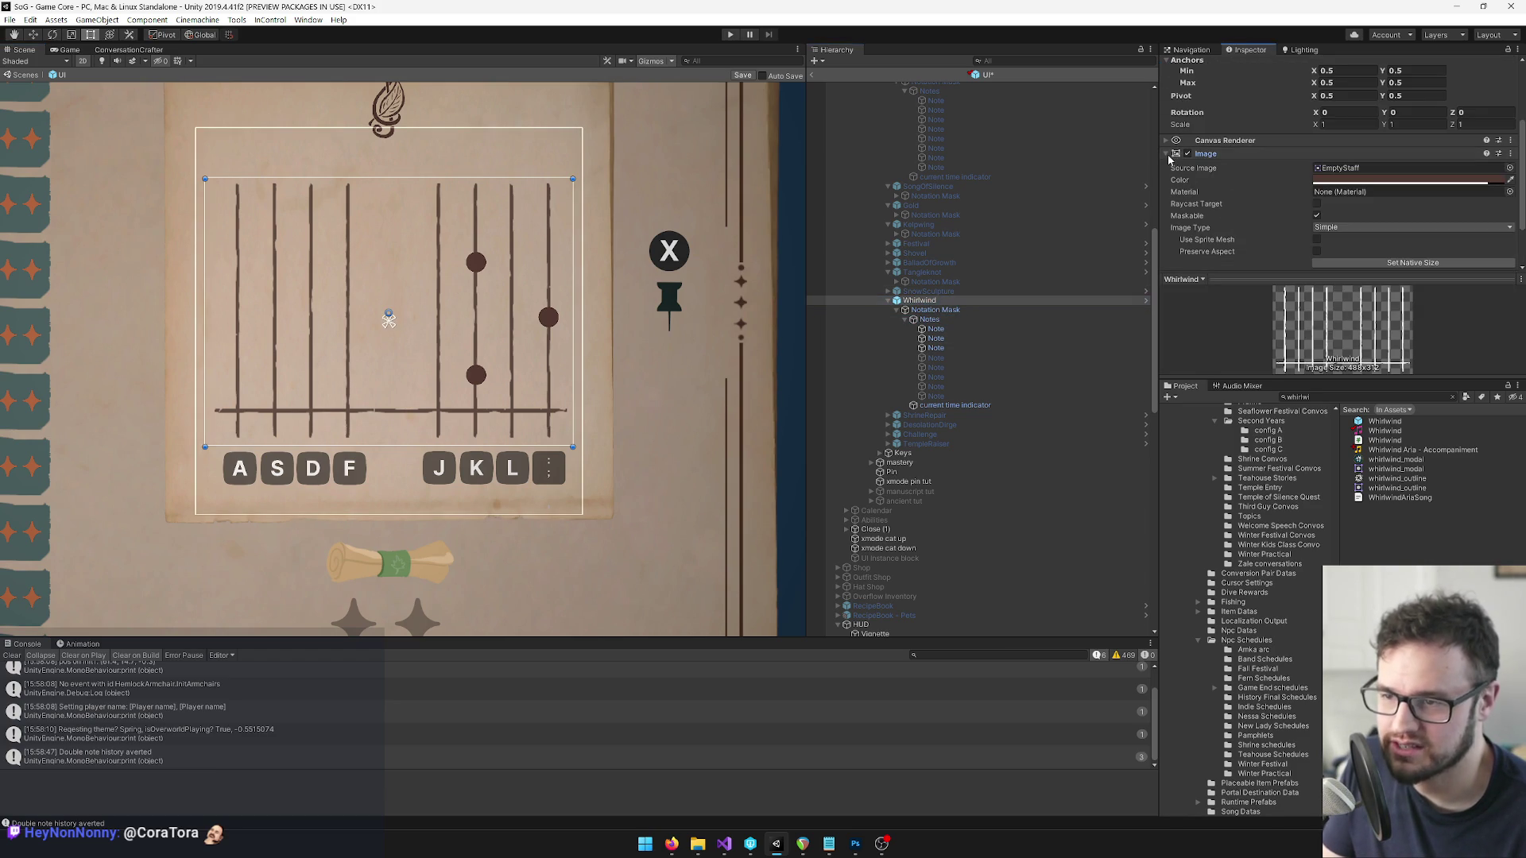
left_click(1166, 158)
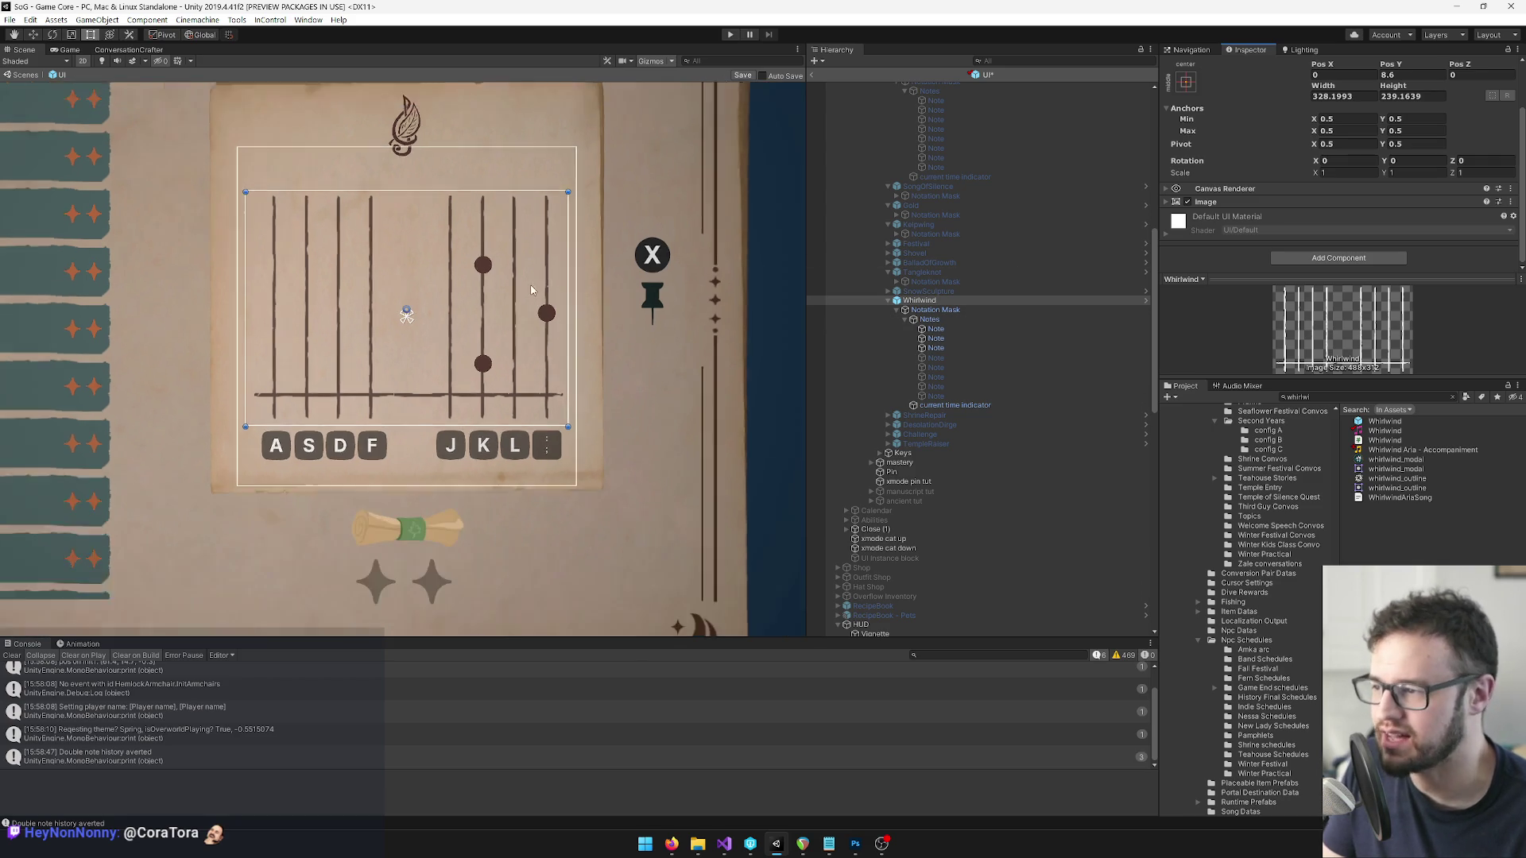
Frame the Whirlwind chart with F and scroll the Hierarchy toward the pinned-song sheet music.
scroll(530, 290, "down", 3)
left_click_drag(484, 266, 692, 330)
key("f")
key("t")
scroll(1033, 337, "down", 5)
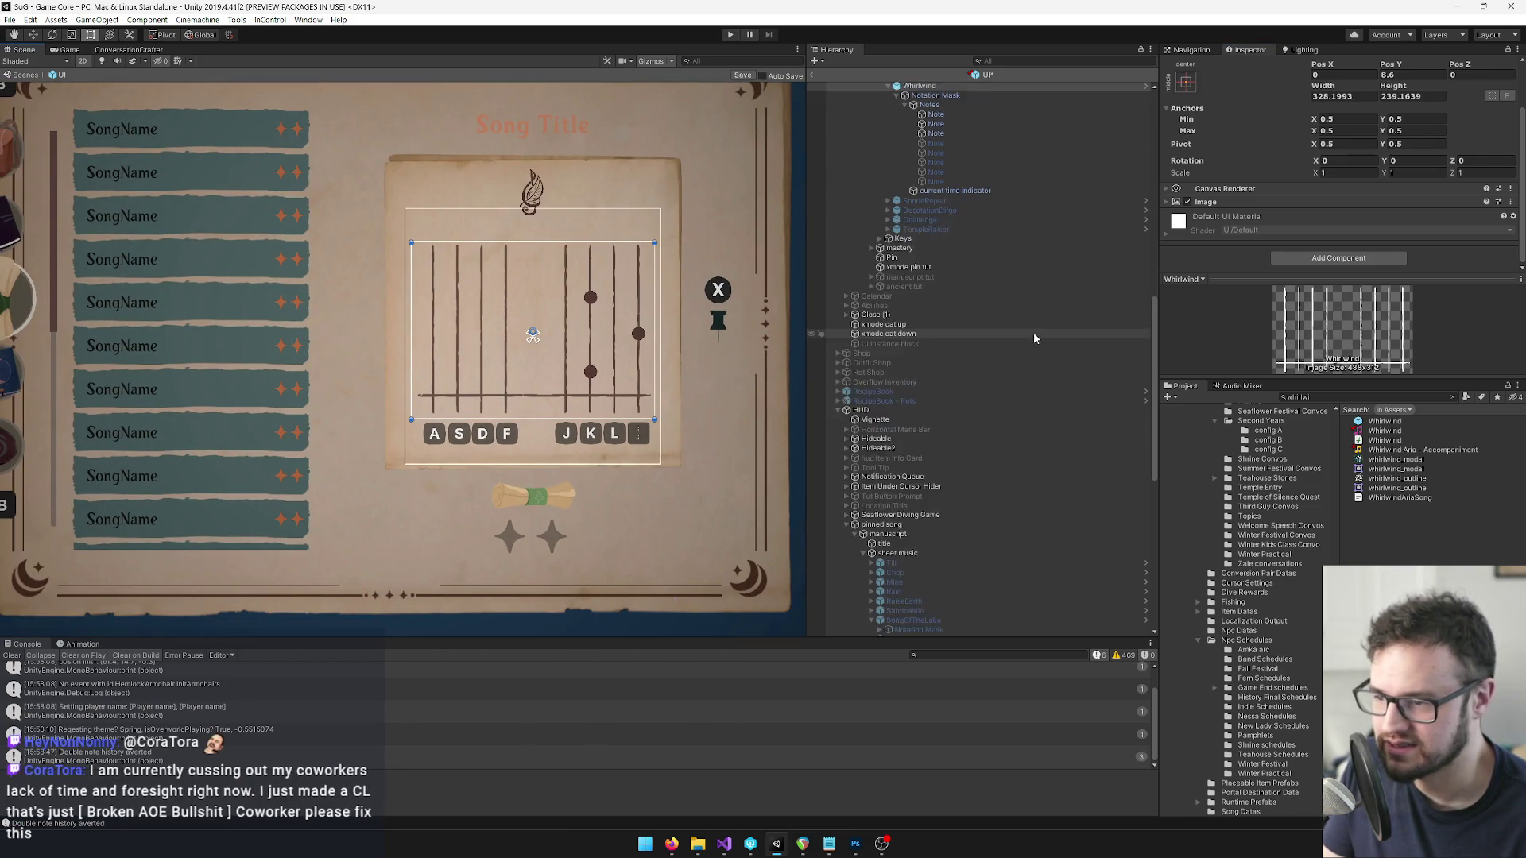
scroll(1033, 338, "down", 4)
Expand the pinned-song Whirlwind chart in the Hierarchy to list its notes.
left_click(872, 585)
left_click(880, 593)
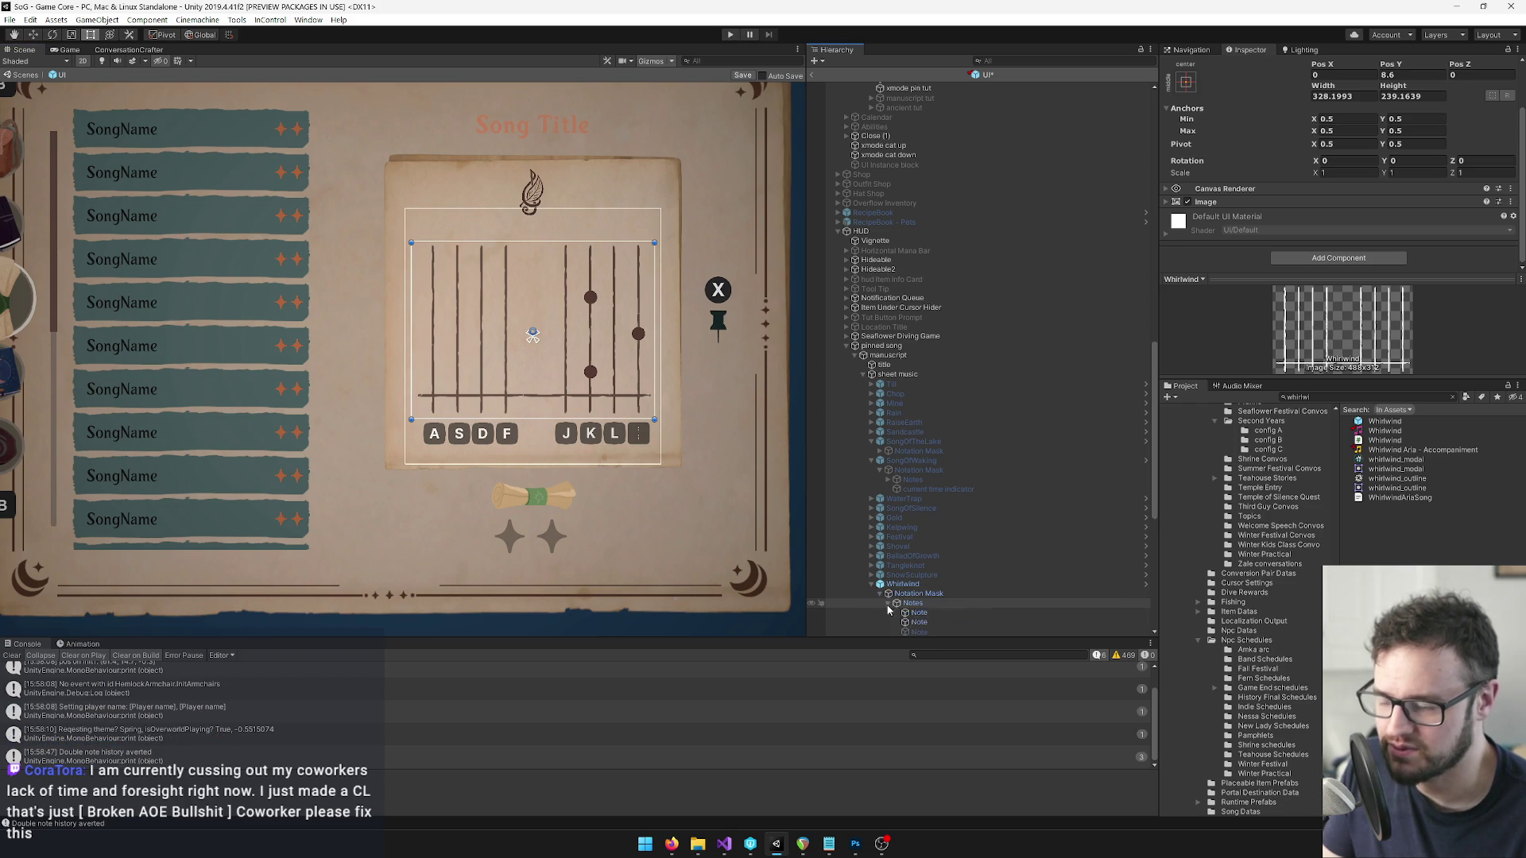
scroll(934, 612, "down", 3)
scroll(556, 357, "down", 3)
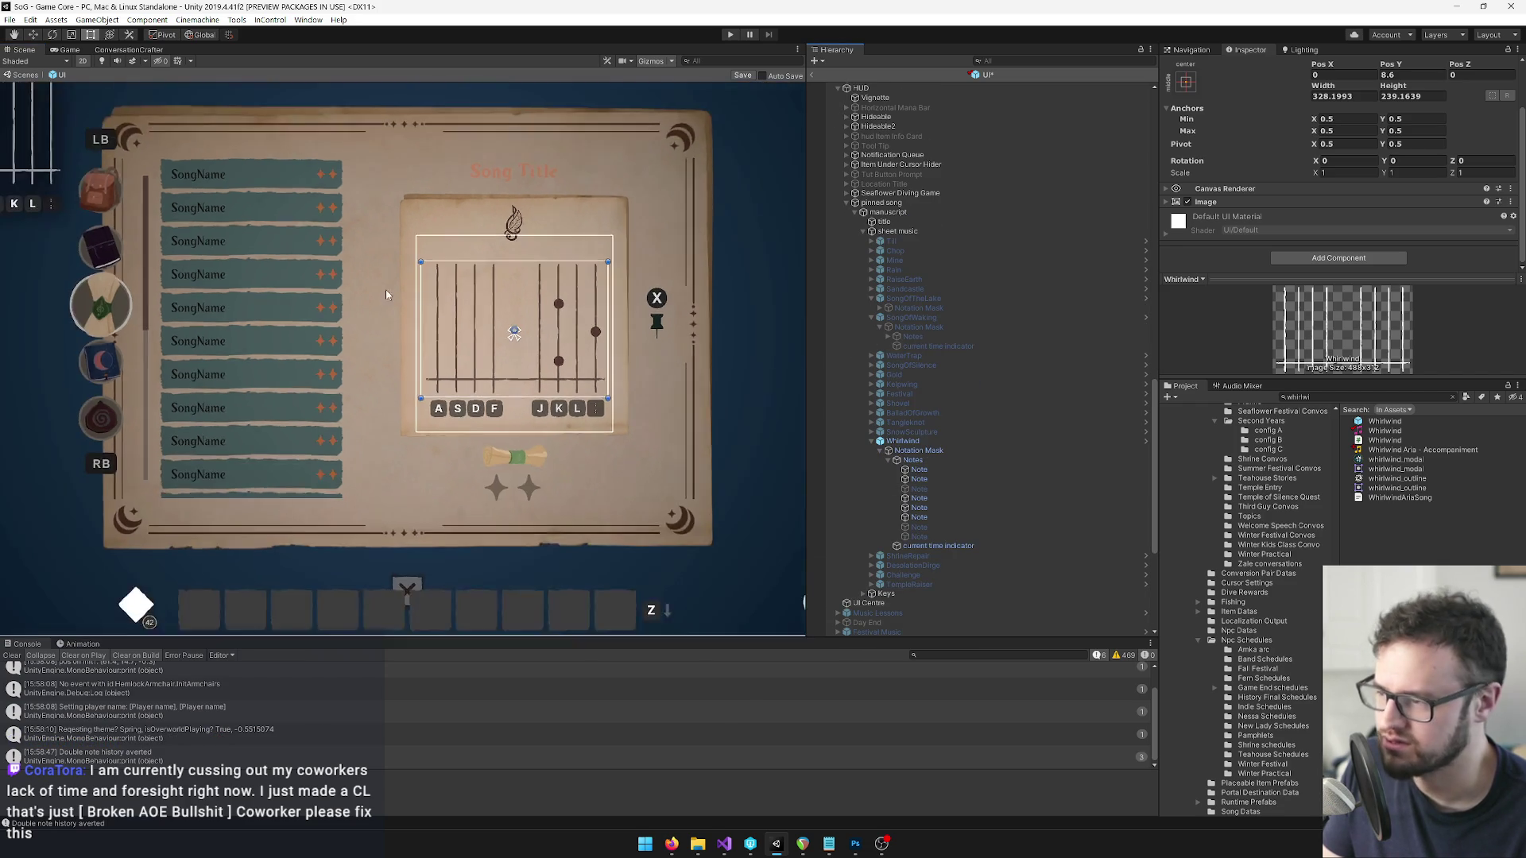
scroll(646, 389, "up", 2)
Select the pinned-song Whirlwind notes and make the third note visible again.
left_click(920, 518)
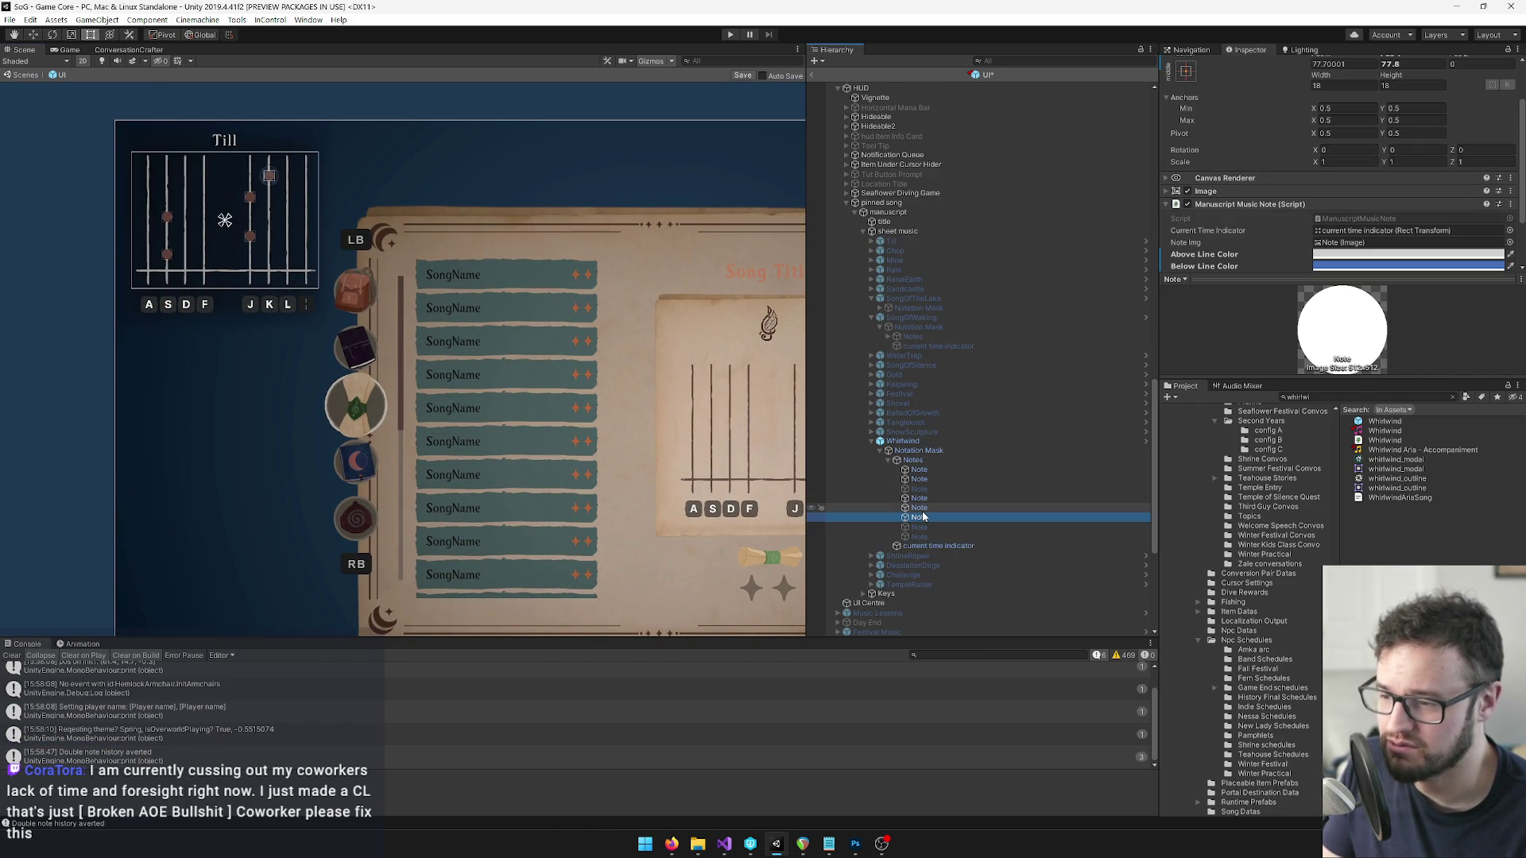
left_click(948, 508, "ctrl")
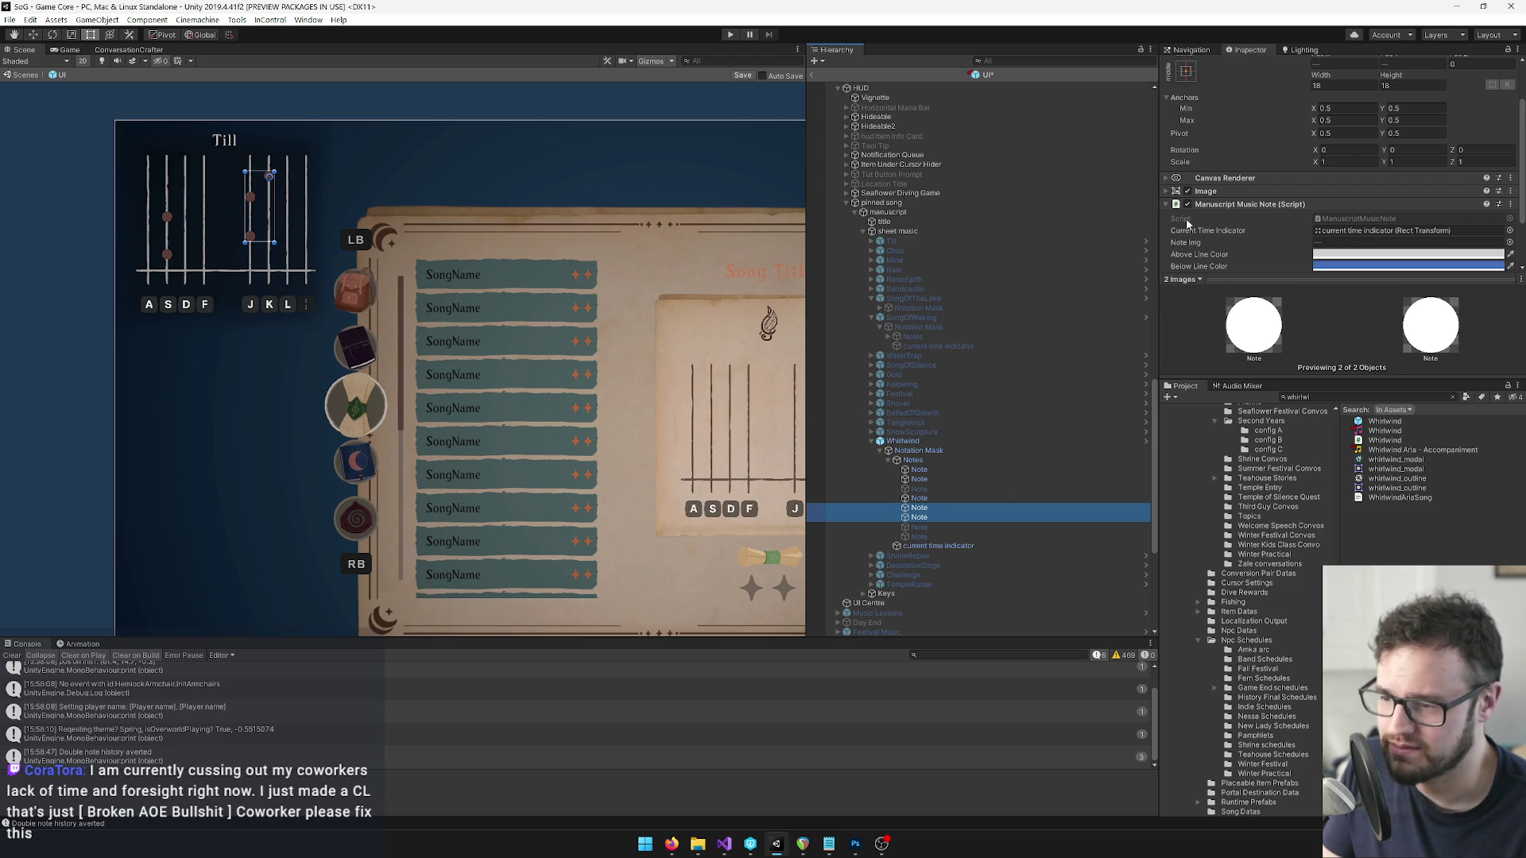
scroll(945, 393, "up", 4)
scroll(956, 410, "down", 5)
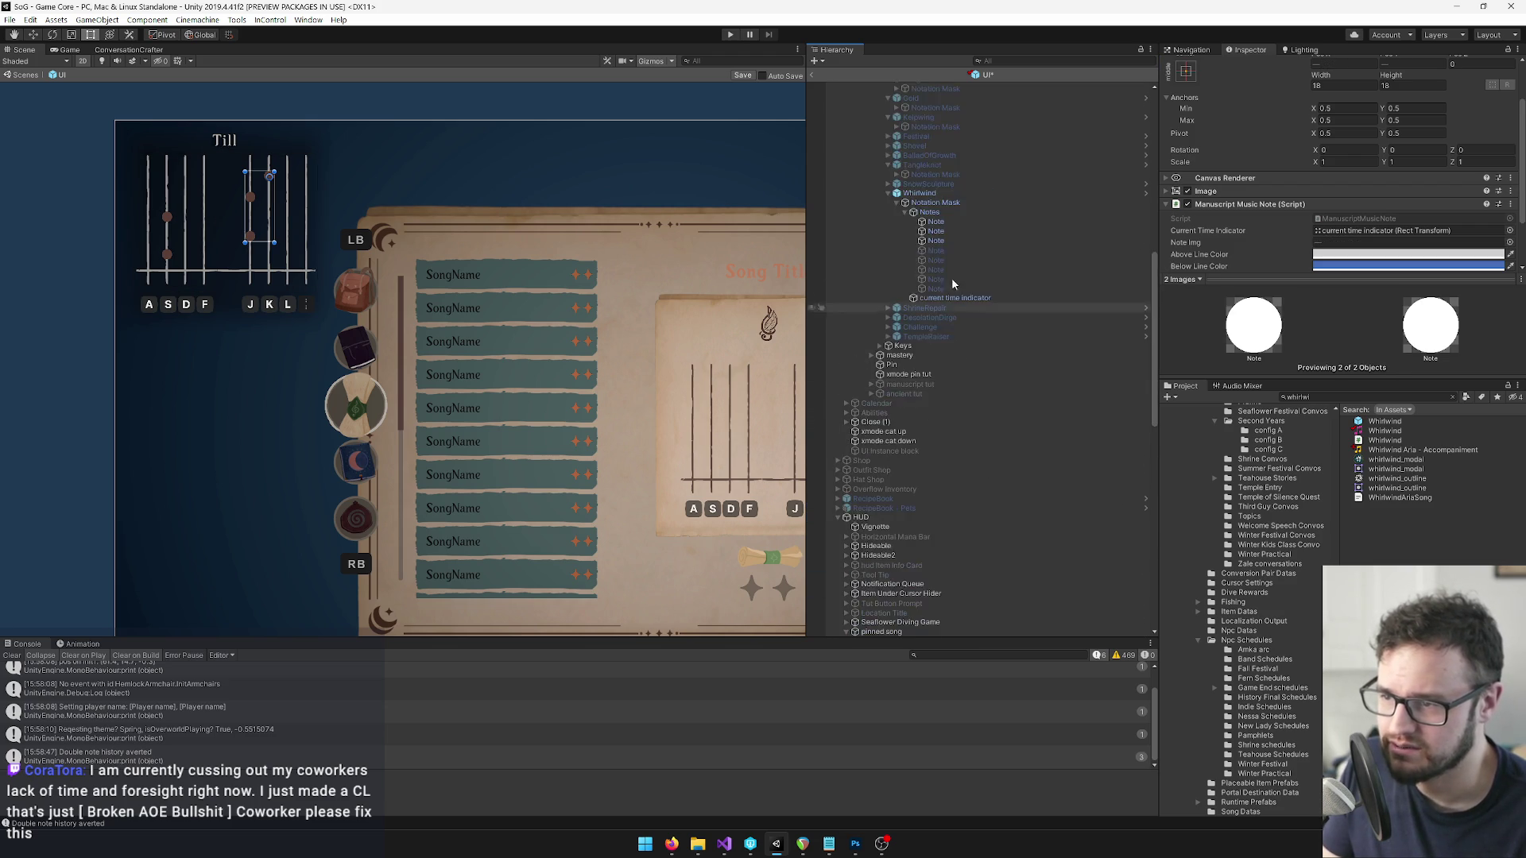
left_click(926, 498, "ctrl")
left_click(1189, 67)
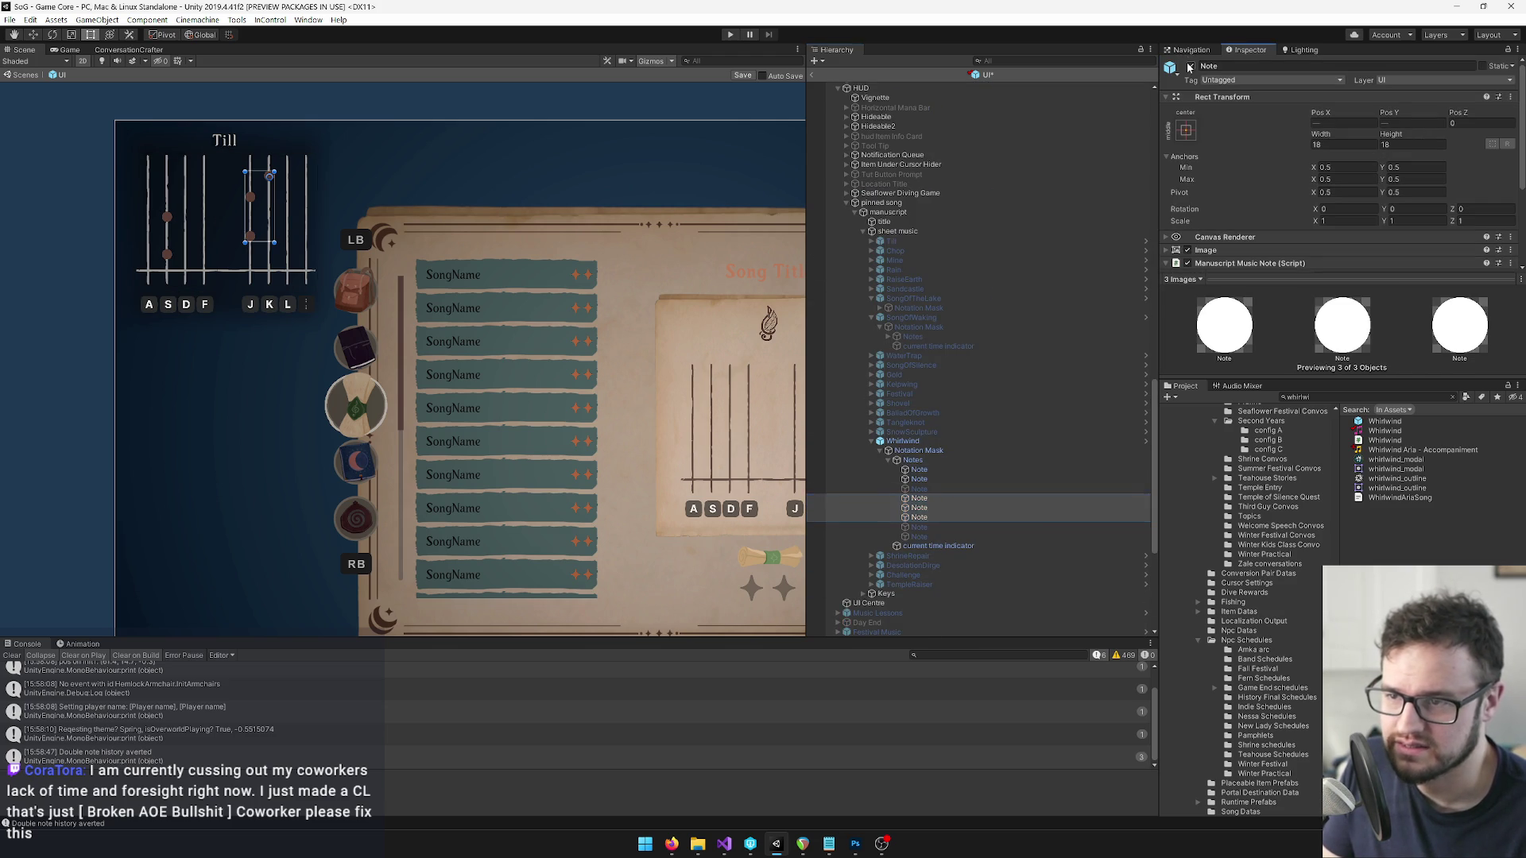
left_click(913, 489)
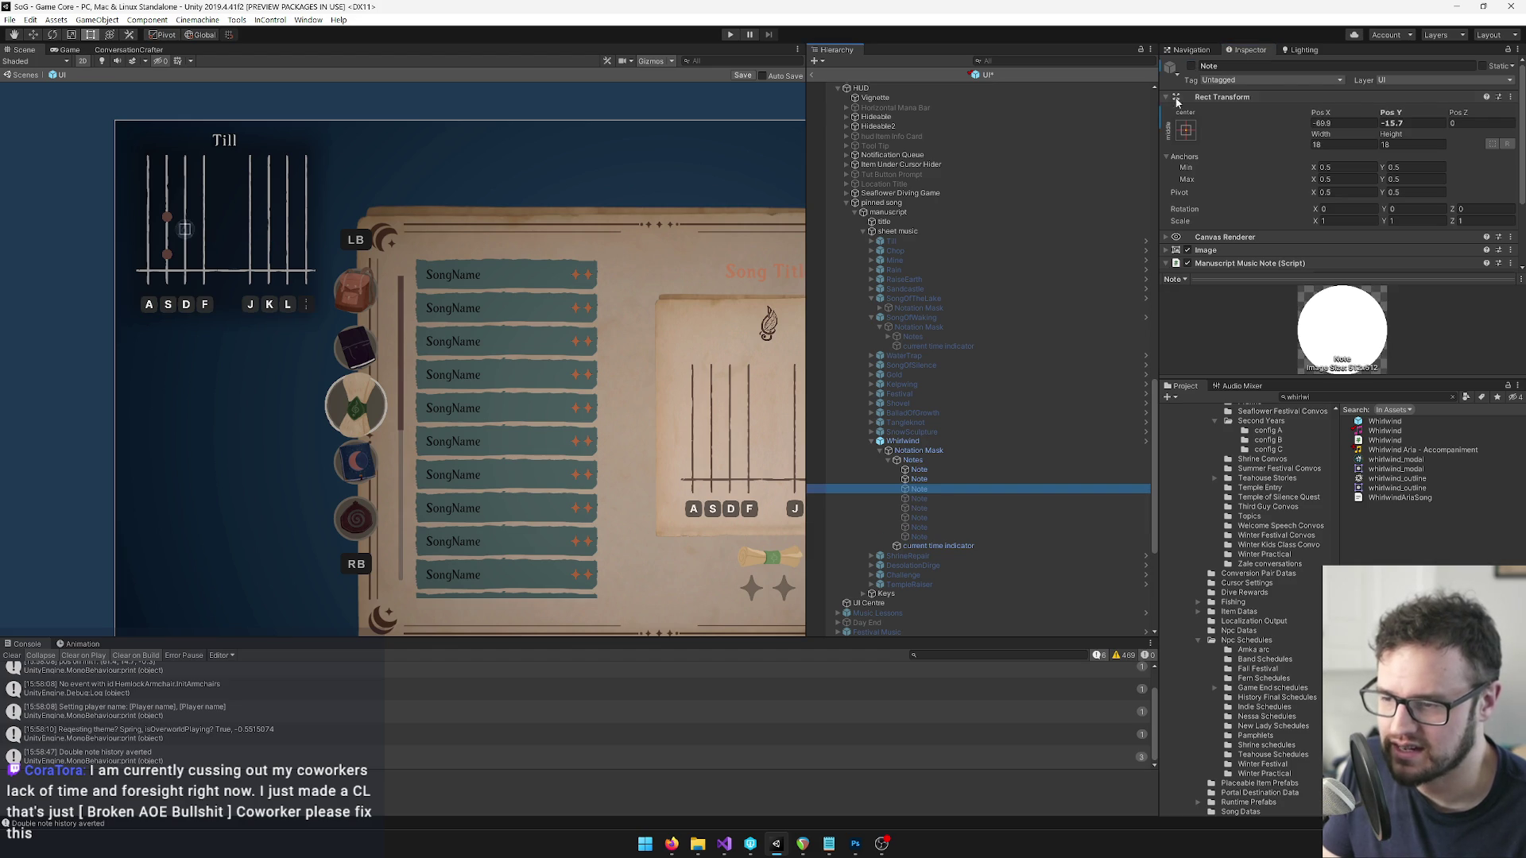
left_click(1189, 66)
scroll(581, 334, "up", 3)
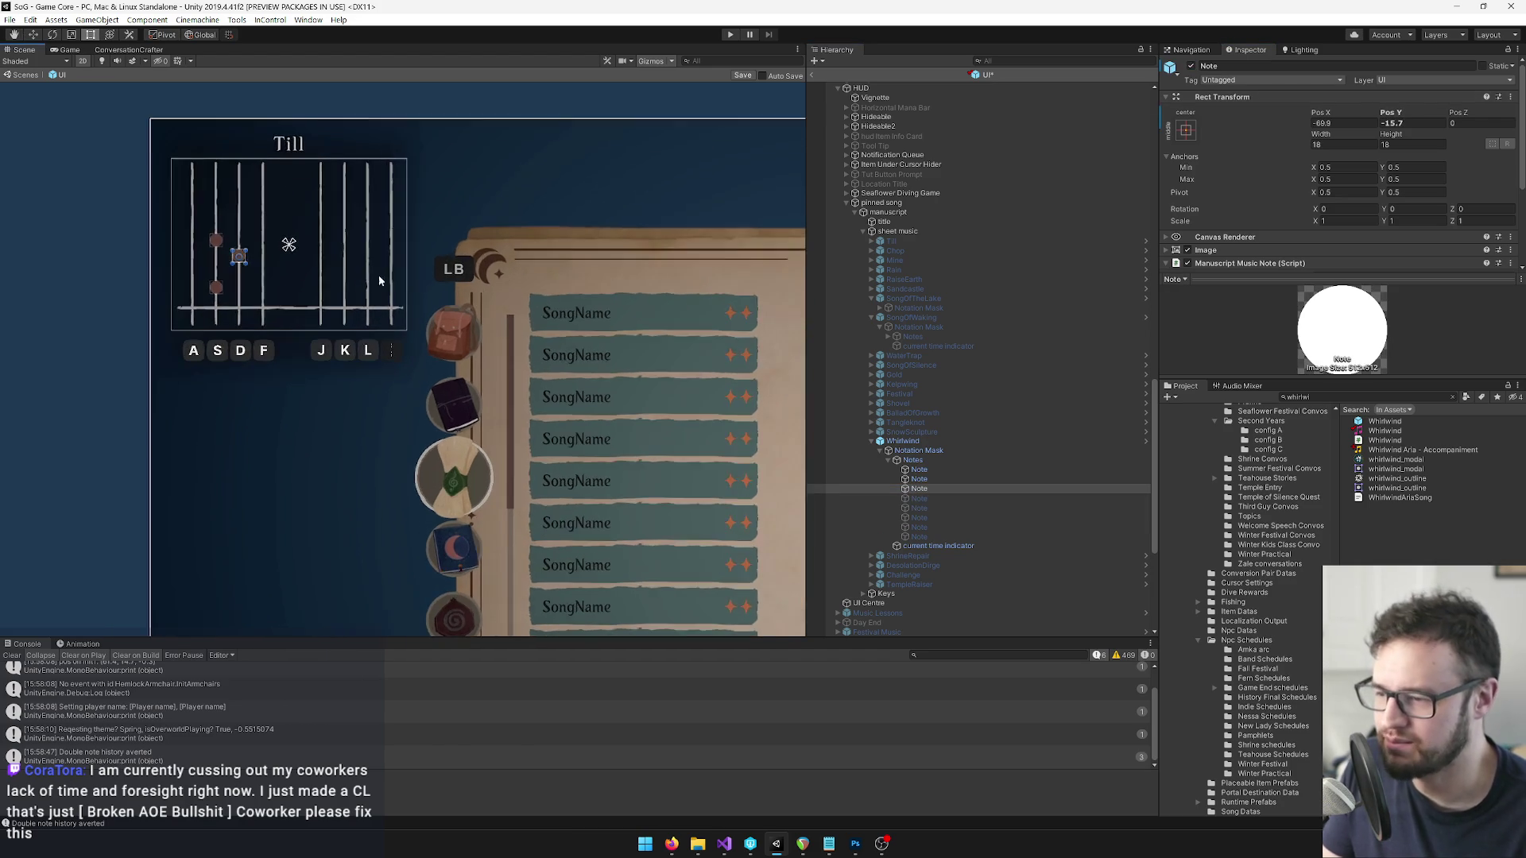
scroll(991, 317, "up", 8)
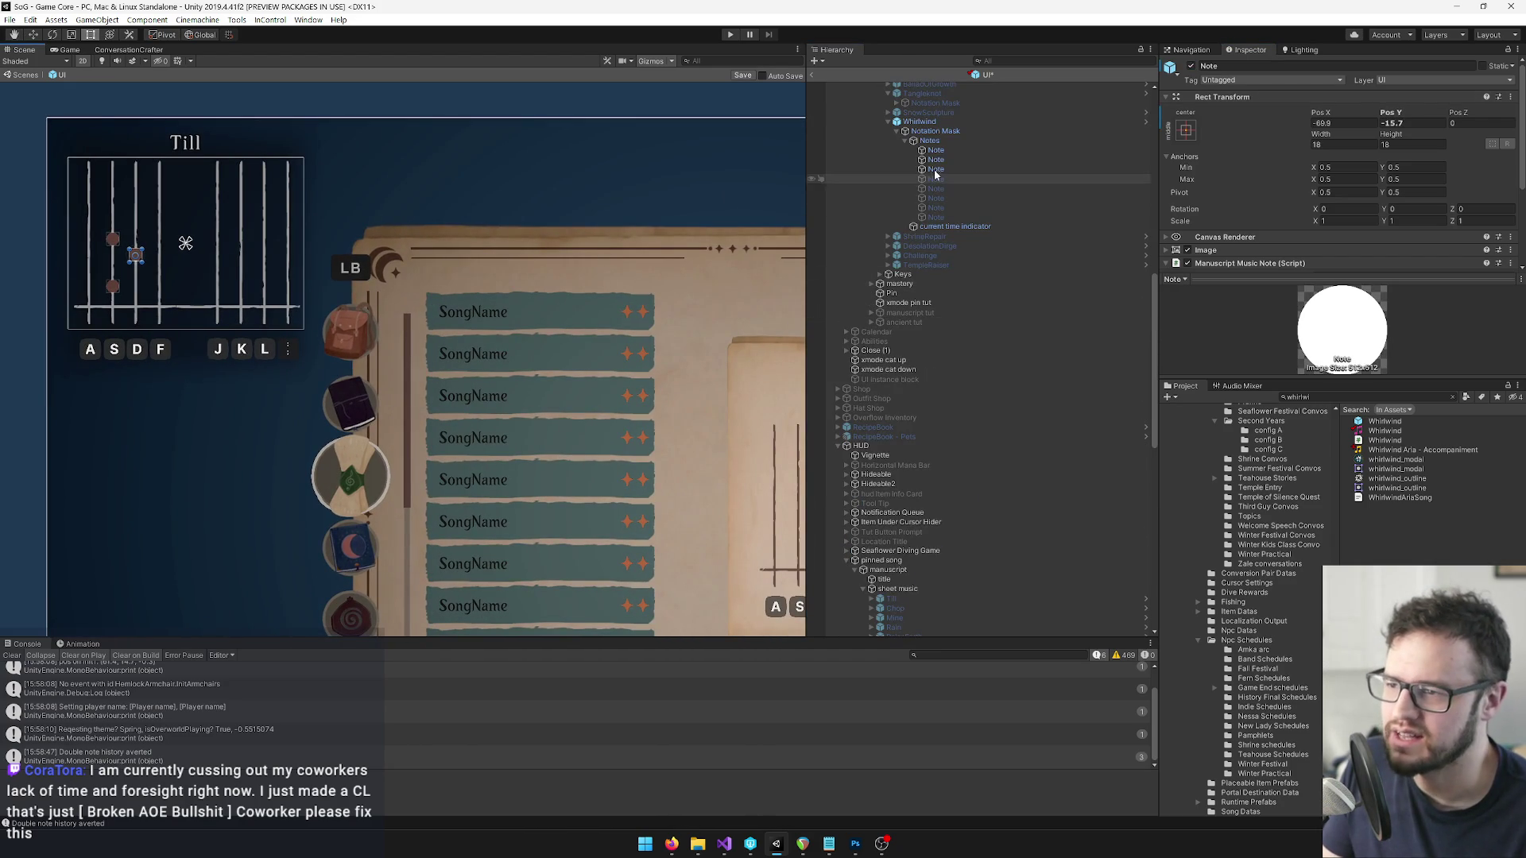
Copy the first spellbook Whirlwind note's Rect Transform values onto the first pinned-song note.
left_click(936, 150)
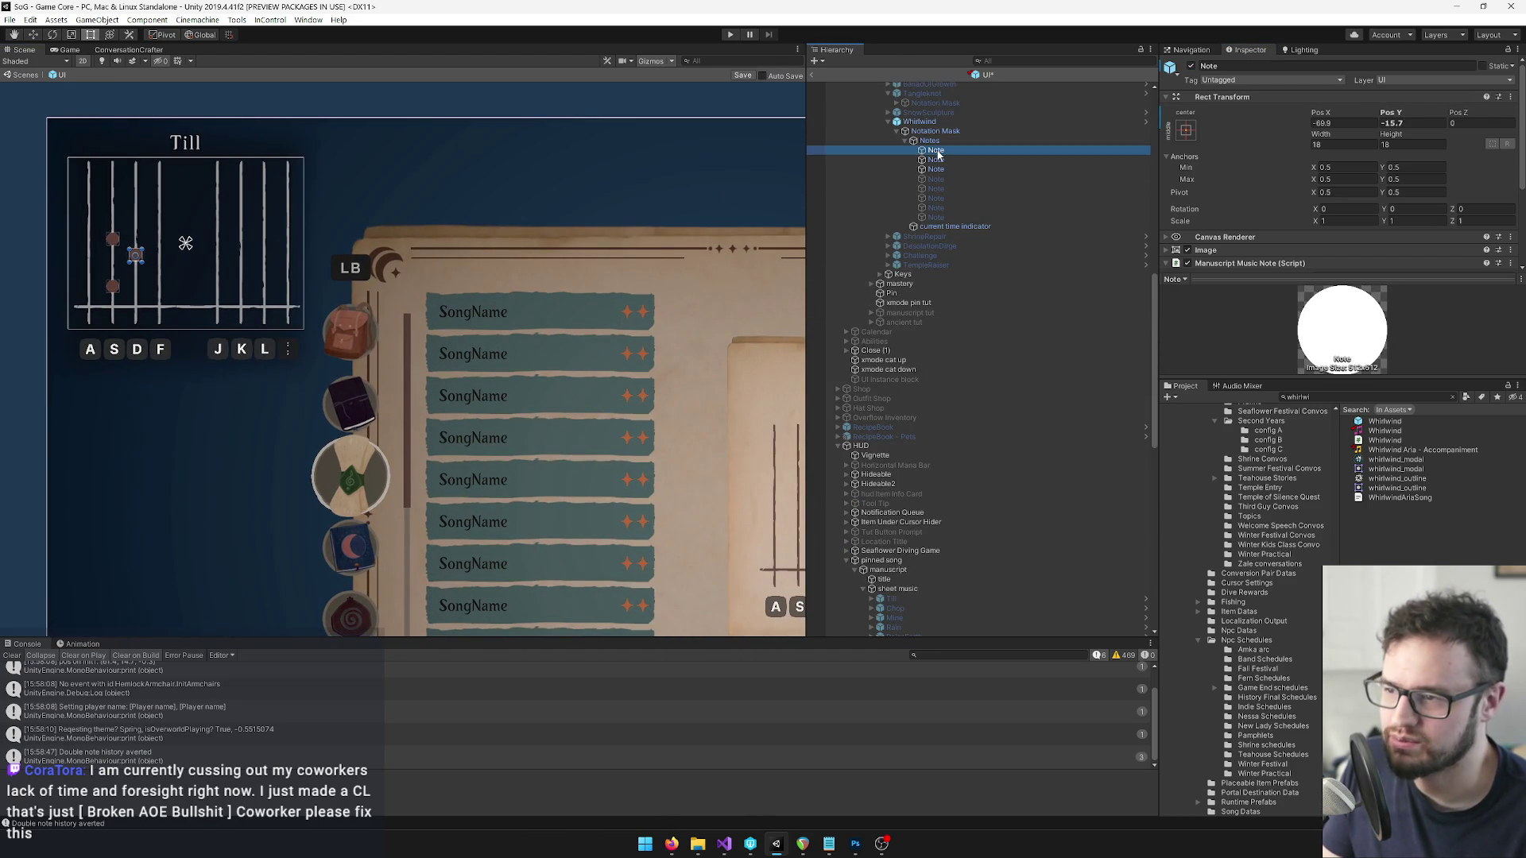
right_click(1222, 99)
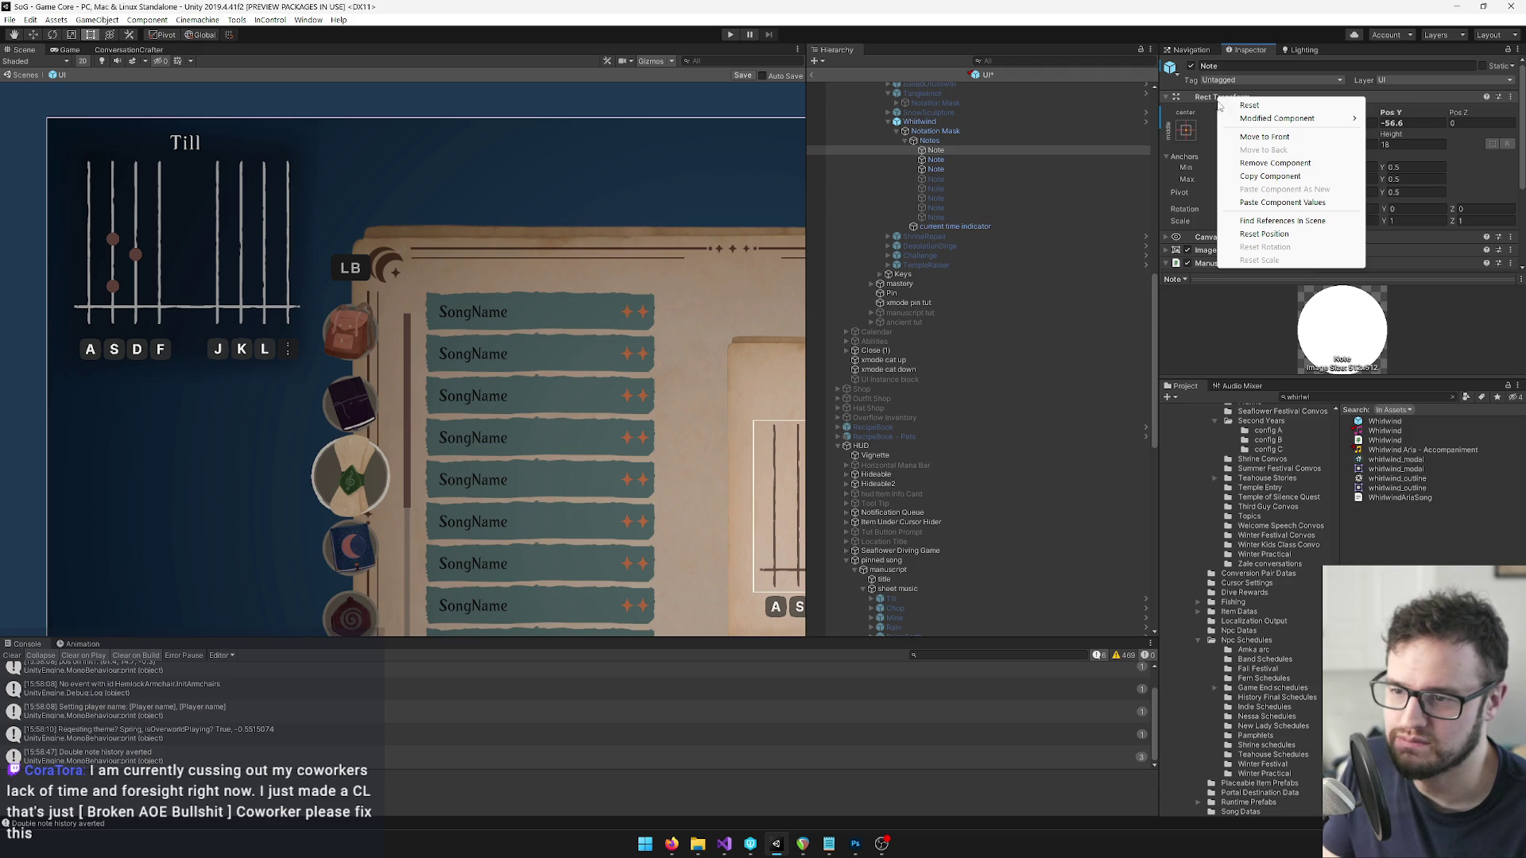
left_click(1253, 176)
scroll(985, 357, "down", 8)
left_click(919, 577)
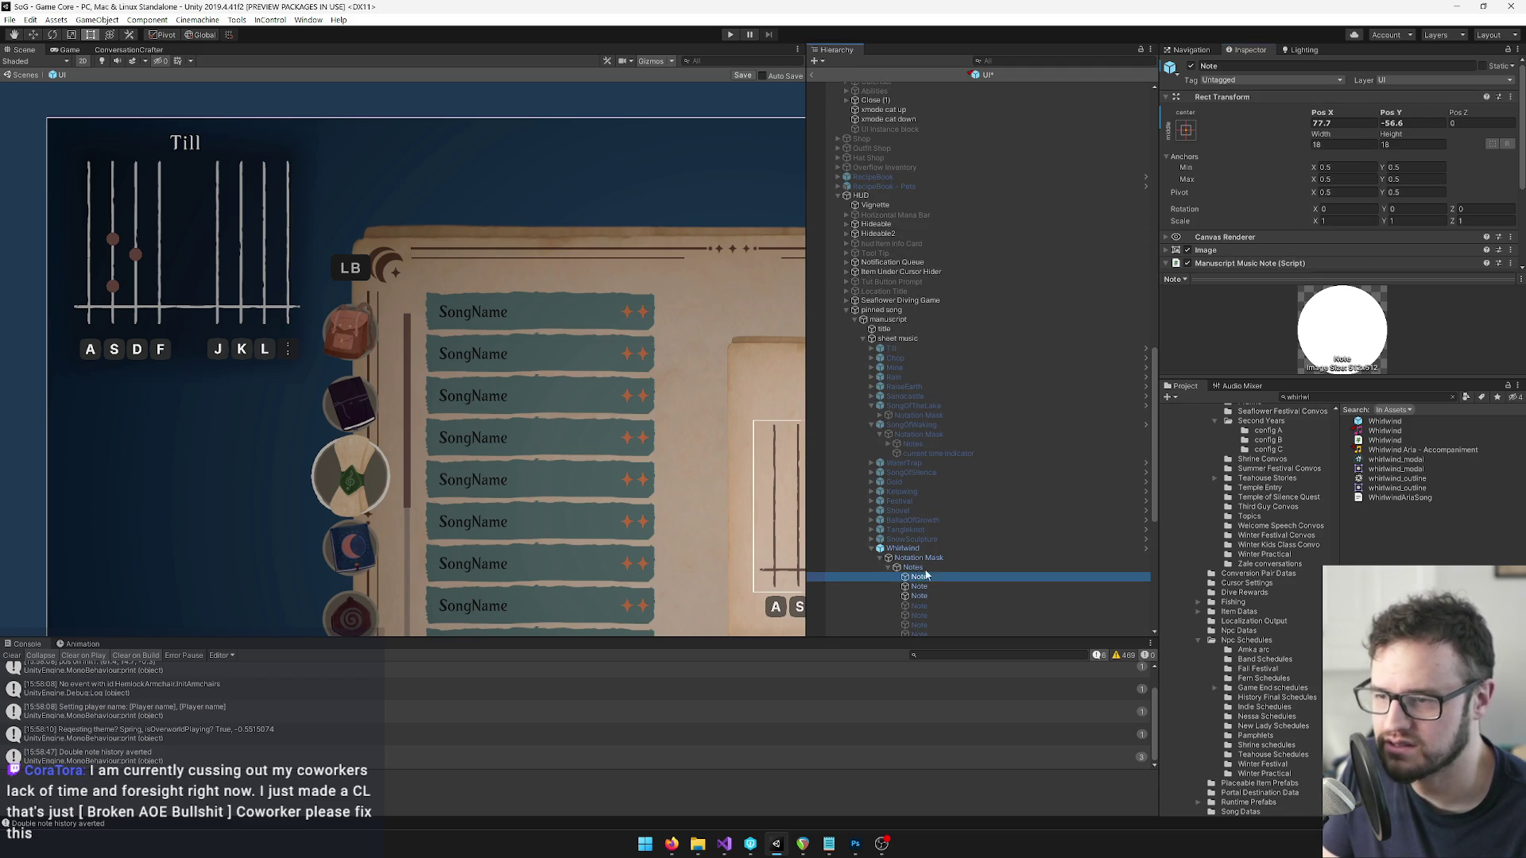
right_click(1238, 99)
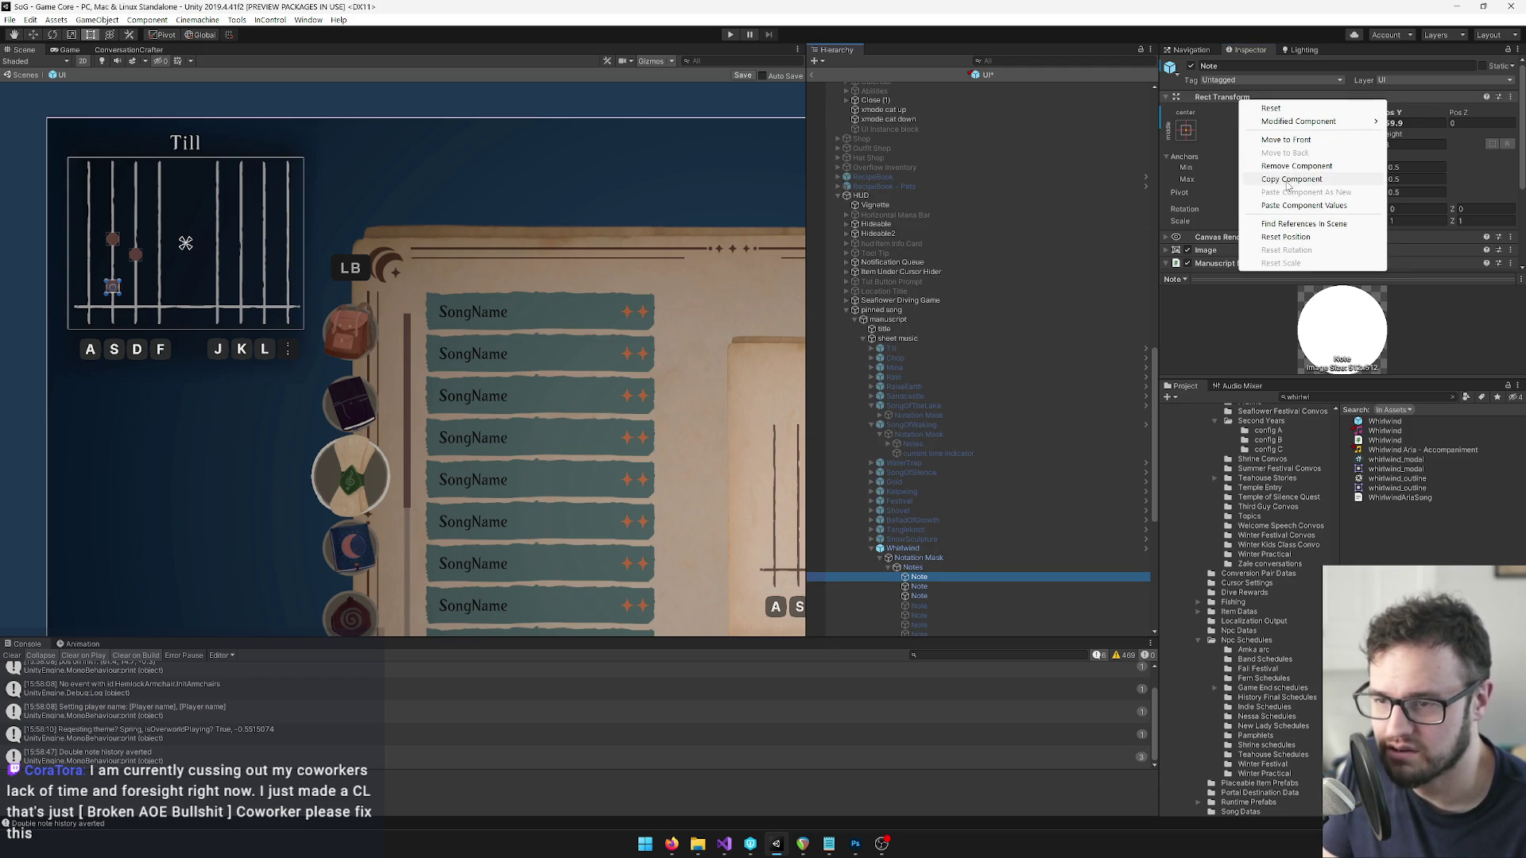
left_click(1298, 206)
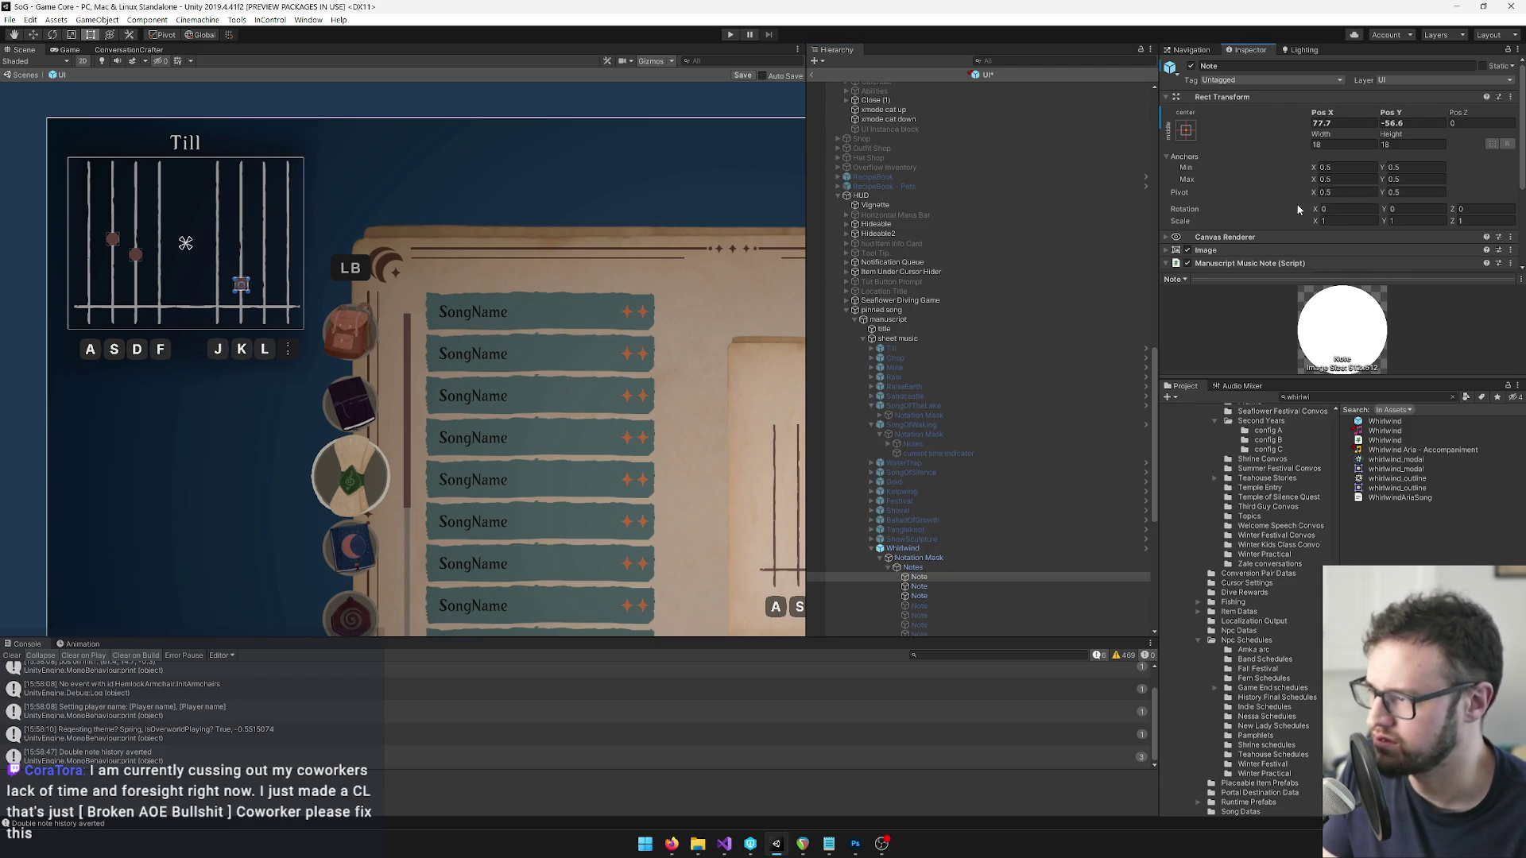
scroll(944, 274, "down", 8)
Copy the second spellbook Whirlwind note's Rect Transform values onto the second HUD note.
left_click(943, 269)
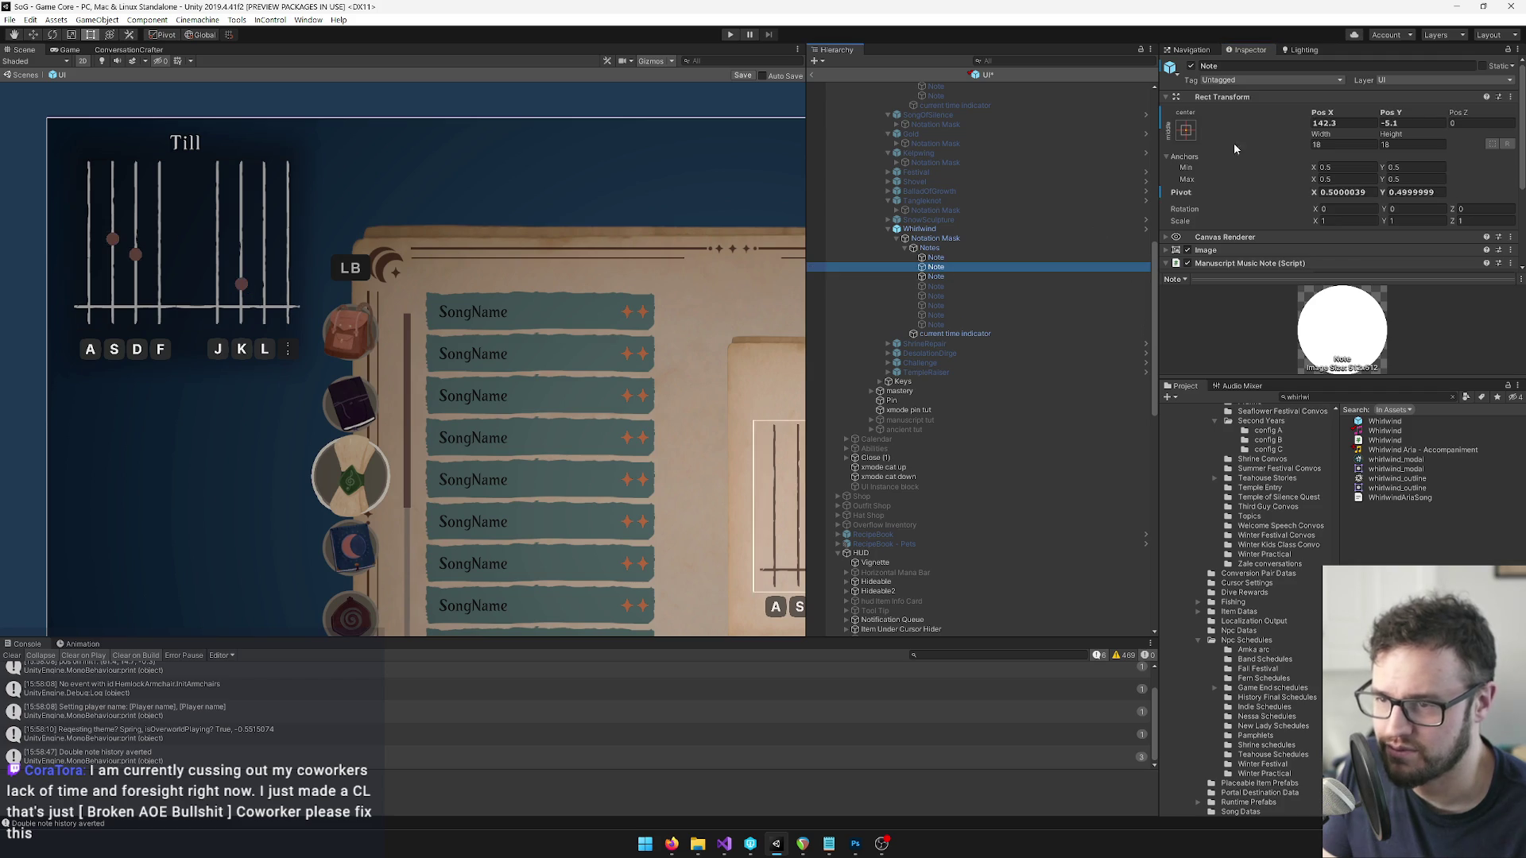
right_click(1236, 98)
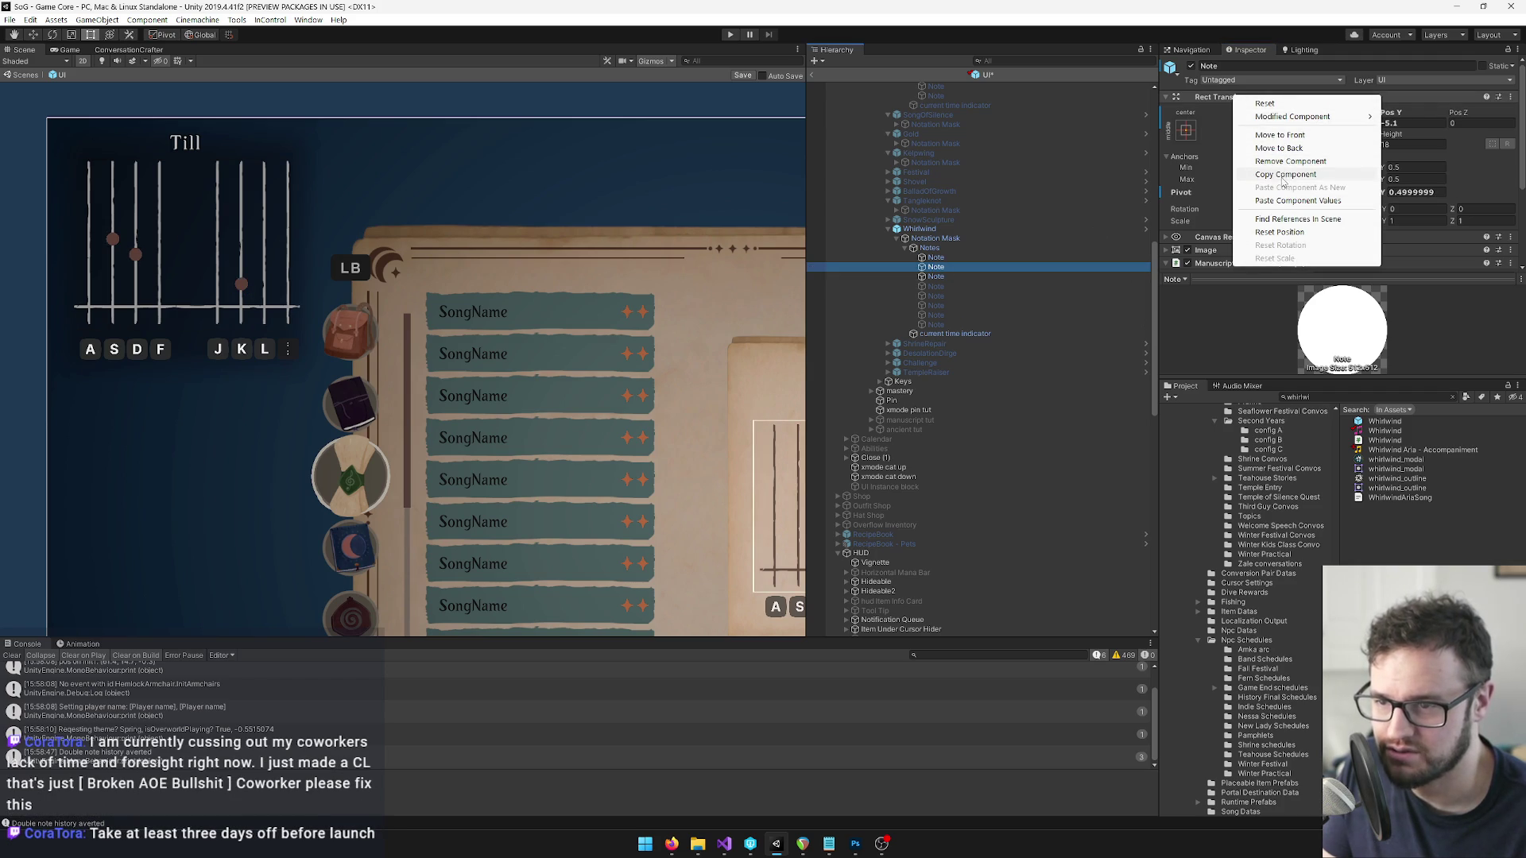
left_click(1281, 174)
scroll(938, 270, "up", 7)
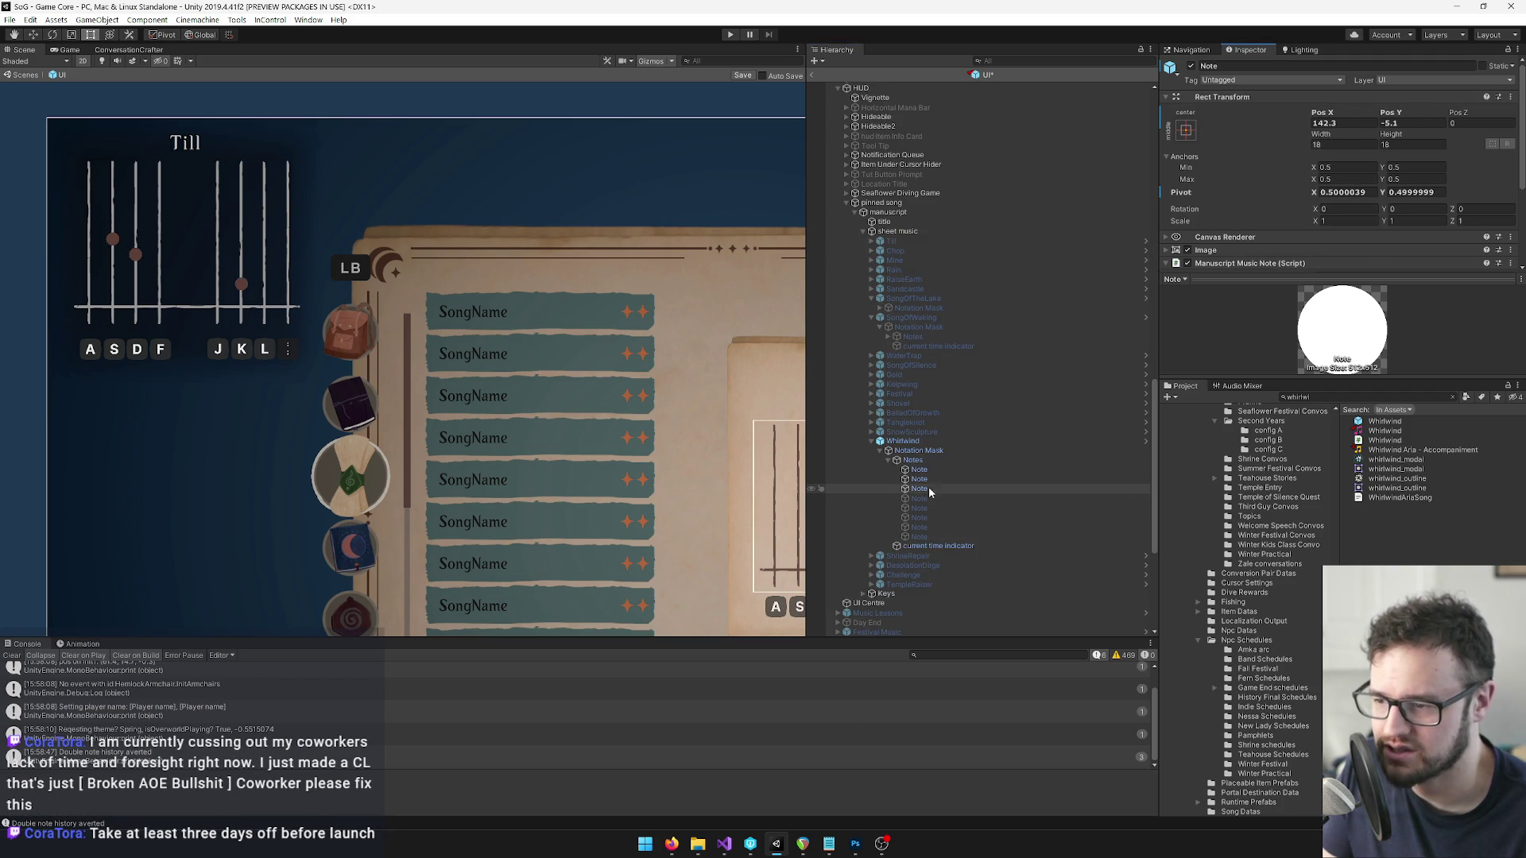
right_click(1236, 98)
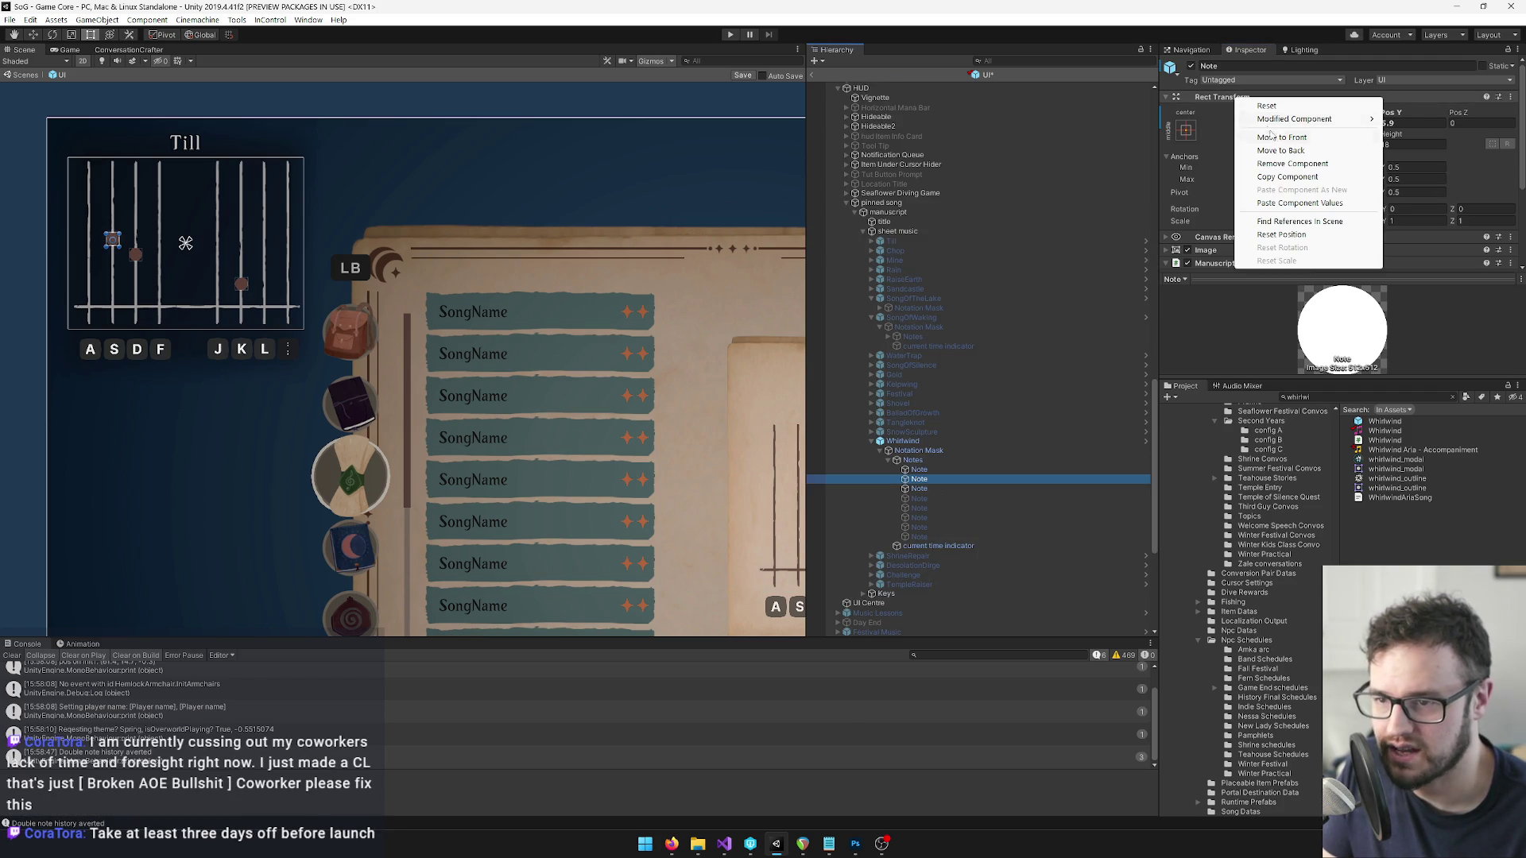
left_click(1295, 203)
scroll(947, 379, "down", 10)
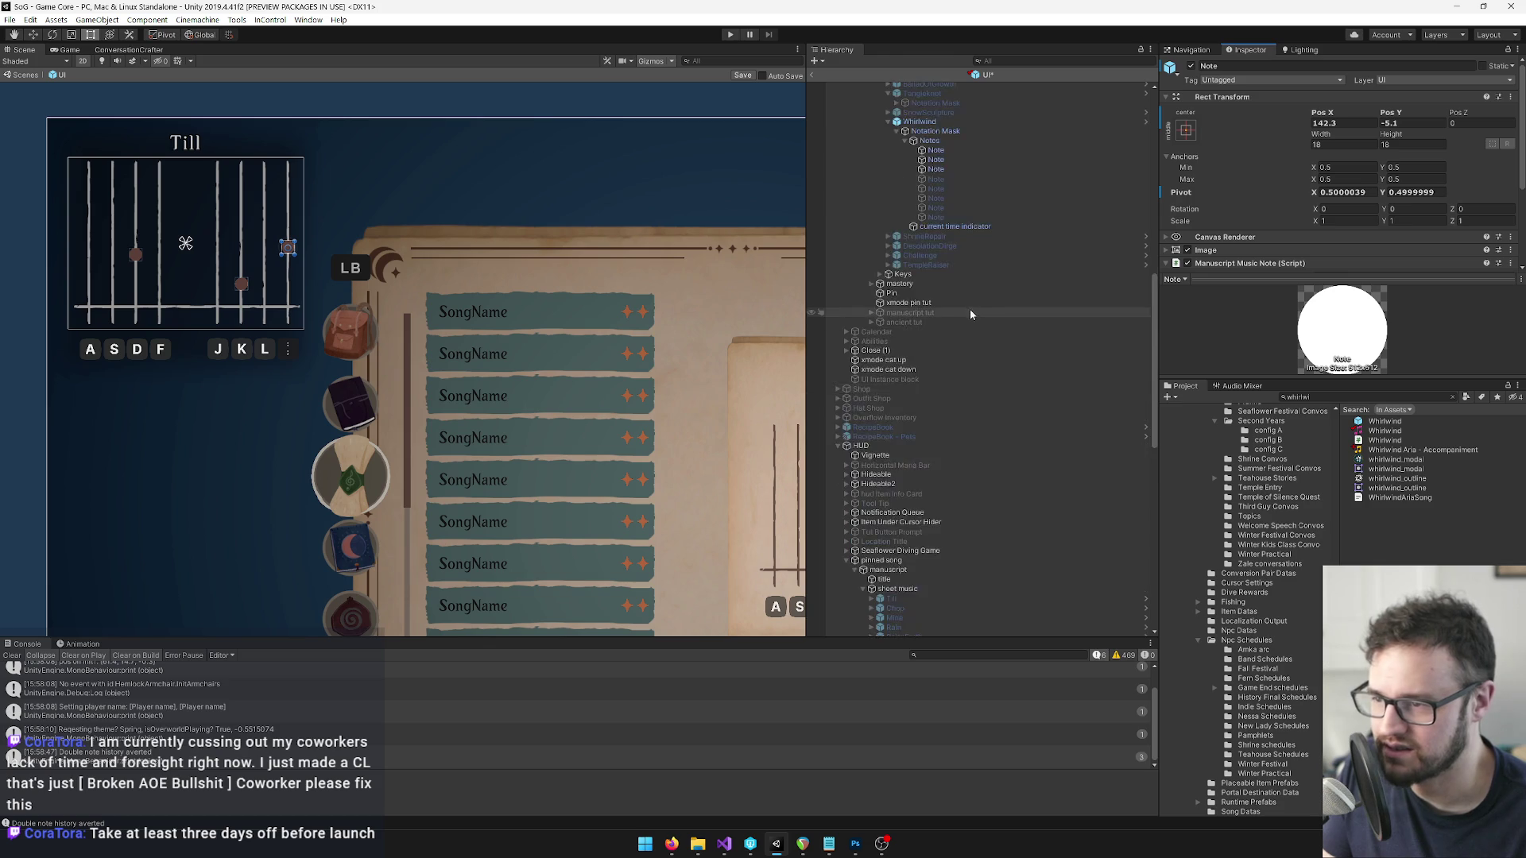
scroll(953, 294, "up", 5)
Paste the third spellbook Whirlwind note's position onto the third HUD note and center the Till panel.
left_click(944, 275)
right_click(1236, 101)
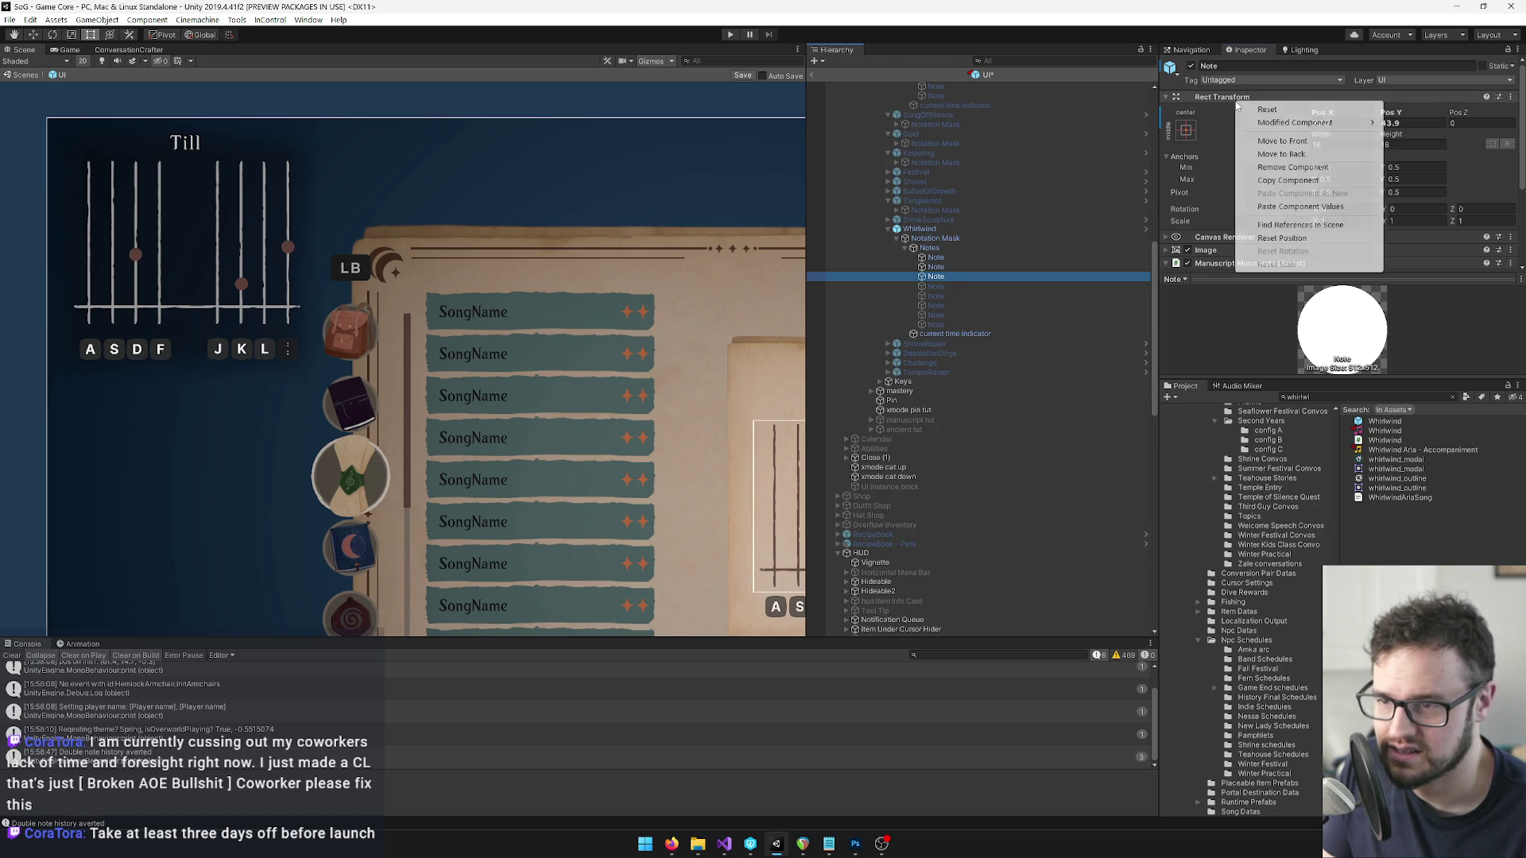
left_click(1287, 180)
scroll(984, 269, "down", 15)
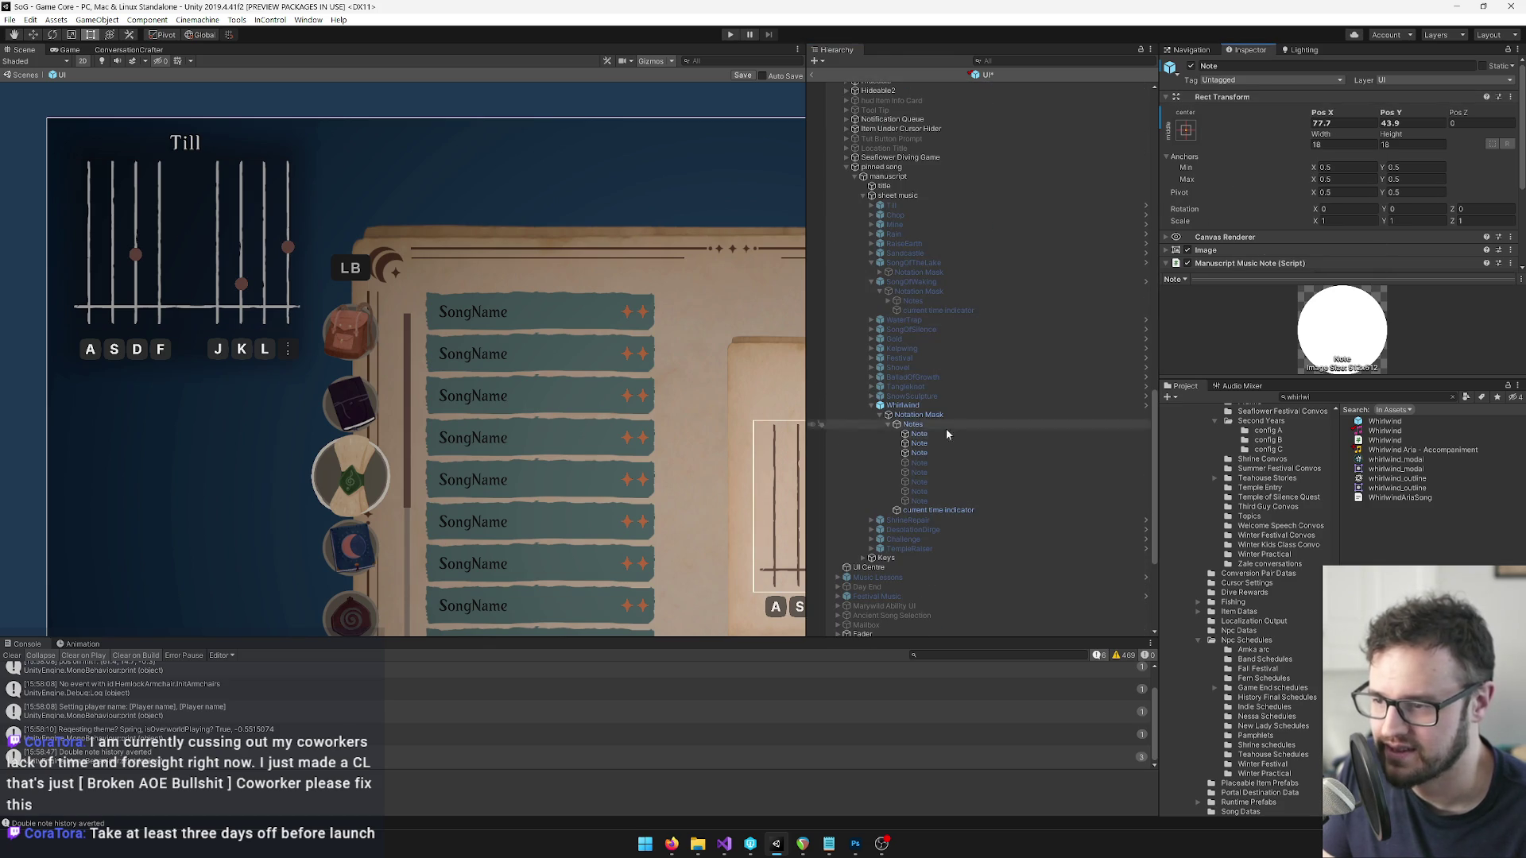
left_click(924, 452)
mouse_move(771, 372)
left_mouse_down()
mouse_move(635, 329)
mouse_move(438, 216)
mouse_move(484, 208)
mouse_move(672, 334)
left_mouse_up()
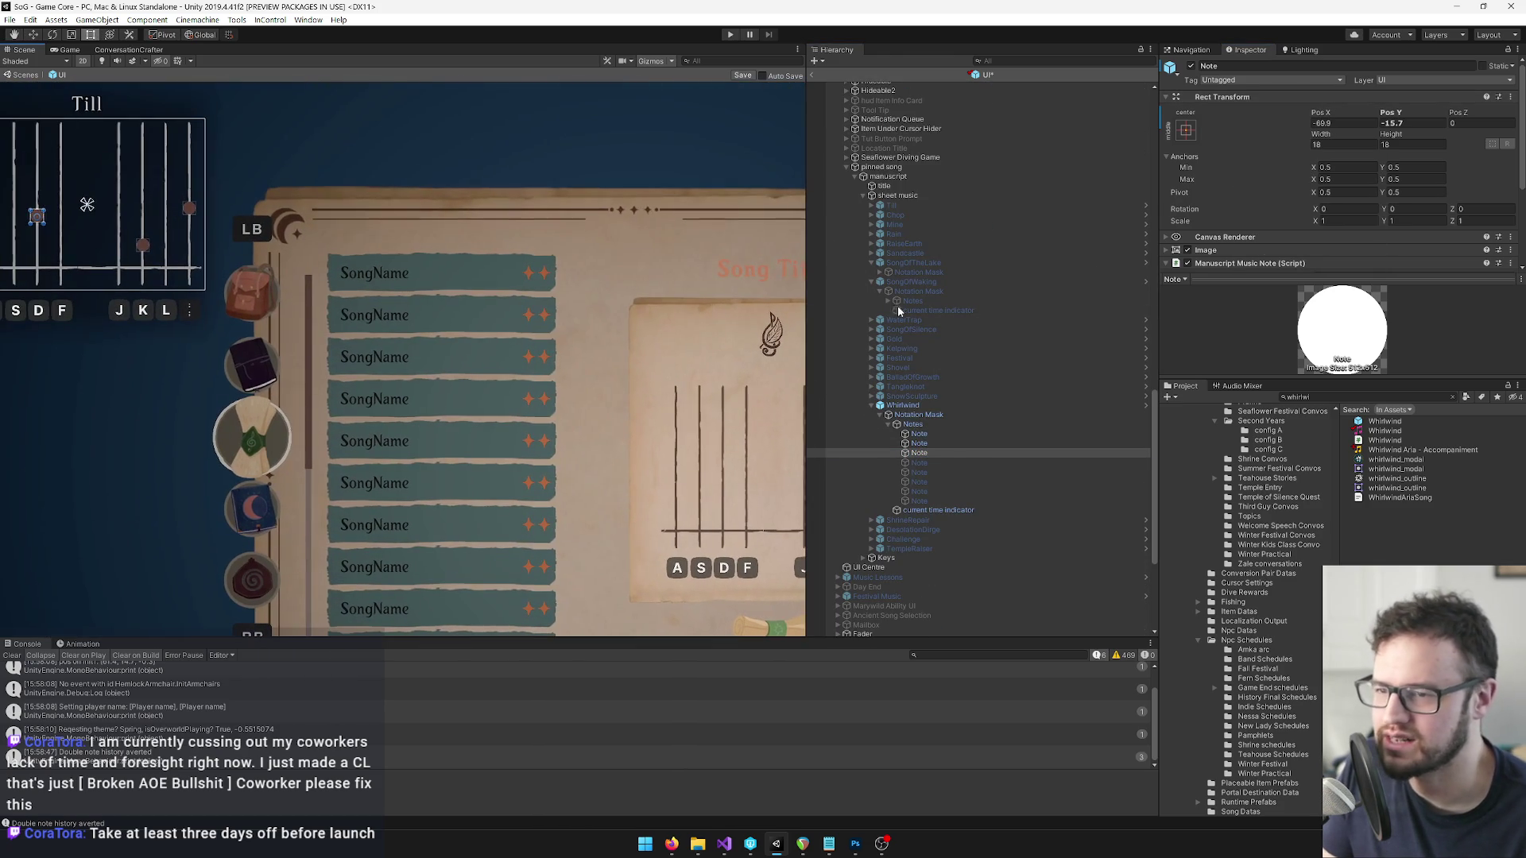
right_click(1218, 96)
left_click(1281, 203)
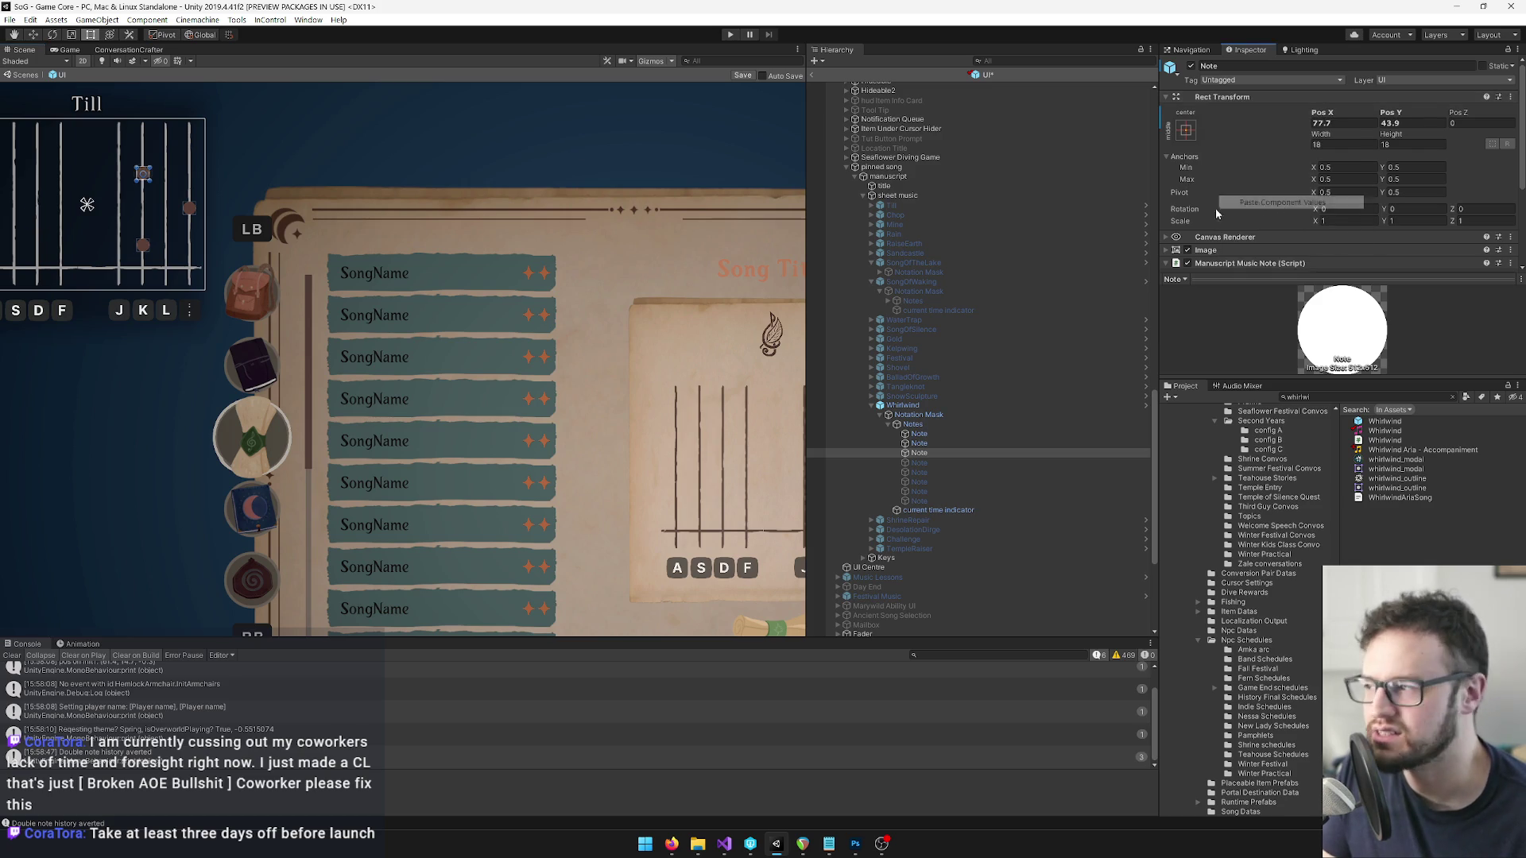
scroll(429, 289, "up", 3)
mouse_move(429, 290)
left_mouse_down()
mouse_move(489, 304)
mouse_move(501, 276)
left_mouse_up()
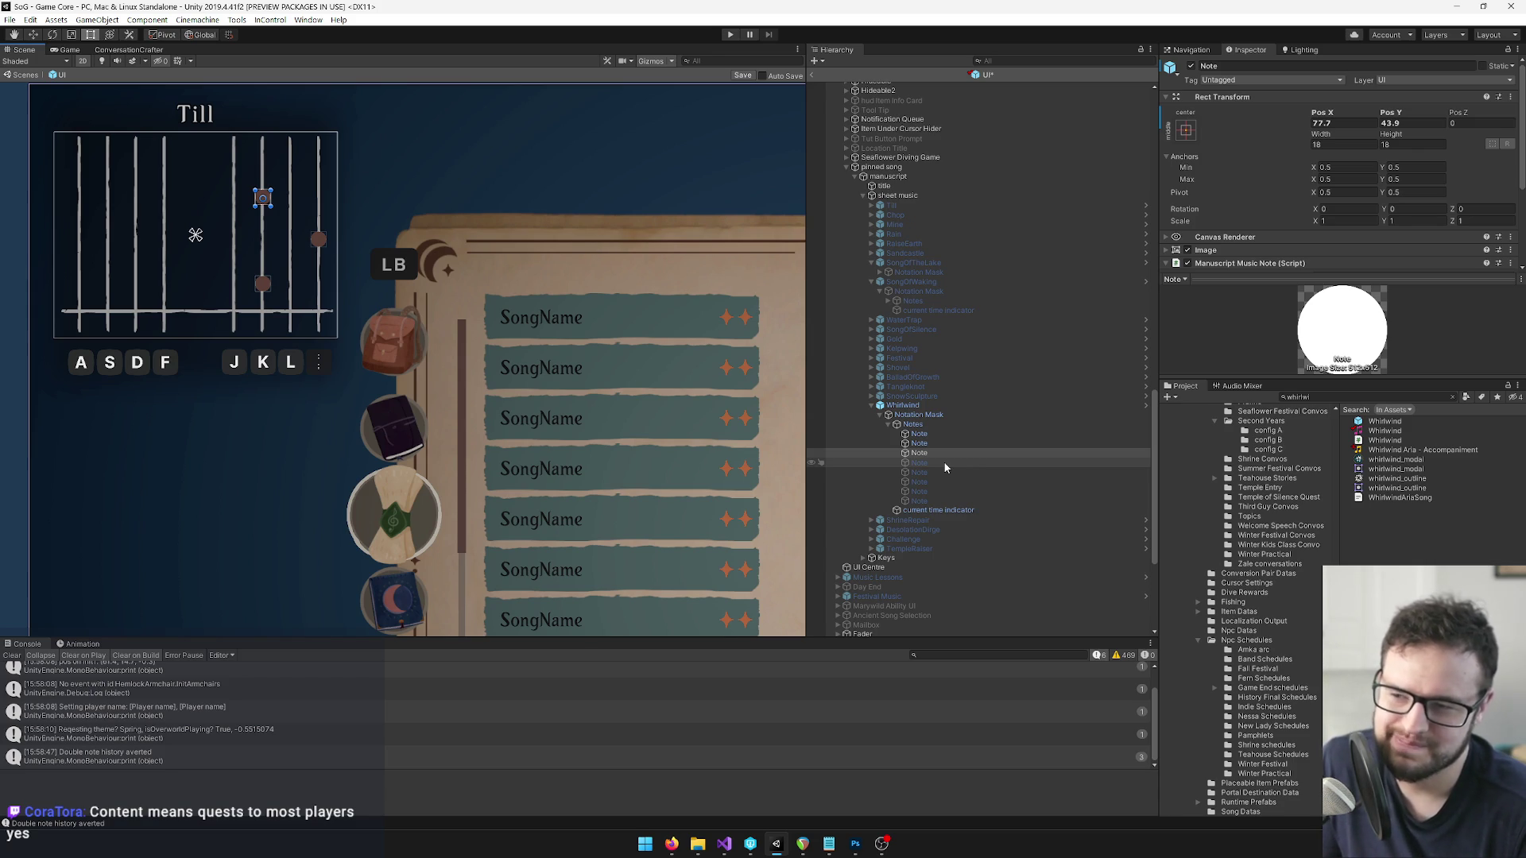
Deactivate the pinned-song Whirlwind sheet and frame the view on the spellbook sheet music.
mouse_move(501, 295)
left_mouse_down()
mouse_move(510, 345)
mouse_move(535, 339)
left_mouse_up()
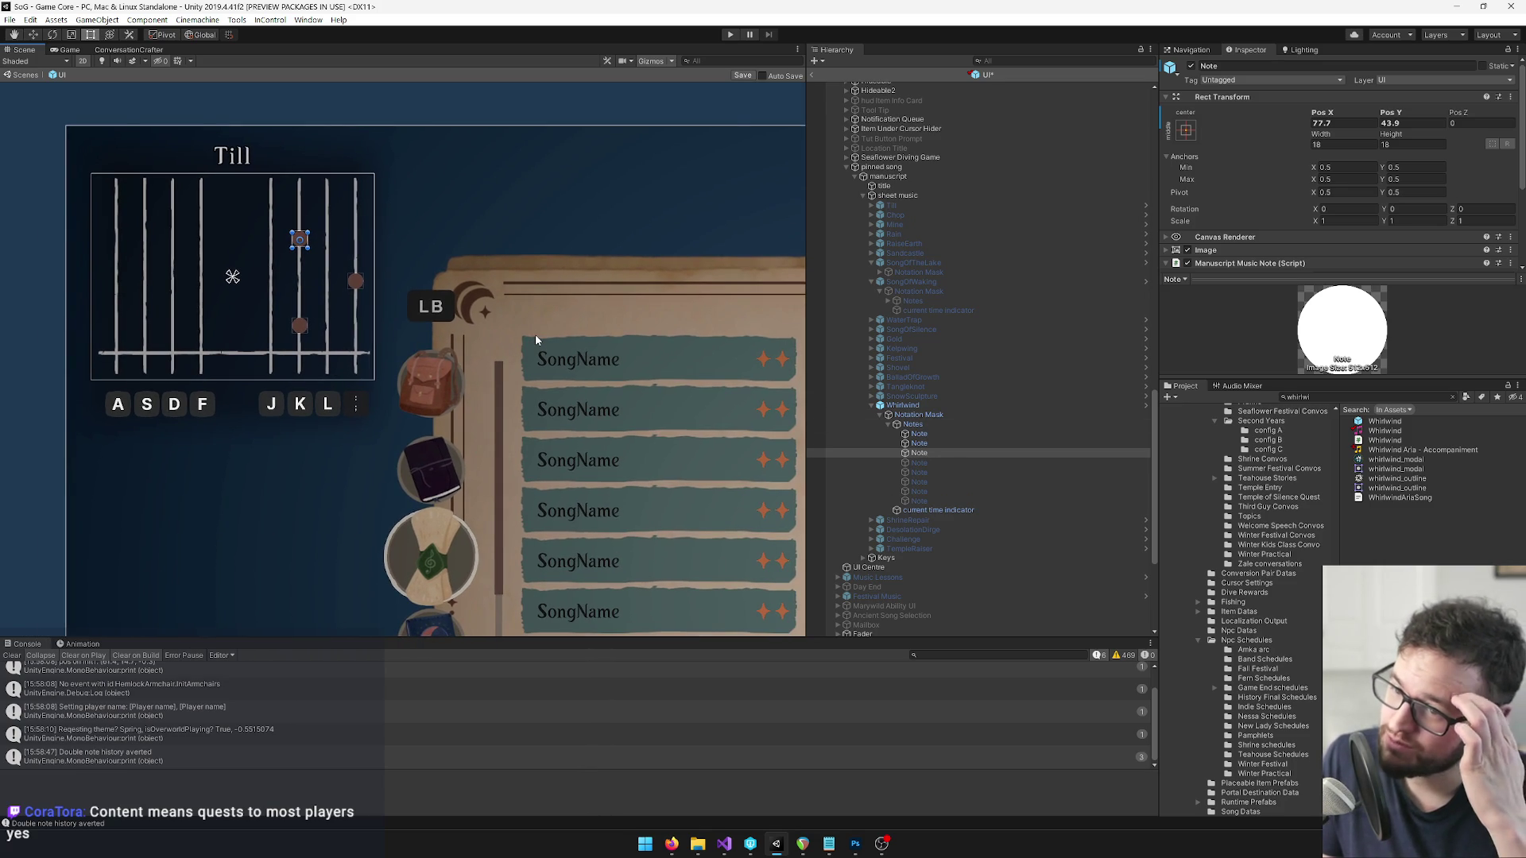
left_click(962, 404)
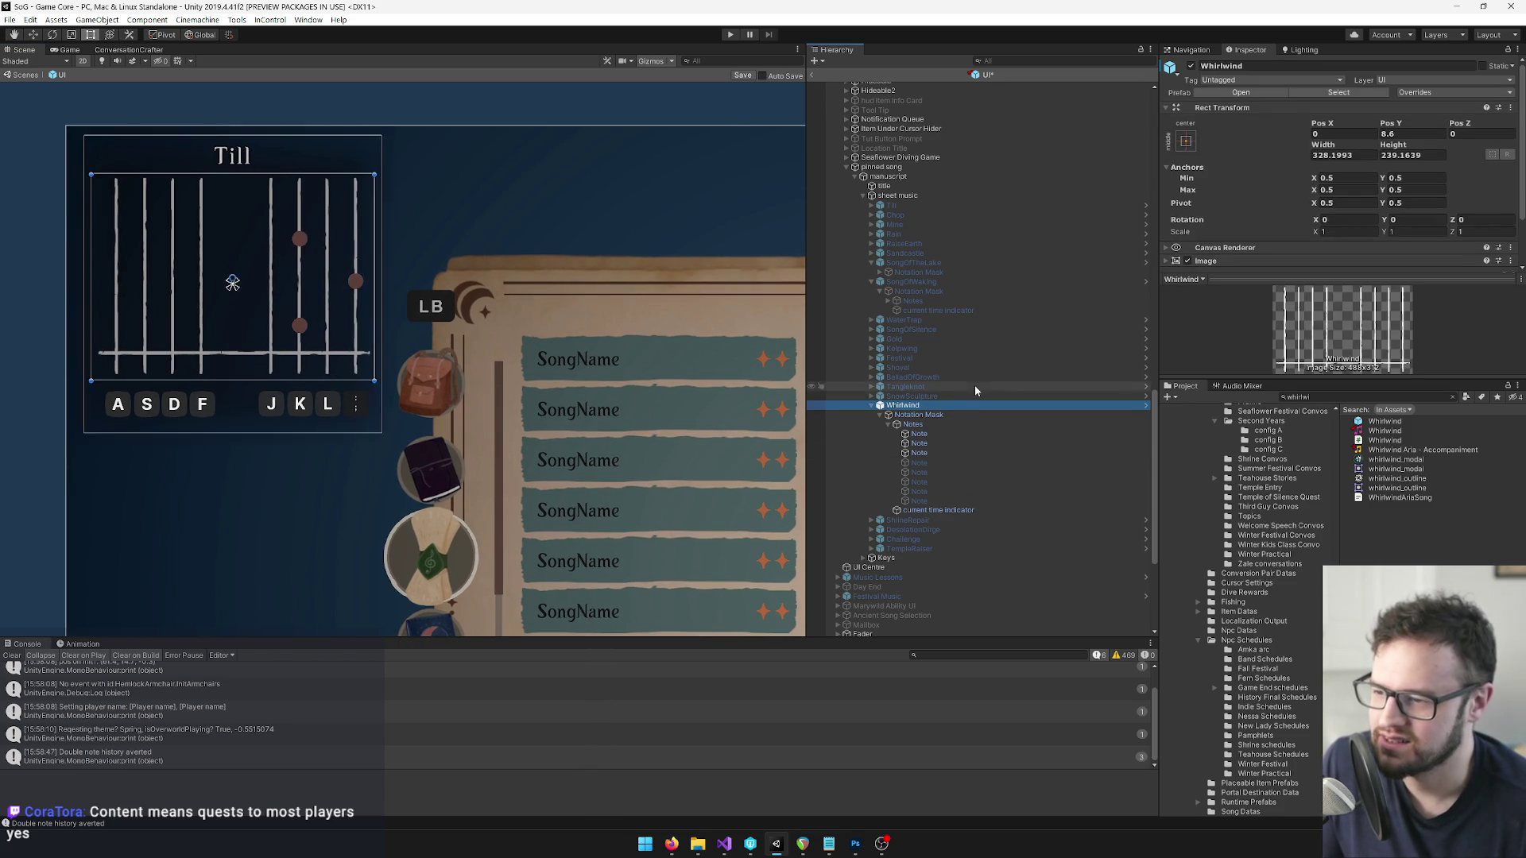
scroll(555, 327, "down", 5)
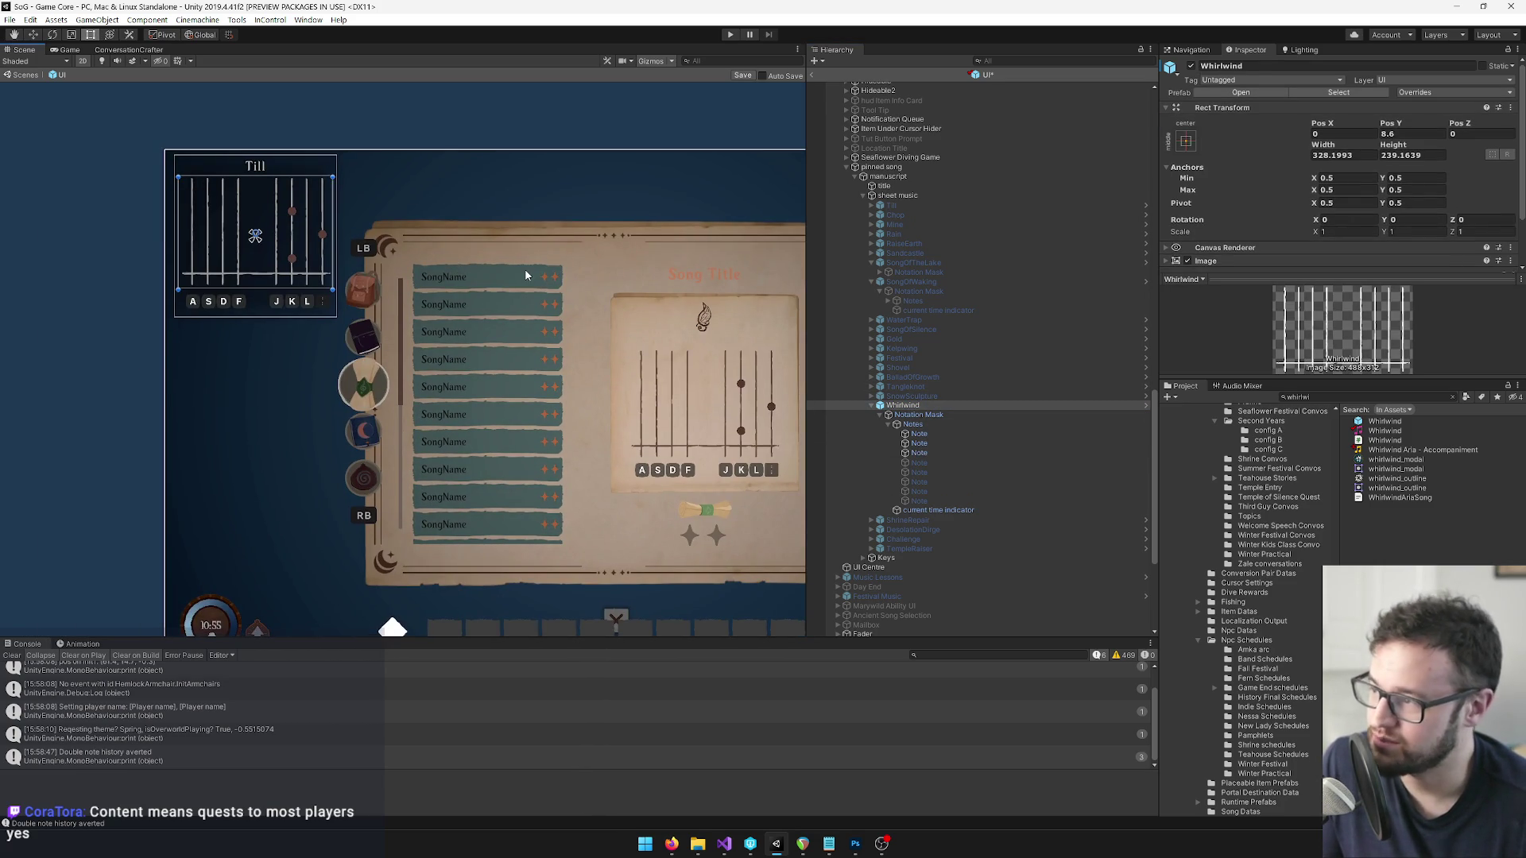
left_click_drag(526, 275, 572, 317)
left_click(1190, 66)
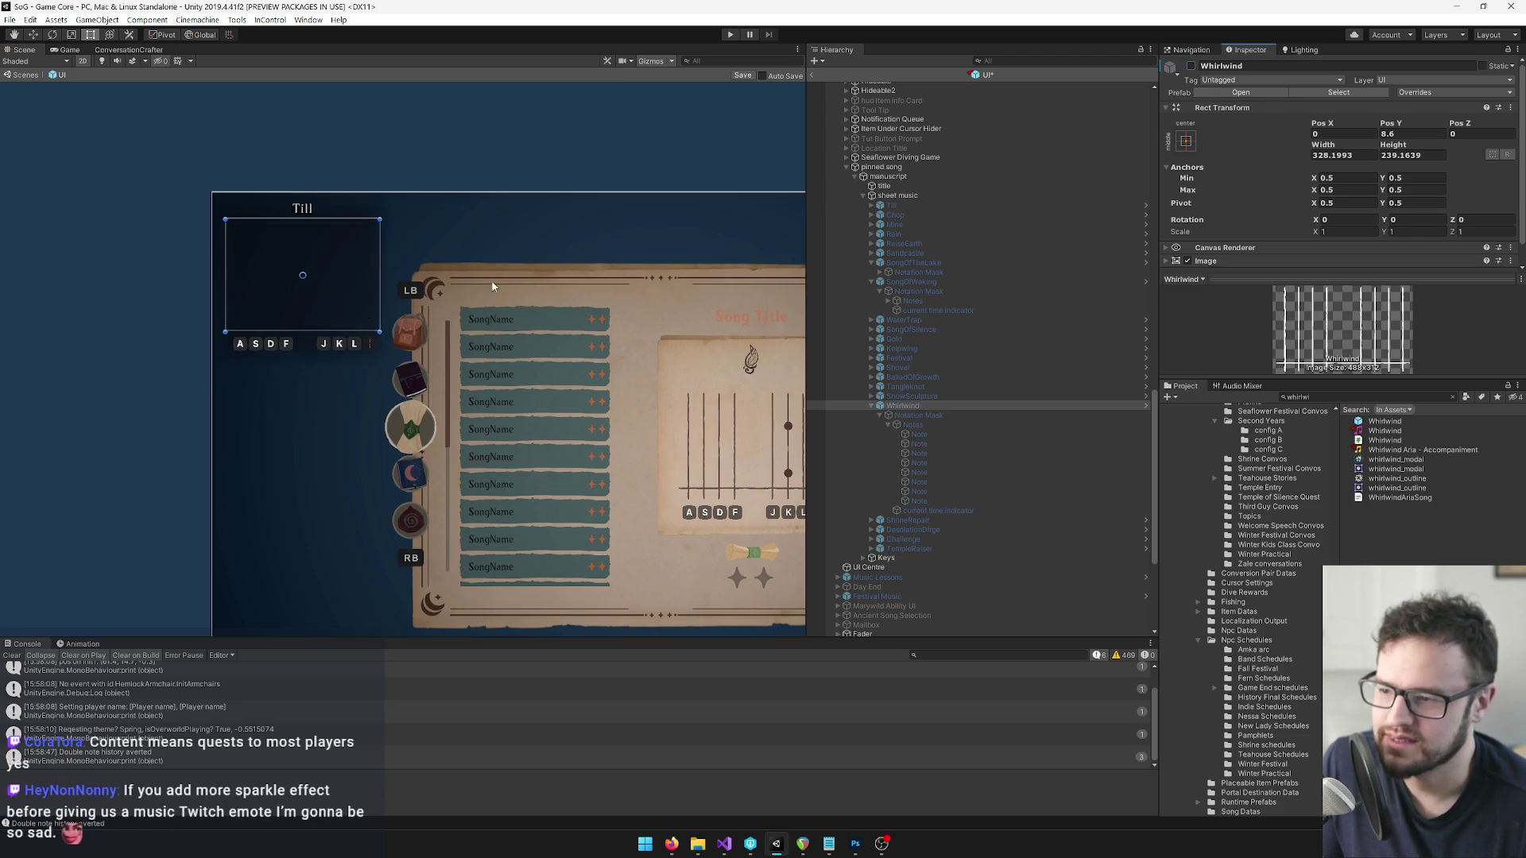
key("f")
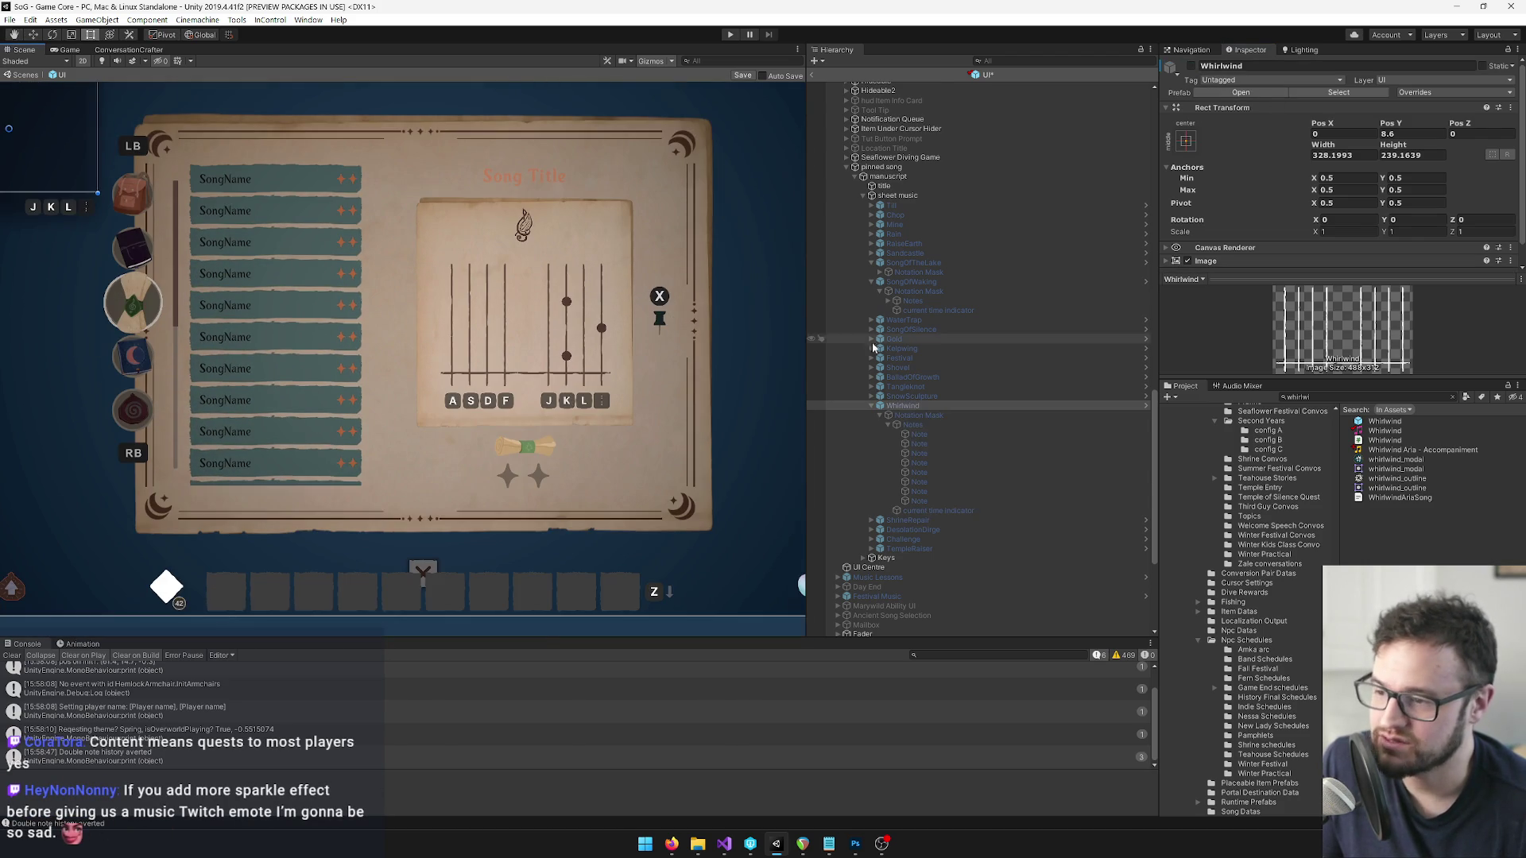
Hide the spellbook Whirlwind sheet with Alt+Shift+A and activate the ShrineRepair sheet instead.
scroll(935, 370, "up", 8)
scroll(934, 371, "up", 9)
left_click(926, 327)
left_click(919, 336)
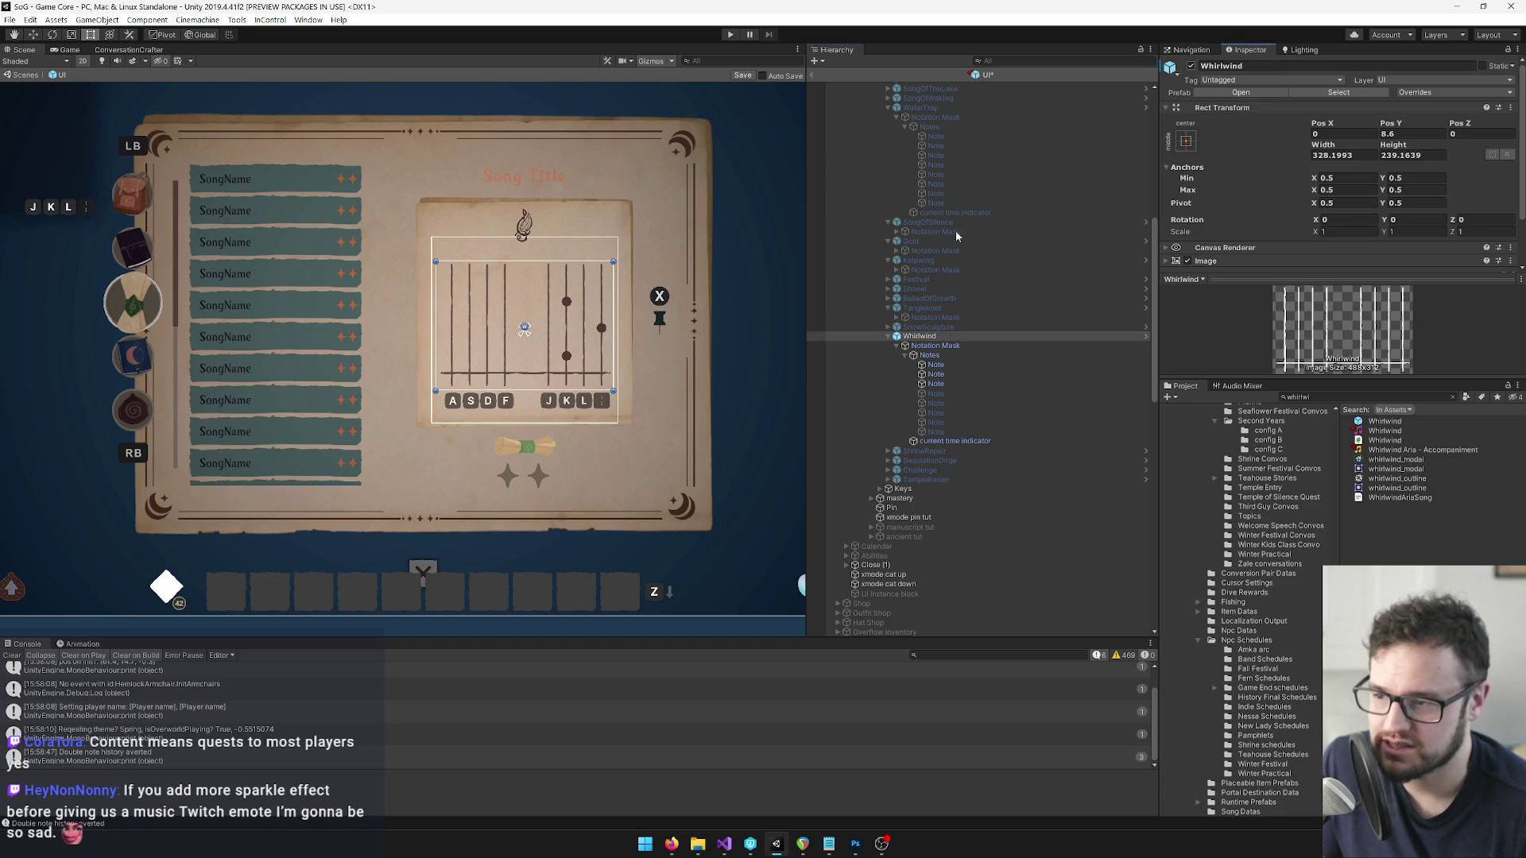
key("alt+shift+a")
left_click(914, 336)
left_click(888, 336)
left_click(896, 347)
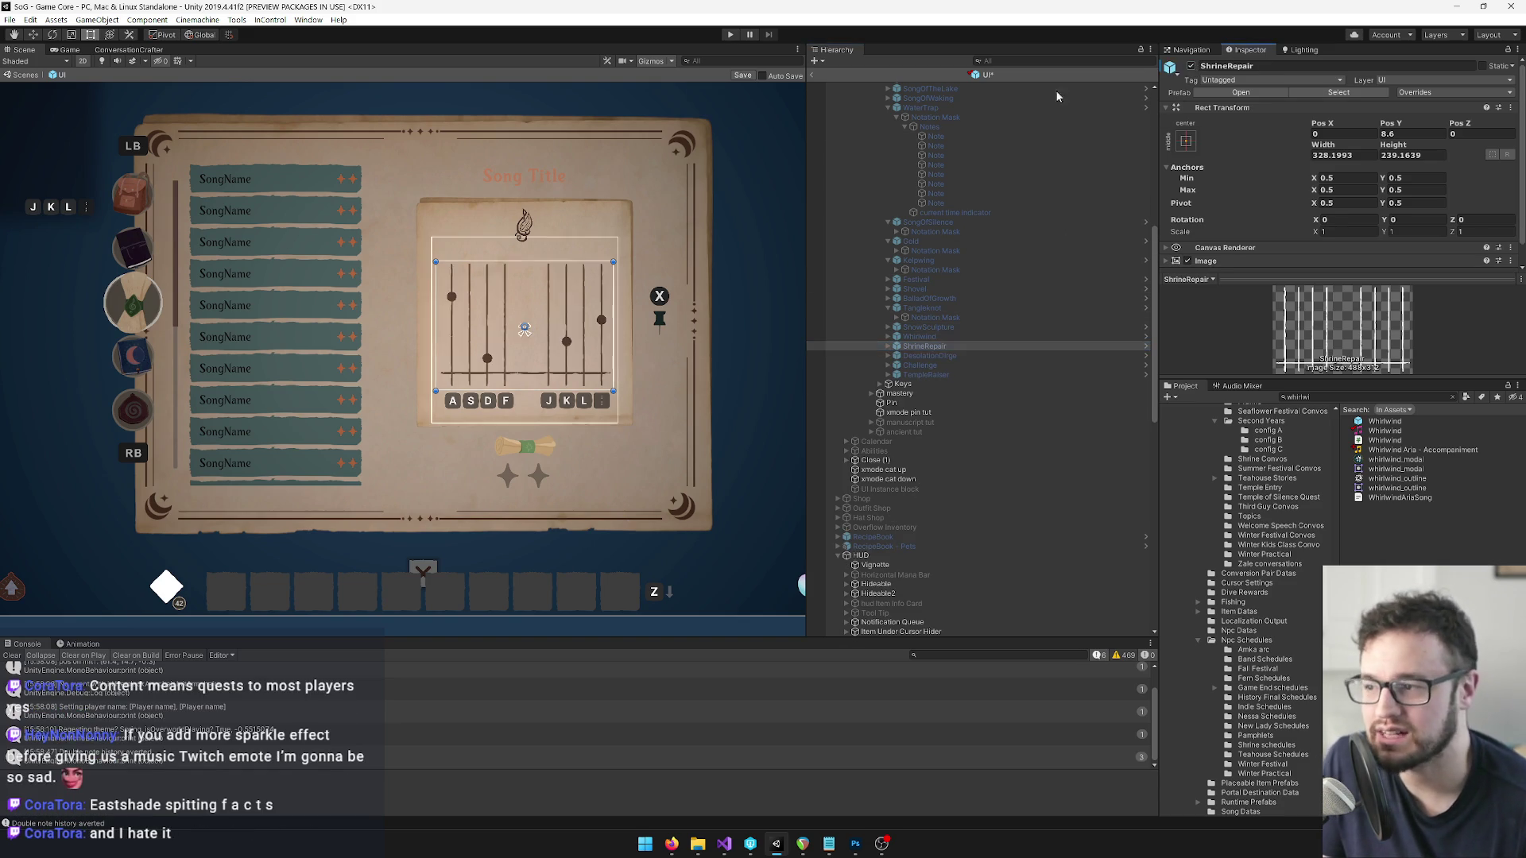
Expand ShrineRepair > Notation Mask > Notes and select the ShrineRepair note objects.
scroll(593, 184, "up", 4)
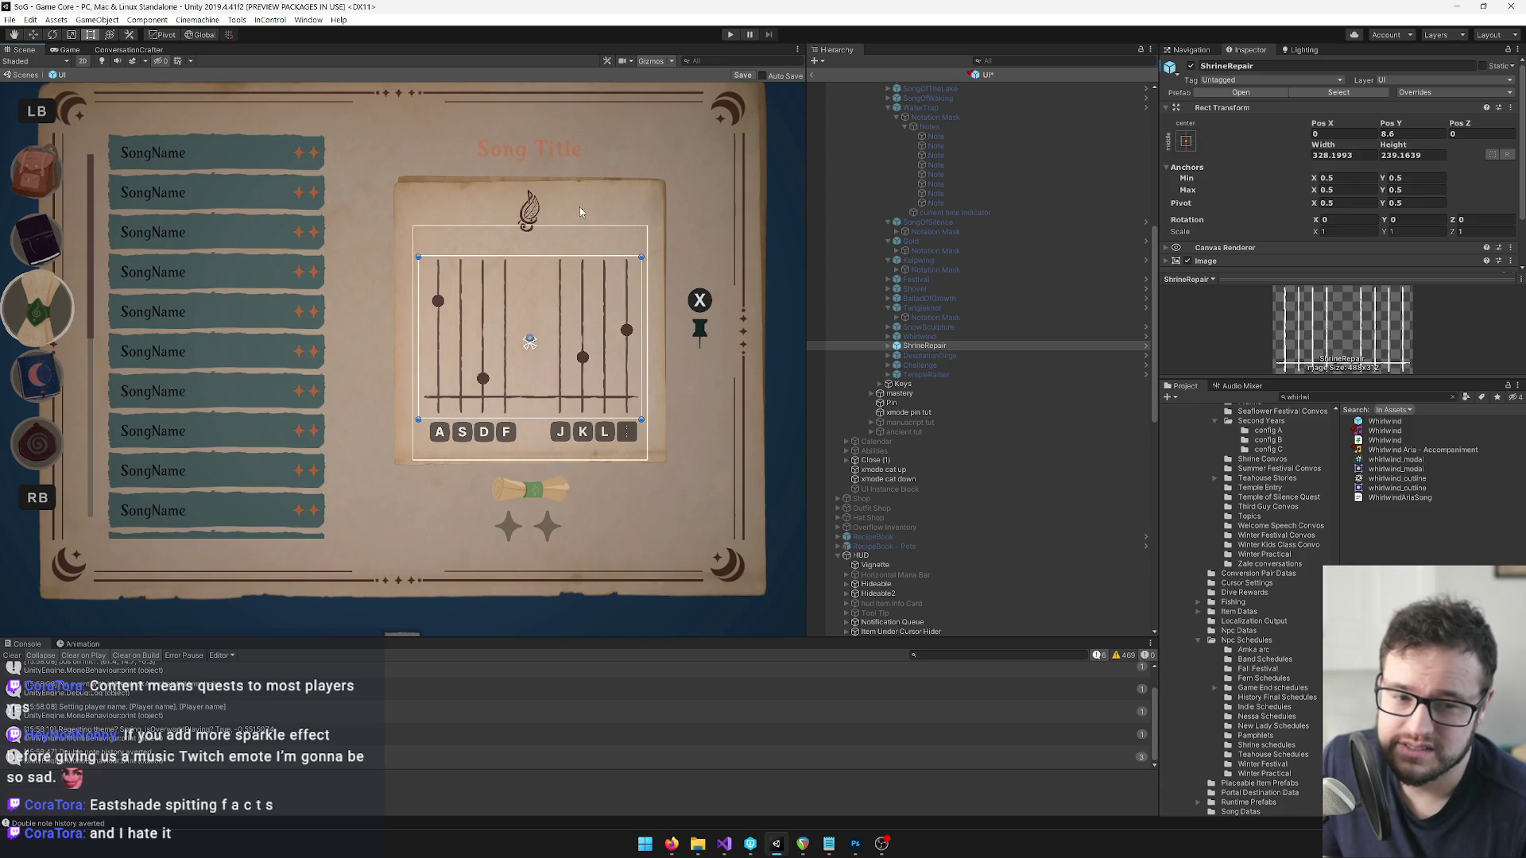
left_click_drag(579, 208, 566, 197)
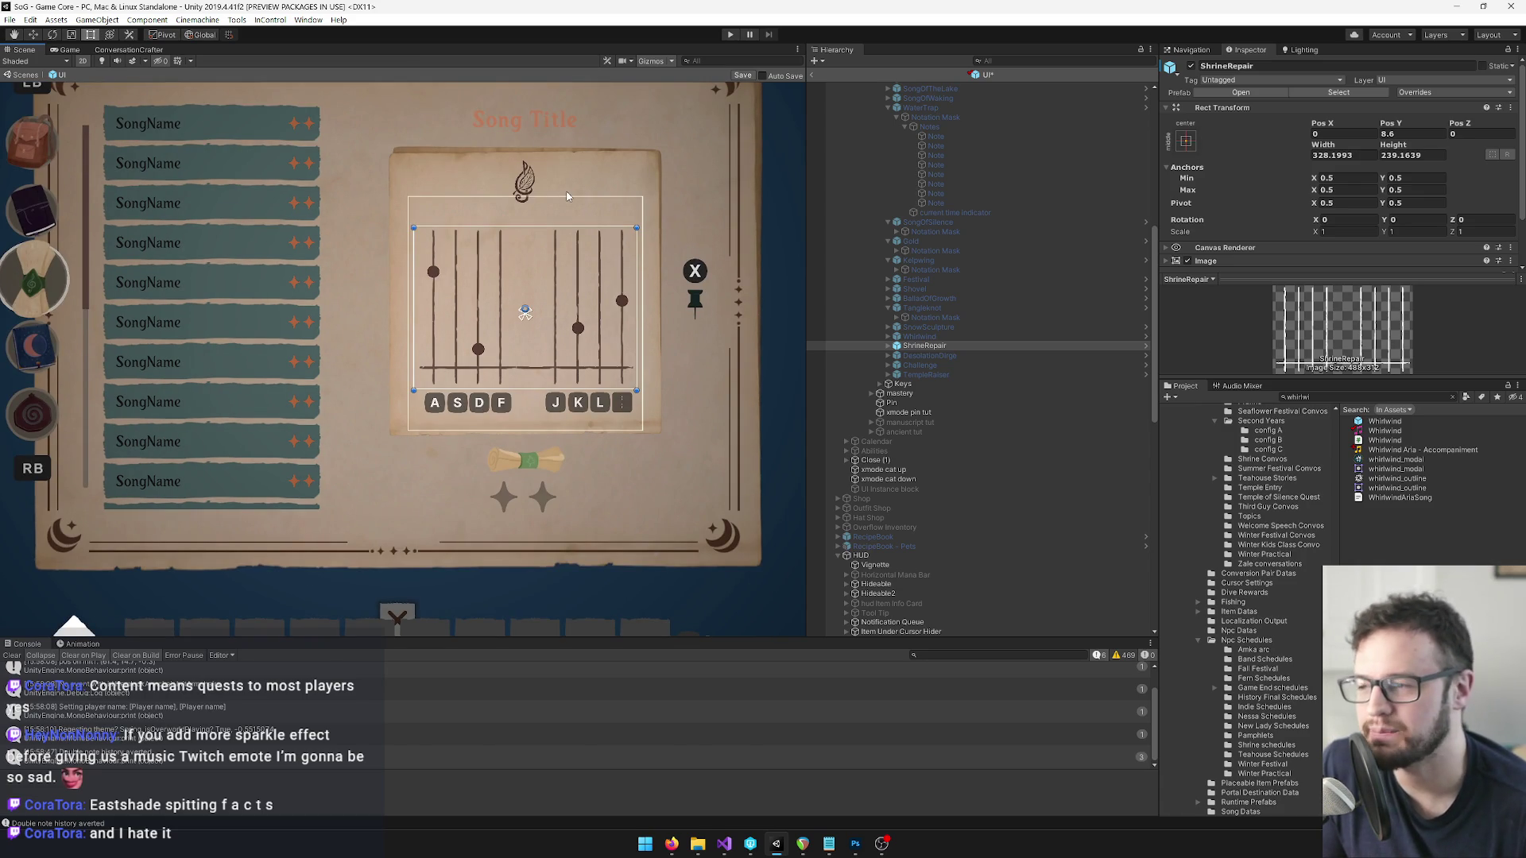
left_click(887, 347)
left_click(896, 356)
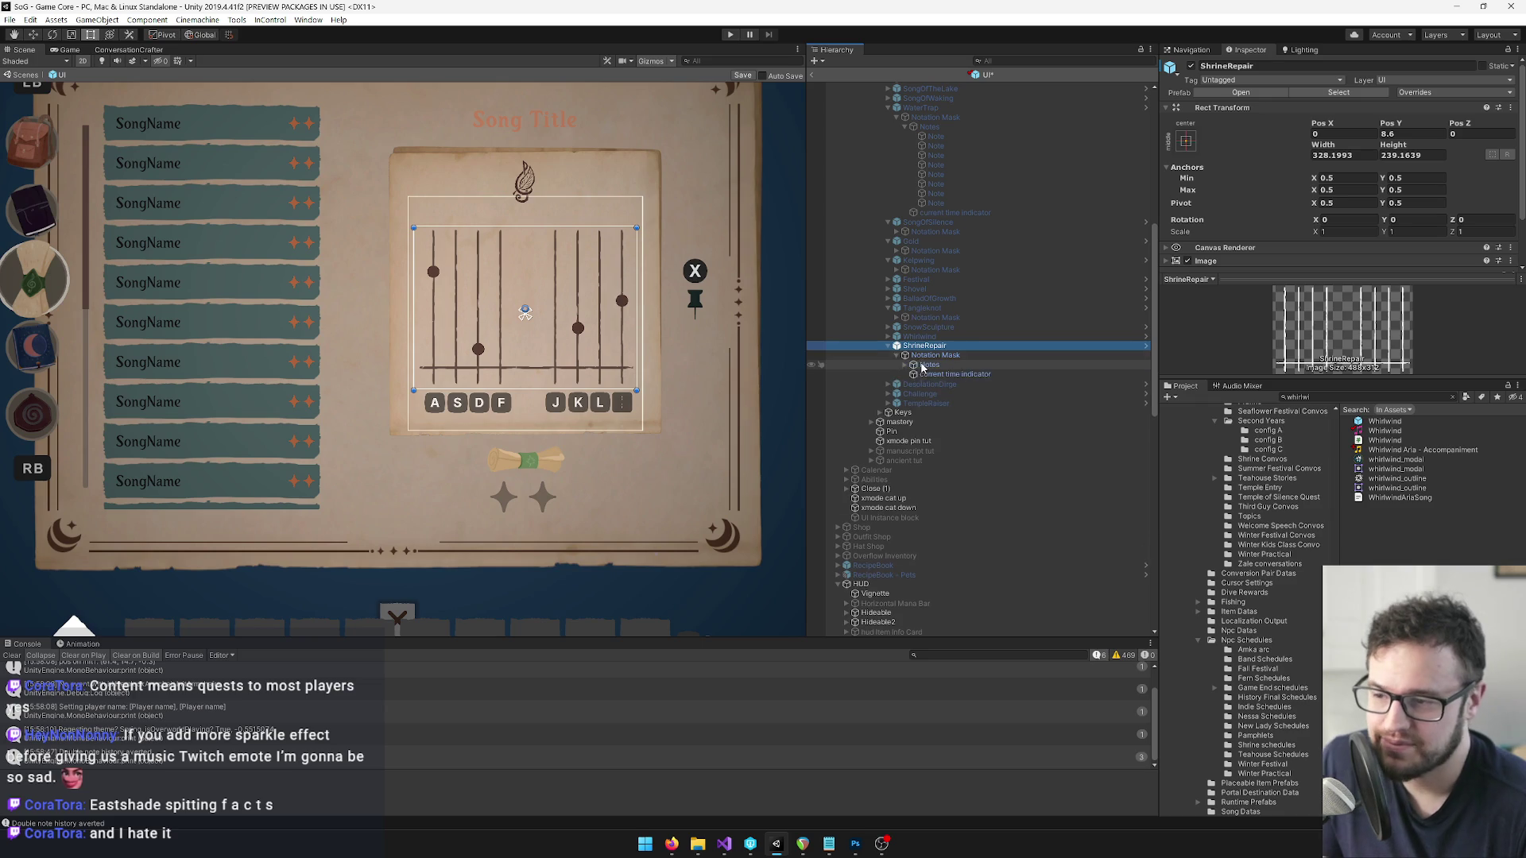
left_click(904, 364)
left_click(959, 385)
left_click(960, 417)
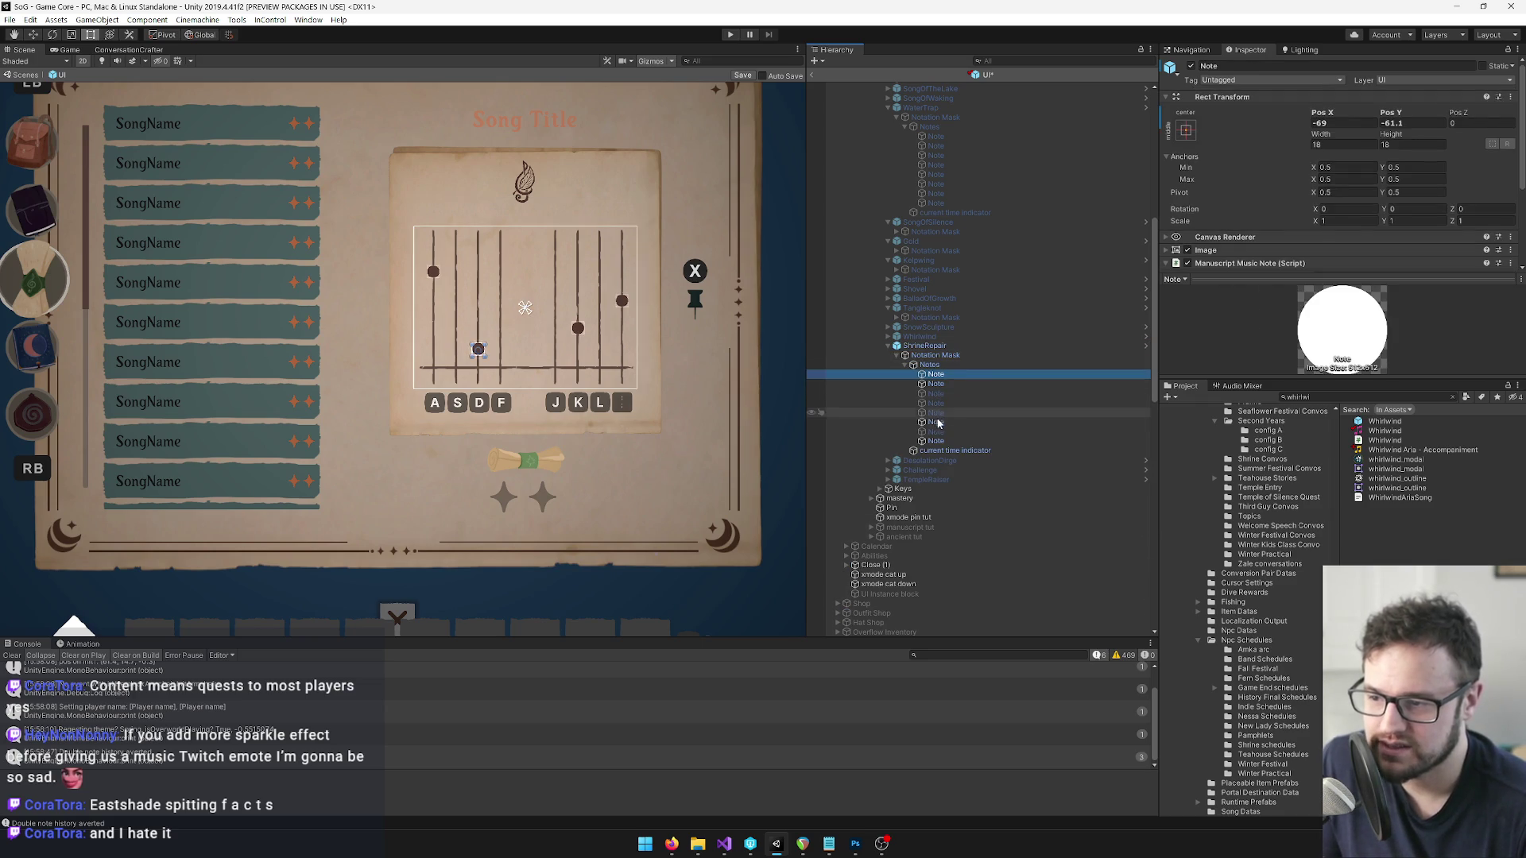
left_click(961, 439)
Dismiss the stray Start menu, reselect the ShrineRepair notes to reposition and return to the Rect tool.
key("super")
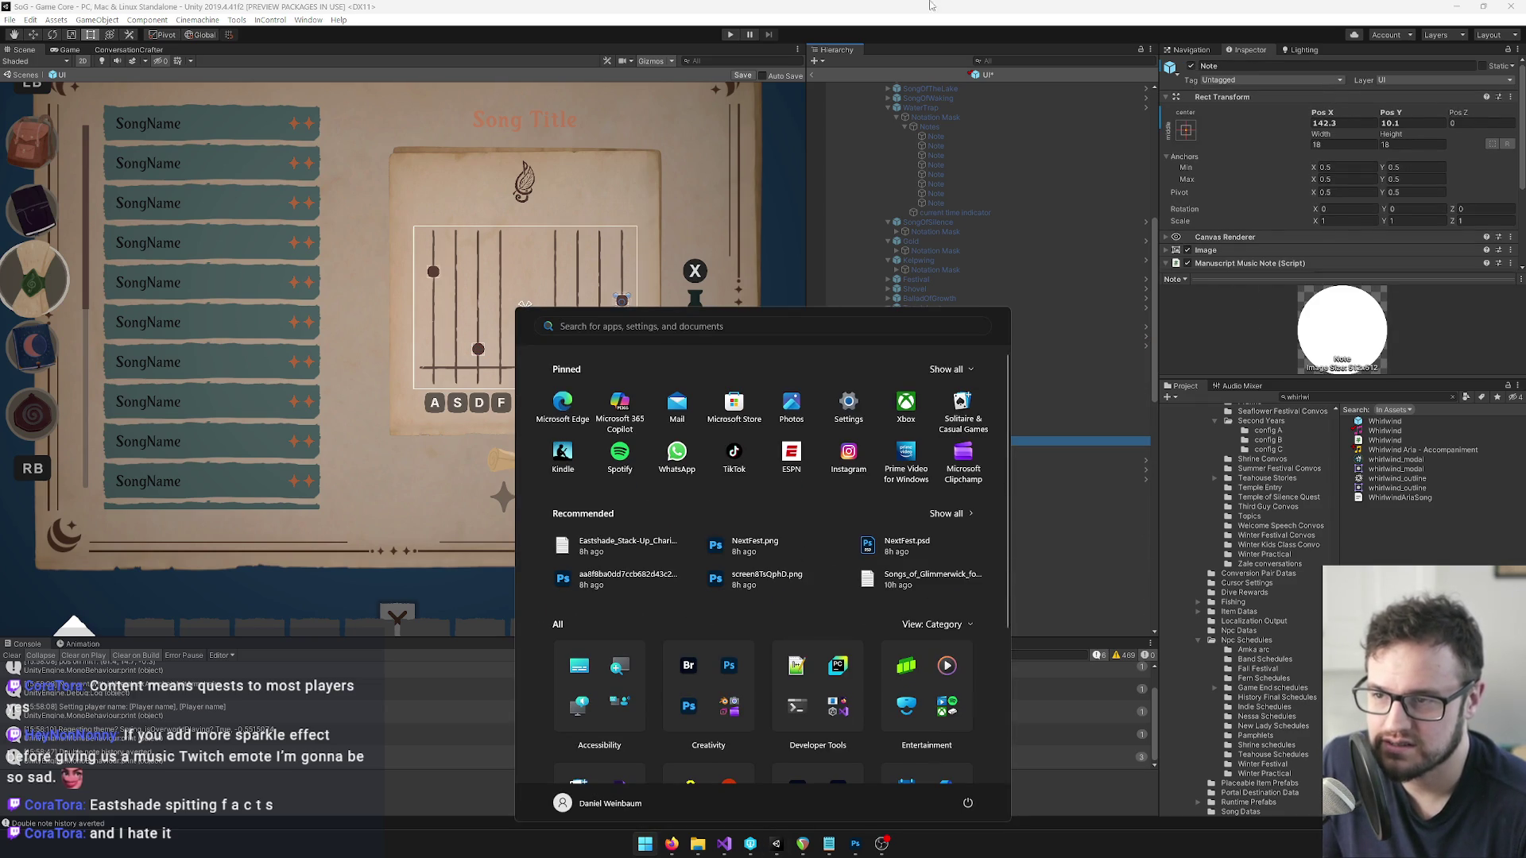
key("super")
left_click(951, 366)
left_click(941, 422)
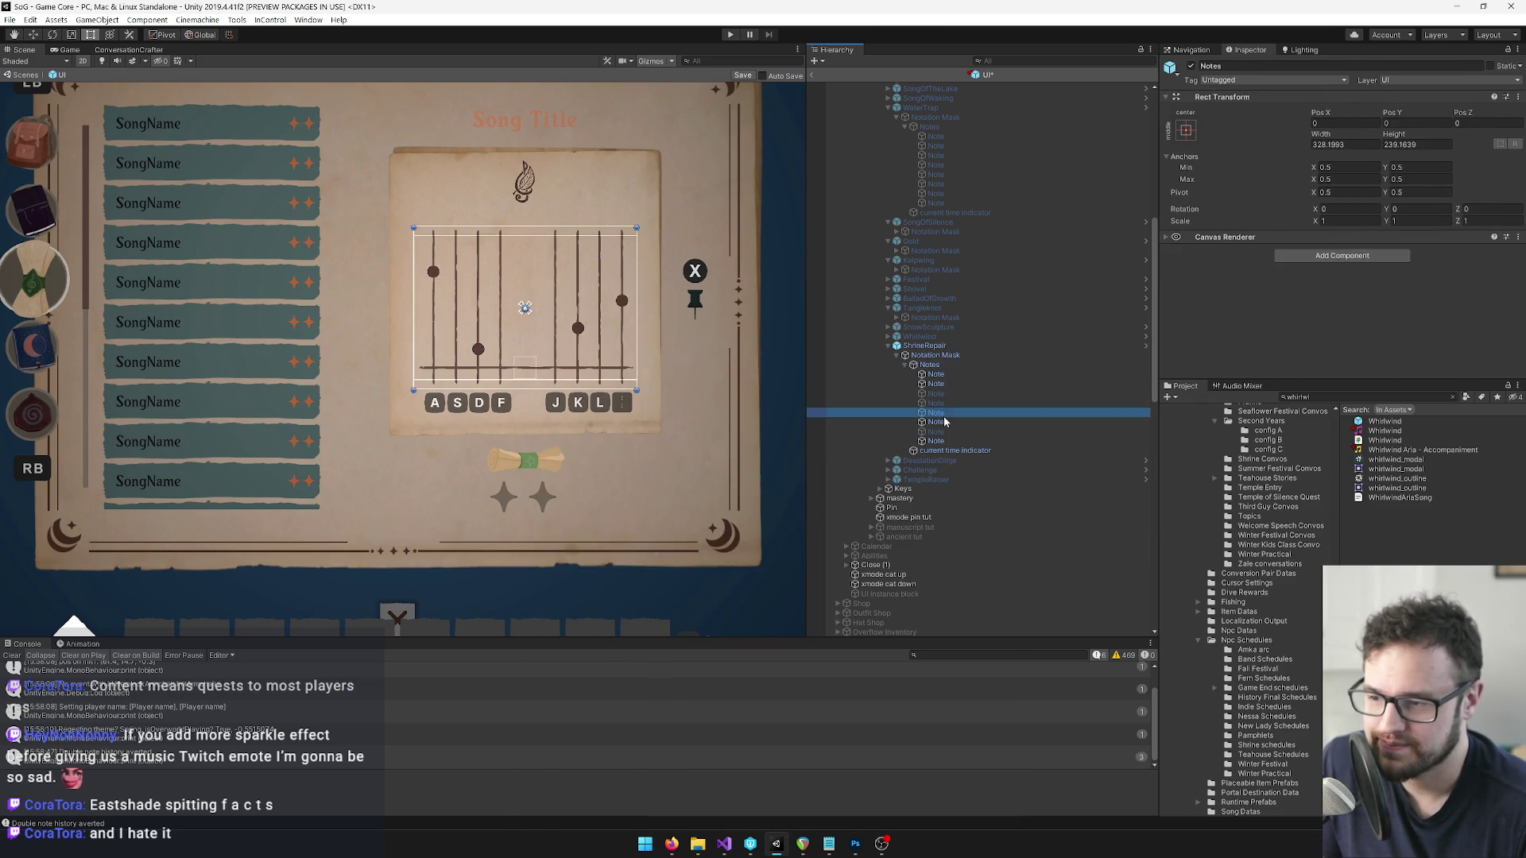
left_click(941, 441, "ctrl")
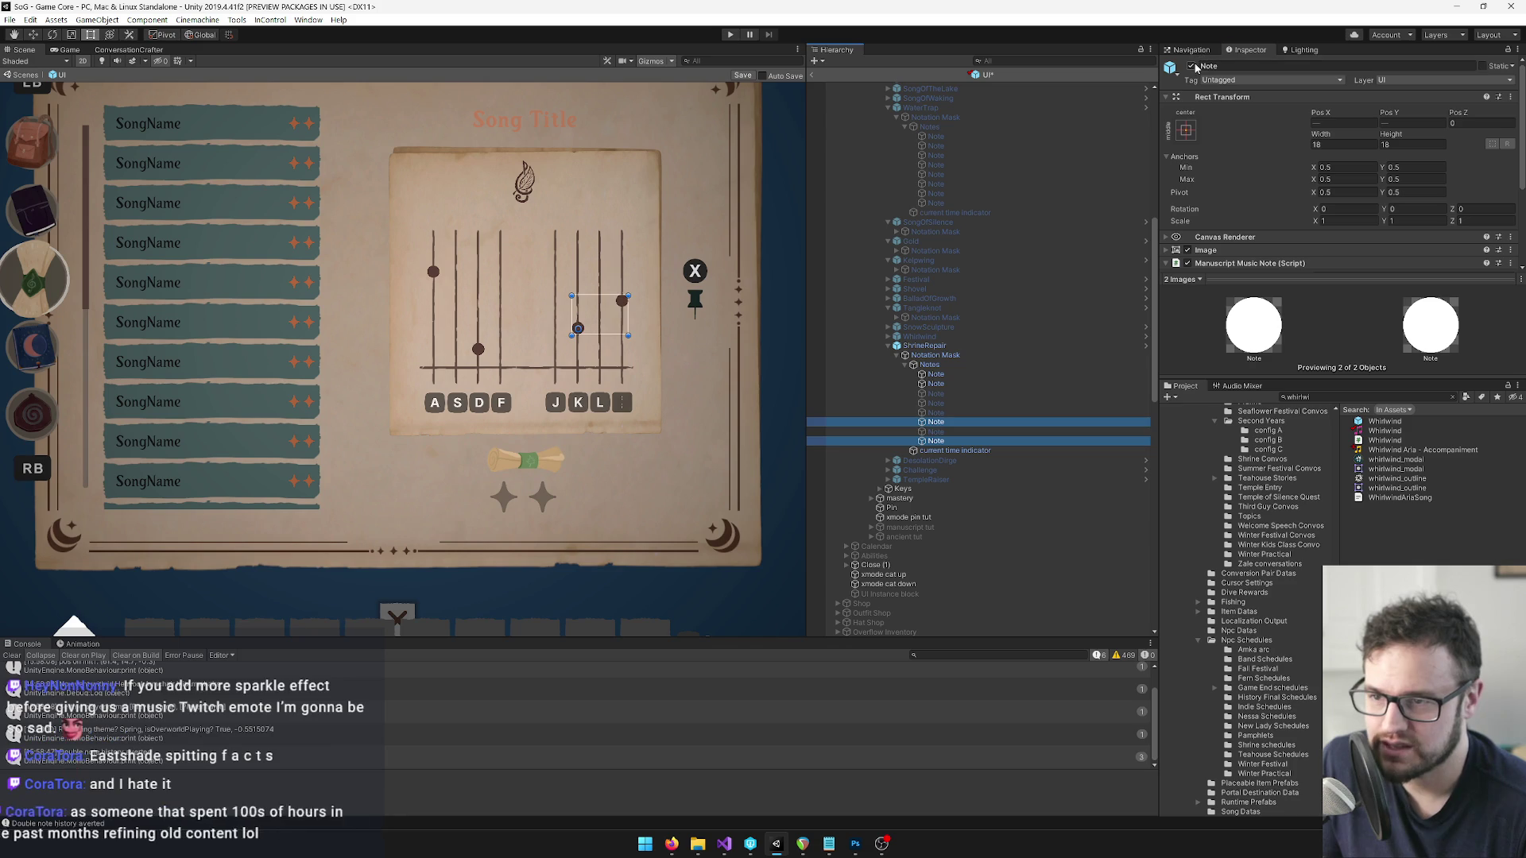
left_click(938, 384, "ctrl")
left_click(938, 394)
key("q")
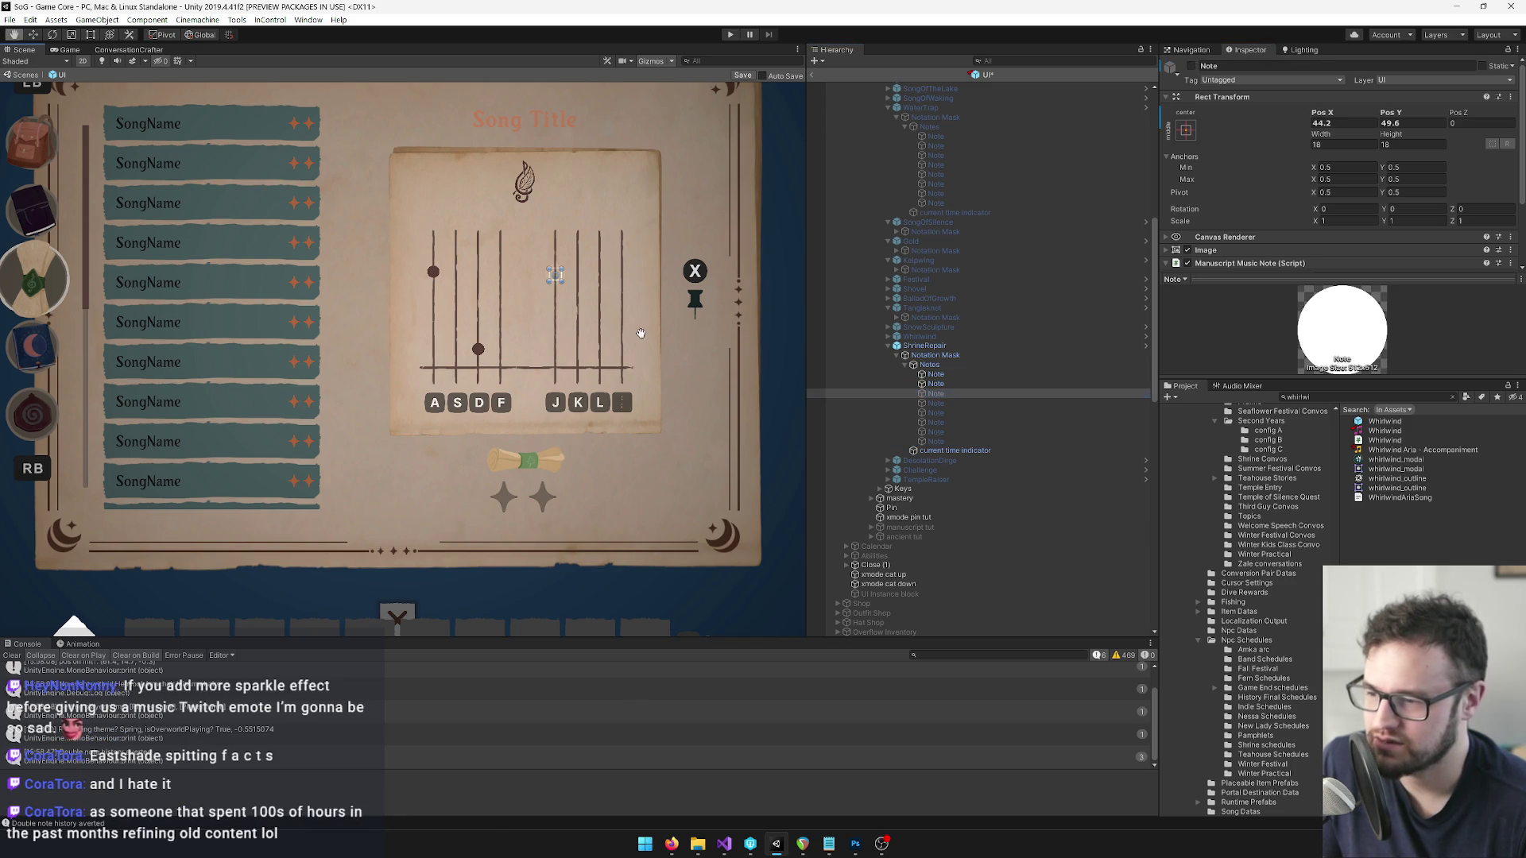
scroll(554, 272, "up", 2)
key("t")
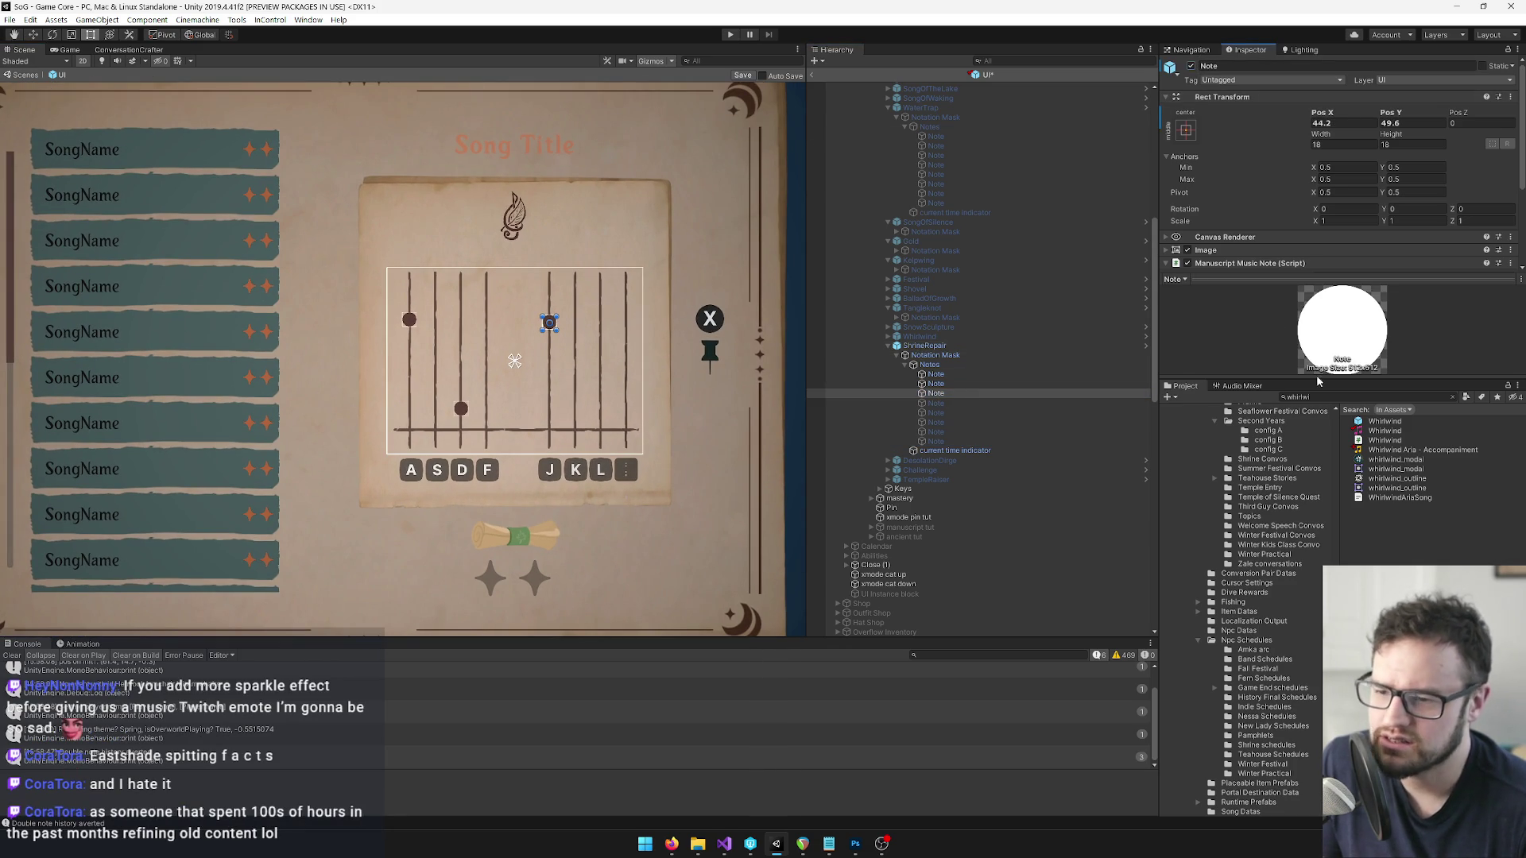
Search the Project window for 'shrine' and open the ShrineRepair SongData asset in the Inspector.
double_click(1331, 397)
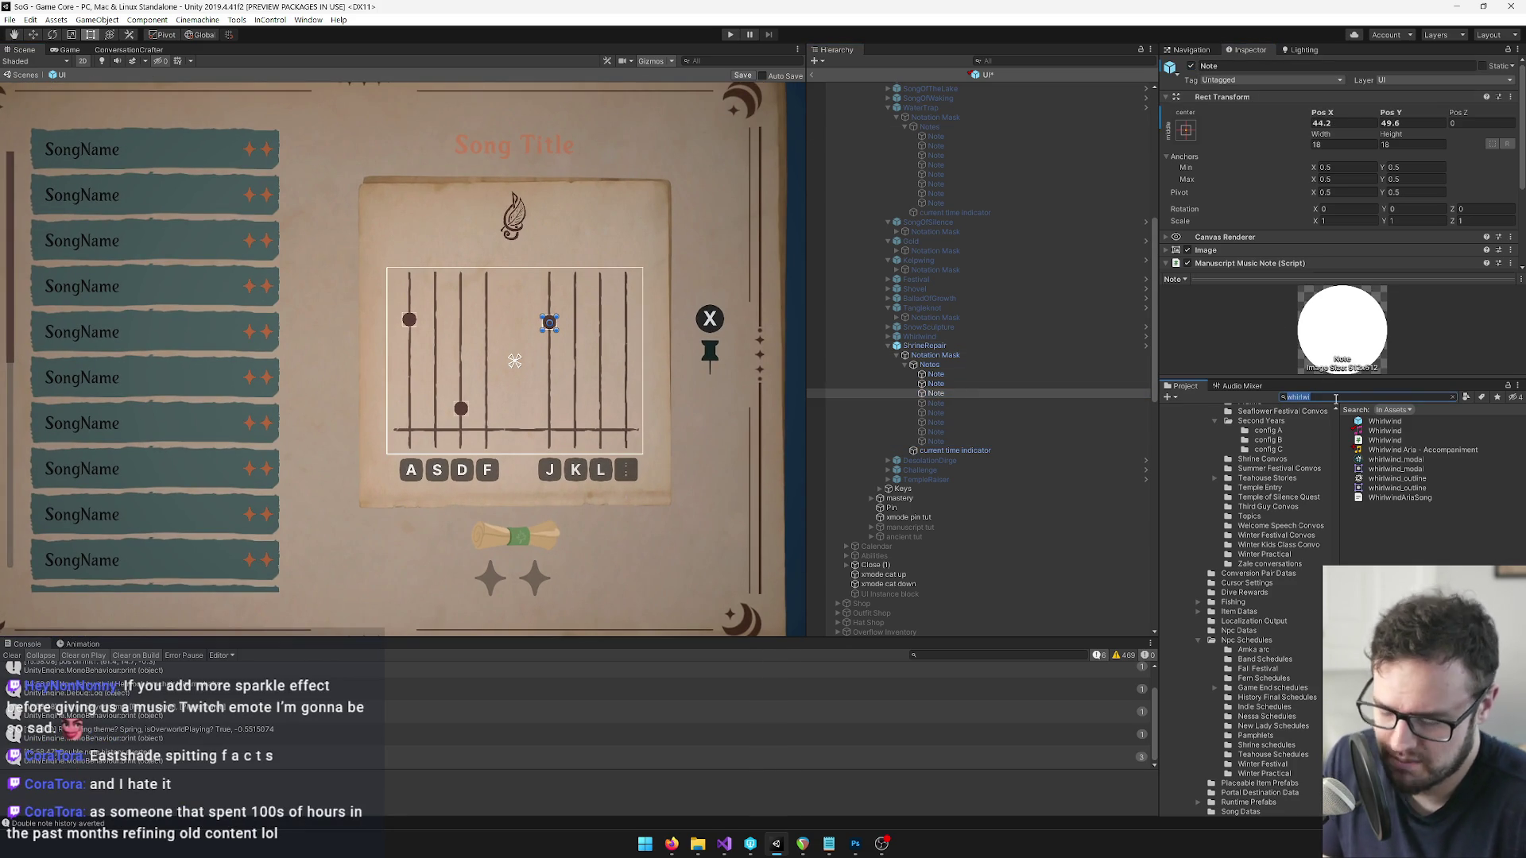
type("shriner")
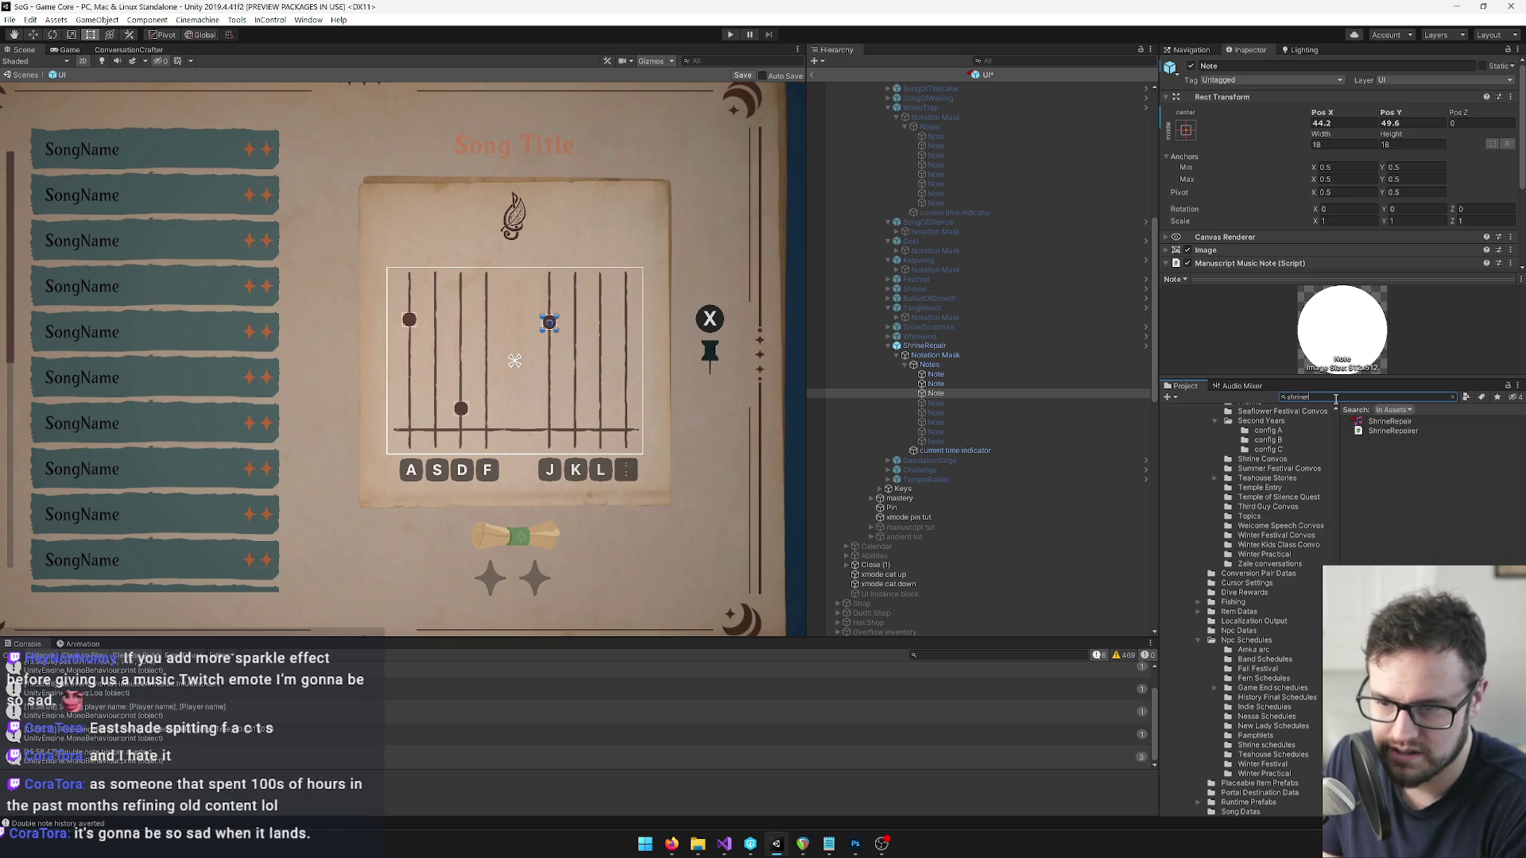
left_click(1373, 422)
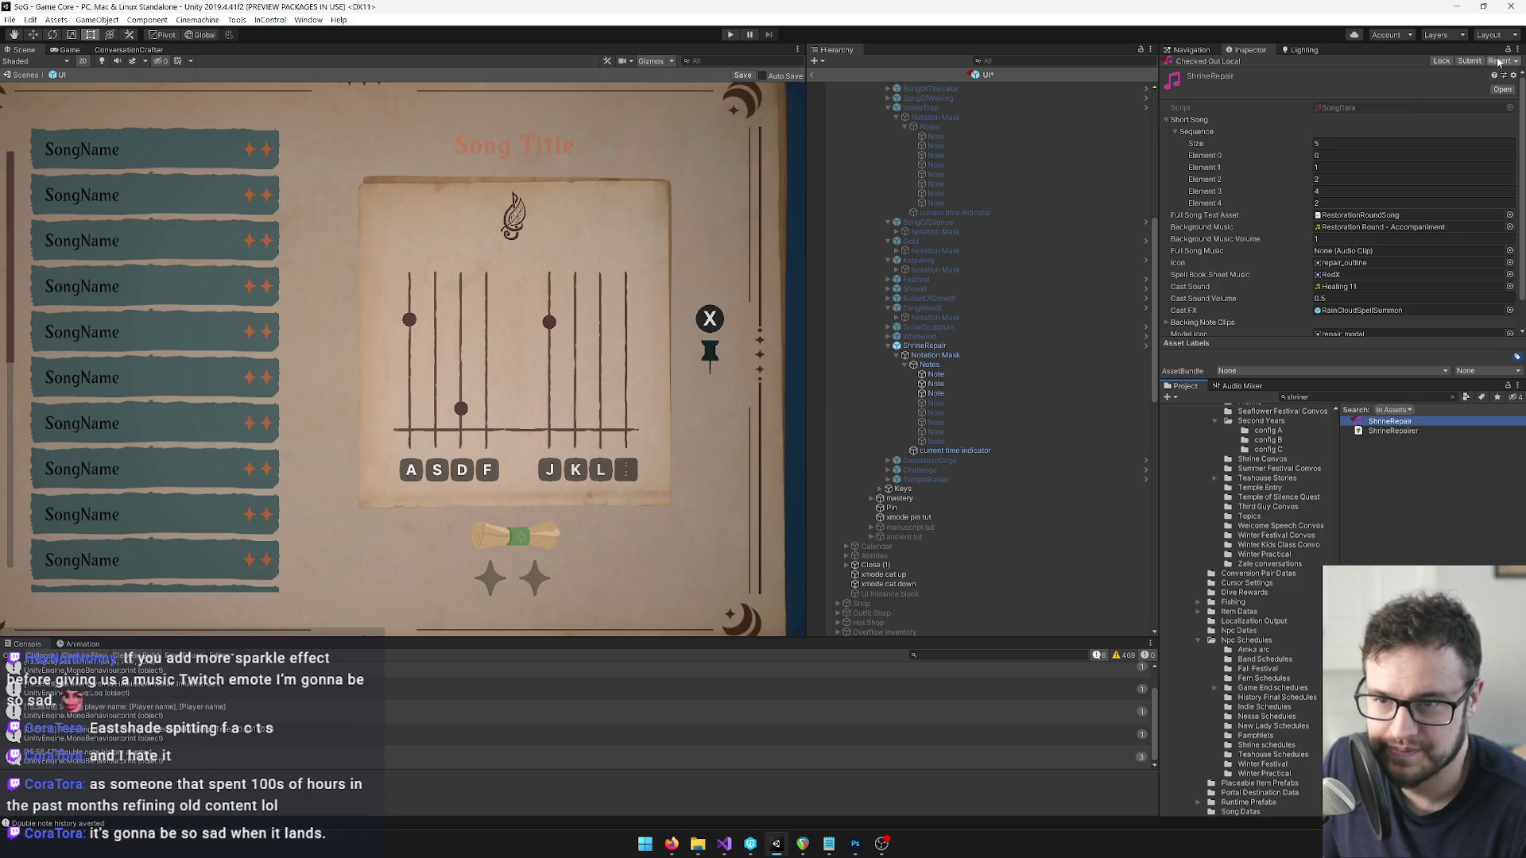